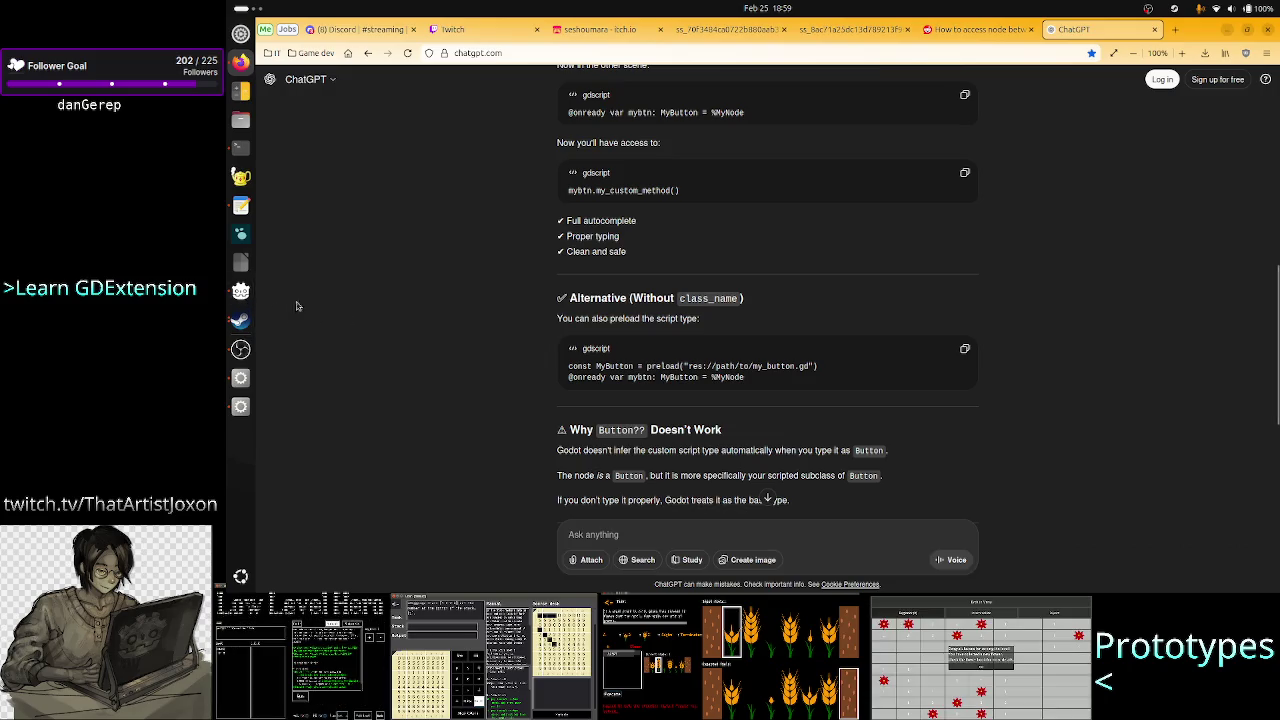
- Tidy the blank lines at the top of debug_ui.gd and paste the preload constant onto line 3
click(240, 406)
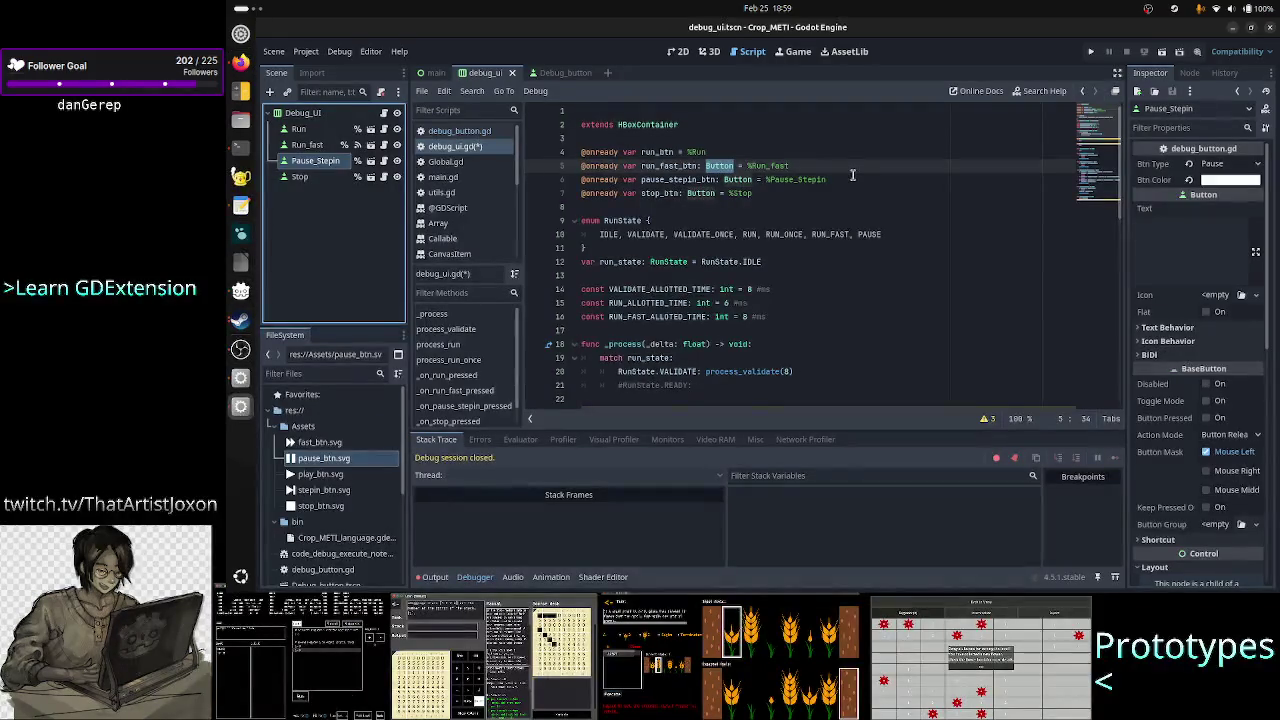
click(710, 134)
key(Up)
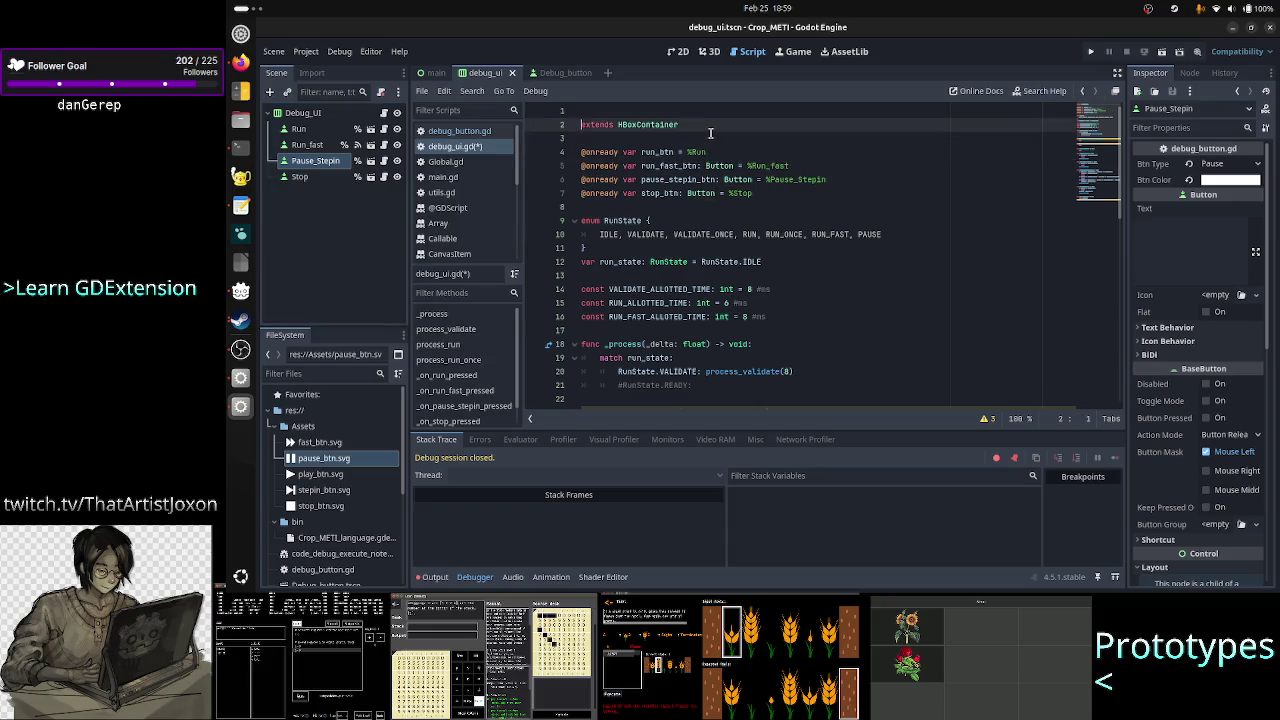
key(Up)
key(Delete)
key(Down)
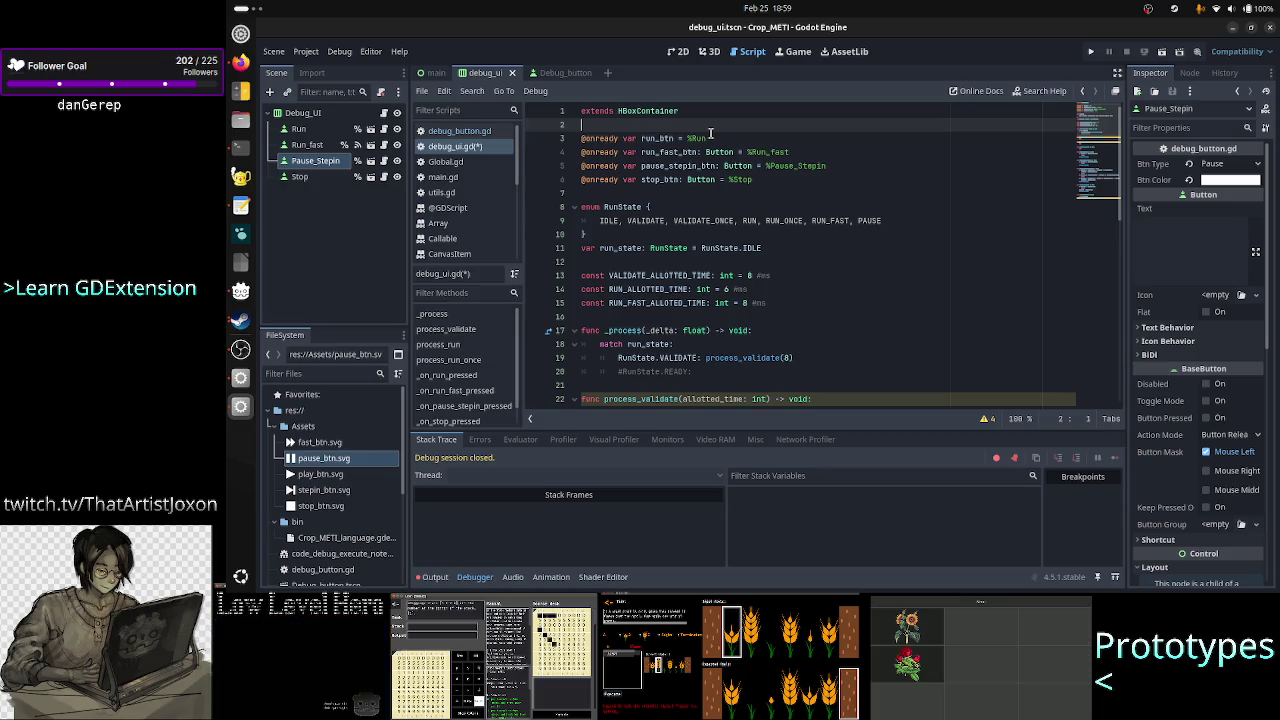
key(Return)
key(Up)
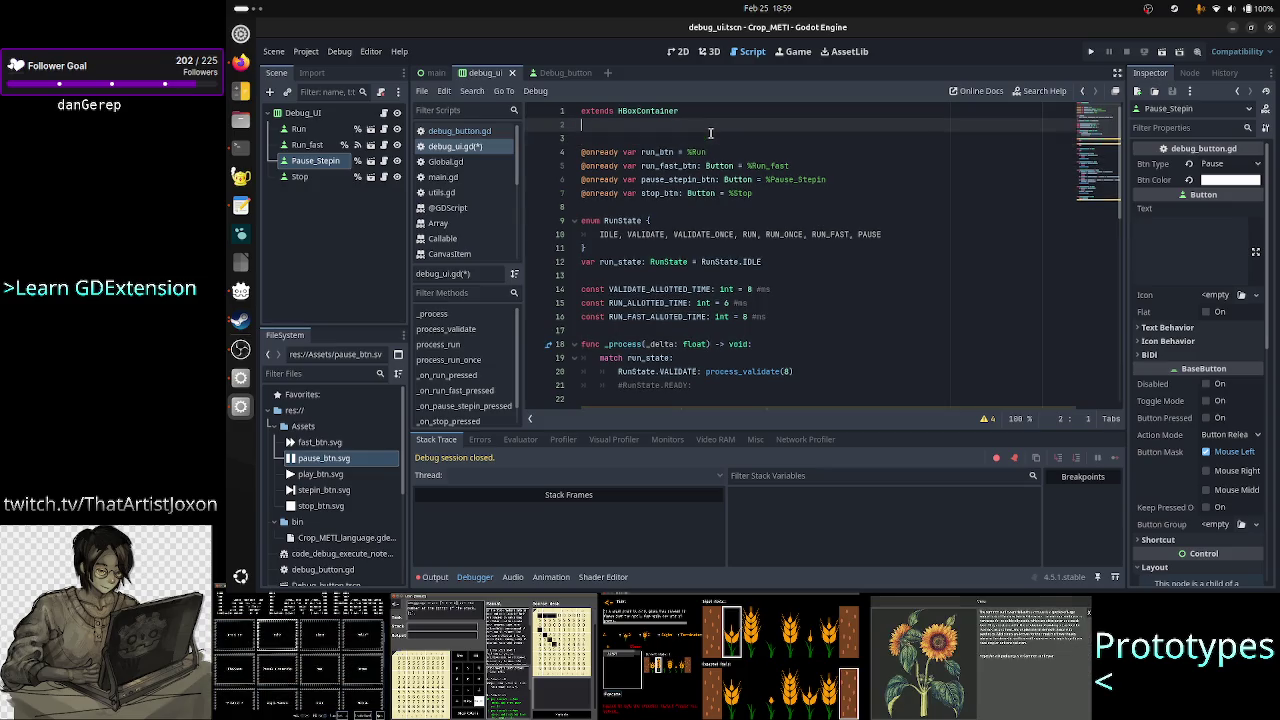
key(Return)
text(const MyButton = preload("res://path/to/my_button.gd"))
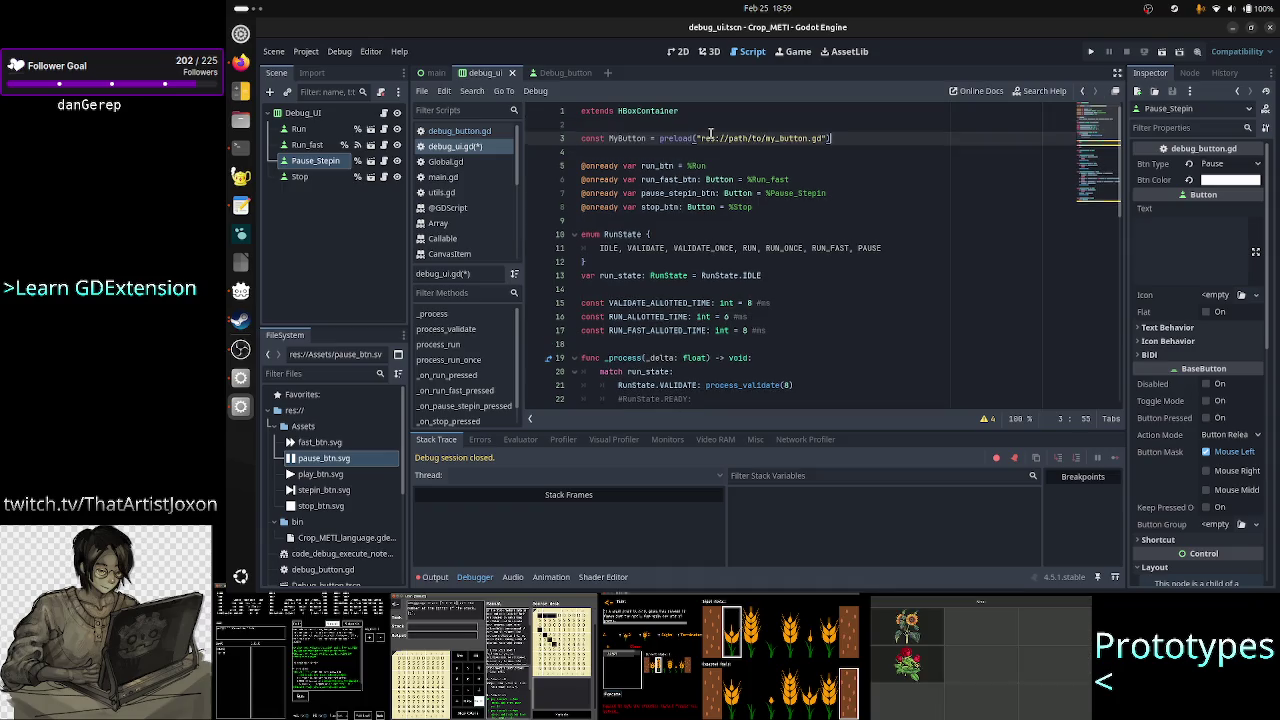
- Rename the constant to DebugButton and trim its preload path back to res://p
key(Home)
key(ctrl+Right)
key(BackSpace)
key(BackSpace)
key(BackSpace)
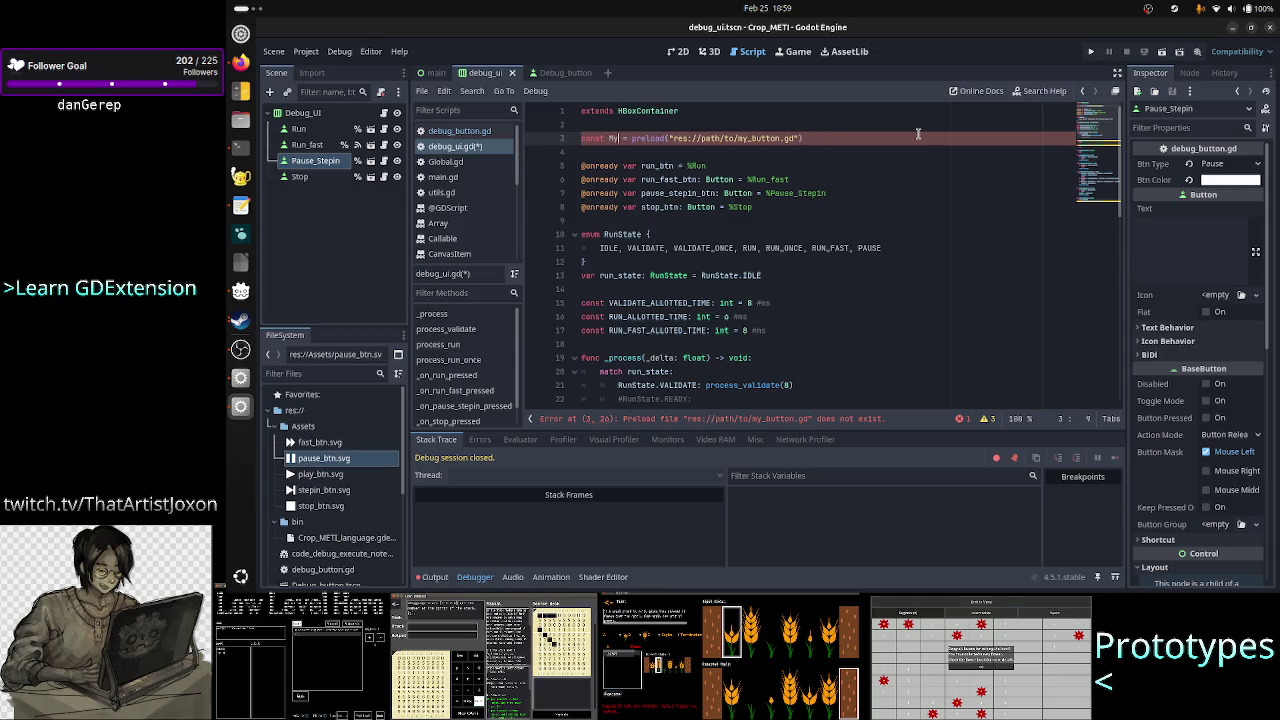
key(BackSpace)
key(BackSpace)
text(DebugButton)
key(ctrl+Right)
key(ctrl+Right)
key(ctrl+Right)
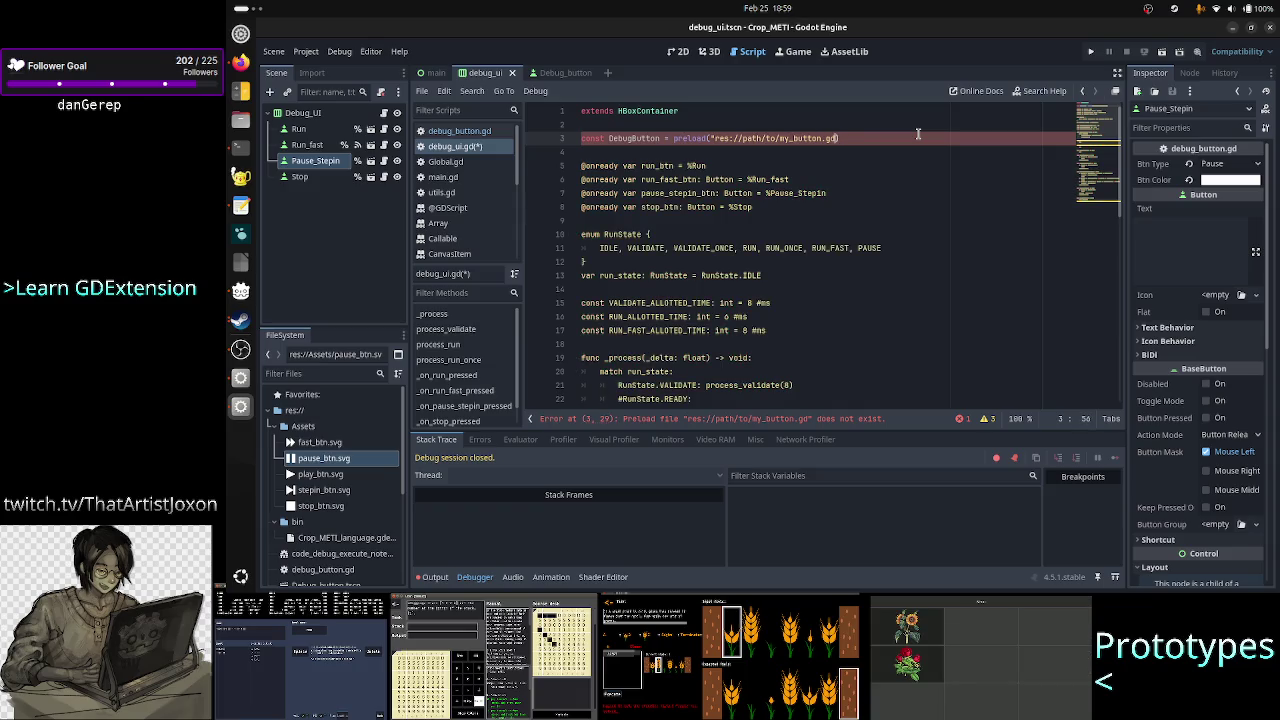
key(BackSpace)
key(BackSpace)
key(BackSpace)
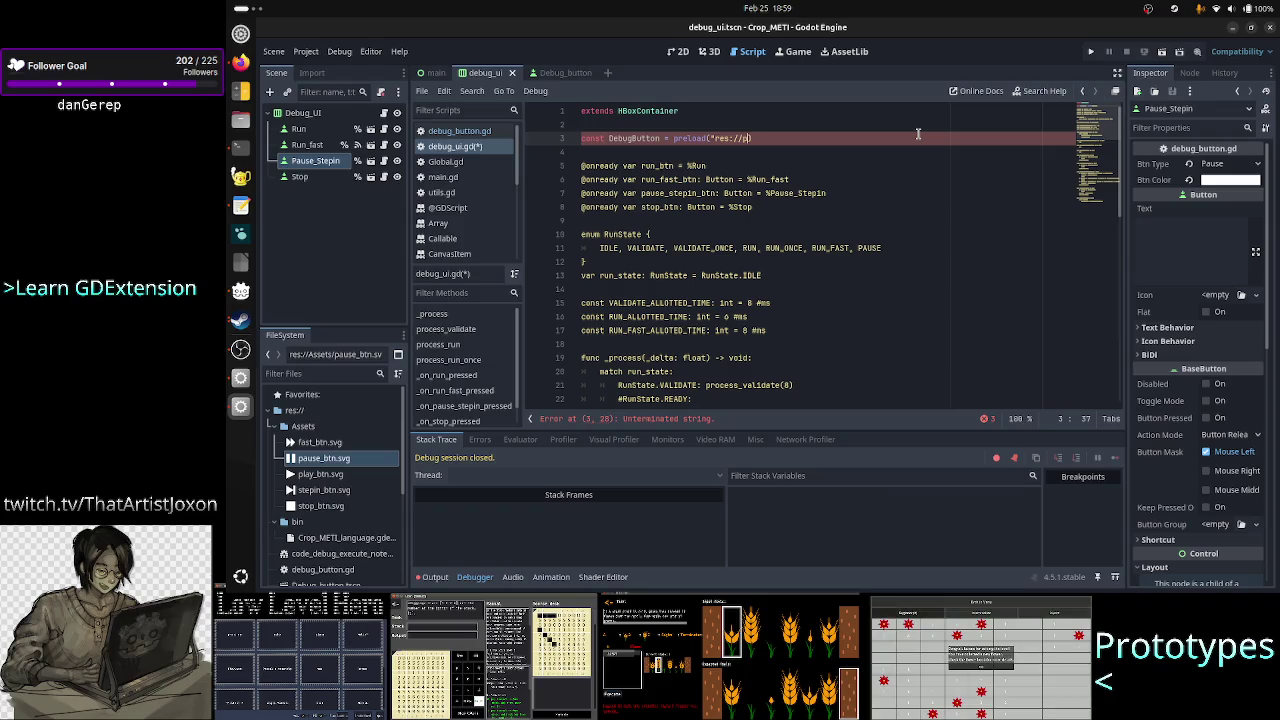
key(alt+Tab)
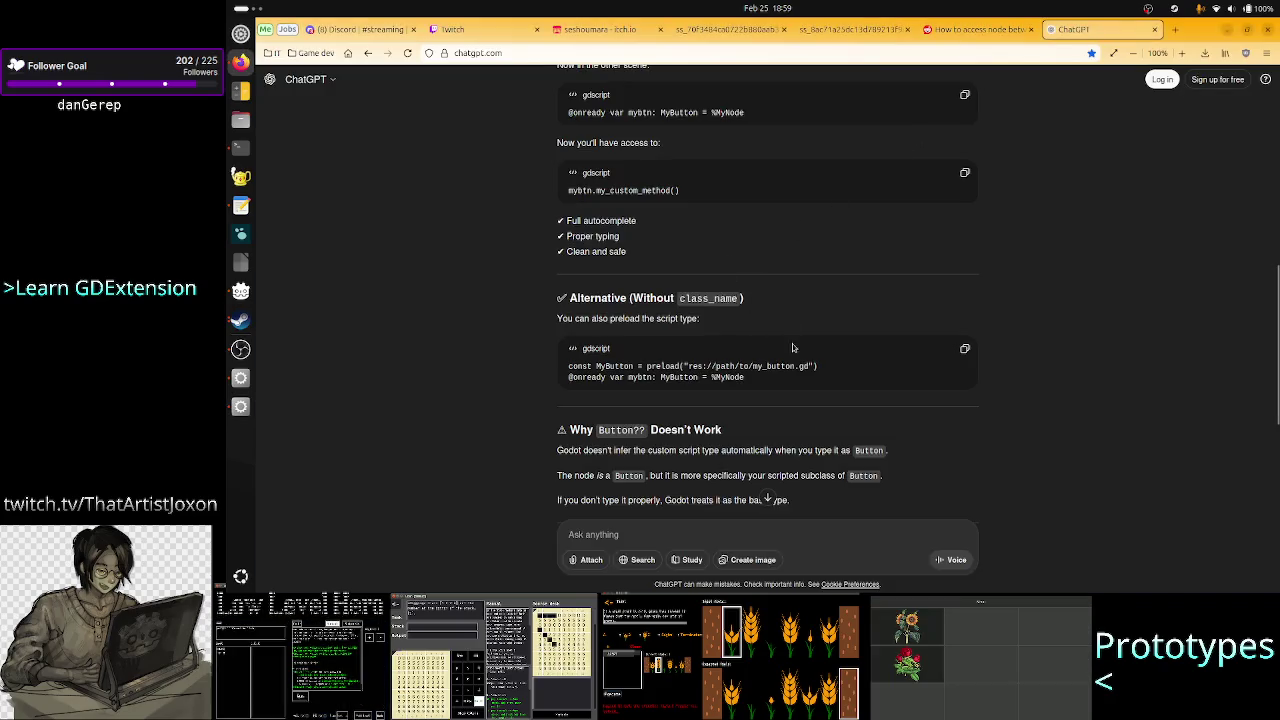
- Ask ChatGPT whether the scene, not the script, should be preloaded to reach a subnode through the reference
drag(762, 367, 840, 369)
click(745, 376)
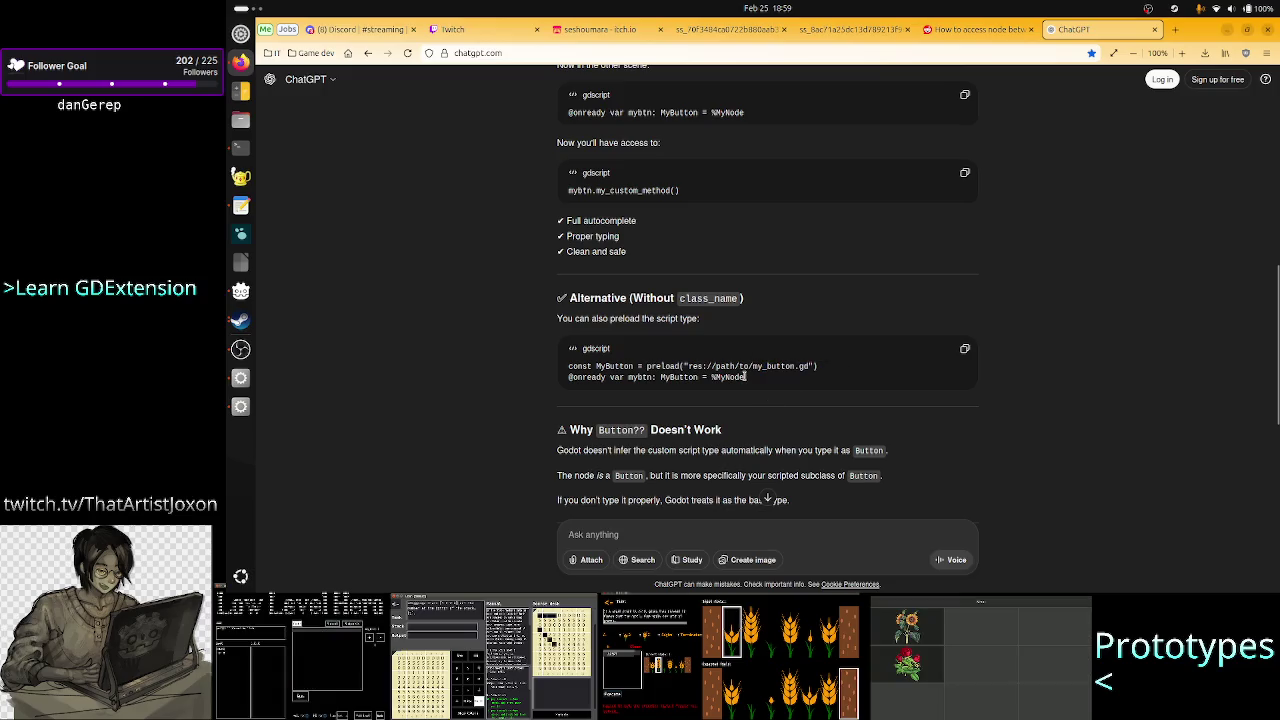
scroll(744, 380, down, 10)
click(637, 540)
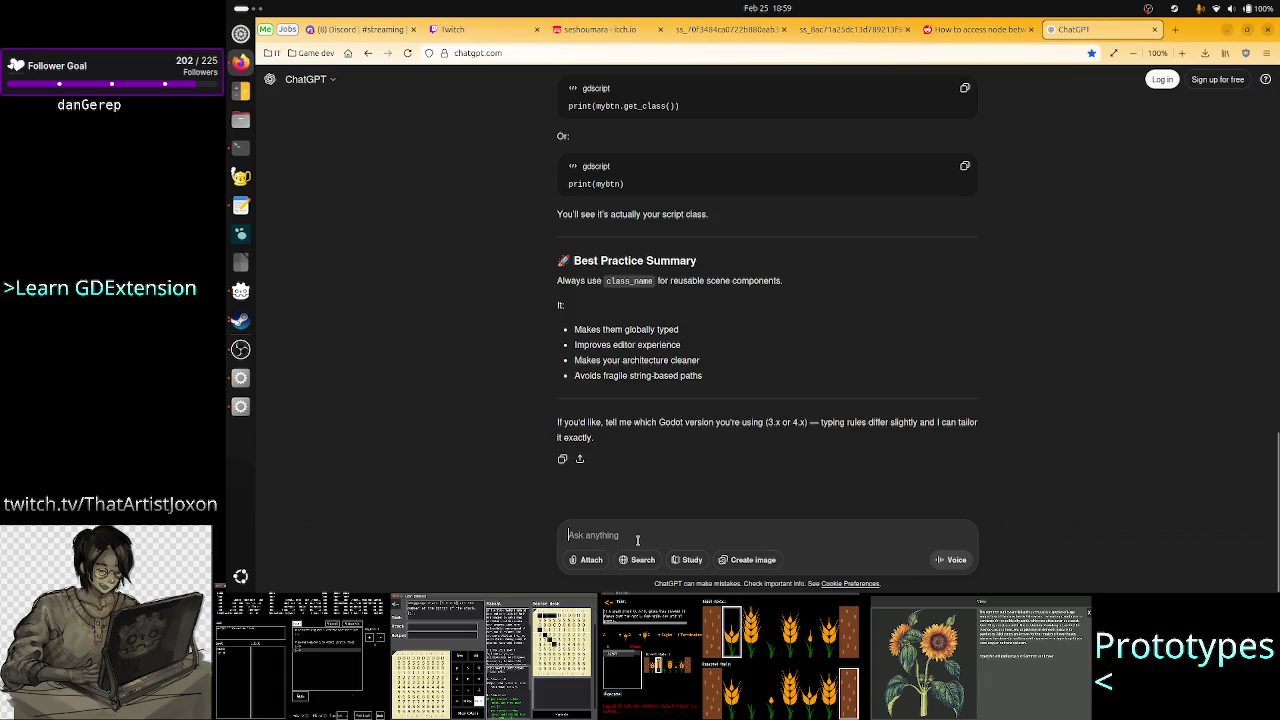
text(don't )
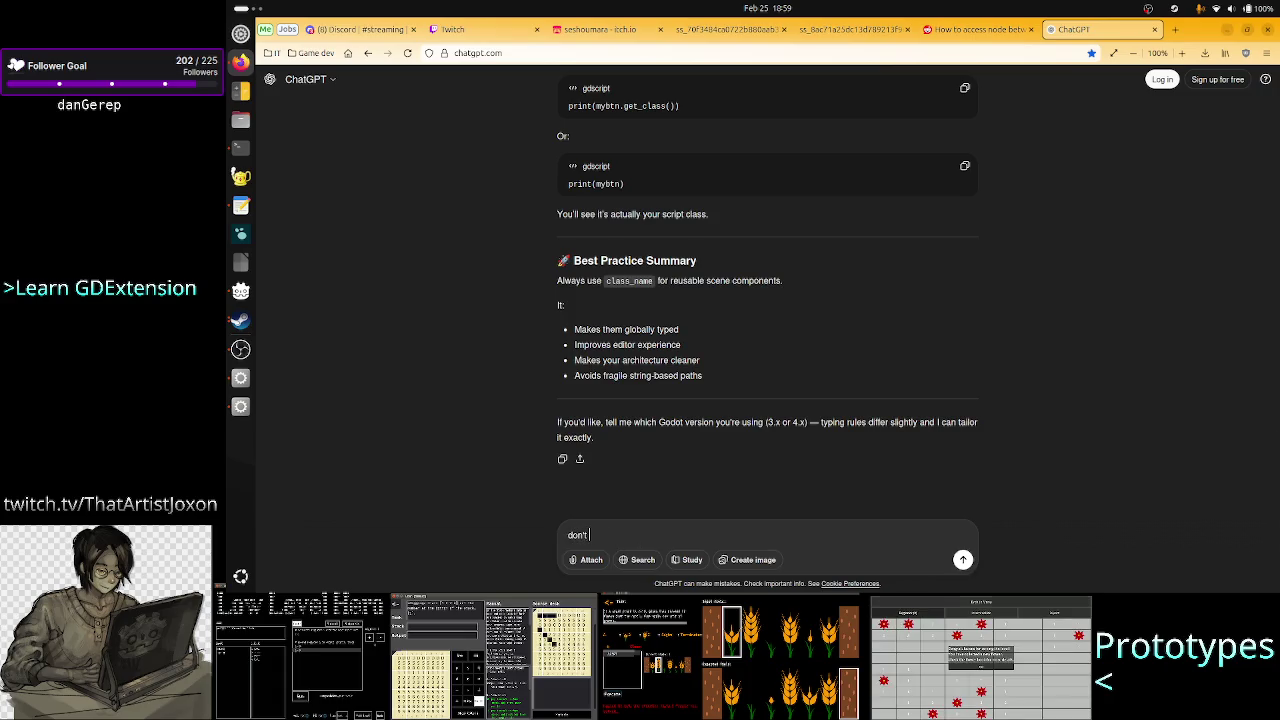
text(you need to preload the scene)
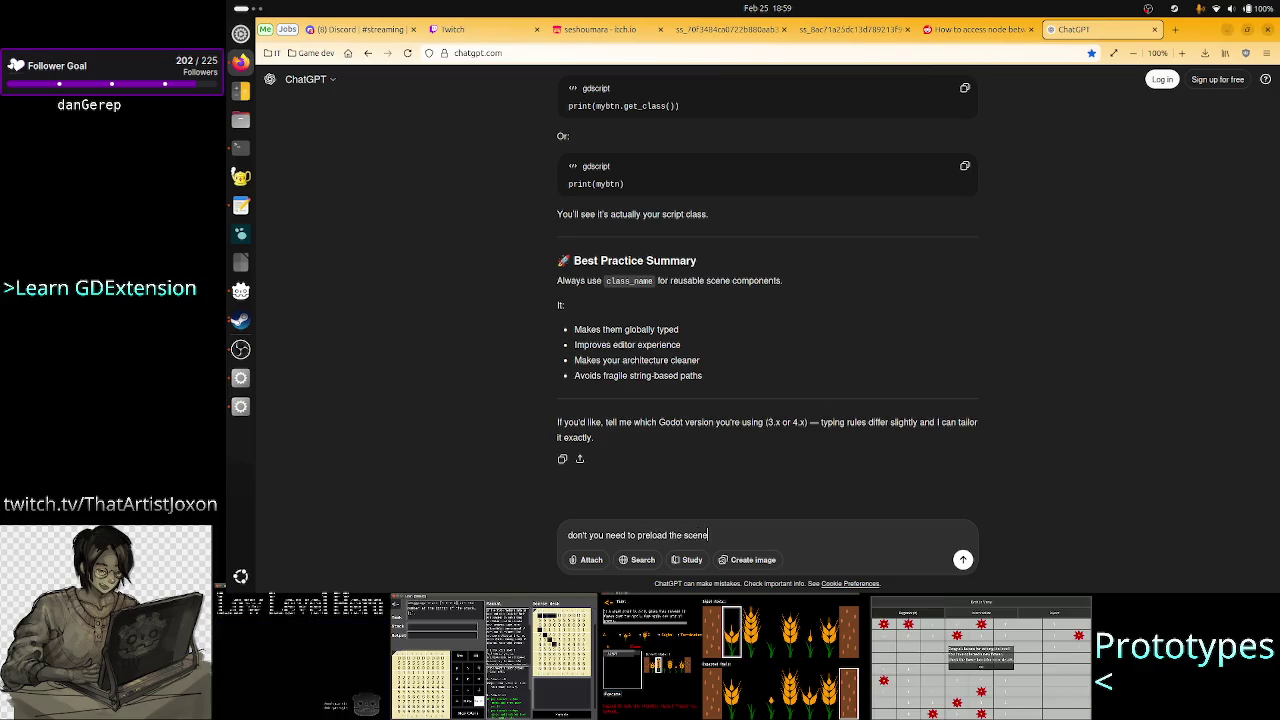
text(, not the )
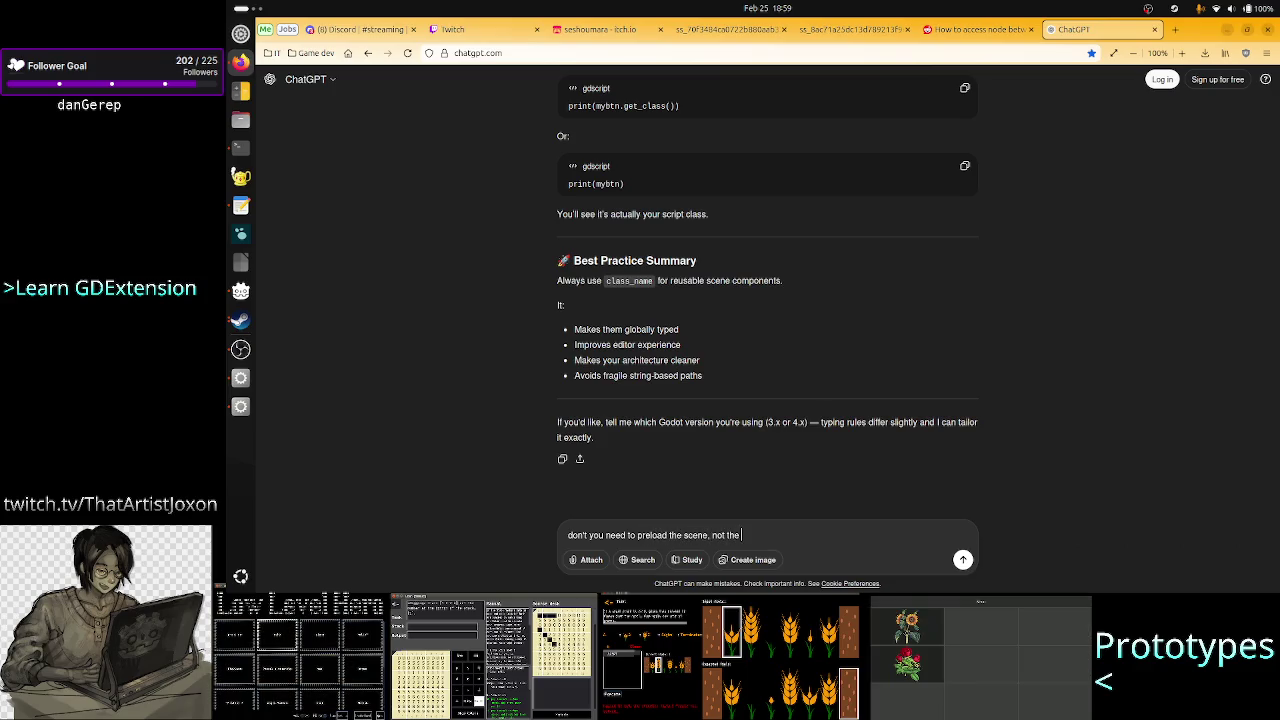
text(script? what if t)
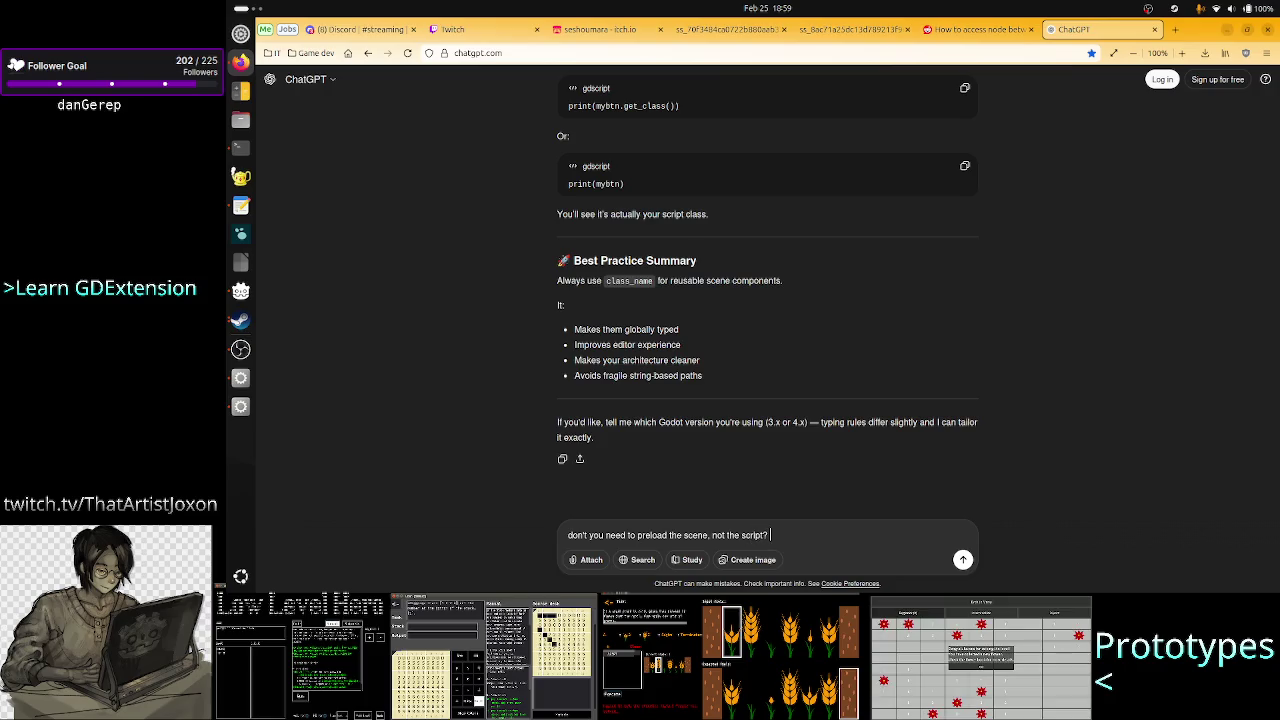
text(hro)
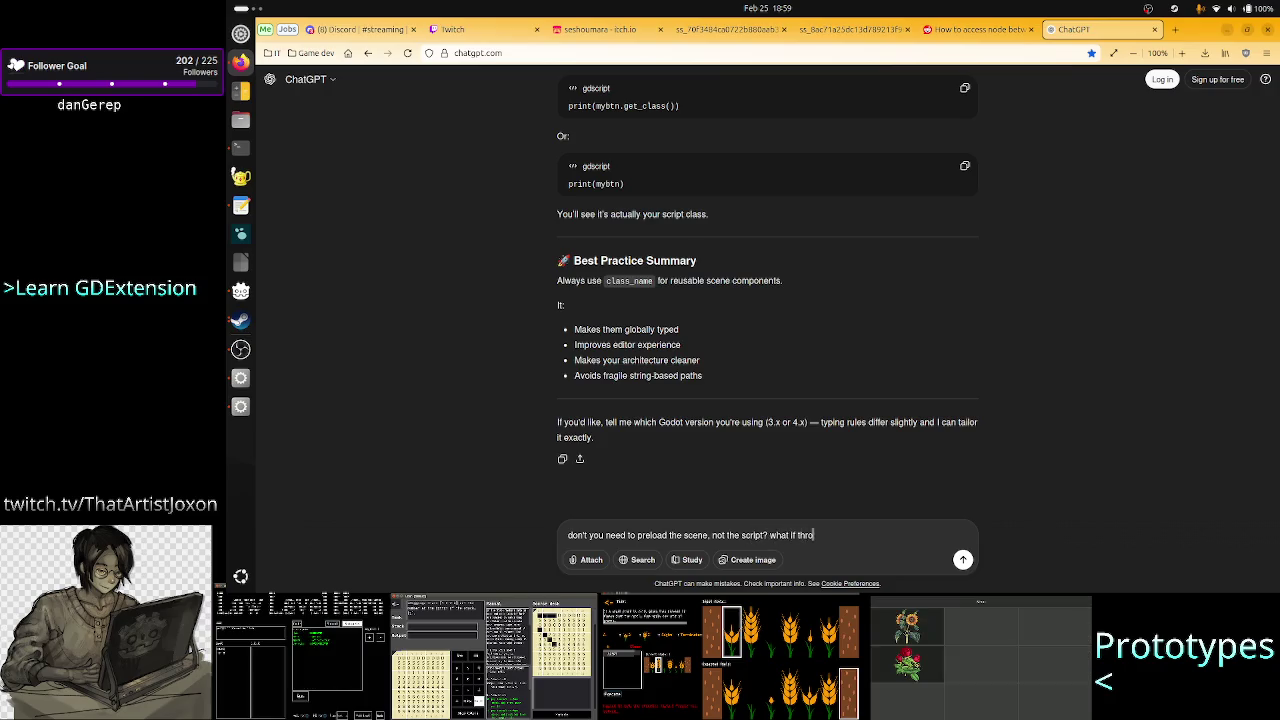
text(ugh )
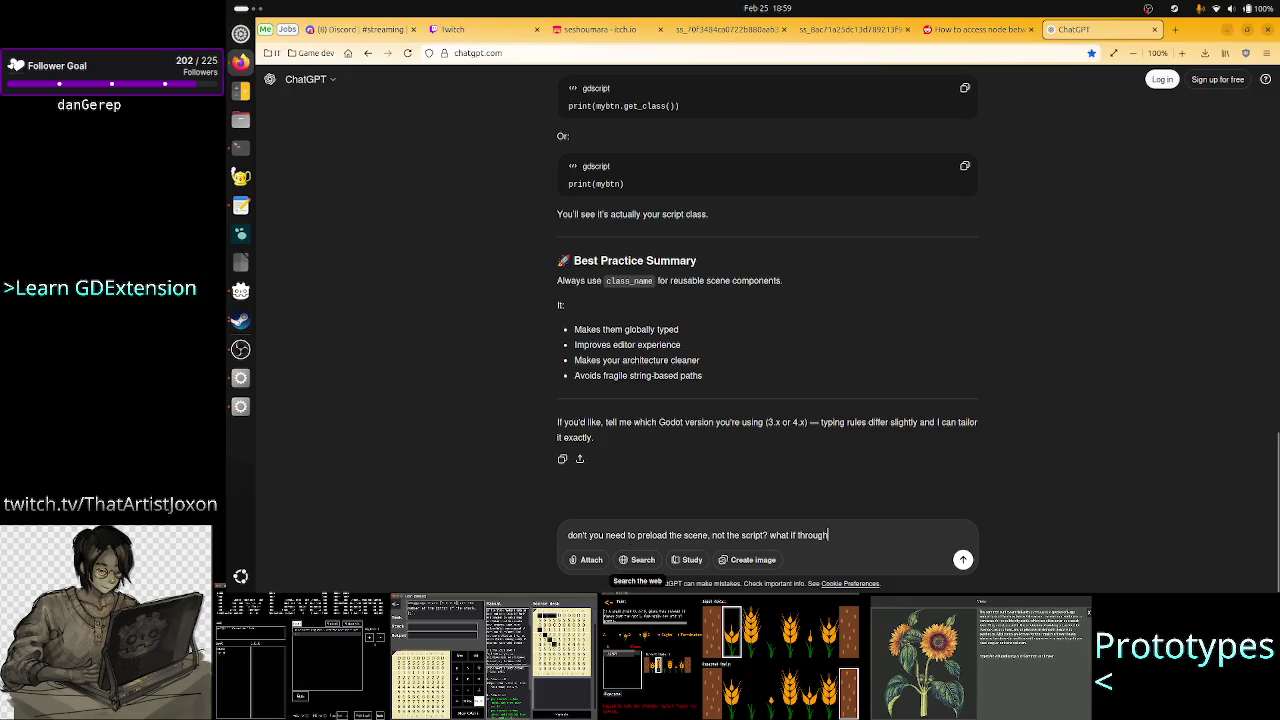
text(the )
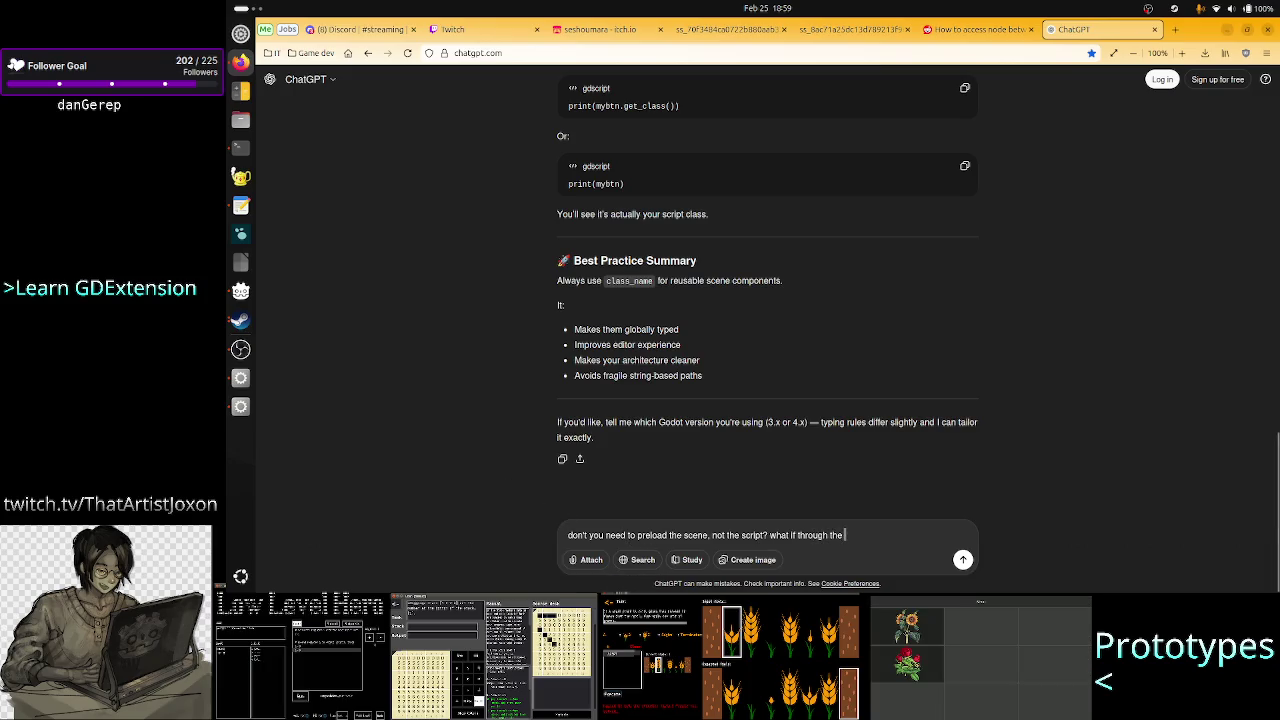
text(reference I wan)
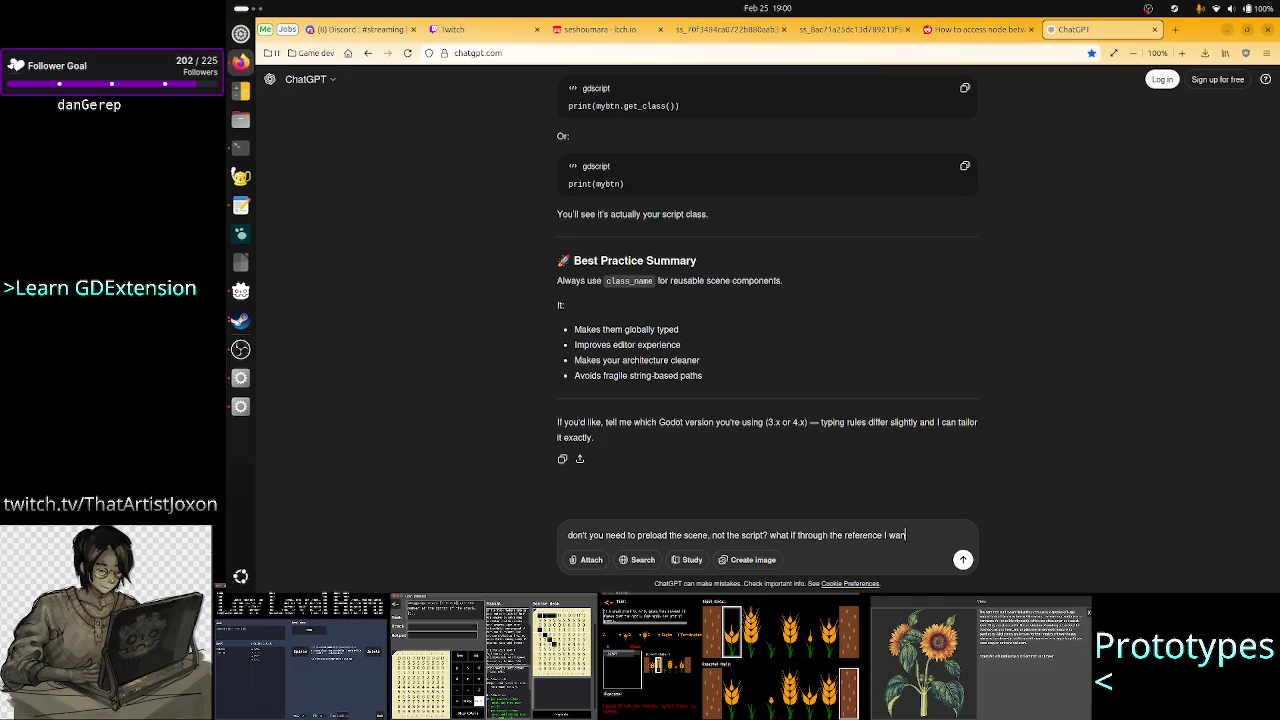
text(t to acc)
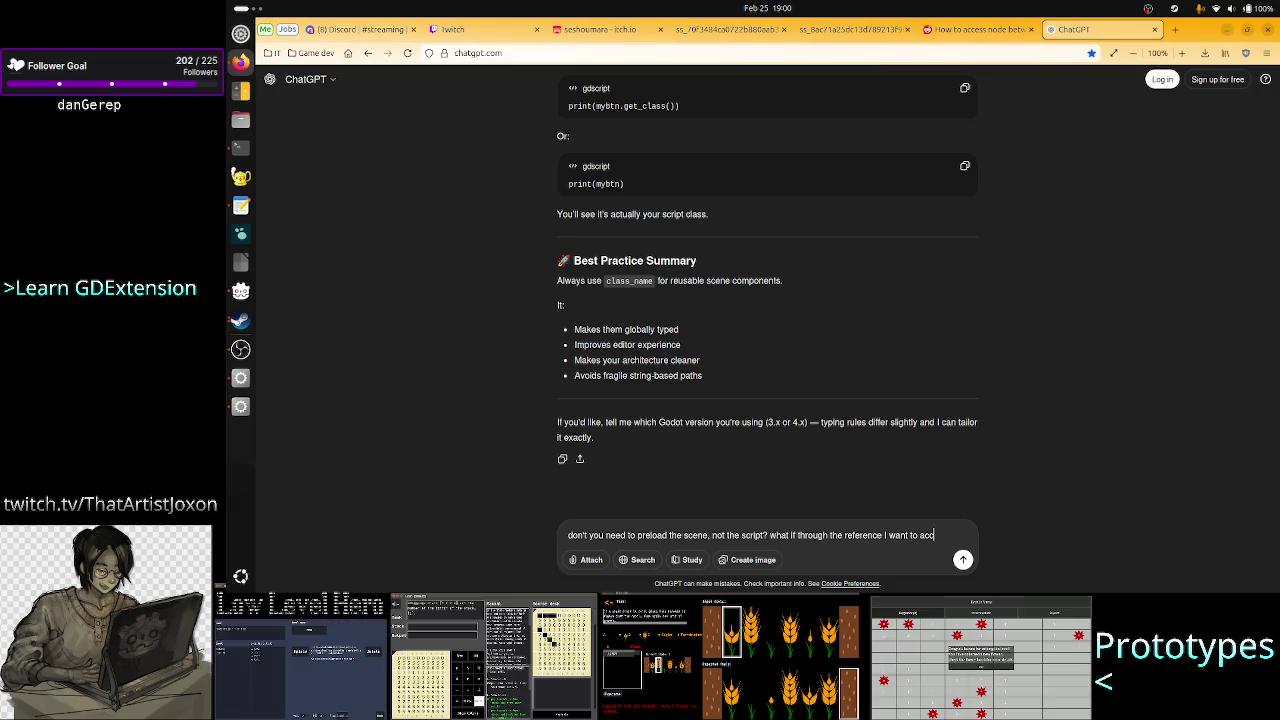
text(ess a s)
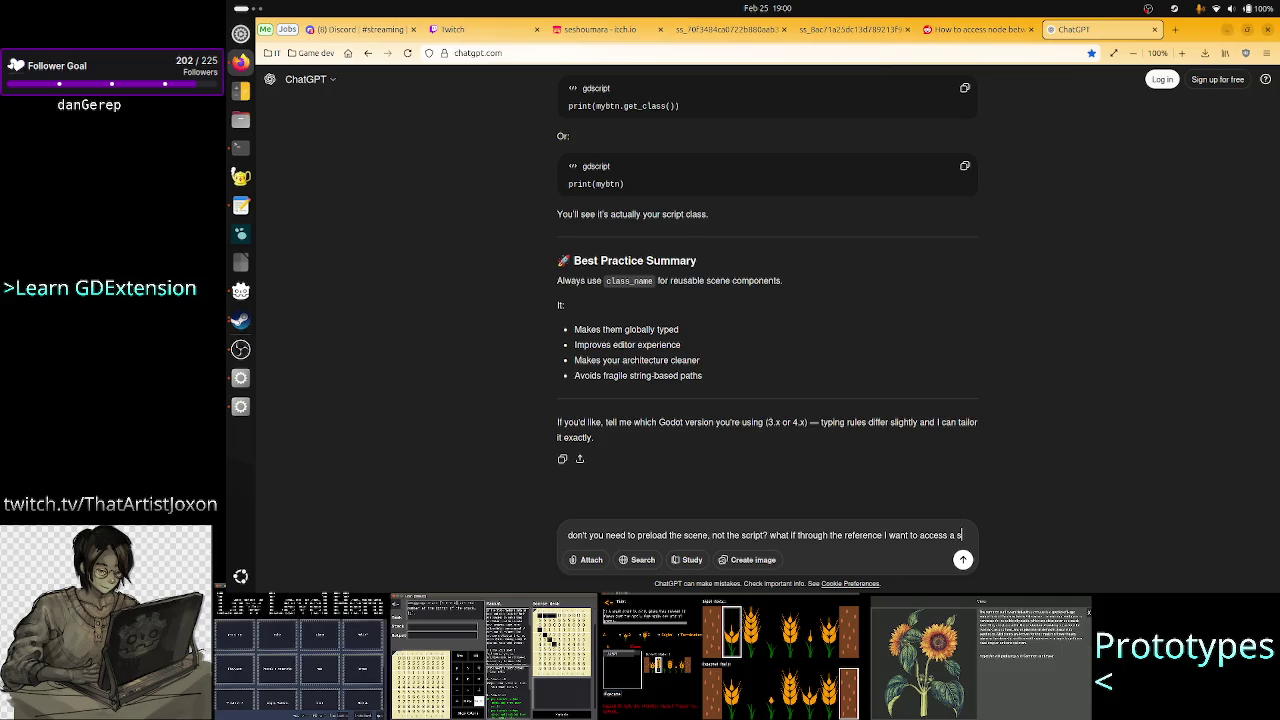
text(ubnode in that scene?)
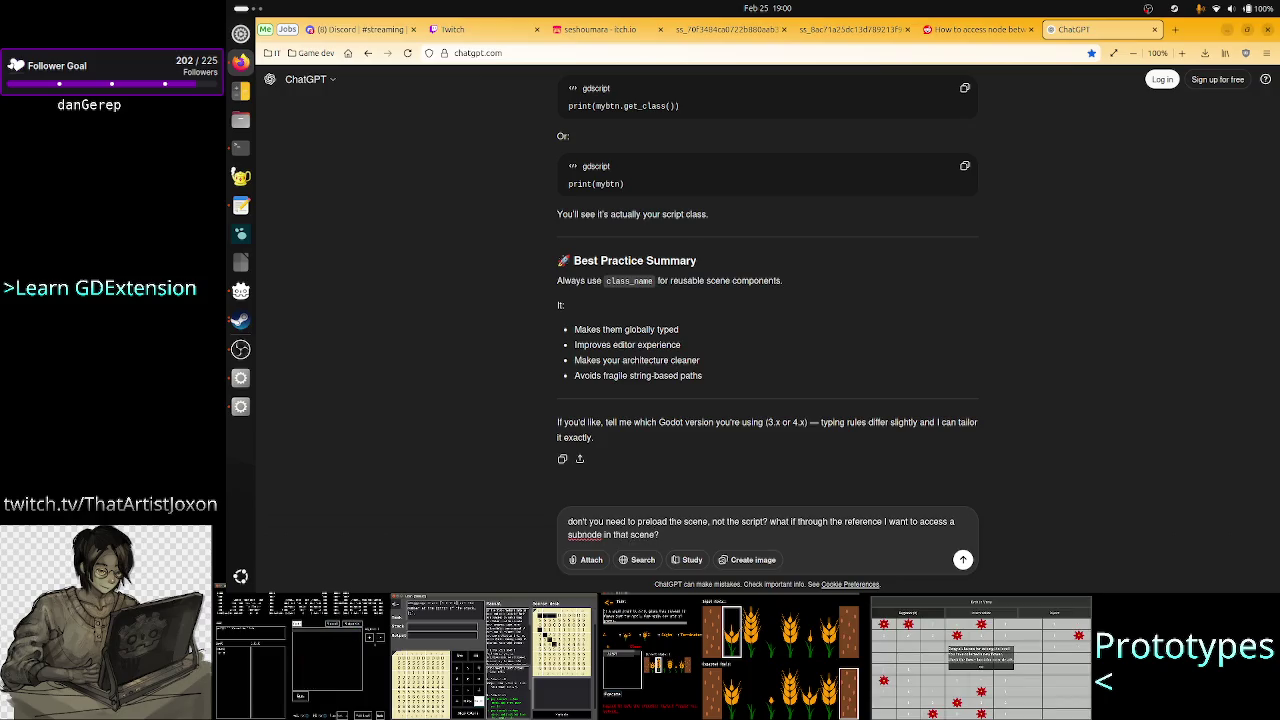
key(Return)
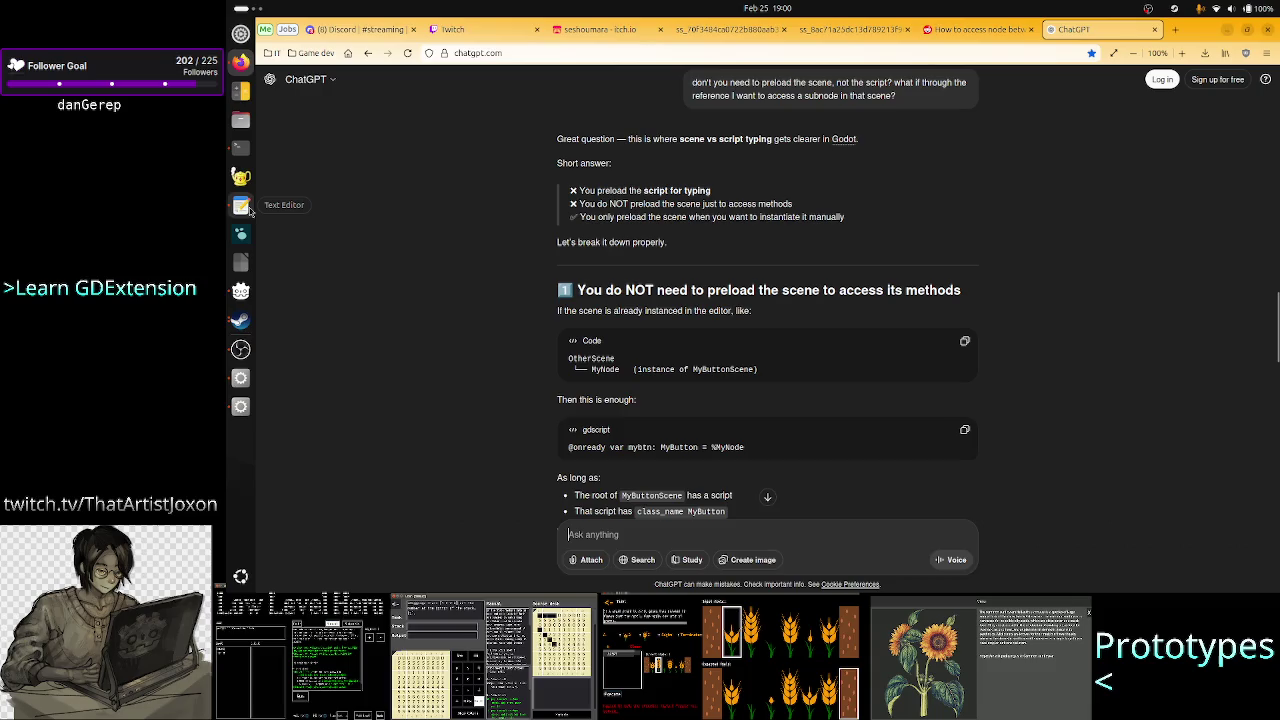
click(240, 407)
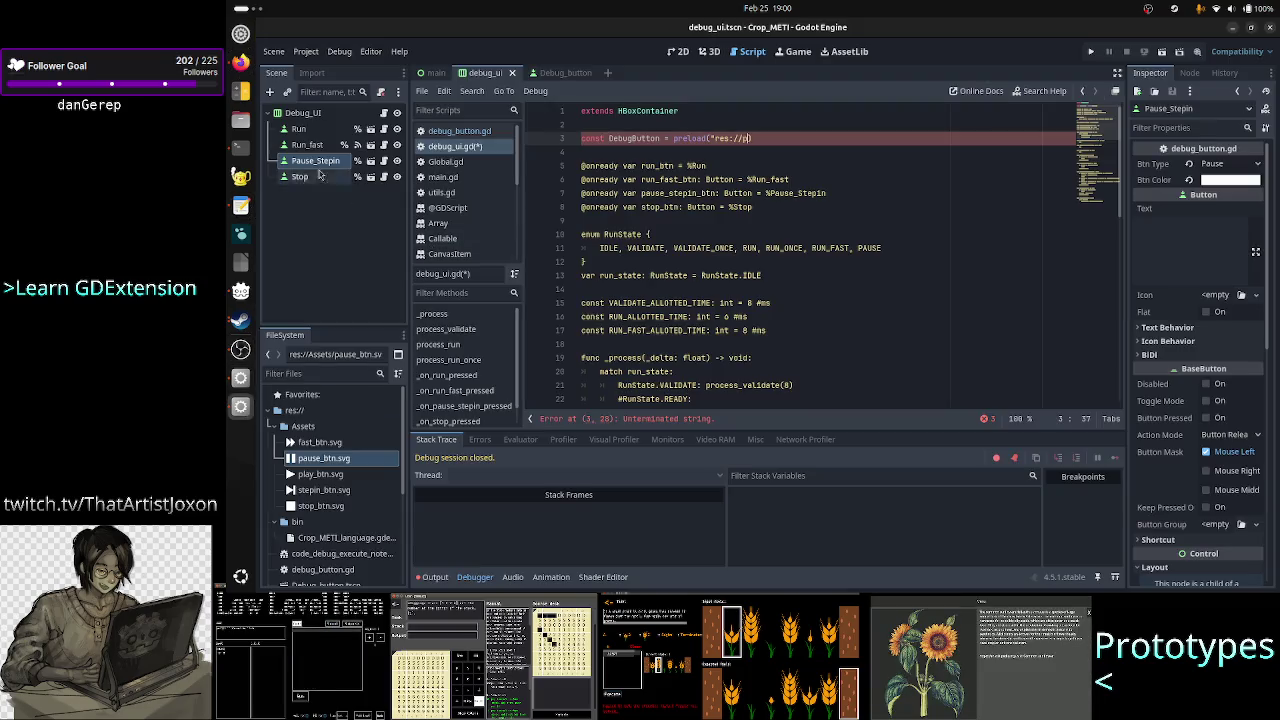
click(305, 130)
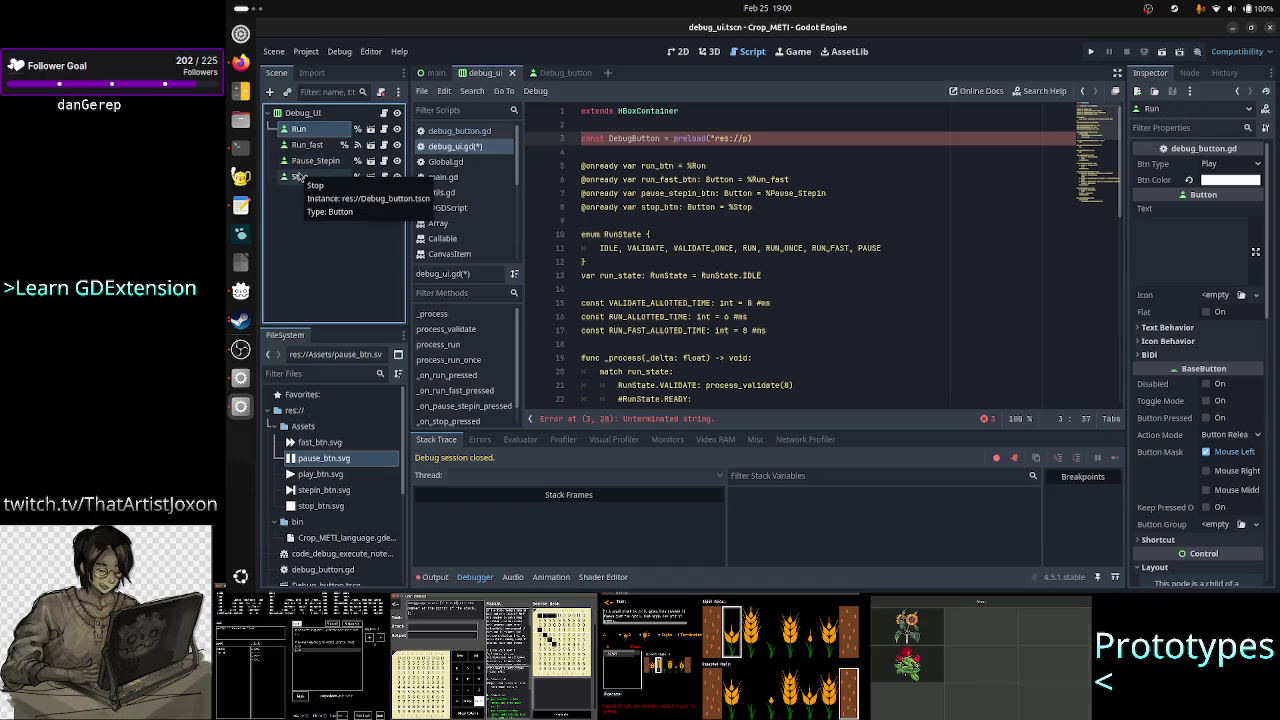
click(309, 161)
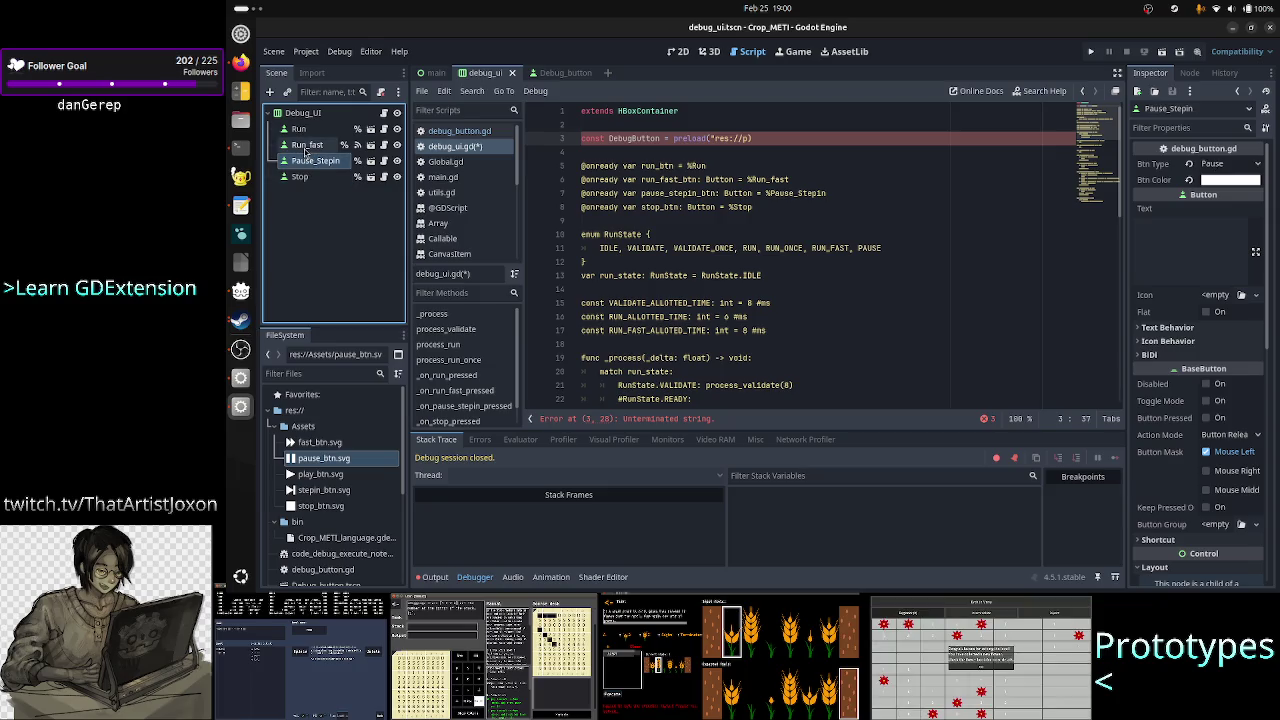
click(298, 129)
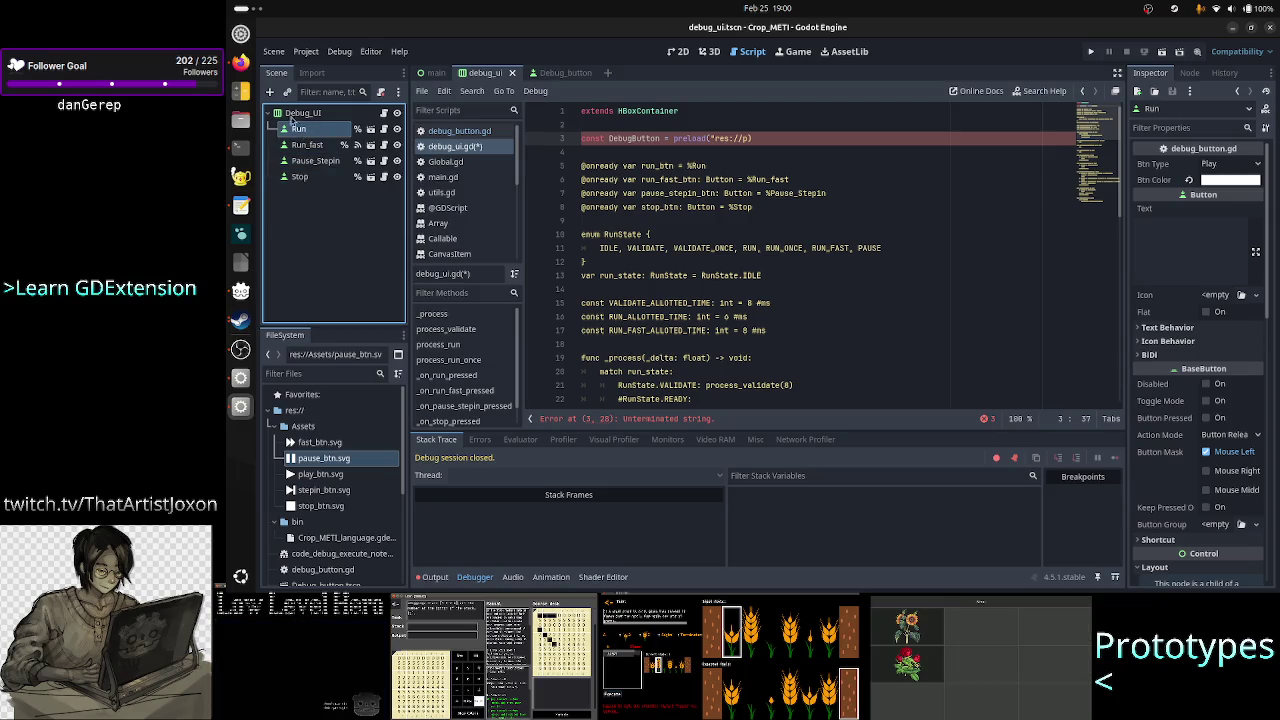
click(240, 62)
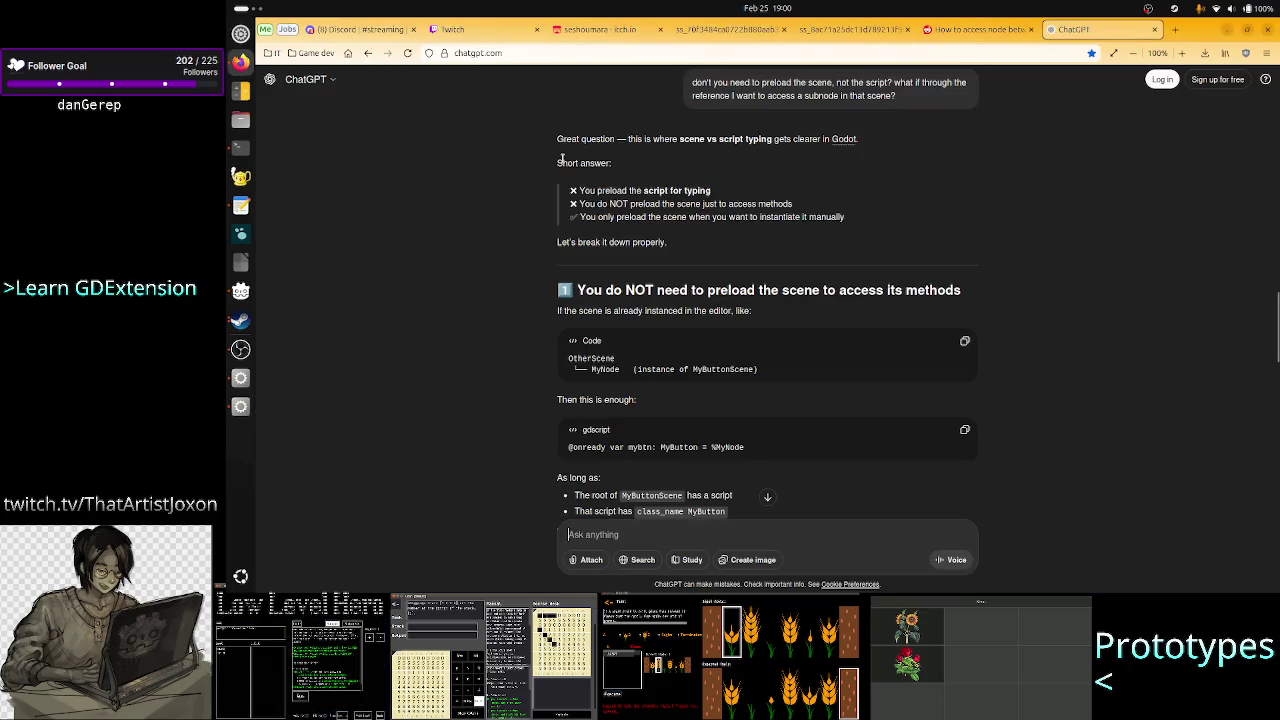
drag(590, 163, 713, 230)
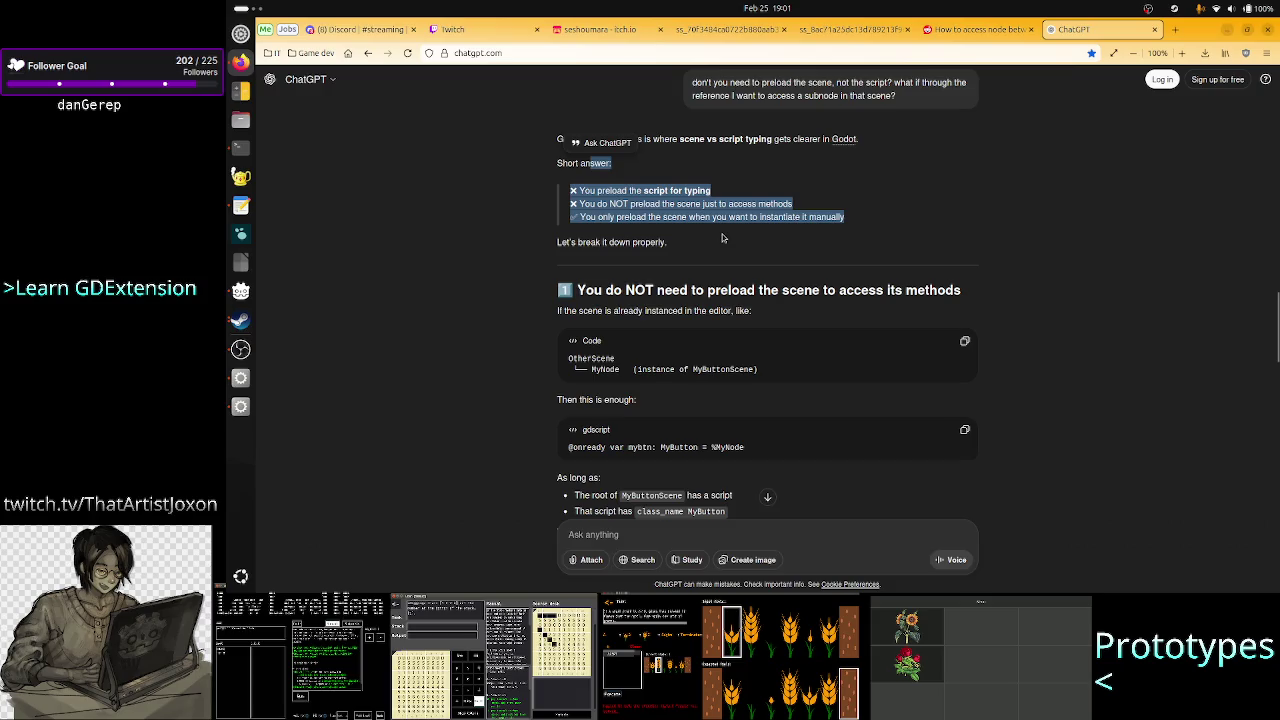
click(722, 238)
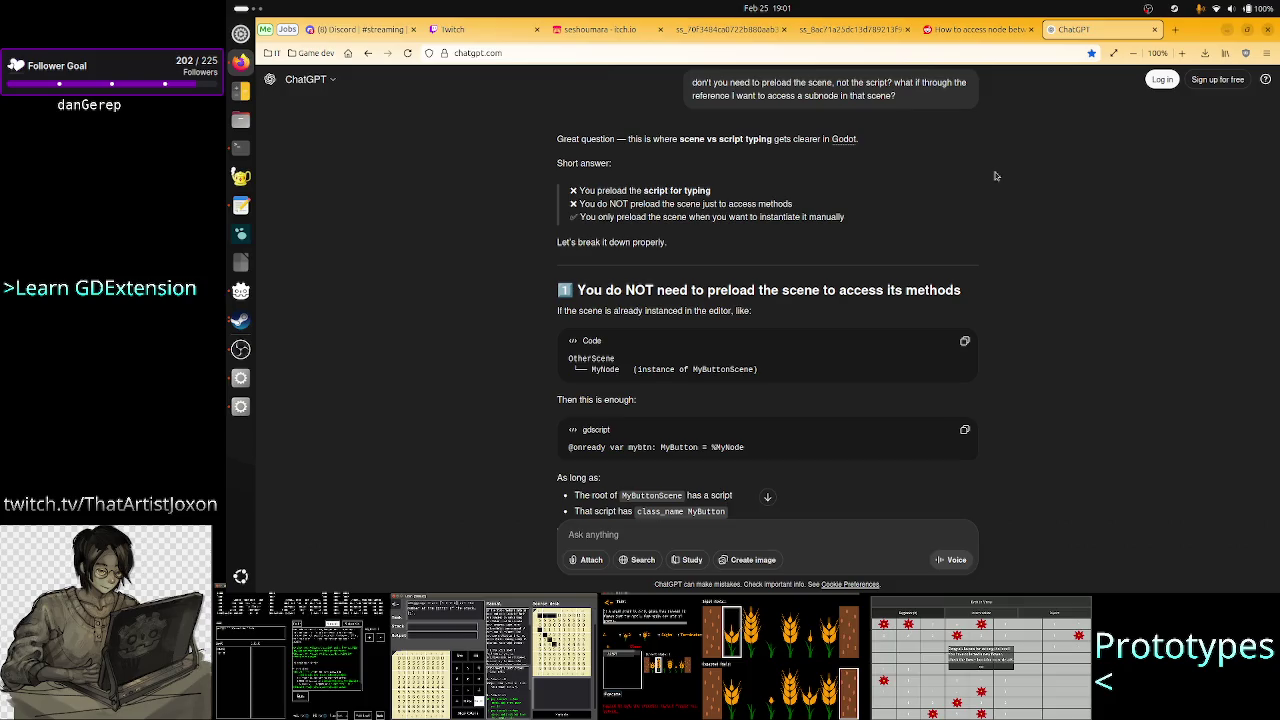
scroll(840, 208, up, 2)
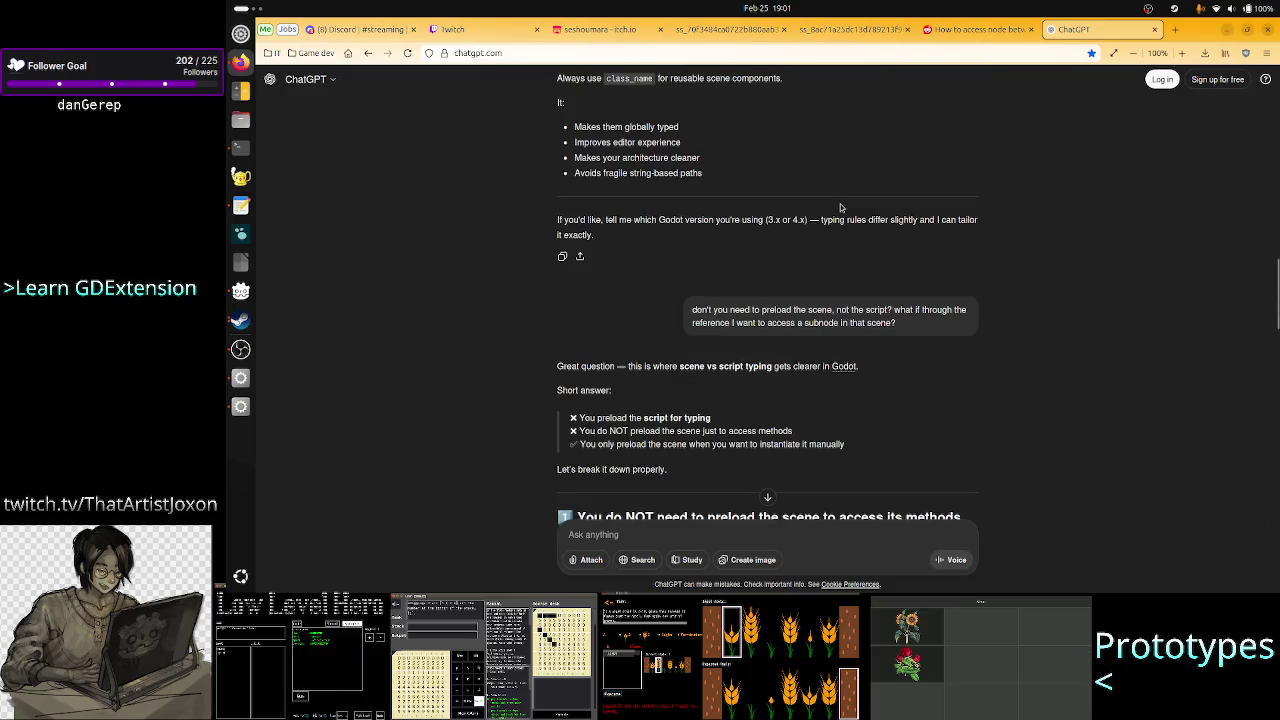
scroll(810, 270, down, 6)
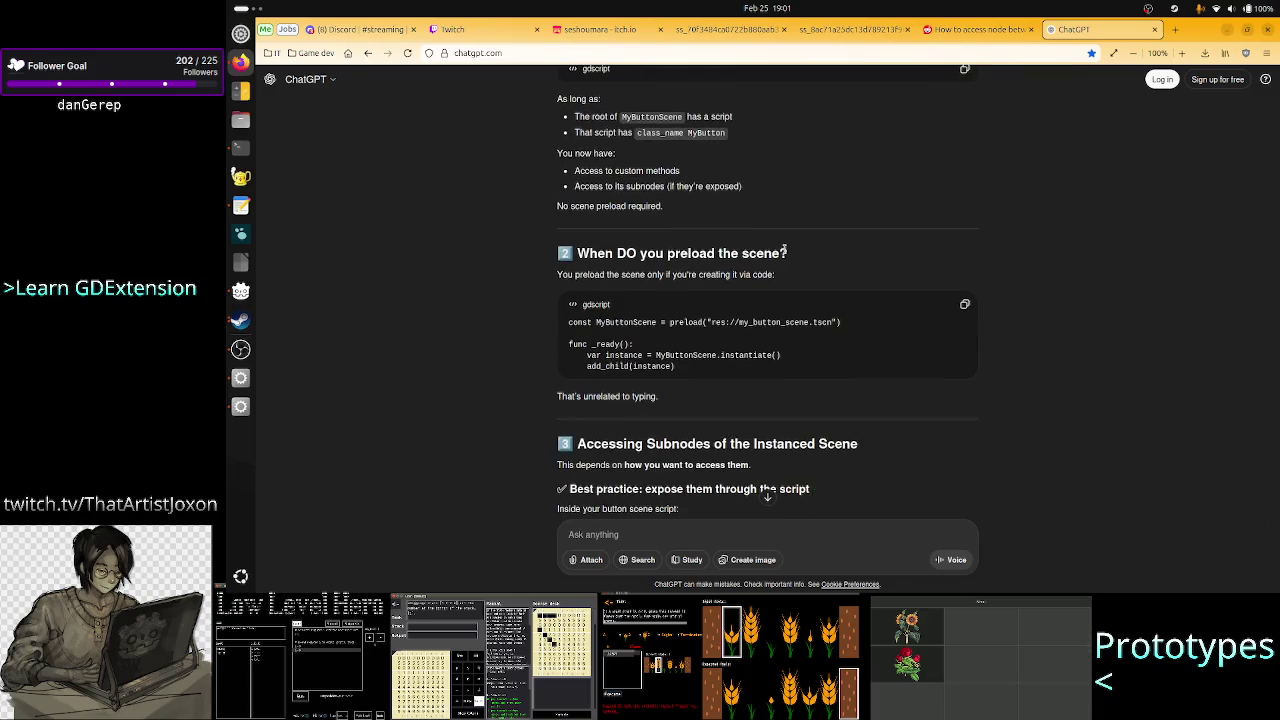
scroll(785, 252, up, 6)
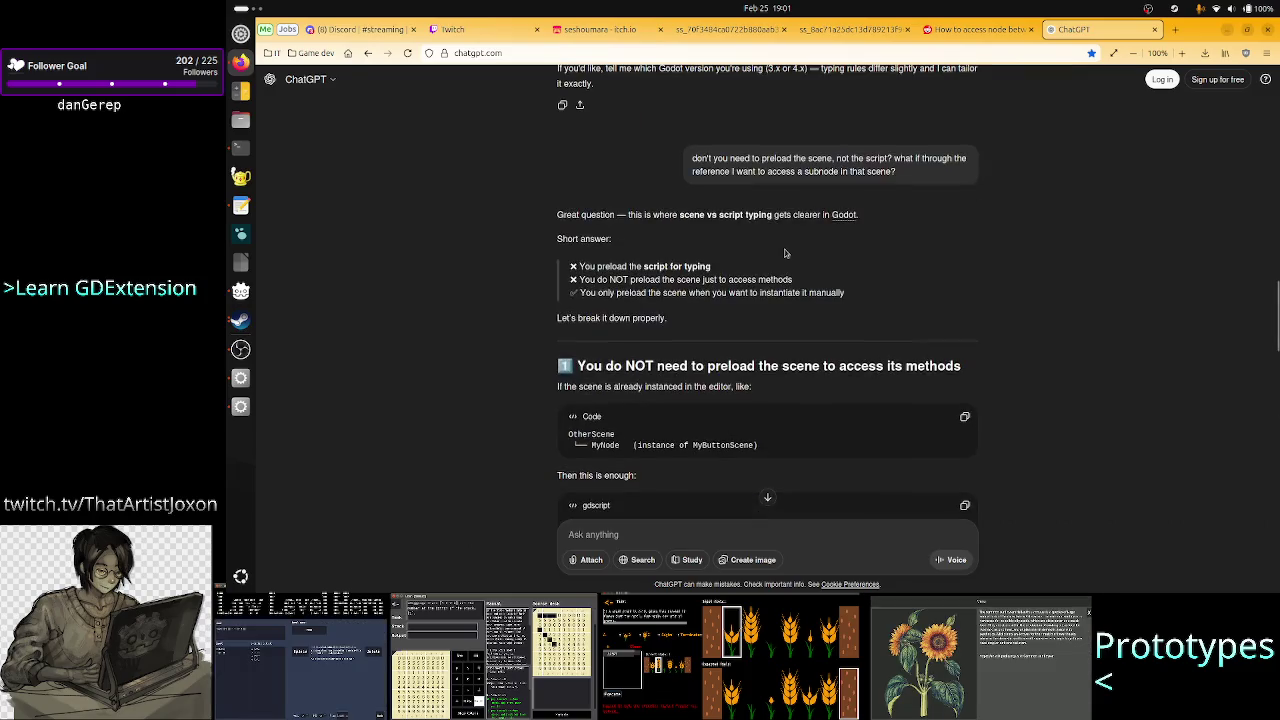
scroll(785, 253, up, 2)
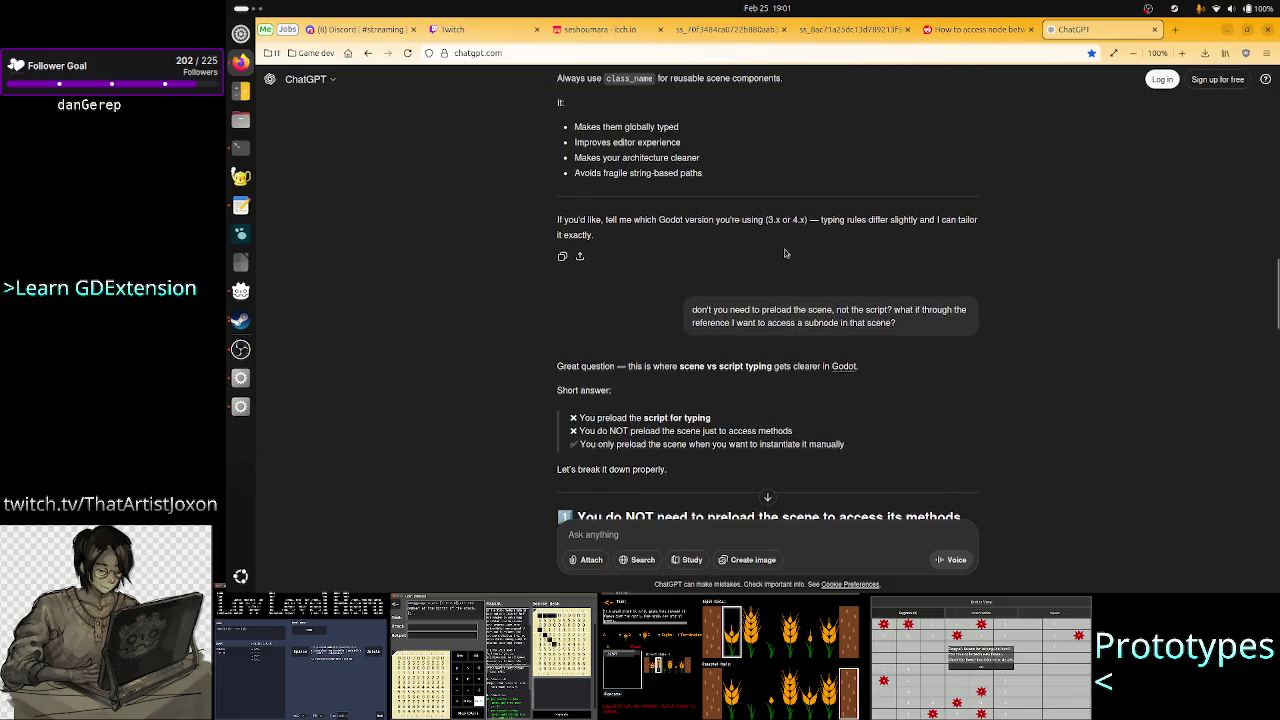
scroll(785, 253, down, 3)
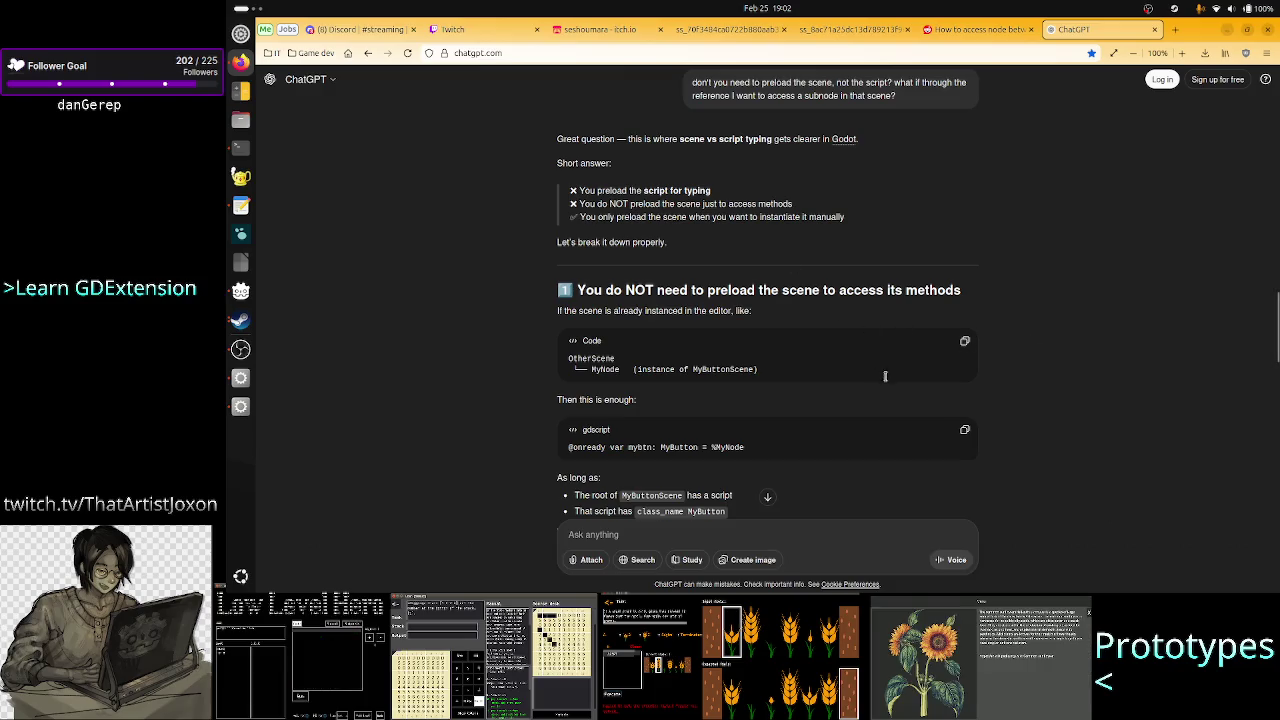
scroll(884, 372, down, 3)
scroll(886, 377, up, 5)
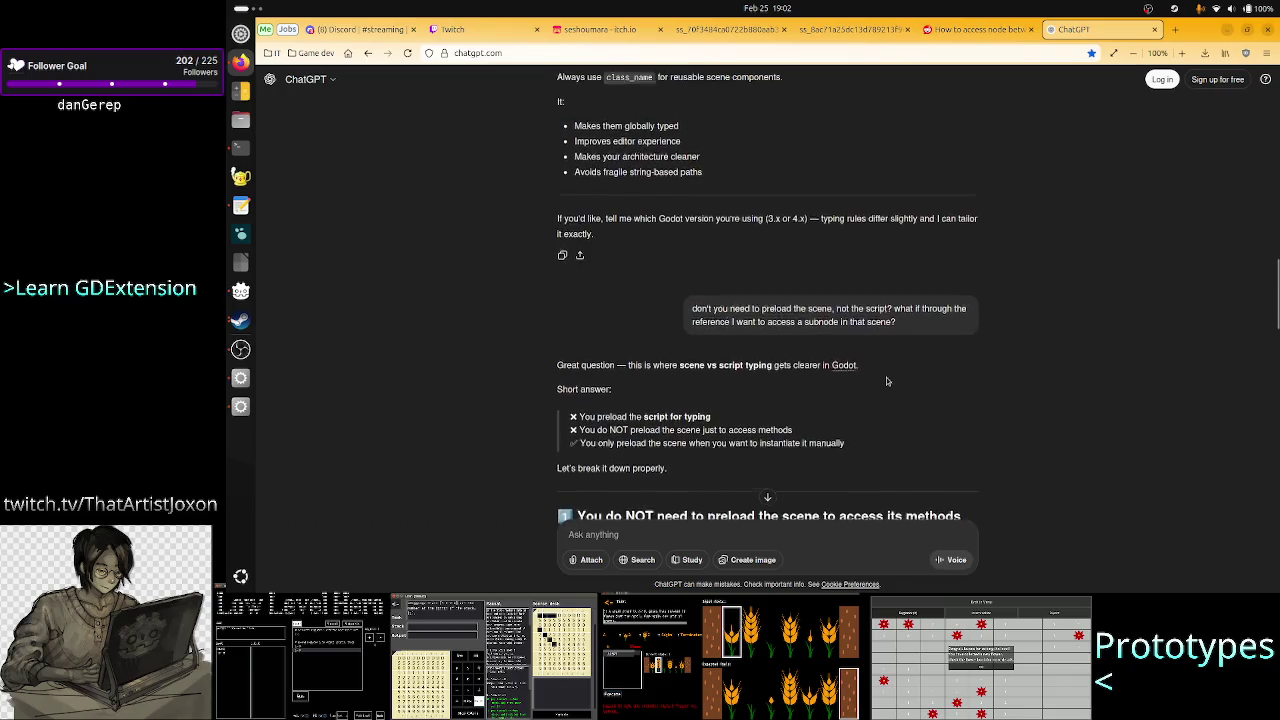
scroll(886, 377, down, 3)
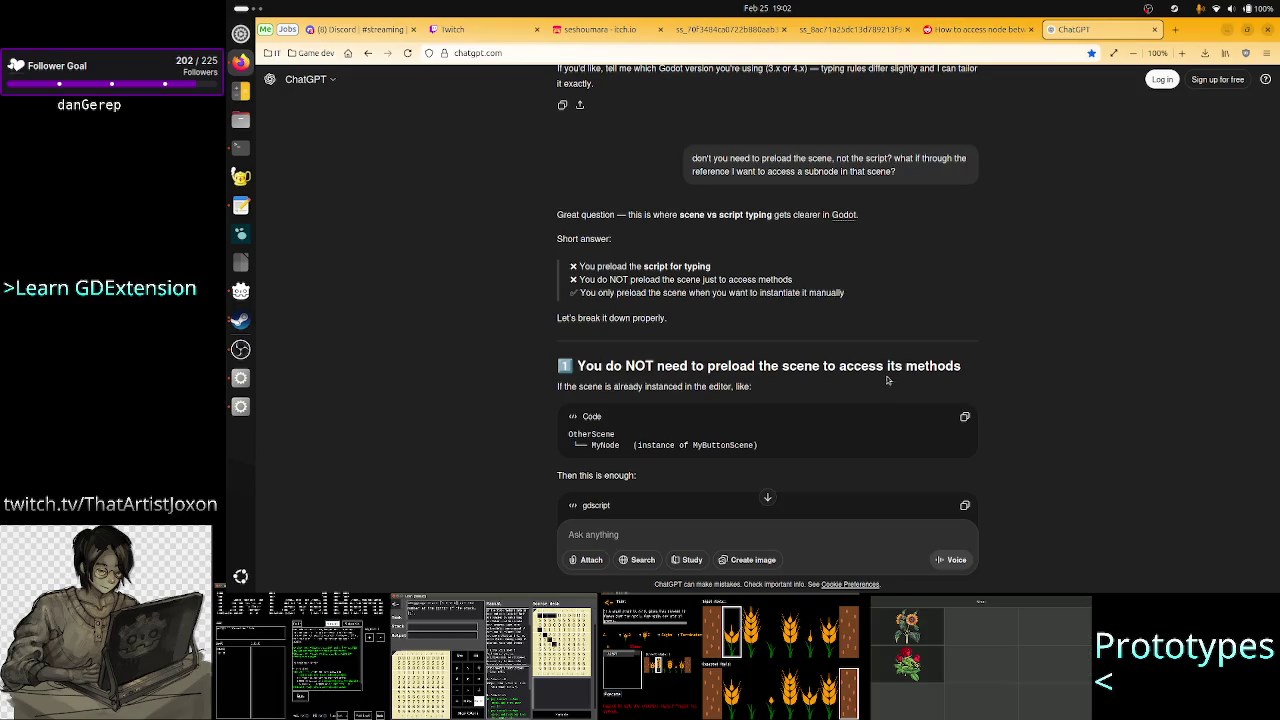
double_click(890, 367)
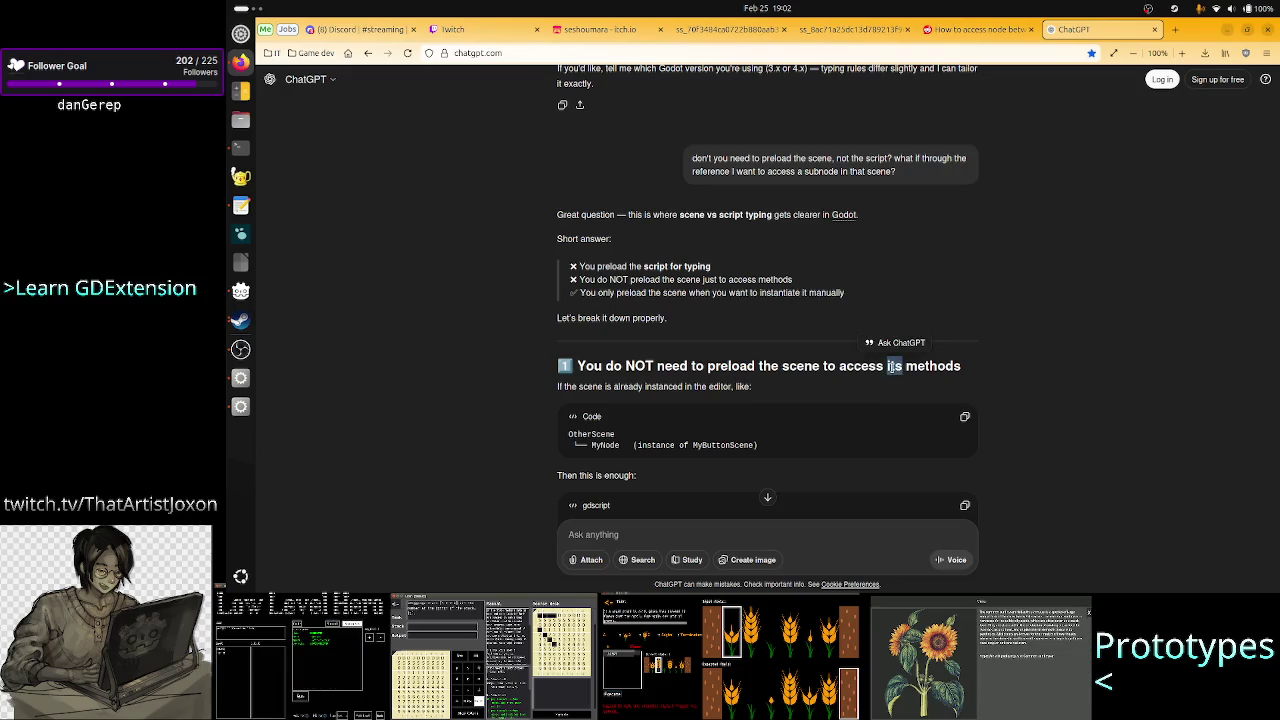
double_click(922, 368)
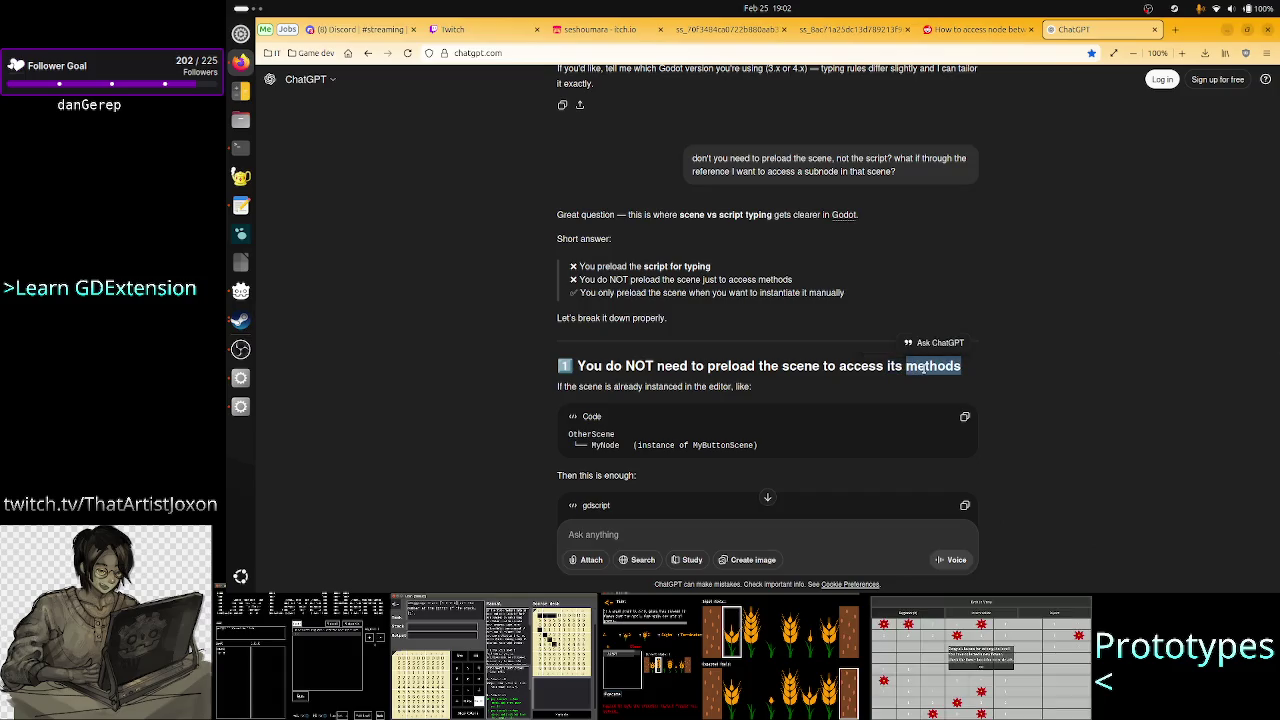
double_click(894, 367)
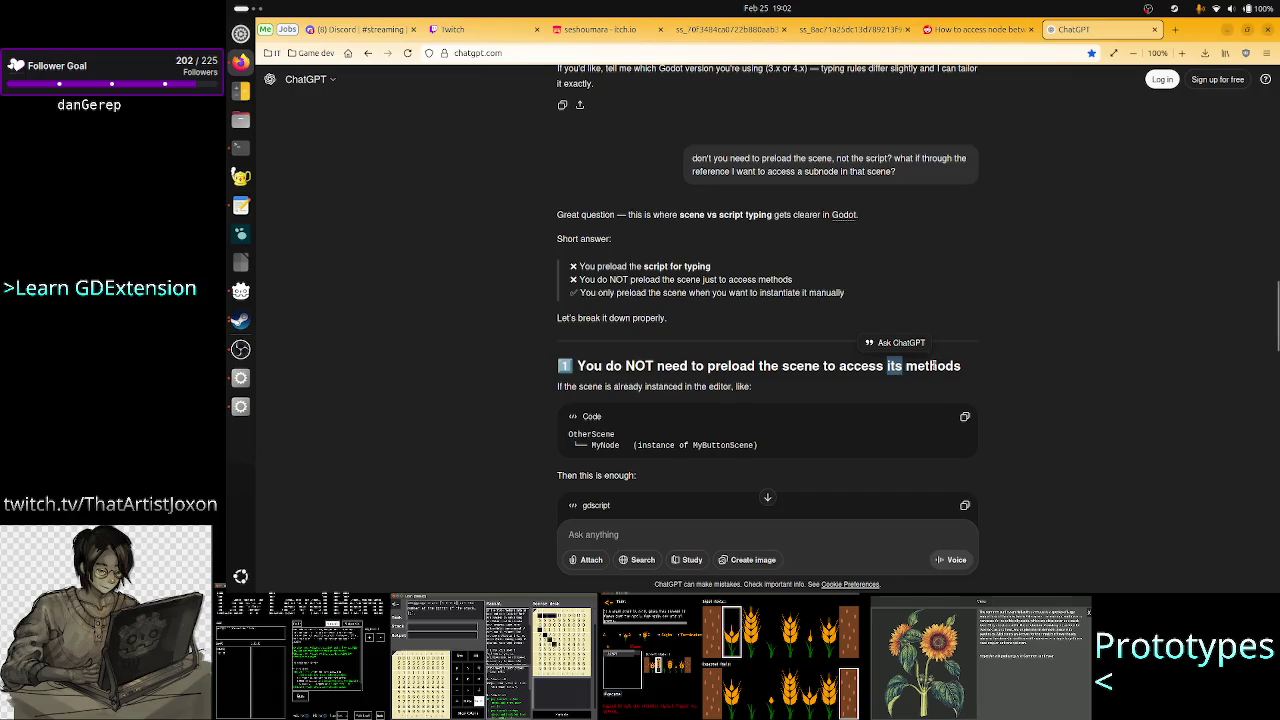
double_click(933, 366)
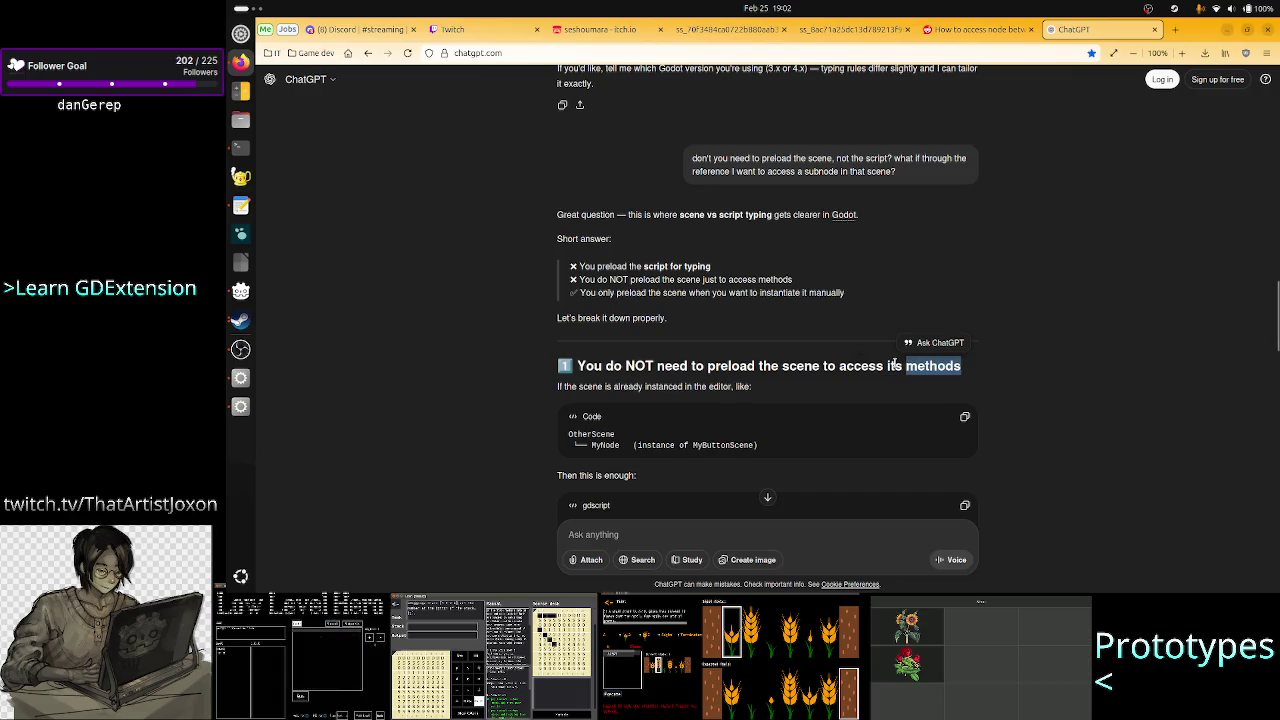
double_click(894, 366)
click(992, 339)
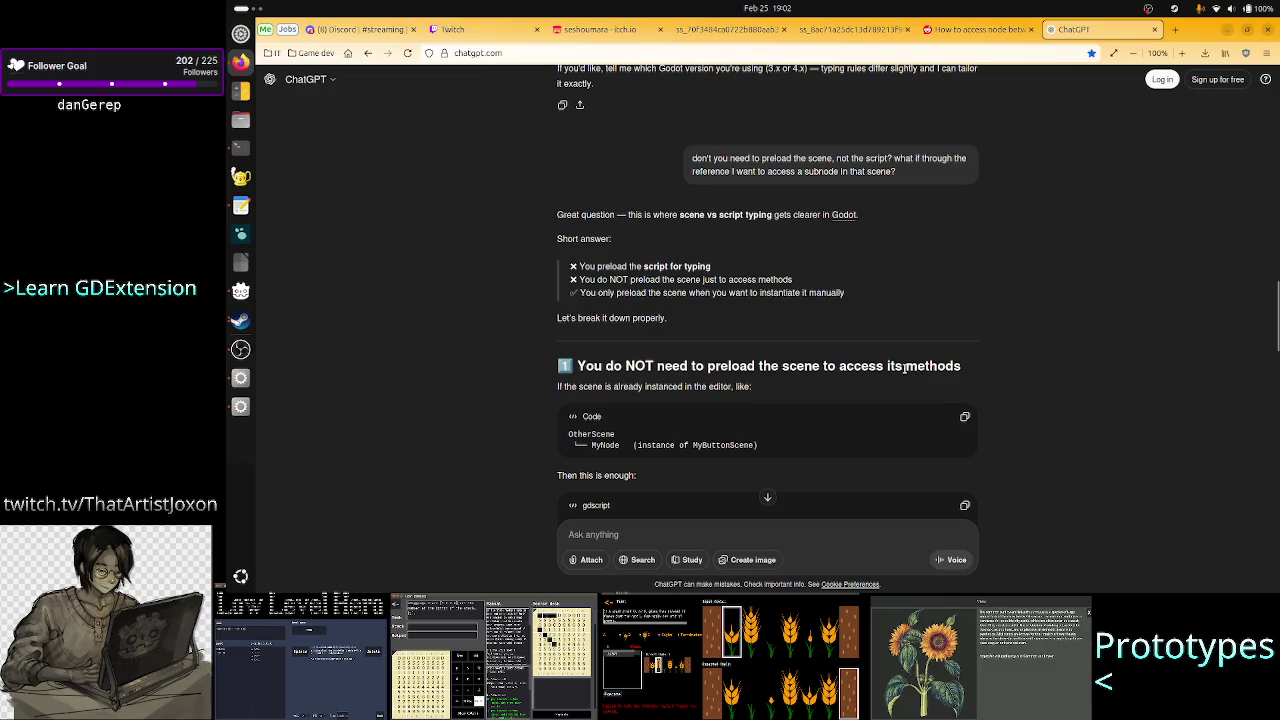
mouse_move(840, 295)
mouse_down()
mouse_move(650, 292)
mouse_move(572, 266)
mouse_move(713, 270)
mouse_up()
click(670, 277)
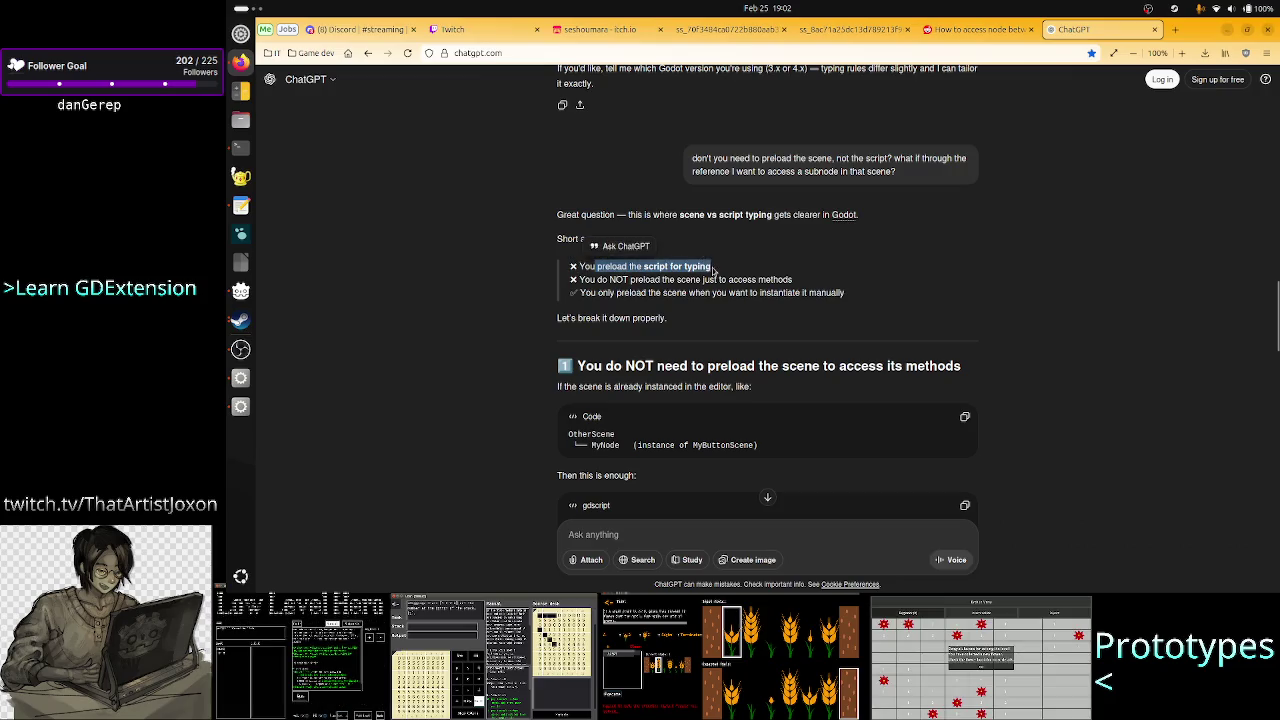
click(732, 276)
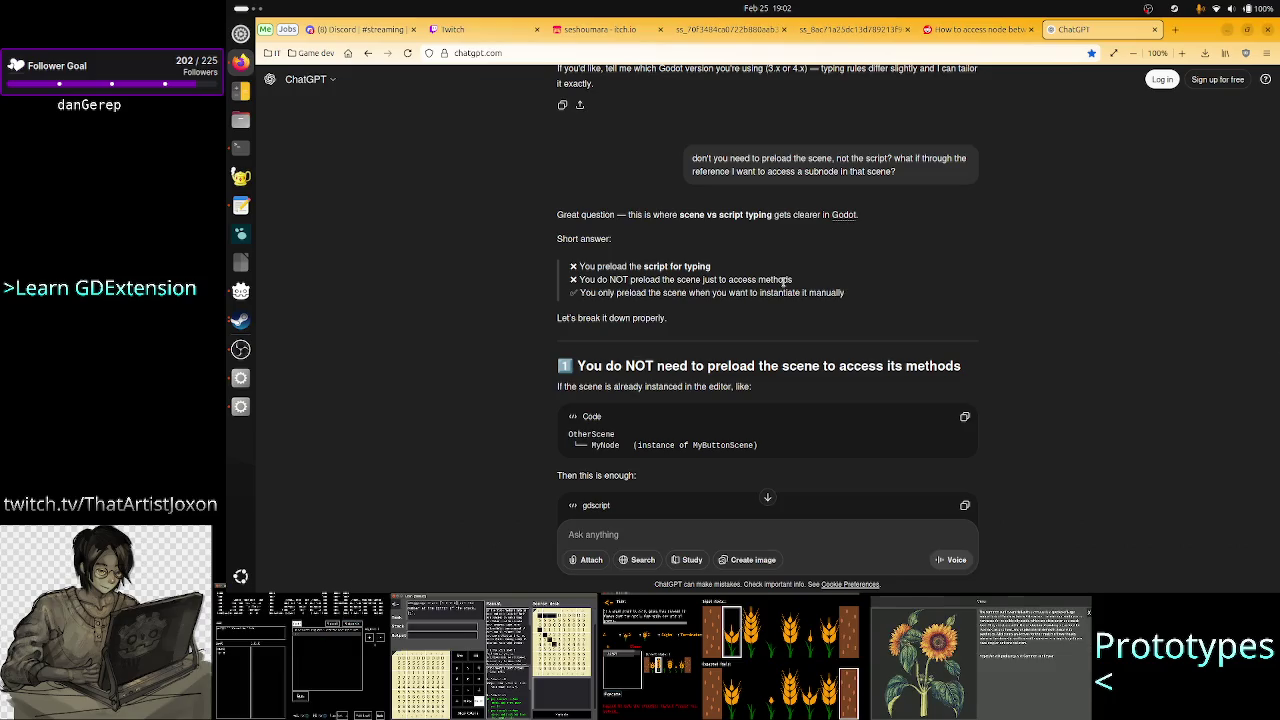
scroll(742, 356, down, 5)
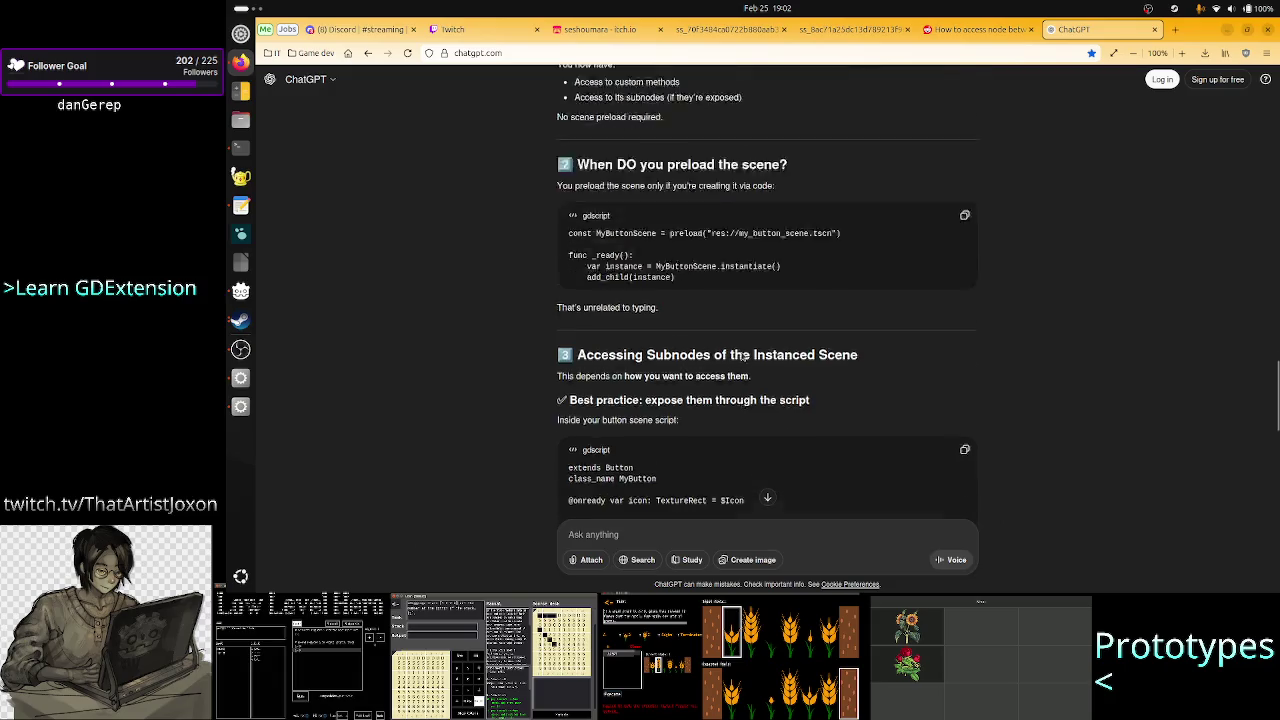
scroll(742, 356, down, 3)
scroll(741, 352, up, 7)
scroll(741, 352, up, 5)
scroll(742, 355, down, 3)
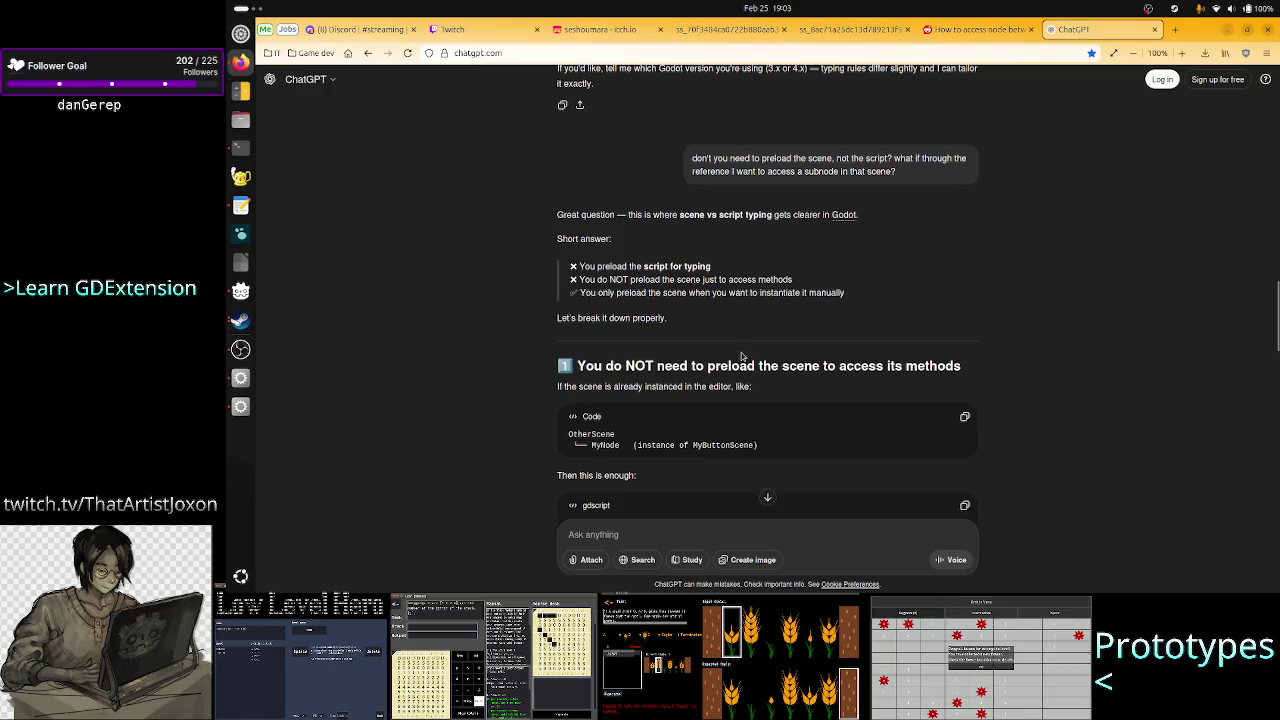
scroll(742, 356, down, 3)
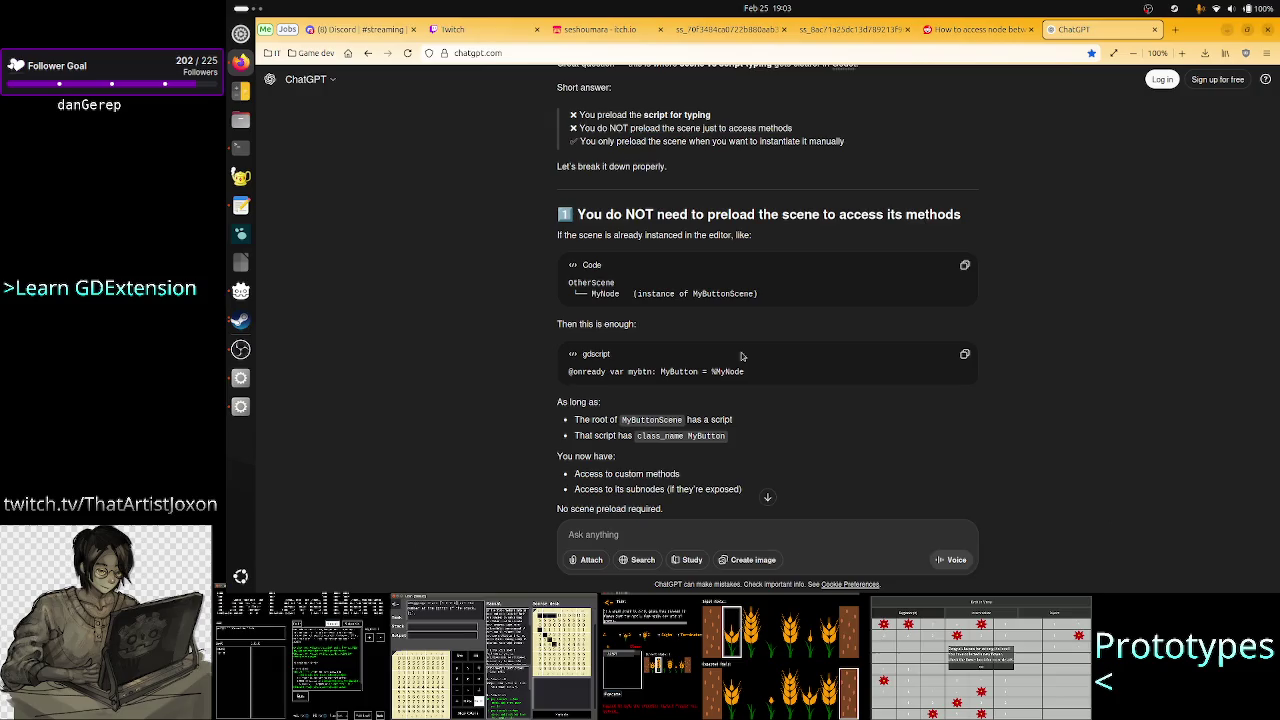
scroll(742, 356, up, 5)
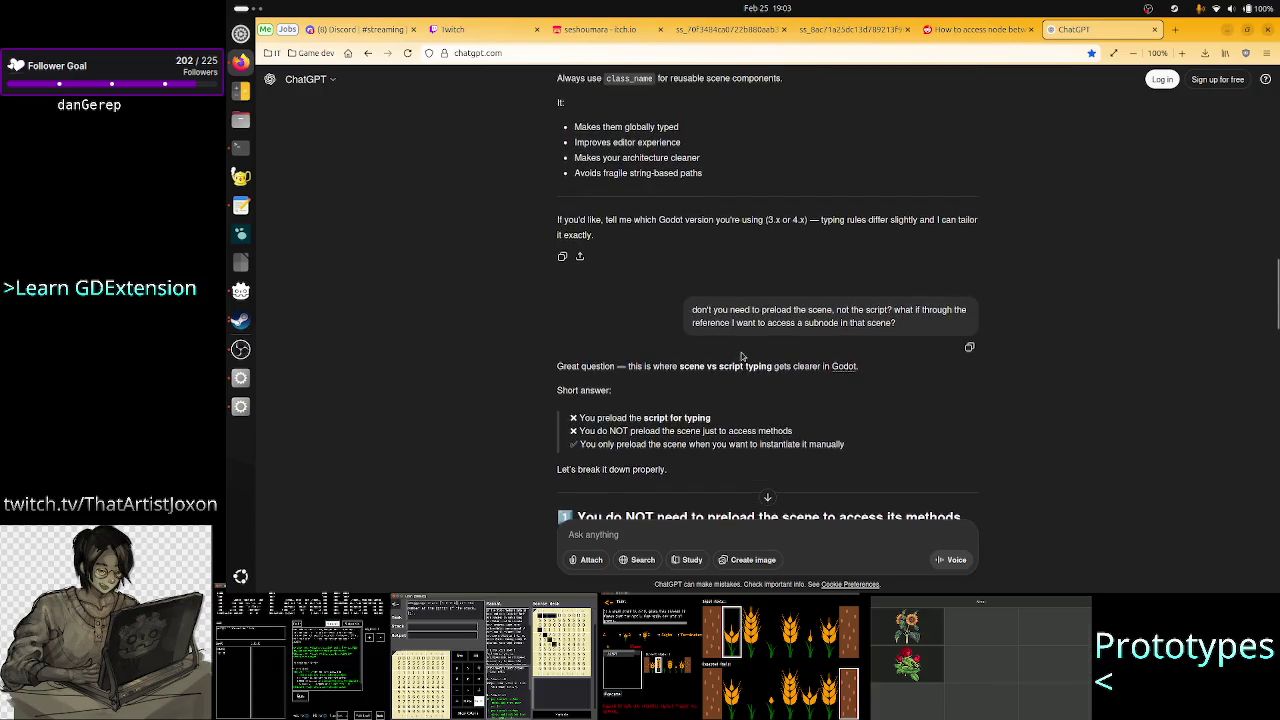
scroll(742, 356, down, 4)
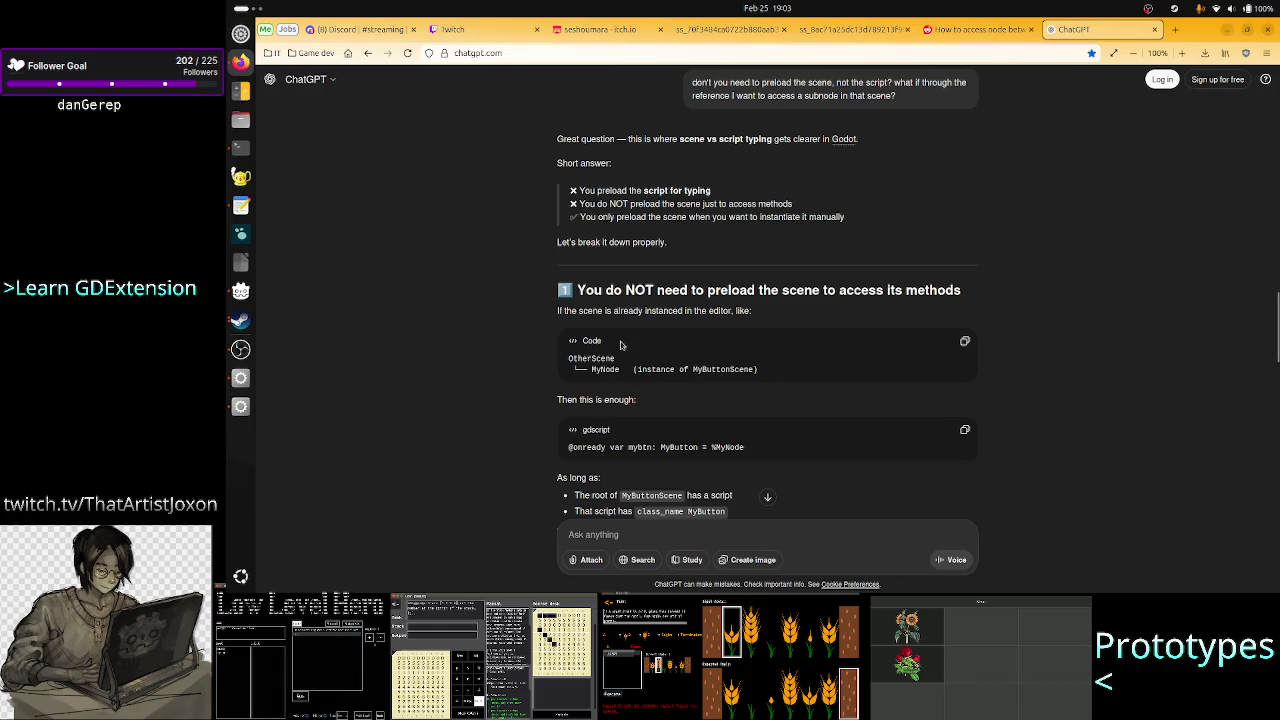
drag(612, 310, 760, 314)
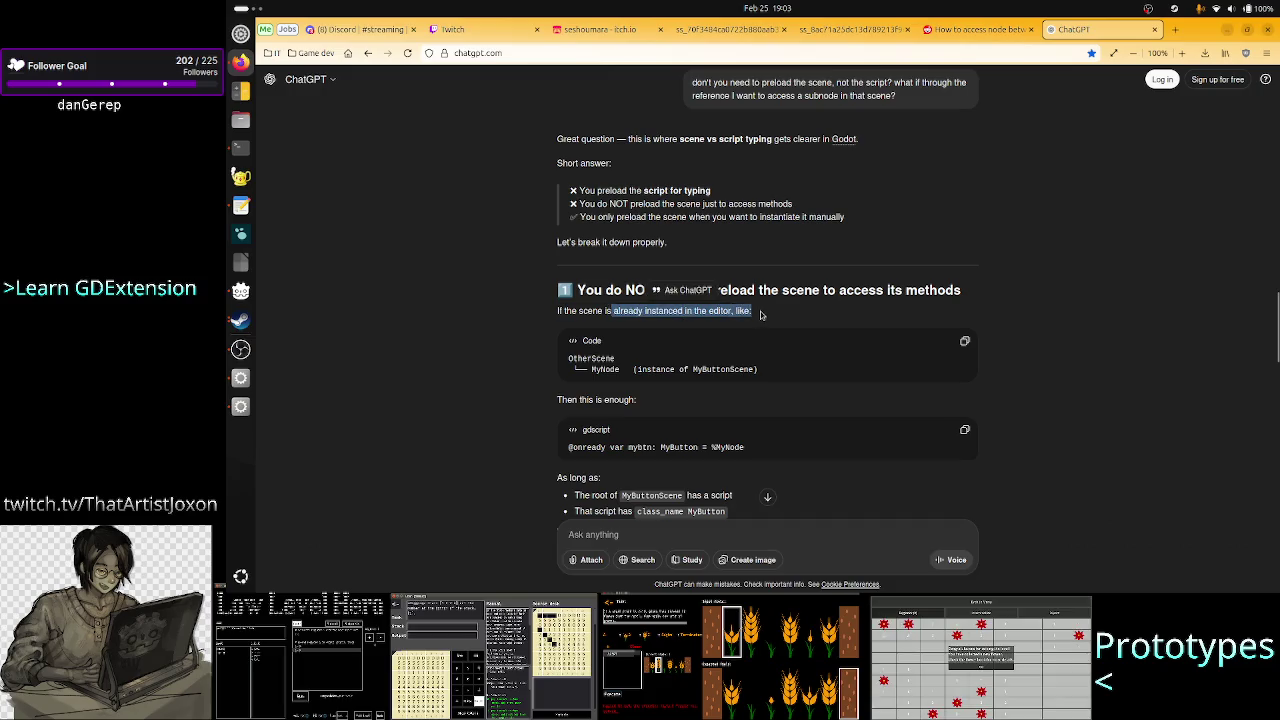
scroll(665, 415, down, 3)
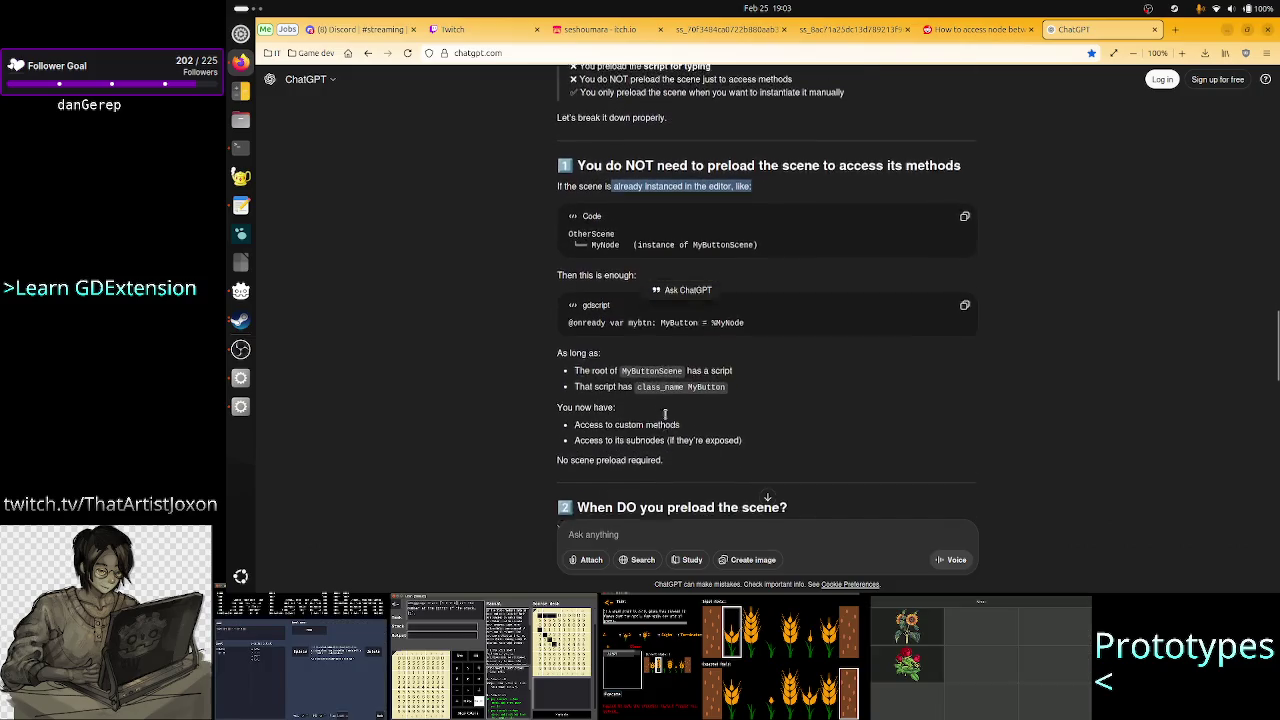
click(606, 298)
scroll(700, 340, up, 2)
double_click(679, 371)
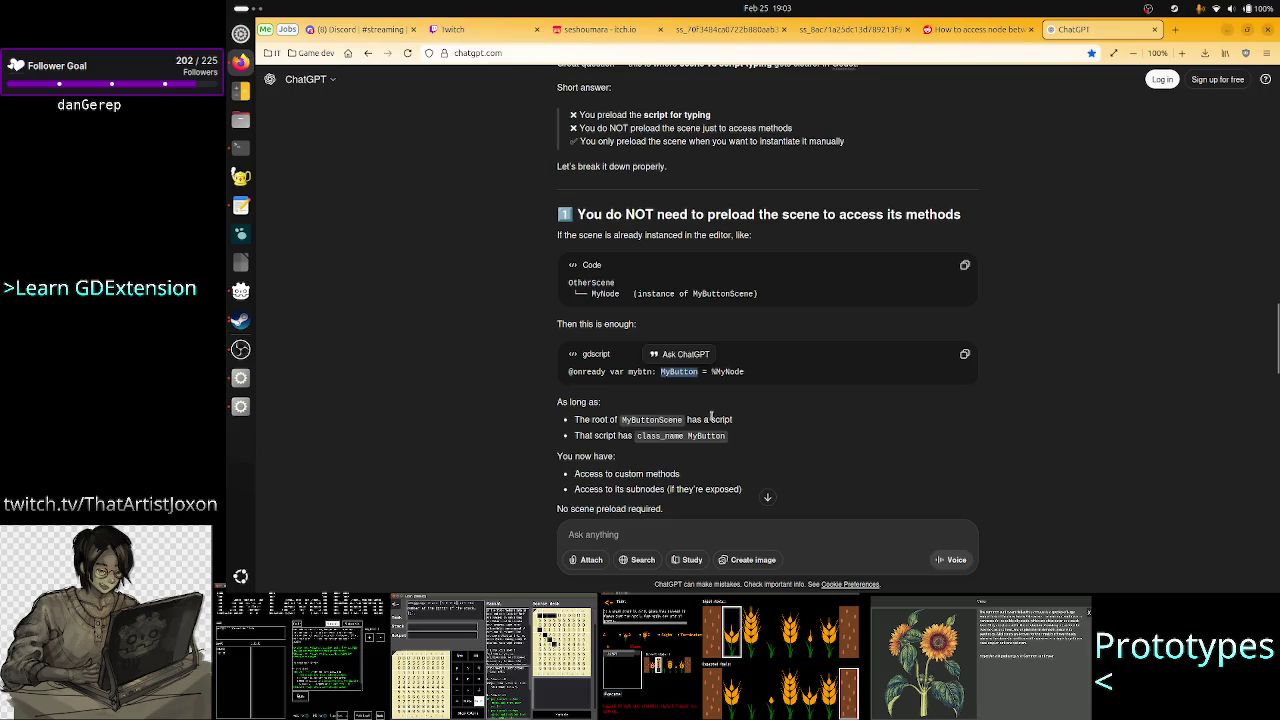
double_click(654, 423)
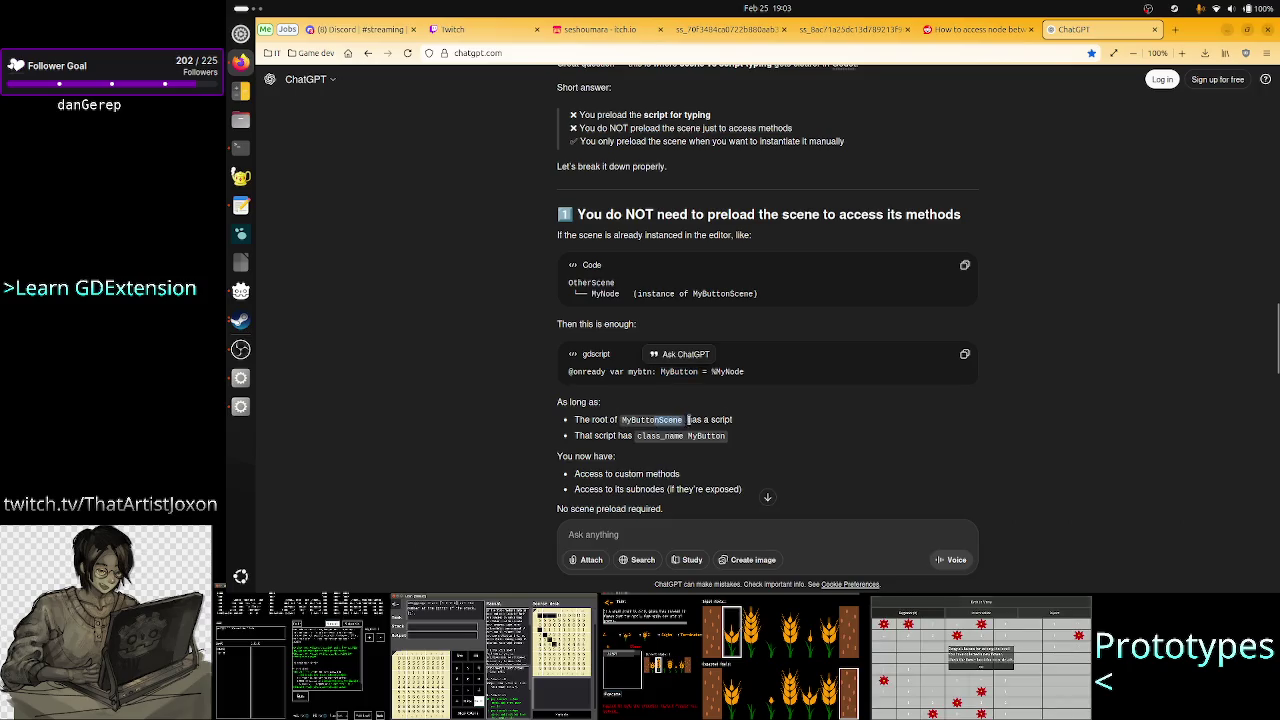
click(636, 436)
drag(574, 436, 624, 436)
click(708, 436)
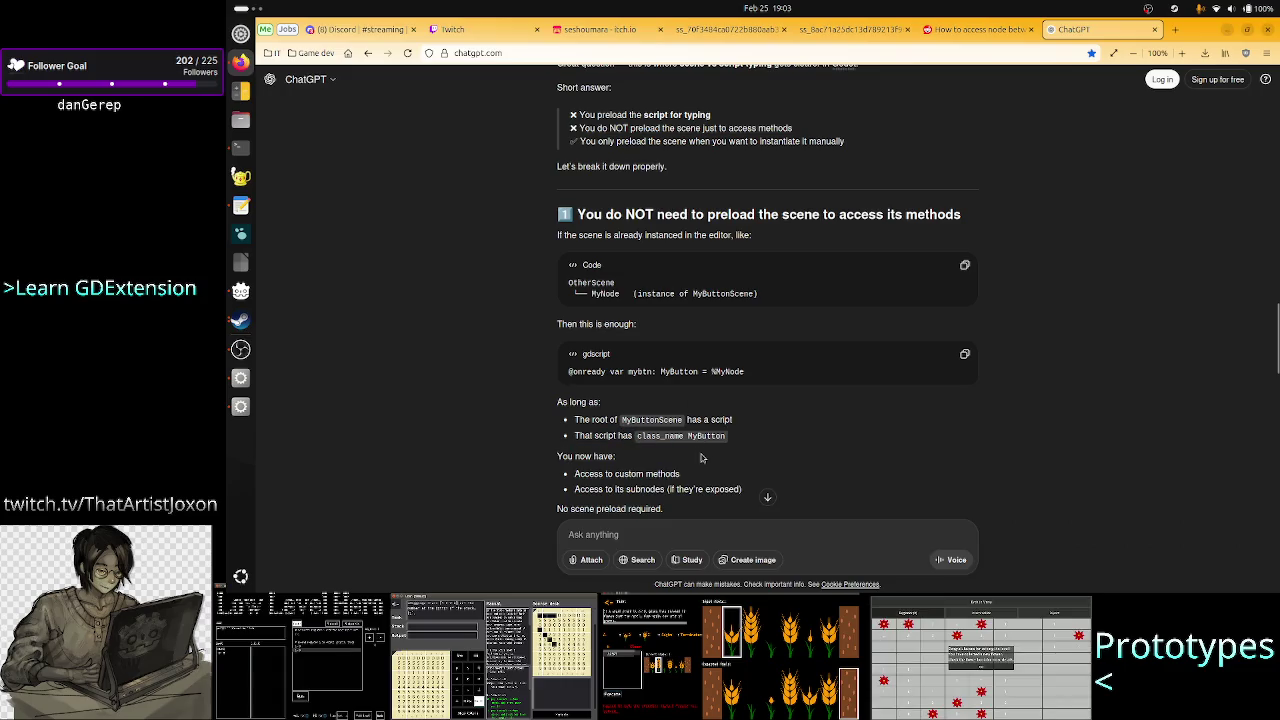
scroll(701, 457, down, 1)
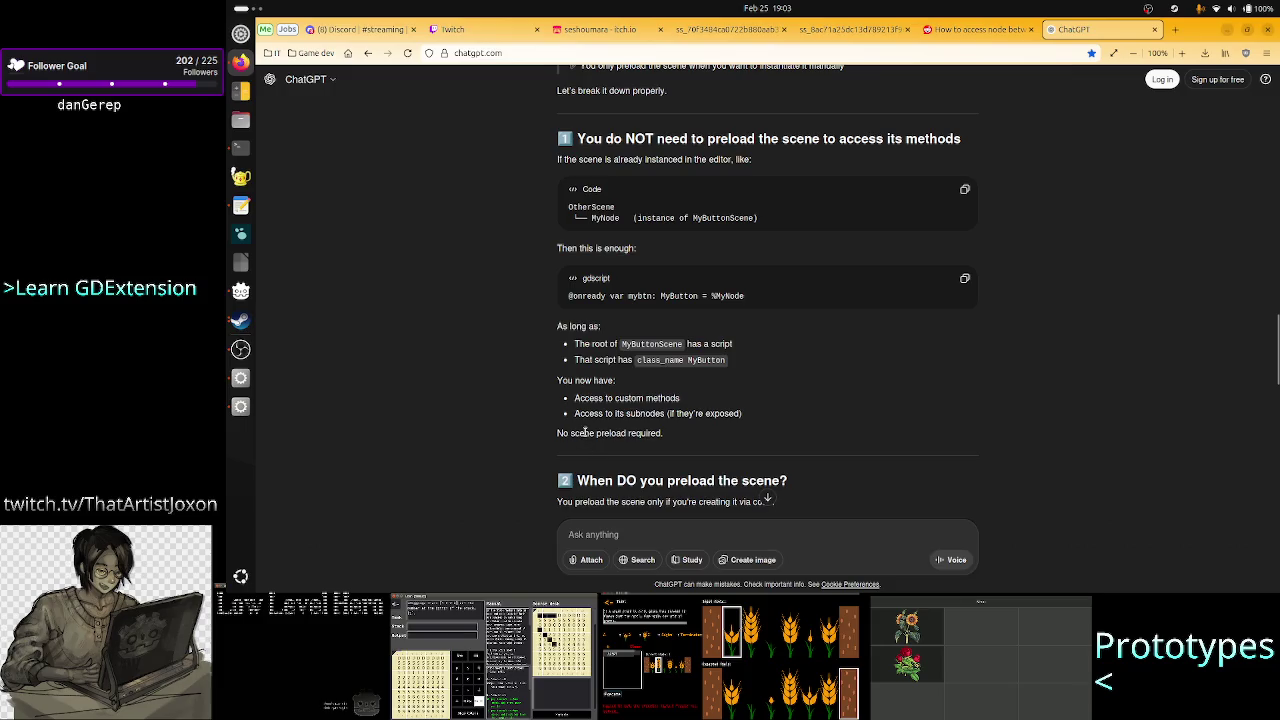
drag(585, 432, 686, 437)
click(686, 438)
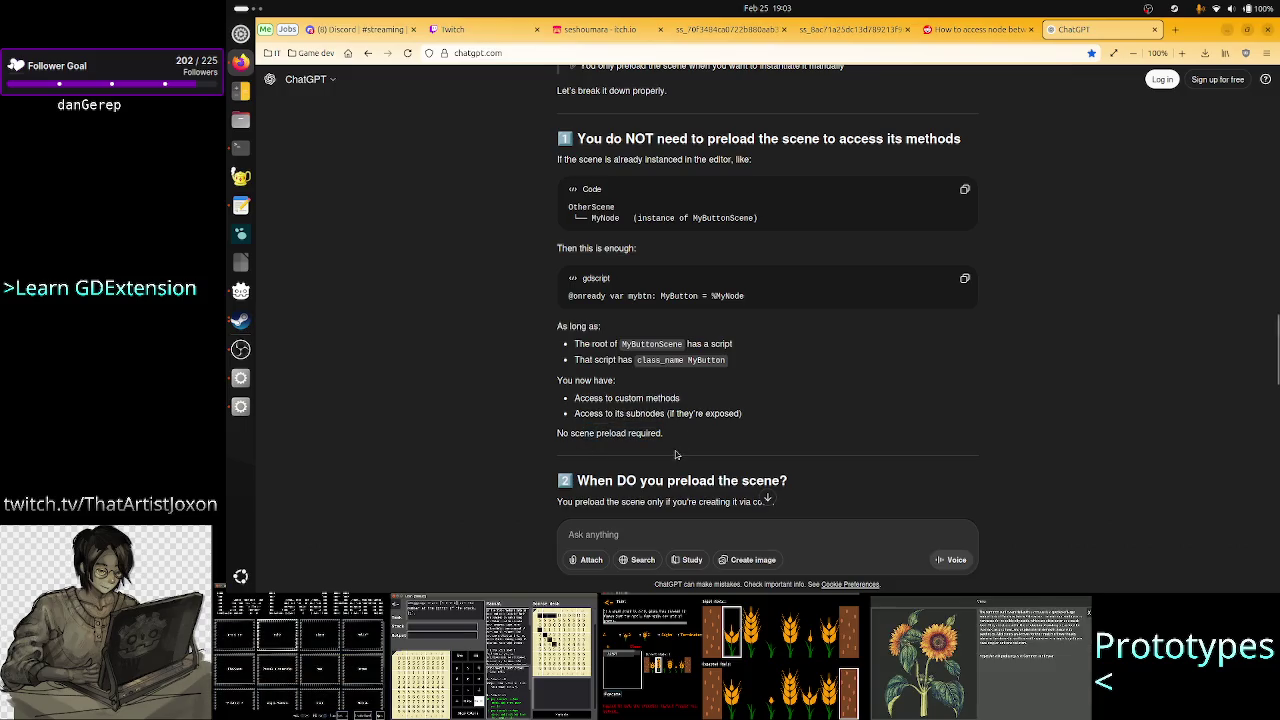
scroll(675, 455, down, 3)
drag(688, 350, 792, 350)
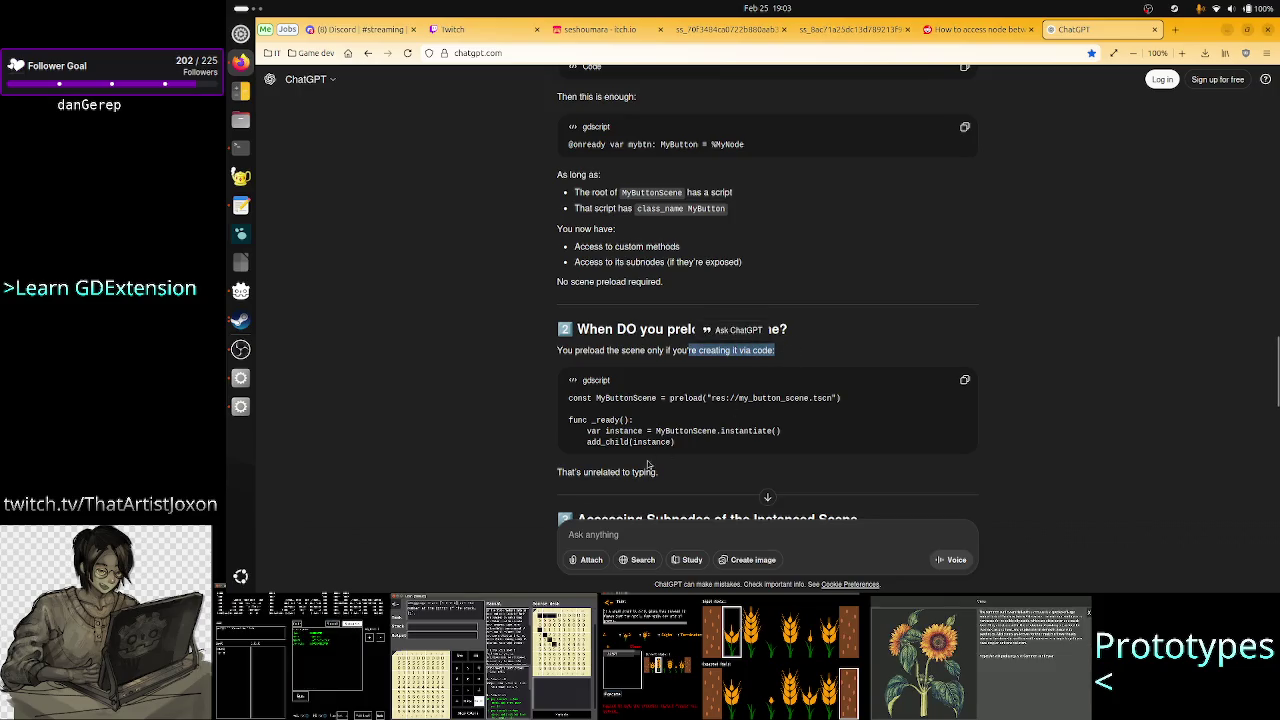
click(603, 441)
double_click(603, 441)
scroll(808, 417, down, 5)
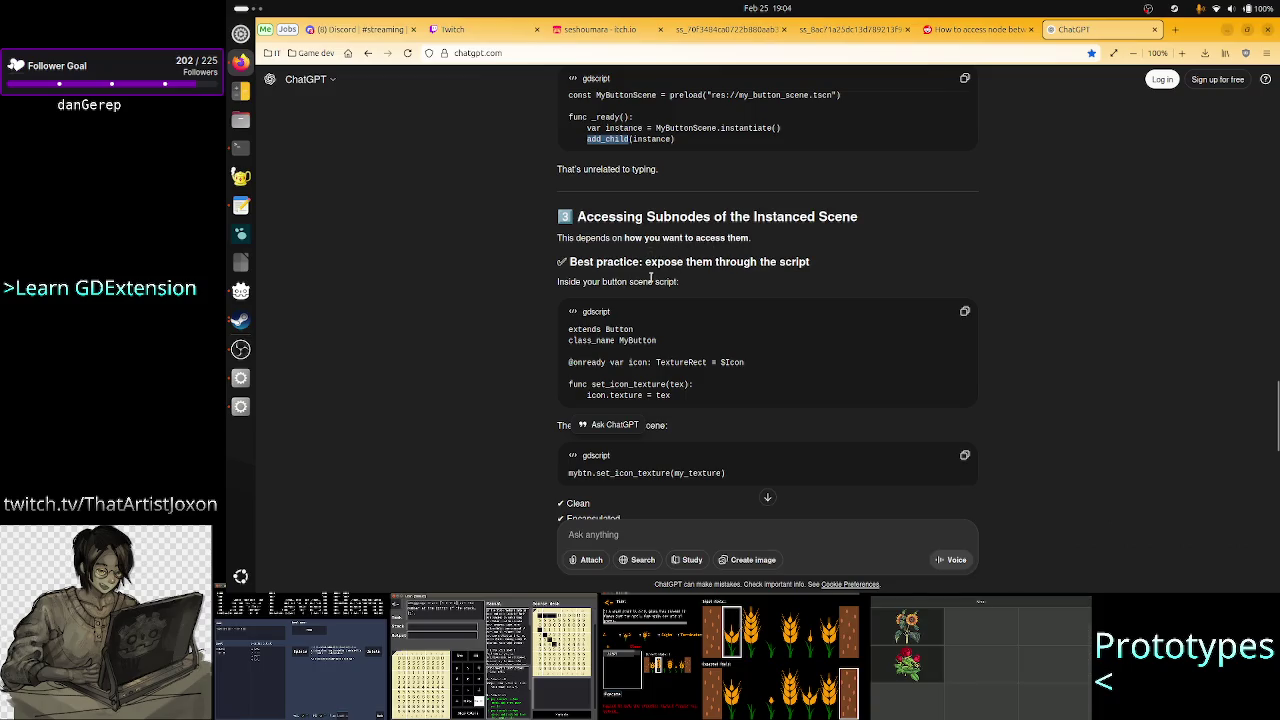
drag(700, 262, 810, 262)
click(818, 261)
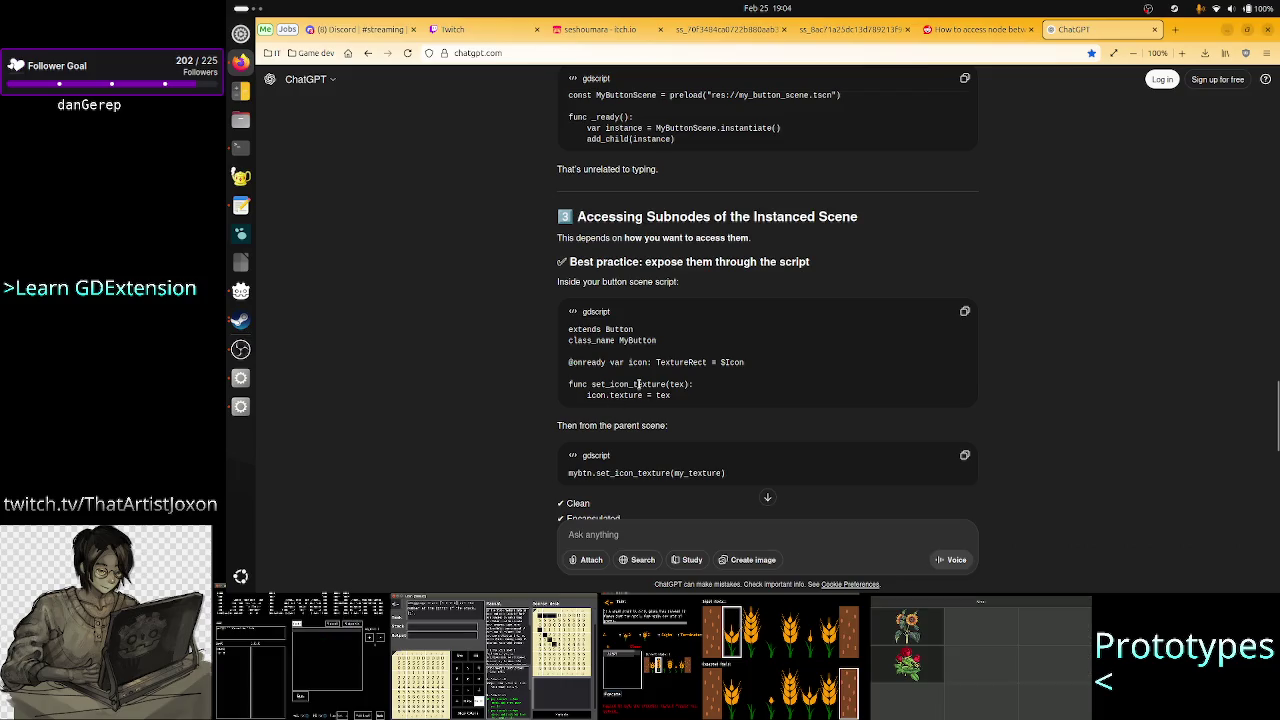
double_click(625, 384)
scroll(540, 384, down, 2)
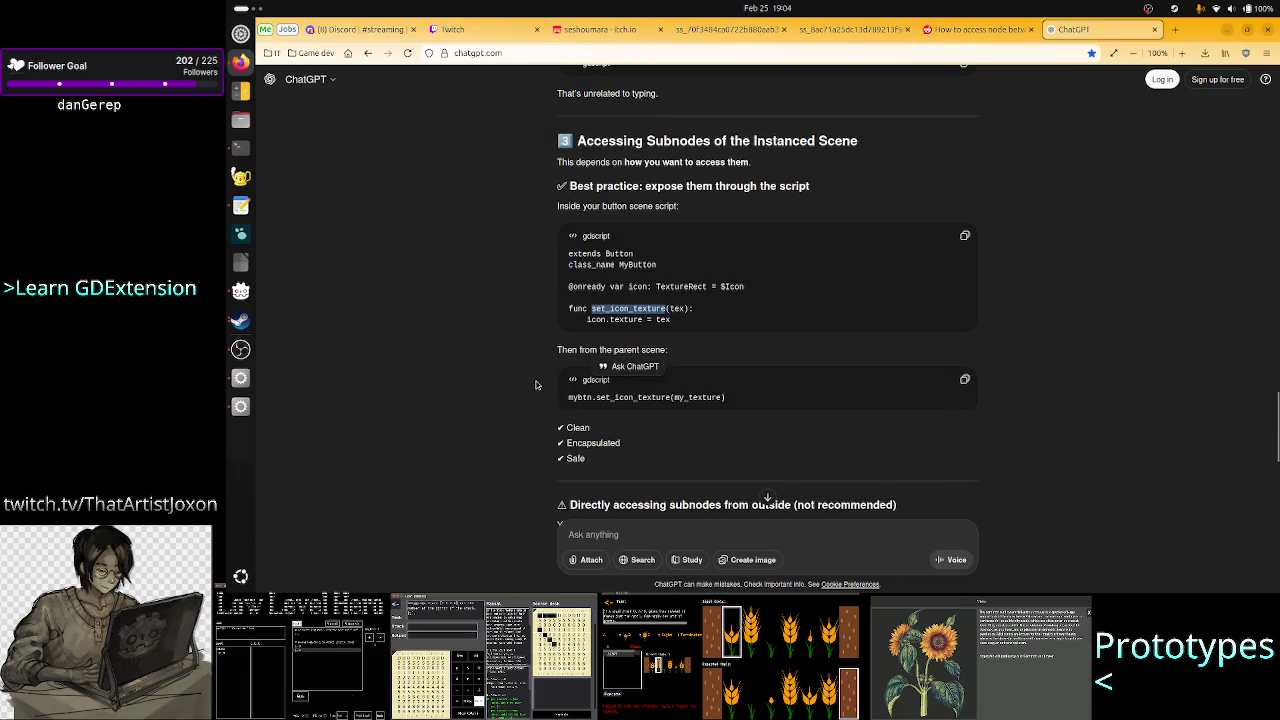
double_click(640, 397)
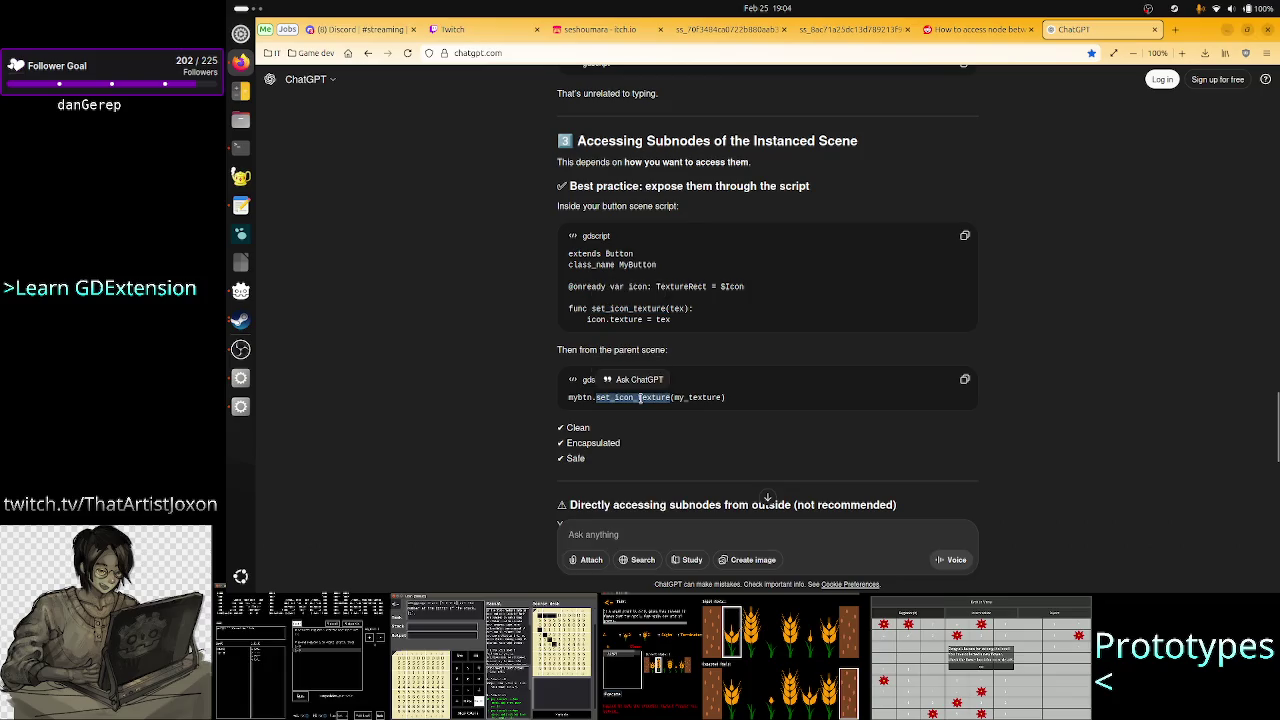
double_click(597, 319)
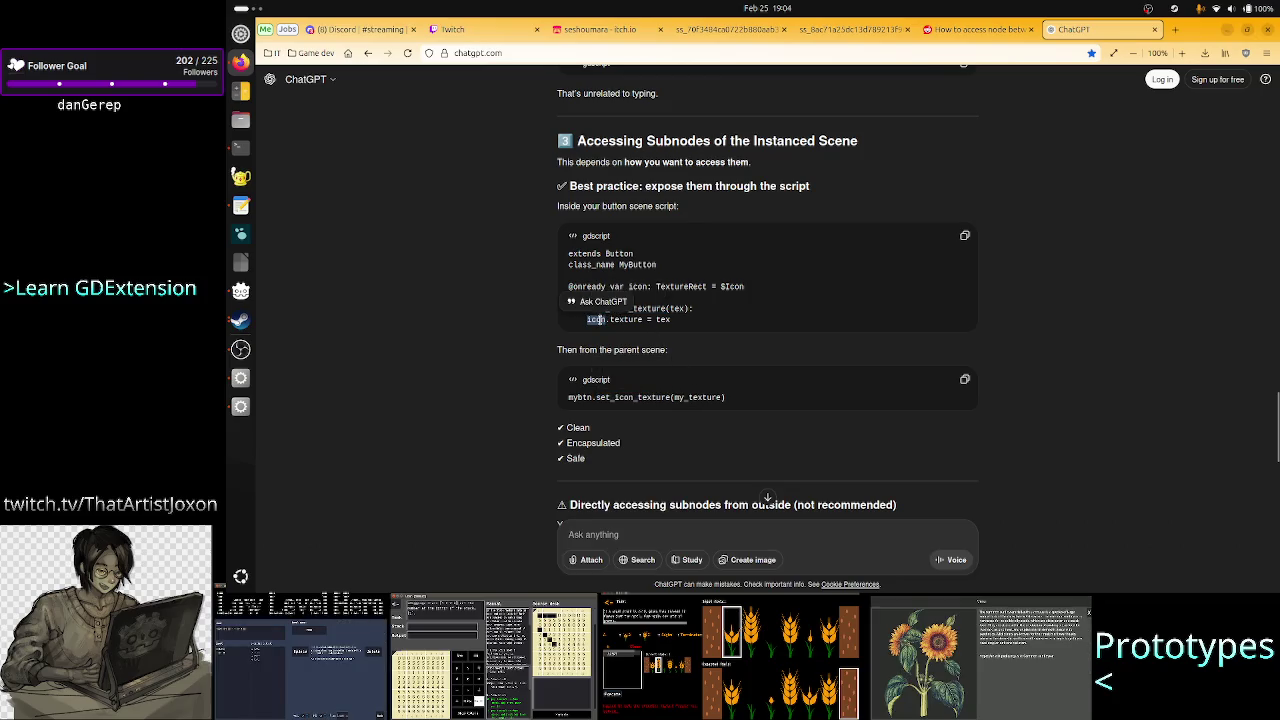
double_click(645, 397)
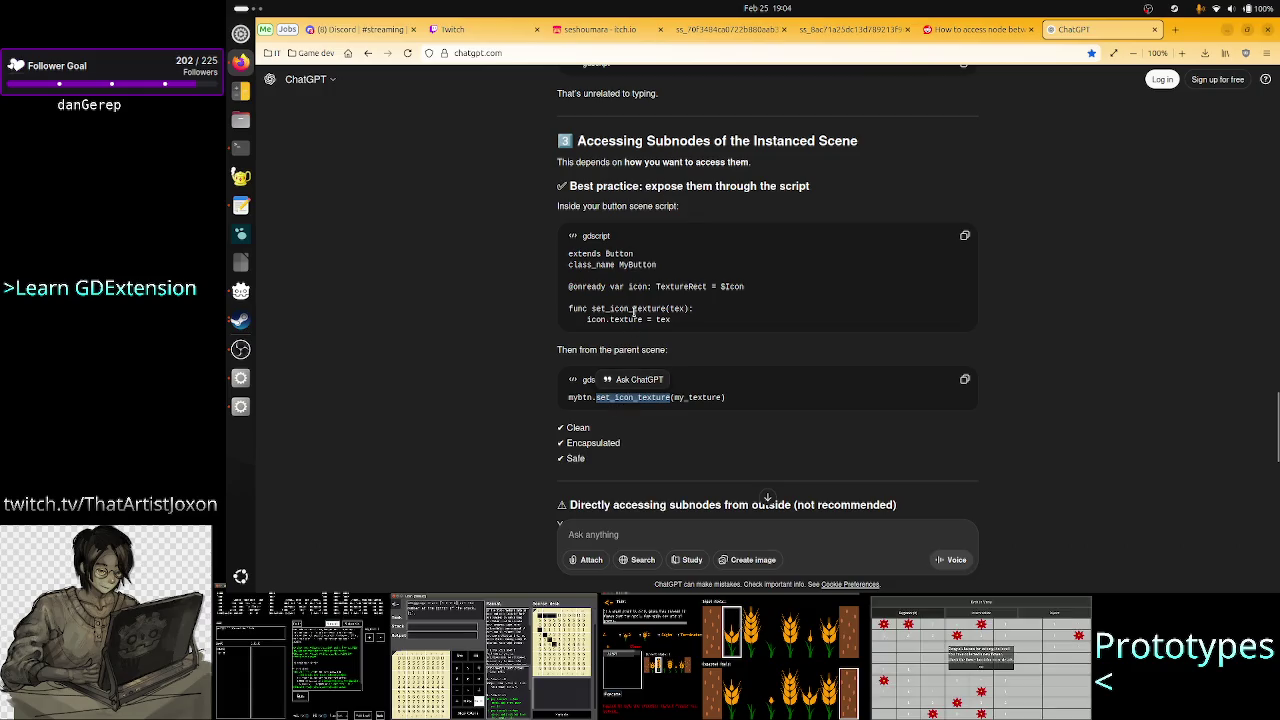
click(691, 434)
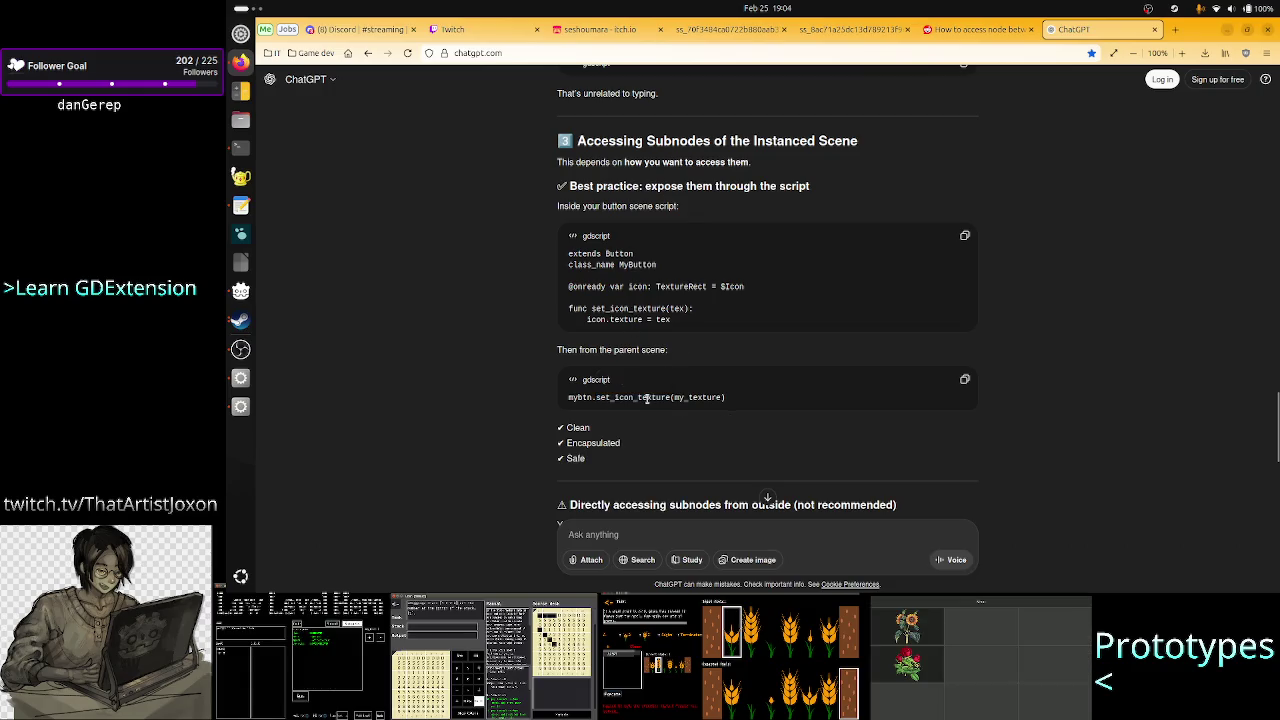
double_click(645, 397)
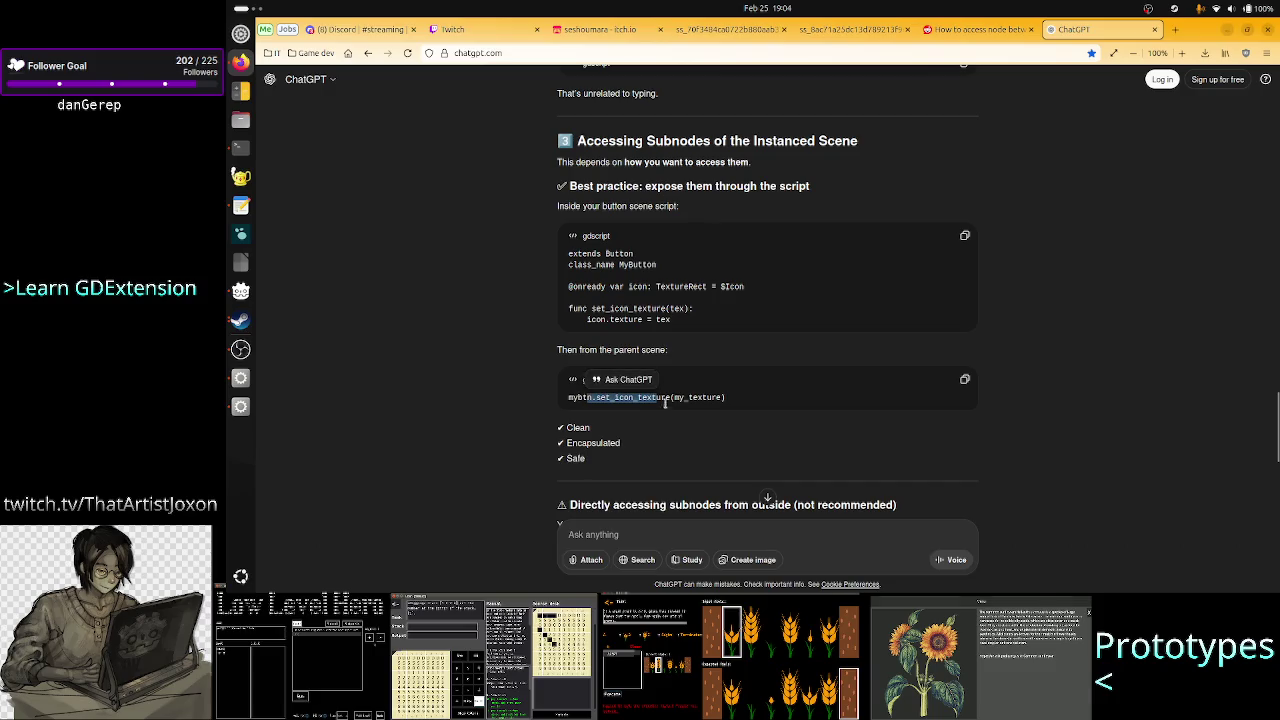
double_click(596, 320)
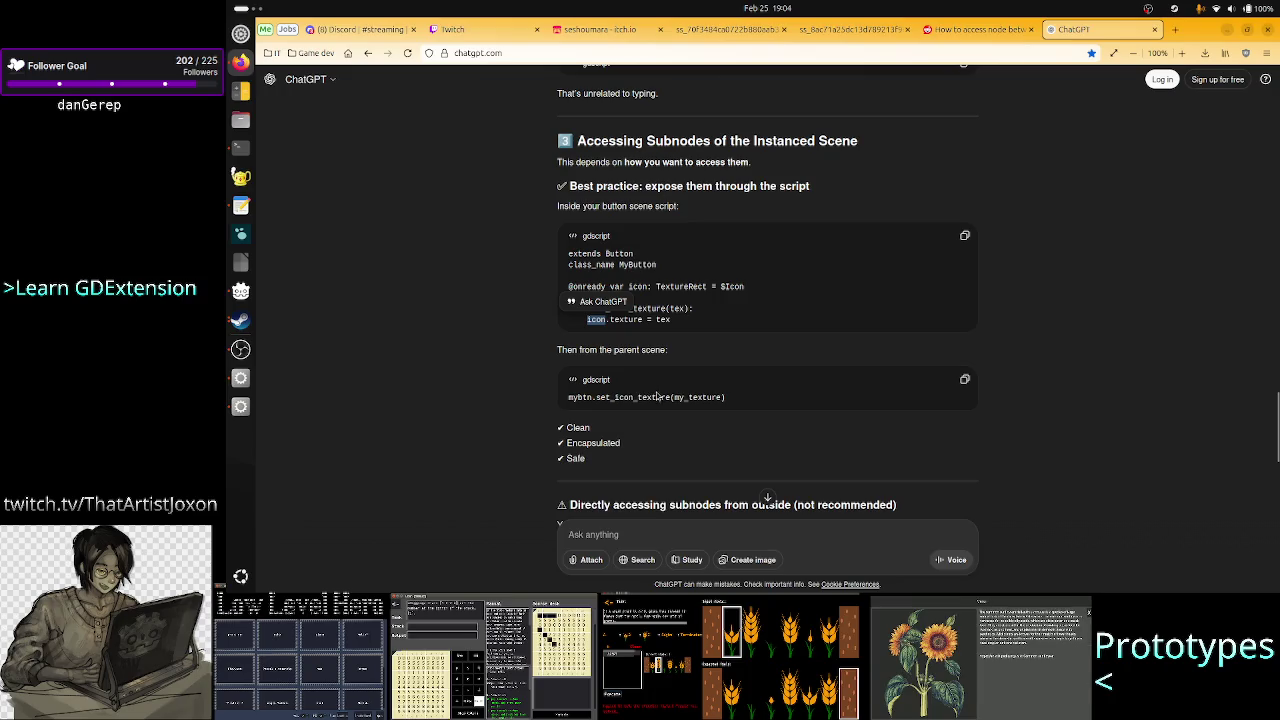
drag(637, 397, 570, 397)
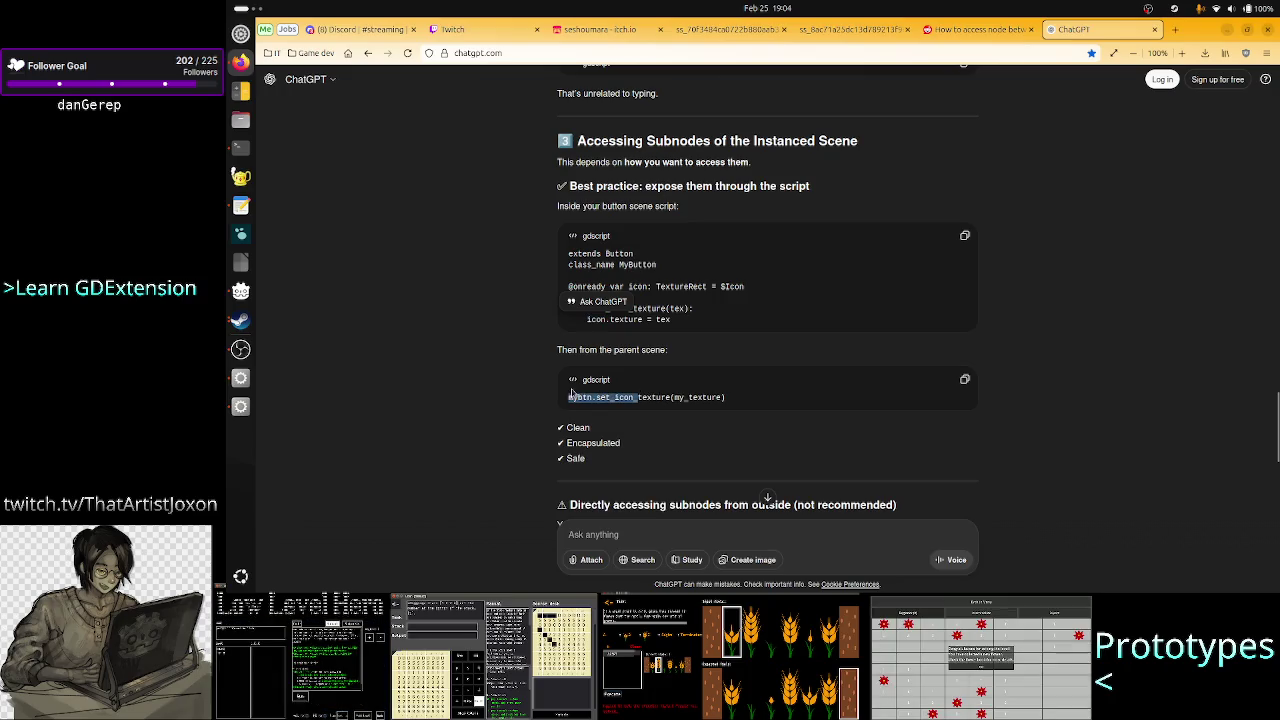
double_click(594, 320)
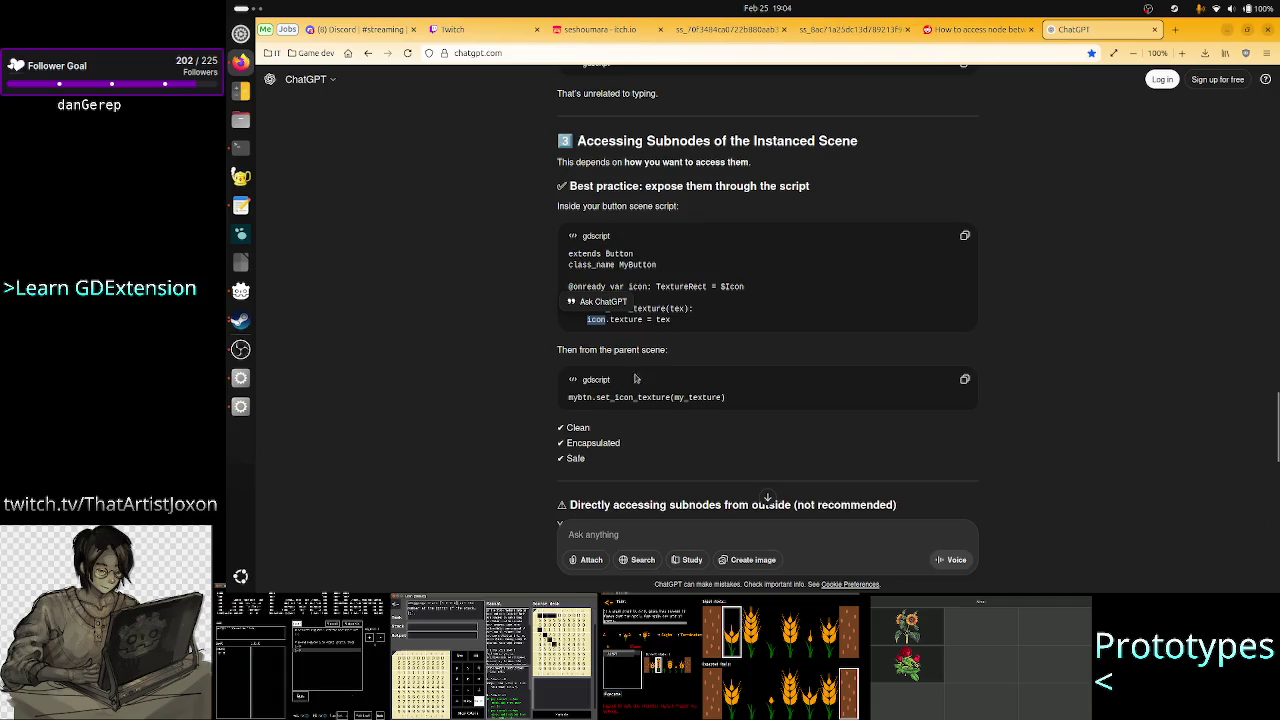
drag(670, 397, 568, 397)
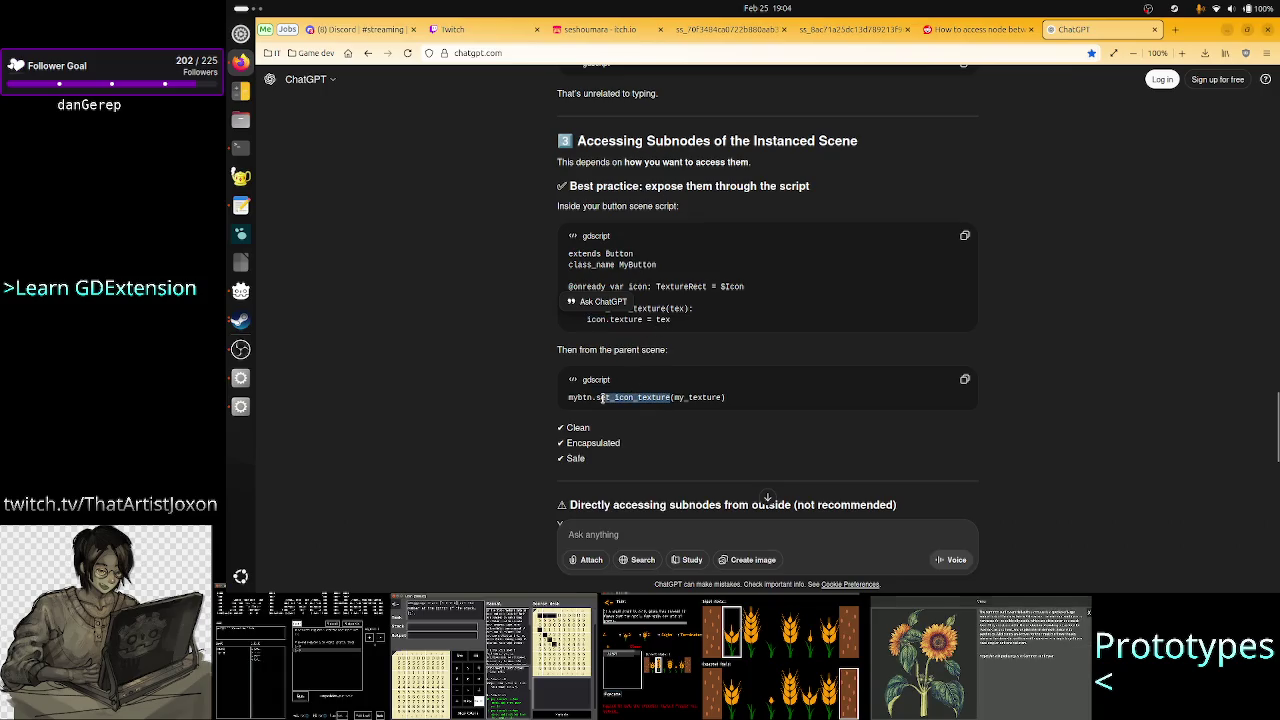
drag(655, 318, 598, 256)
click(632, 308)
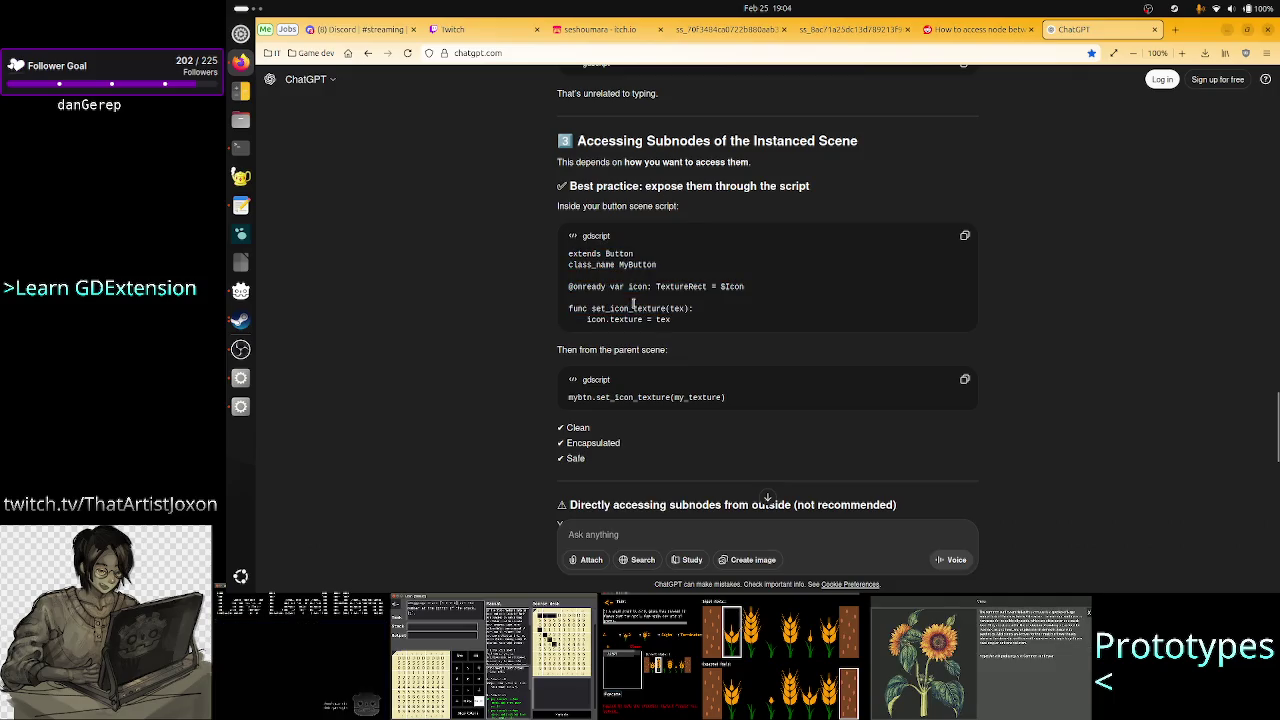
drag(677, 320, 564, 246)
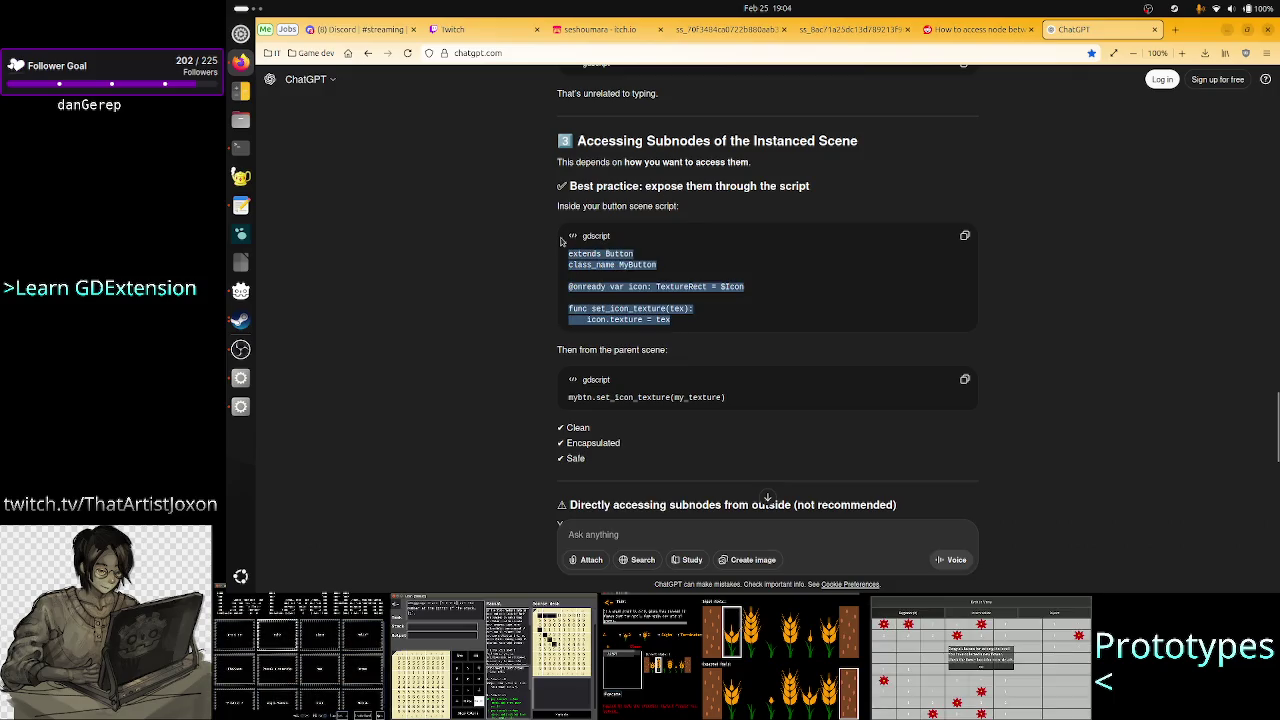
drag(736, 403, 571, 395)
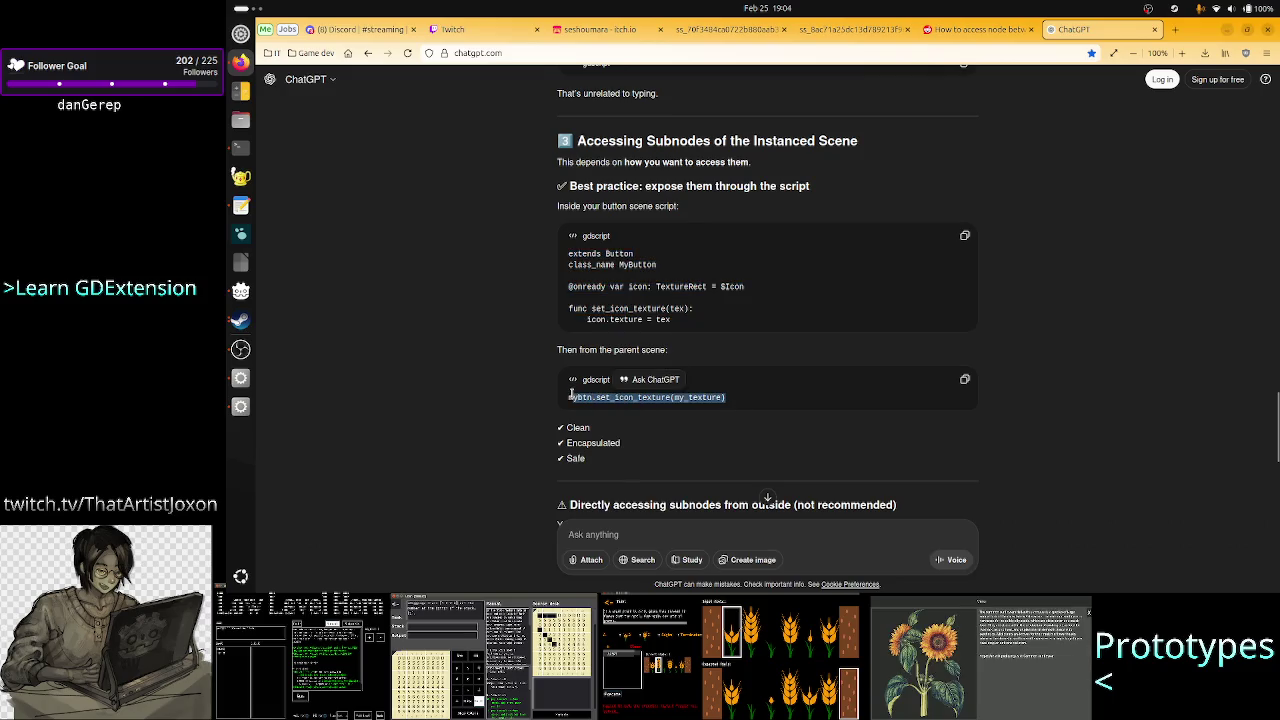
click(527, 368)
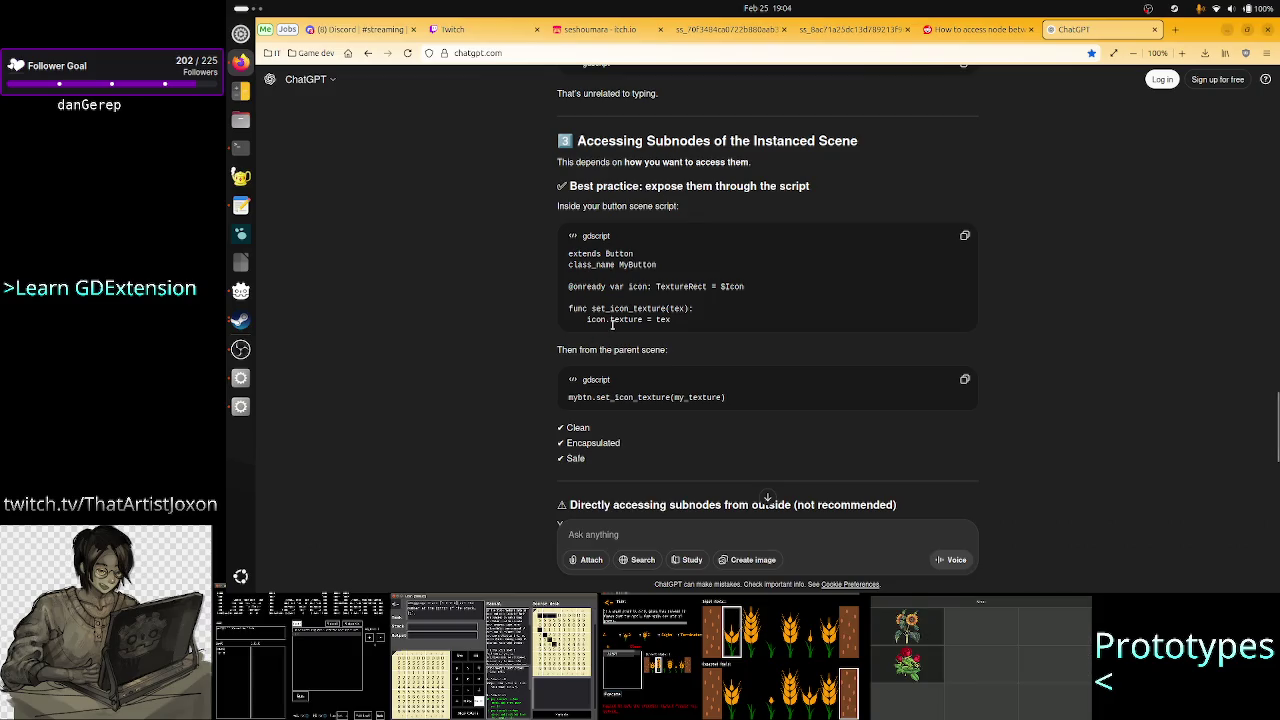
double_click(577, 397)
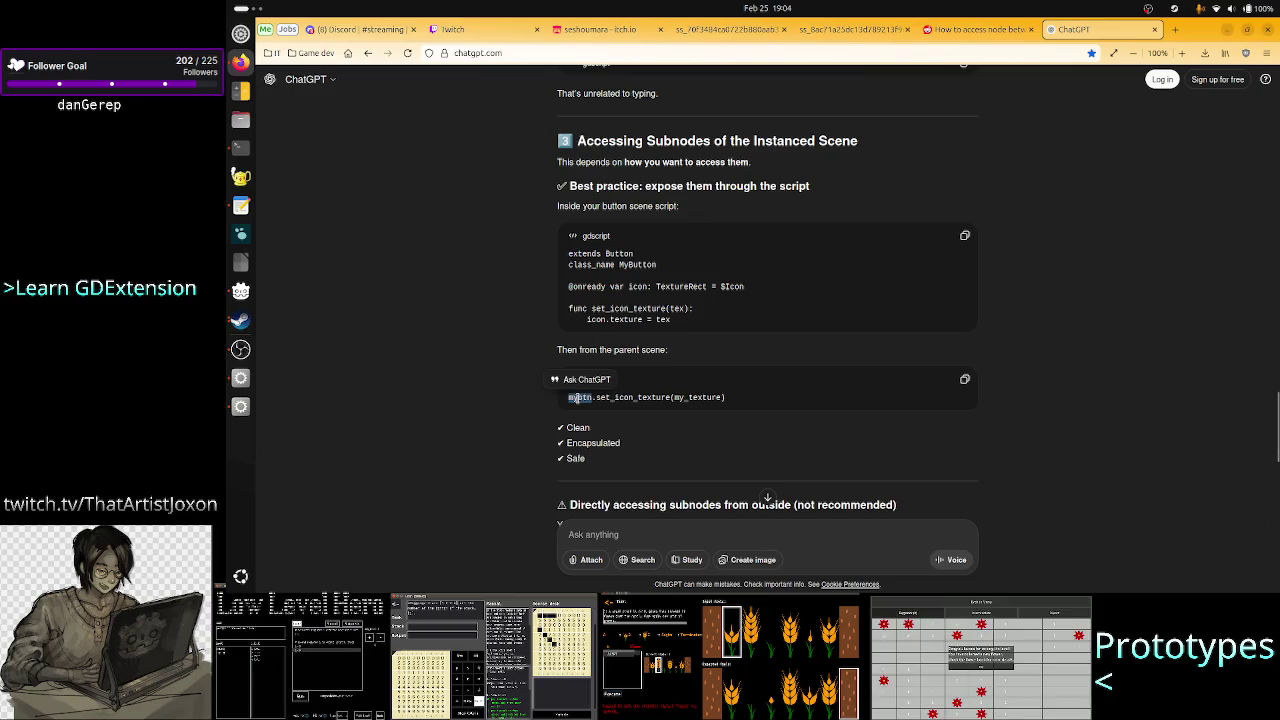
double_click(596, 320)
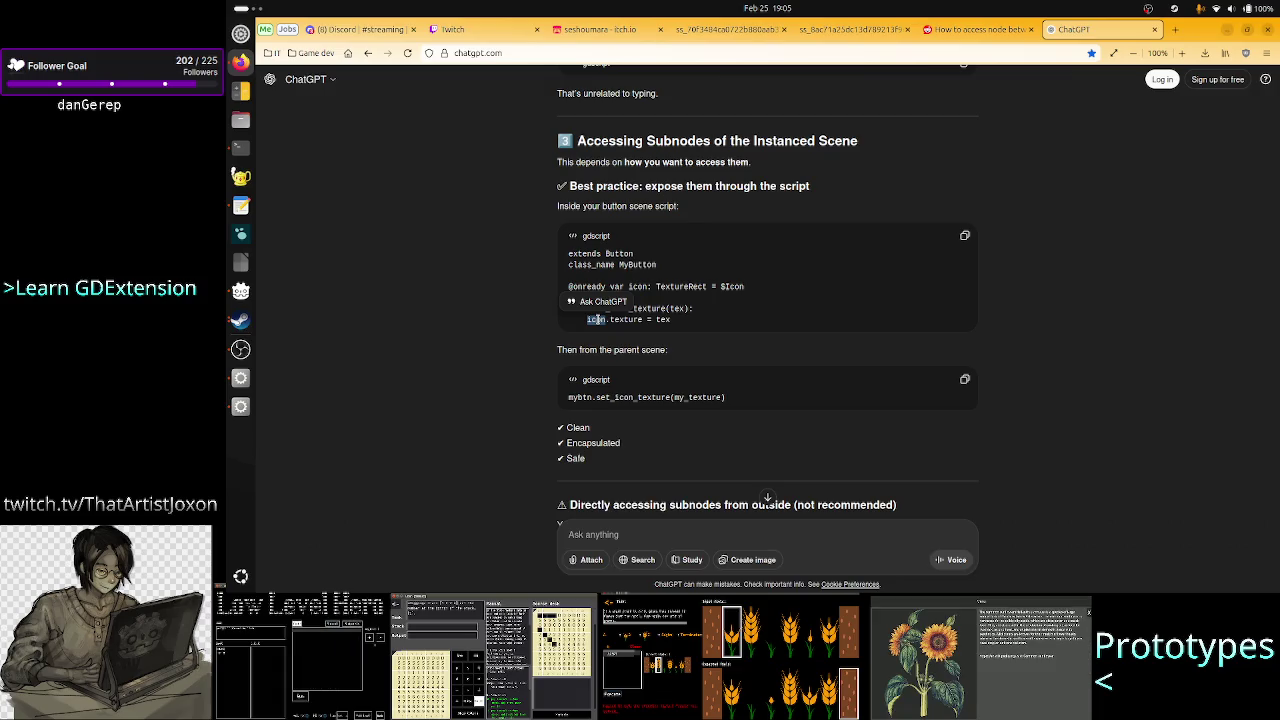
double_click(602, 397)
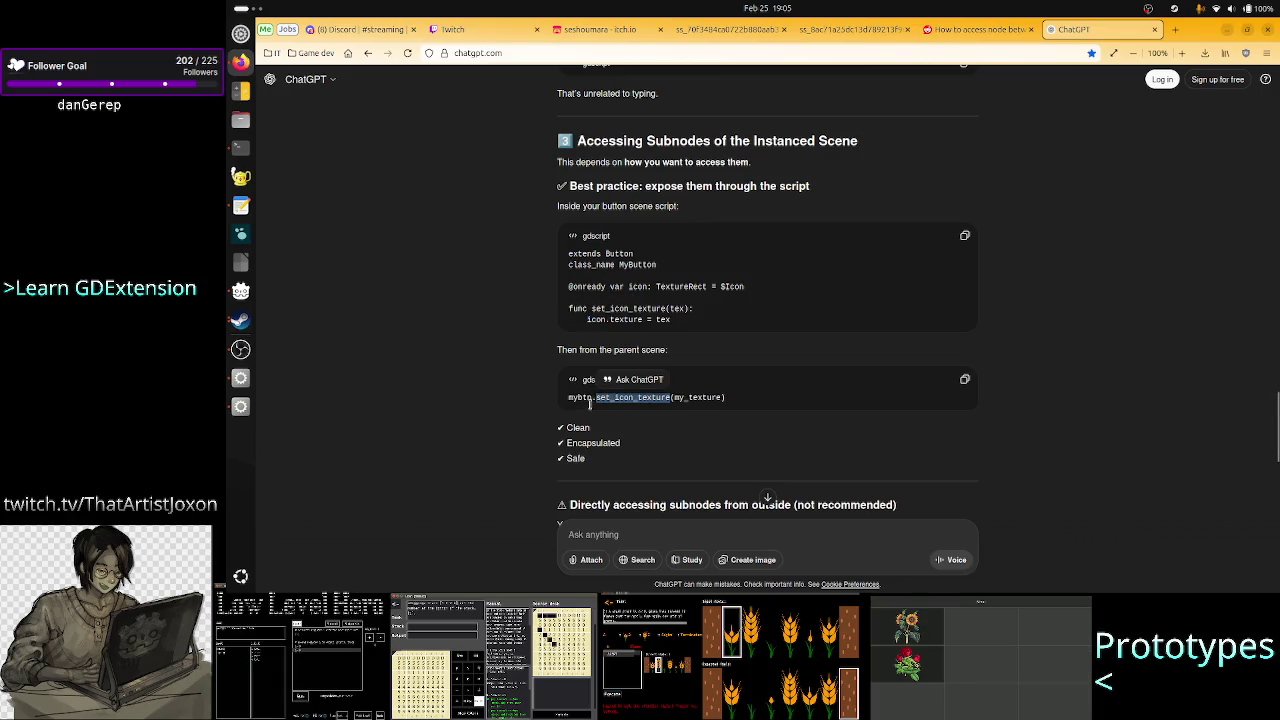
double_click(630, 308)
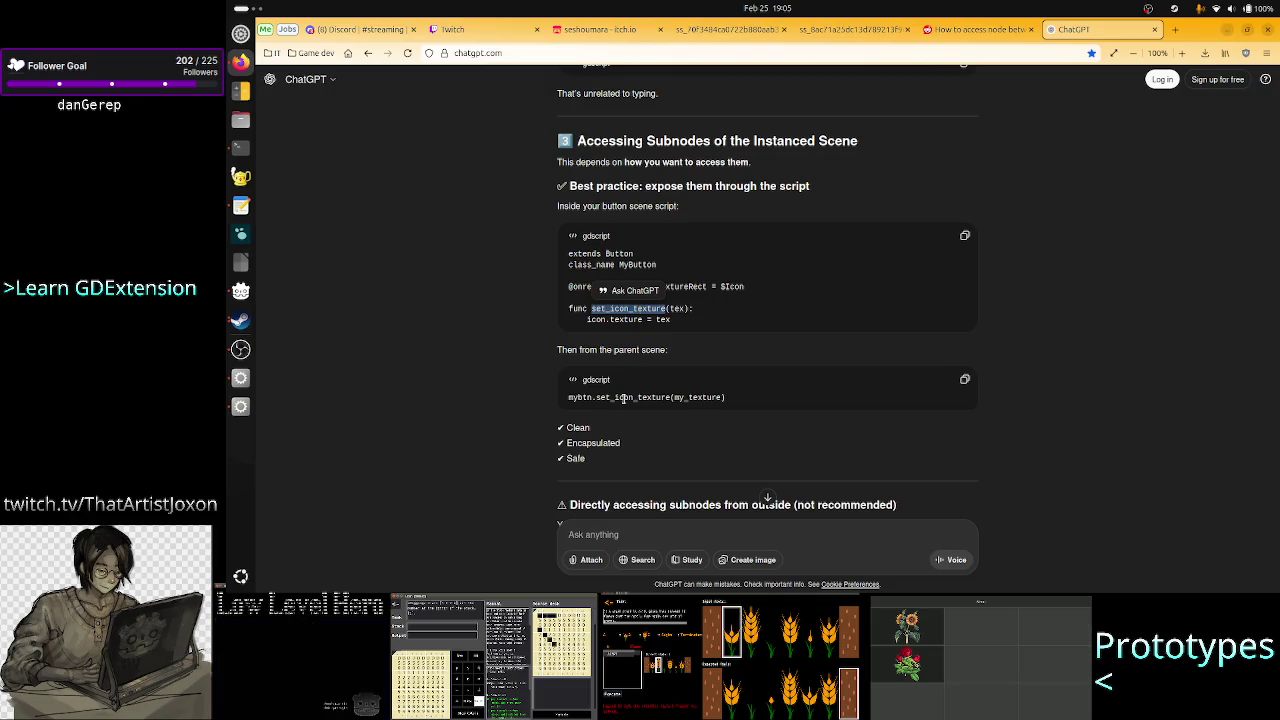
double_click(623, 397)
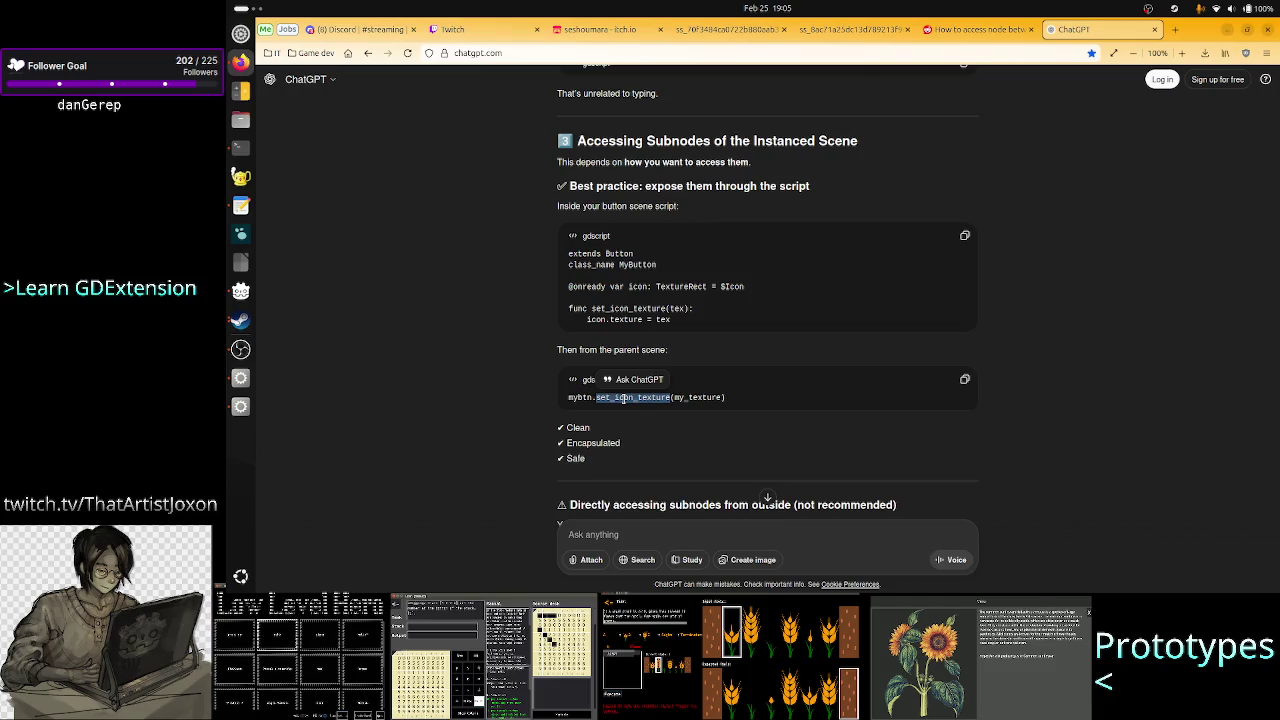
click(623, 397)
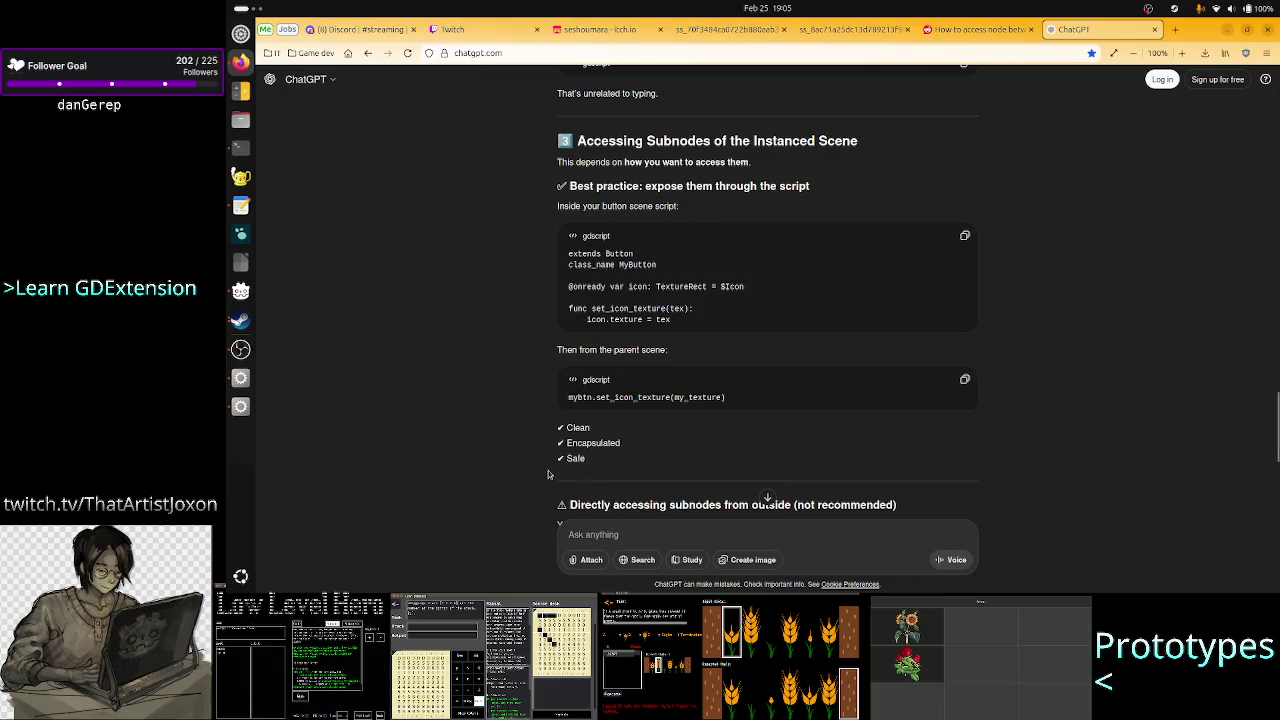
scroll(1029, 417, down, 3)
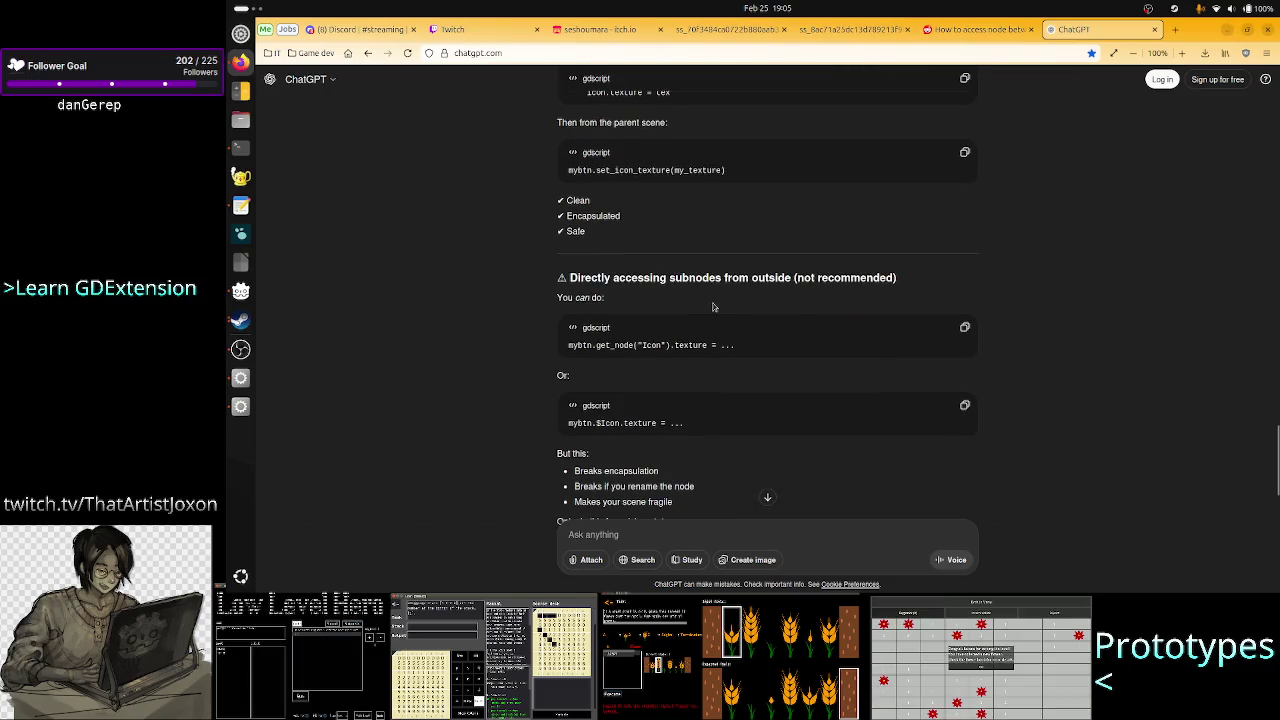
double_click(659, 344)
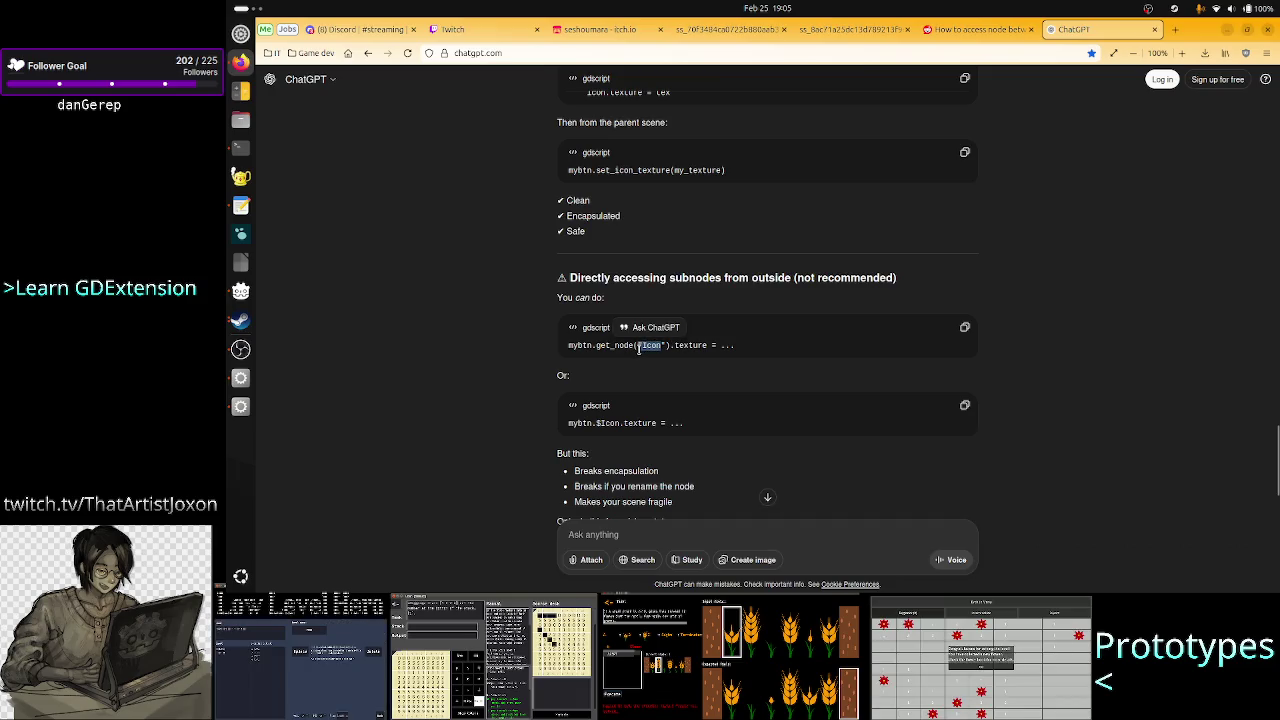
click(720, 362)
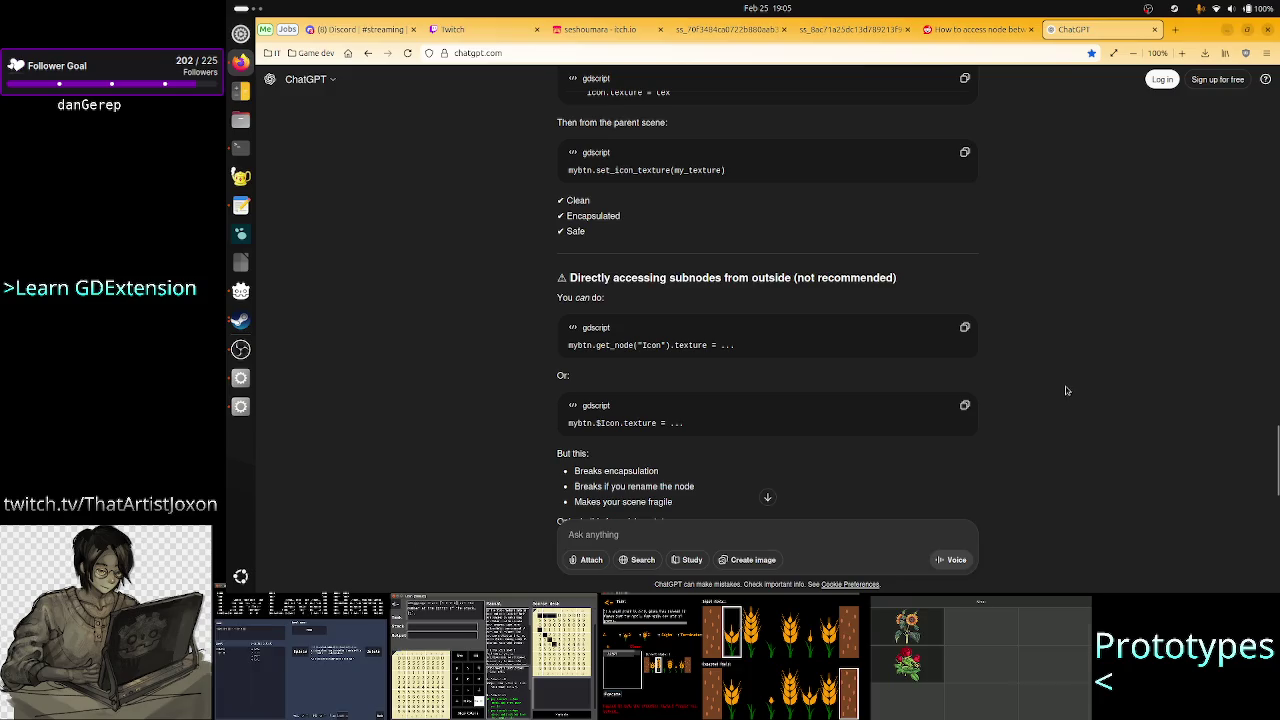
scroll(988, 409, down, 3)
scroll(988, 409, down, 2)
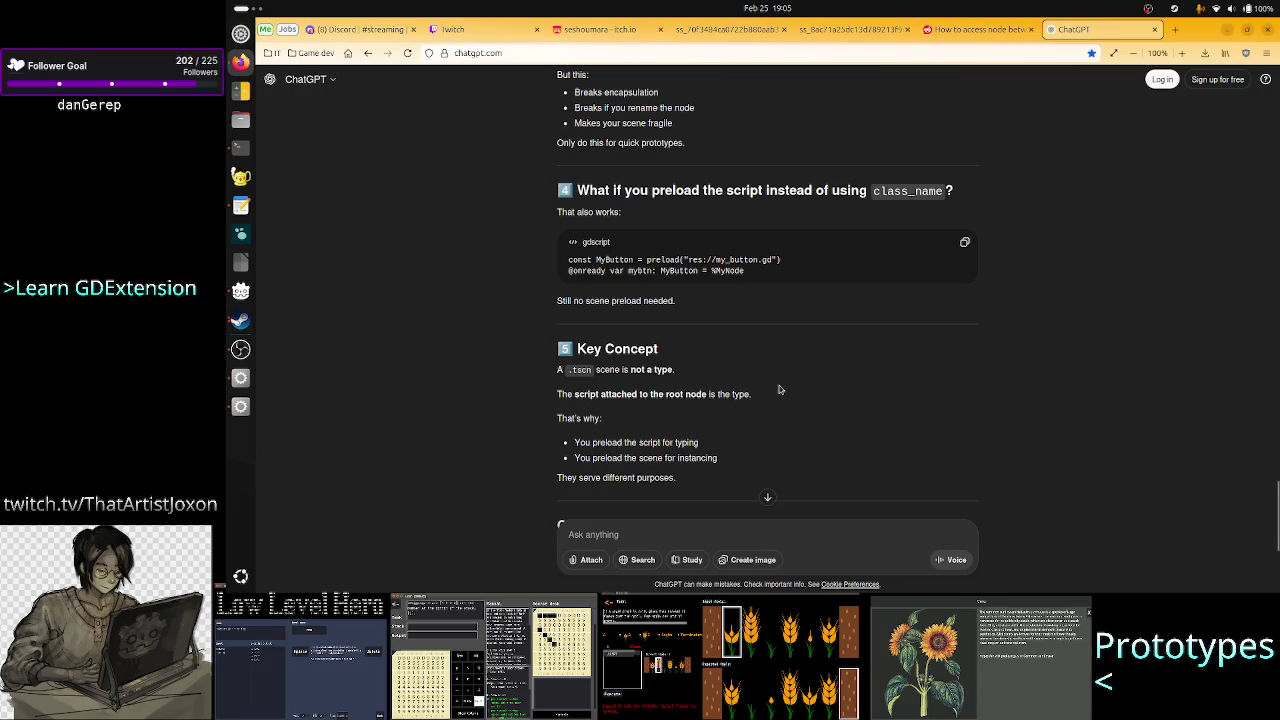
scroll(707, 363, down, 3)
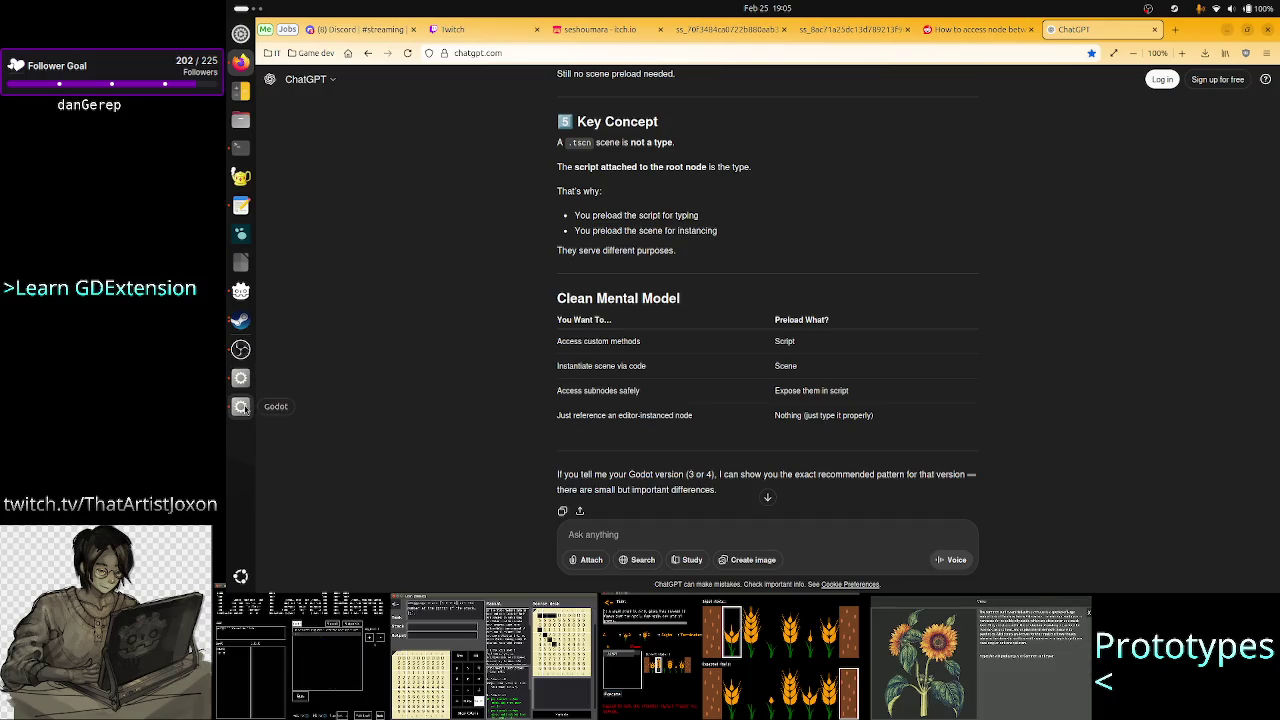
click(241, 407)
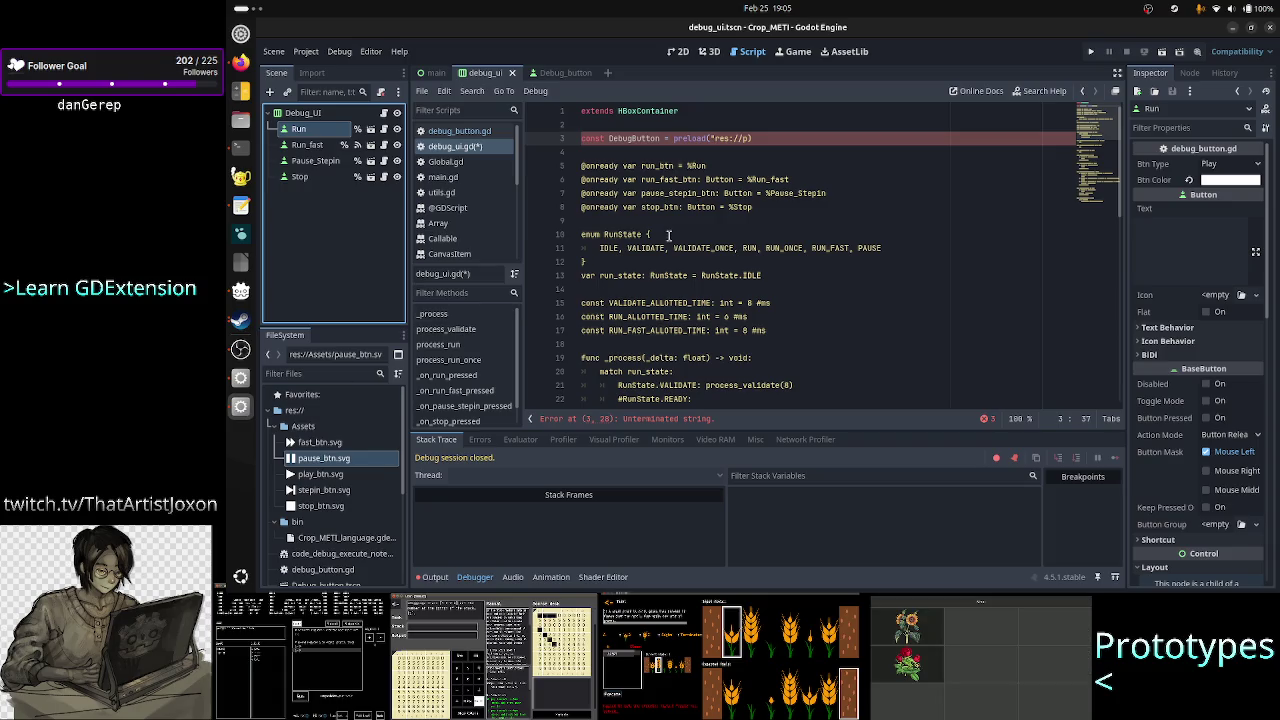
- Retype line 3's preload path and choose res://debug_button.gd from the file suggestions
text(a)
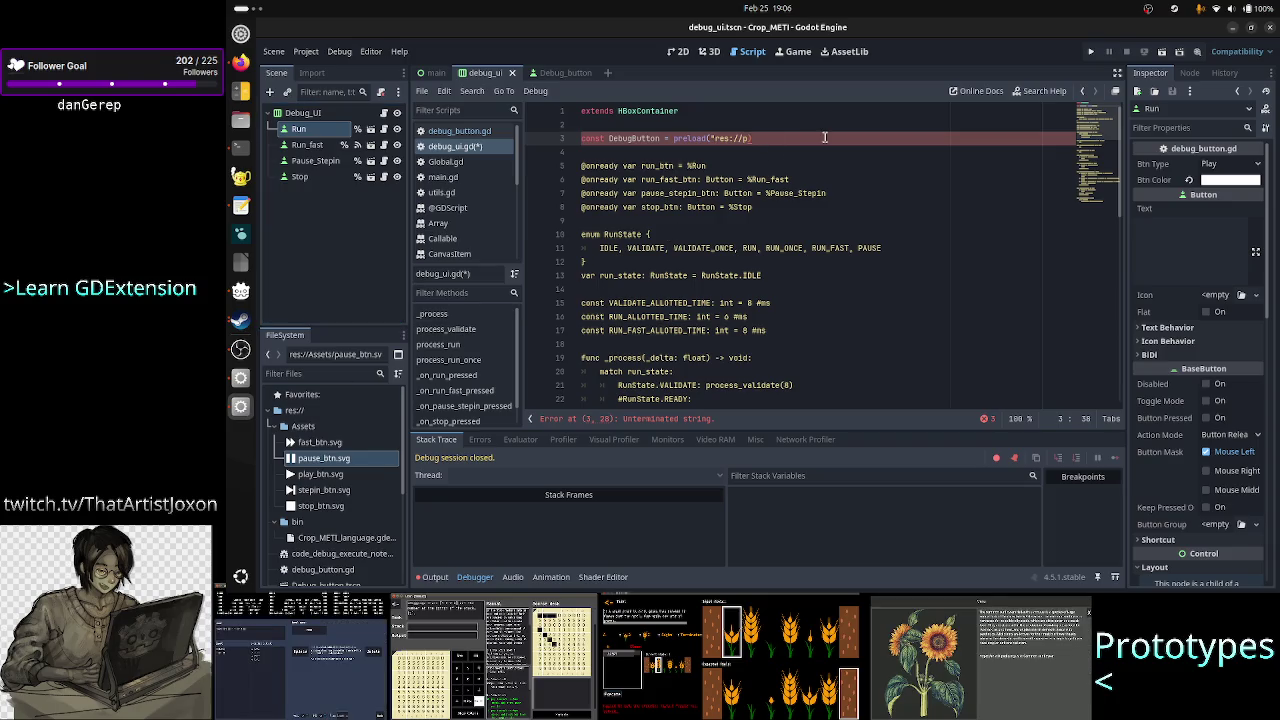
key(BackSpace)
text(d)
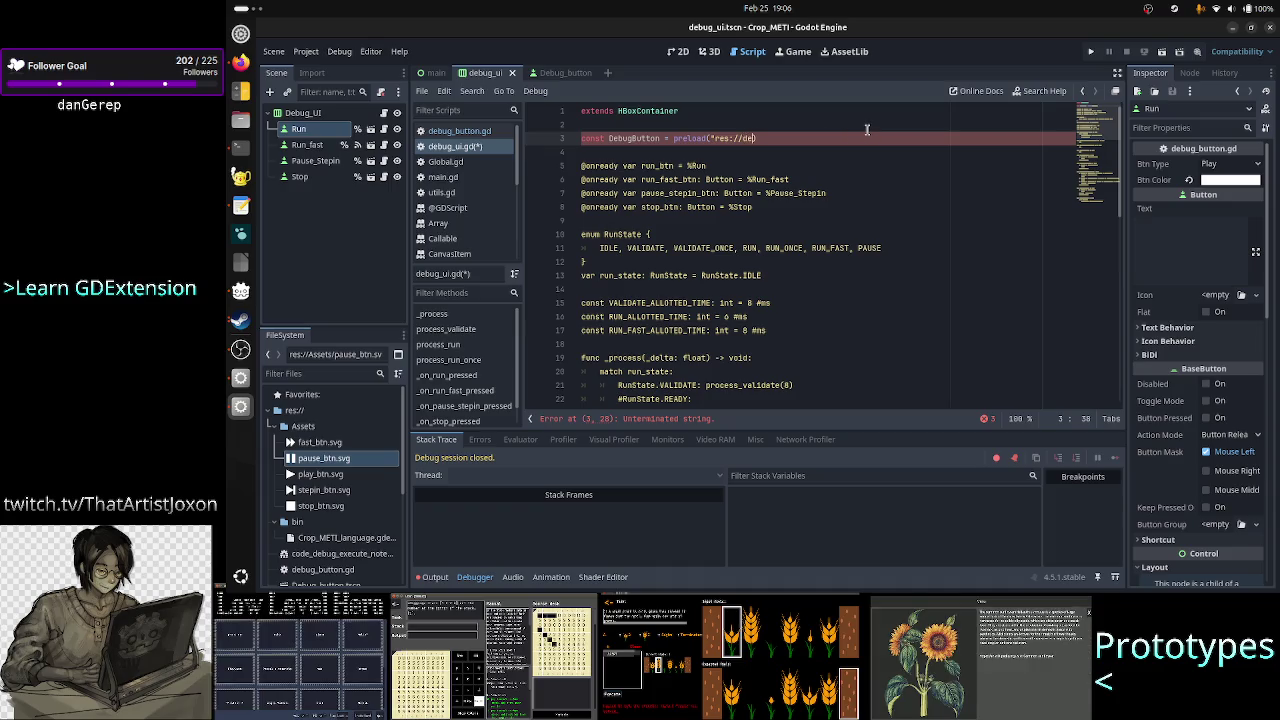
text(e)
key(BackSpace)
key(BackSpace)
key(BackSpace)
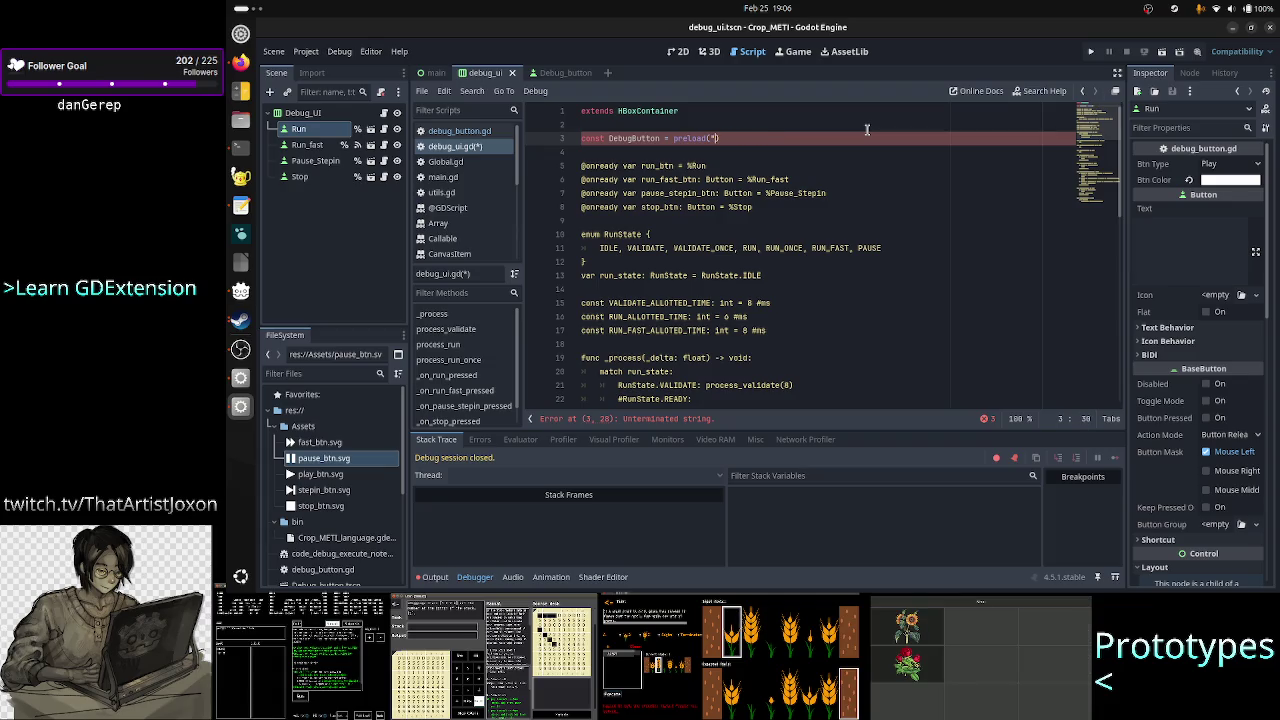
text(")
key(Down)
key(Down)
key(Down)
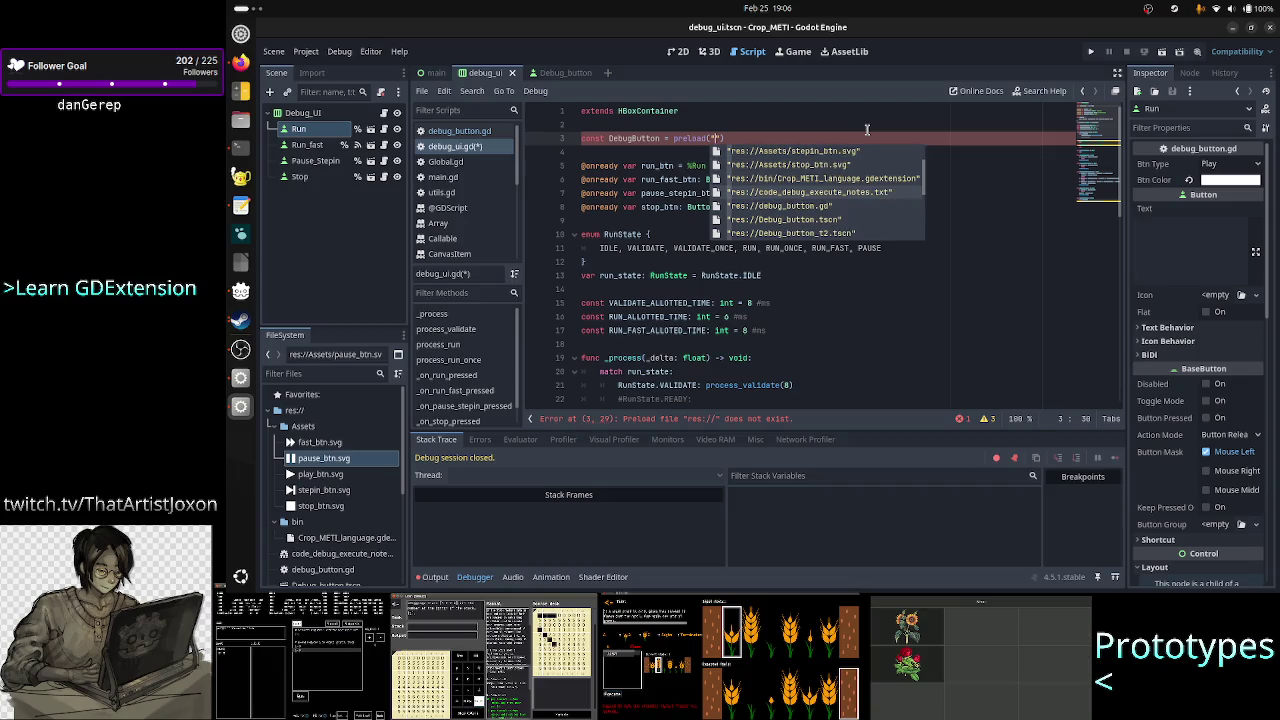
key(Down)
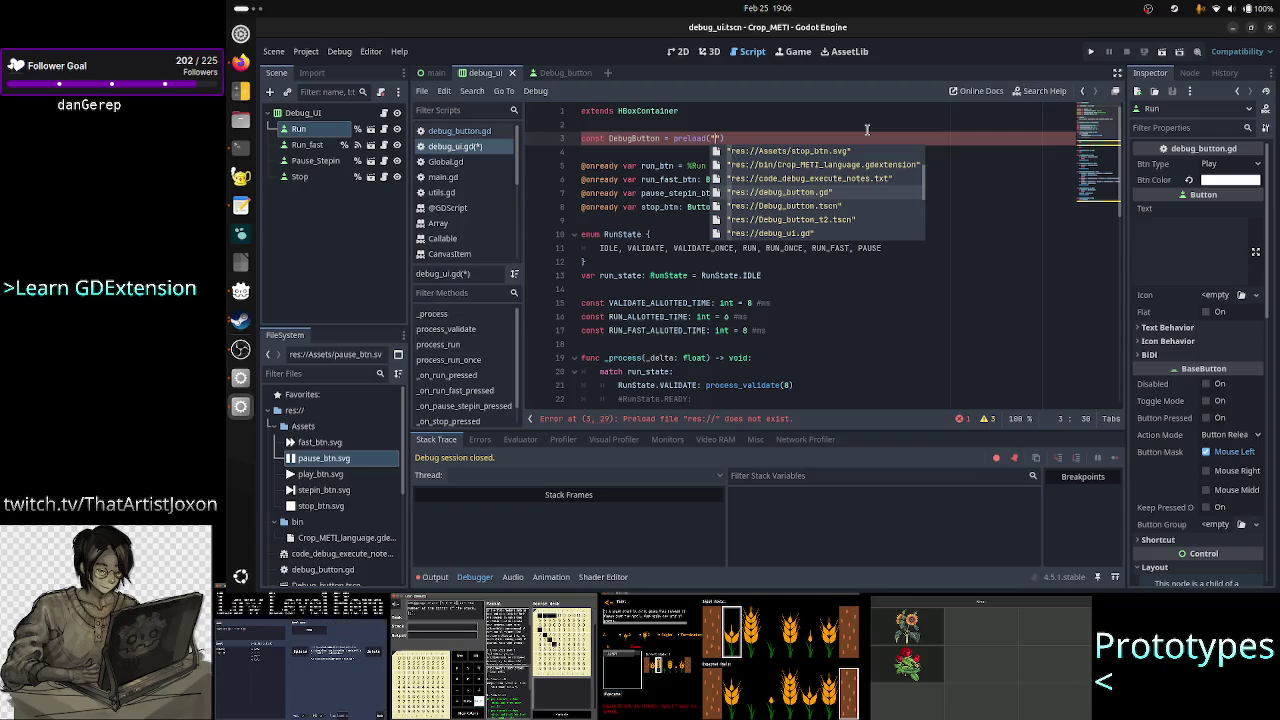
key(Return)
key(Down)
key(Down)
key(Down)
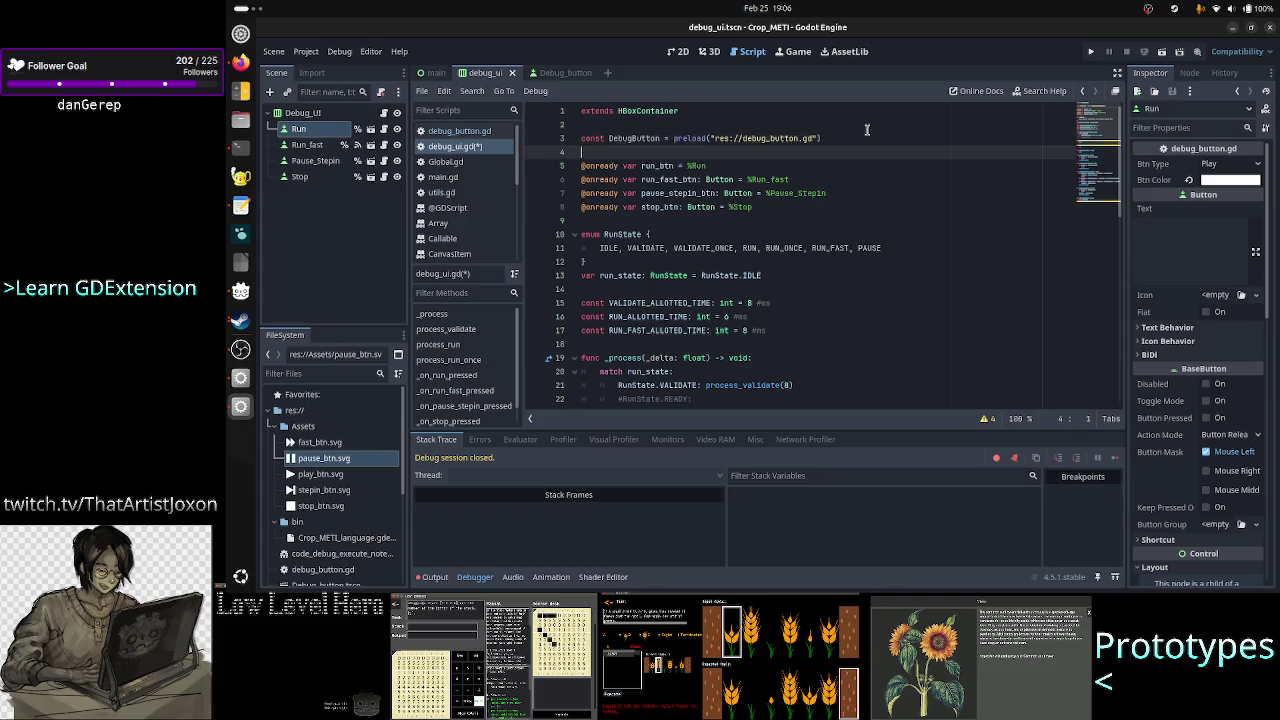
key(Up)
- Type run_btn and run_fast_btn as DebugButton instead of Button
key(Right)
key(Right)
key(Right)
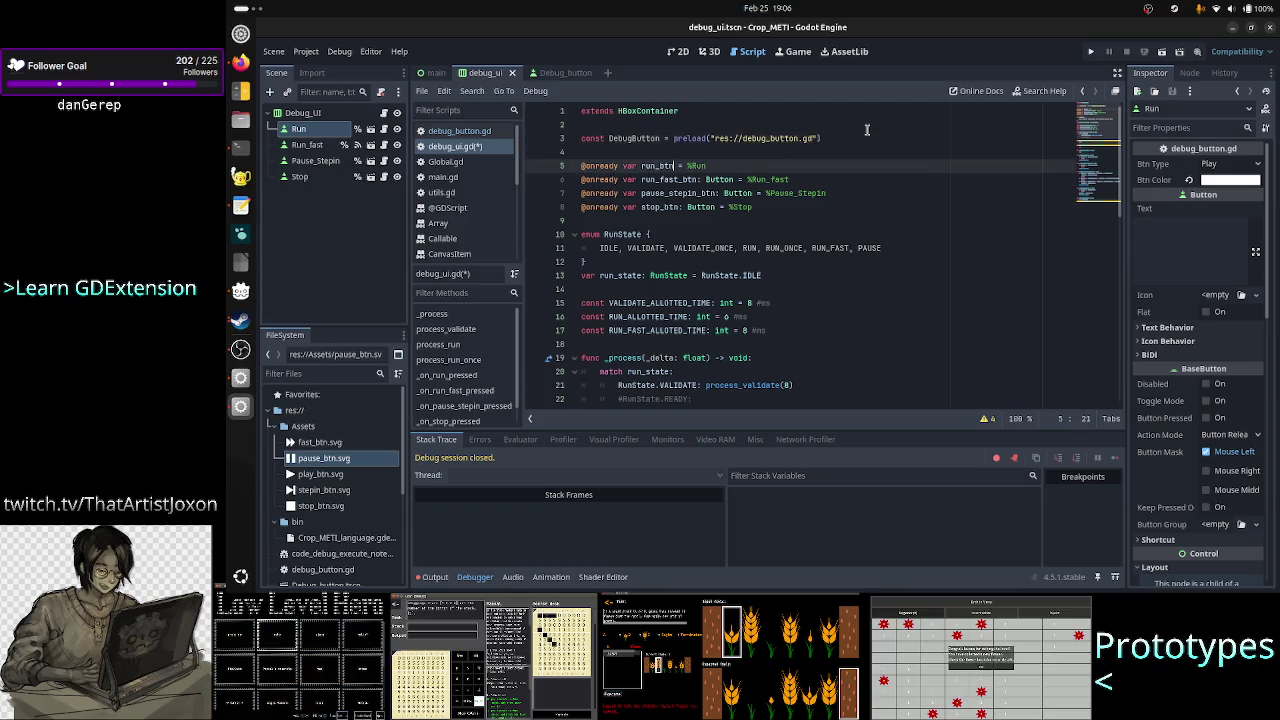
text(: B)
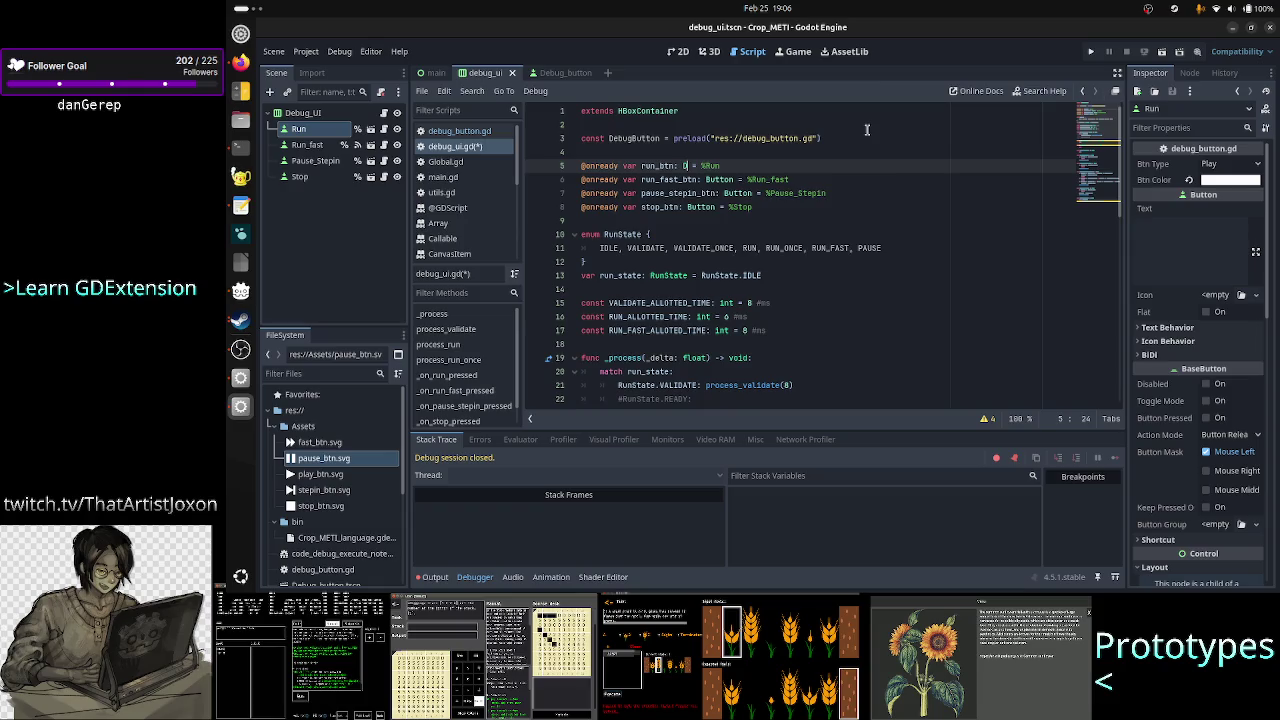
key(Return)
key(Down)
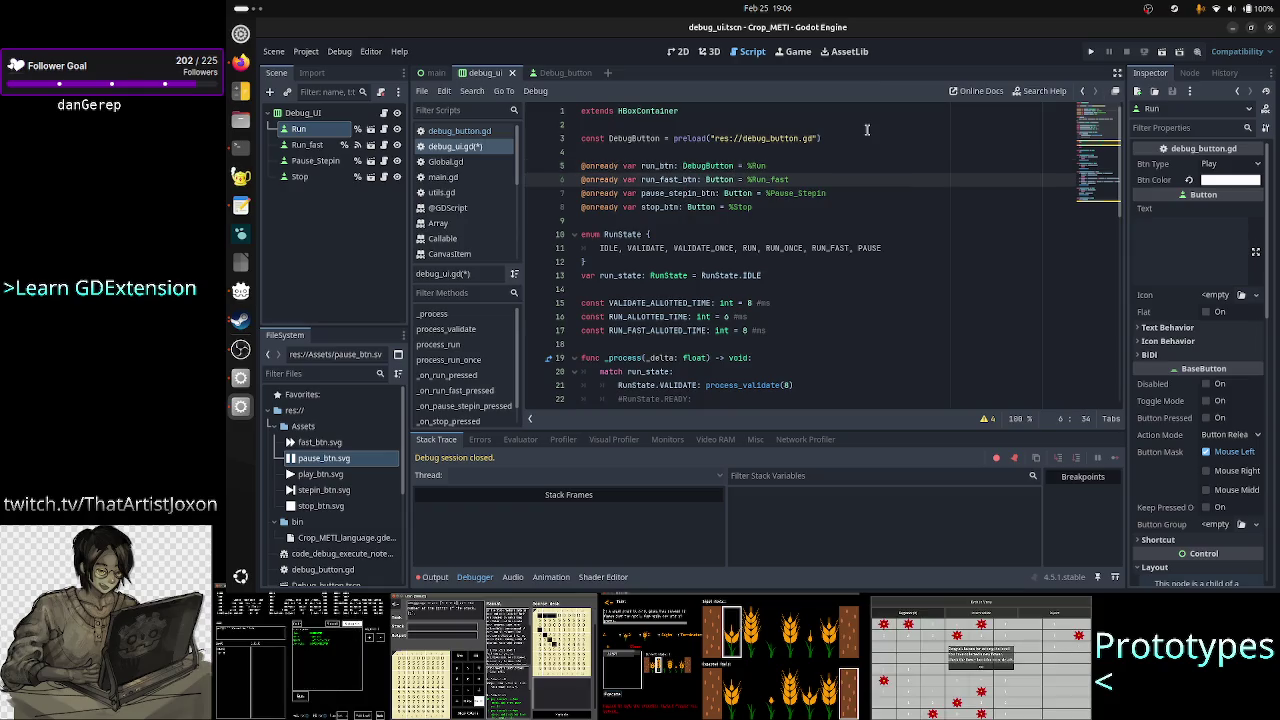
key(BackSpace)
key(BackSpace)
key(BackSpace)
text(De)
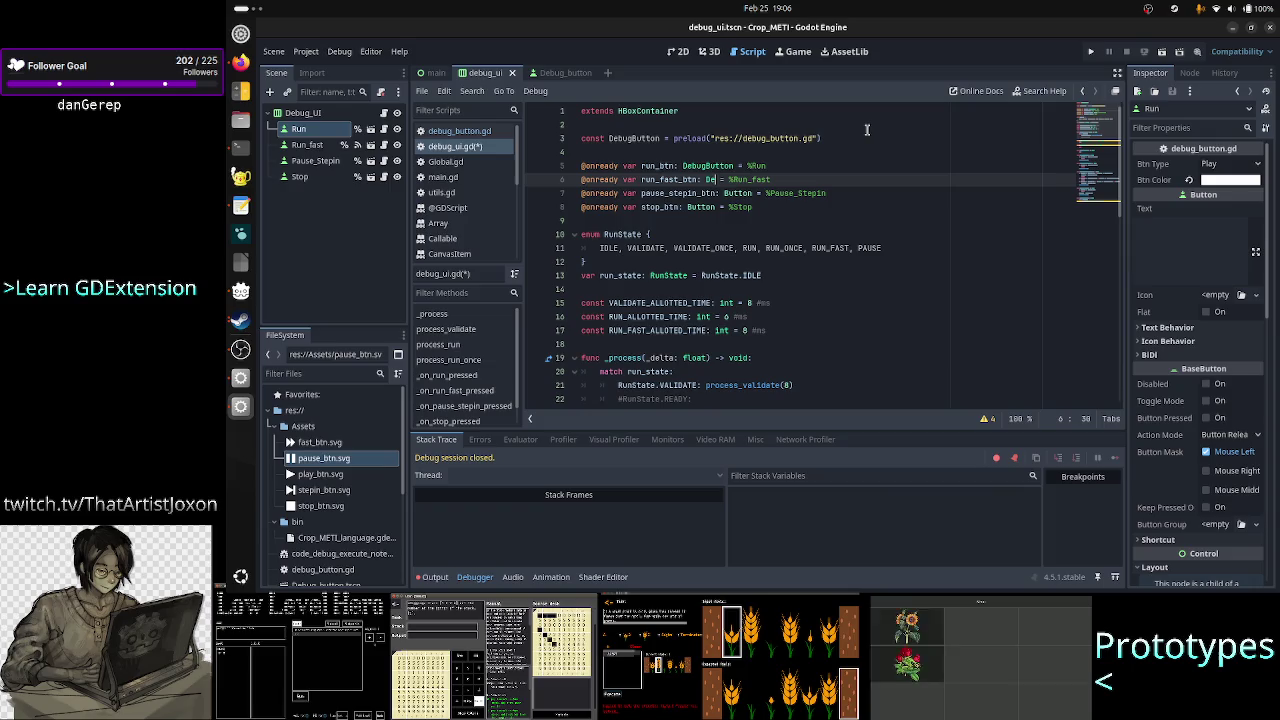
text(bu)
key(Return)
- Change pause_stepin_btn and stop_btn on lines 7–8 from Button to DebugButton
key(Down)
key(BackSpace)
key(BackSpace)
key(BackSpace)
text(Deb)
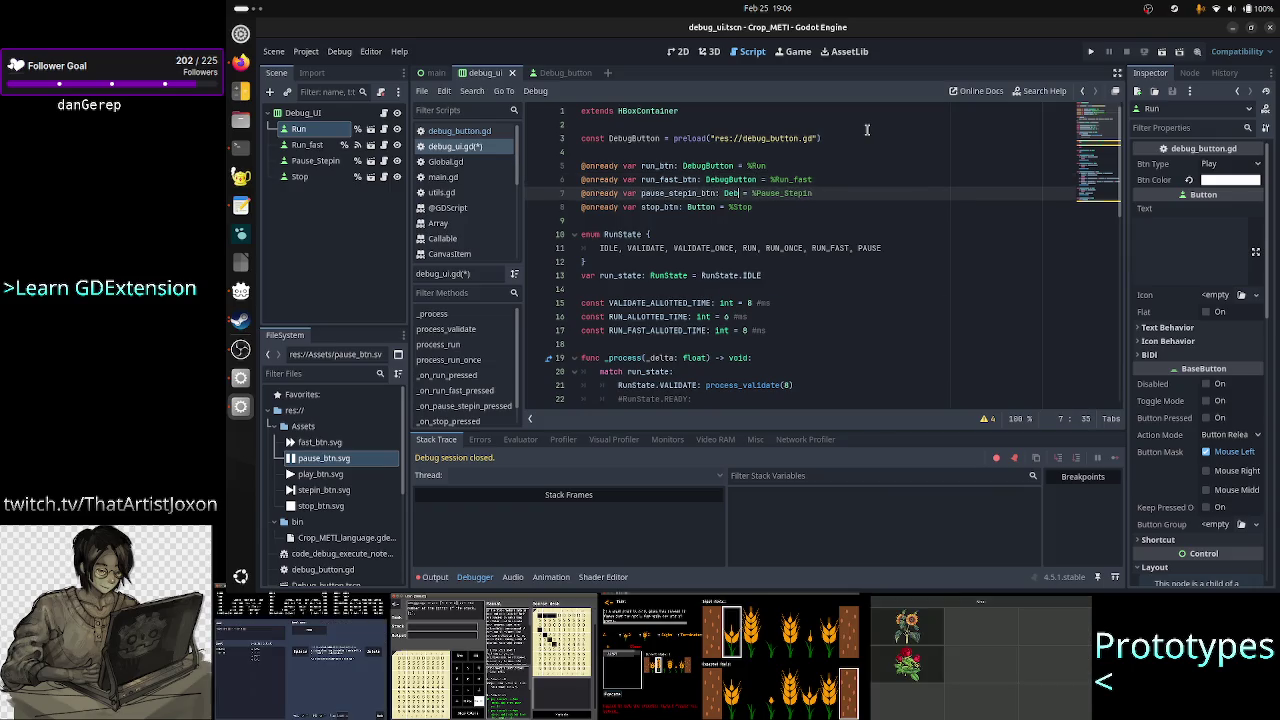
key(Return)
key(Down)
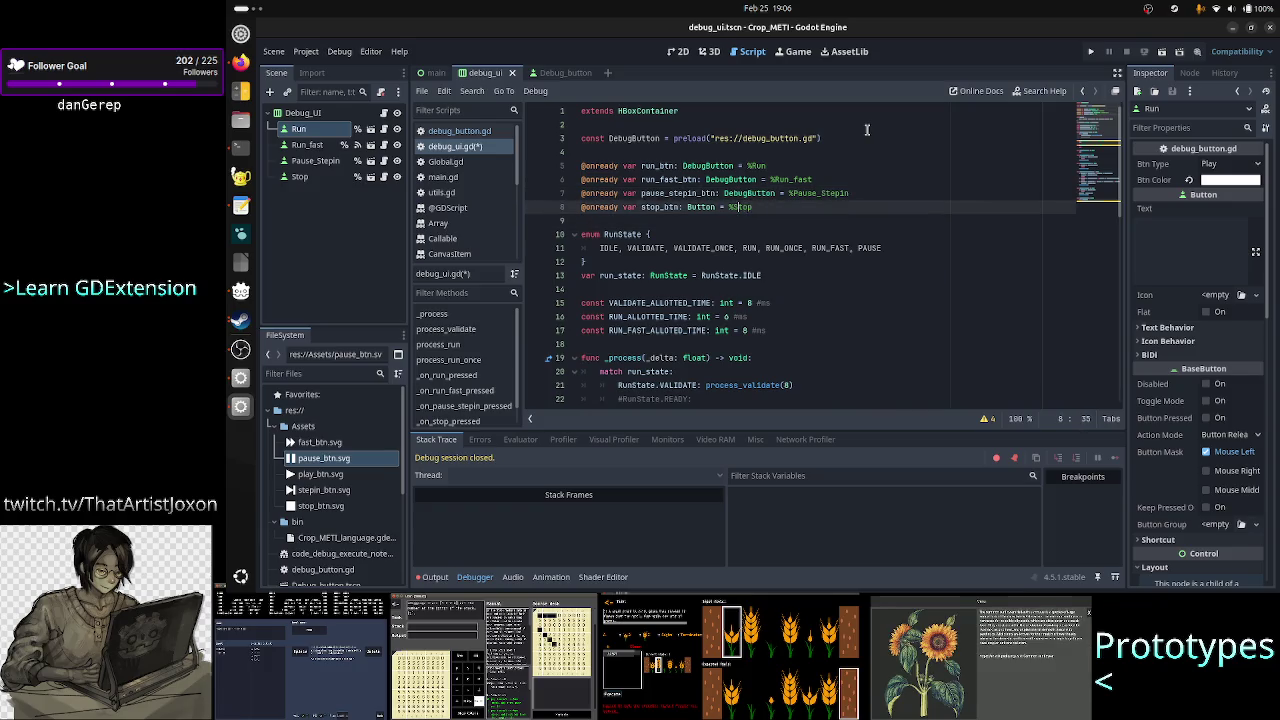
key(Left)
key(Left)
key(Left)
key(BackSpace)
key(BackSpace)
key(BackSpace)
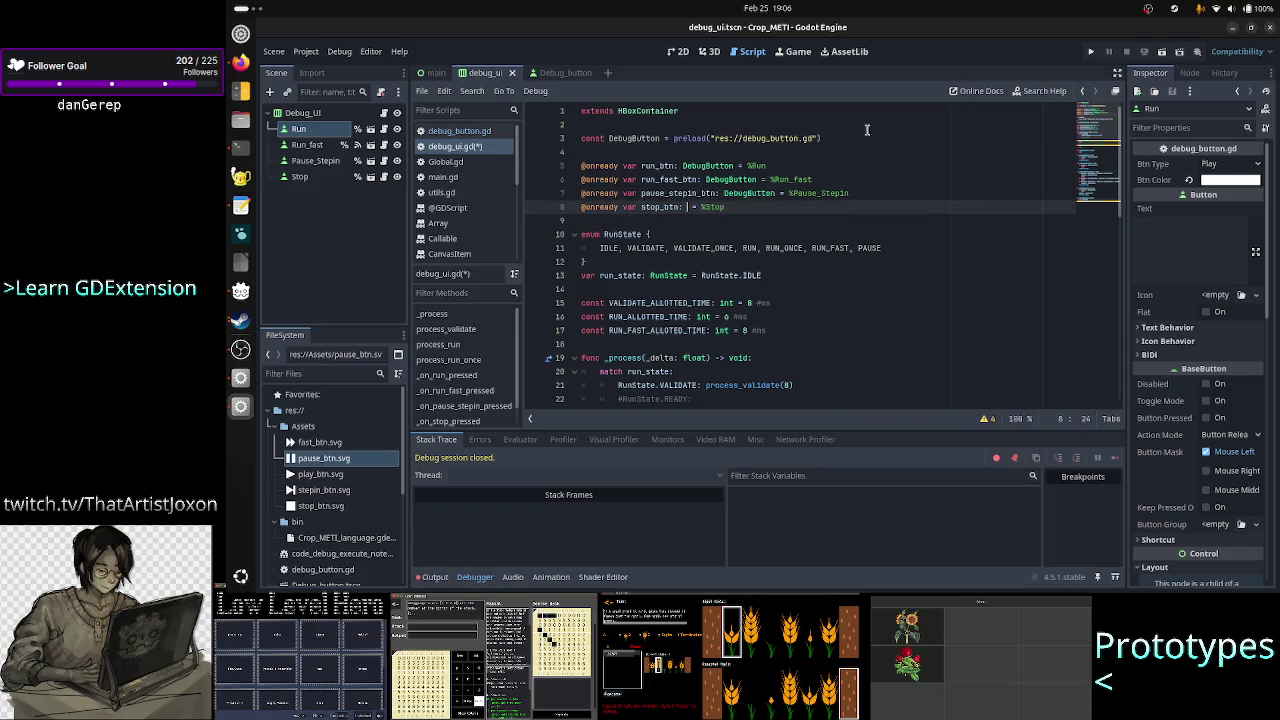
text(Deb)
key(Return)
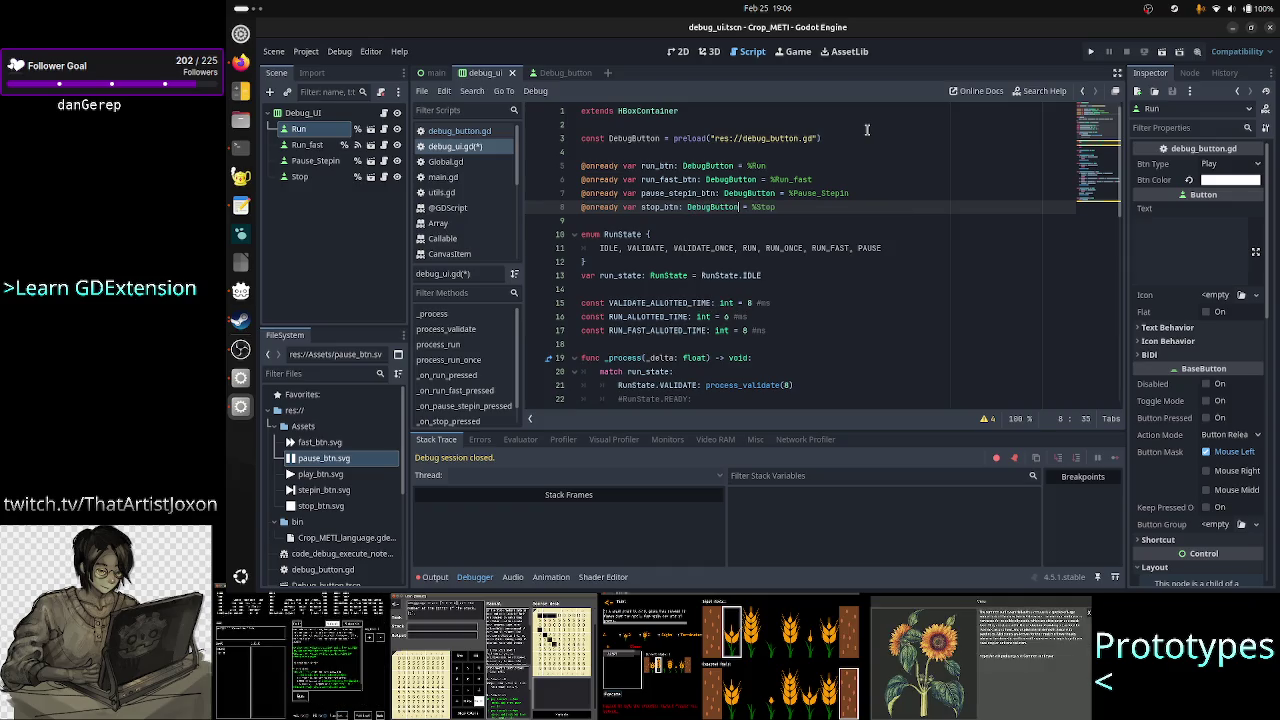
key(Down)
key(Down)
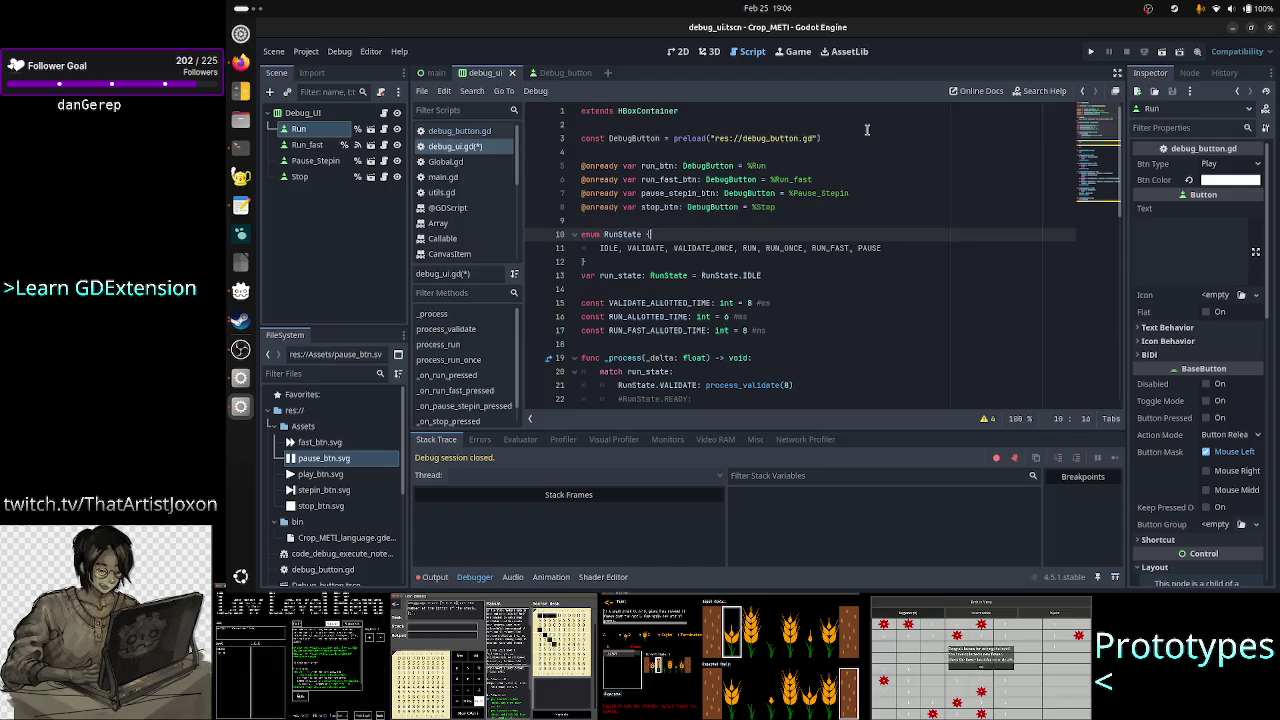
scroll(746, 287, down, 10)
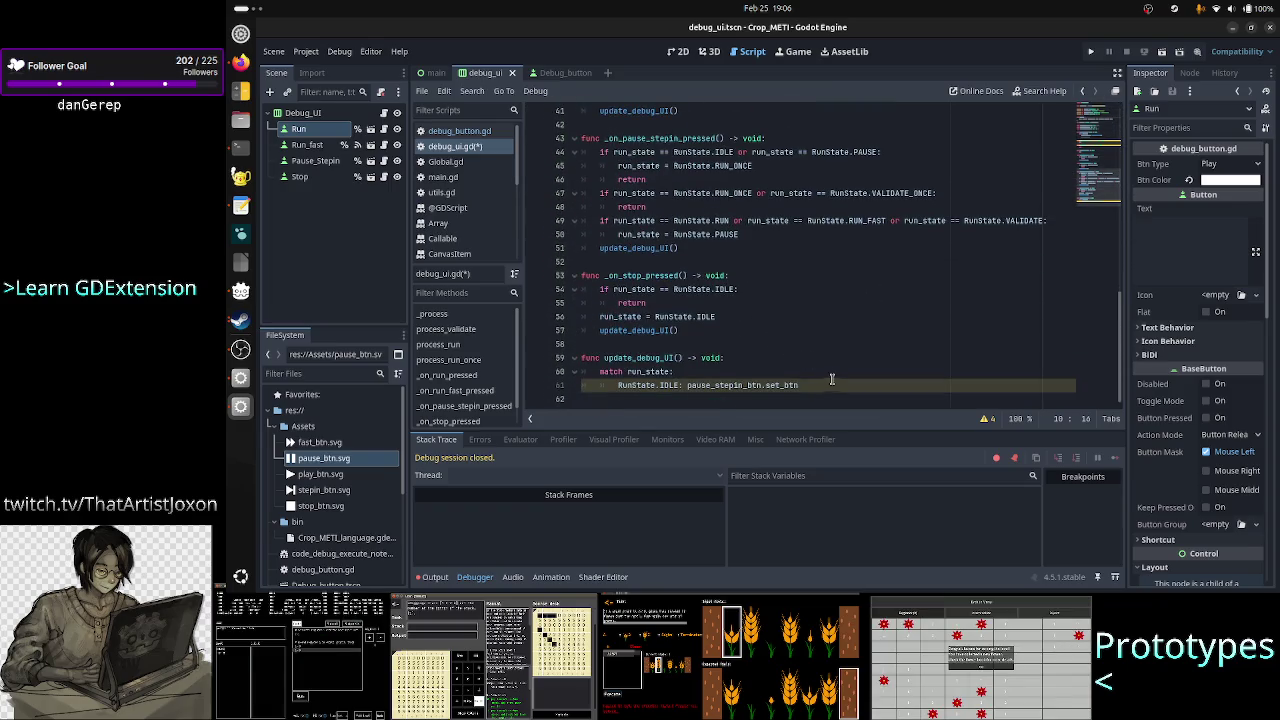
- Complete line 61's call as pause_stepin_btn.set_btn_type() using code completion
click(826, 385)
key(BackSpace)
key(BackSpace)
key(BackSpace)
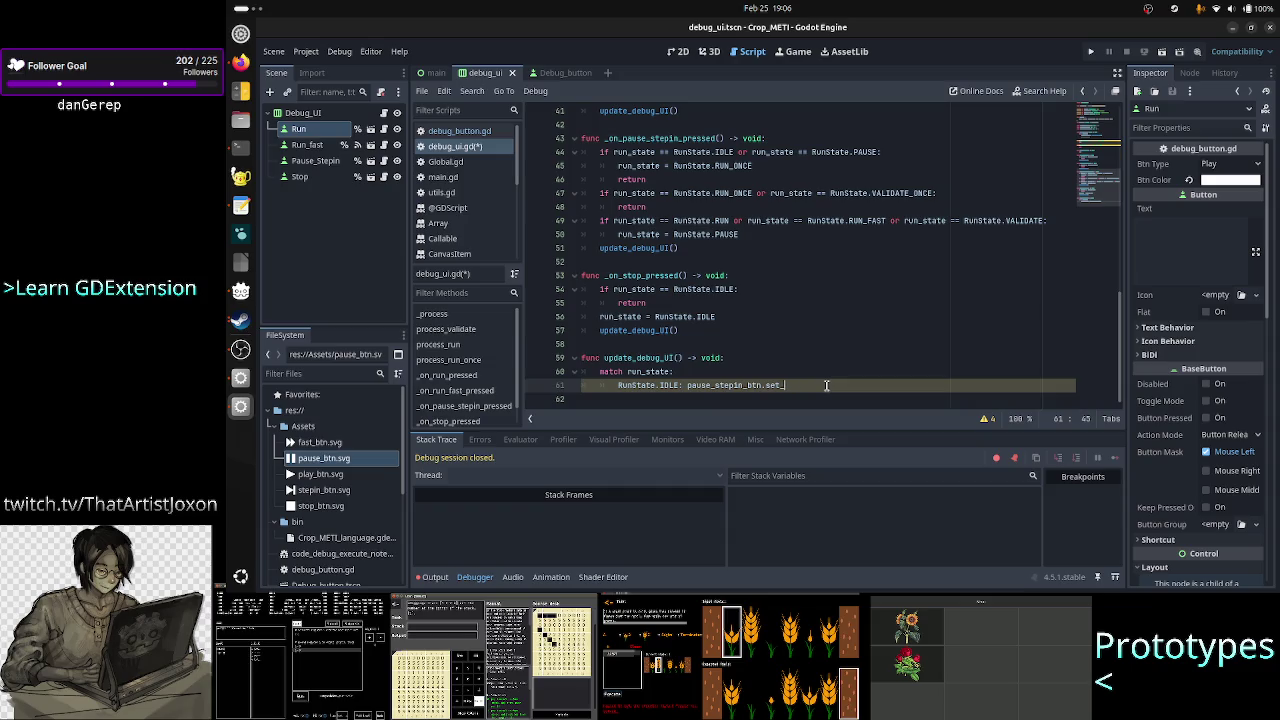
key(ctrl+z)
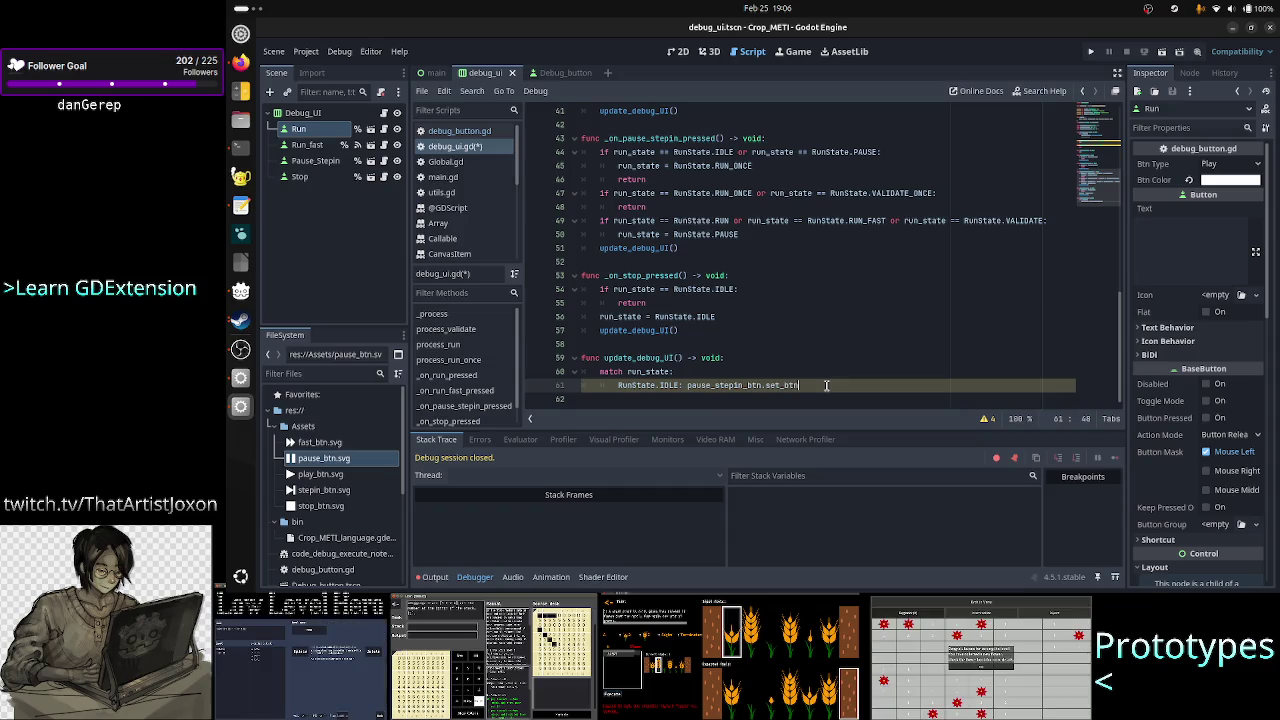
key(BackSpace)
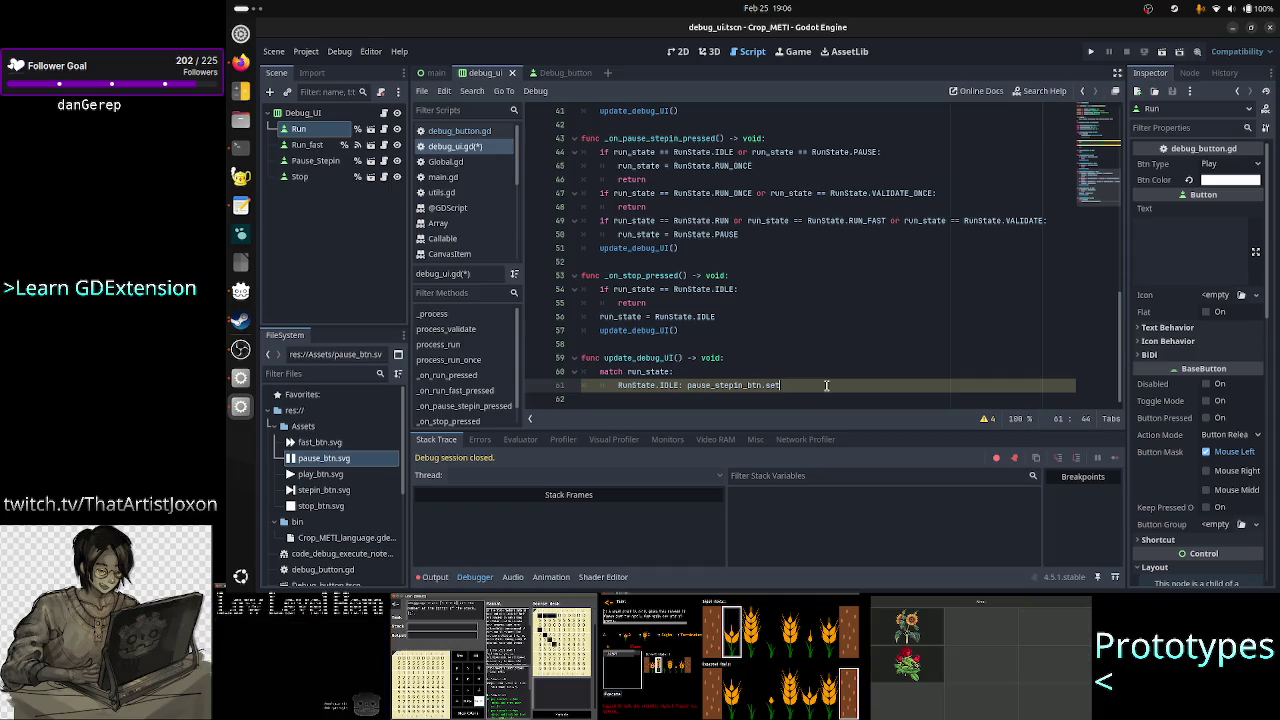
key(ctrl+space)
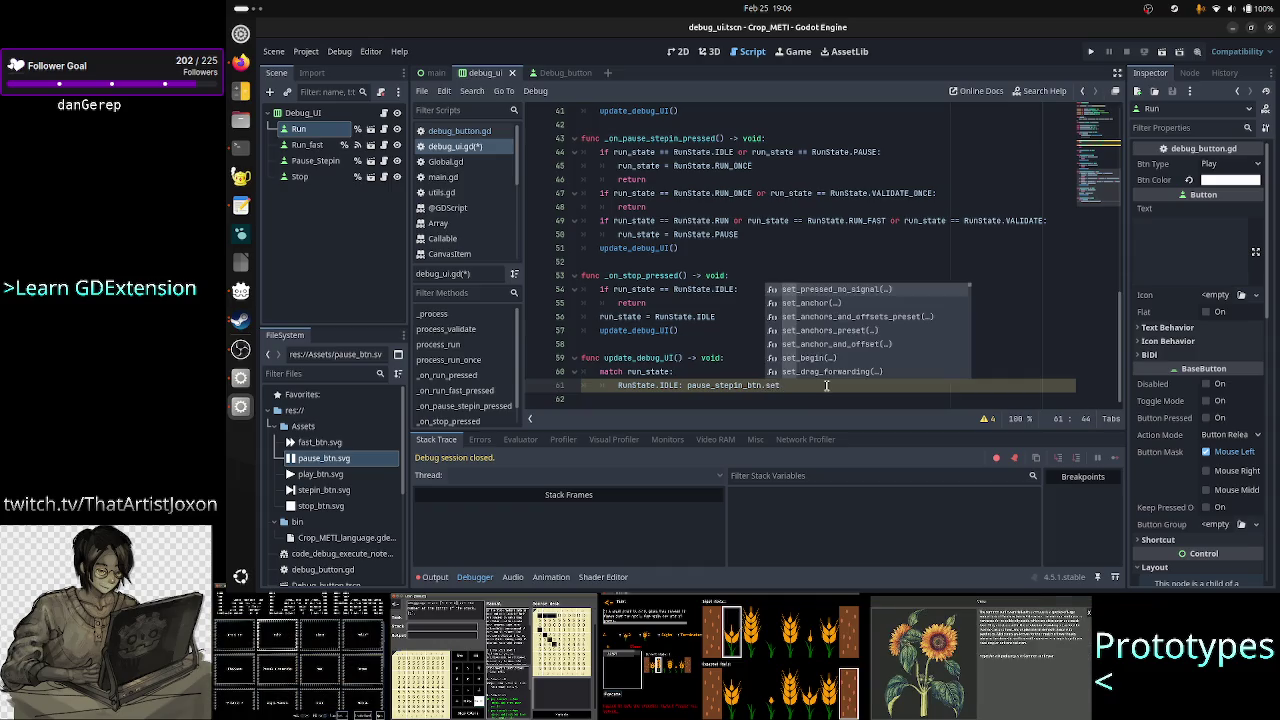
text(_bt)
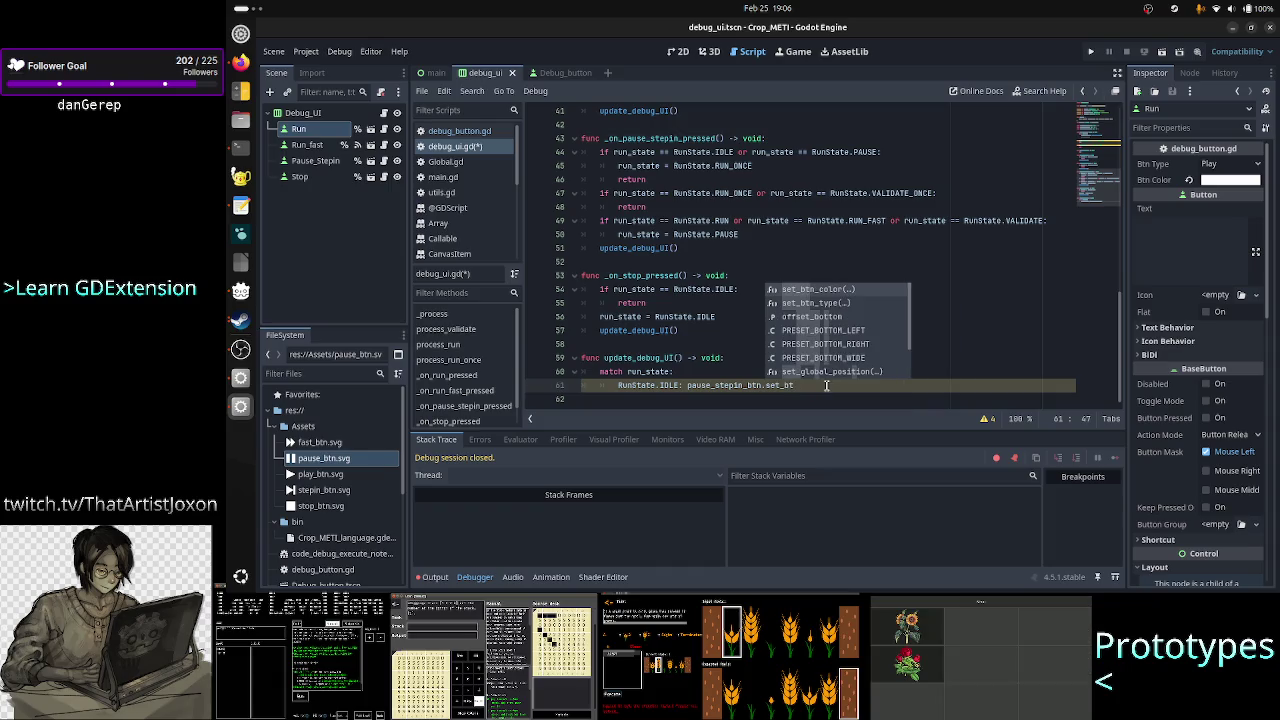
key(Down)
key(Return)
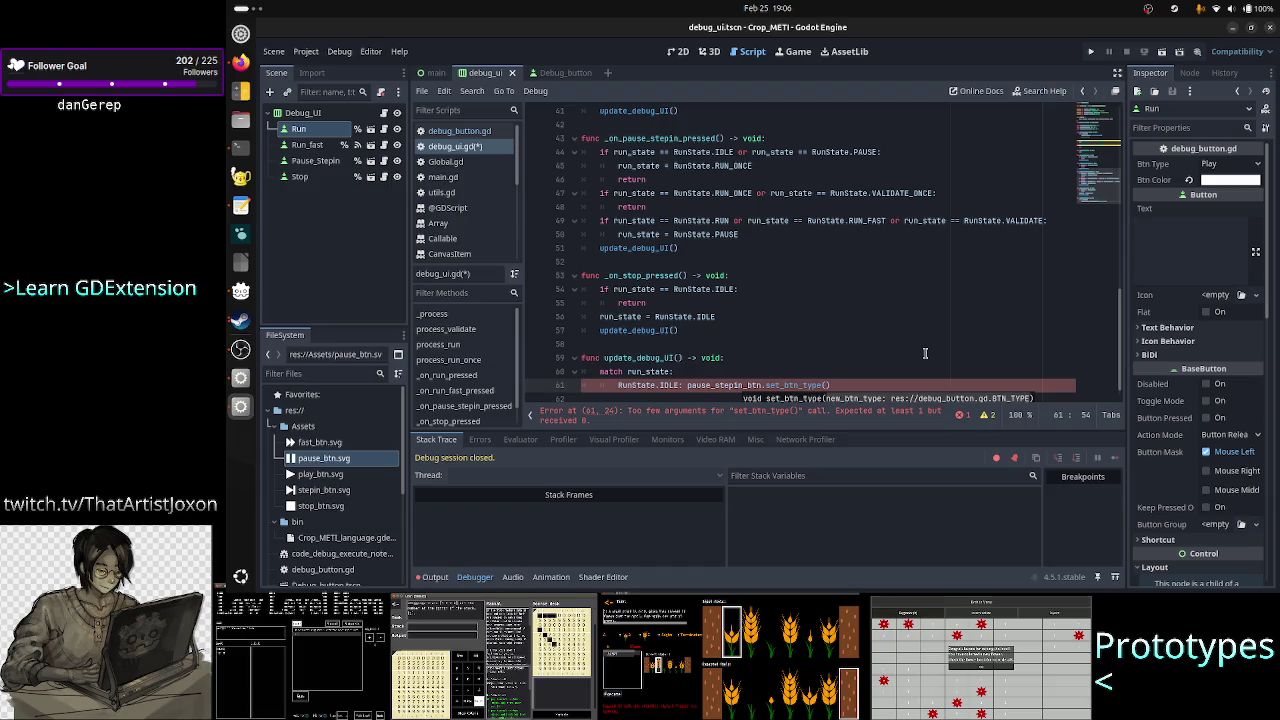
- Review the update_debug_UI declaration, the run_state property's documentation and the IDLE case
key(Up)
key(Up)
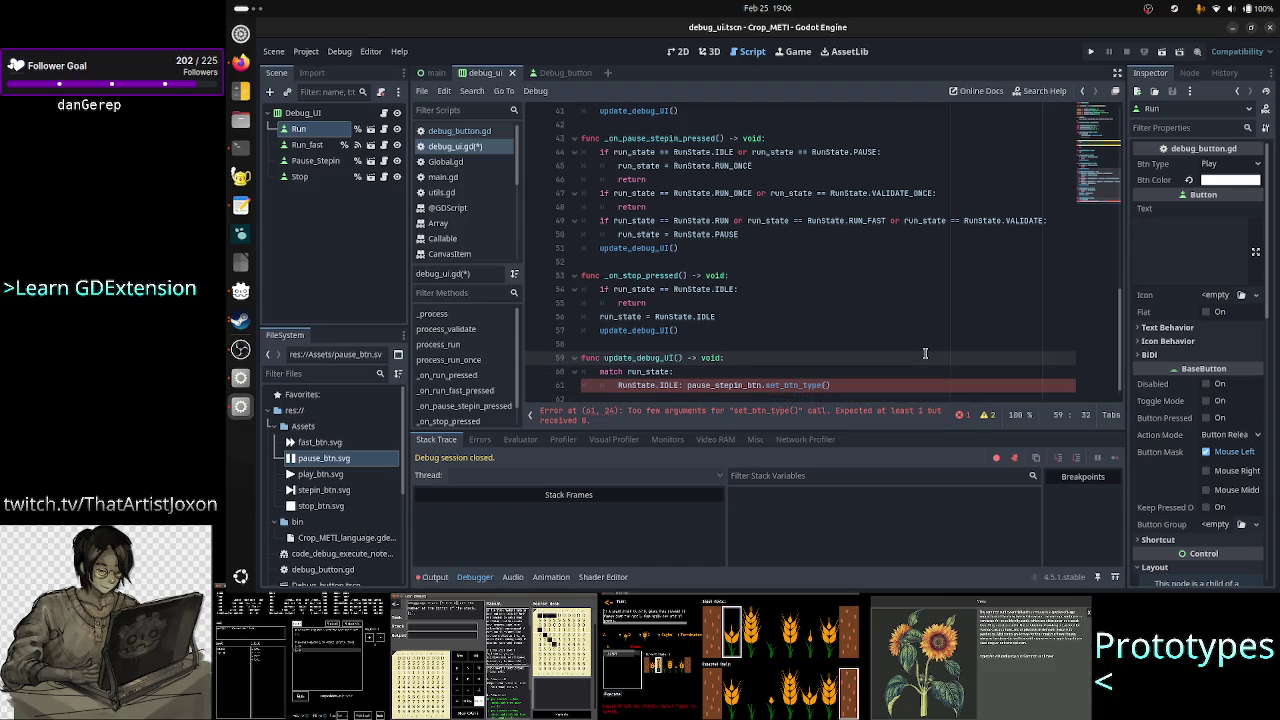
key(Home)
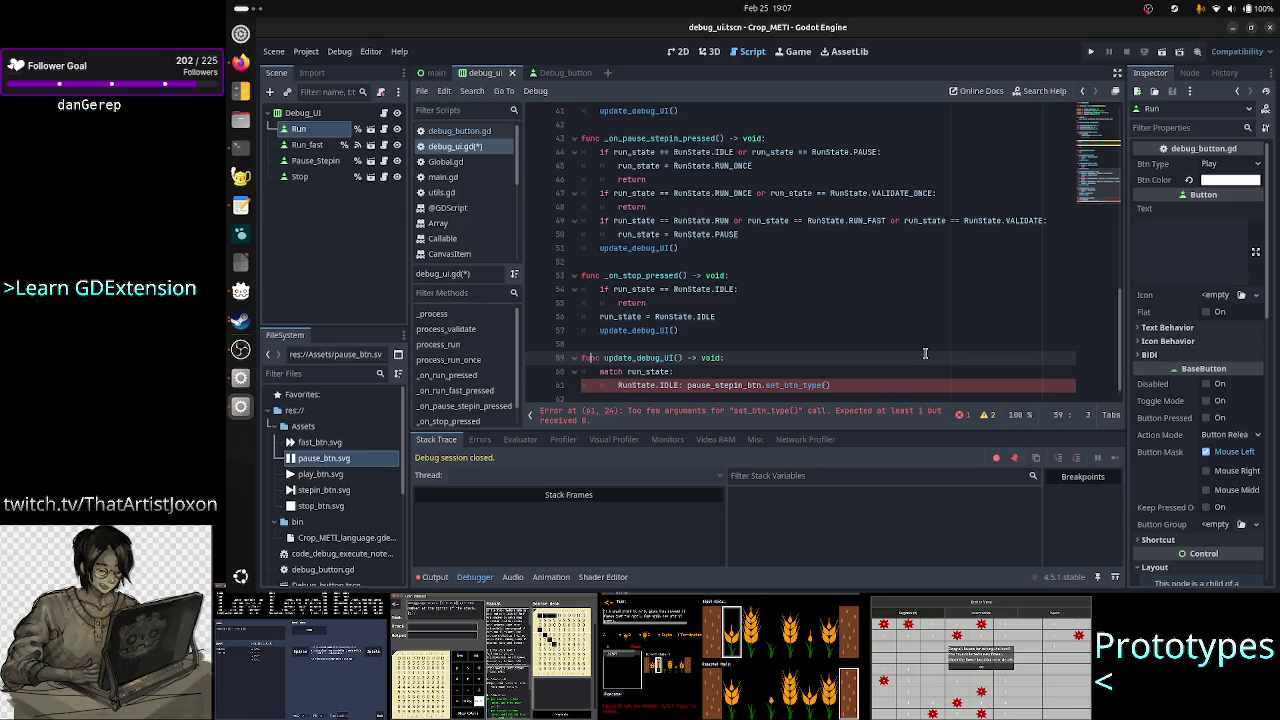
key(Right)
key(ctrl+shift+Right)
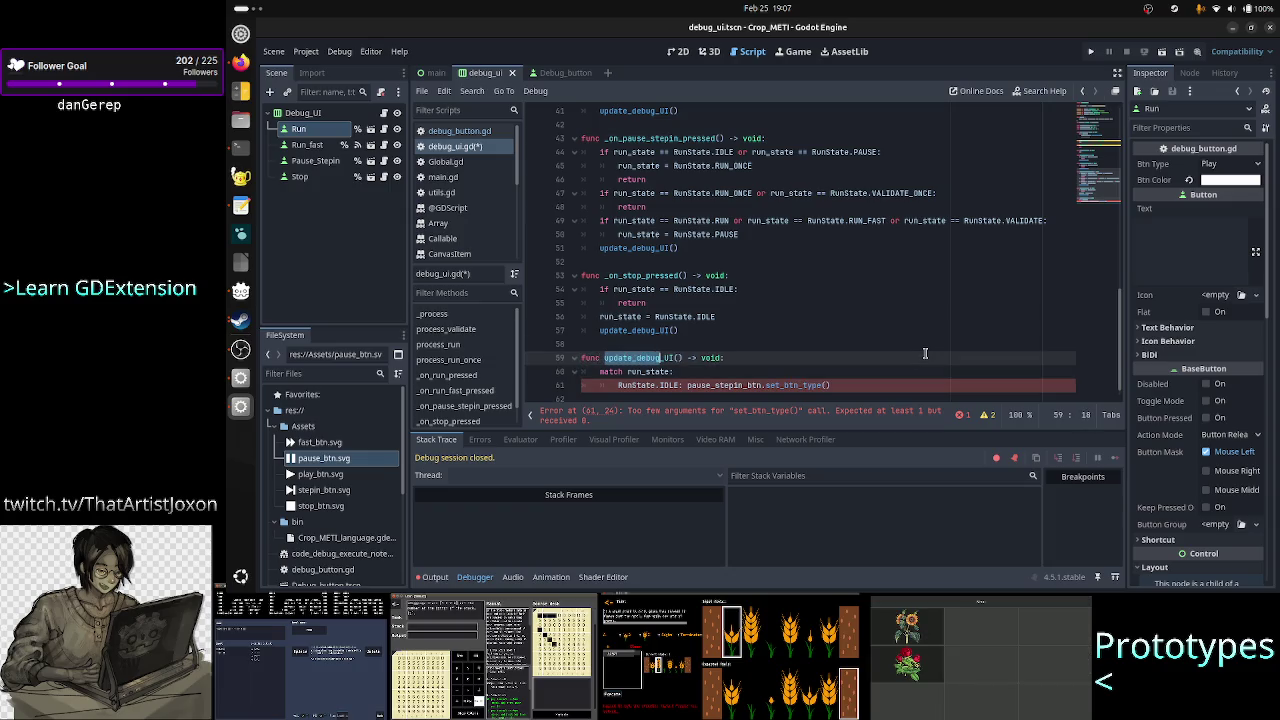
scroll(664, 260, up, 1)
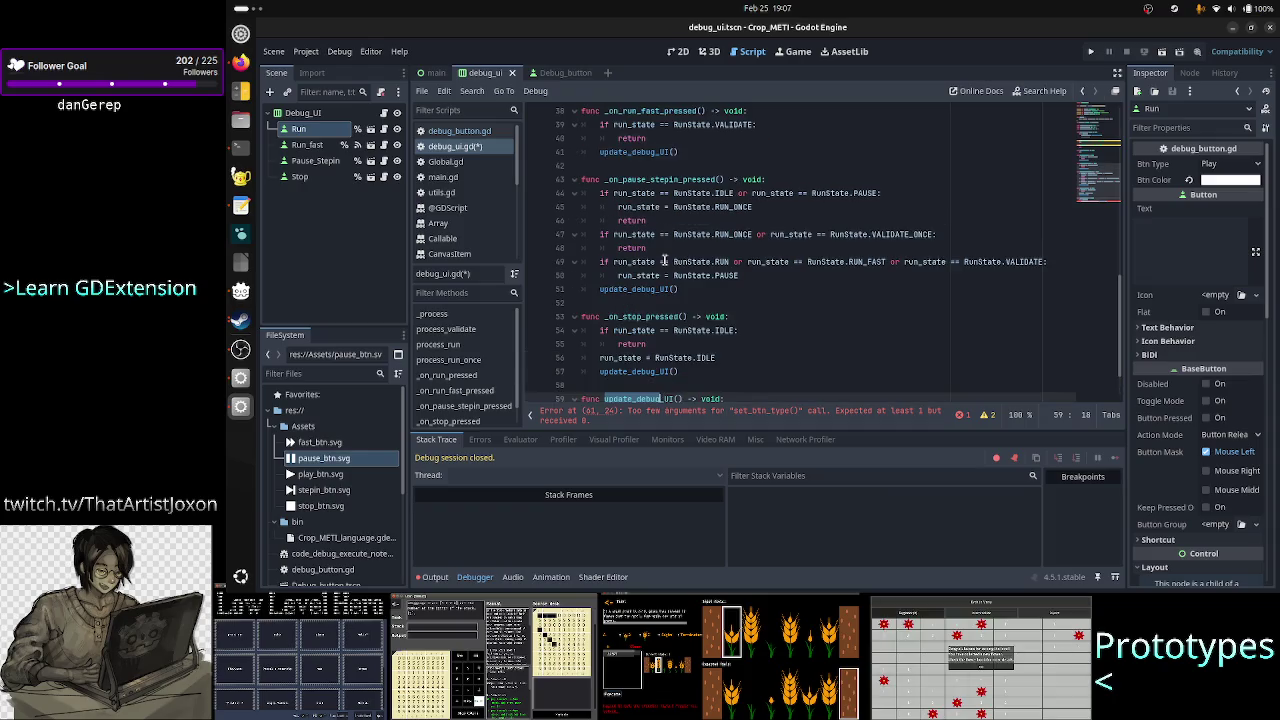
click(644, 302)
scroll(660, 283, up, 5)
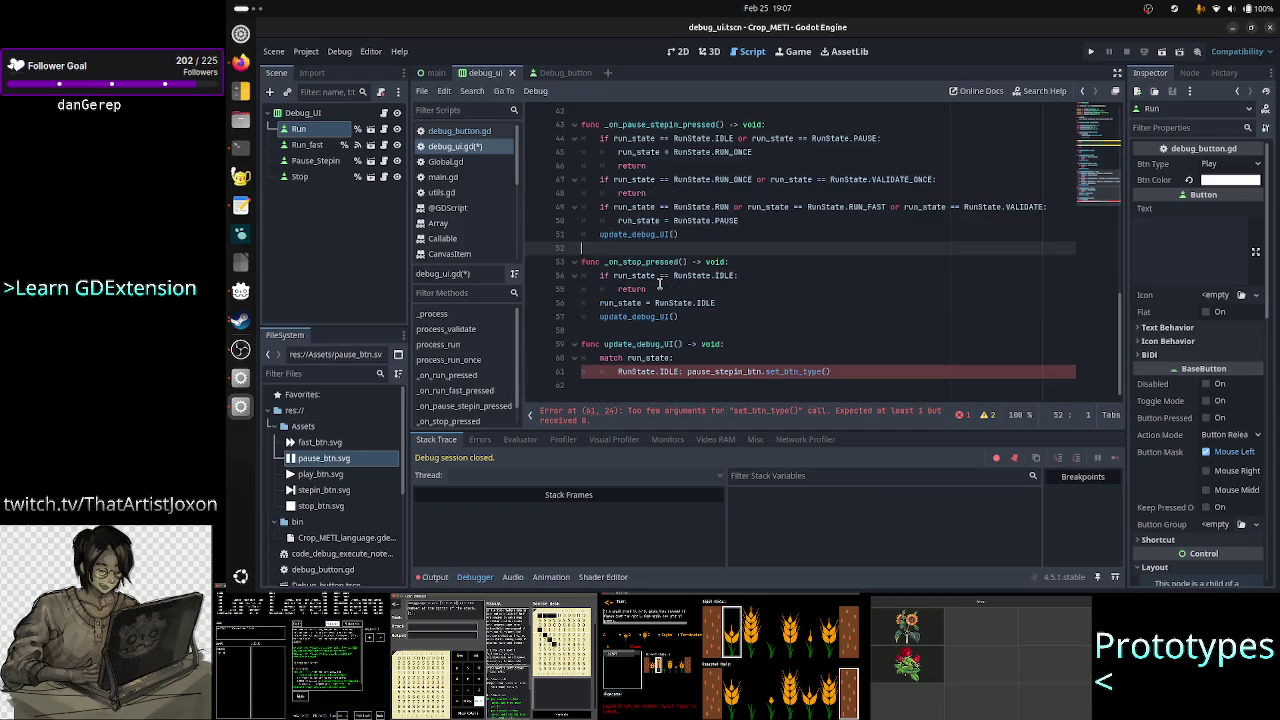
scroll(659, 284, down, 5)
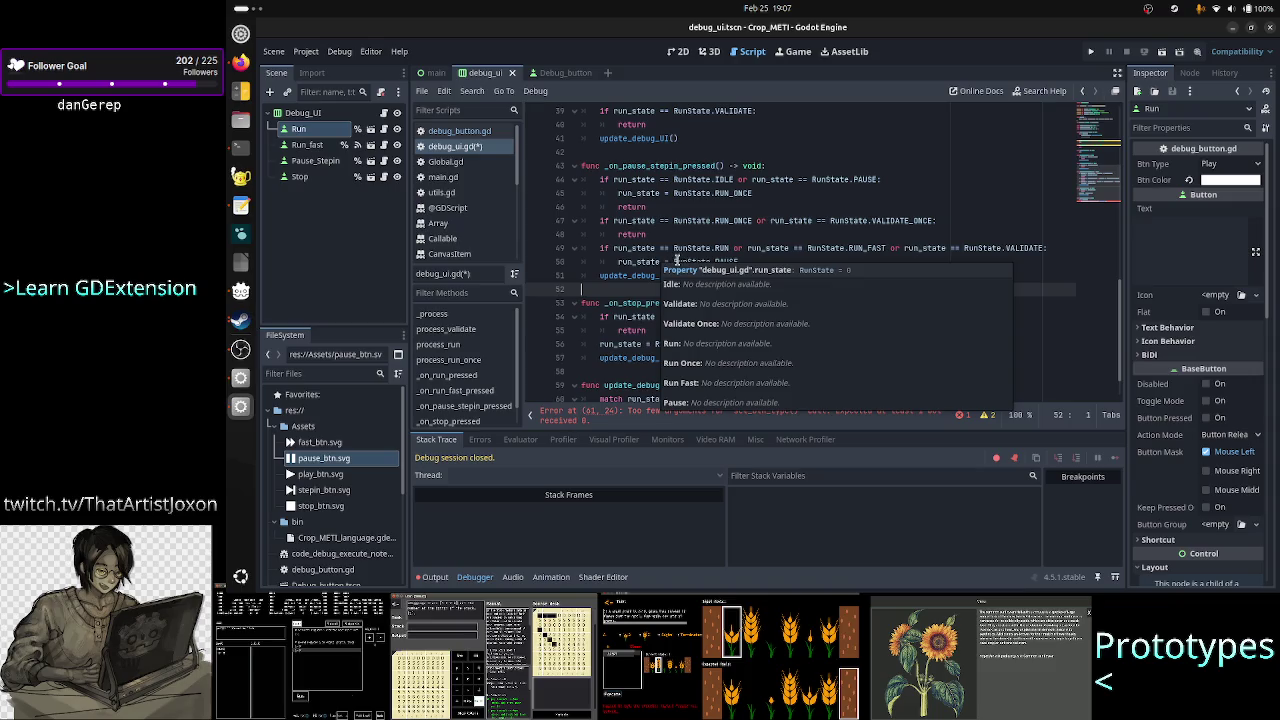
double_click(645, 262)
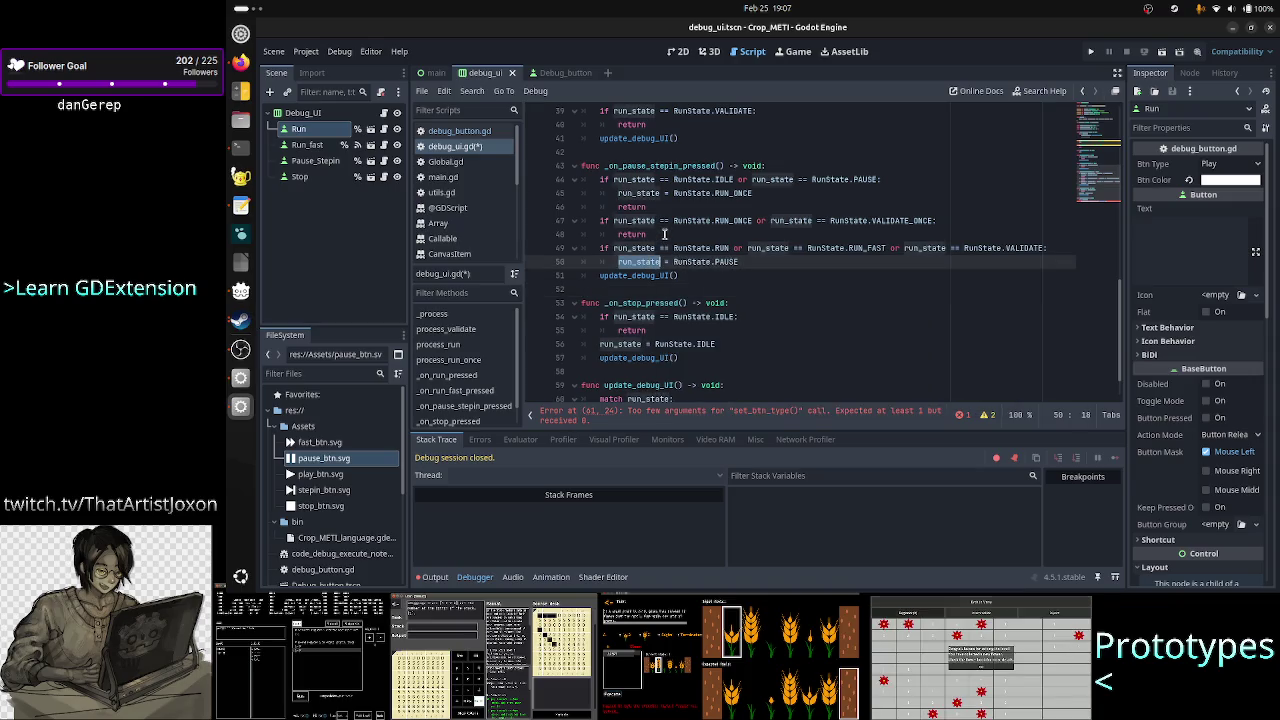
double_click(638, 234)
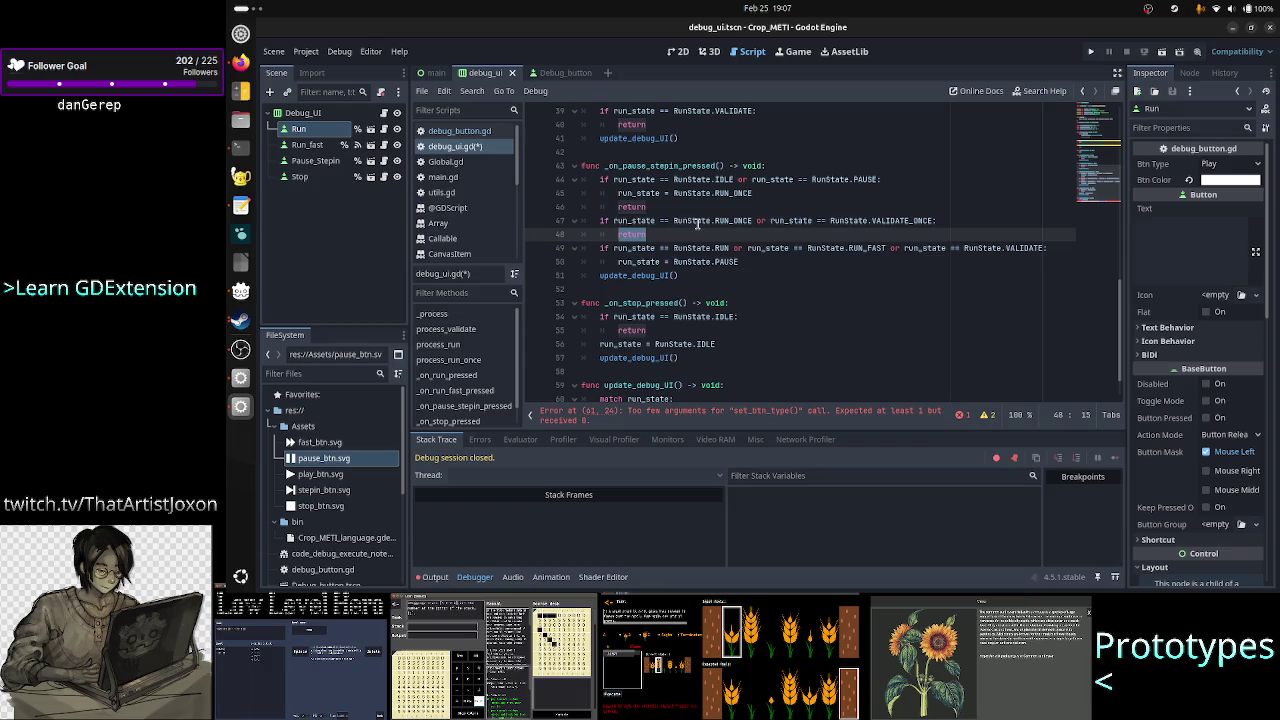
click(648, 262)
mouse_move(648, 262)
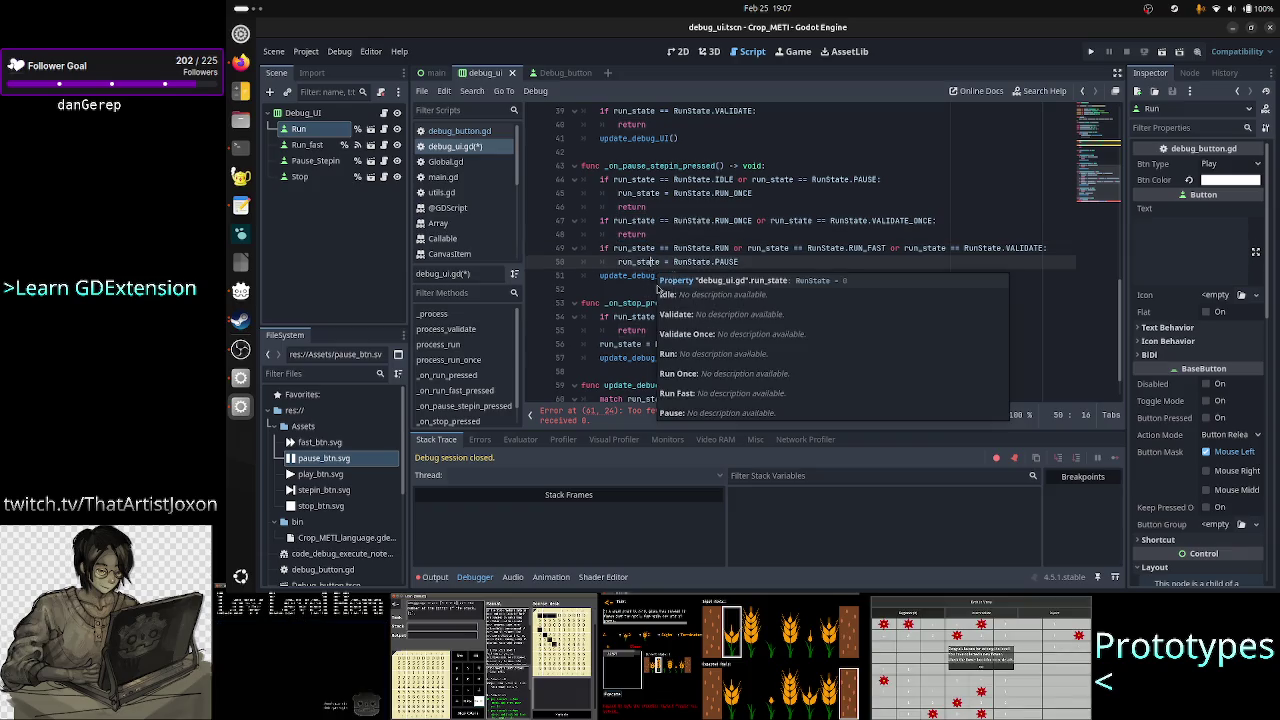
scroll(672, 297, down, 1)
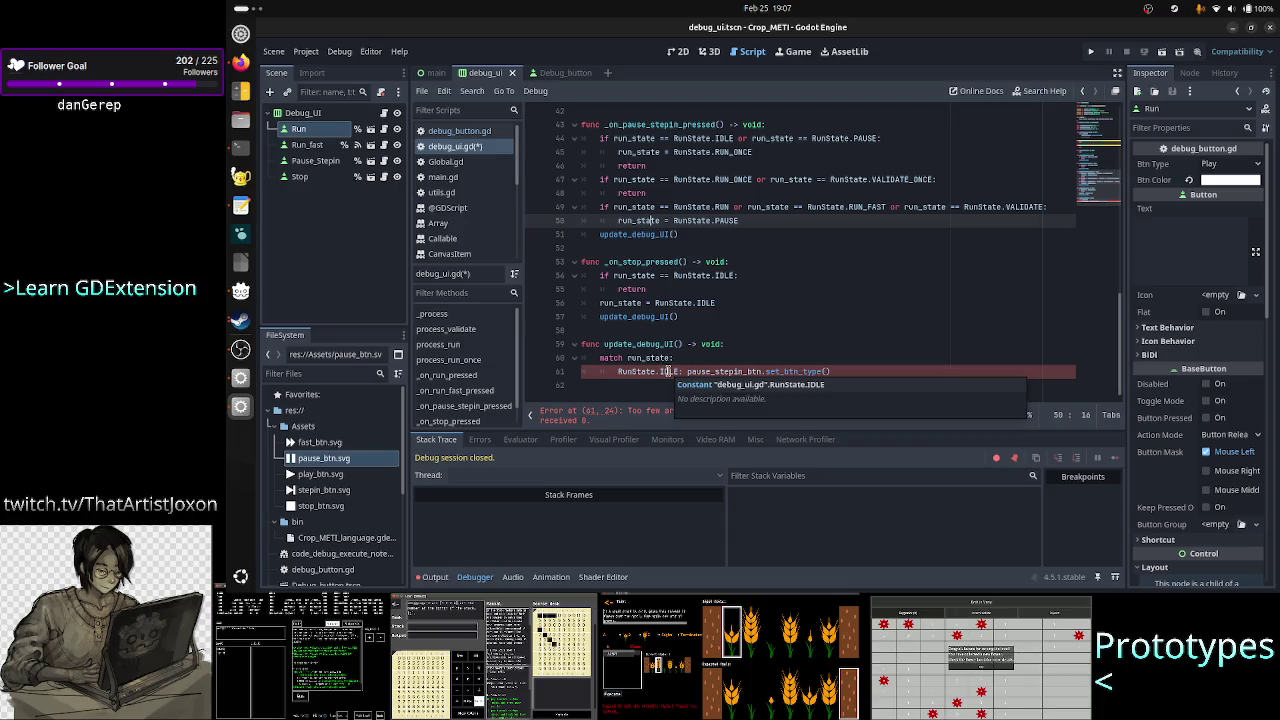
double_click(668, 371)
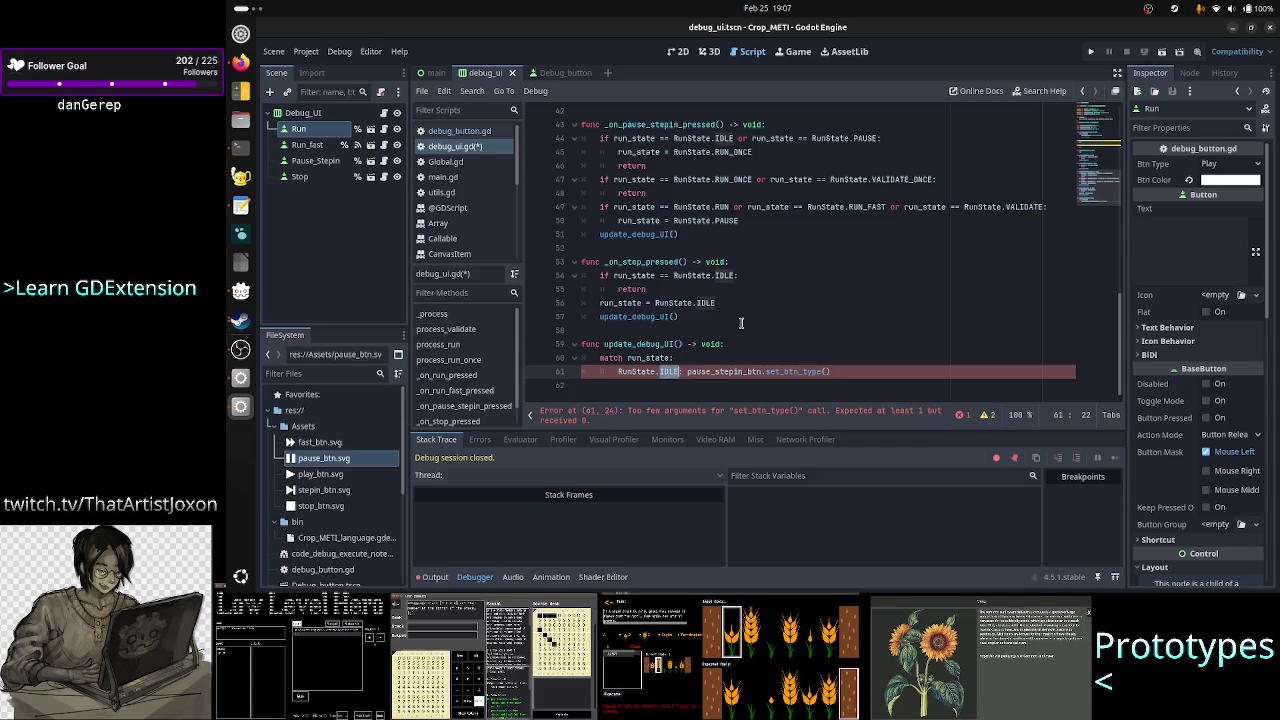
- Close the TIS-100 game and return to the end of line 61's set_btn_type() call
key(alt+Tab)
key(alt+Tab)
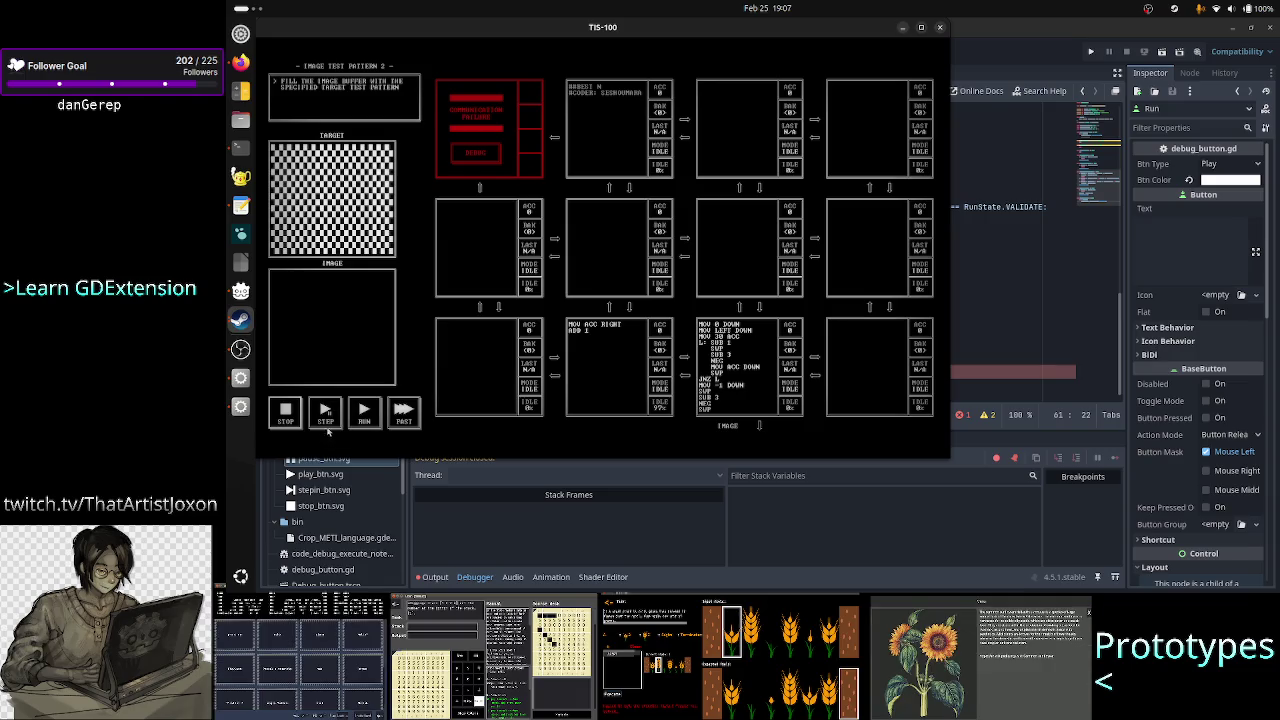
click(327, 416)
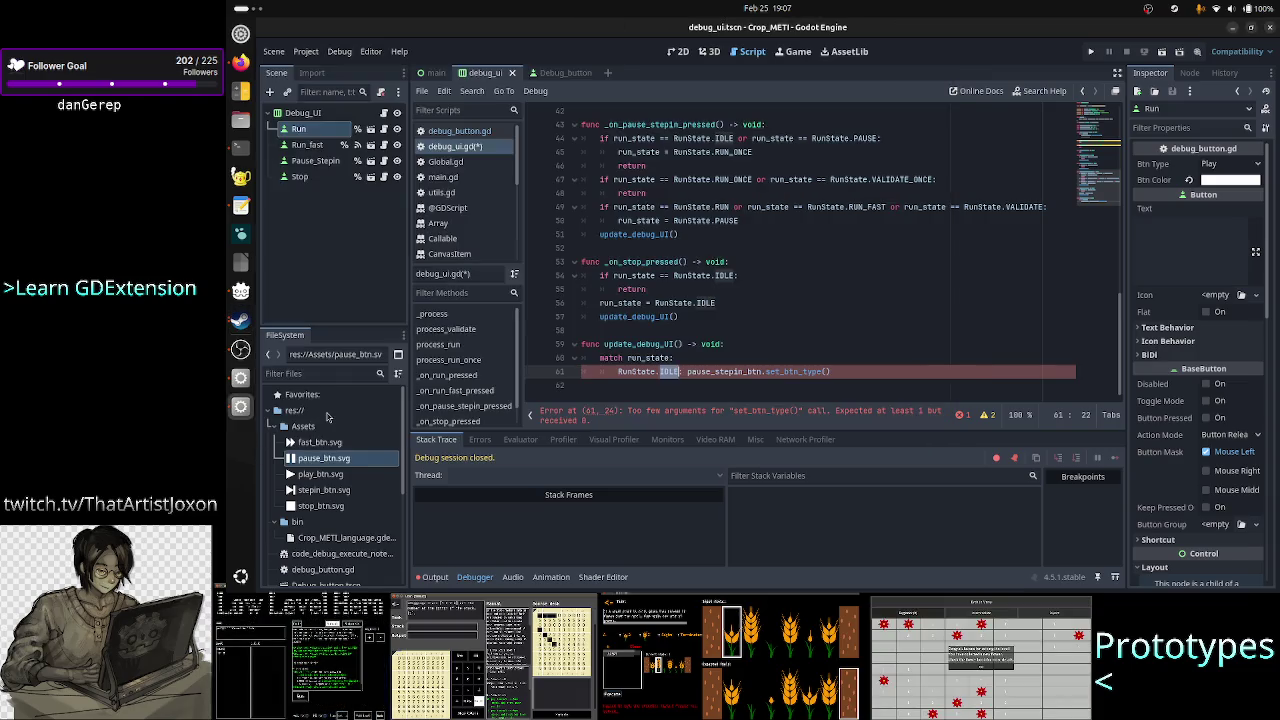
key(End)
key(Left)
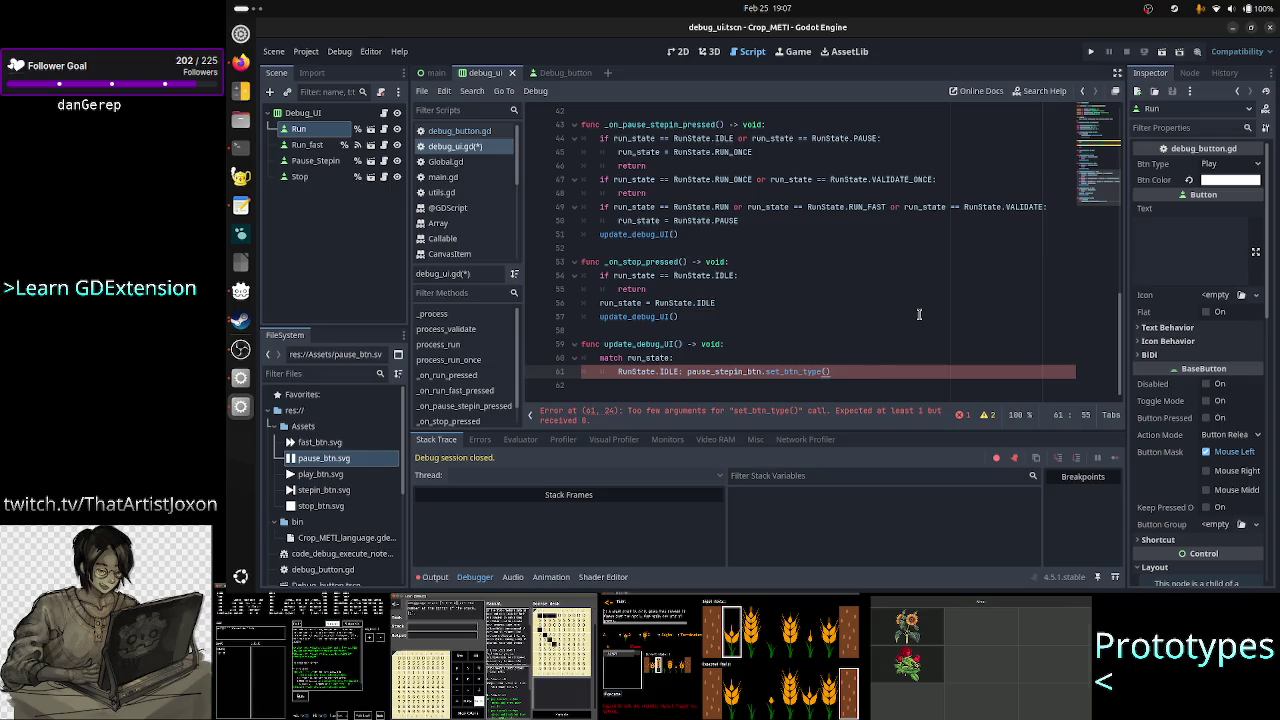
key(Right)
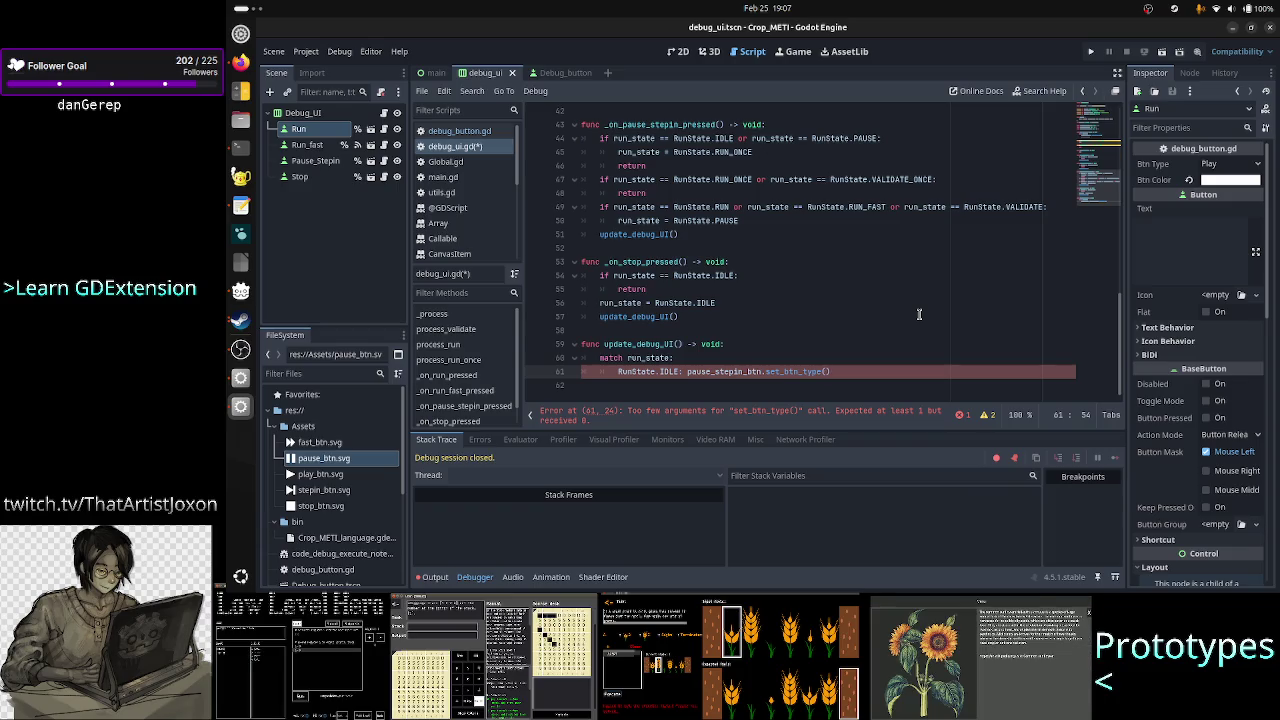
- Look up the BTN_TYPE enum in debug_button.gd, then clear the partial argument in debug_ui.gd
click(475, 131)
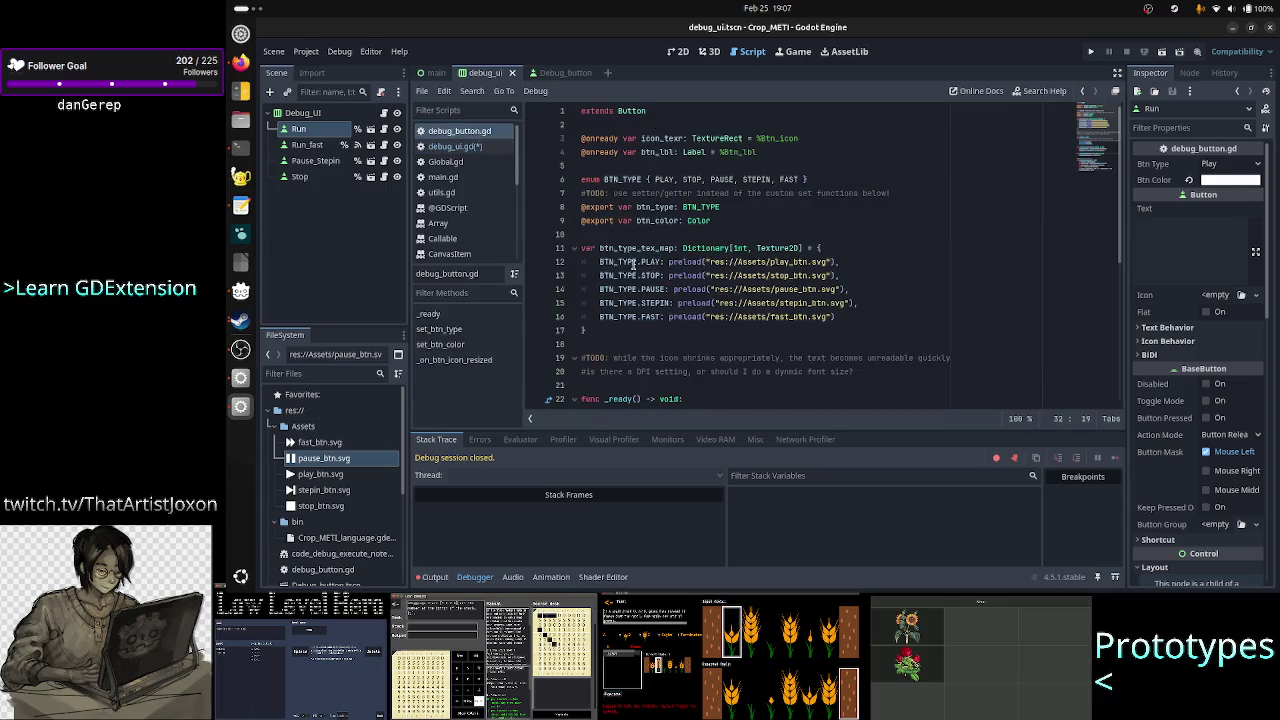
double_click(632, 181)
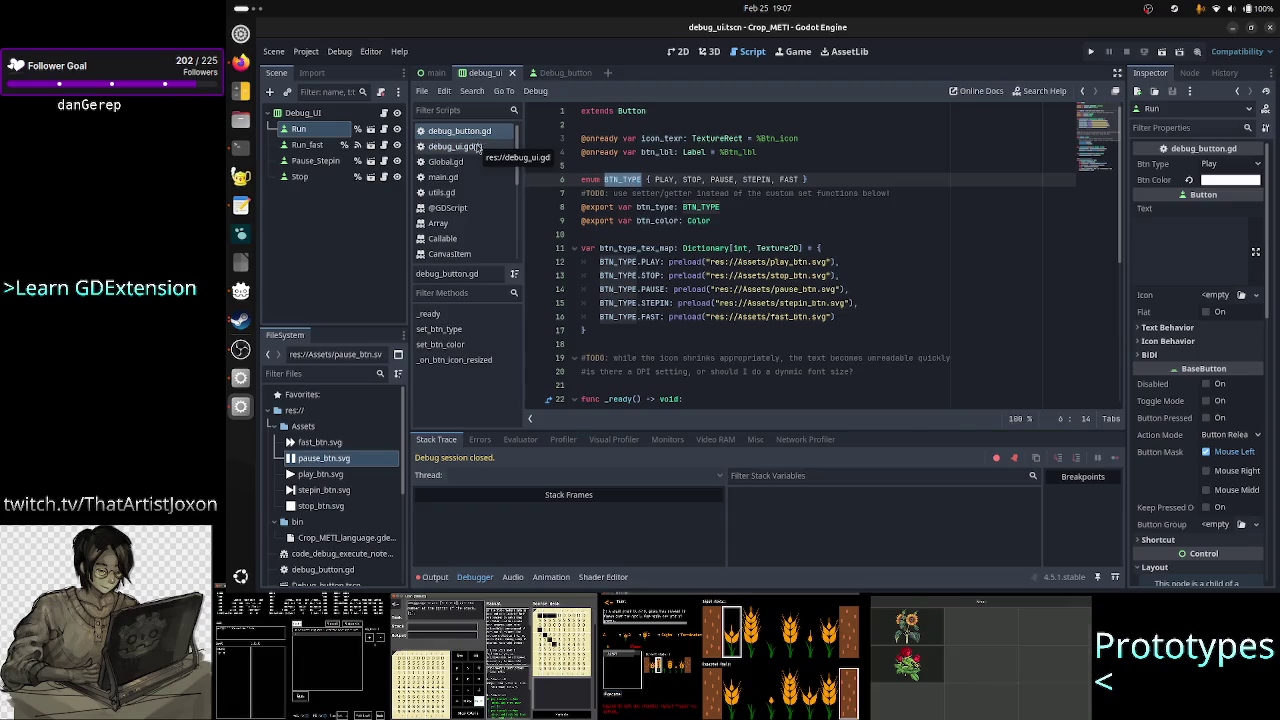
click(478, 147)
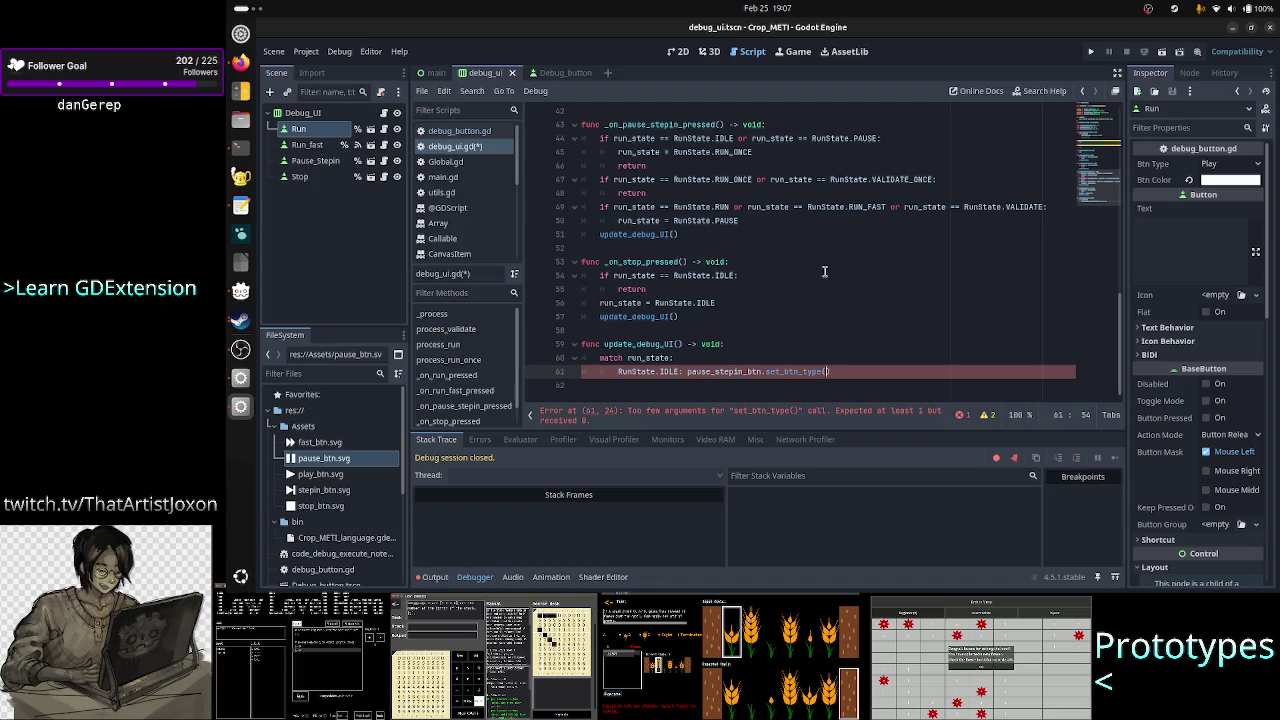
text(BTN_TY)
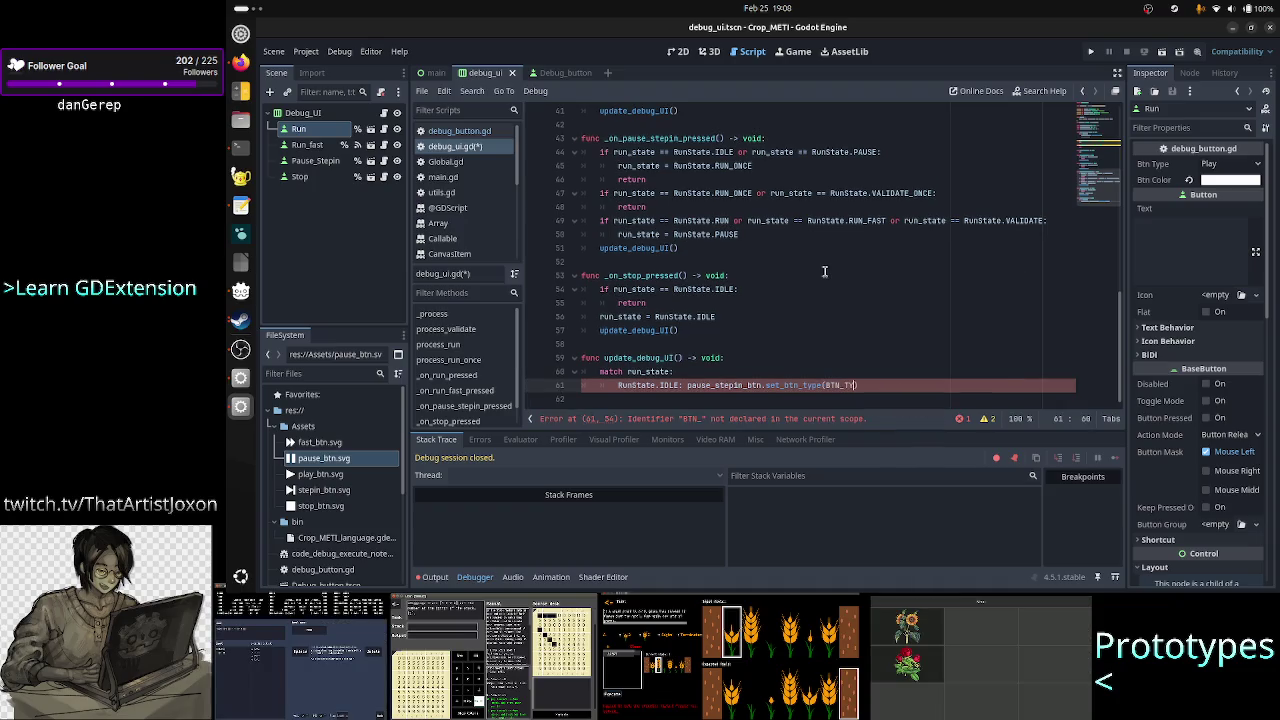
key(BackSpace)
key(BackSpace)
key(BackSpace)
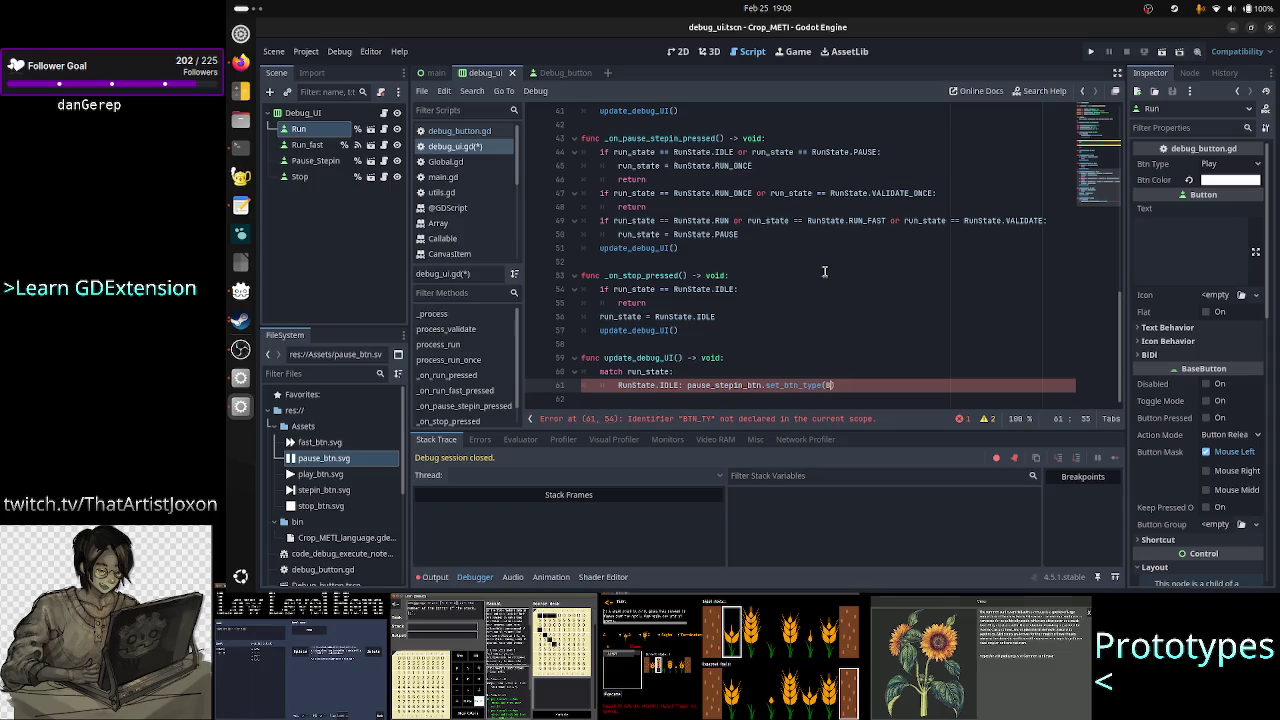
key(BackSpace)
- Pass pause_stepin_btn.BTN_TYPE.STEPIN as the set_btn_type argument on line 61
text(pause_)
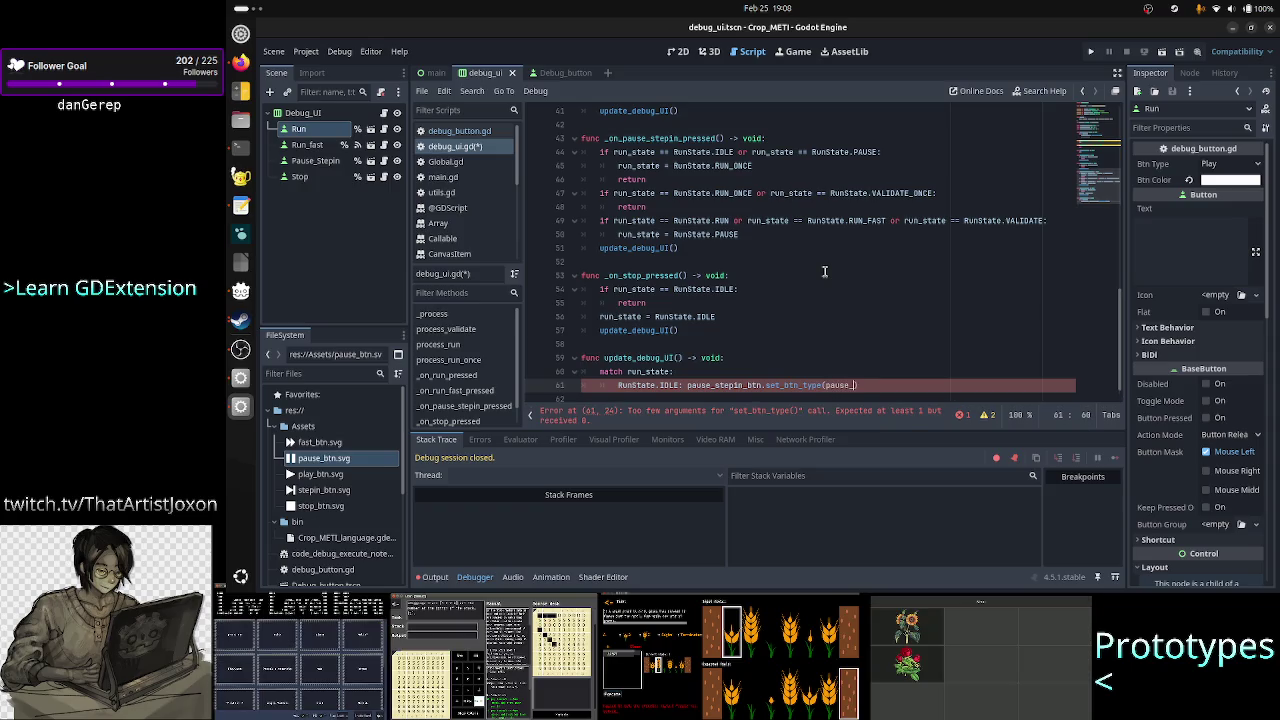
text(s)
key(Down)
key(Return)
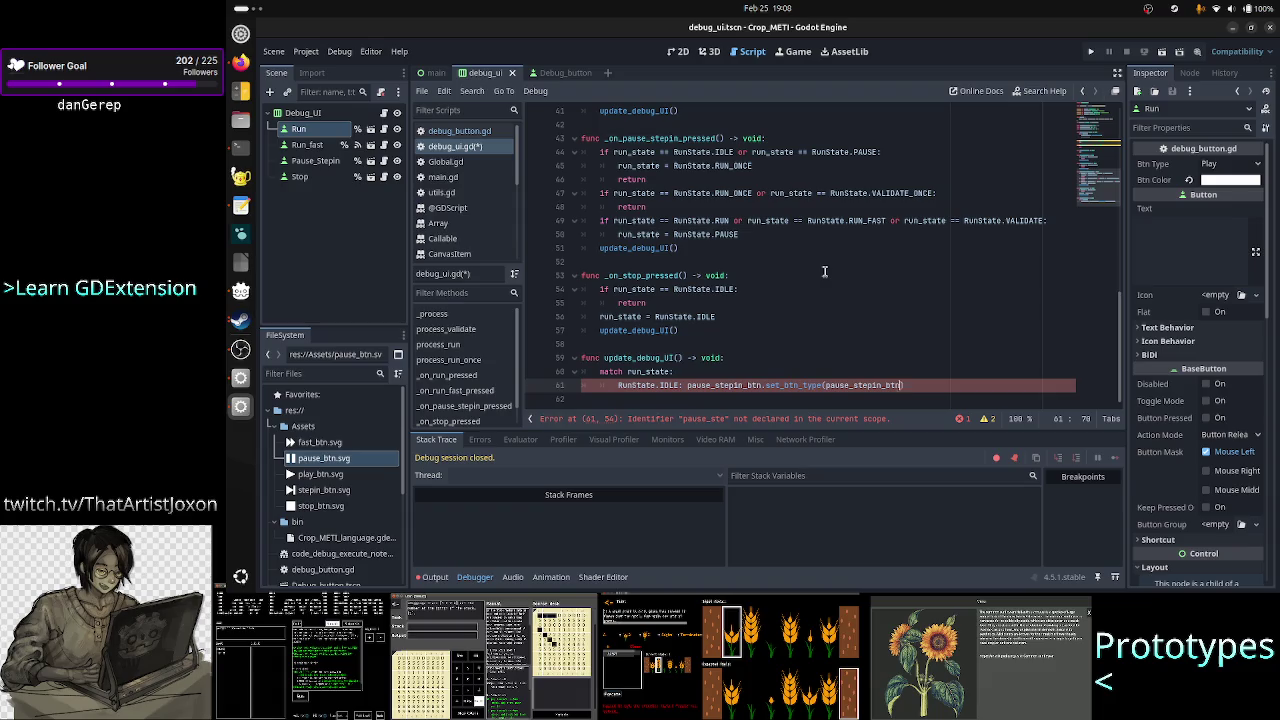
text(.)
key(Down)
key(Down)
key(Down)
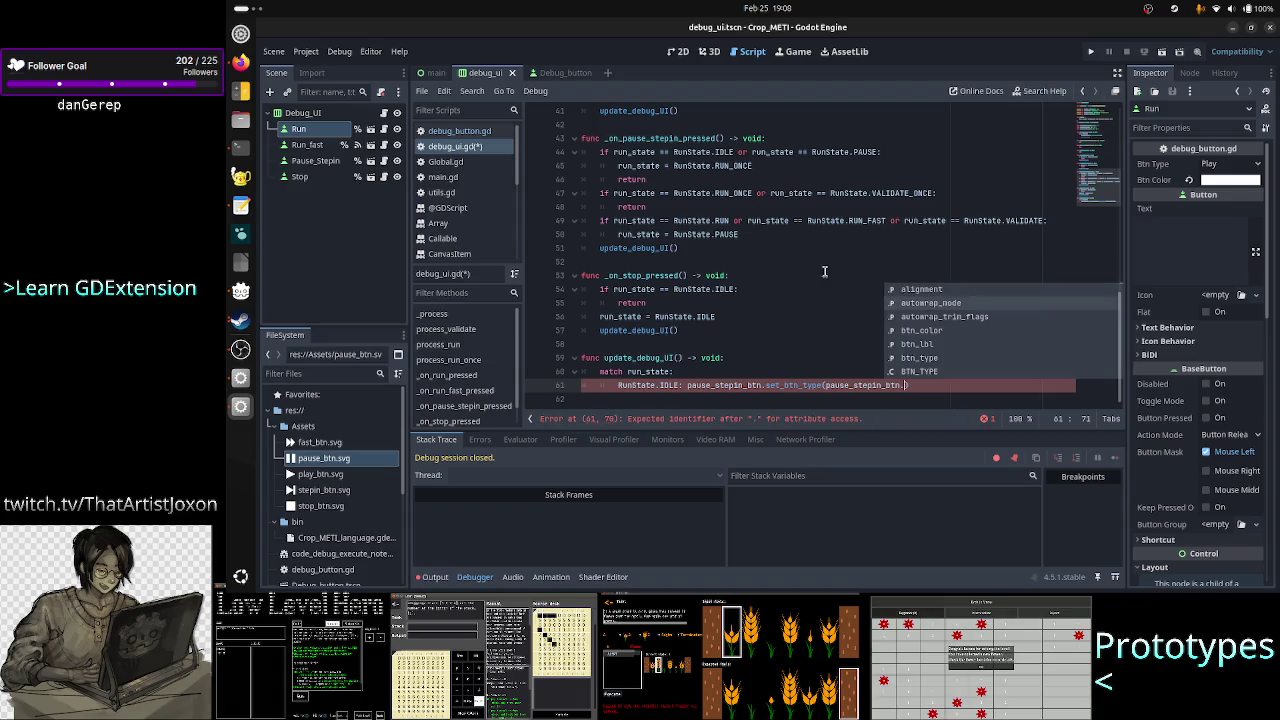
key(Return)
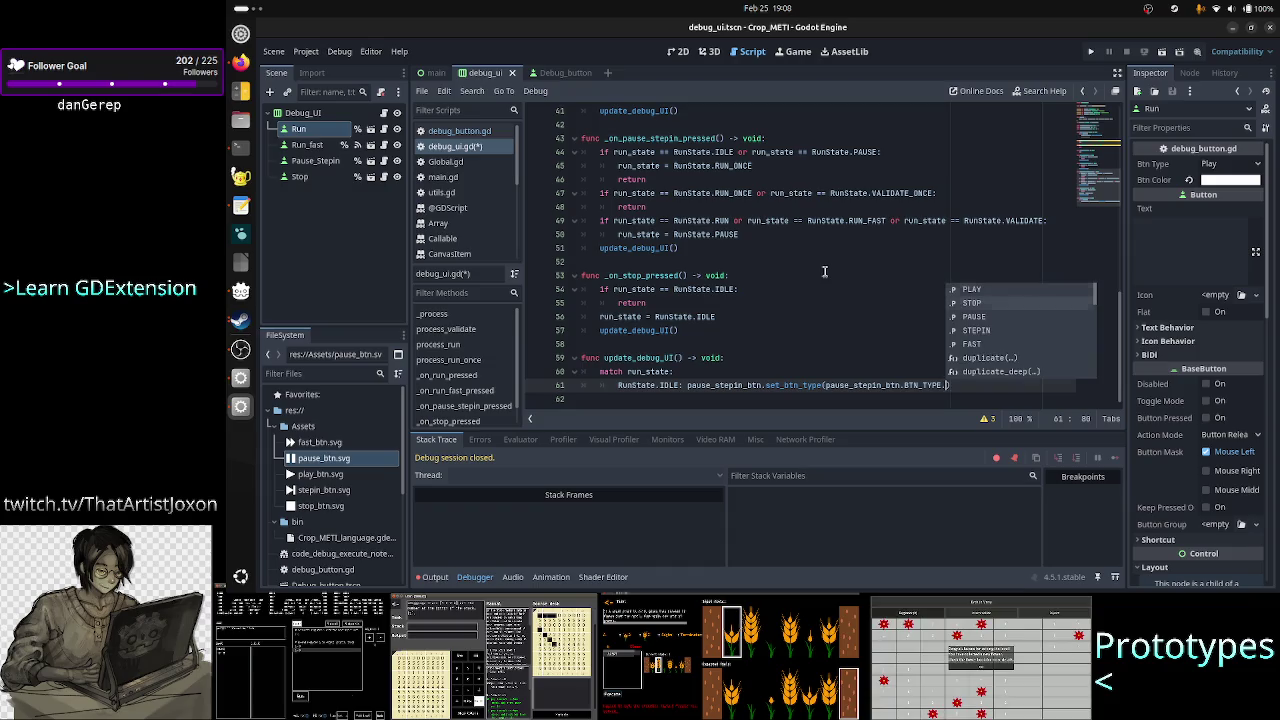
key(Down)
key(Down)
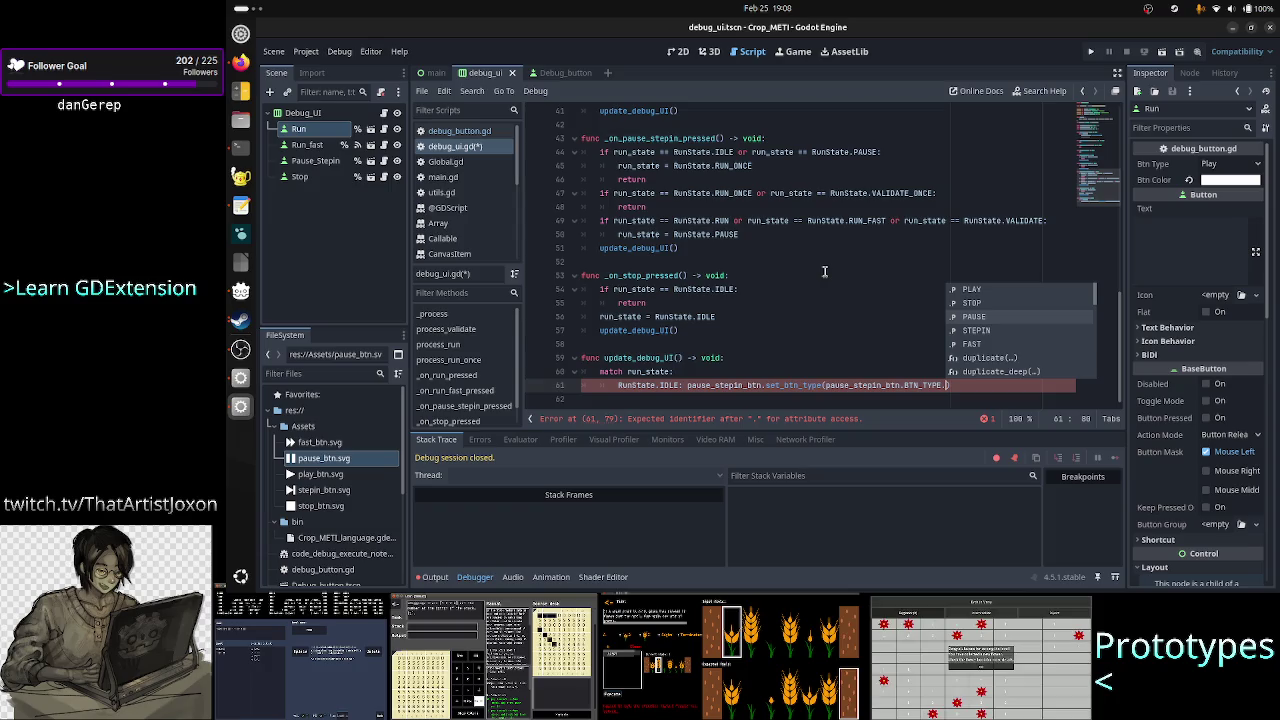
key(Down)
key(Return)
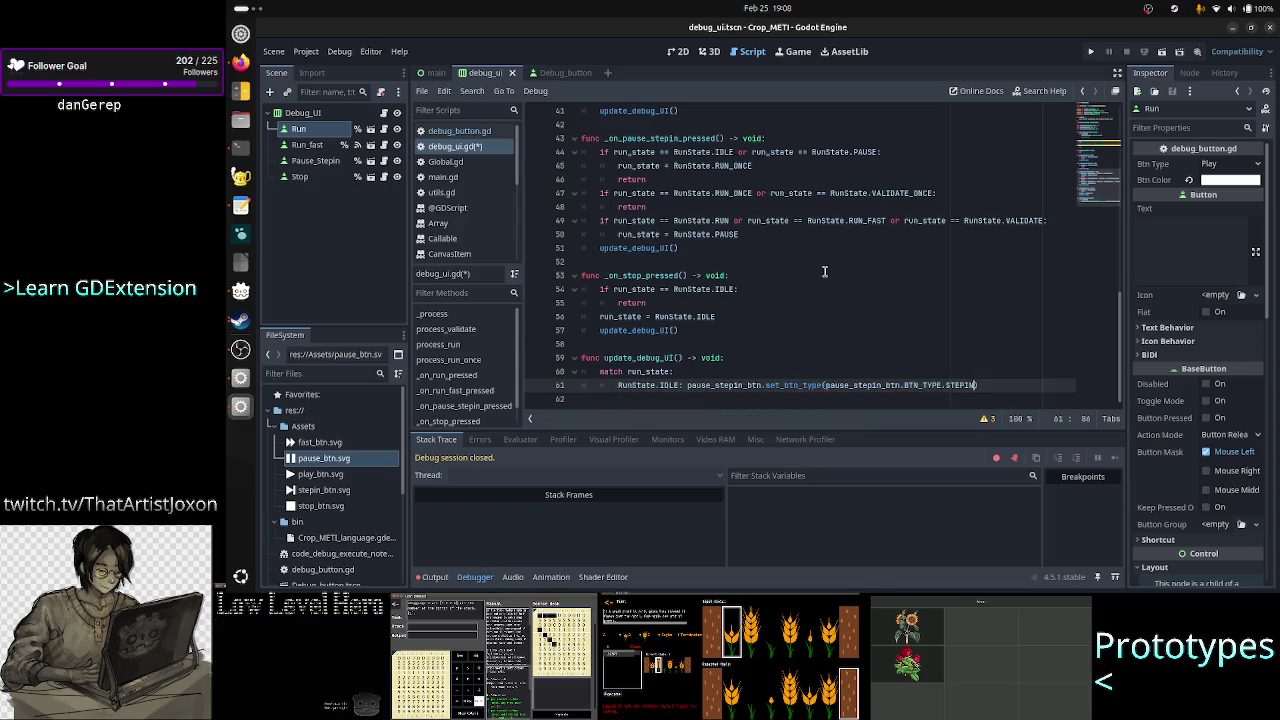
key(End)
key(Down)
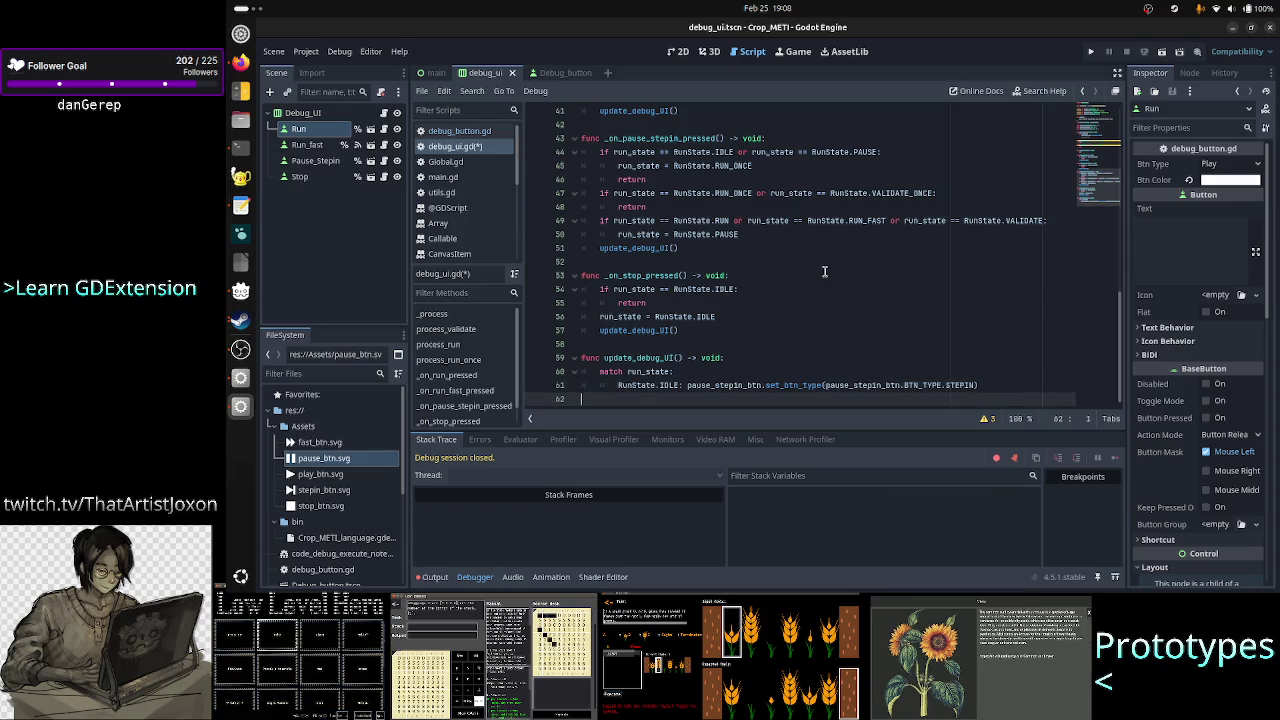
key(Left)
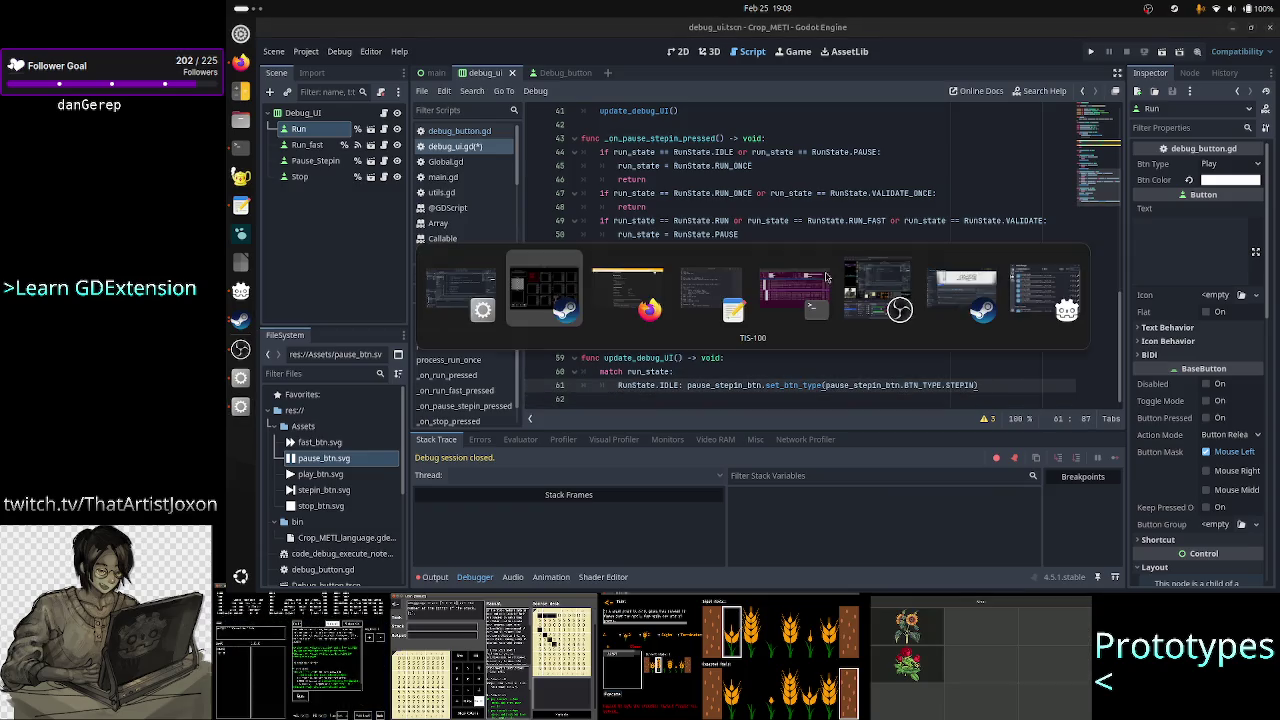
key(alt+Tab)
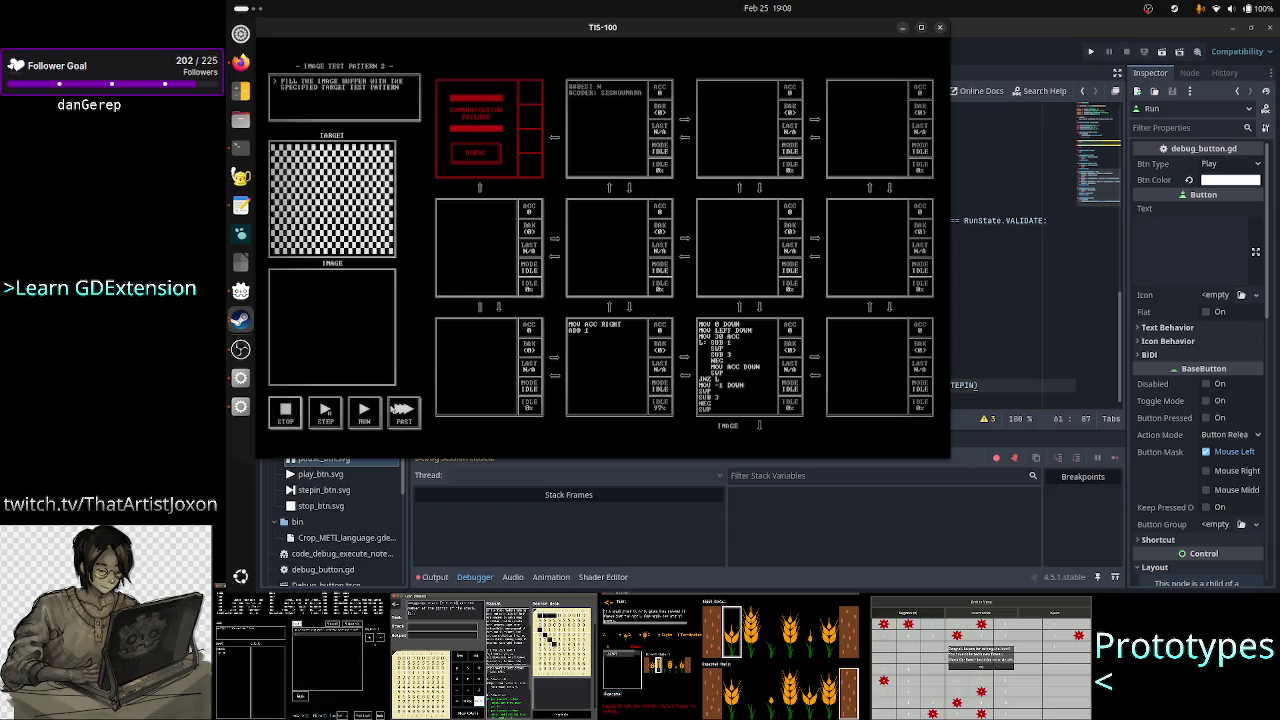
click(364, 410)
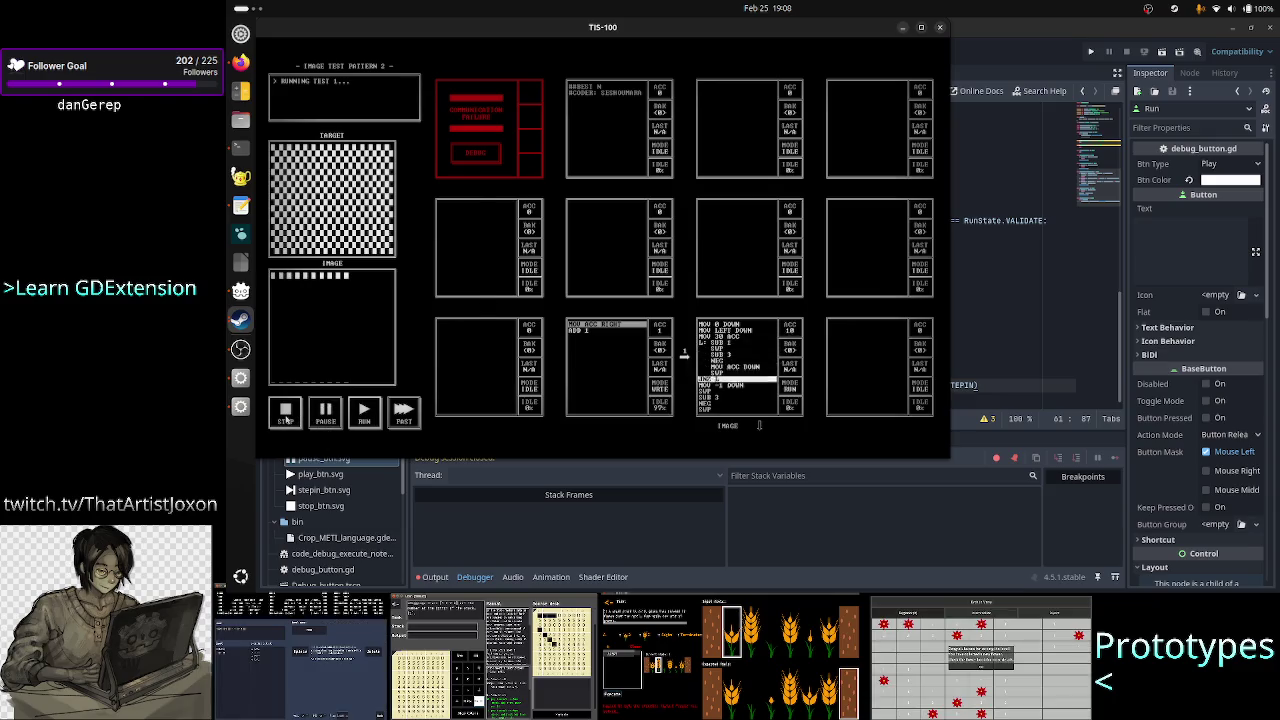
click(286, 418)
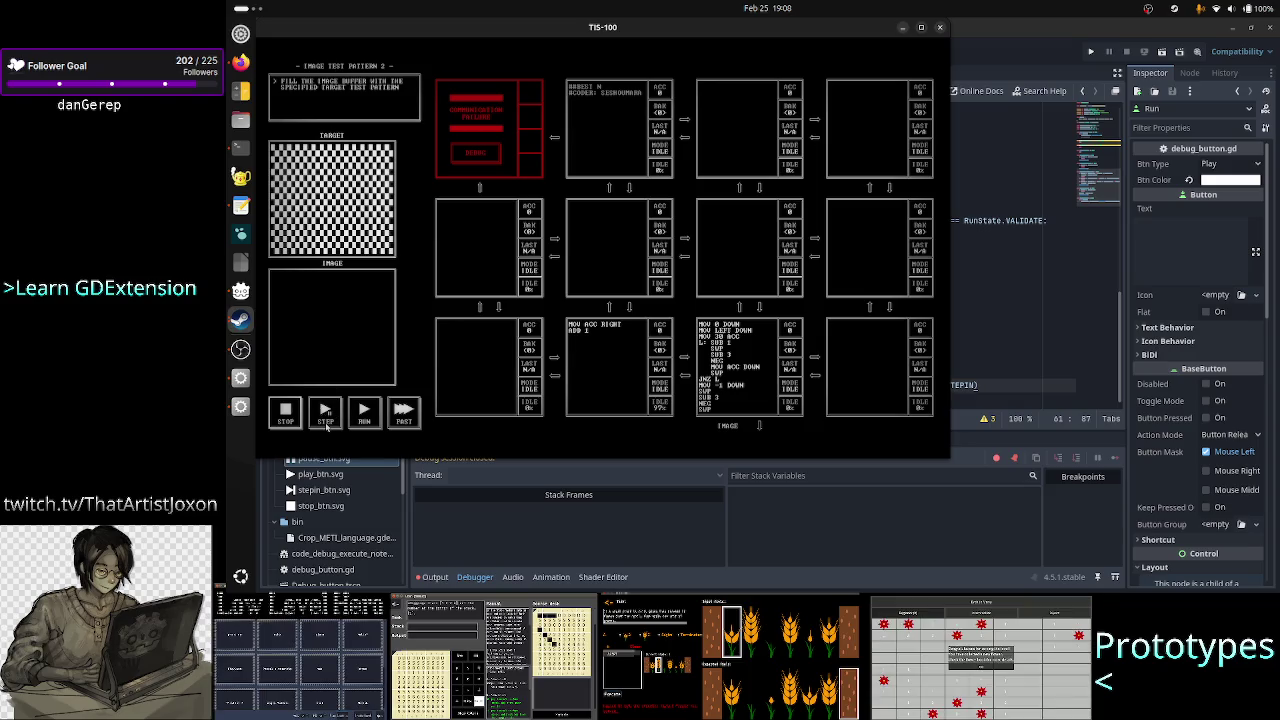
click(325, 418)
click(325, 418)
click(325, 418)
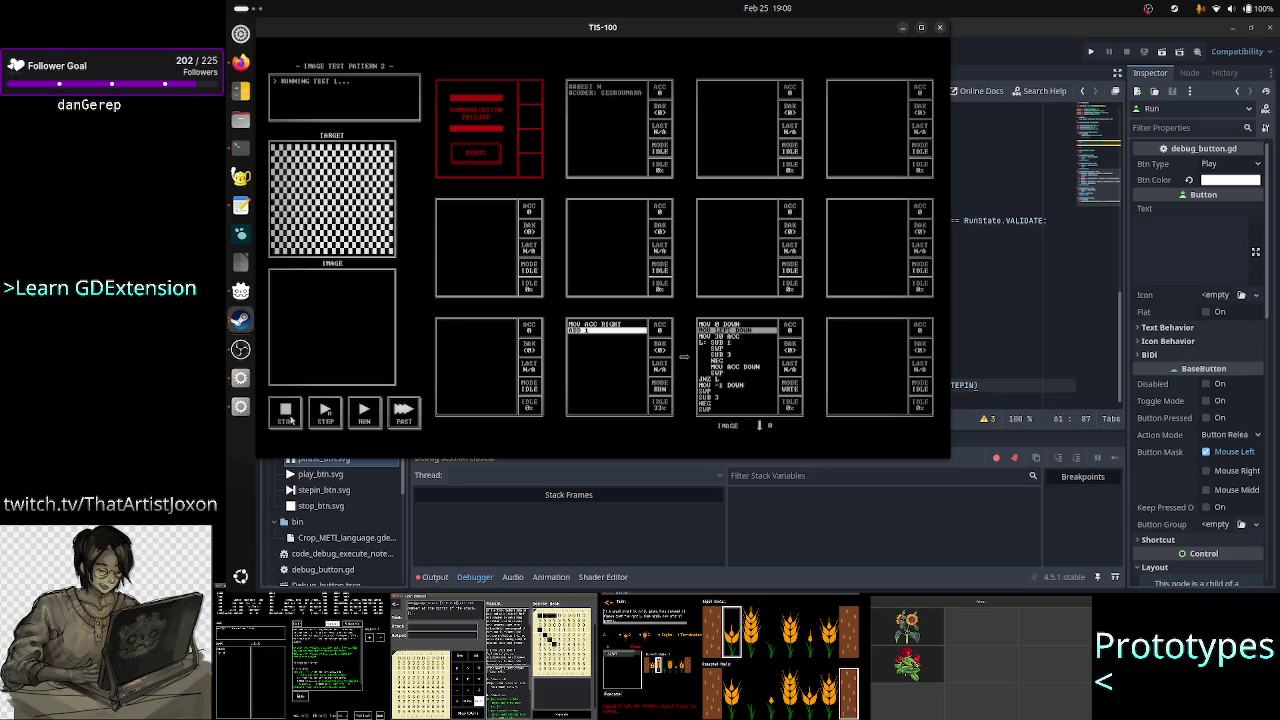
click(288, 421)
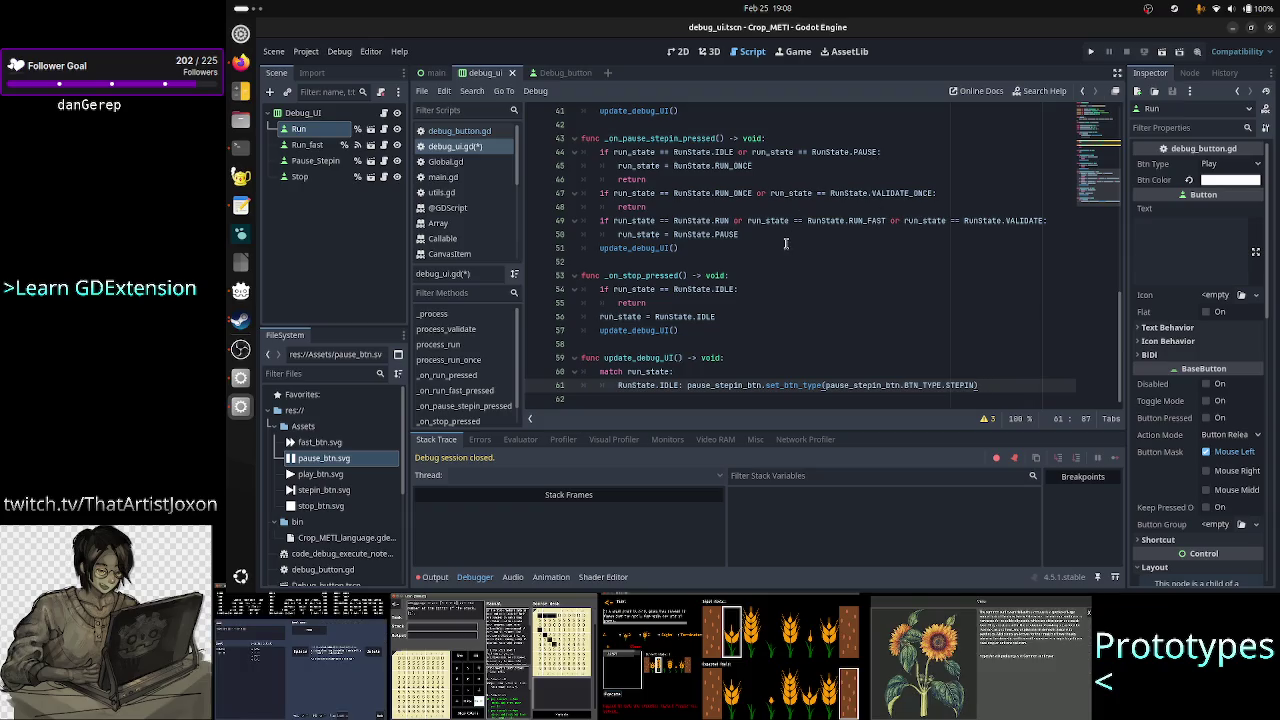
- Comment out the match run_state lines 20–21 in _process with Ctrl+K
scroll(786, 243, up, 6)
scroll(786, 243, up, 1)
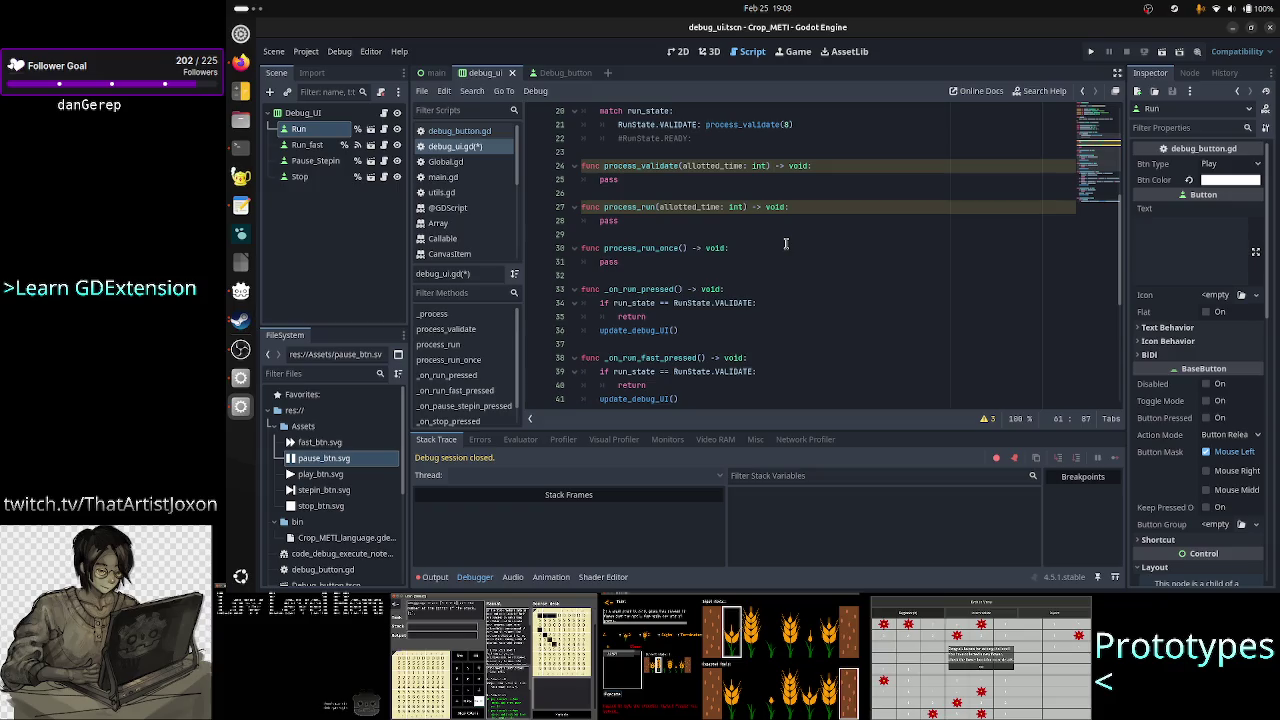
scroll(786, 243, up, 4)
scroll(786, 243, down, 7)
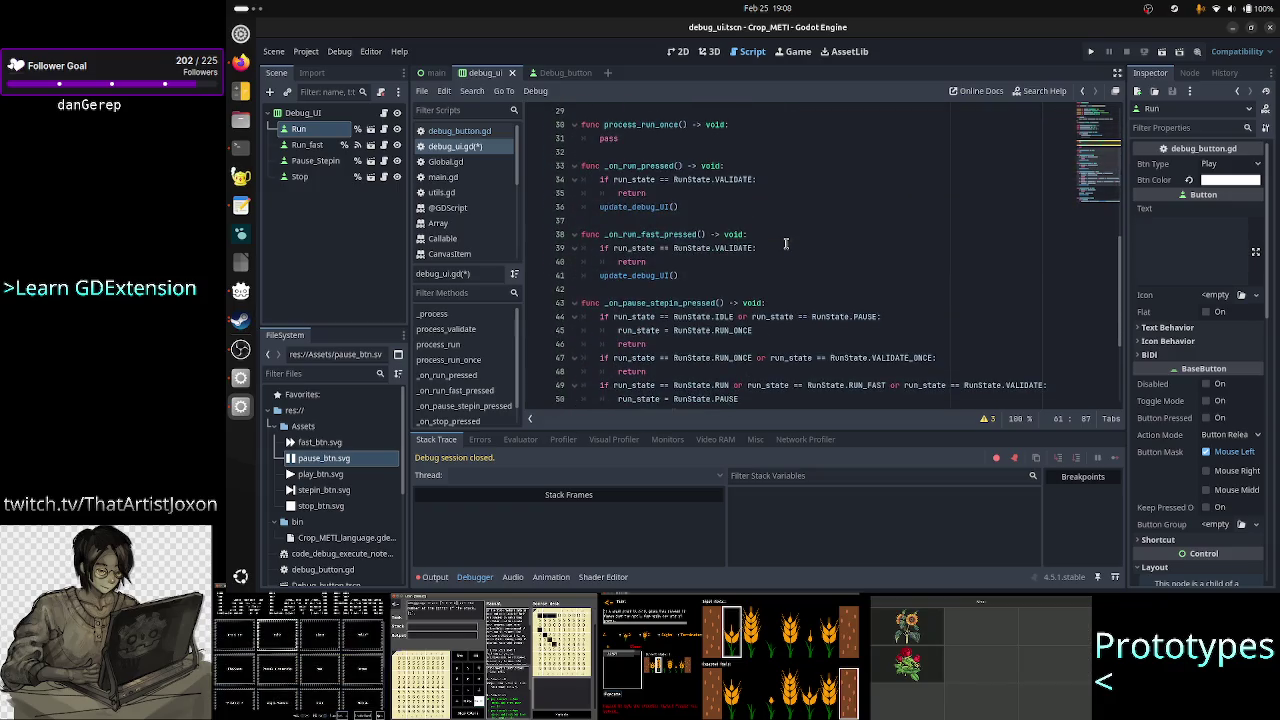
scroll(786, 243, up, 5)
scroll(786, 243, up, 2)
click(842, 253)
key(Down)
key(Down)
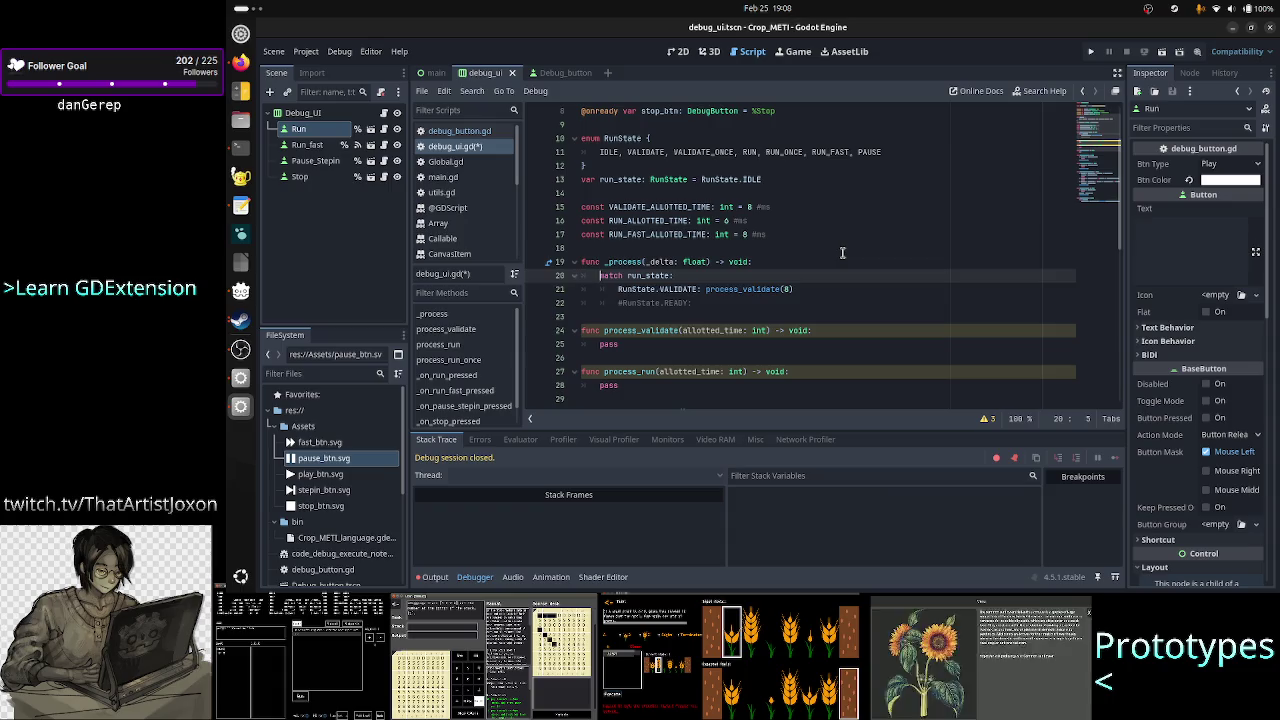
key(shift+Down)
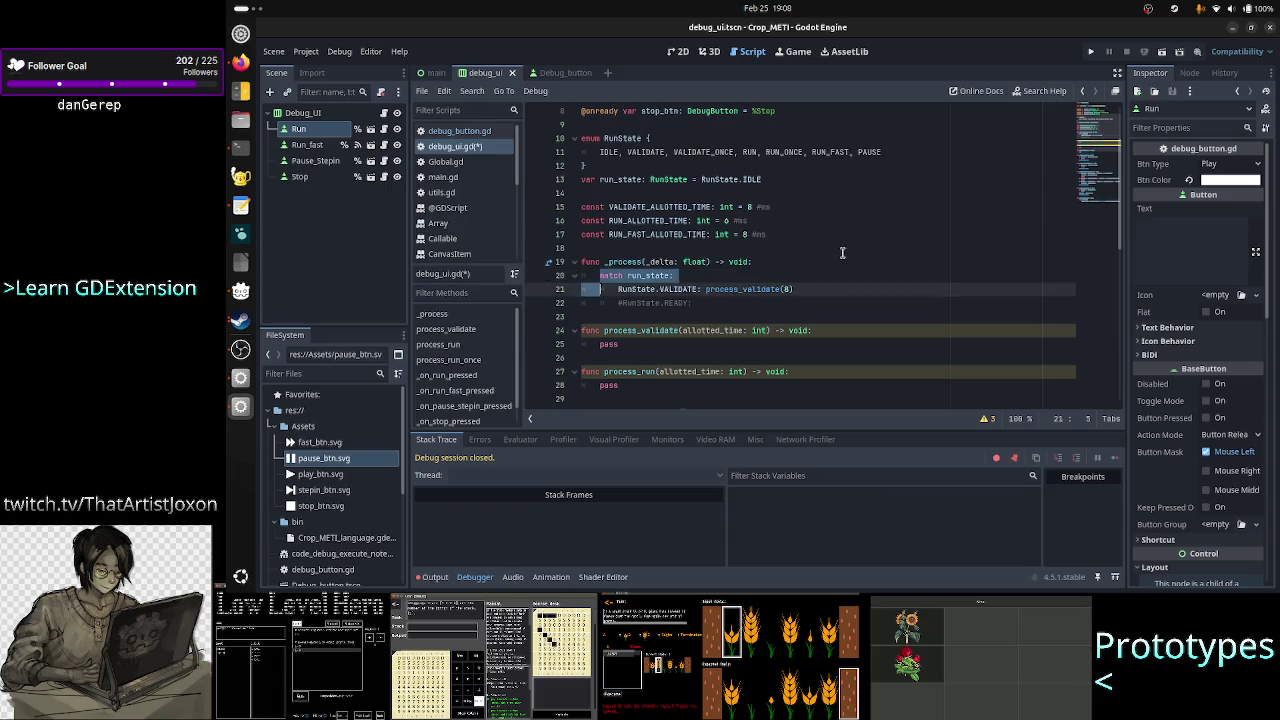
key(shift+Down)
key(shift+End)
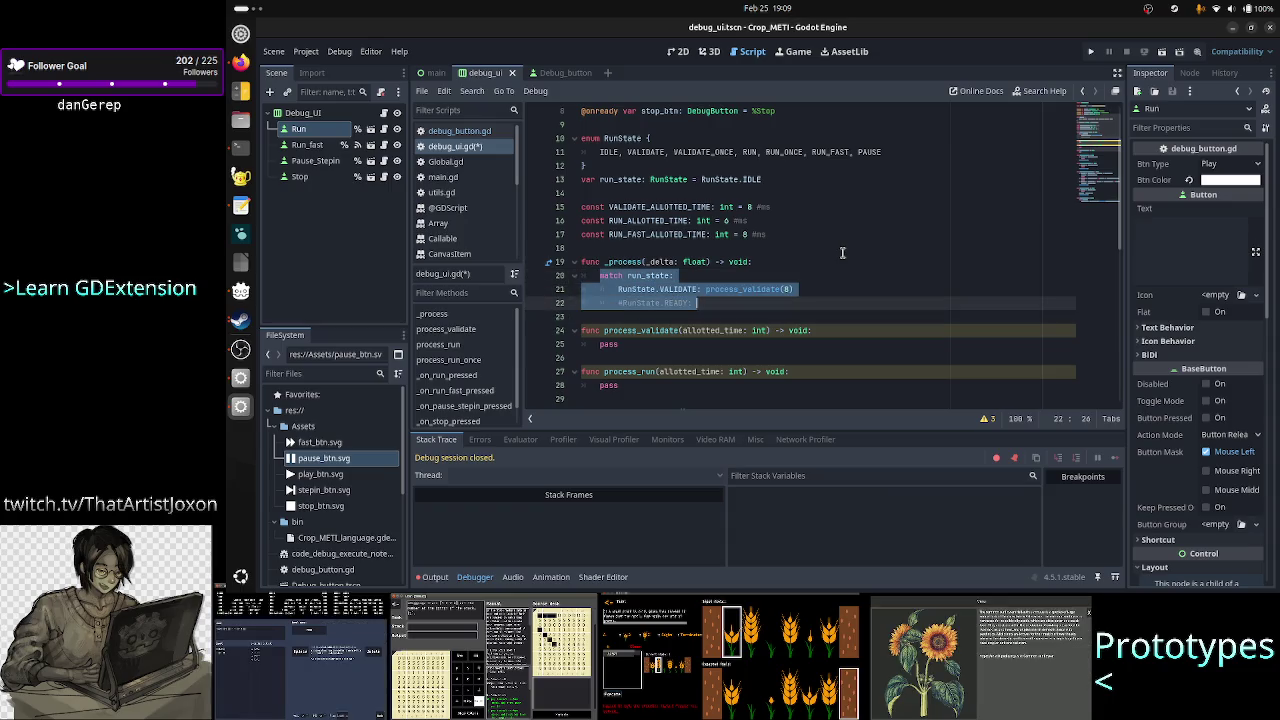
key(shift+Up)
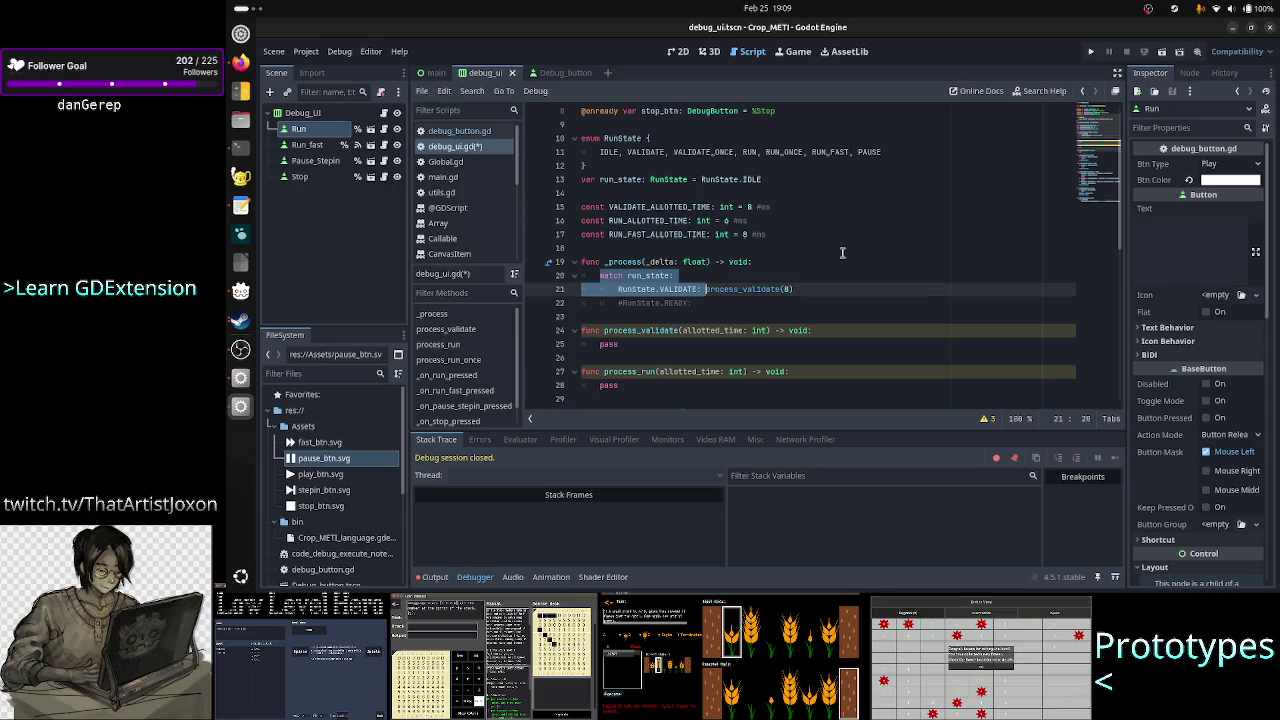
key(ctrl+shift+Right)
key(ctrl+shift+Right)
key(ctrl+shift+Right)
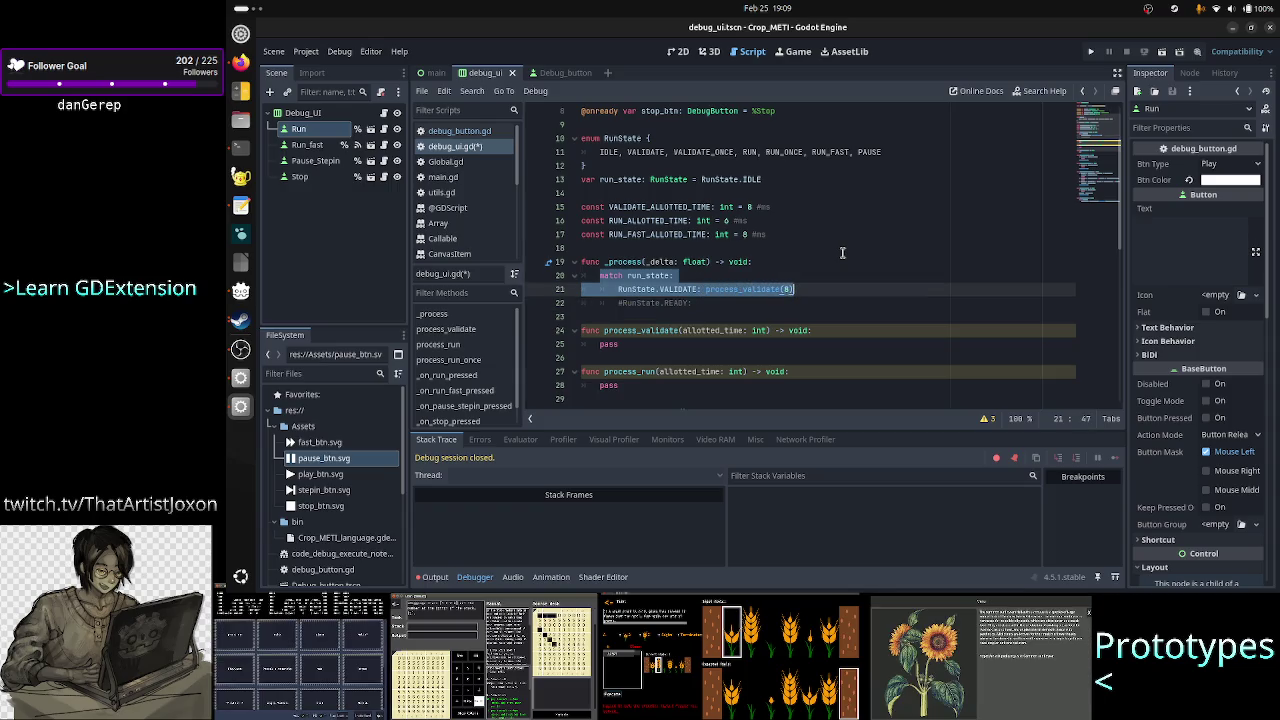
key(ctrl+k)
- Add a pass statement below the commented block so _process stays valid
key(Down)
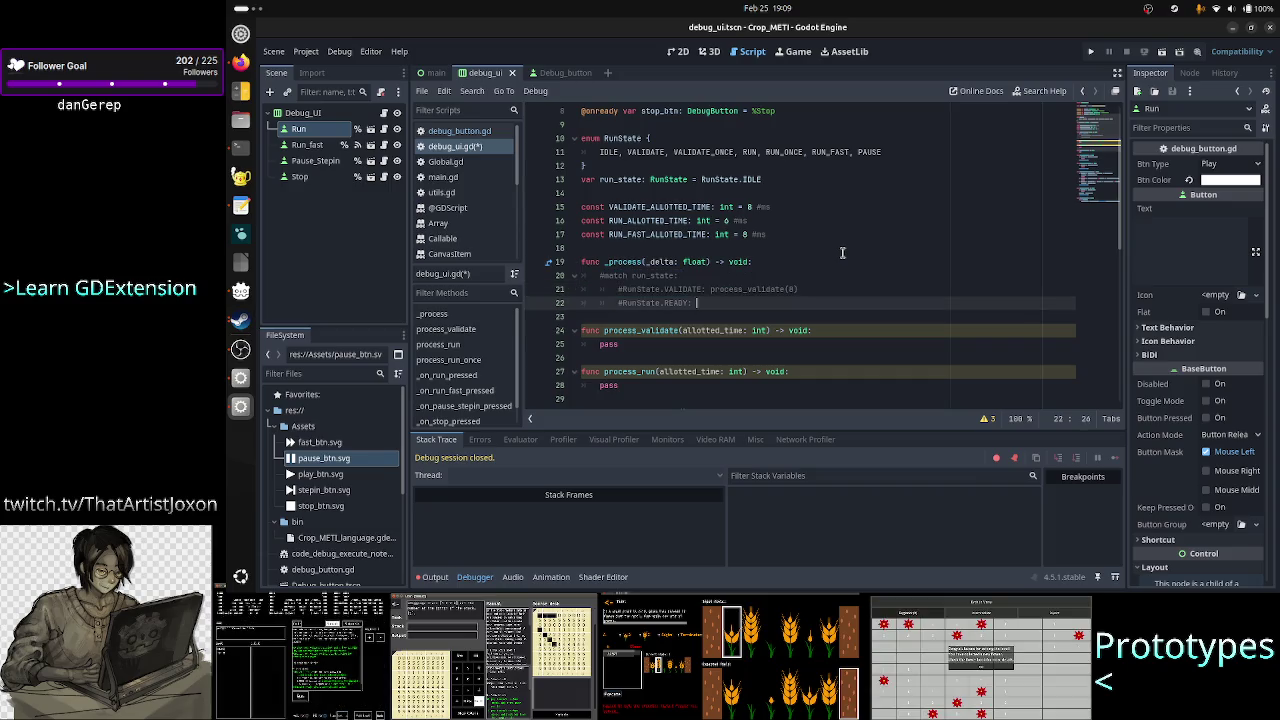
key(Down)
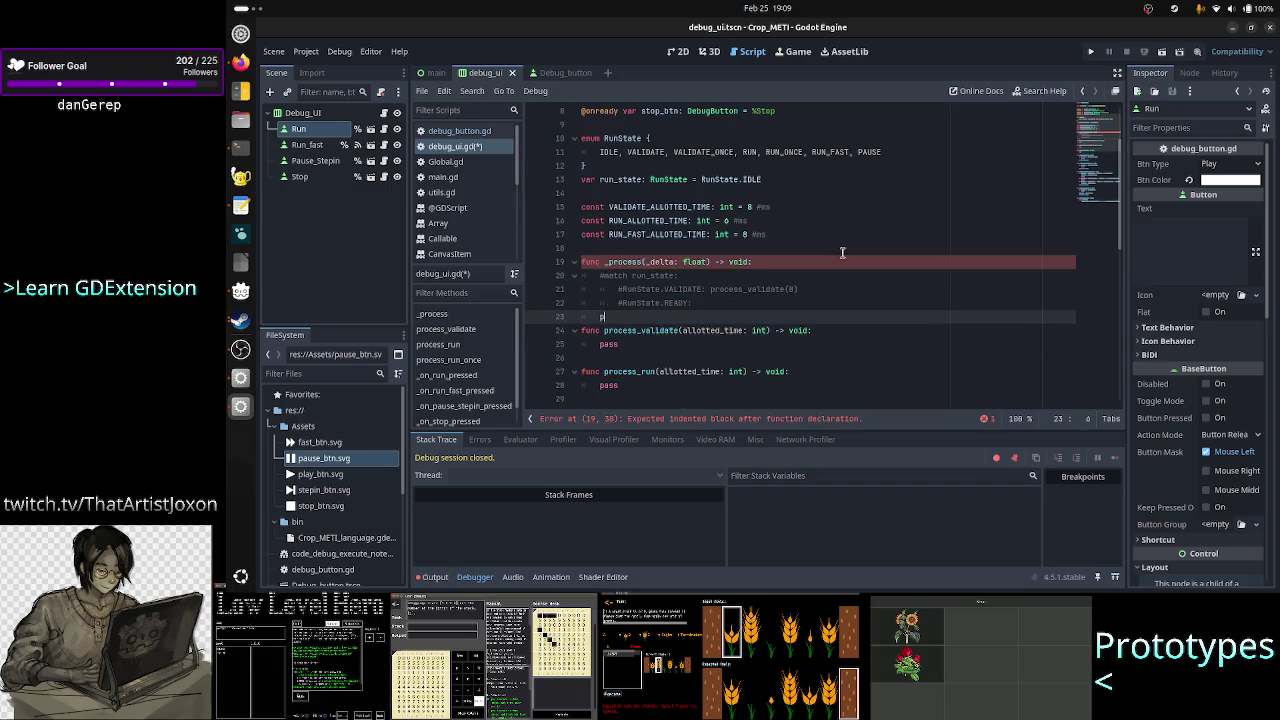
text(ass)
key(Return)
key(Down)
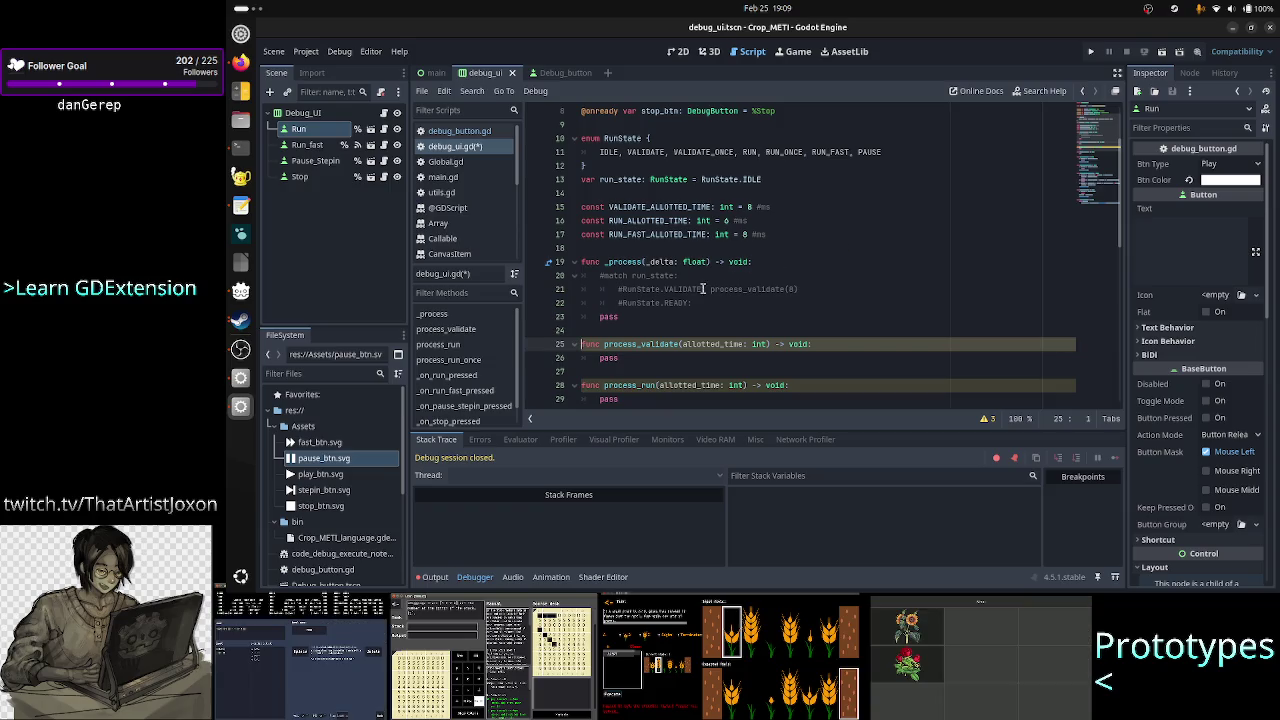
scroll(730, 302, down, 2)
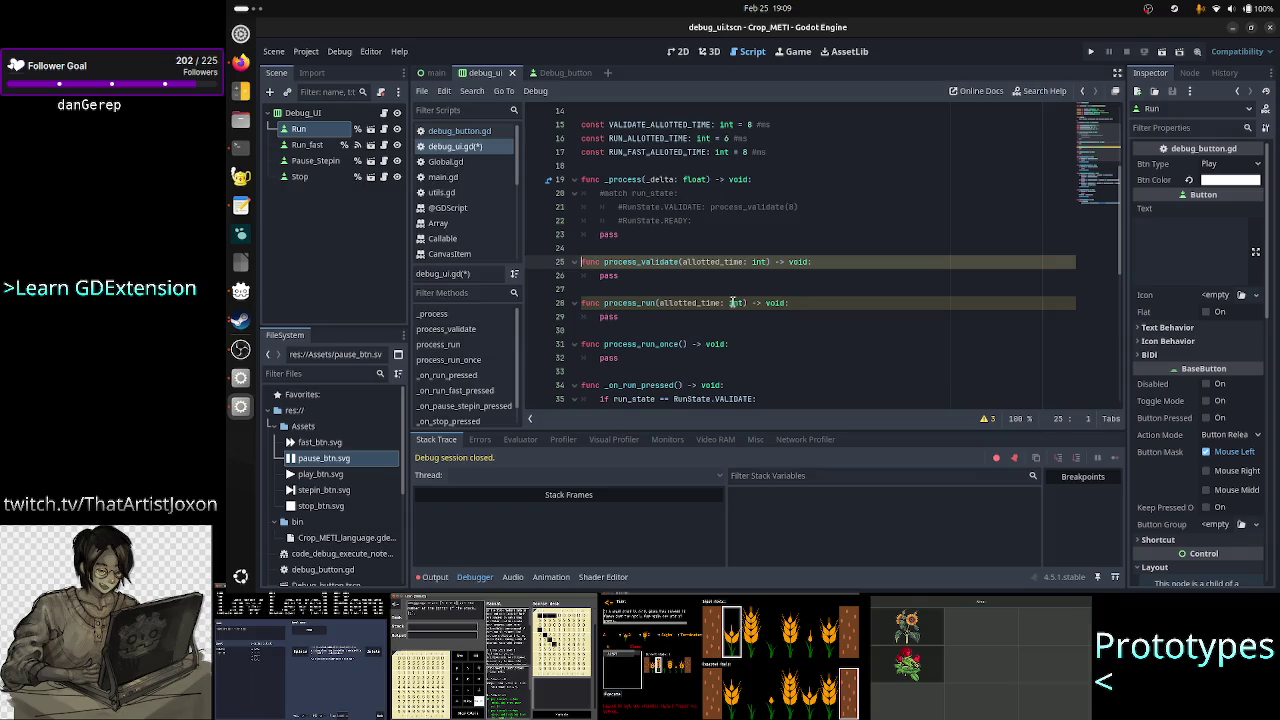
click(719, 262)
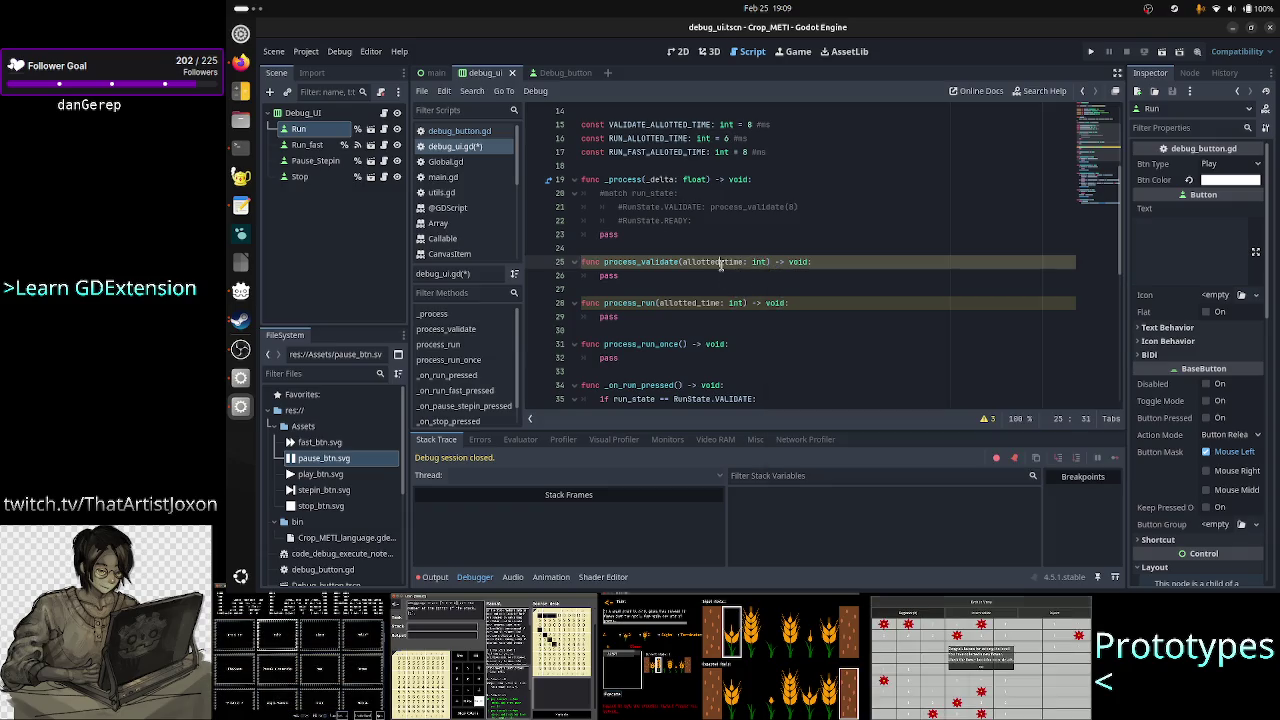
scroll(672, 313, down, 5)
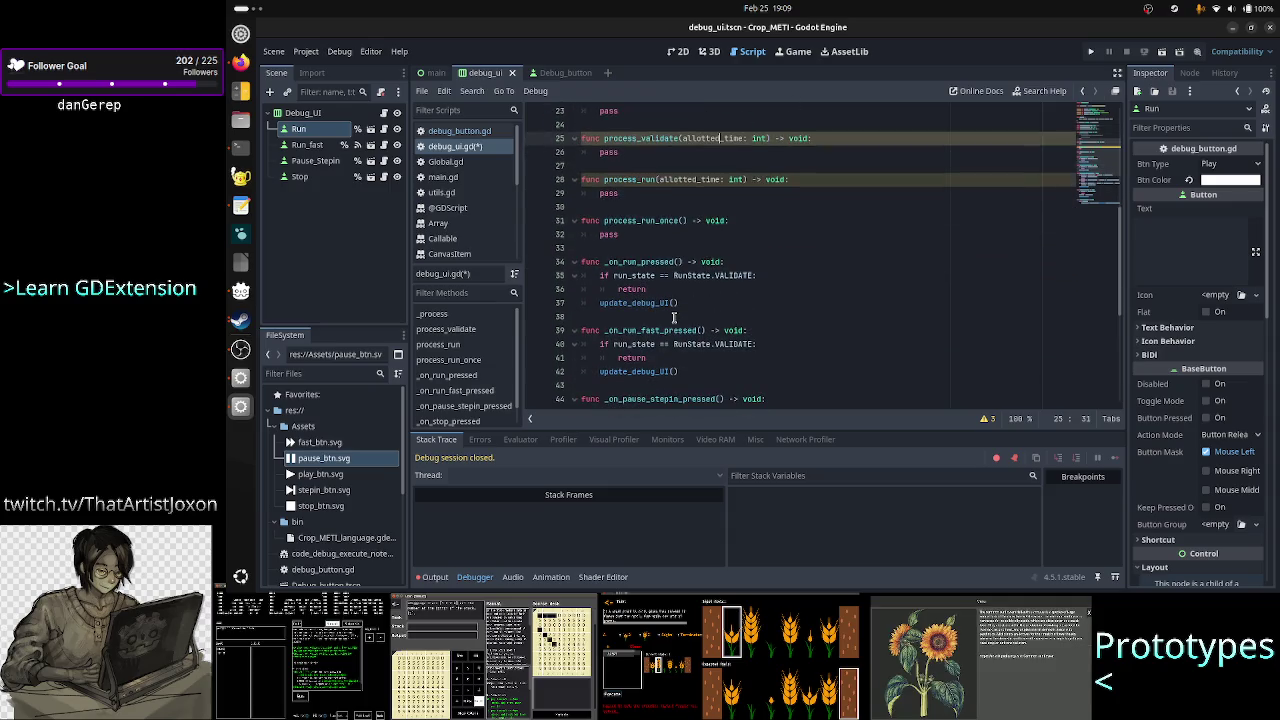
scroll(673, 318, down, 4)
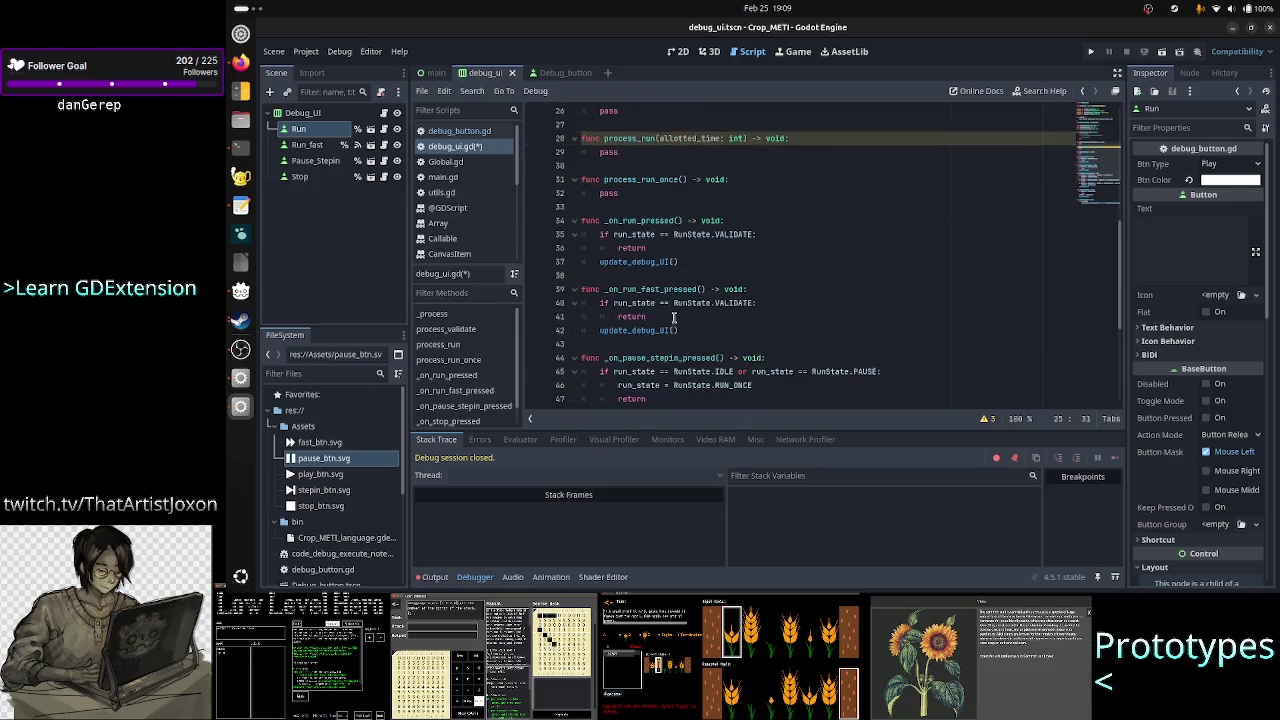
- Test-run the game showing PLAY, FAST, PAUSE, STOP, close it, and select Pause_Stepin in 2D
click(1093, 60)
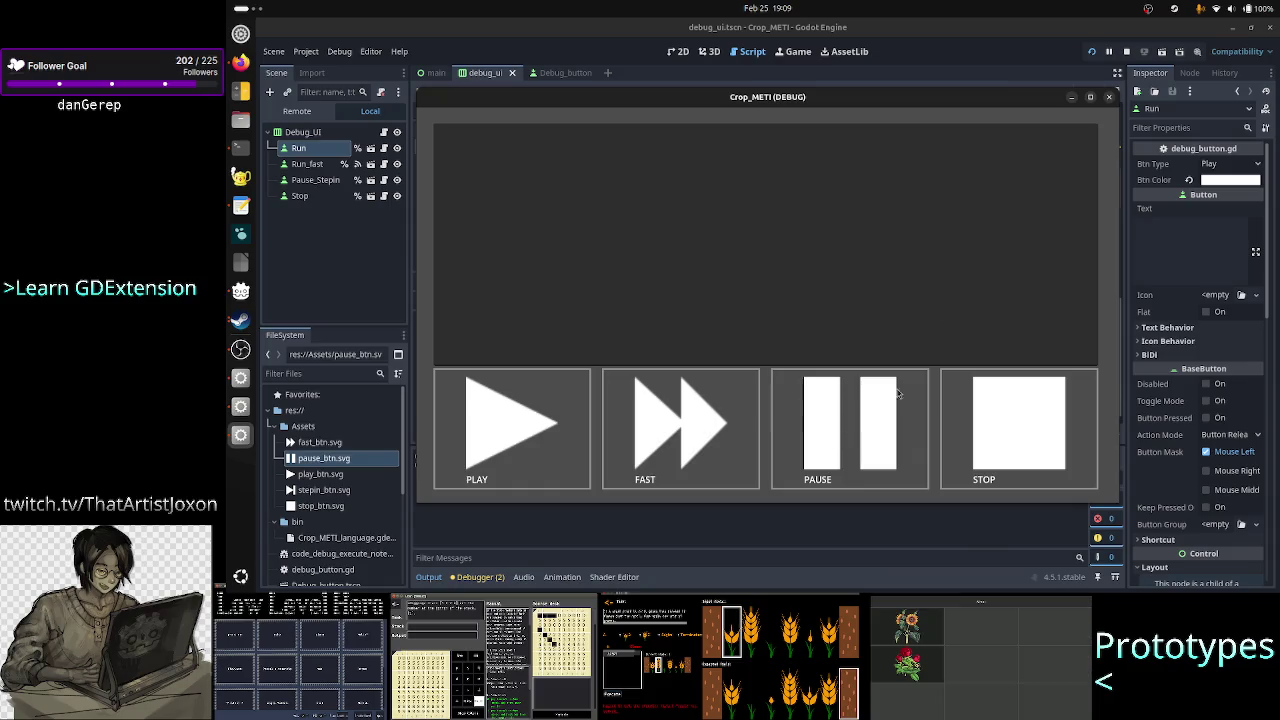
click(1108, 96)
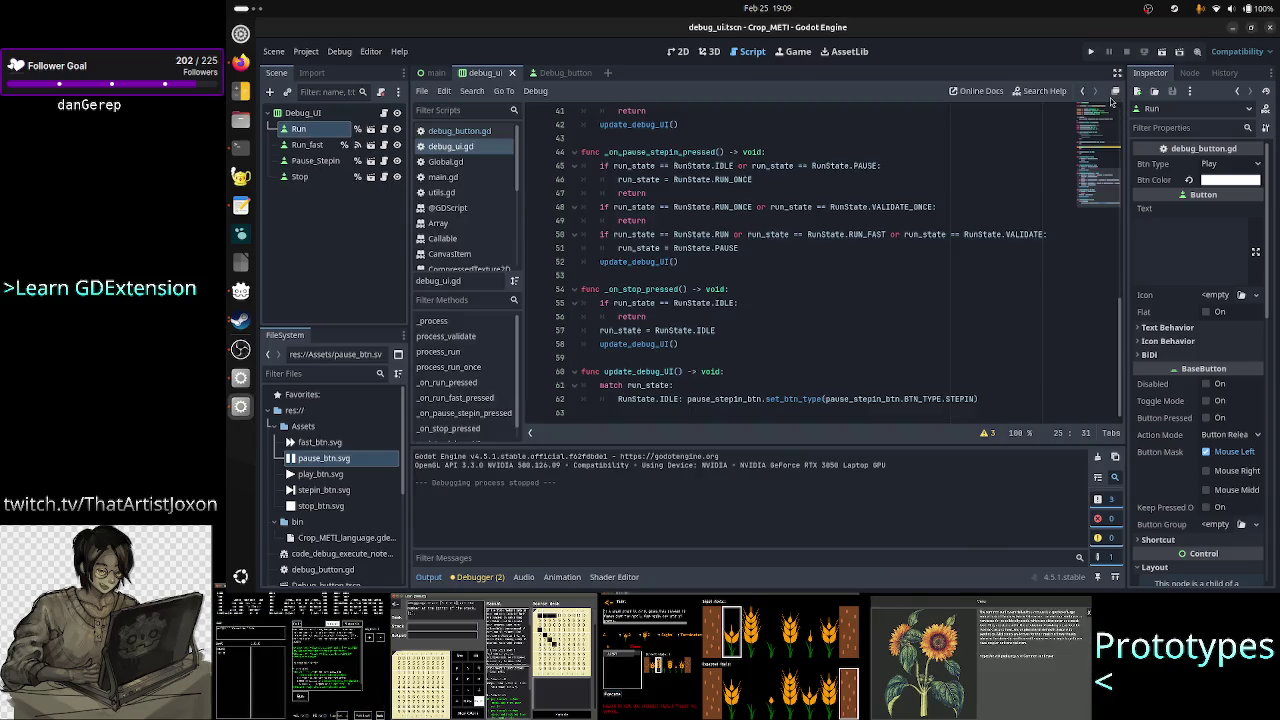
click(680, 53)
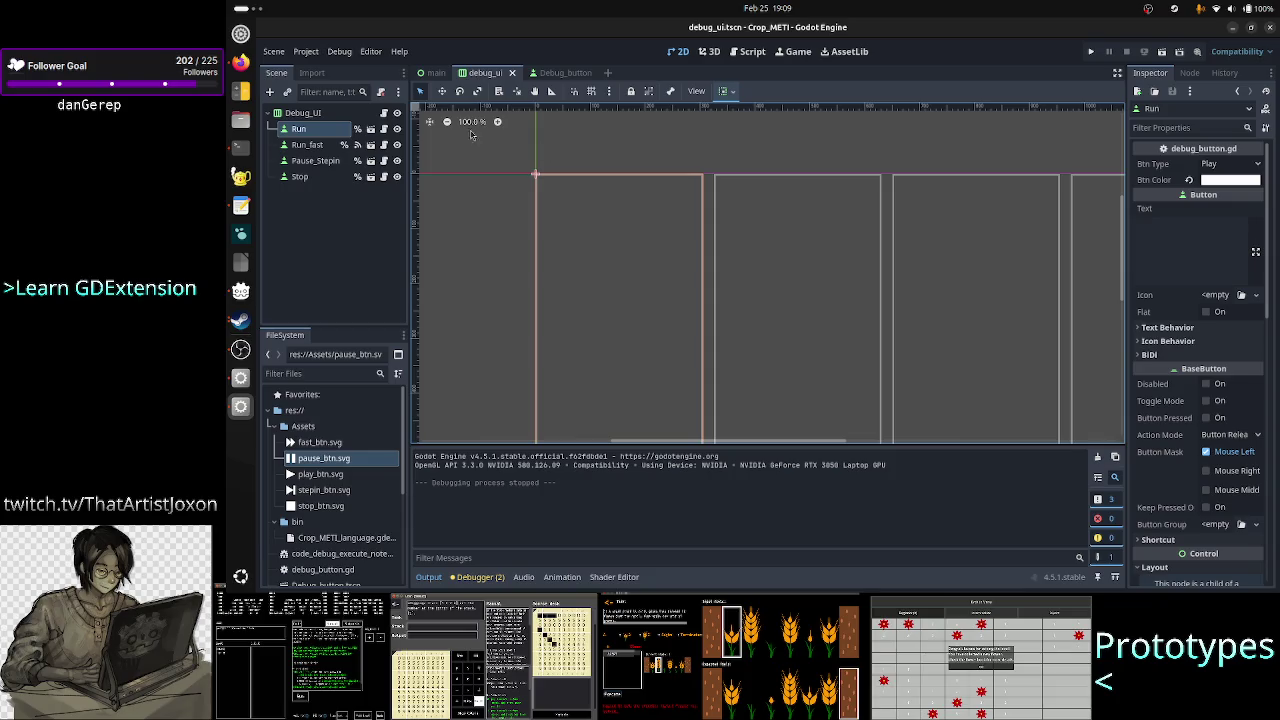
click(334, 163)
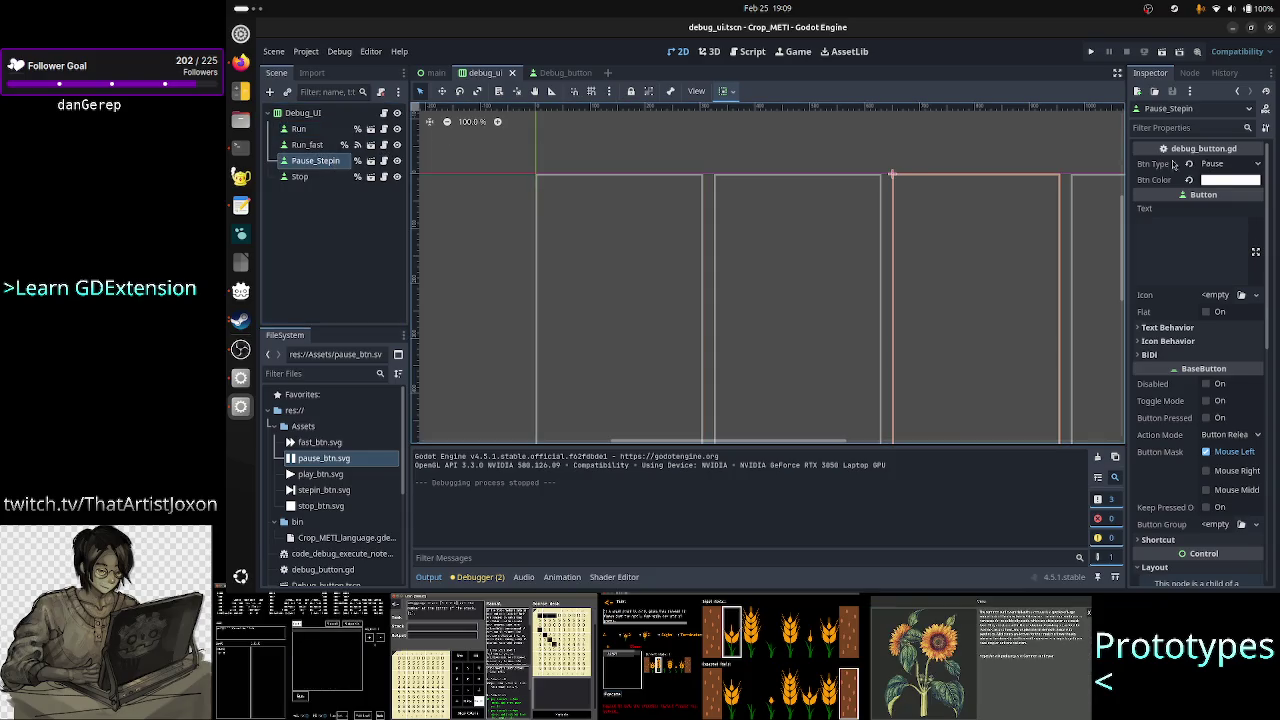
- Set Pause_Stepin's Btn Type to Stepin, then test-run the game and try PLAY before closing
click(1214, 164)
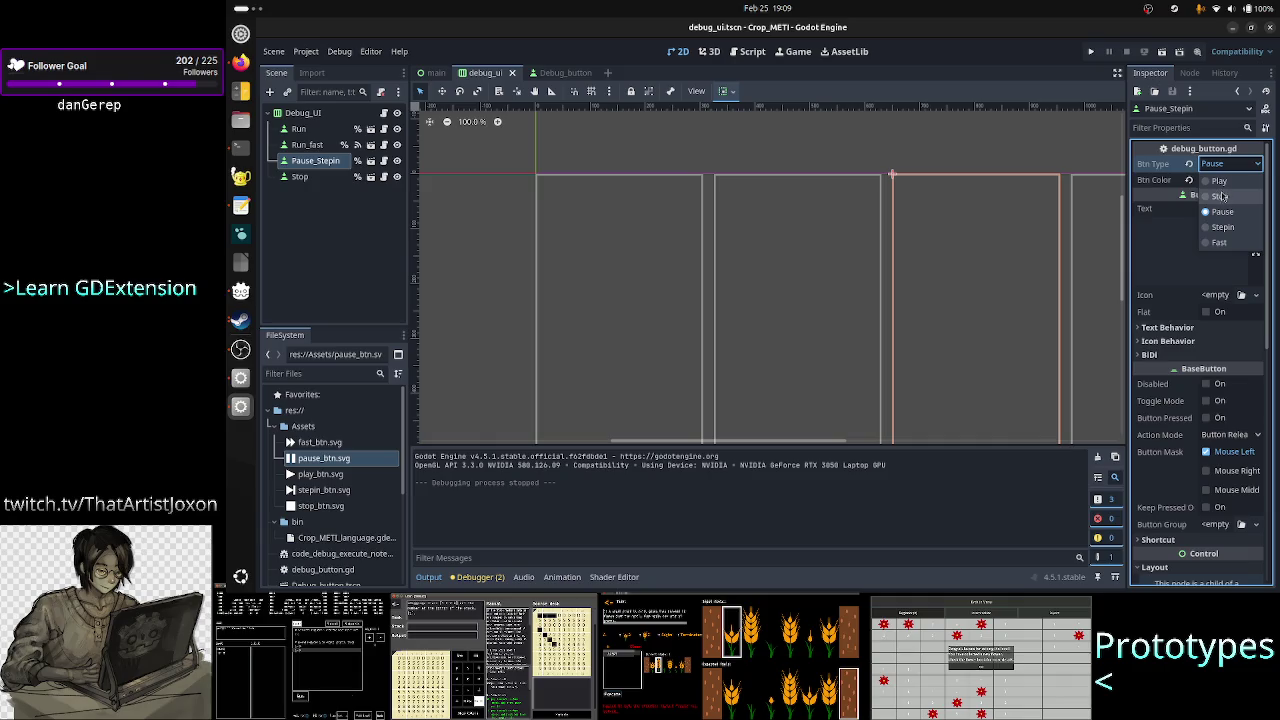
click(1230, 233)
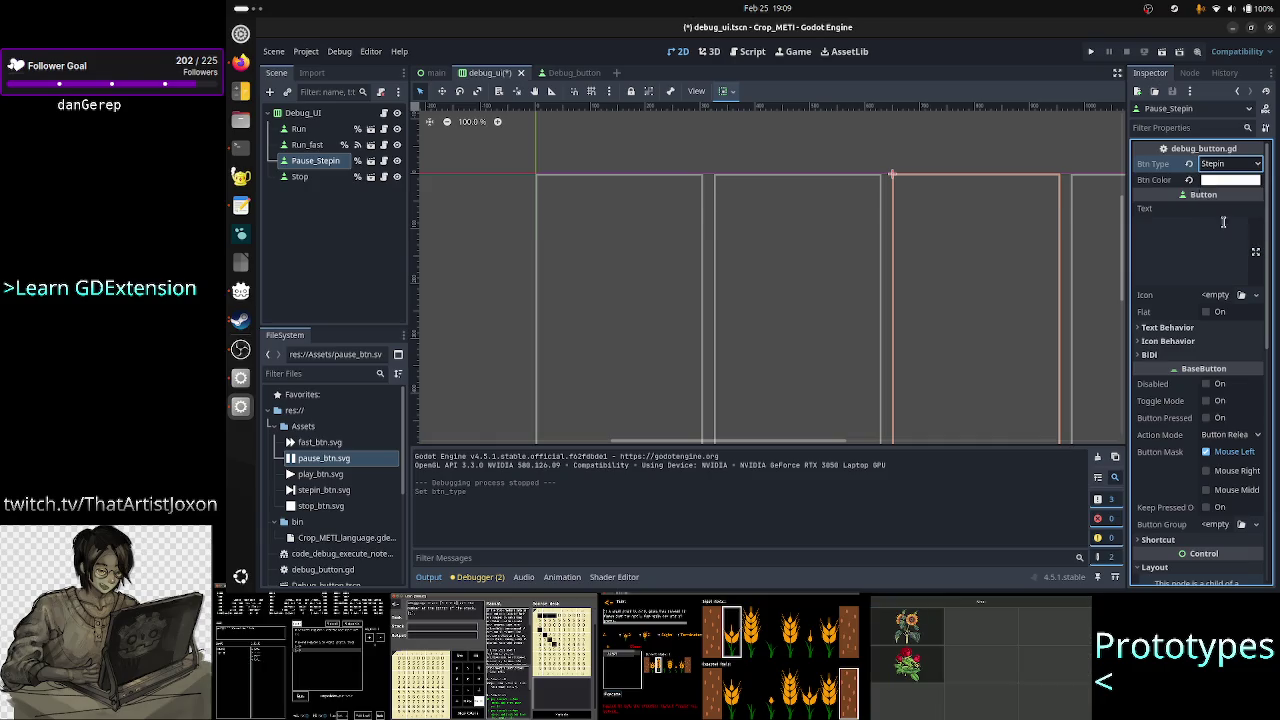
click(1090, 51)
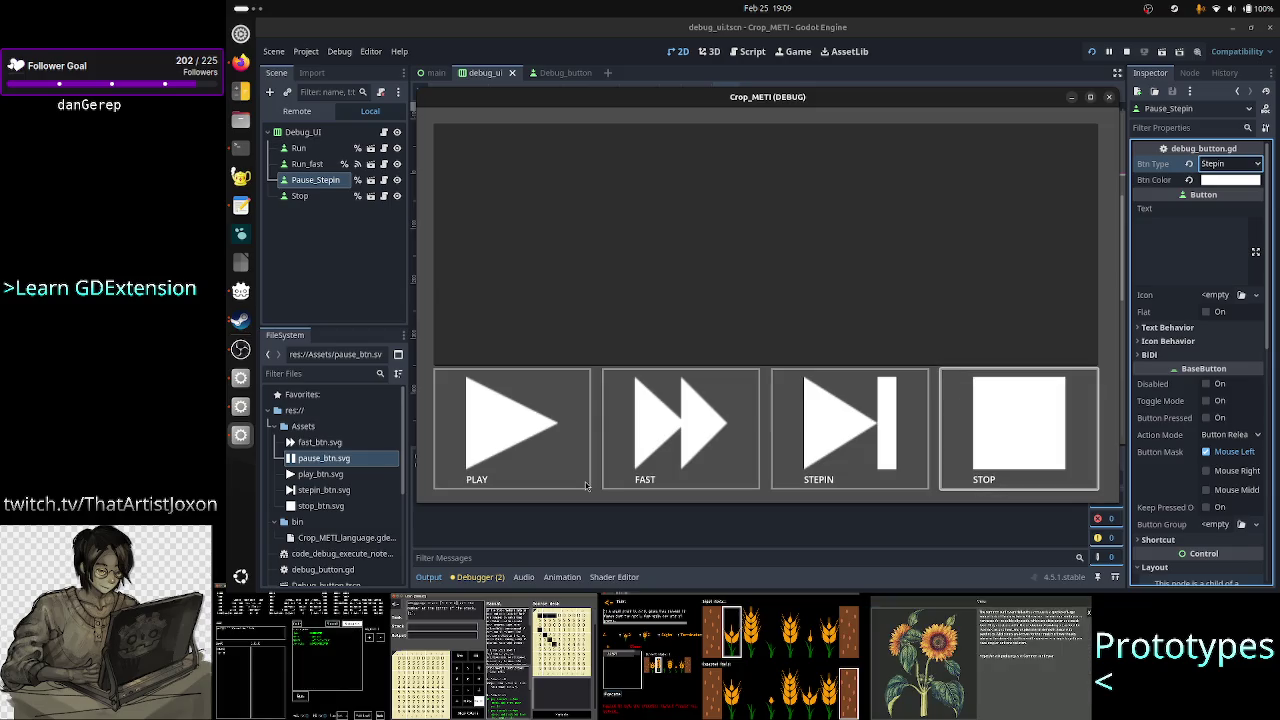
click(560, 456)
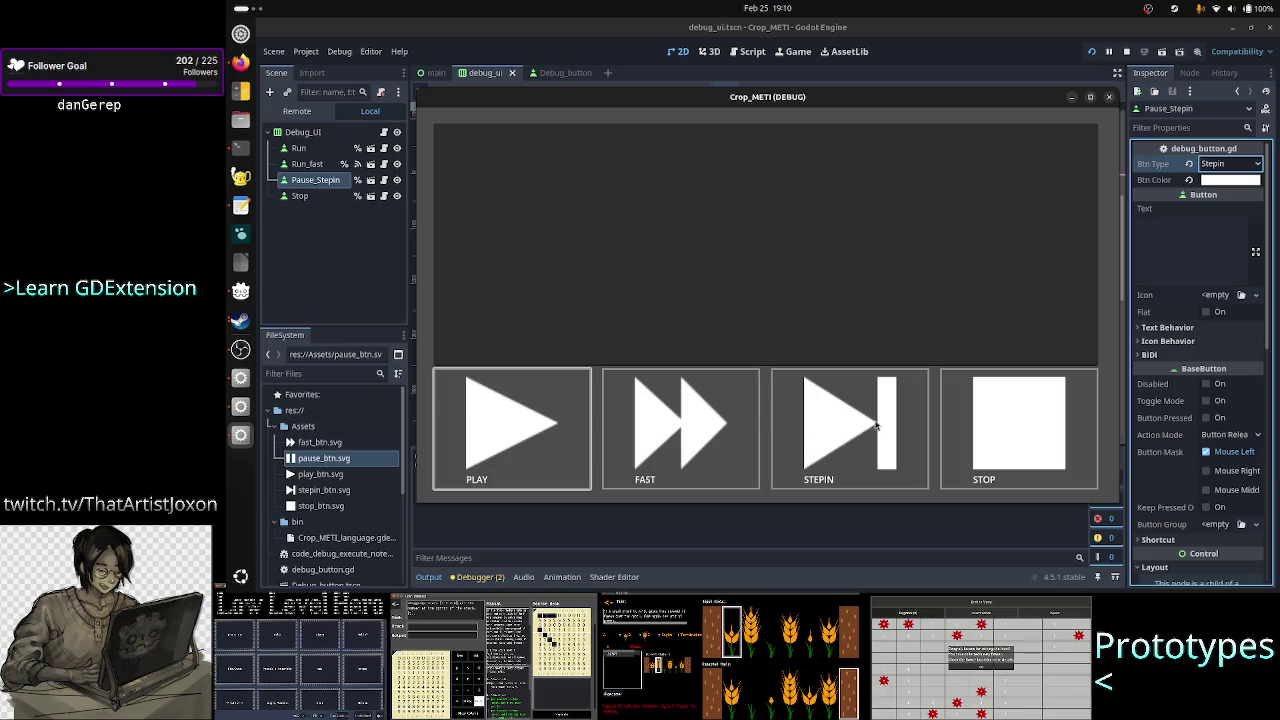
click(1109, 98)
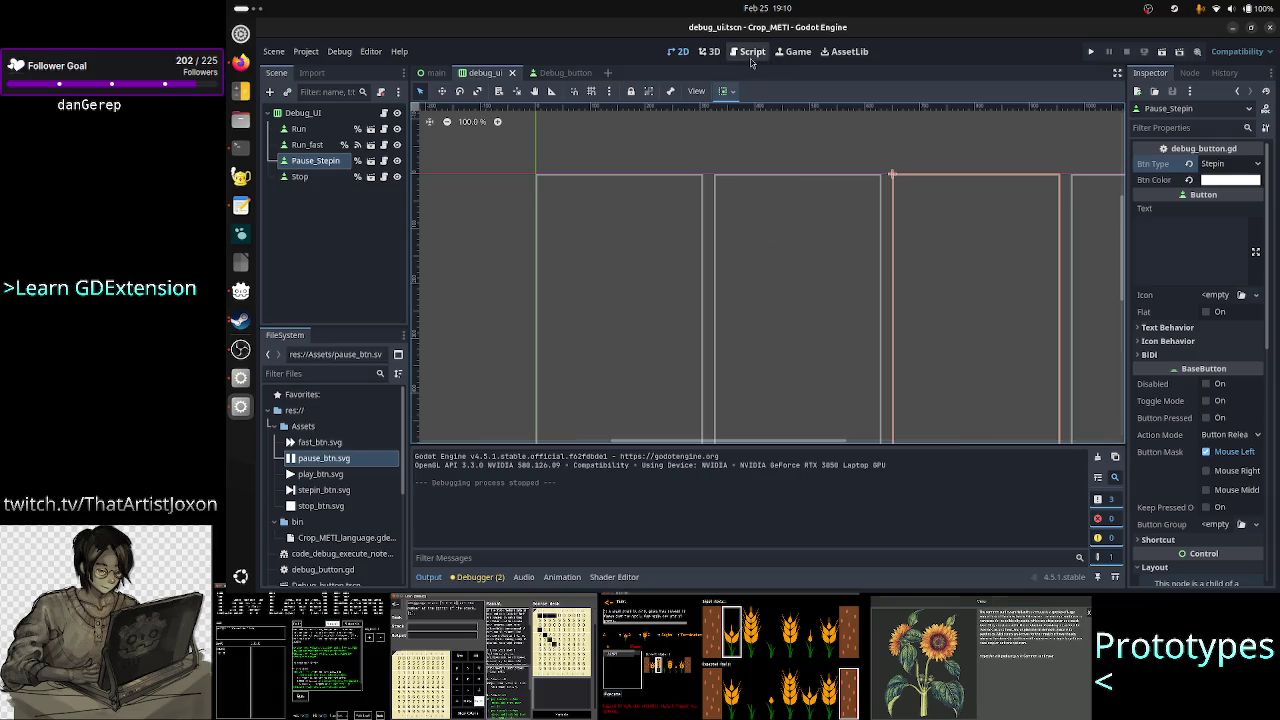
- In debug_ui.gd, add a 'RunState.VALIDATE:' case line below the IDLE case in update_debug_UI's match
click(751, 58)
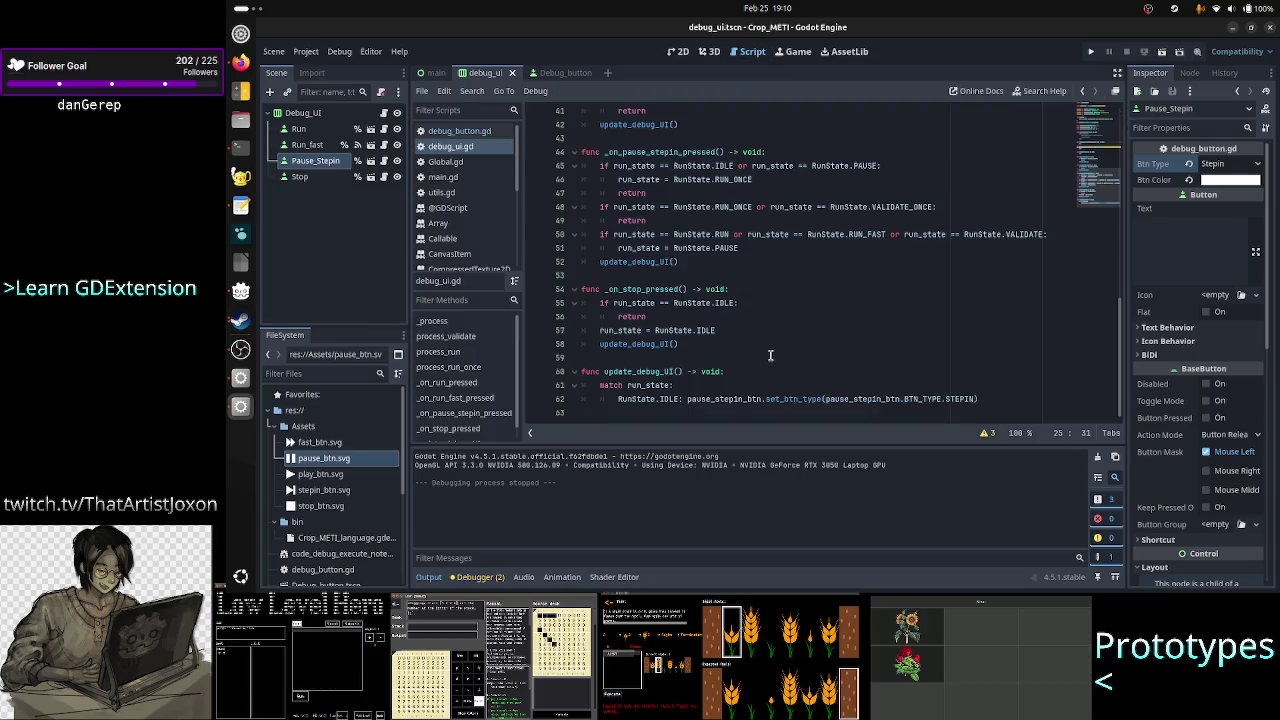
scroll(702, 281, up, 4)
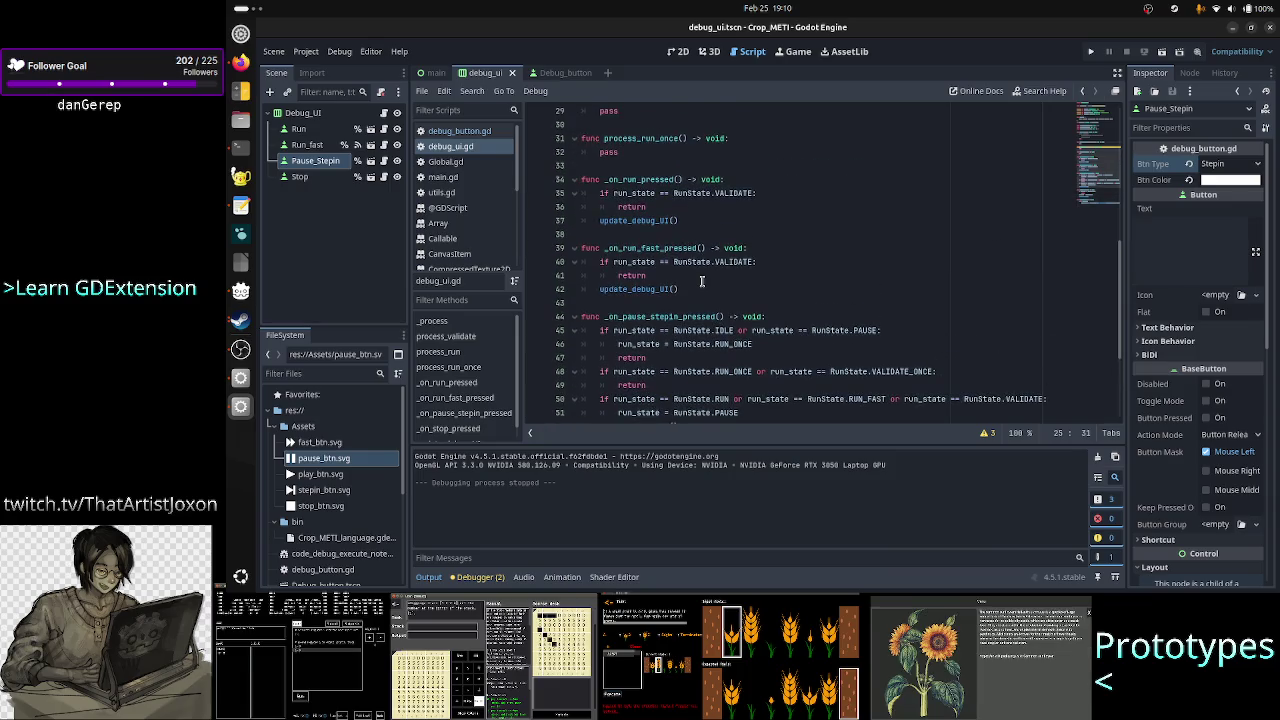
scroll(702, 281, up, 1)
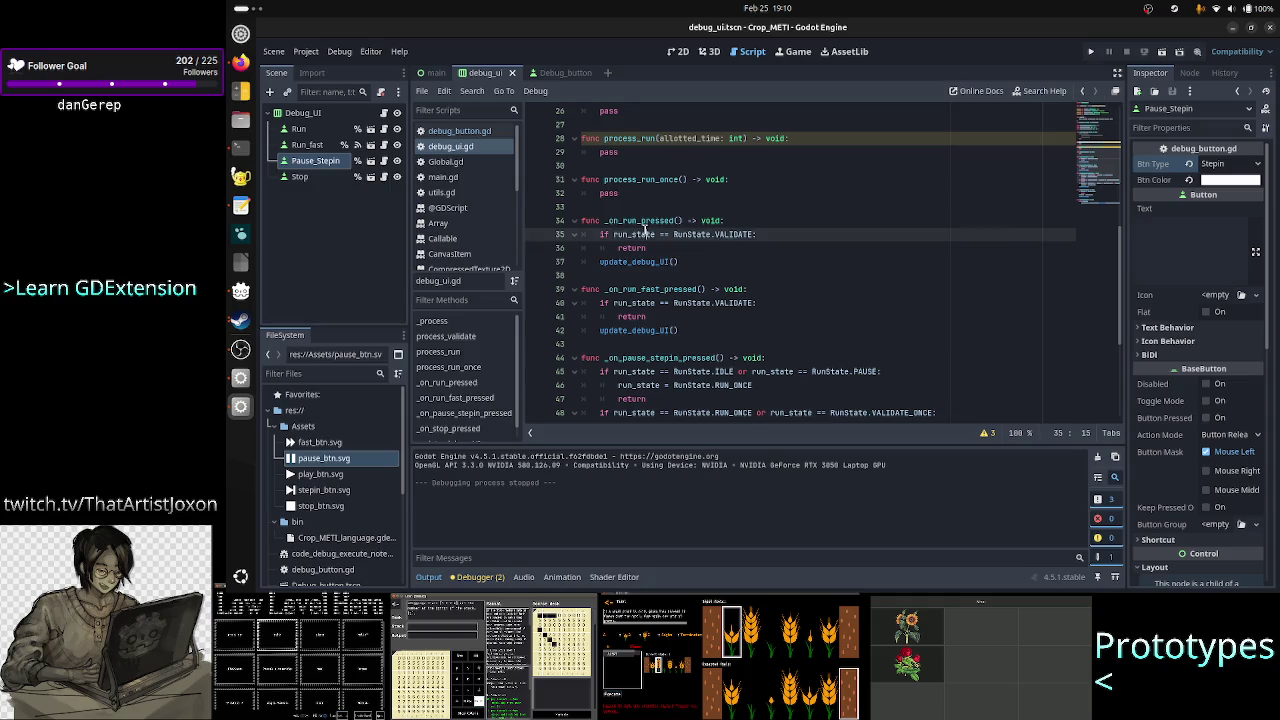
click(676, 212)
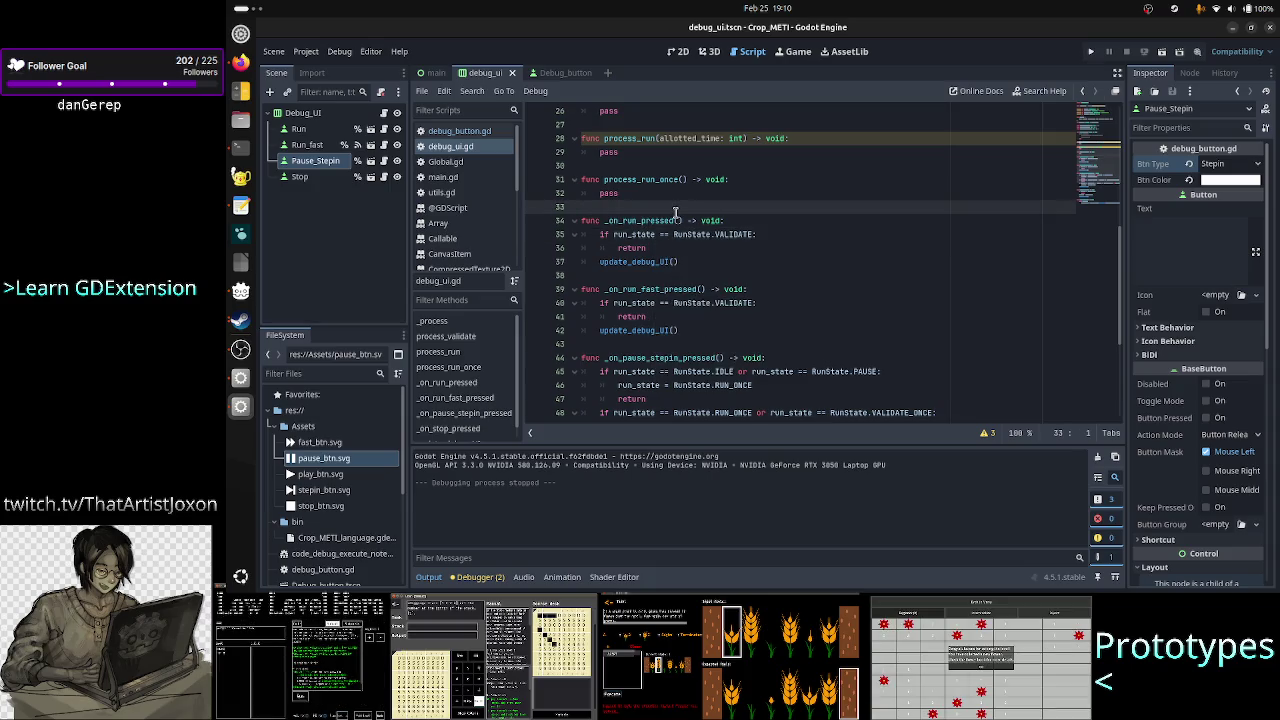
click(709, 233)
scroll(709, 233, down, 5)
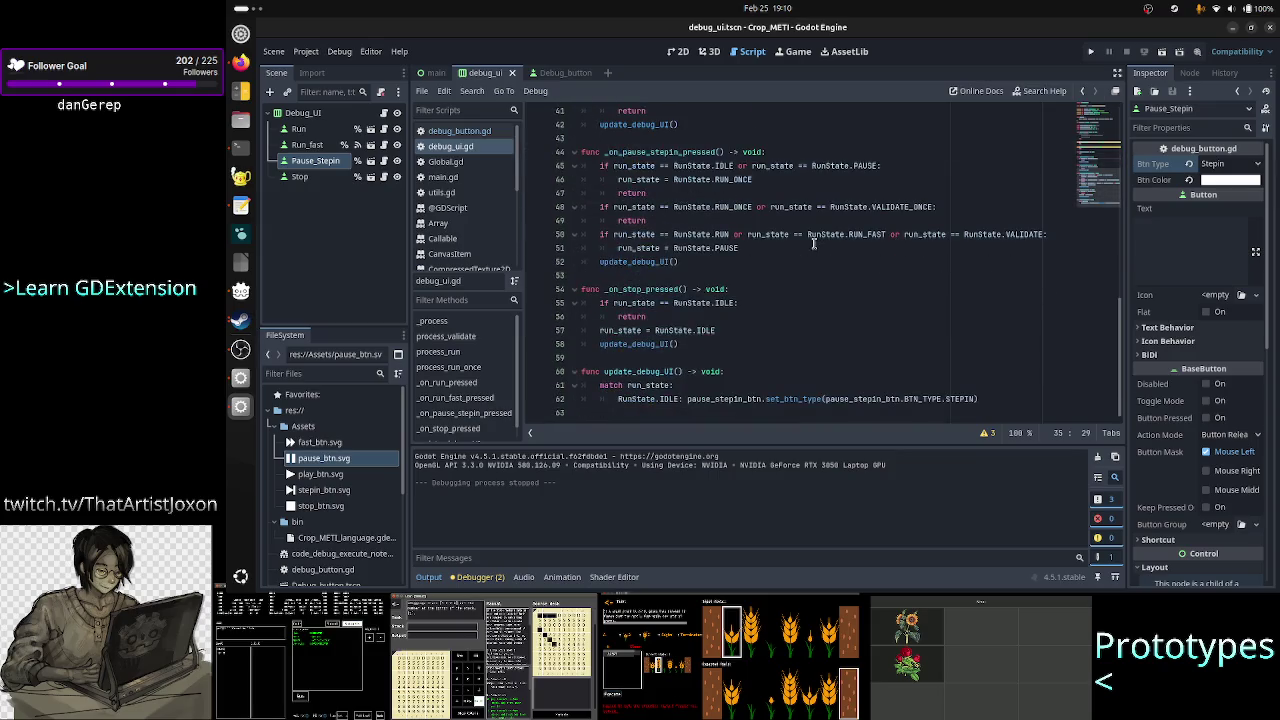
click(990, 397)
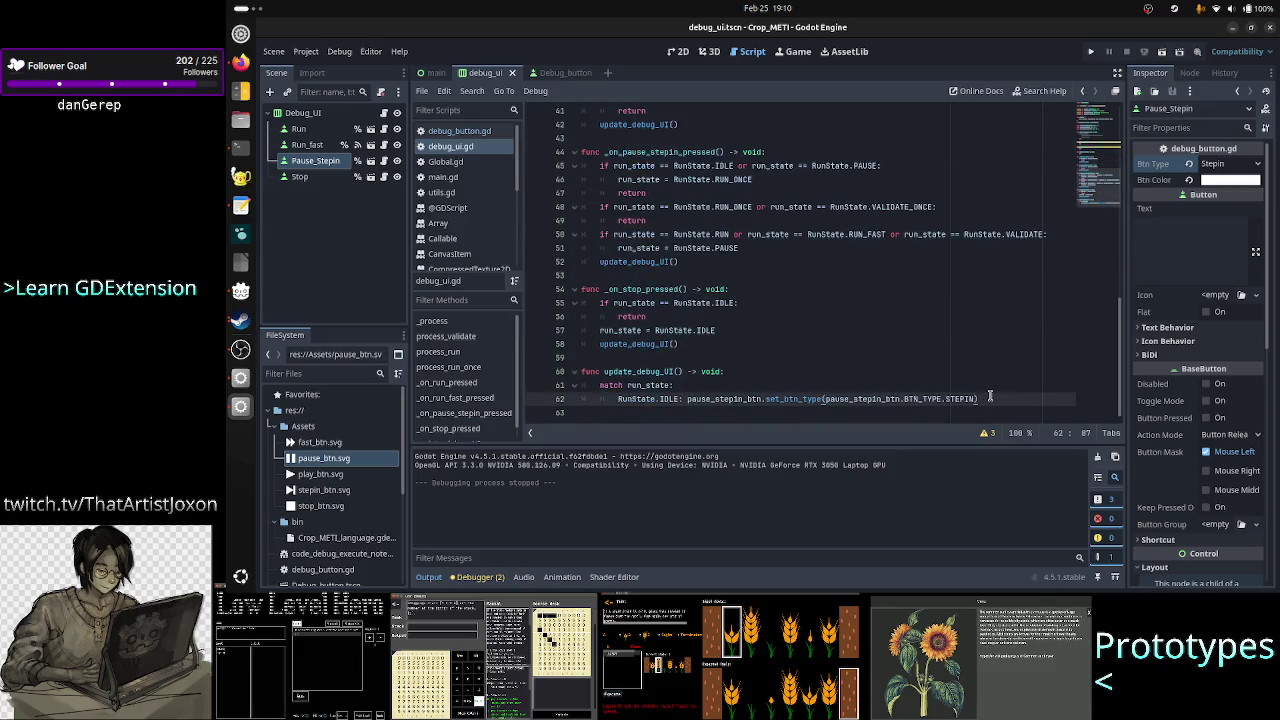
key(Return)
text(Run)
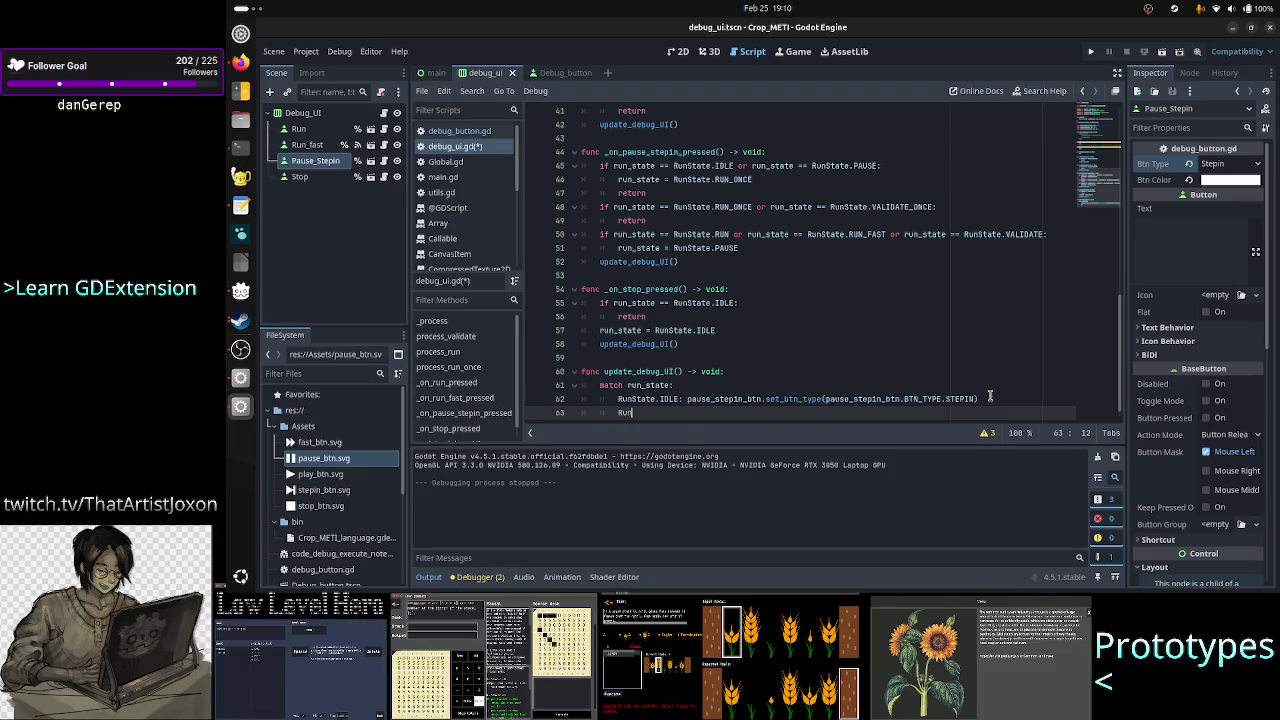
text(S)
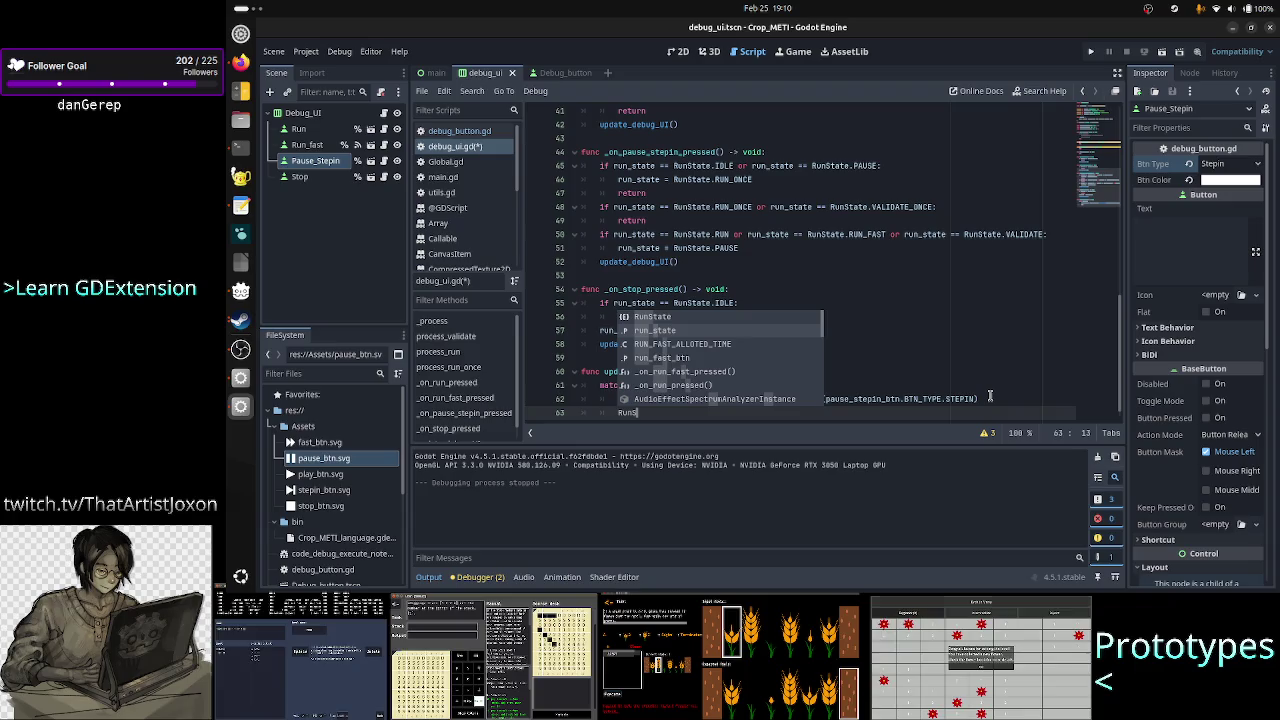
key(Return)
text(.VA)
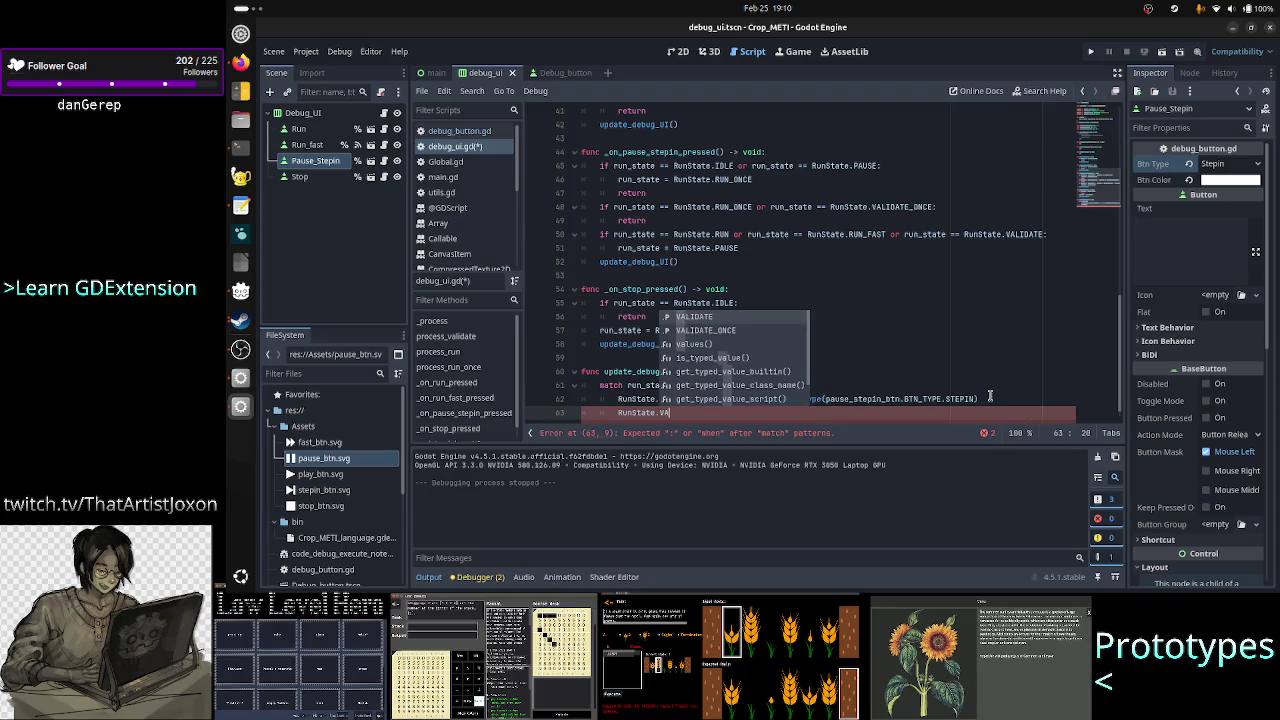
key(Return)
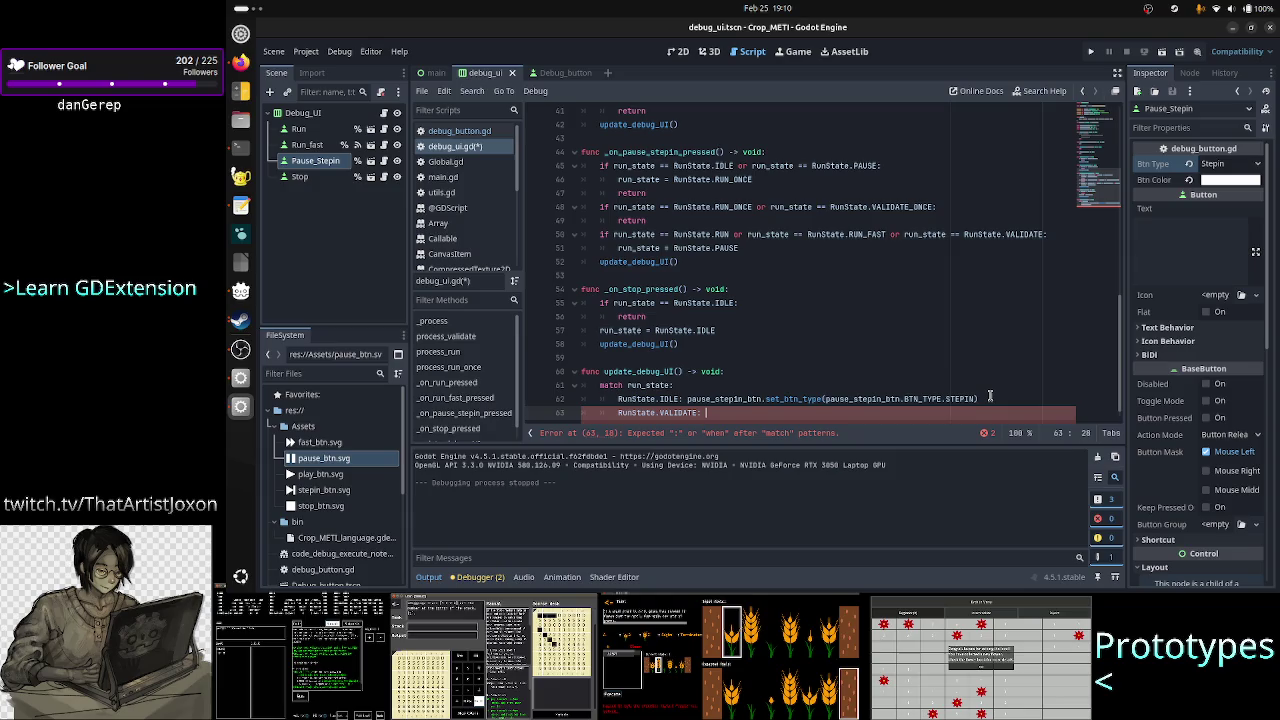
- Copy the IDLE case's set_btn_type STEPIN call and paste it under the VALIDATE case
key(Up)
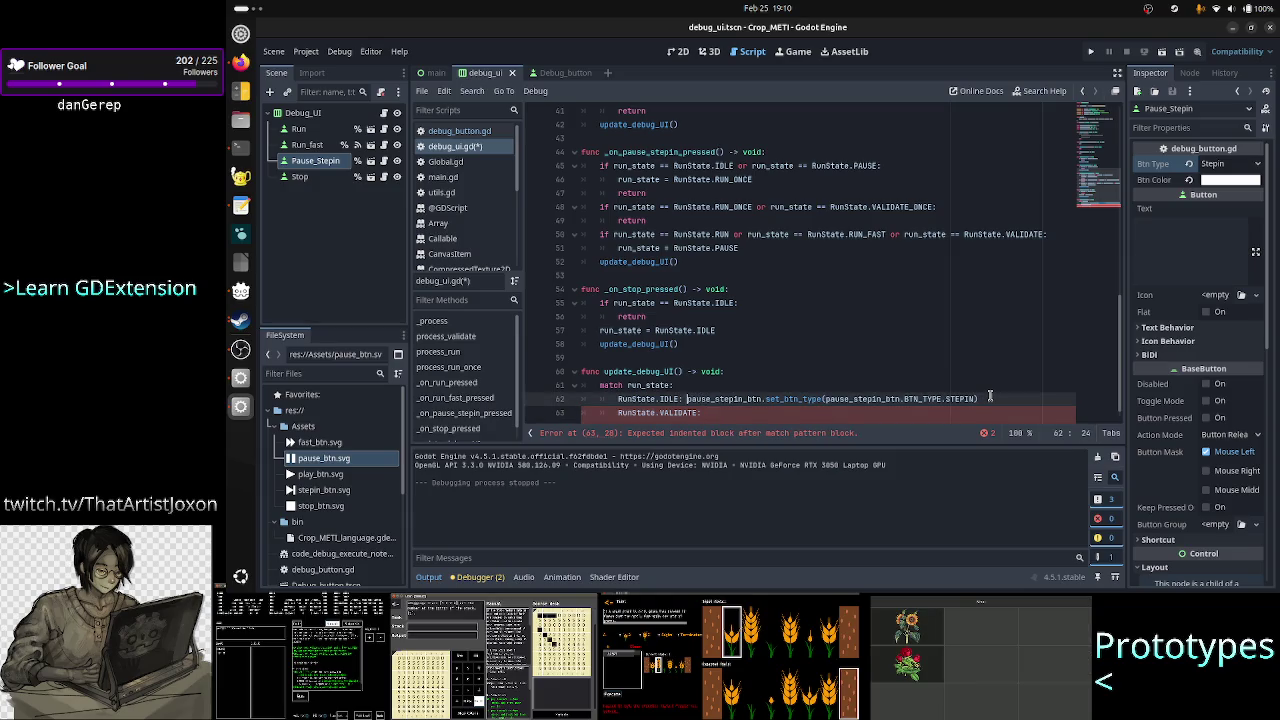
key(shift+Right)
key(shift+Right)
key(shift+Right)
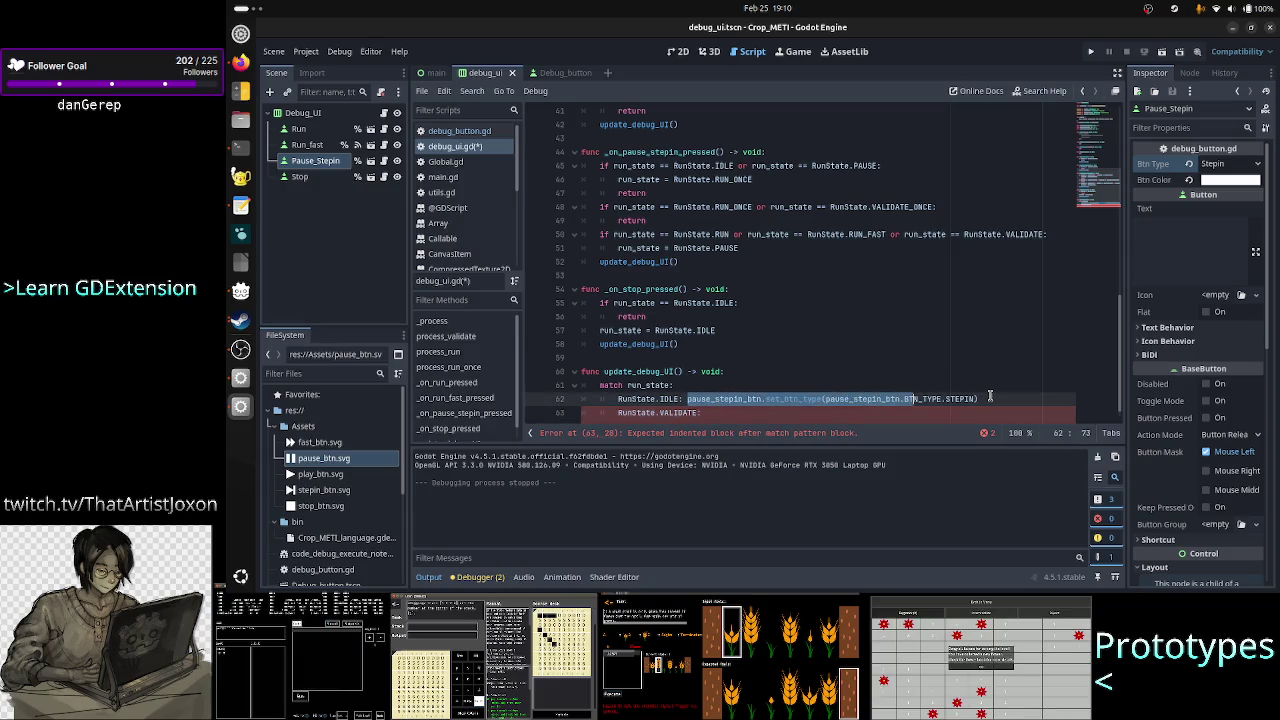
key(shift+Right)
key(shift+Right)
key(shift+Right)
key(ctrl+c)
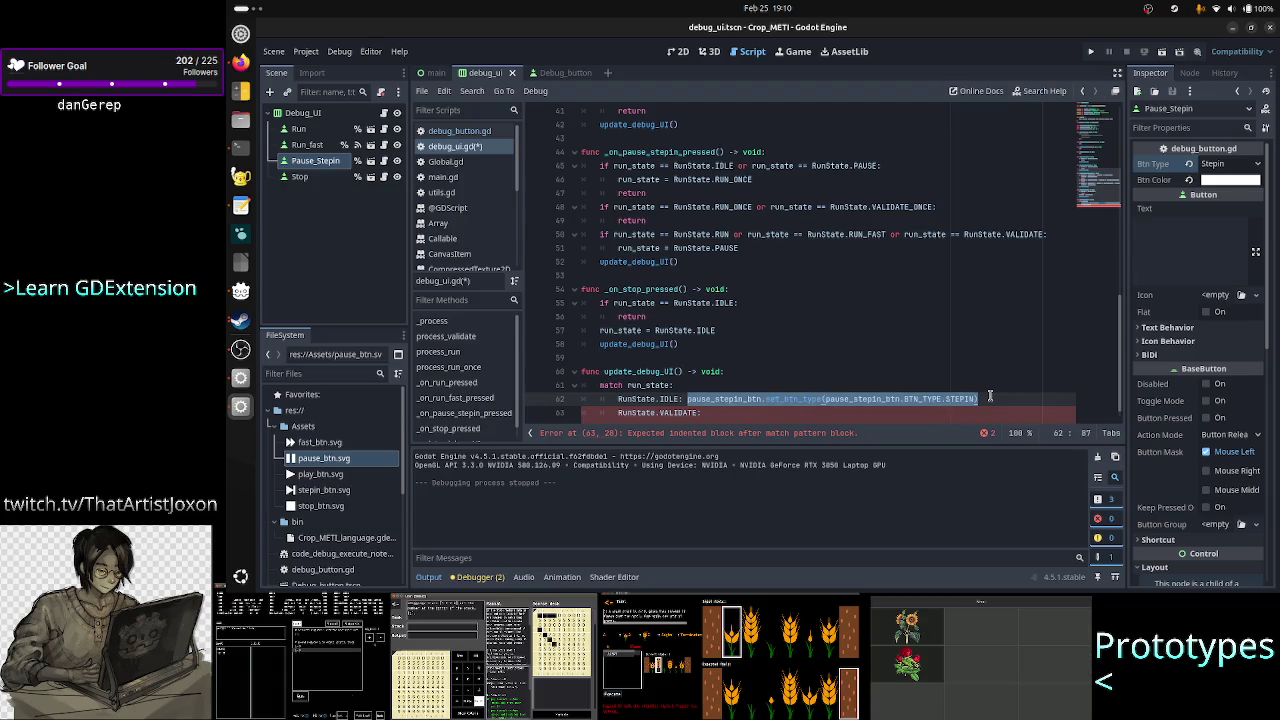
key(Down)
key(ctrl+v)
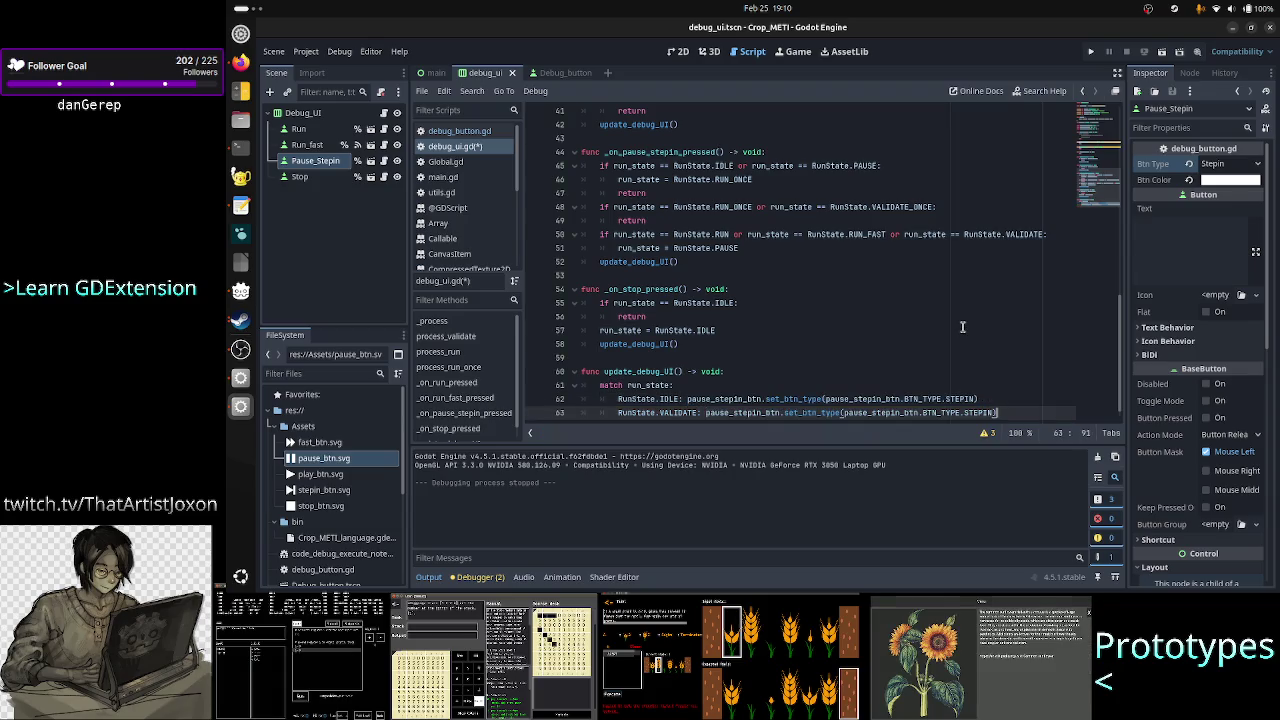
key(alt+Tab)
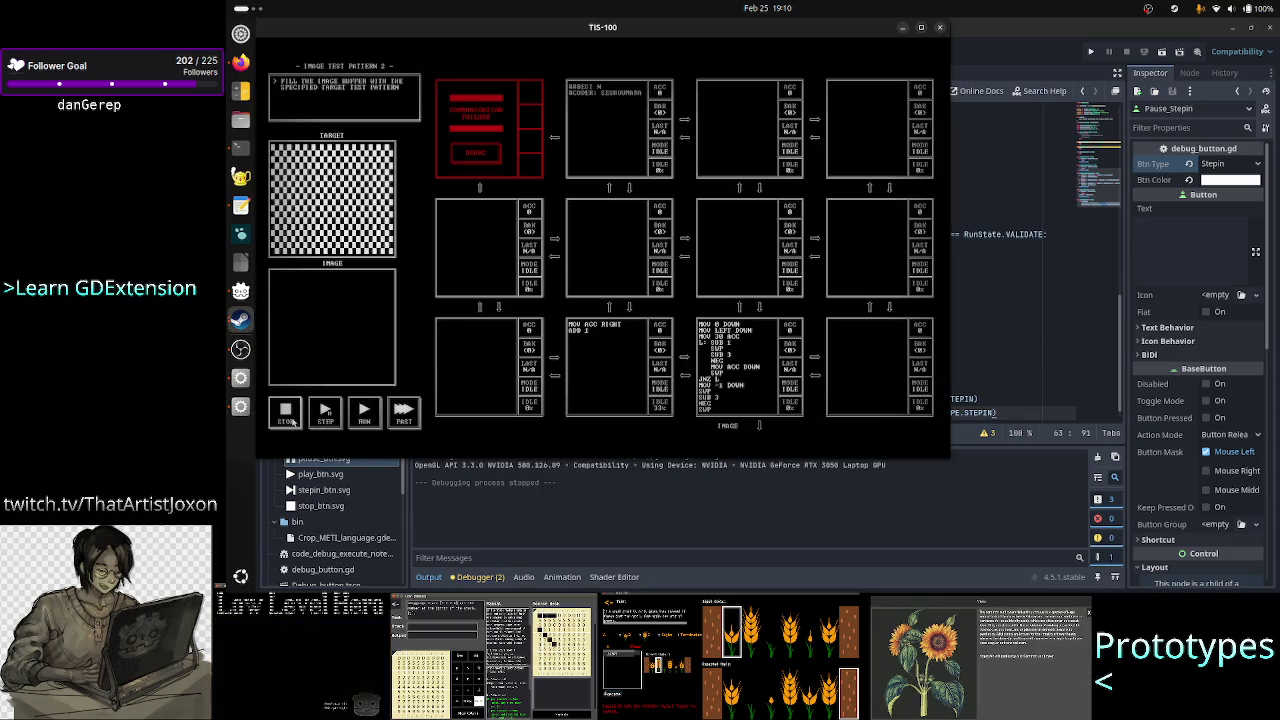
- Run the TIS-100 program to watch STEP turn into PAUSE, then stop it and return to Godot
click(364, 418)
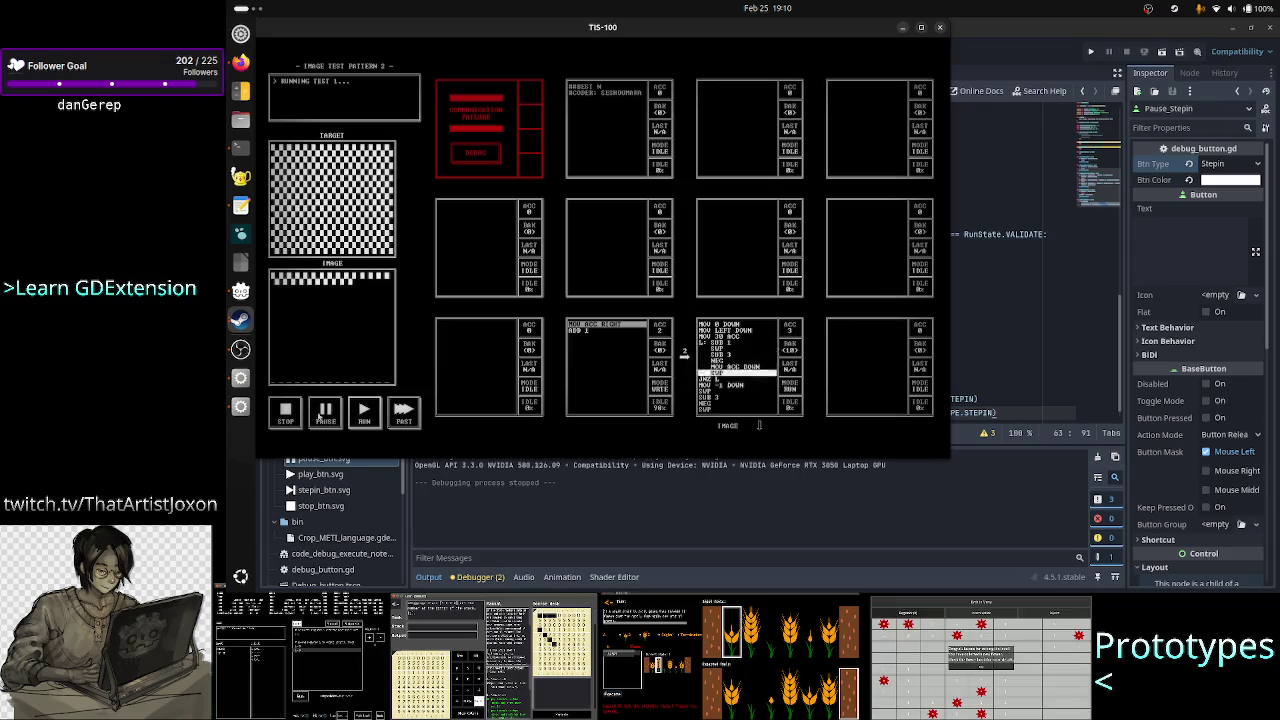
click(285, 412)
click(1006, 416)
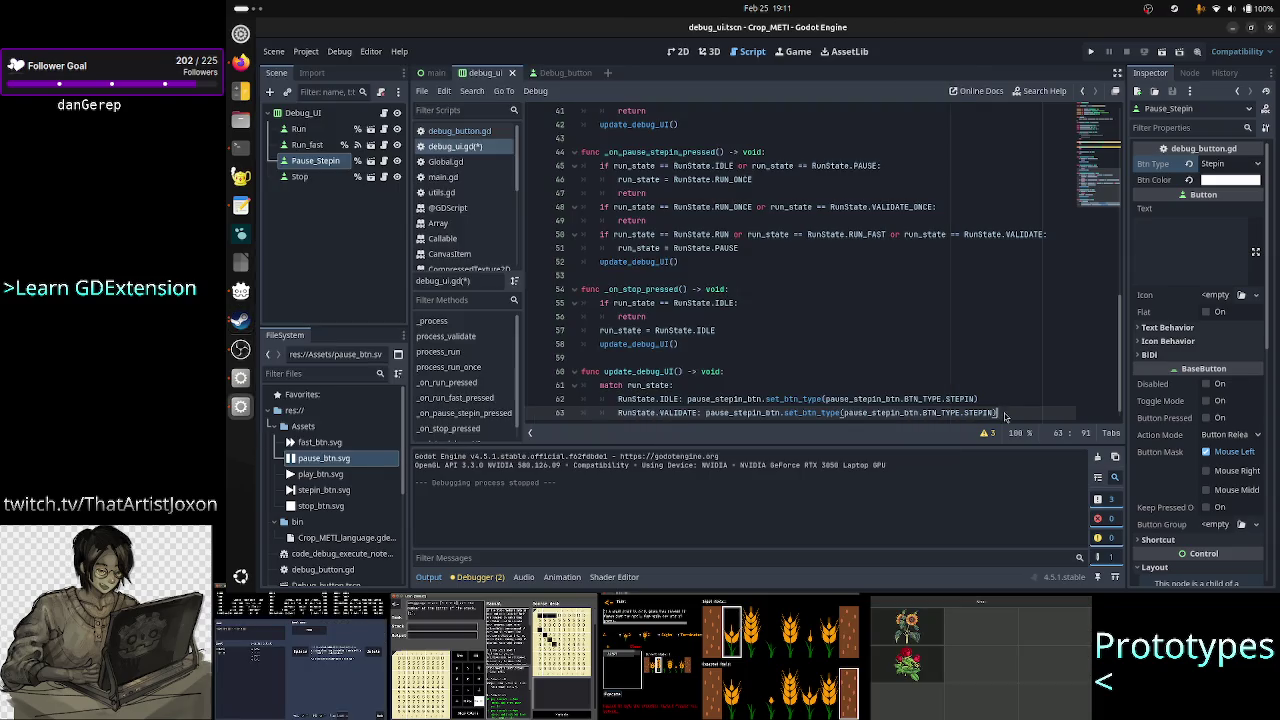
- Change the VALIDATE case's button type from BTN_TYPE.STEPIN to BTN_TYPE.PAUSE
scroll(998, 360, down, 1)
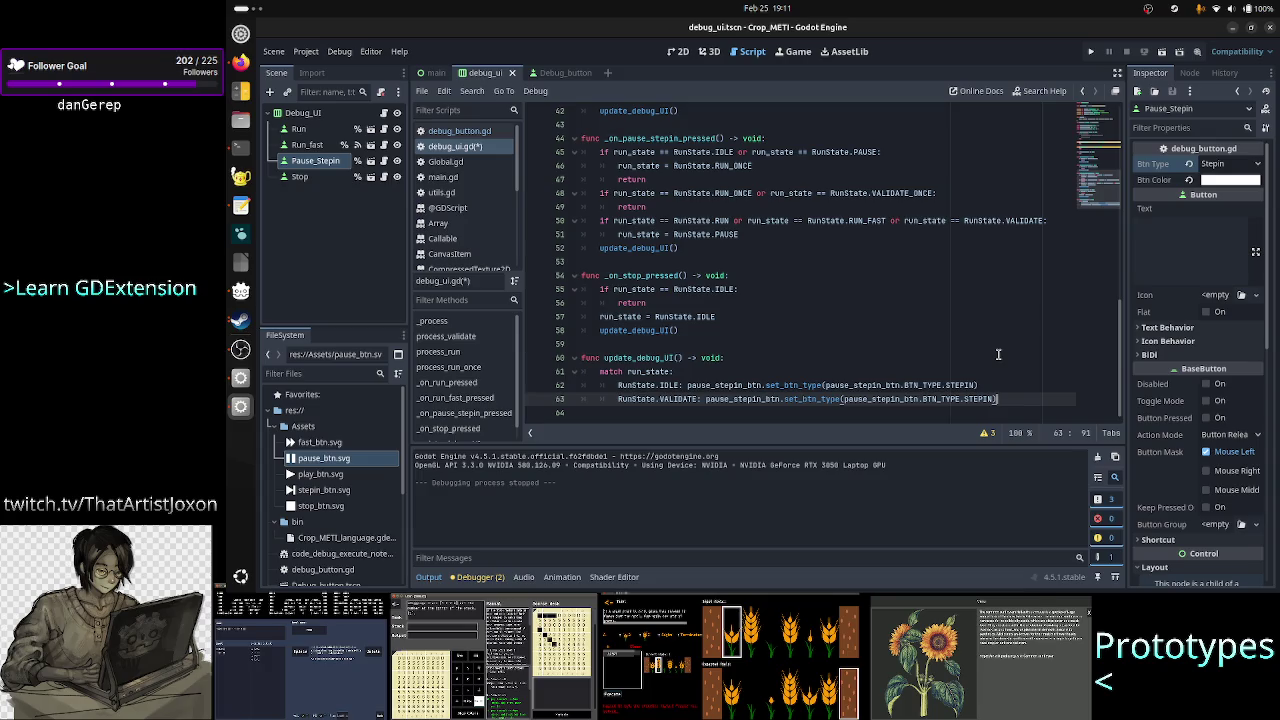
key(BackSpace)
key(BackSpace)
key(BackSpace)
key(BackSpace)
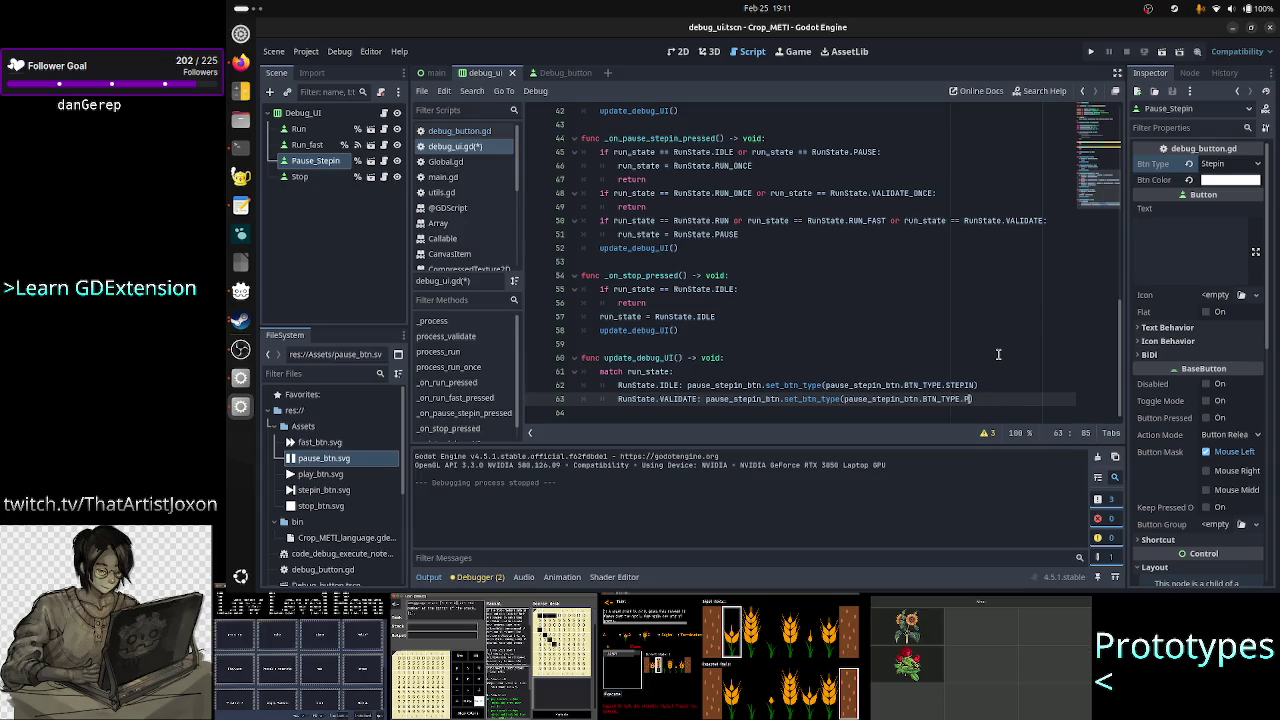
text(PA)
key(Return)
- Open a new empty line at the start of update_debug_UI, below its function header
key(Home)
key(shift+Down)
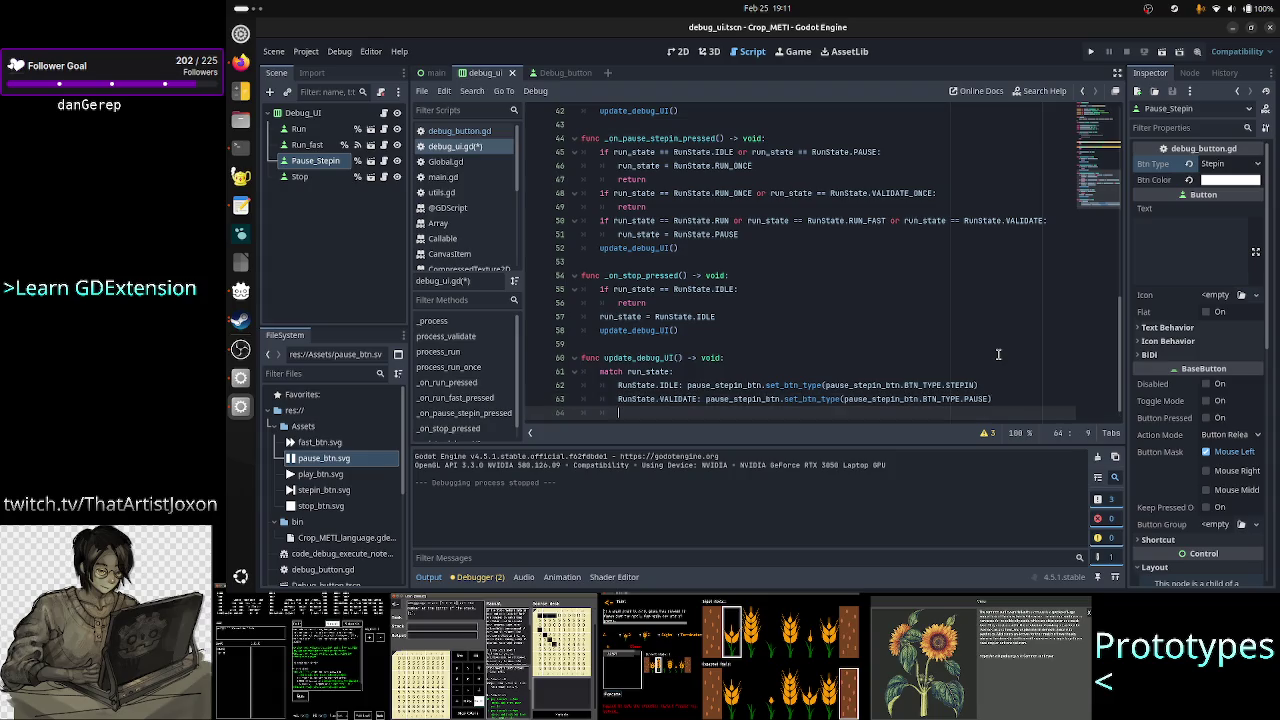
key(shift+Left)
key(shift+Left)
key(shift+Left)
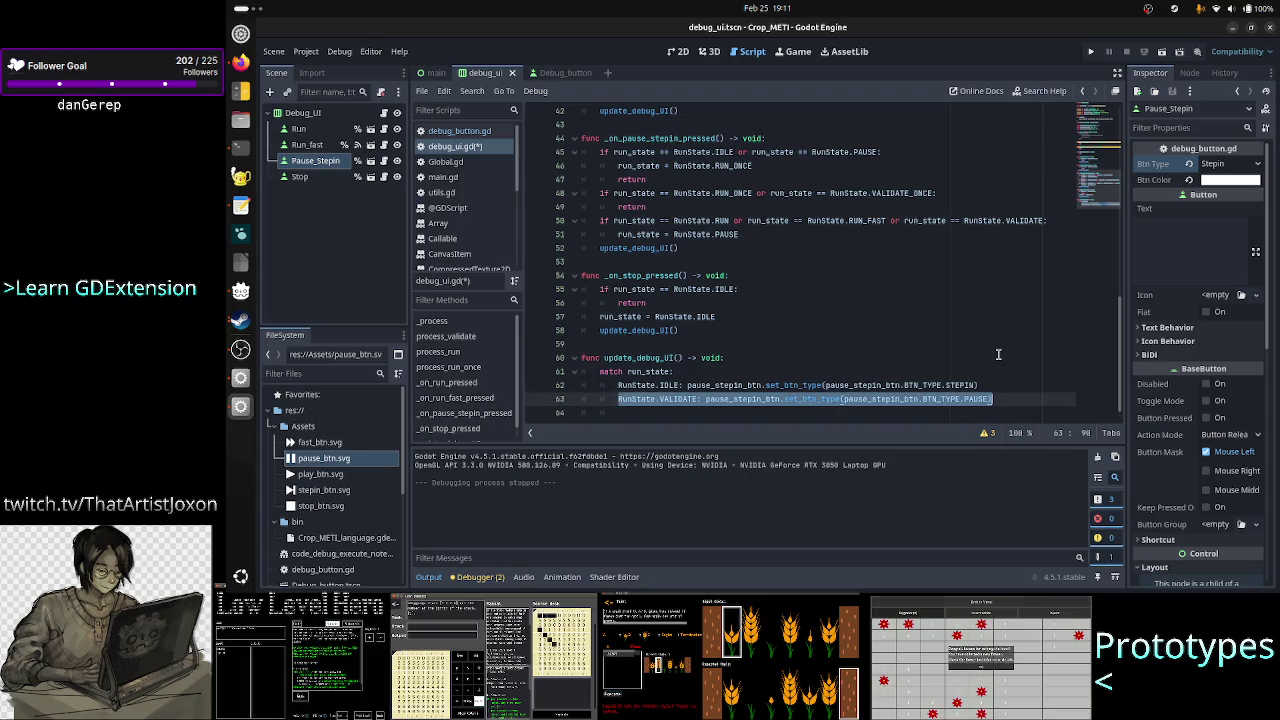
key(Up)
key(Up)
key(Up)
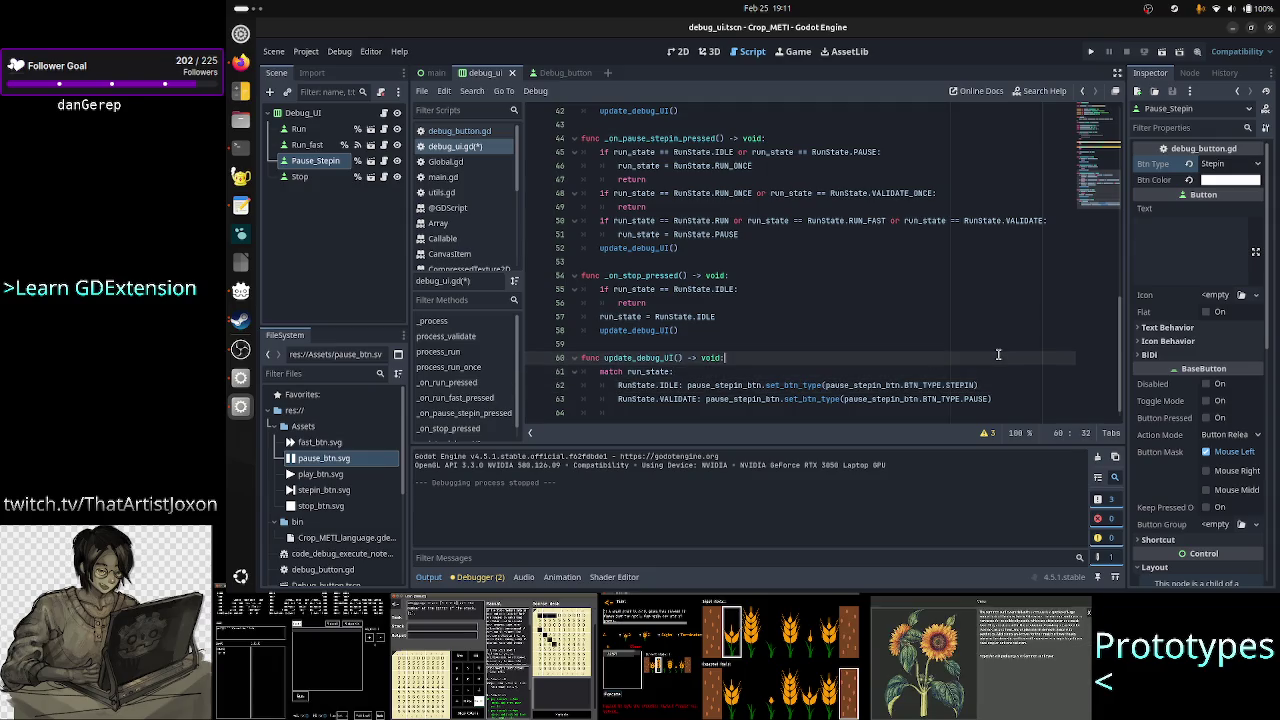
key(Return)
- Start an if condition testing run_state == RunState.IDLE or run_state == RunState.VALIDATE
text(if )
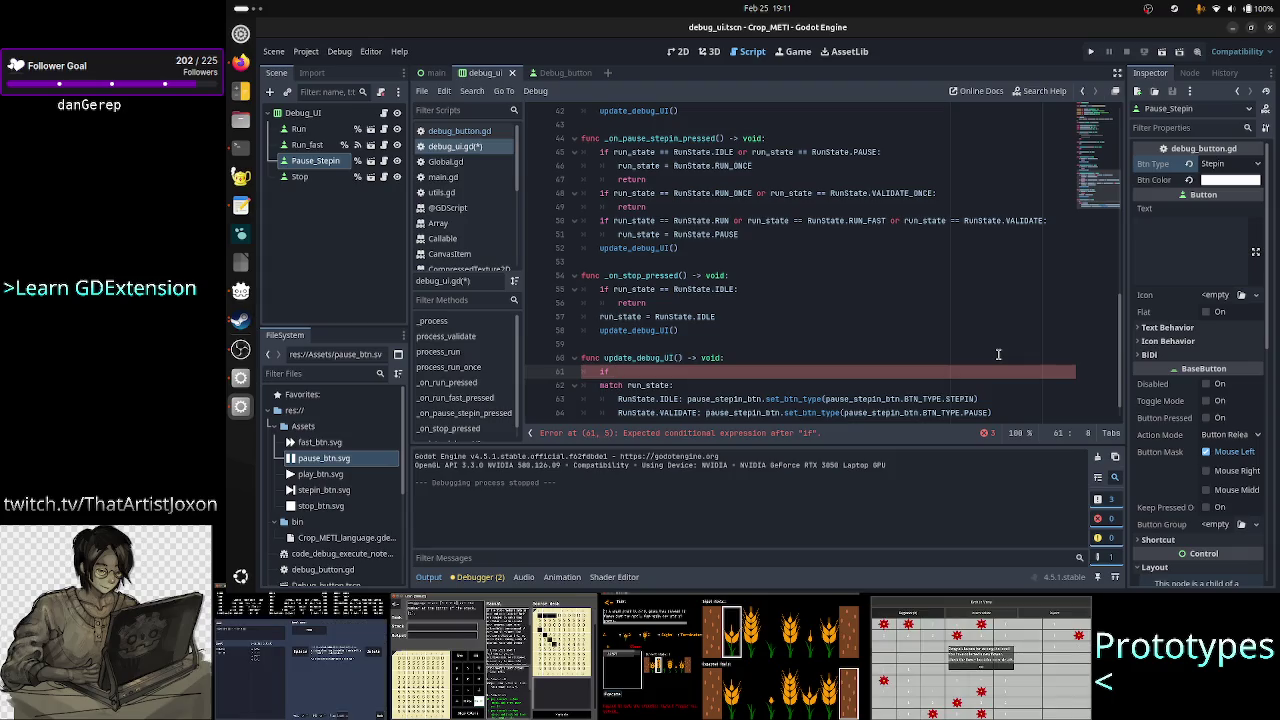
text(run_stat)
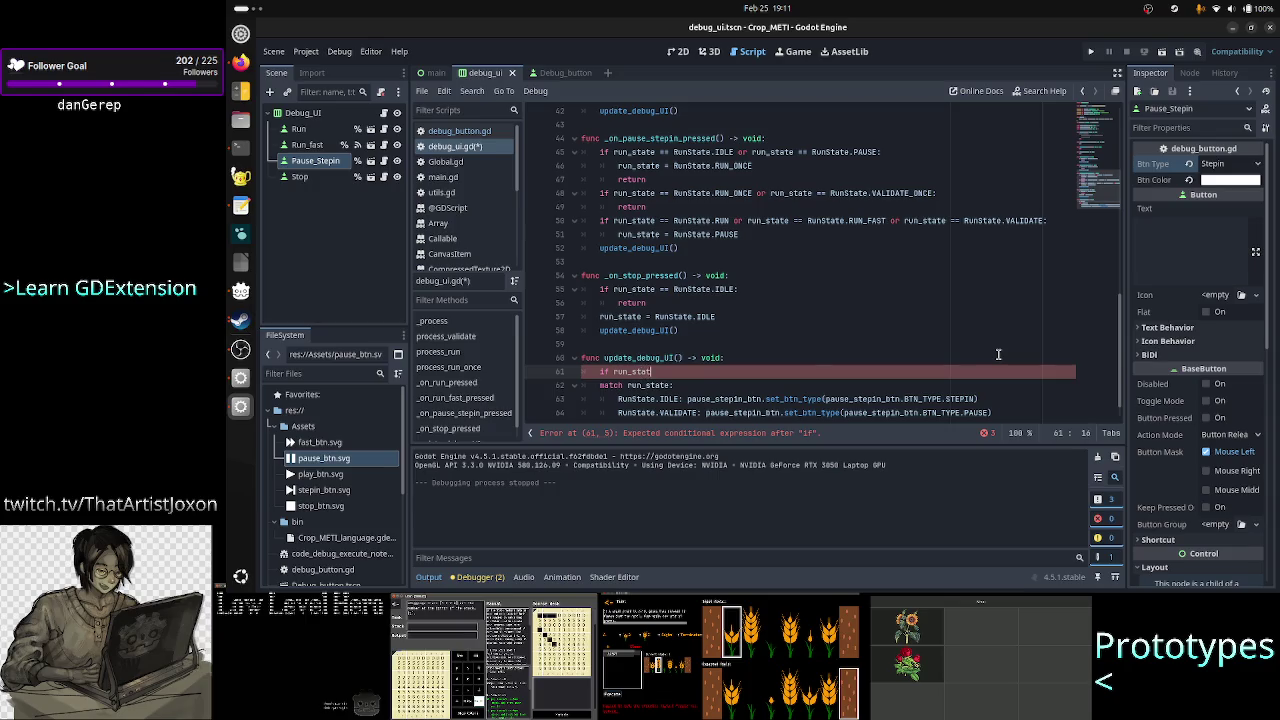
text(e)
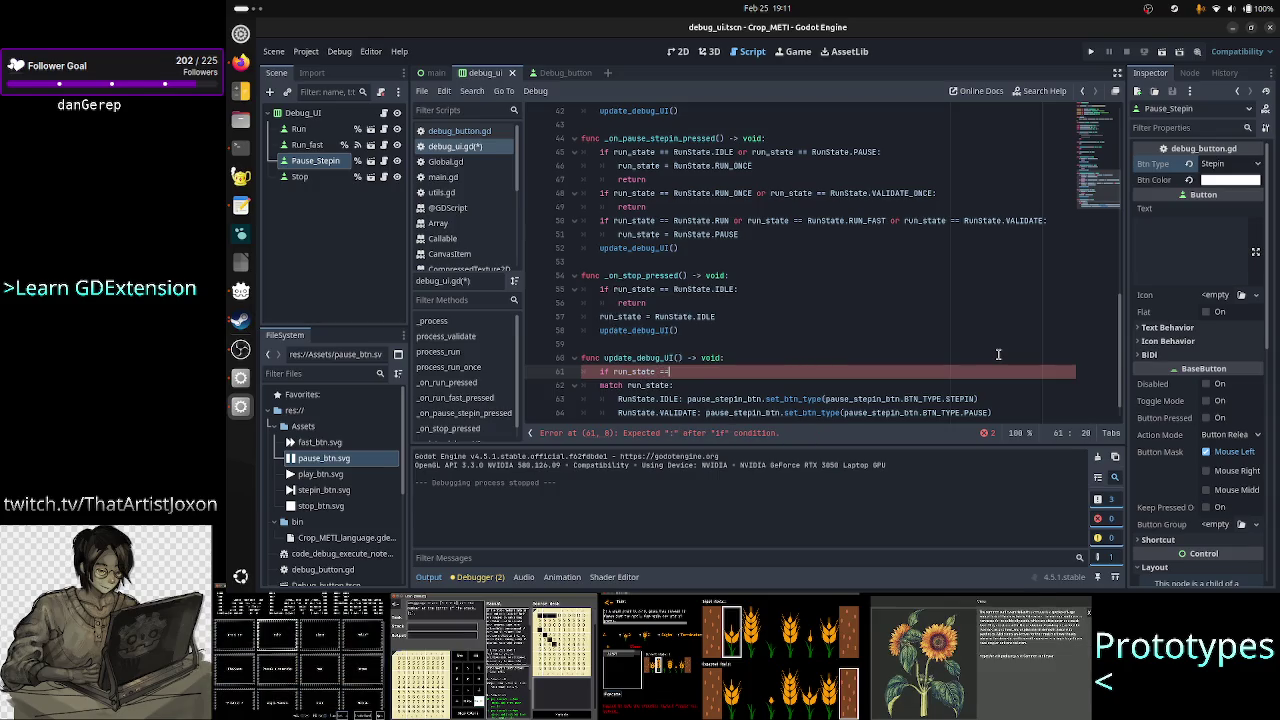
text( == run)
key(Down)
key(Down)
key(Down)
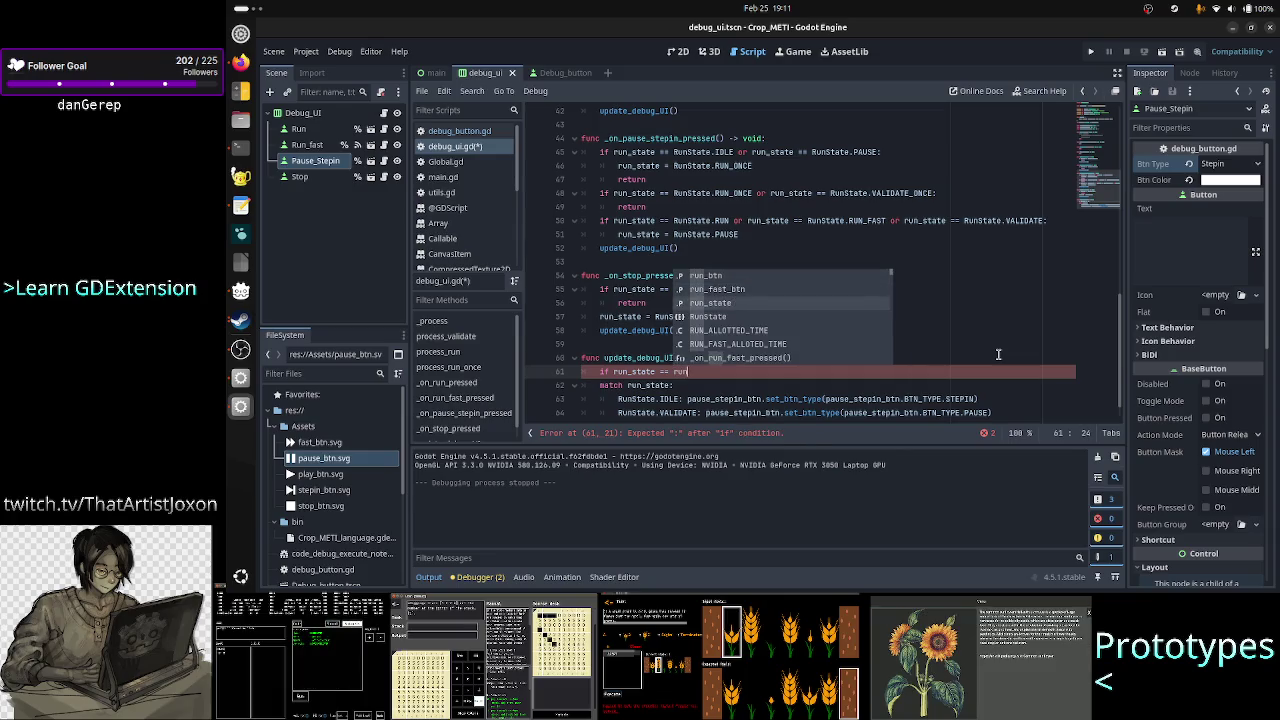
key(Return)
text(.ID)
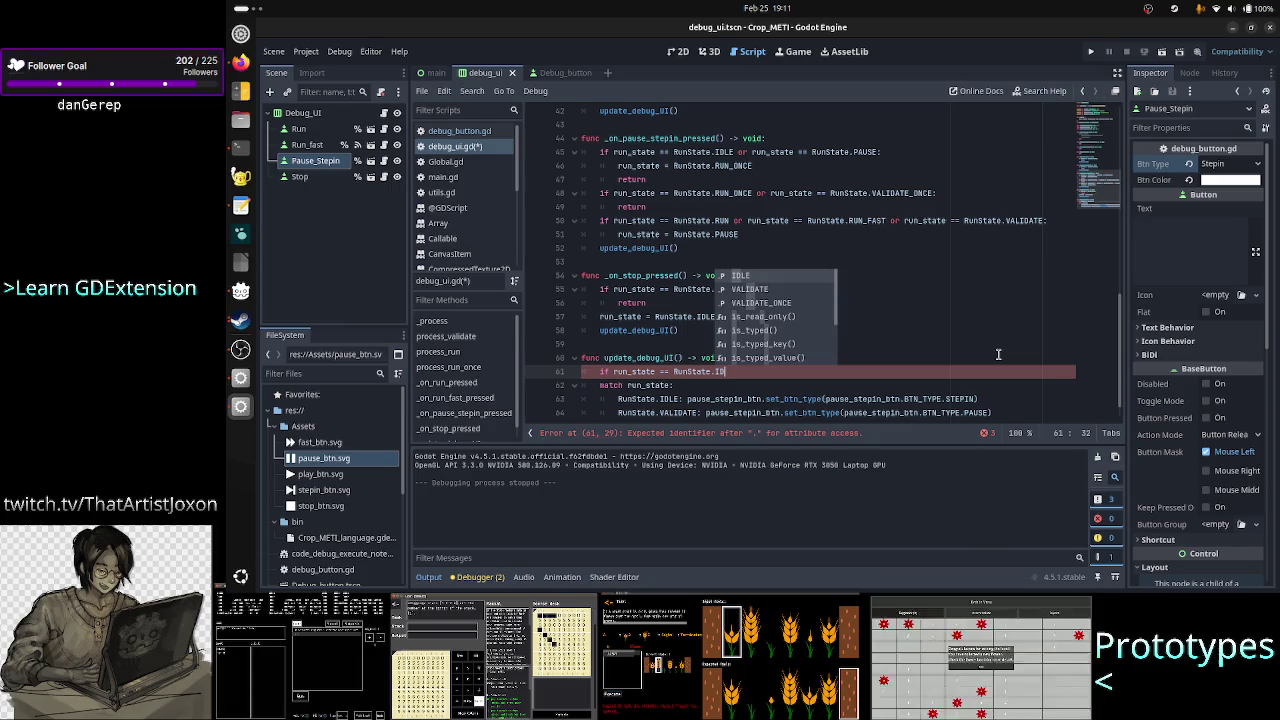
key(Return)
text(or )
text(run_stat)
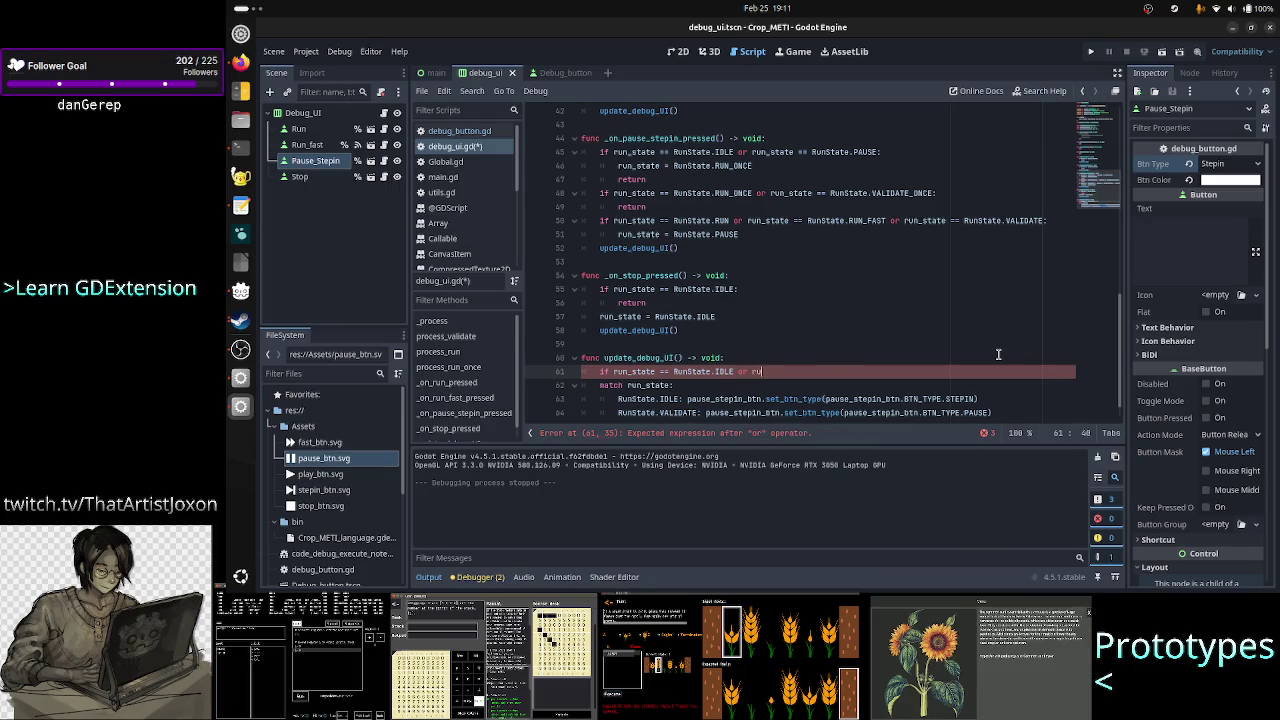
text(e == runsta)
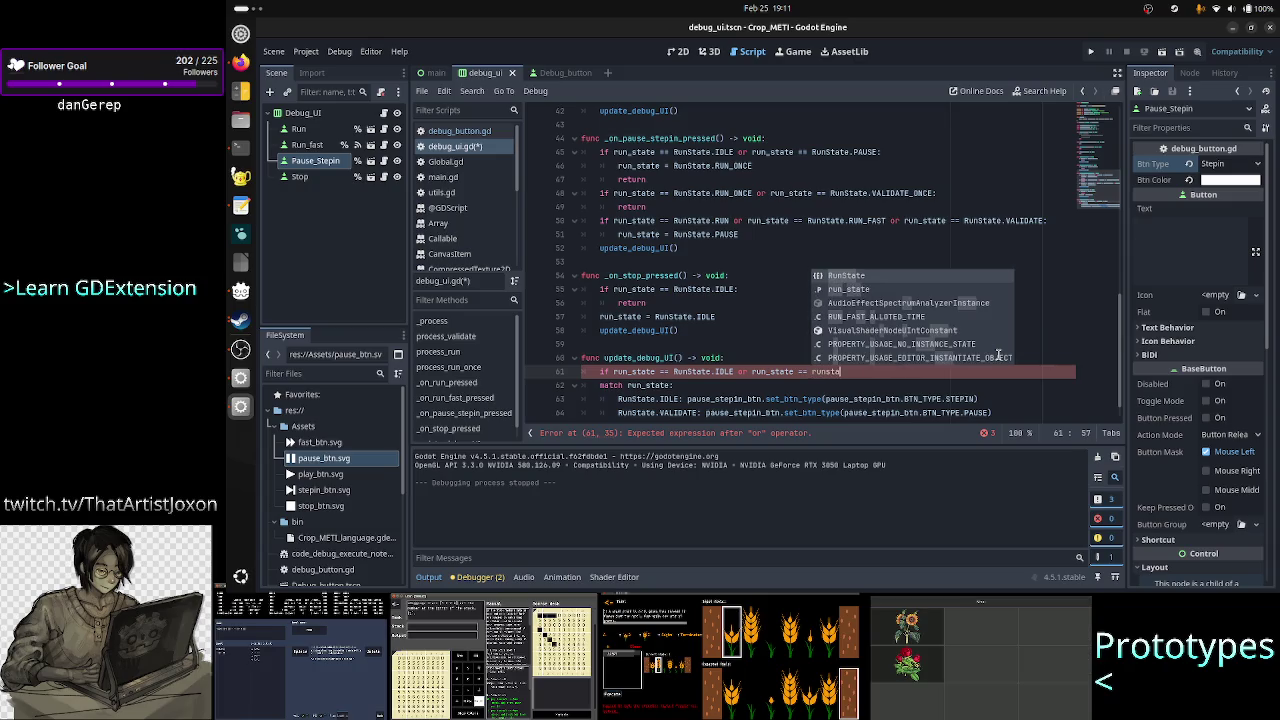
key(Return)
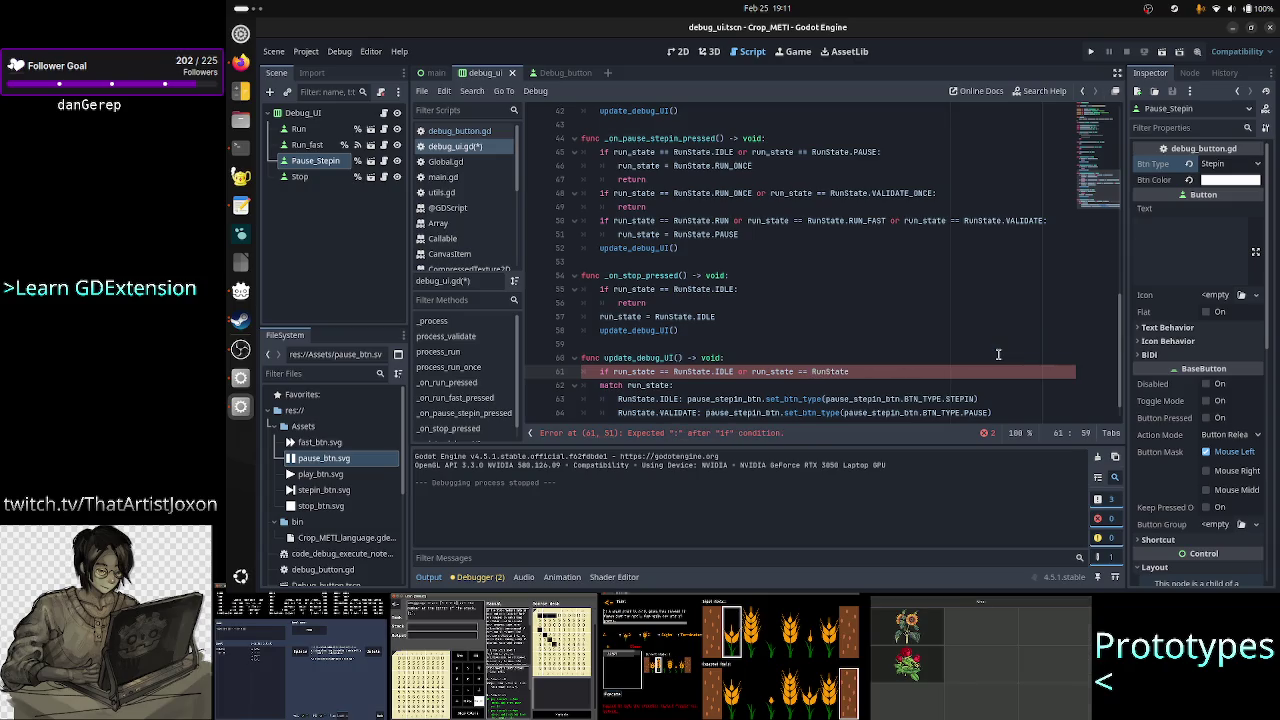
text(.va)
key(Down)
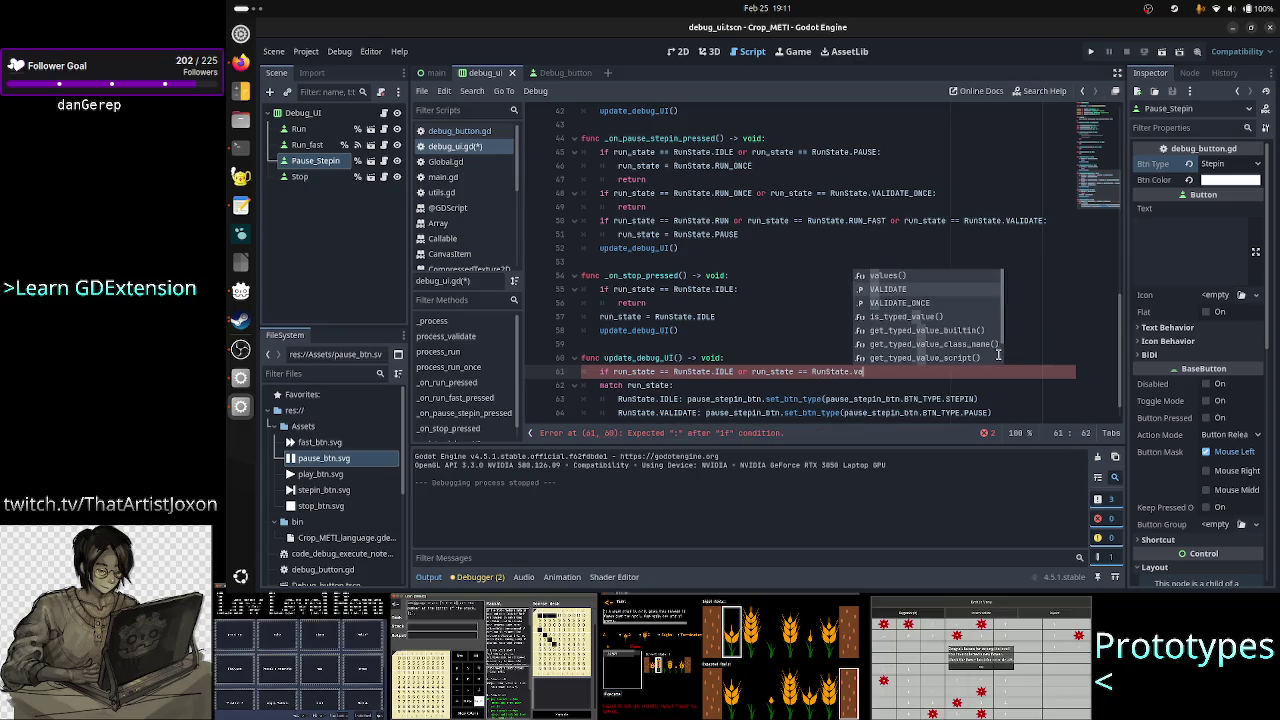
key(Return)
- Extend the condition with 'or run_state == RunState.VALIDATE_ONCE or run_state == RunState.RUN_FAST'
text(or run)
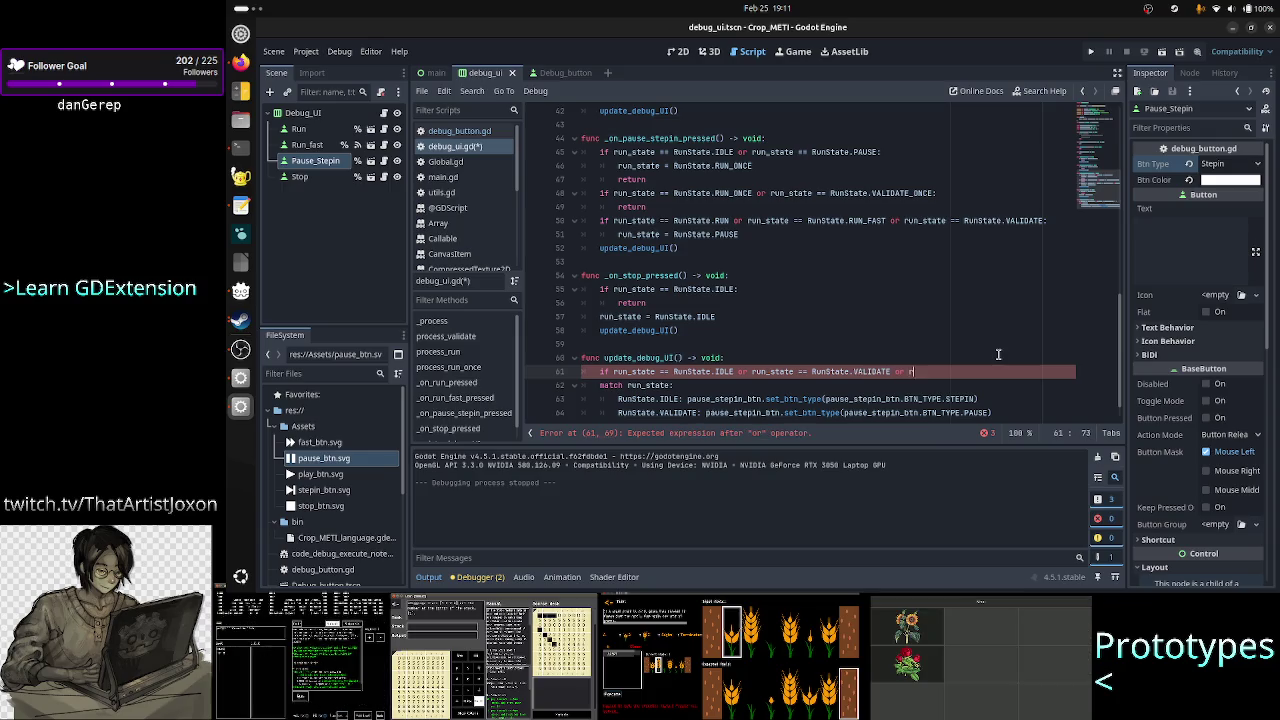
text(_stat)
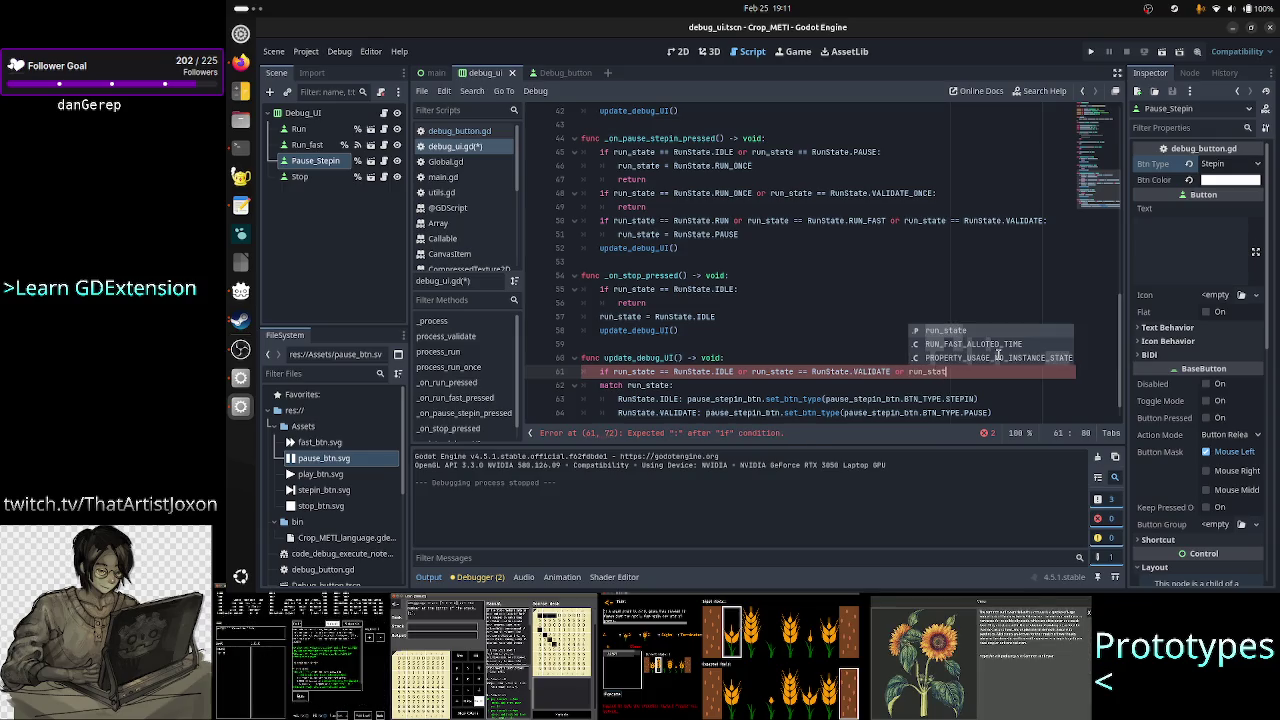
text(e == )
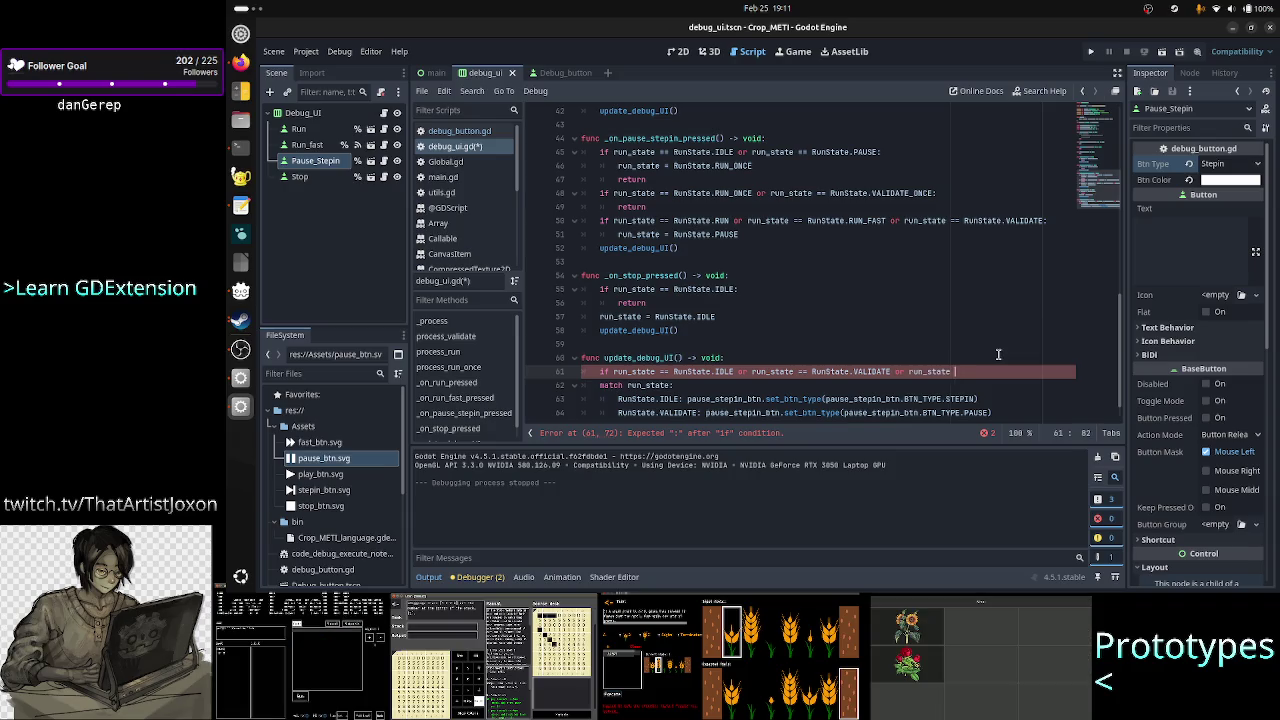
text(runsta)
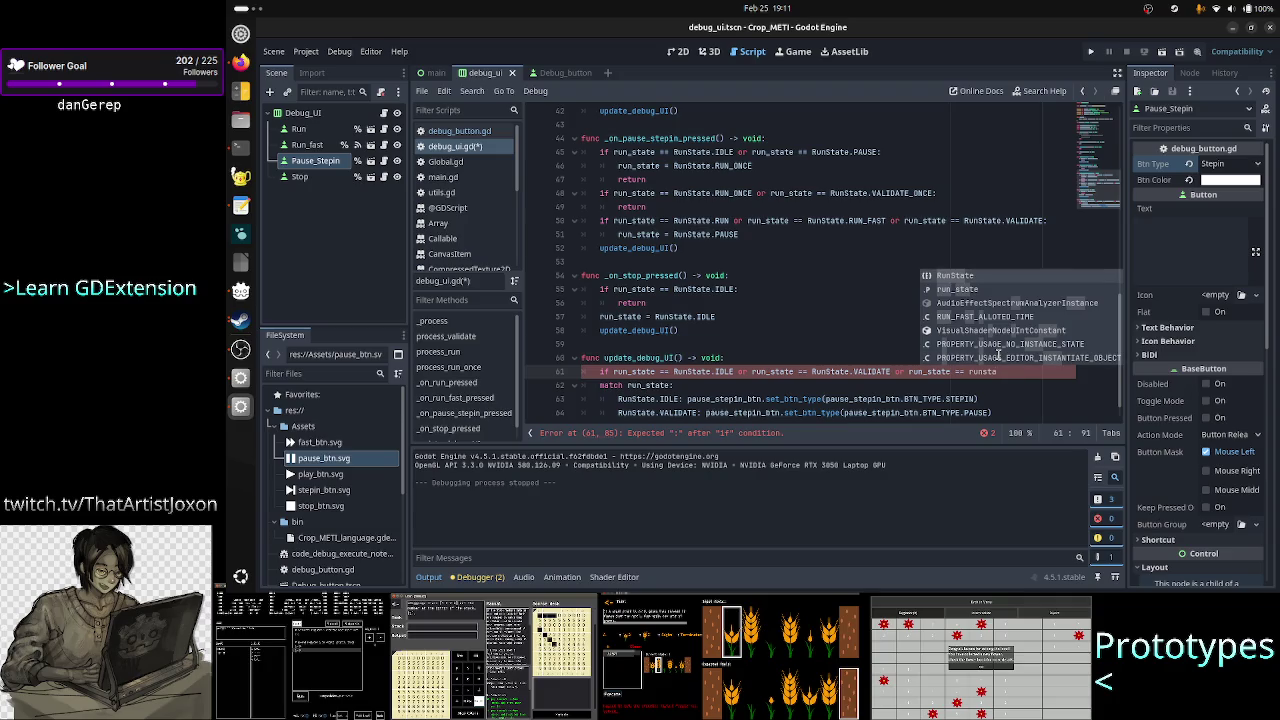
key(Return)
text(.VA)
key(Down)
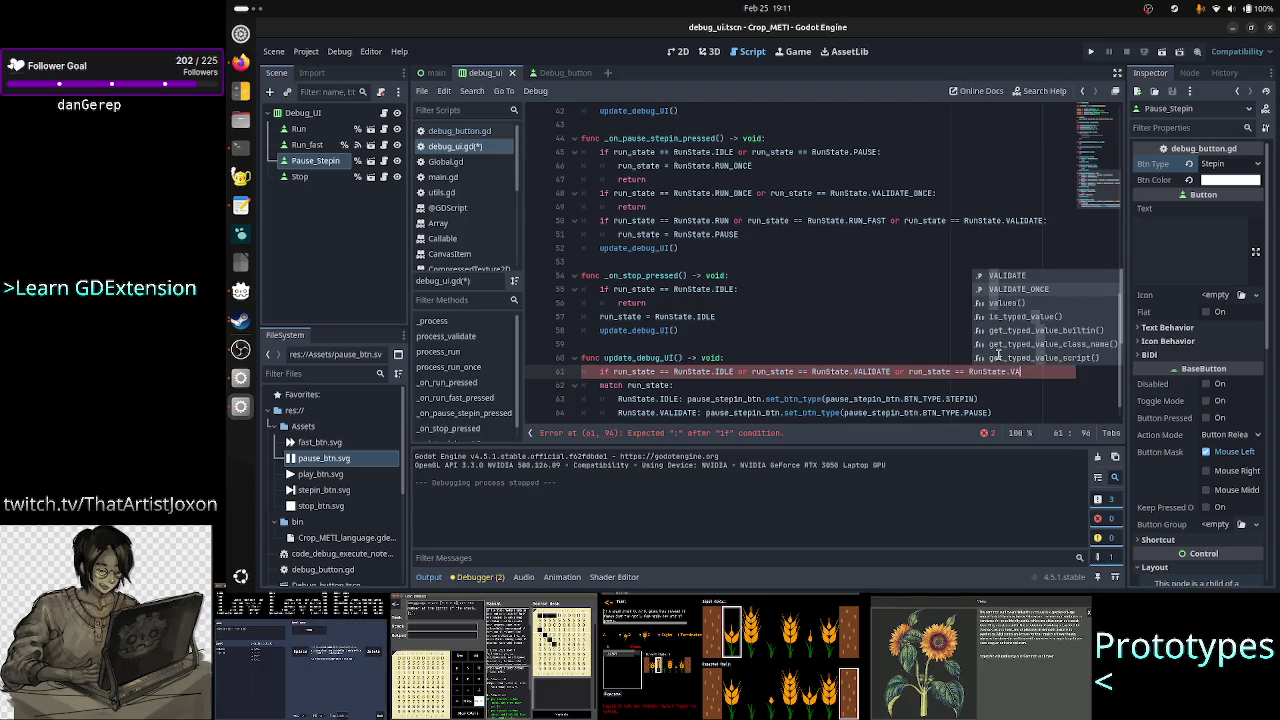
key(Return)
text(or )
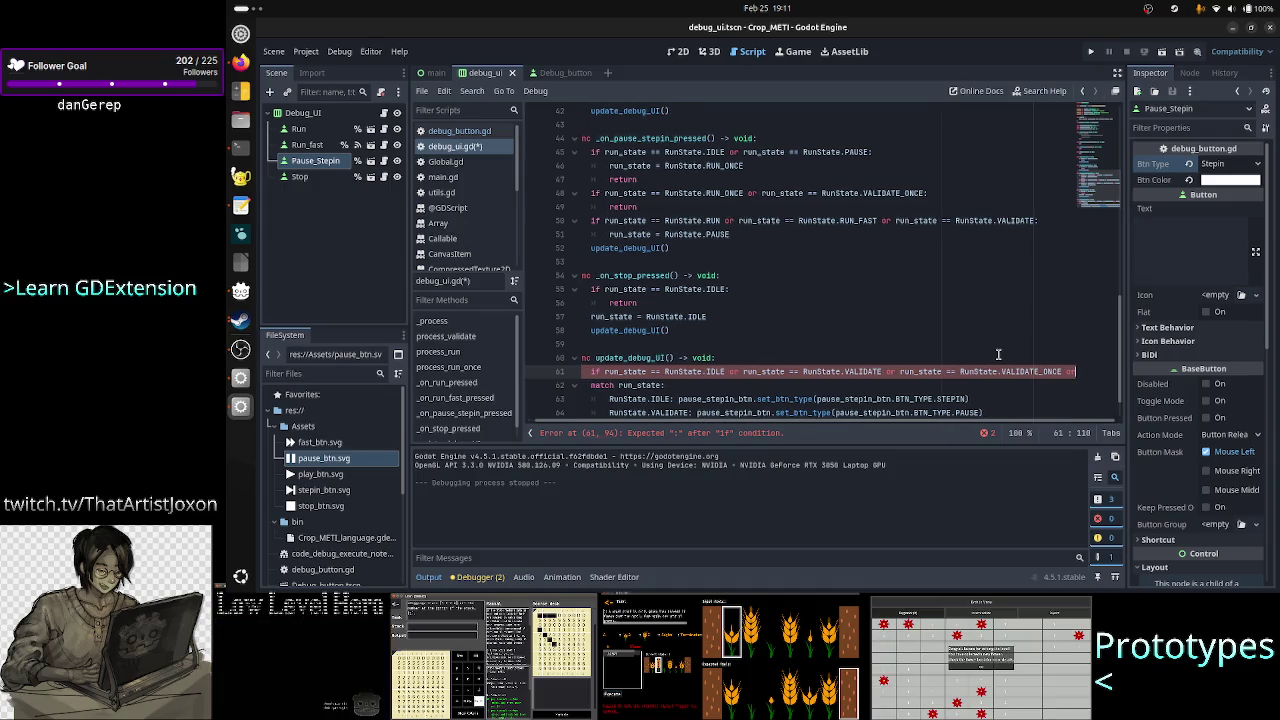
text(run_state)
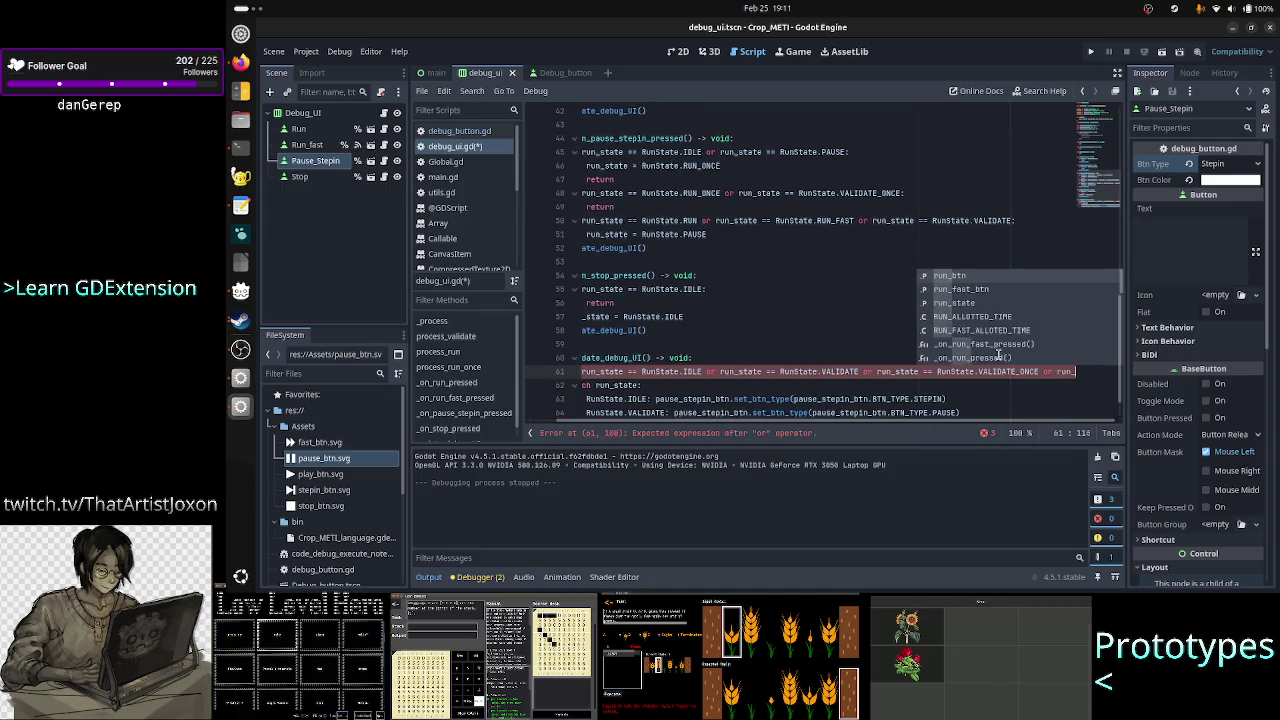
key(Escape)
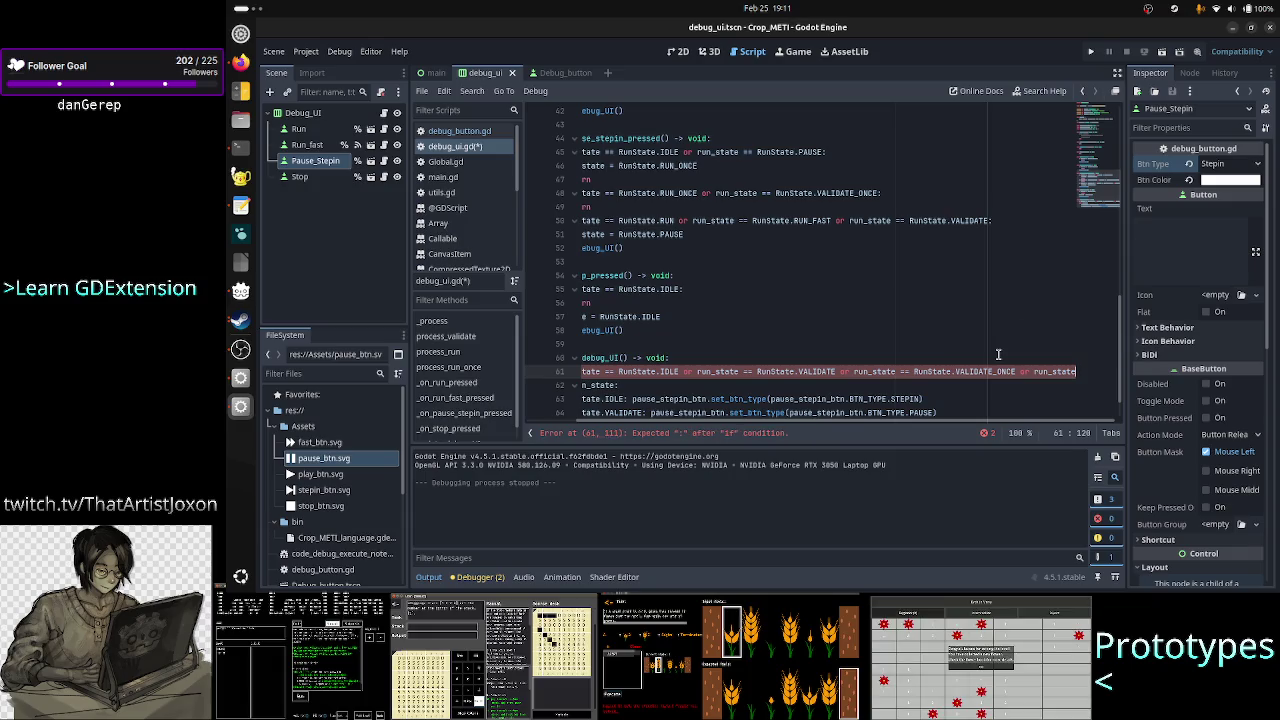
text(==)
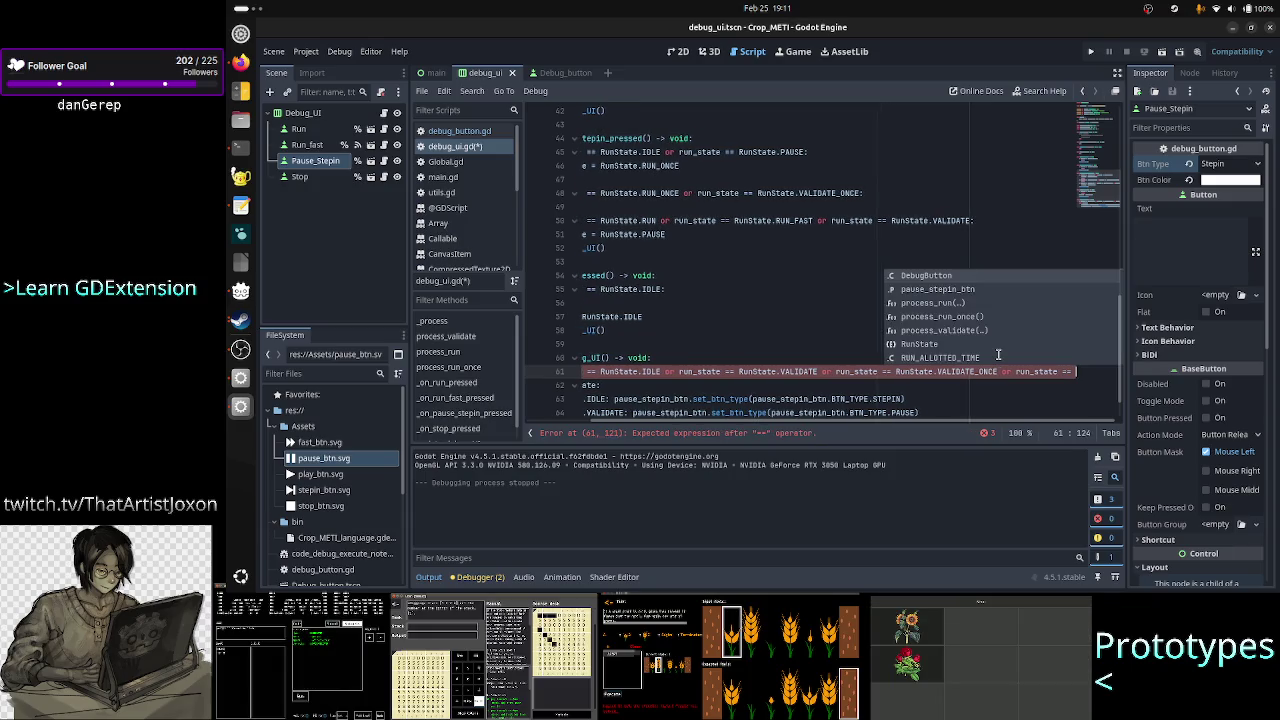
text( runsta)
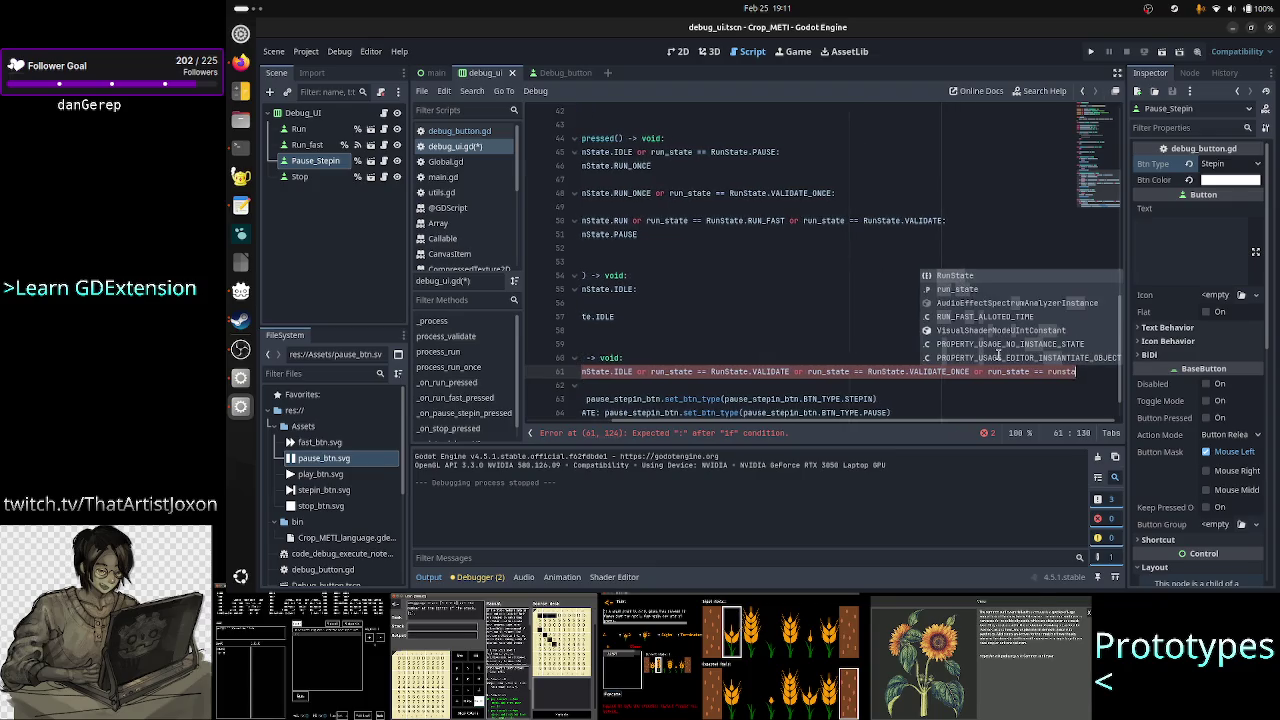
key(Return)
text(.)
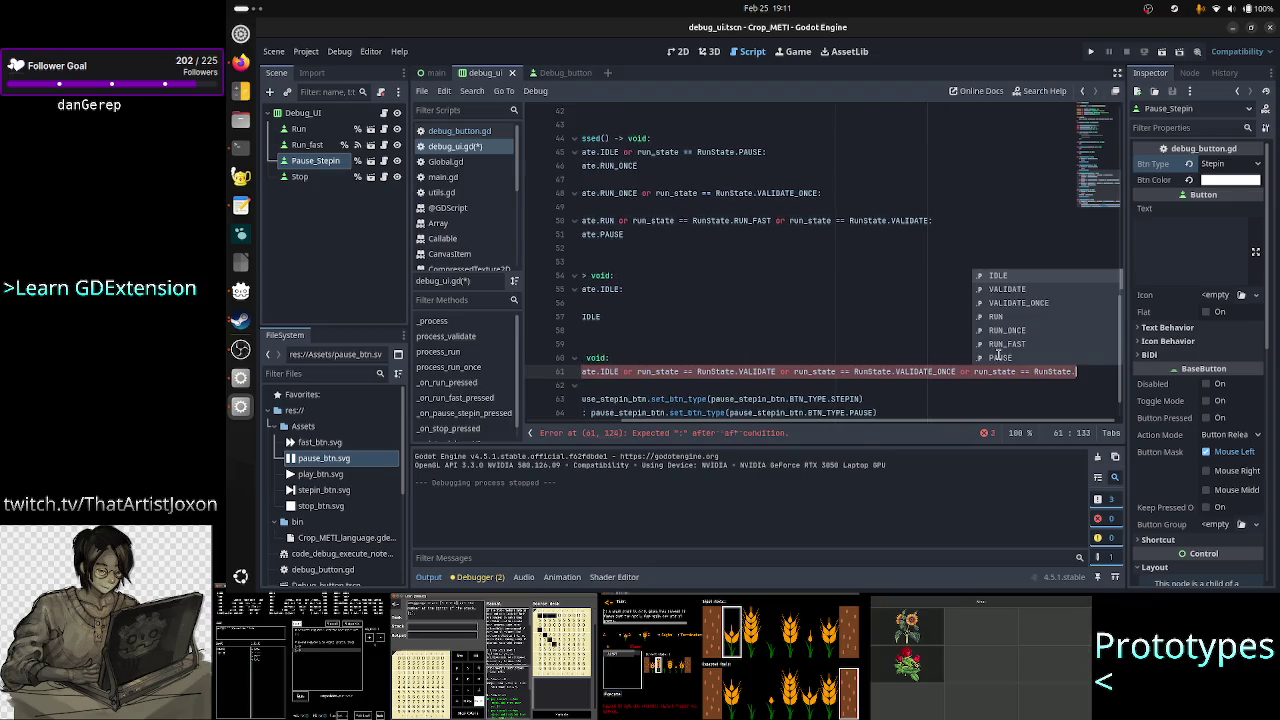
text(run)
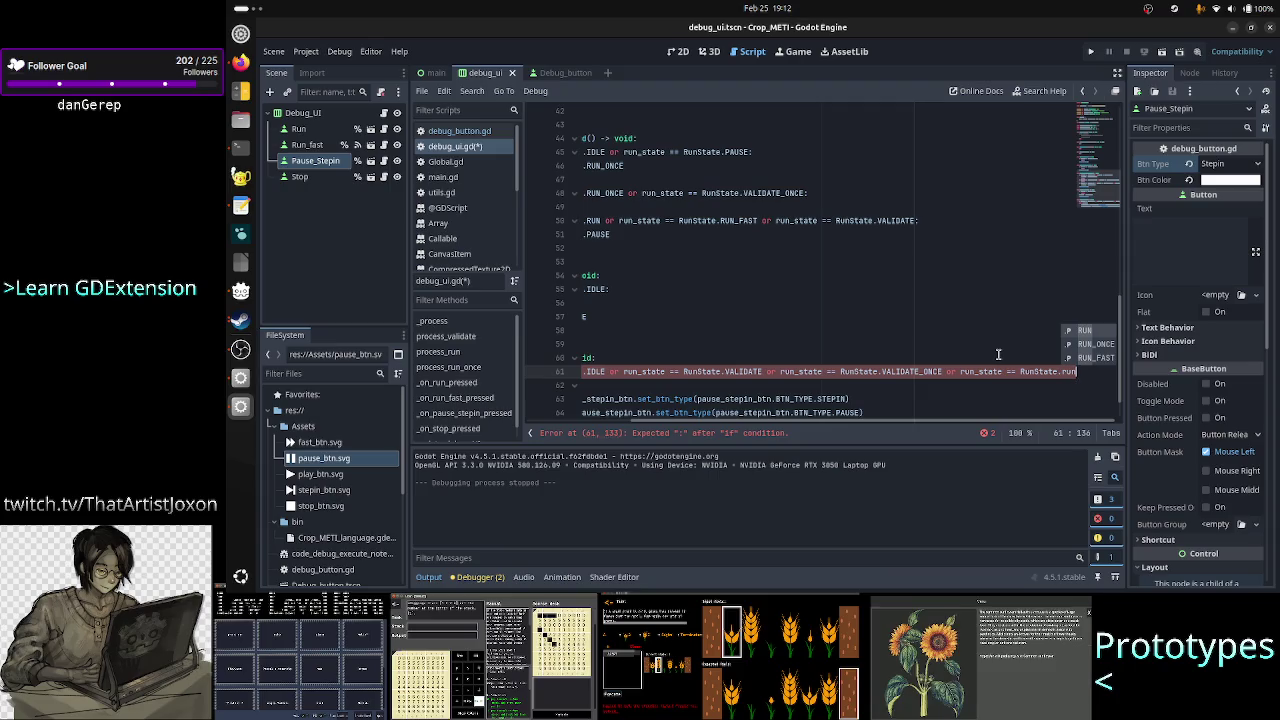
key(Down)
key(Down)
key(Return)
key(alt+Tab)
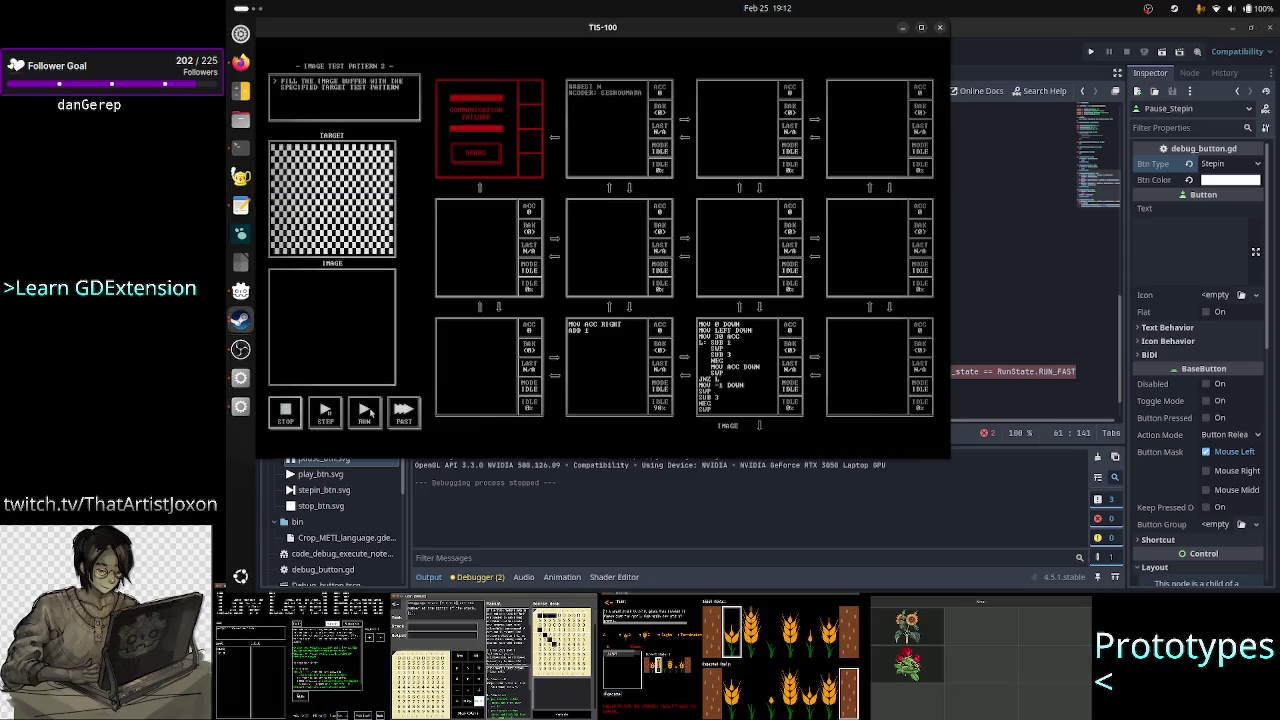
- Run the TIS-100 program, switch to FAST, stop it, step three times, then return to Godot
click(366, 413)
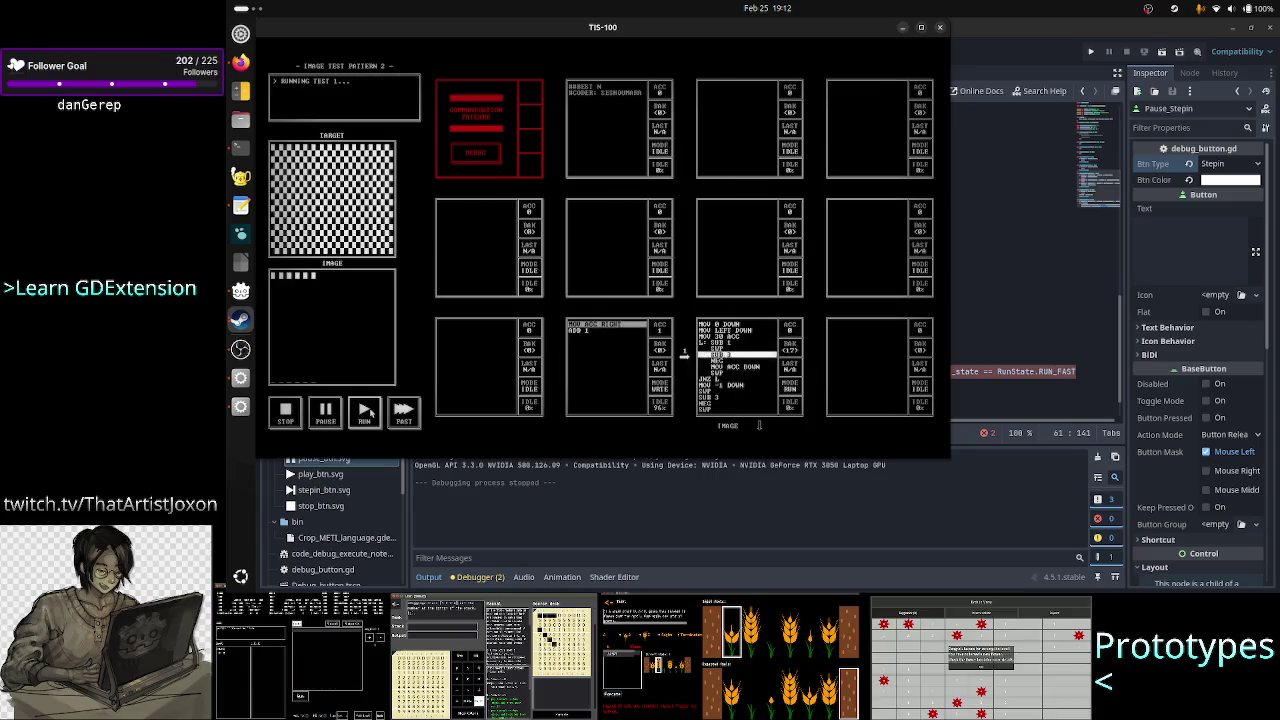
click(403, 415)
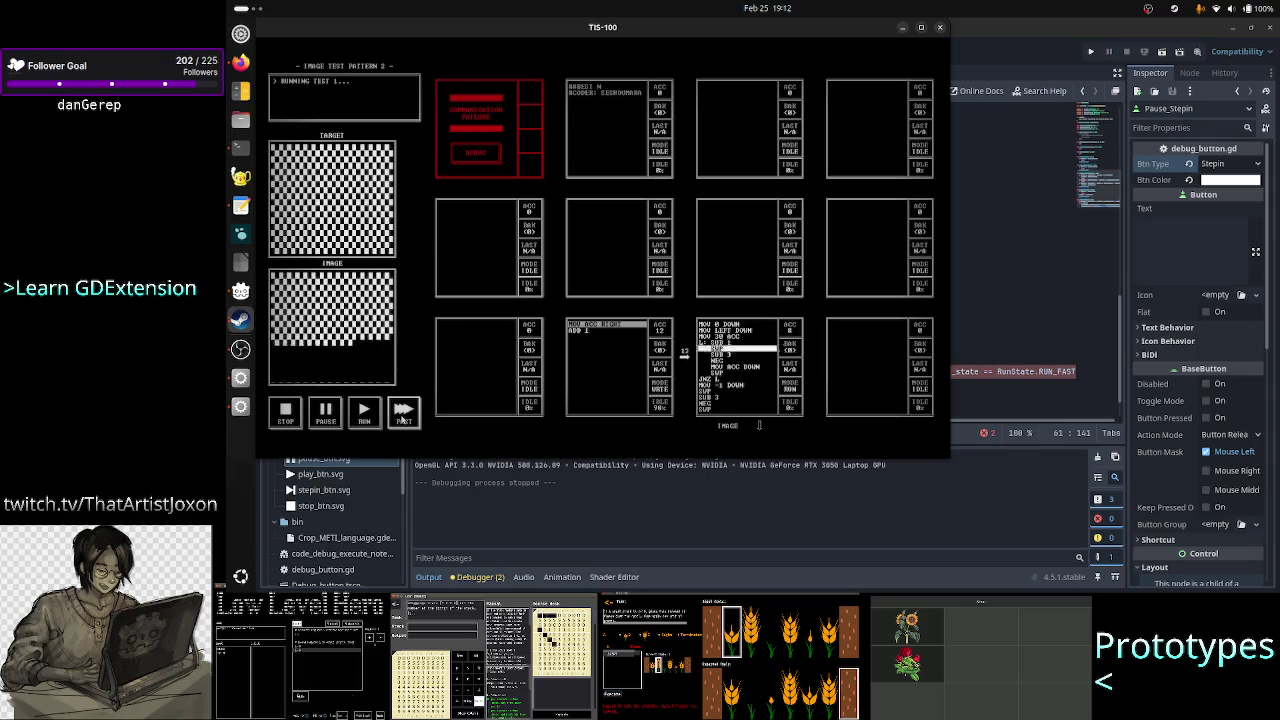
click(286, 414)
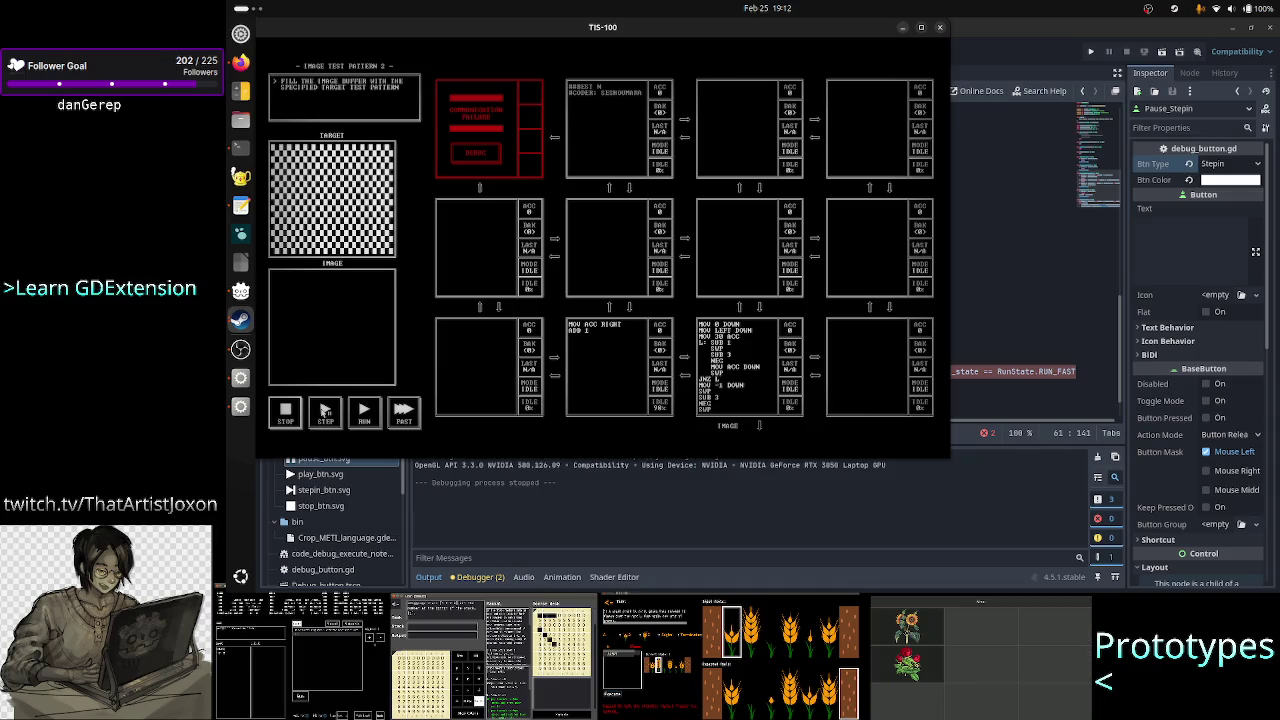
click(324, 412)
click(324, 412)
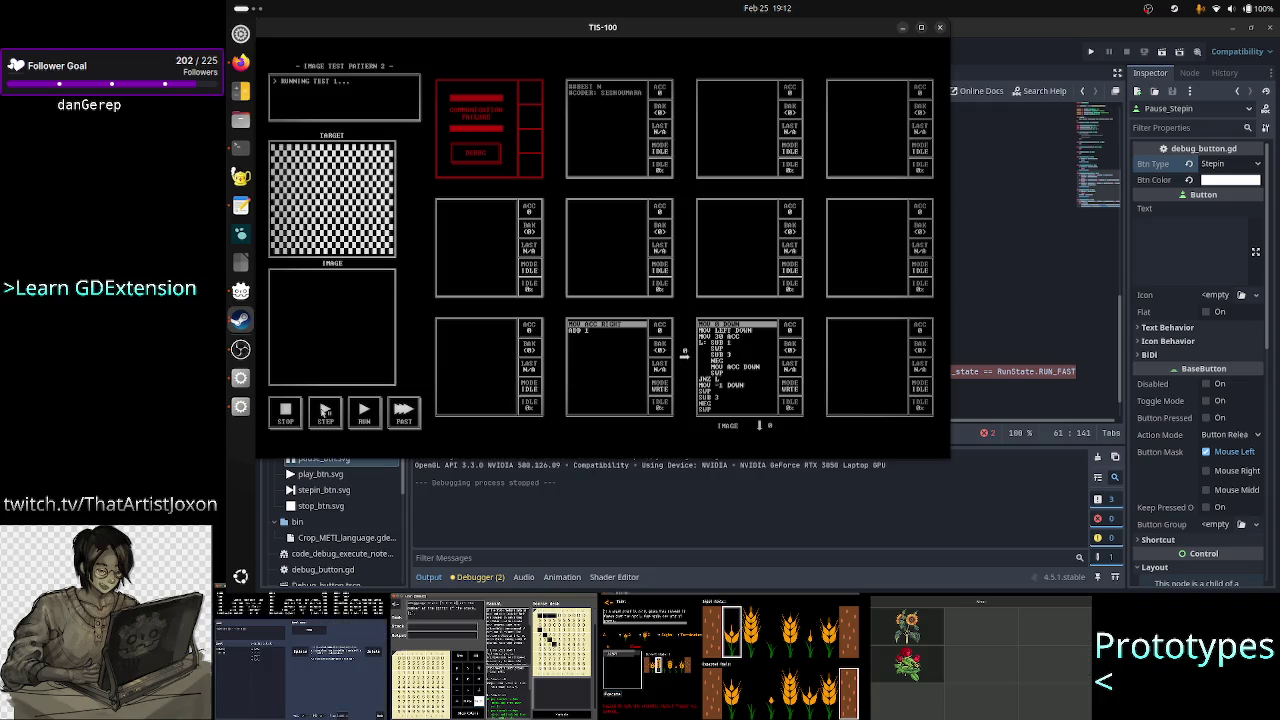
click(324, 412)
click(1047, 372)
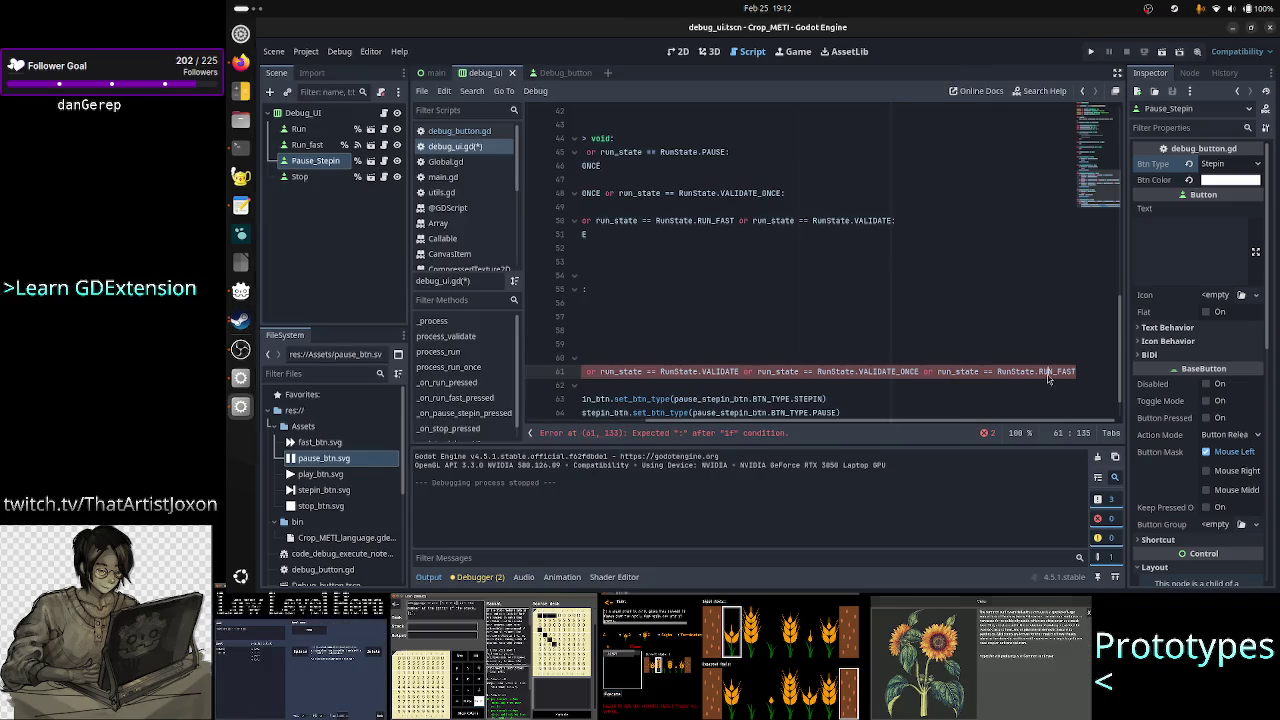
- Split line 61 so 'if run_state == RunState.IDLE:' stands alone, with the other states starting a new if
key(Home)
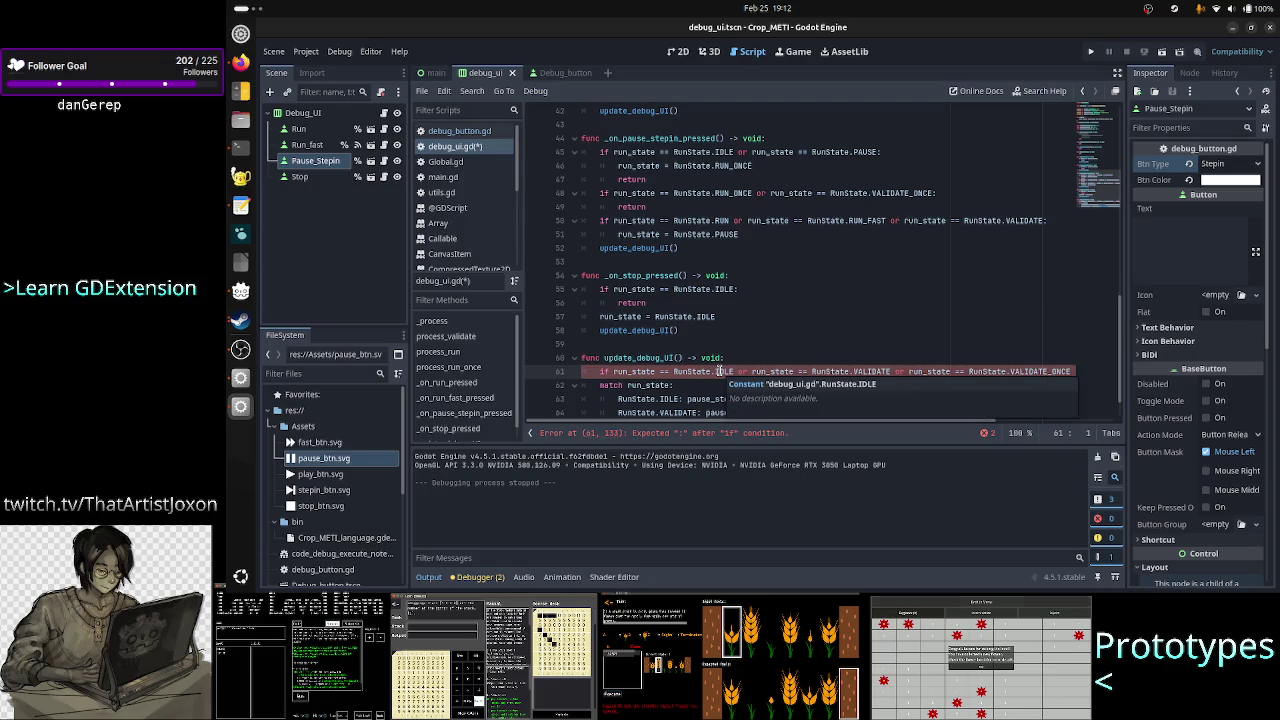
scroll(757, 340, down, 1)
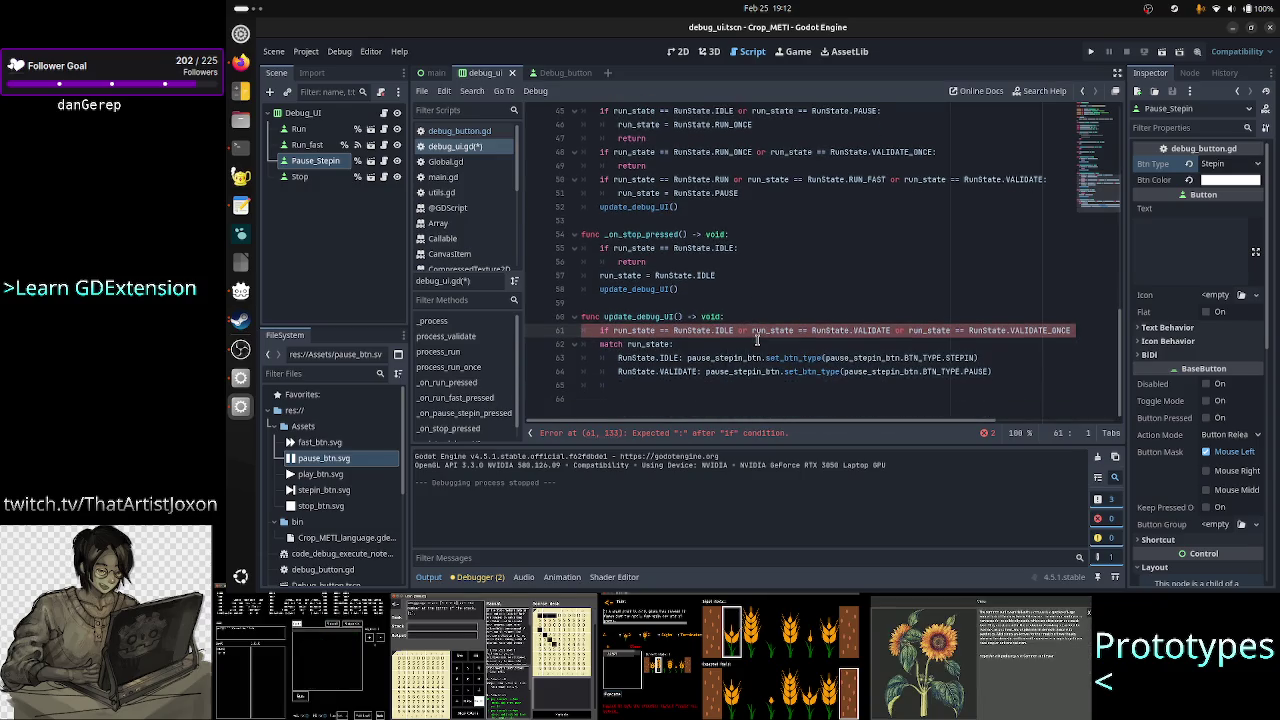
click(730, 330)
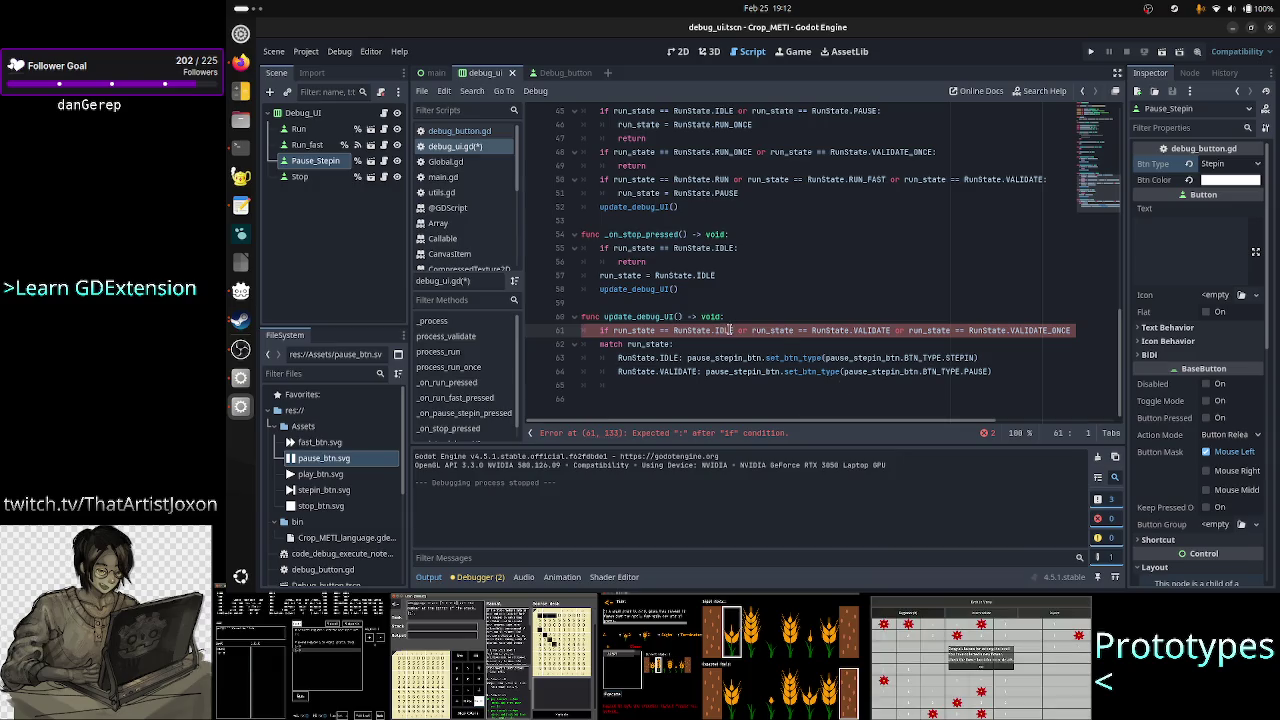
key(Delete)
key(Delete)
text(||)
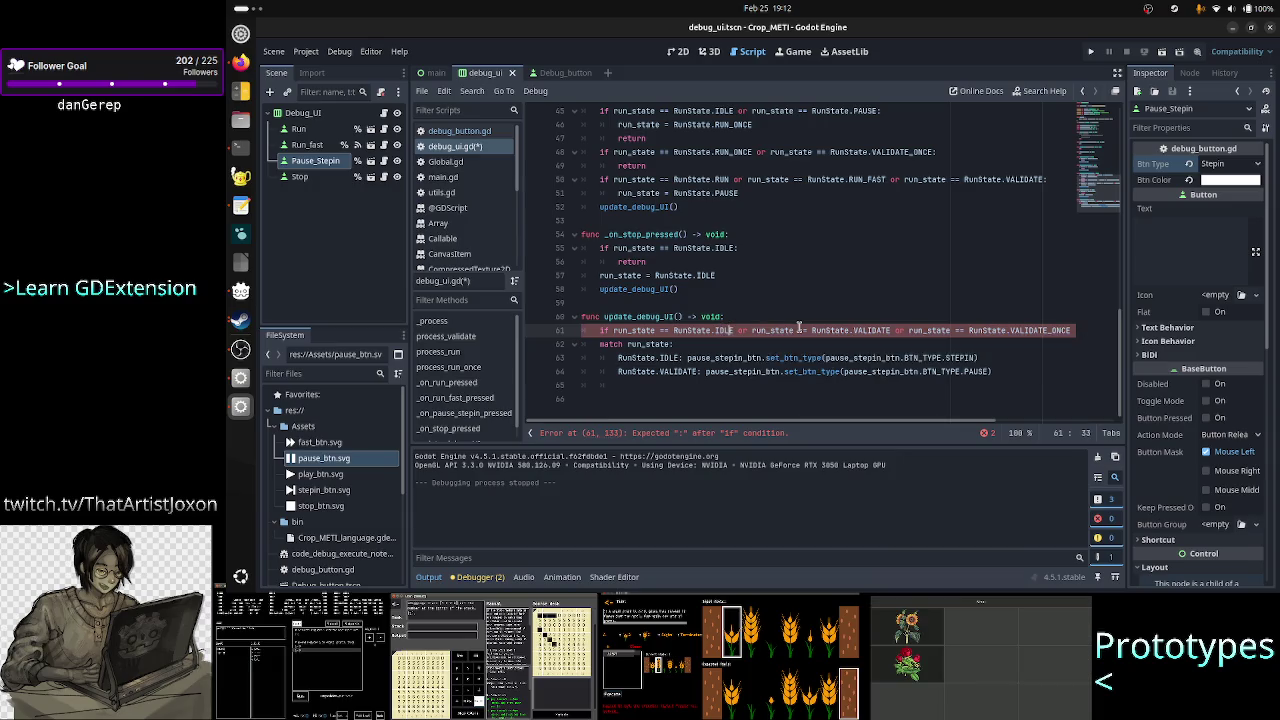
key(BackSpace)
key(BackSpace)
key(BackSpace)
key(Return)
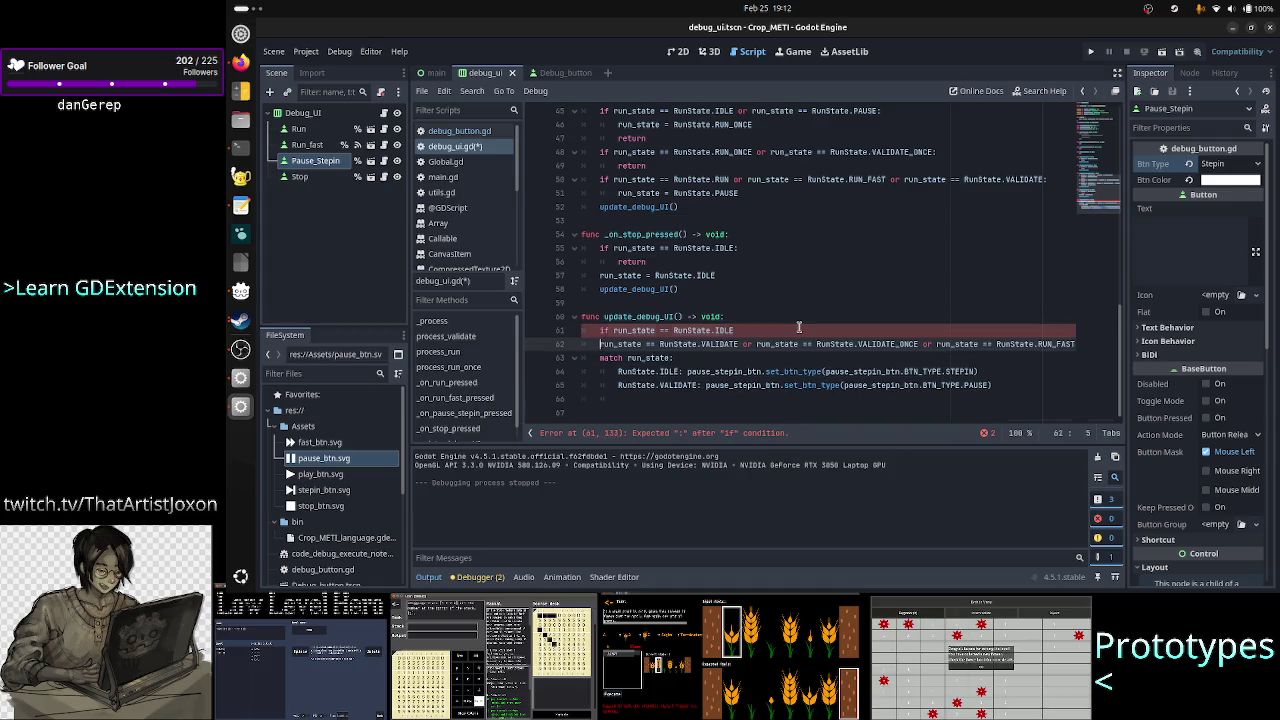
text(if)
key(Up)
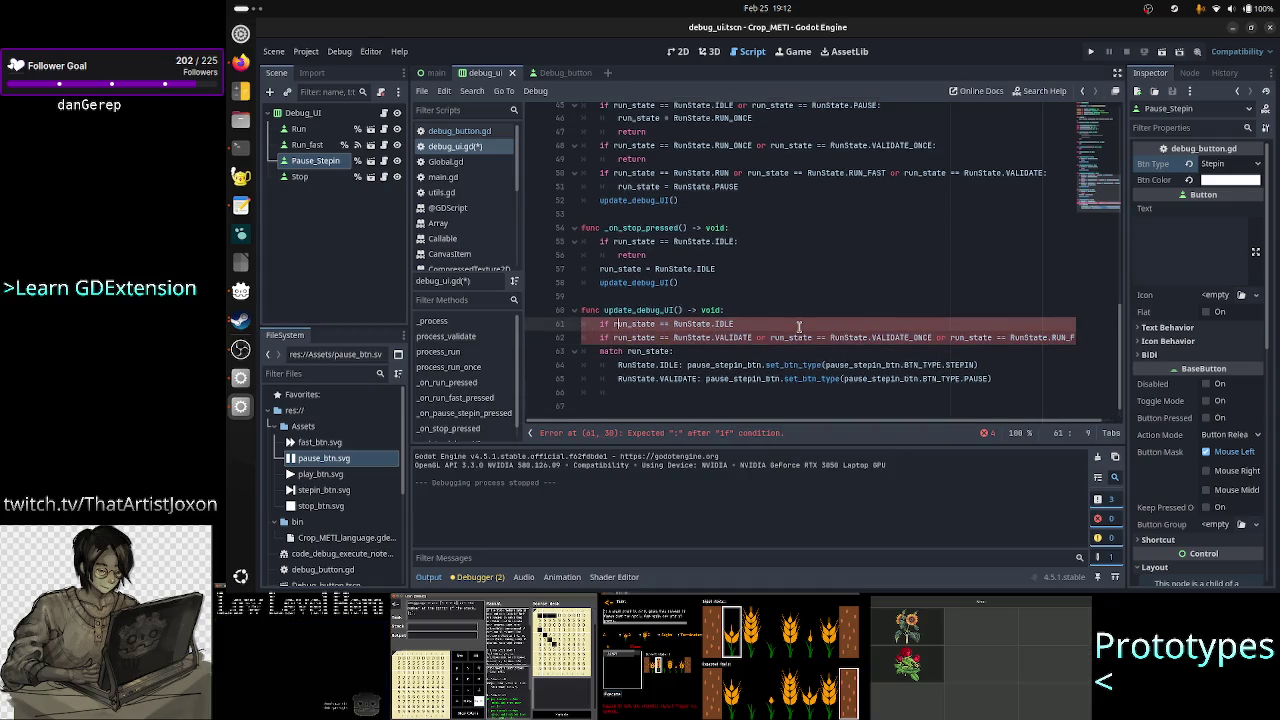
key(Right)
key(Right)
key(Right)
key(End)
text(:)
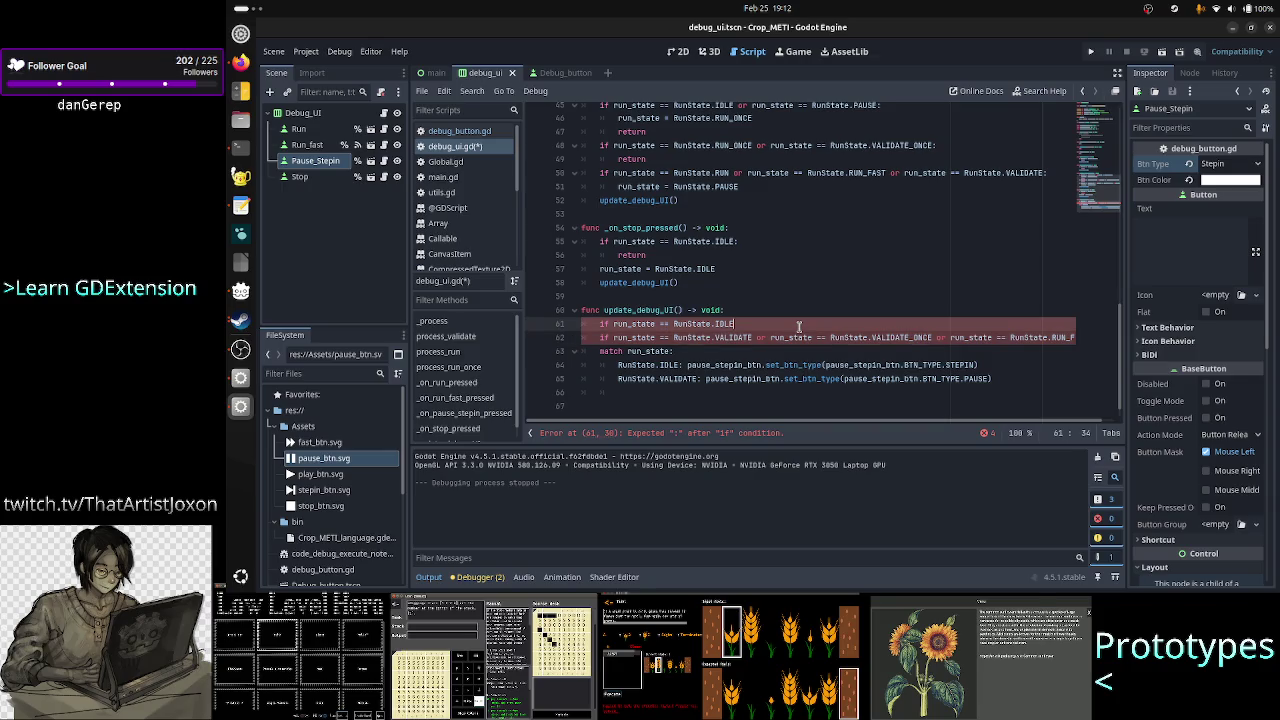
key(Return)
- Move the STEPIN set_btn_type call from the match into the IDLE branch and follow it with return
key(Down)
key(Down)
key(Down)
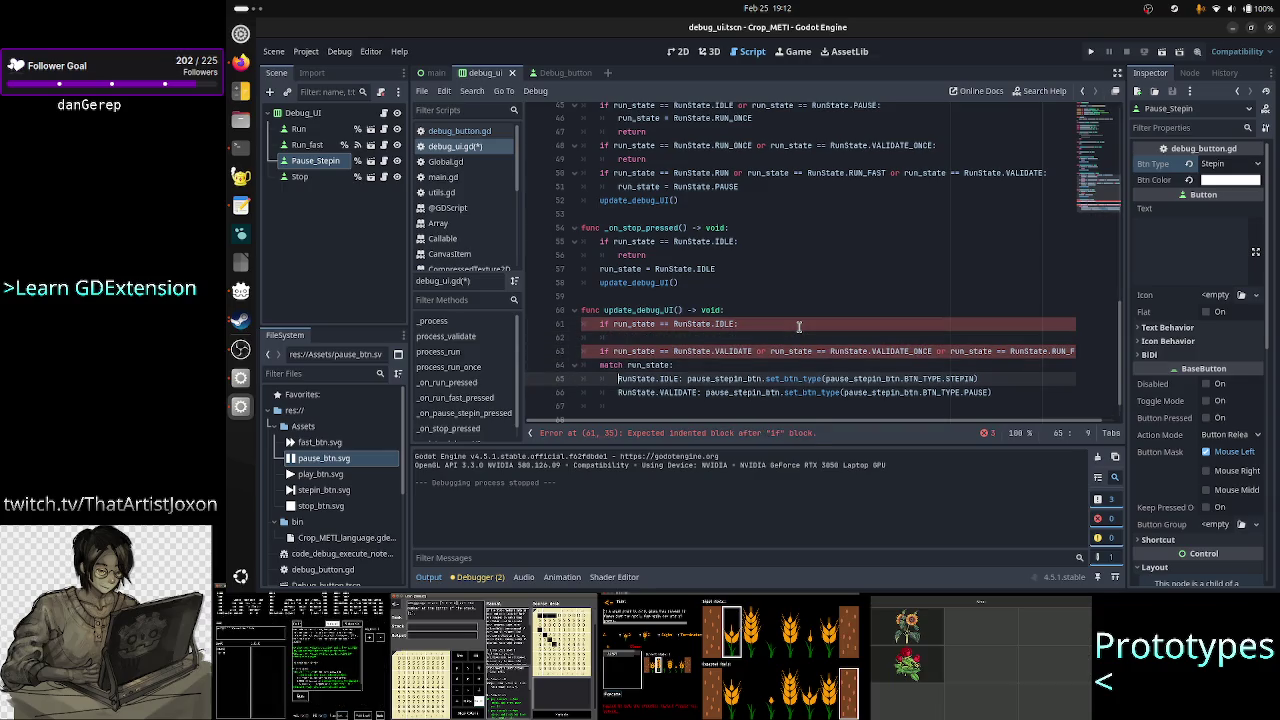
key(shift+Down)
key(shift+Left)
key(Left)
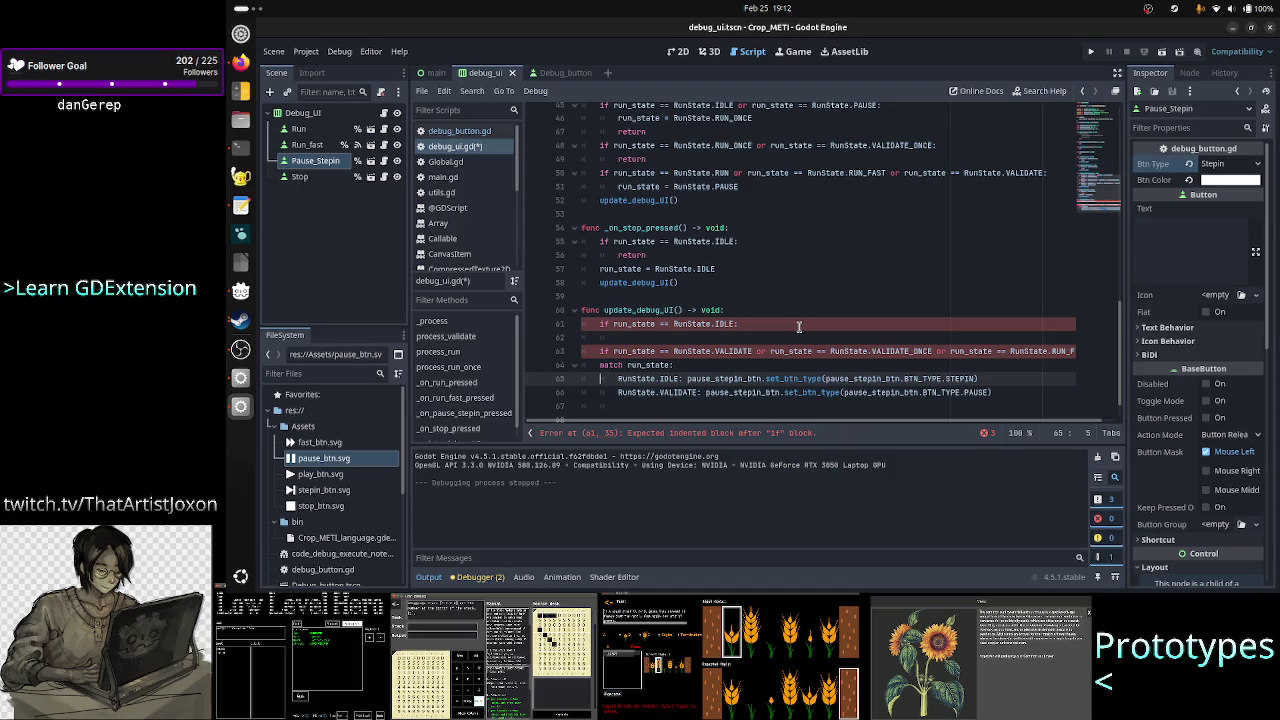
key(ctrl+Right)
key(ctrl+Right)
key(ctrl+Right)
key(shift+Down)
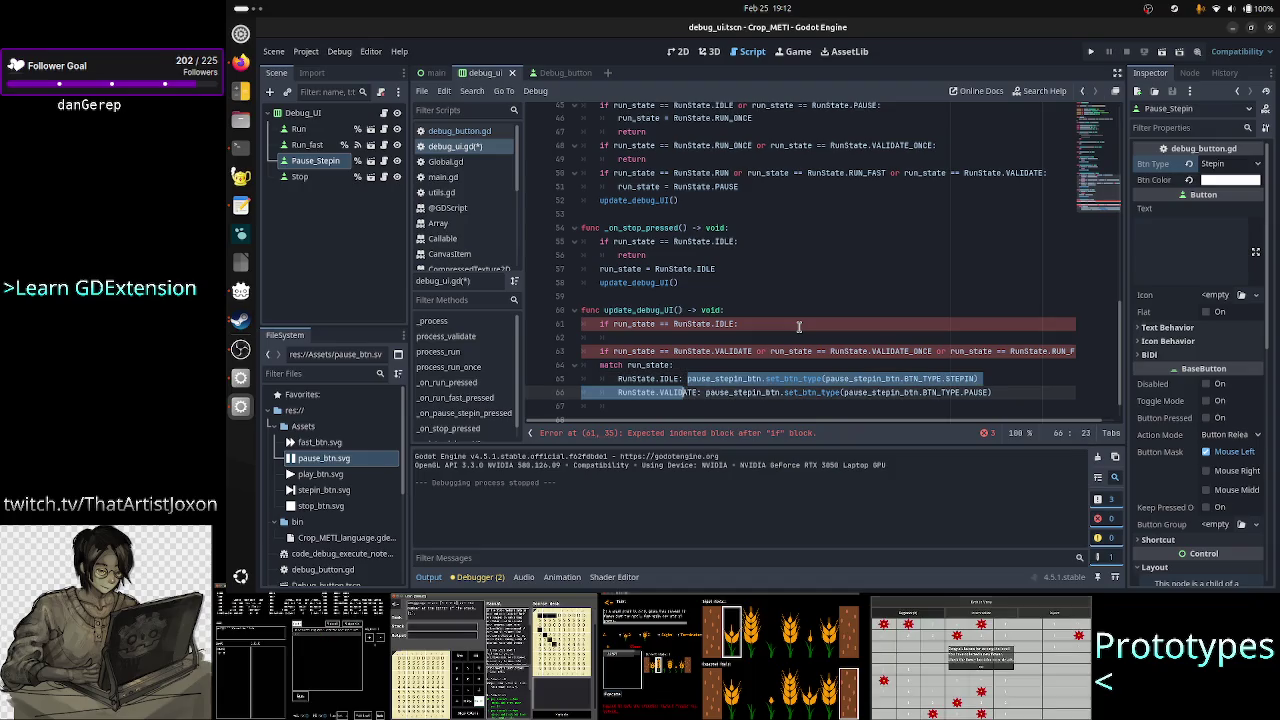
key(shift+Up)
key(shift+End)
key(ctrl+x)
key(Up)
key(Up)
key(Up)
key(ctrl+v)
key(Return)
text(return)
key(Down)
key(Down)
key(Home)
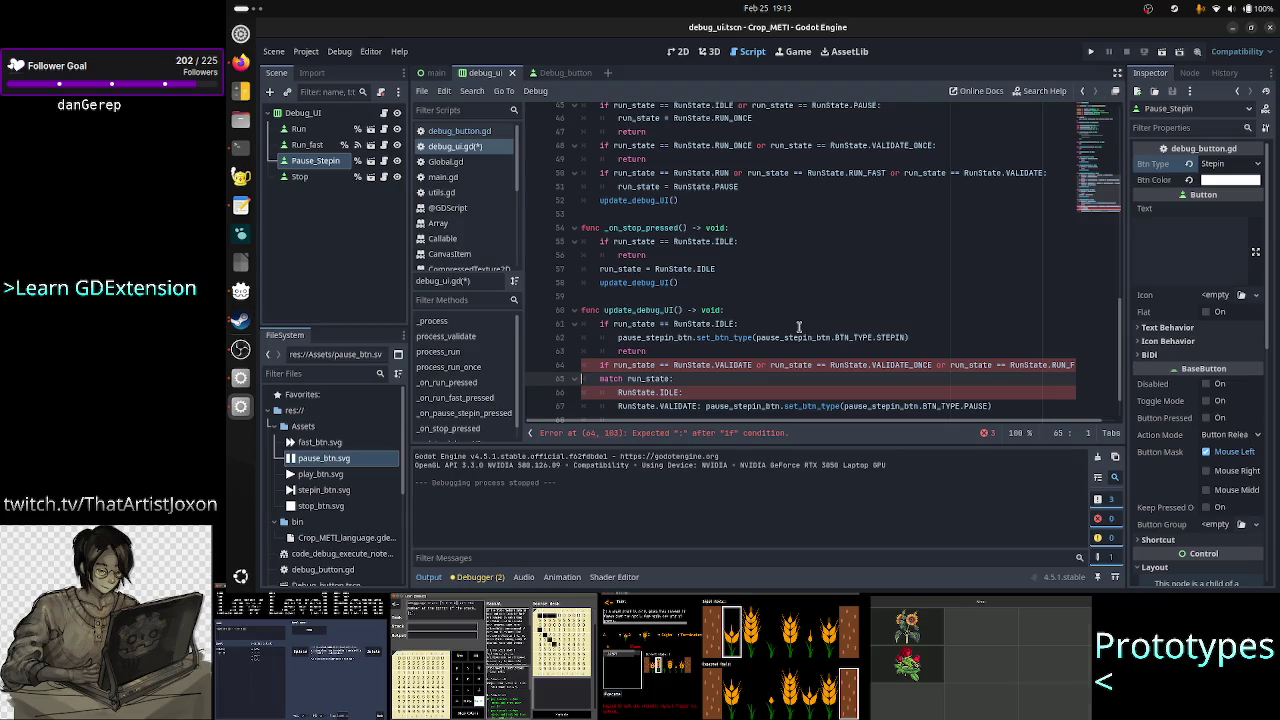
- Delete the leftover match run_state lines and the 'RunState.VALIDATE:' label
key(shift+Down)
key(shift+Down)
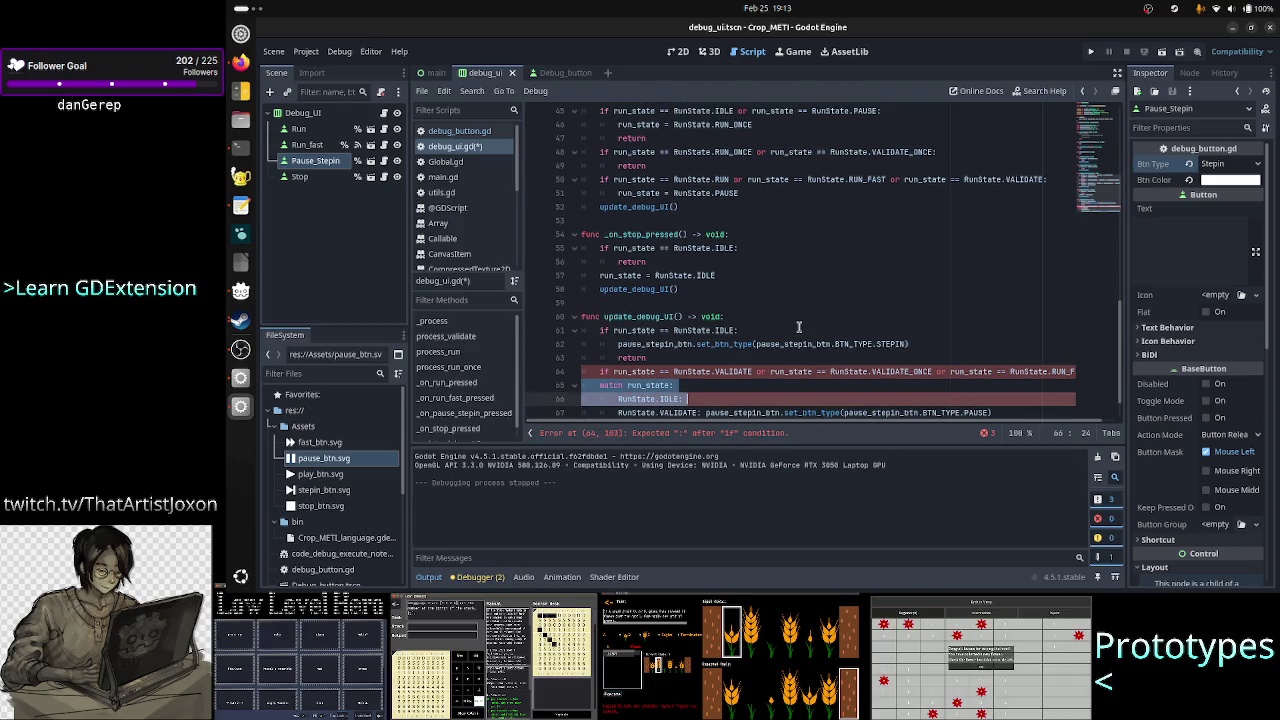
key(BackSpace)
key(Left)
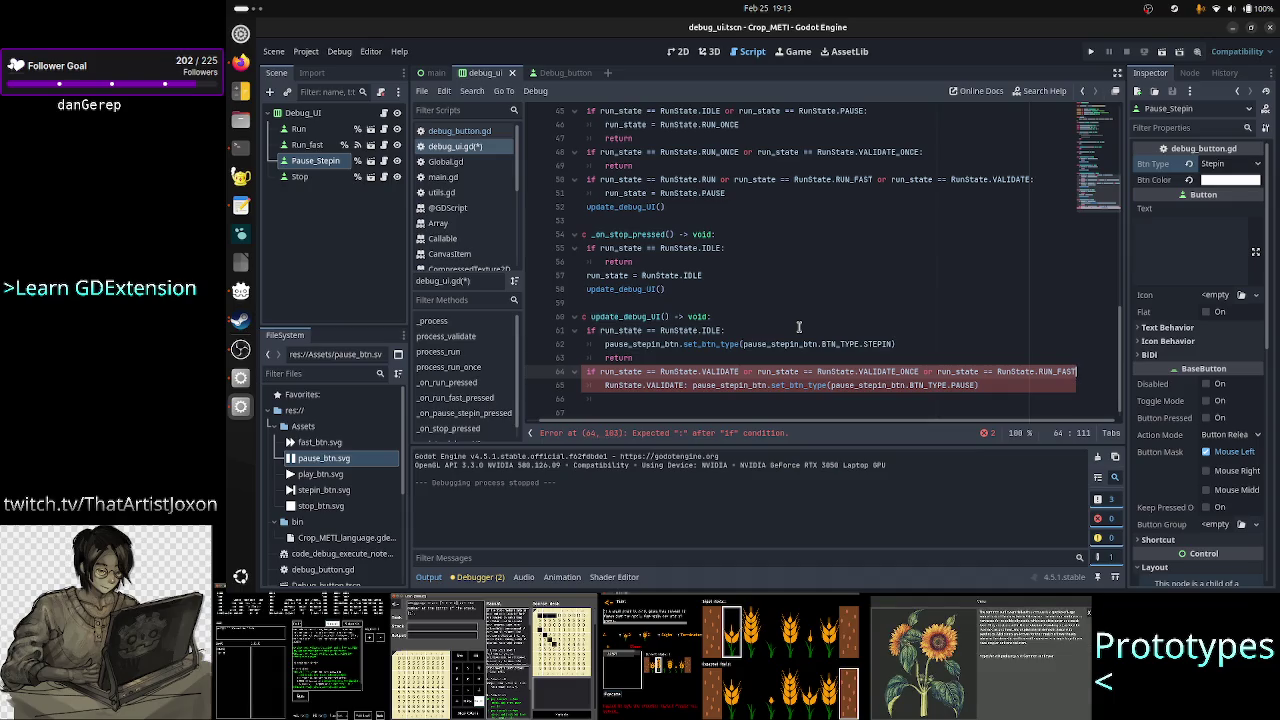
key(Down)
key(Home)
key(shift+ctrl+Right)
key(shift+ctrl+Right)
key(shift+ctrl+Right)
key(Delete)
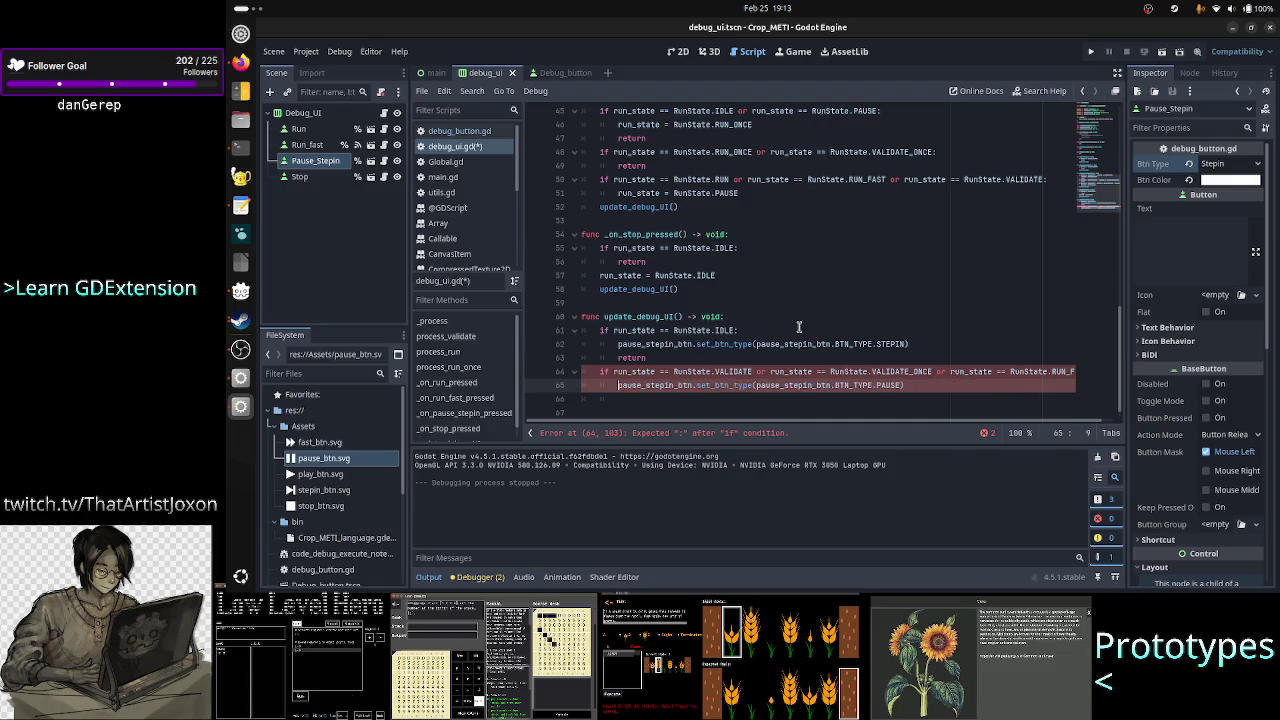
- Add the colon to the second if condition and start erasing its VALIDATE_ONCE comparison
key(Home)
key(Up)
key(End)
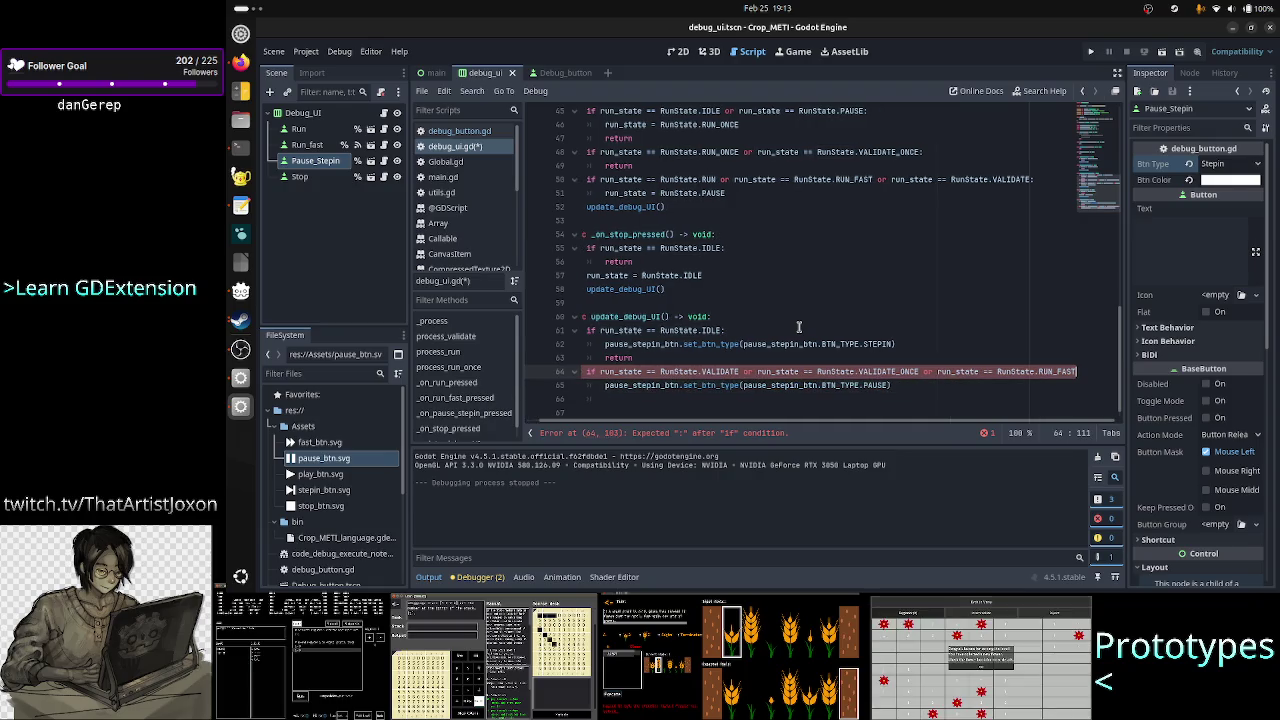
text(:)
key(ctrl+Left)
key(ctrl+Left)
key(ctrl+Left)
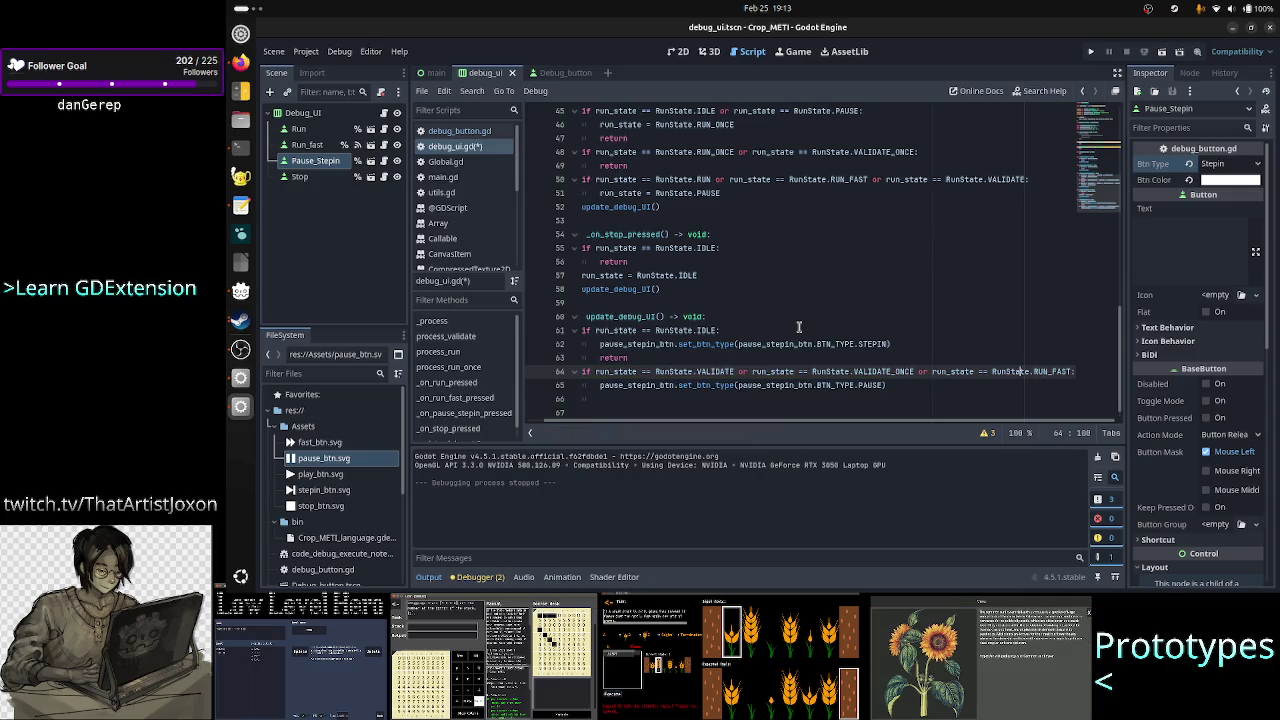
key(Left)
key(Left)
key(Left)
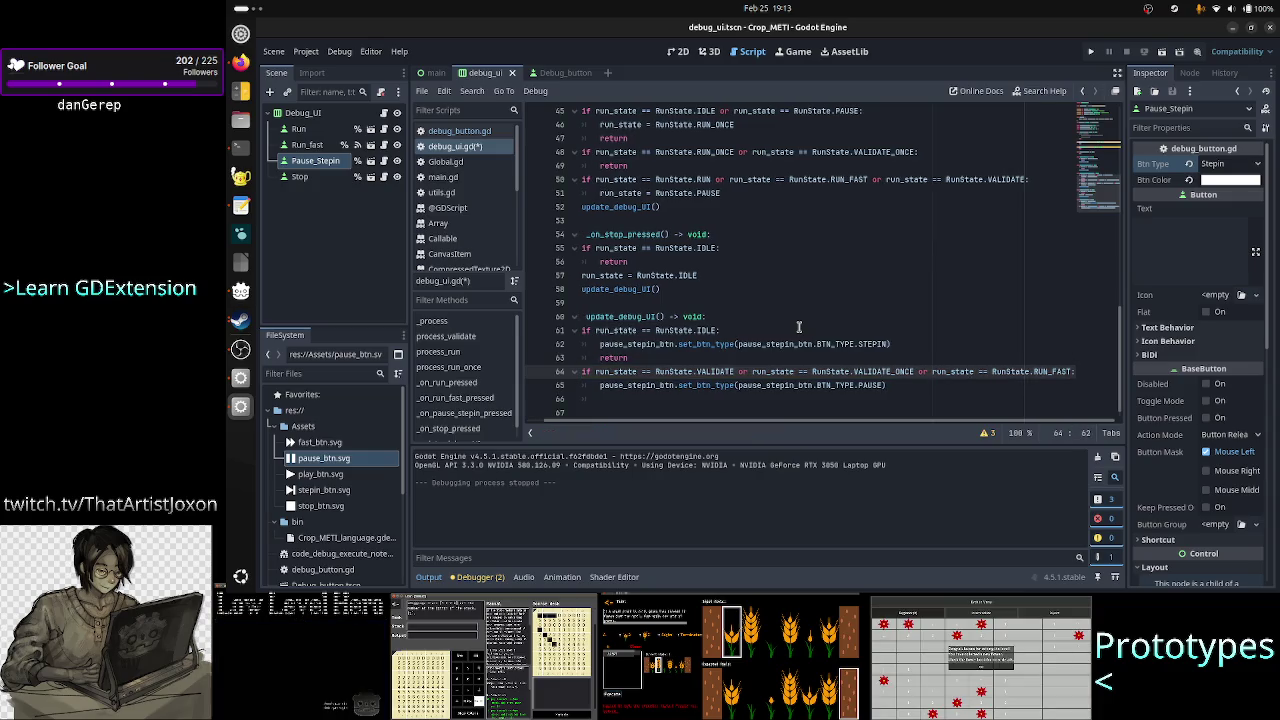
key(Right)
key(Right)
key(Right)
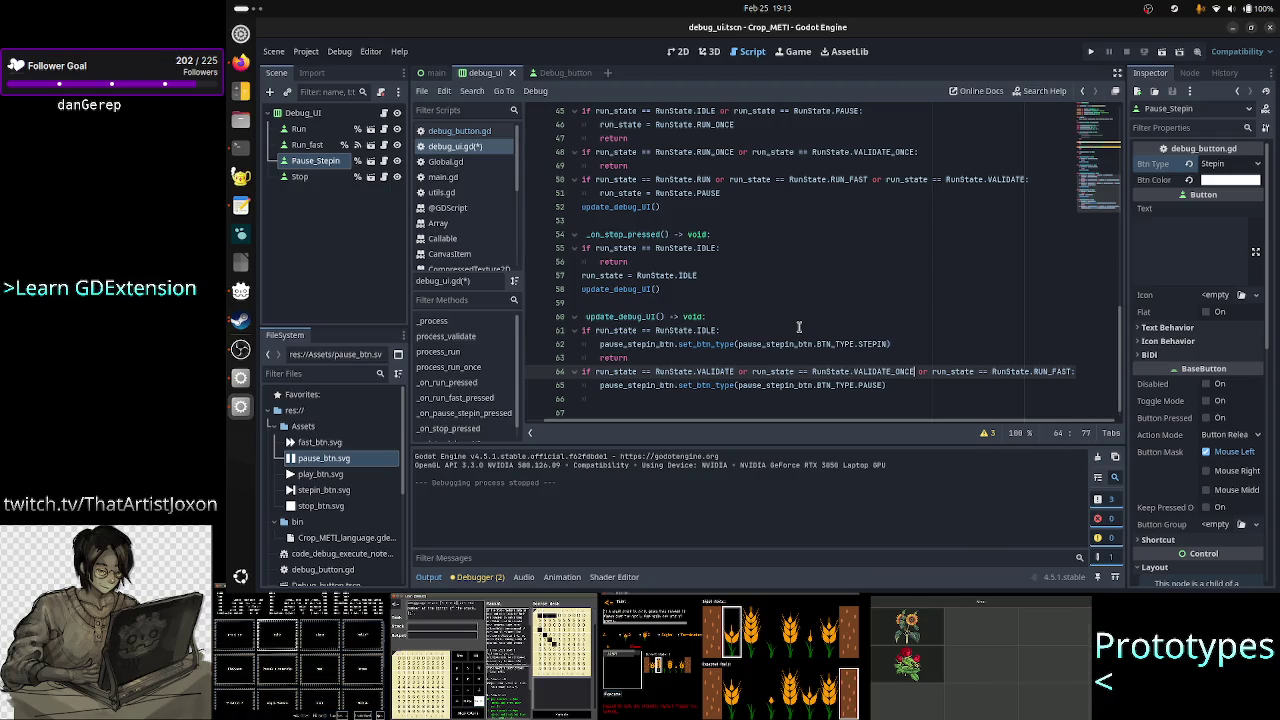
key(BackSpace)
key(BackSpace)
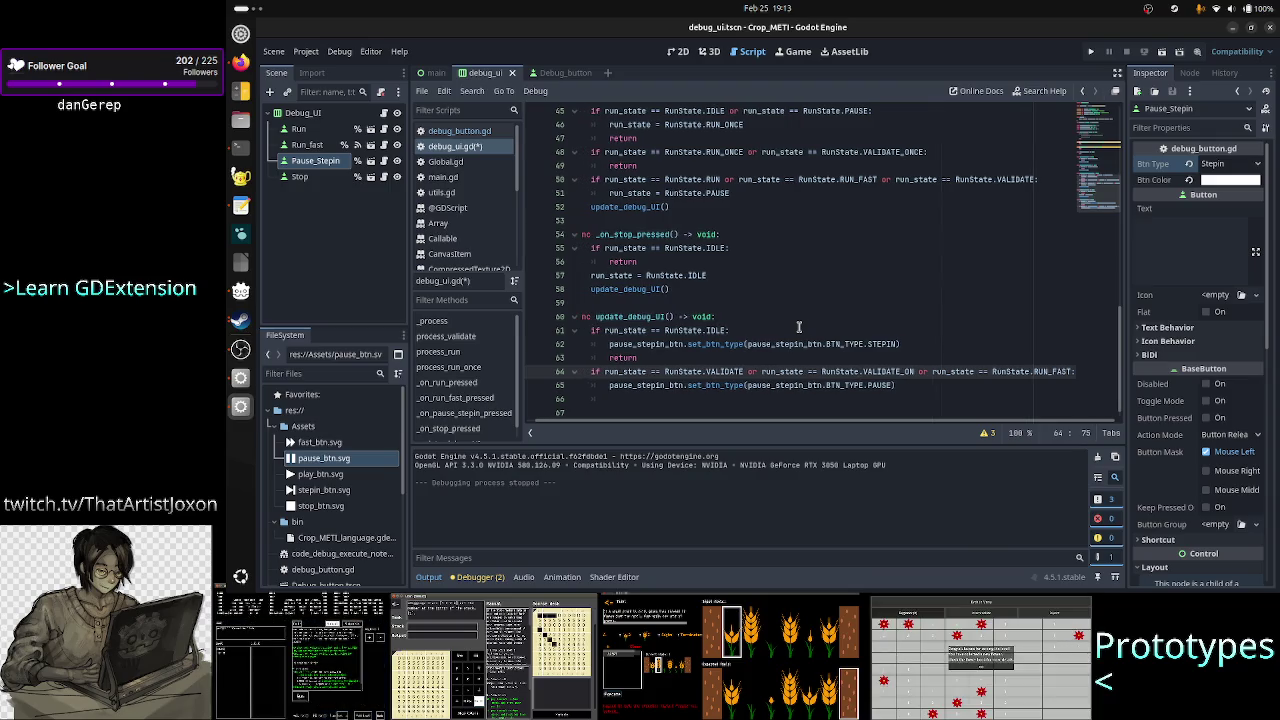
key(BackSpace)
key(BackSpace)
key(BackSpace)
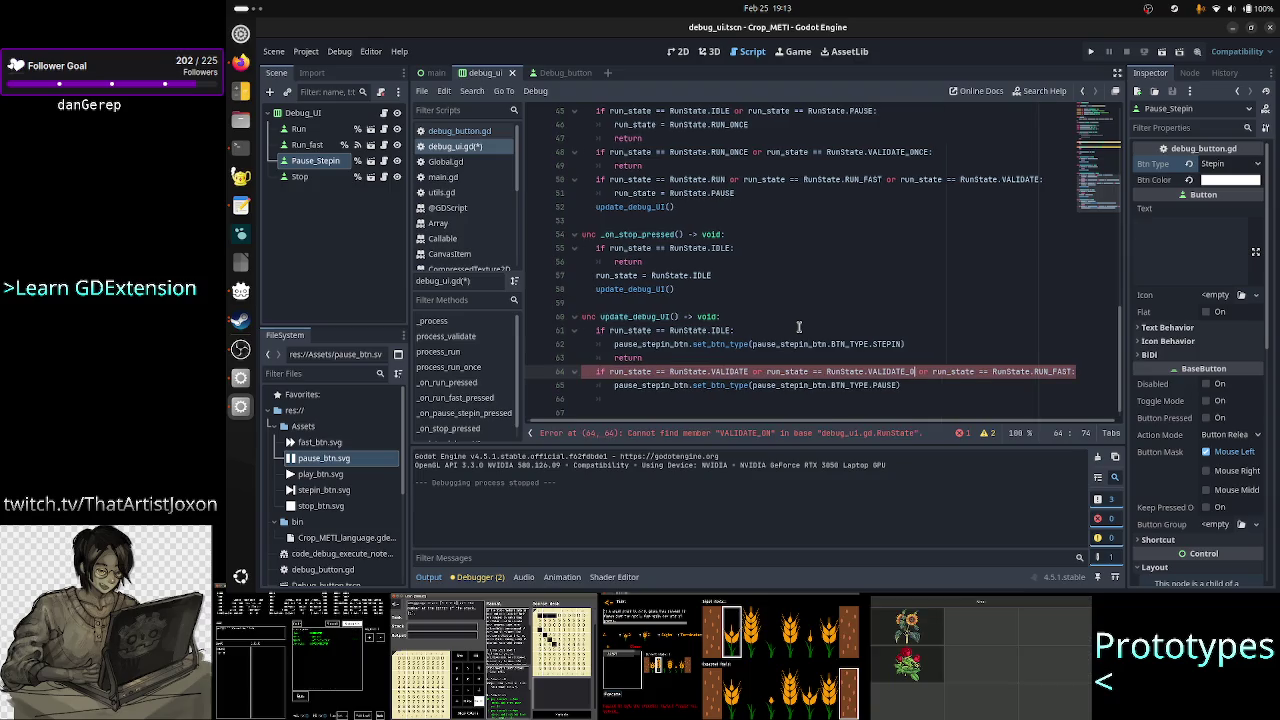
key(BackSpace)
key(BackSpace)
key(BackSpace)
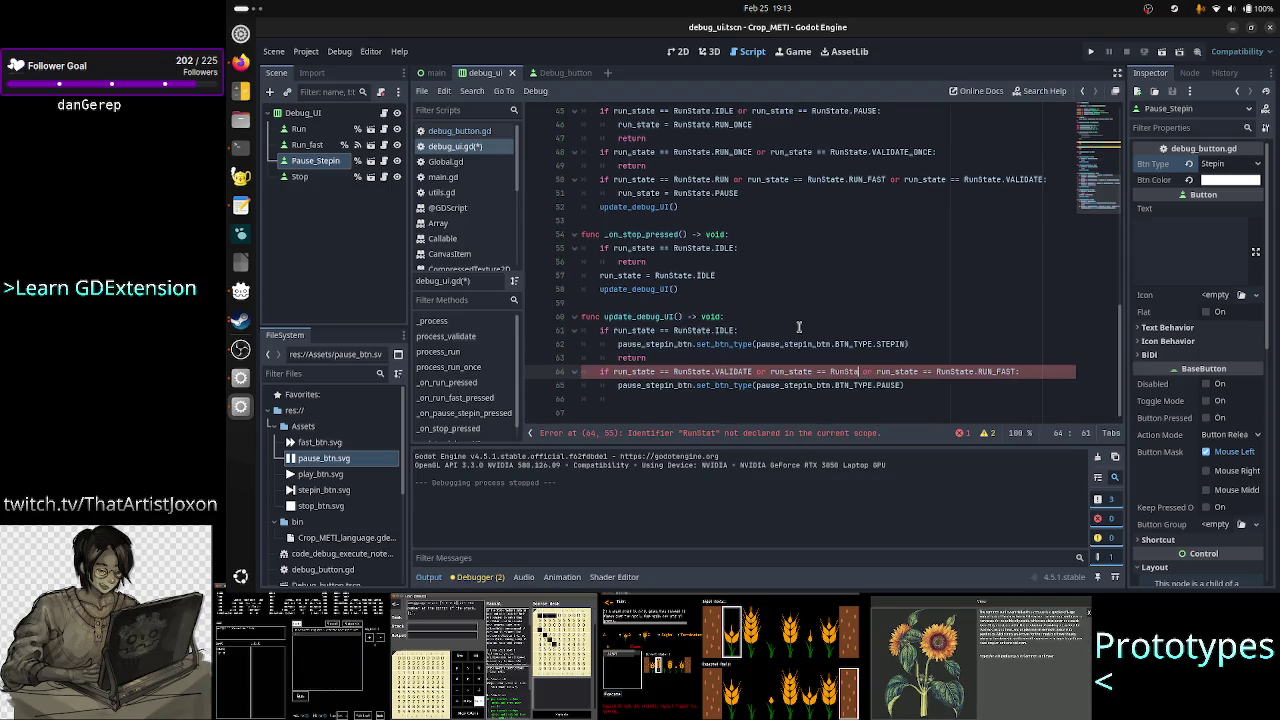
key(BackSpace)
key(BackSpace)
key(BackSpace)
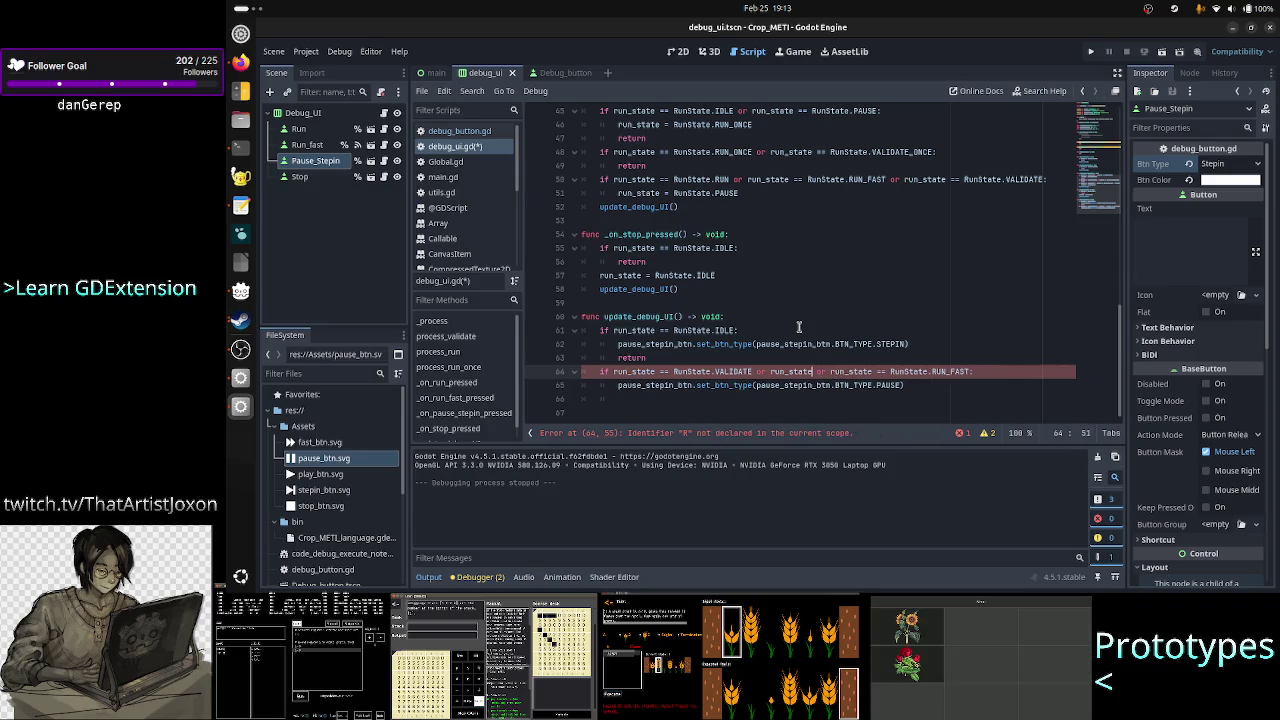
- End the second condition with 'or run_state == RunState.RUN_FAST:' so it tests VALIDATE, RUN or RUN_FAST
key(Delete)
key(Delete)
key(Delete)
key(End)
key(Left)
key(Left)
key(Delete)
key(Delete)
key(BackSpace)
key(BackSpace)
key(BackSpace)
text(or )
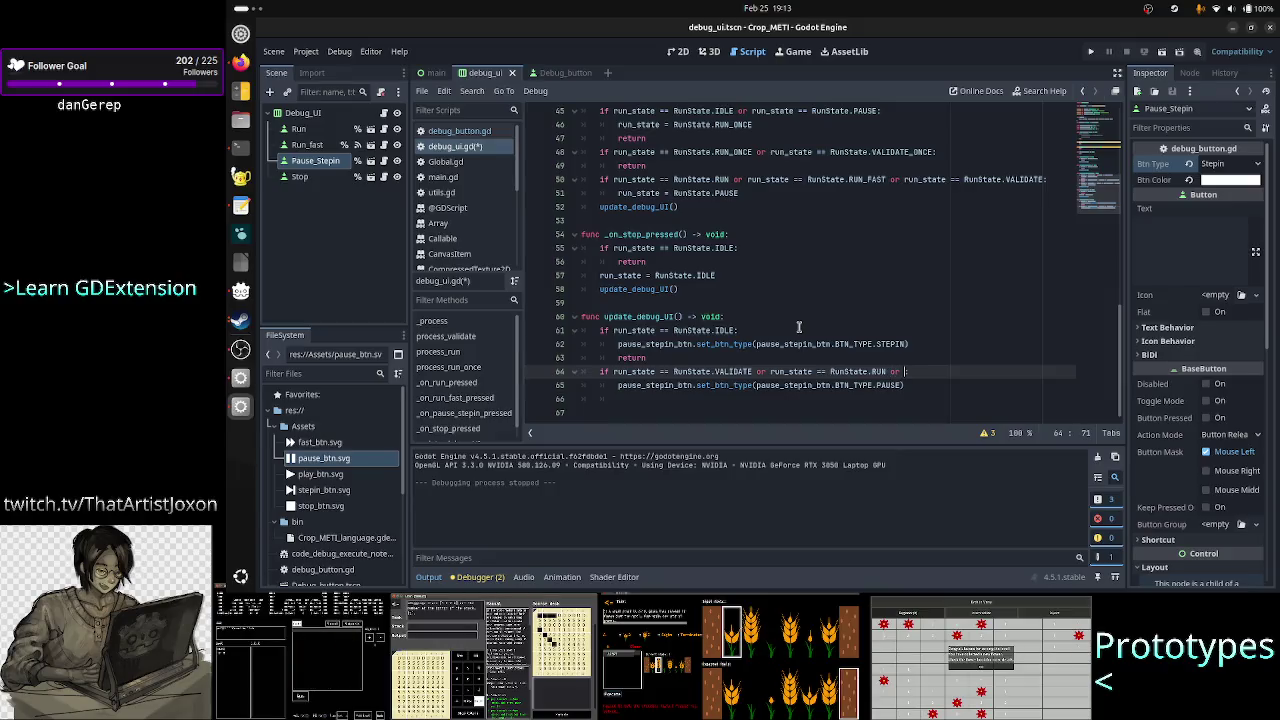
text(run_state)
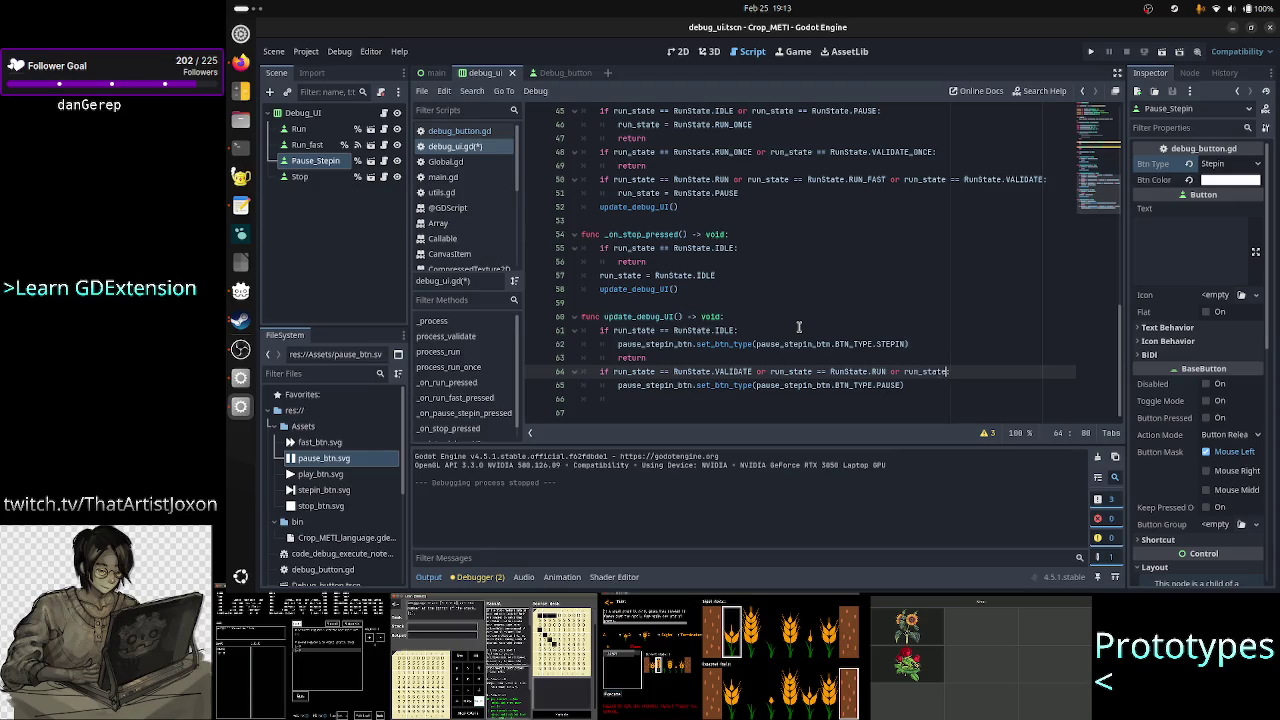
text( == ru)
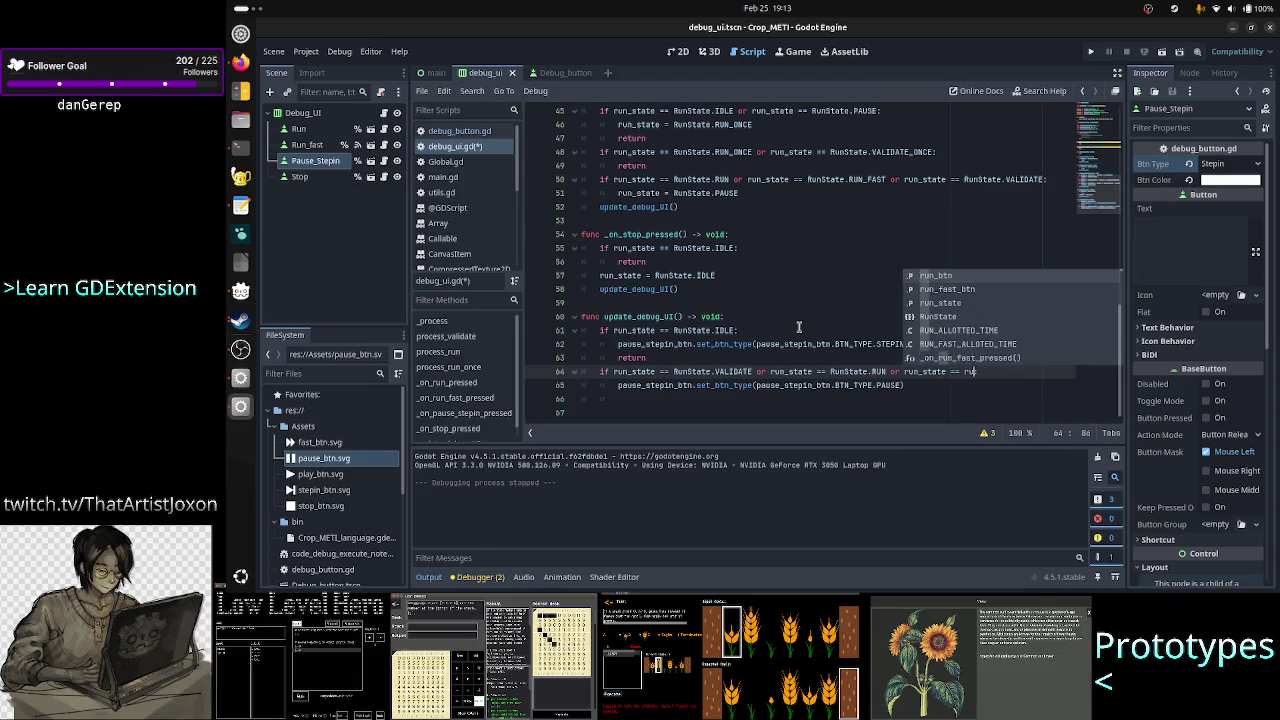
text(nSt)
key(Return)
text(.run_f)
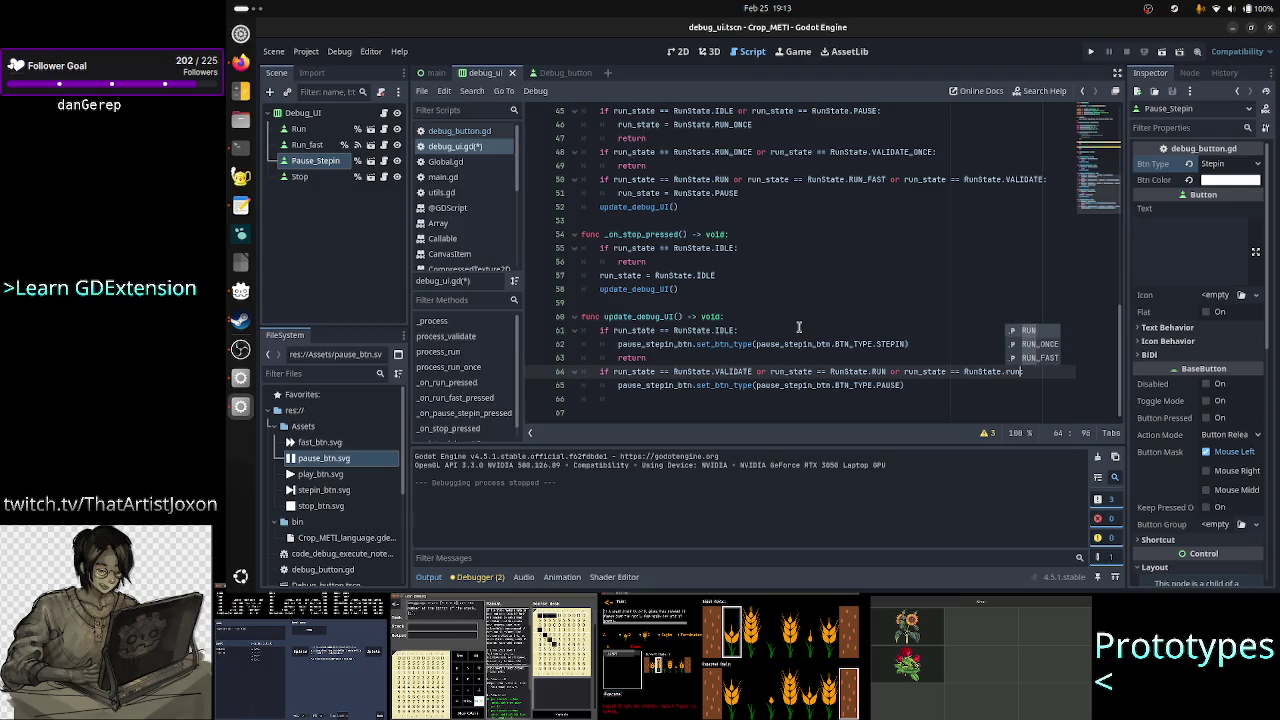
key(Return)
text(:)
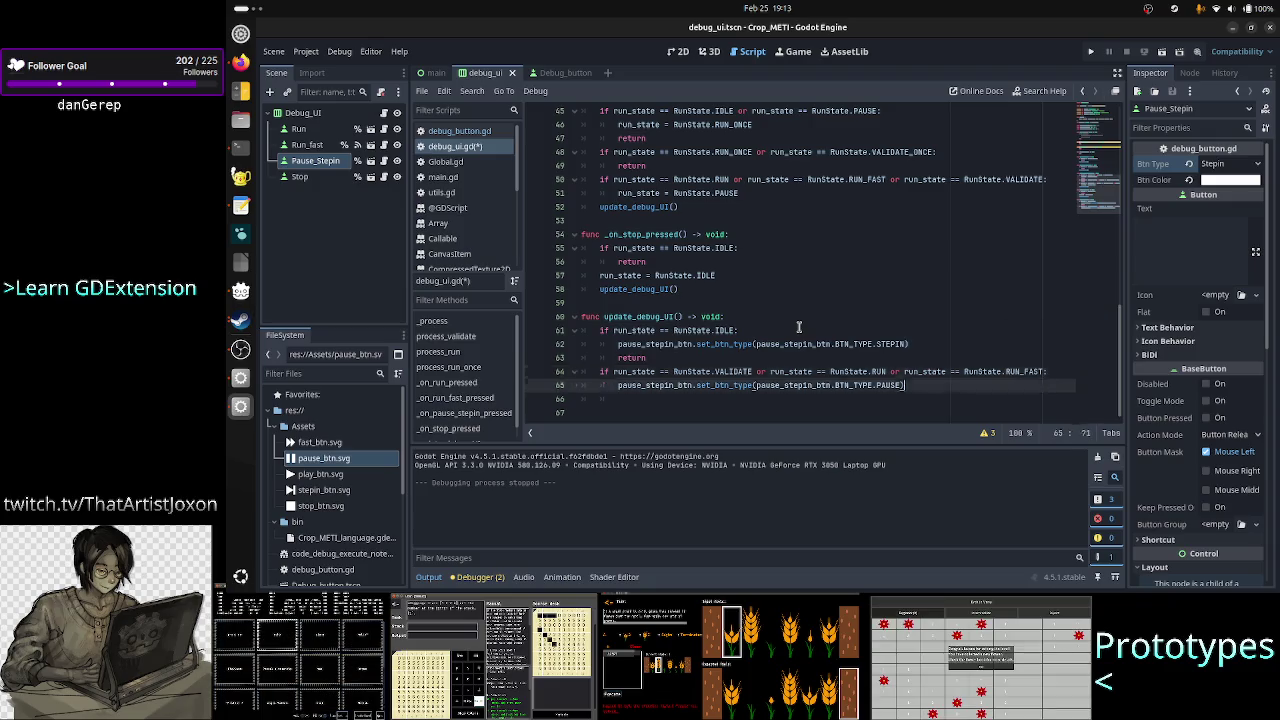
- Remove the trailing blank lines and save debug_ui.gd
key(Down)
key(Down)
key(BackSpace)
key(BackSpace)
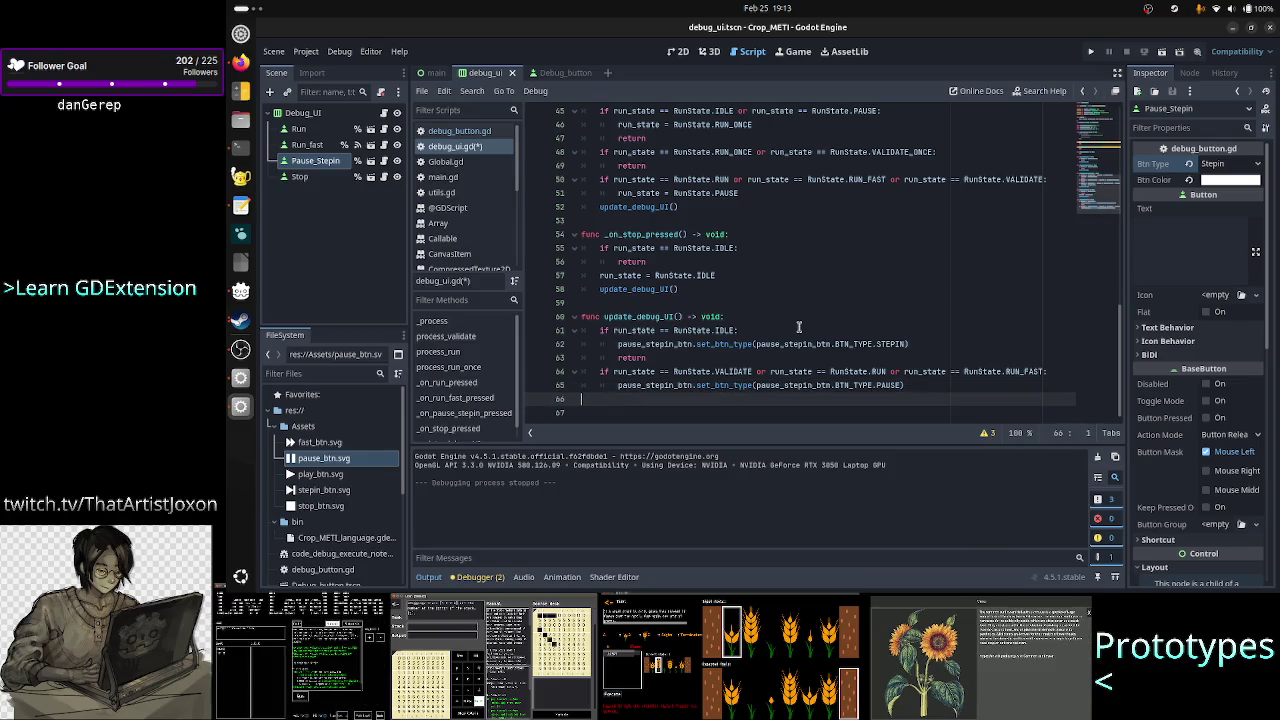
key(Down)
key(BackSpace)
key(ctrl+s)
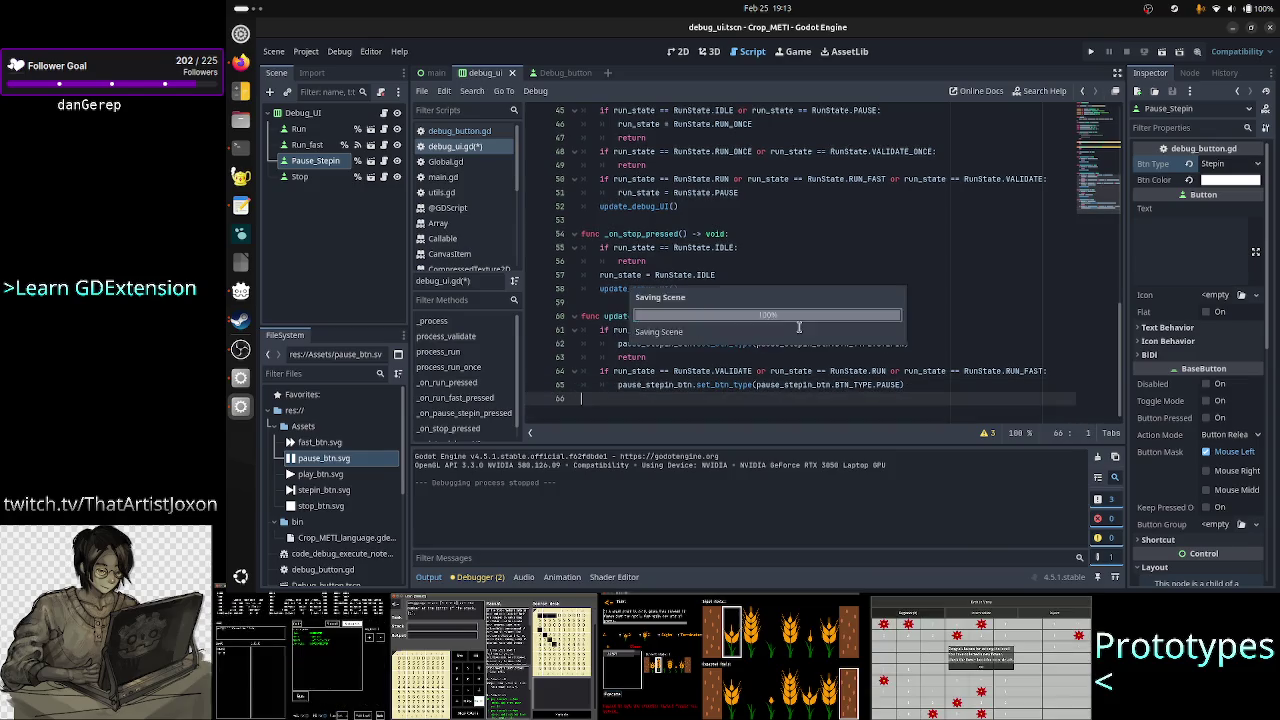
click(1092, 53)
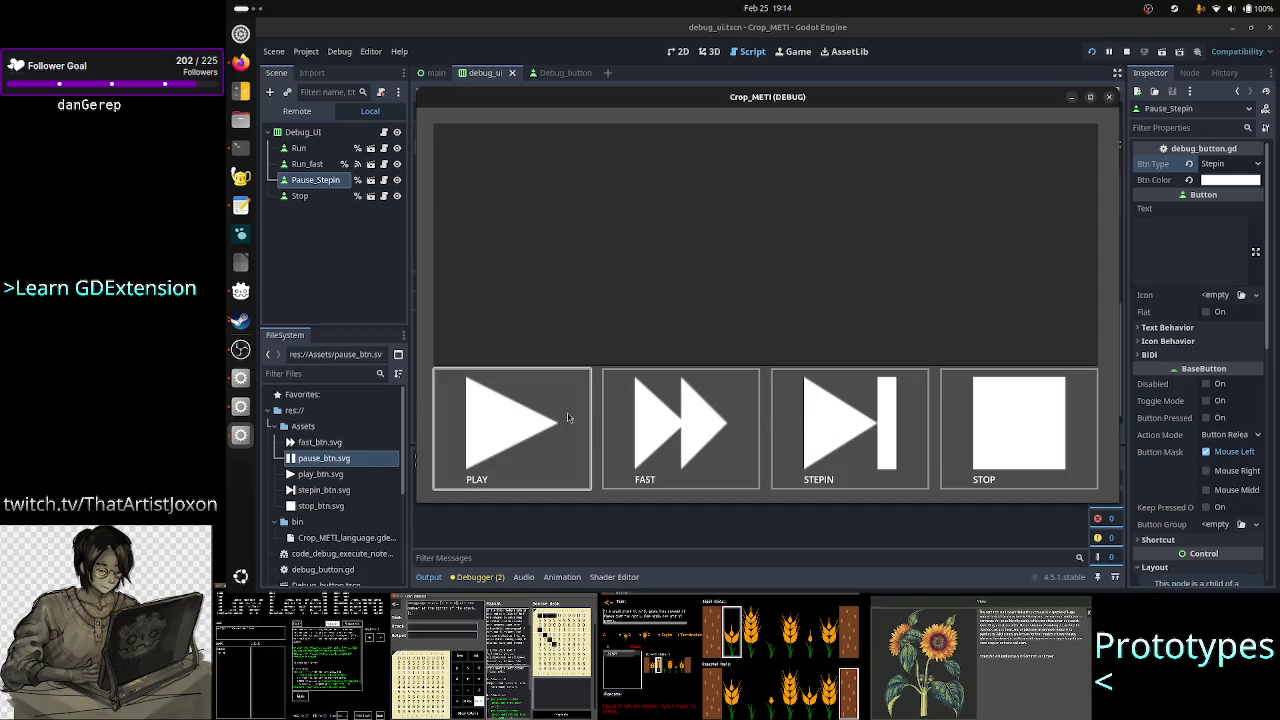
click(1109, 97)
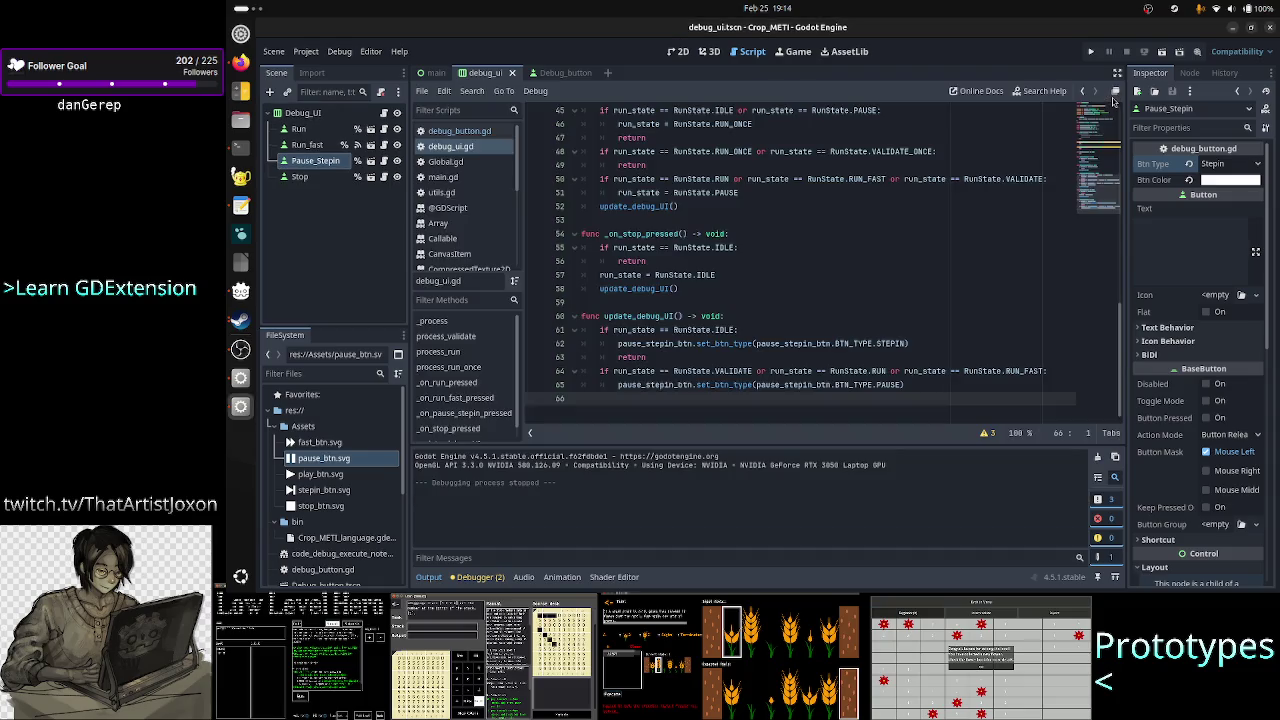
- In debug_button.gd, add print(new_btn_type) as the first line of set_btn_type
click(459, 131)
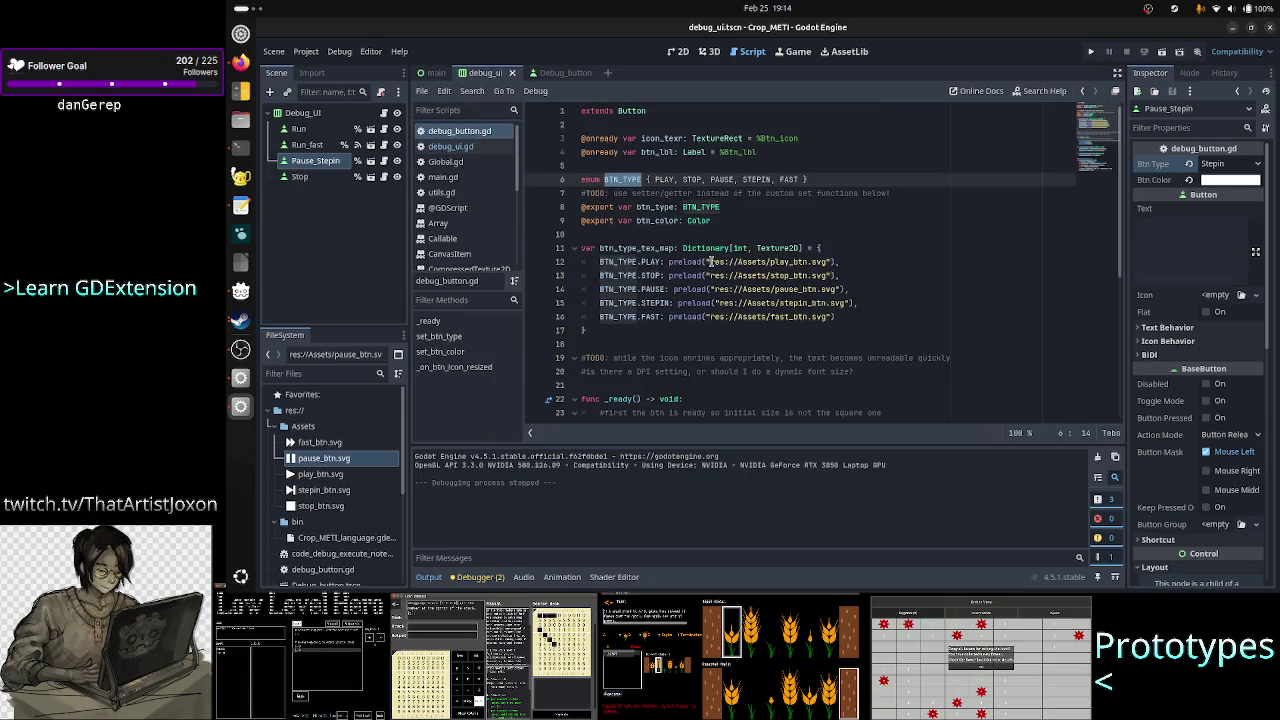
scroll(710, 255, down, 4)
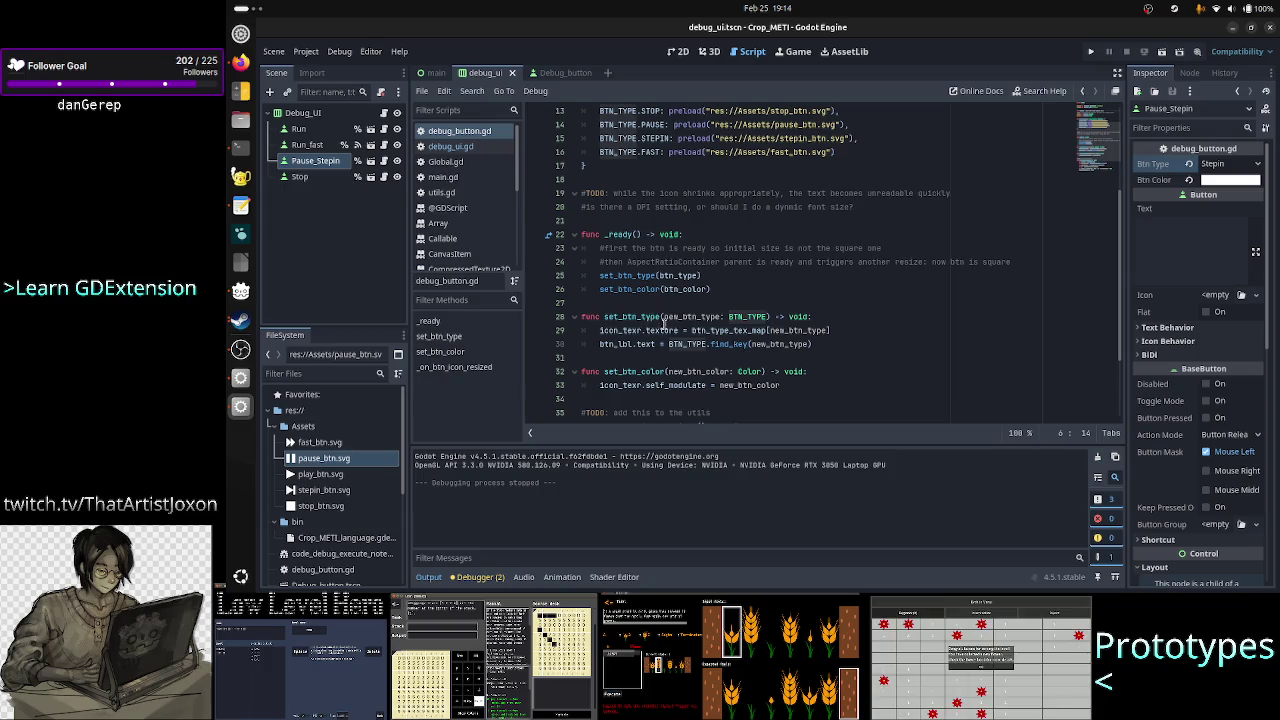
click(843, 320)
key(Return)
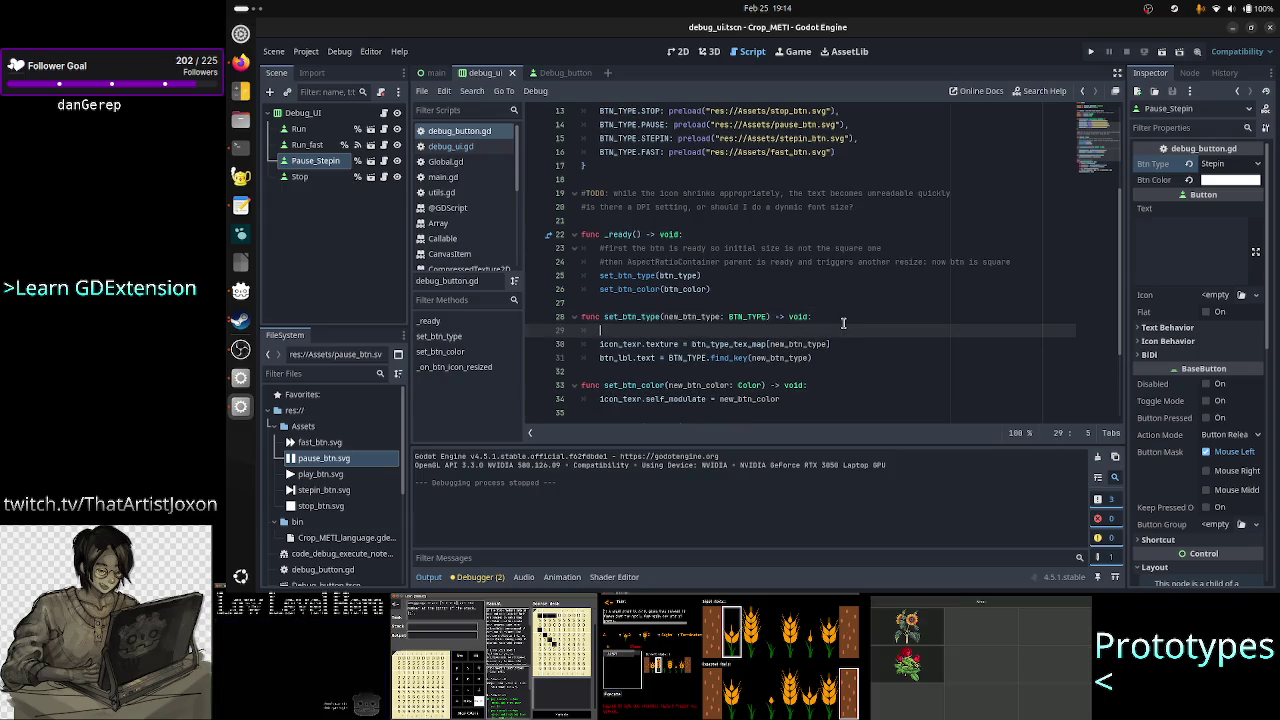
text(print(new_bt)
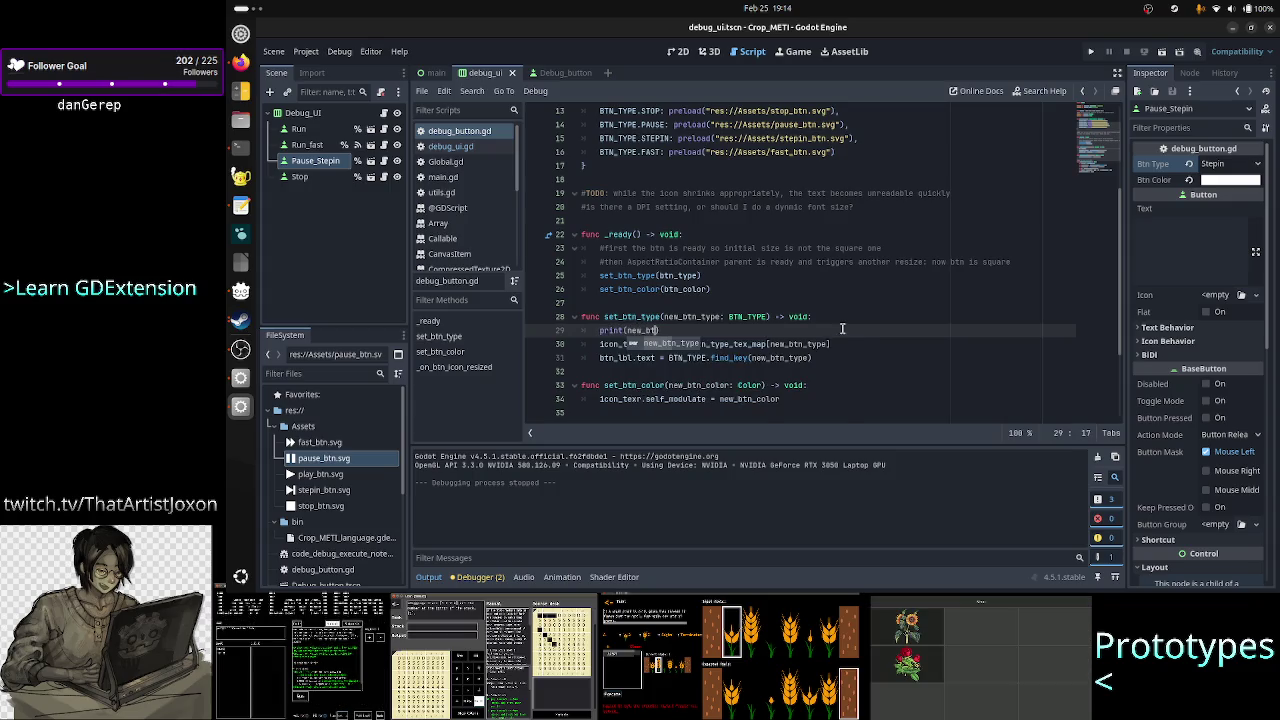
key(Return)
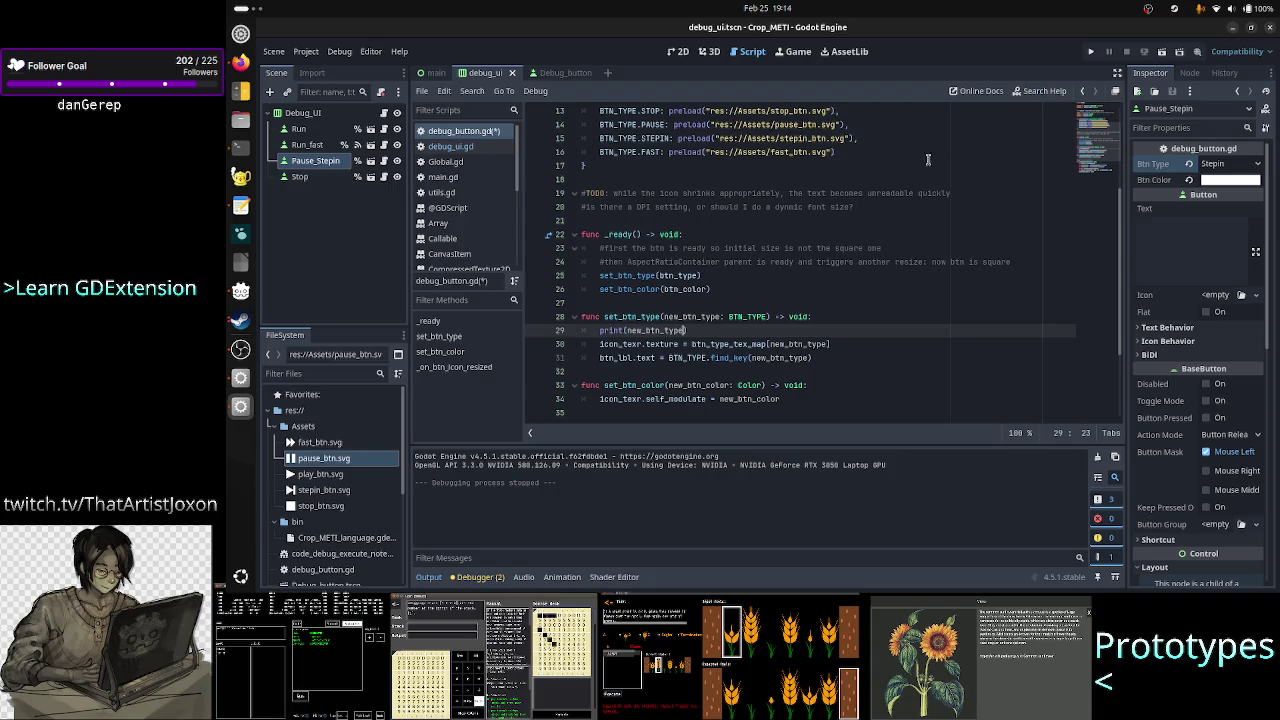
- Run the game, press PLAY several times while Output logs 0, 4, 3, 1, then close it
click(1090, 55)
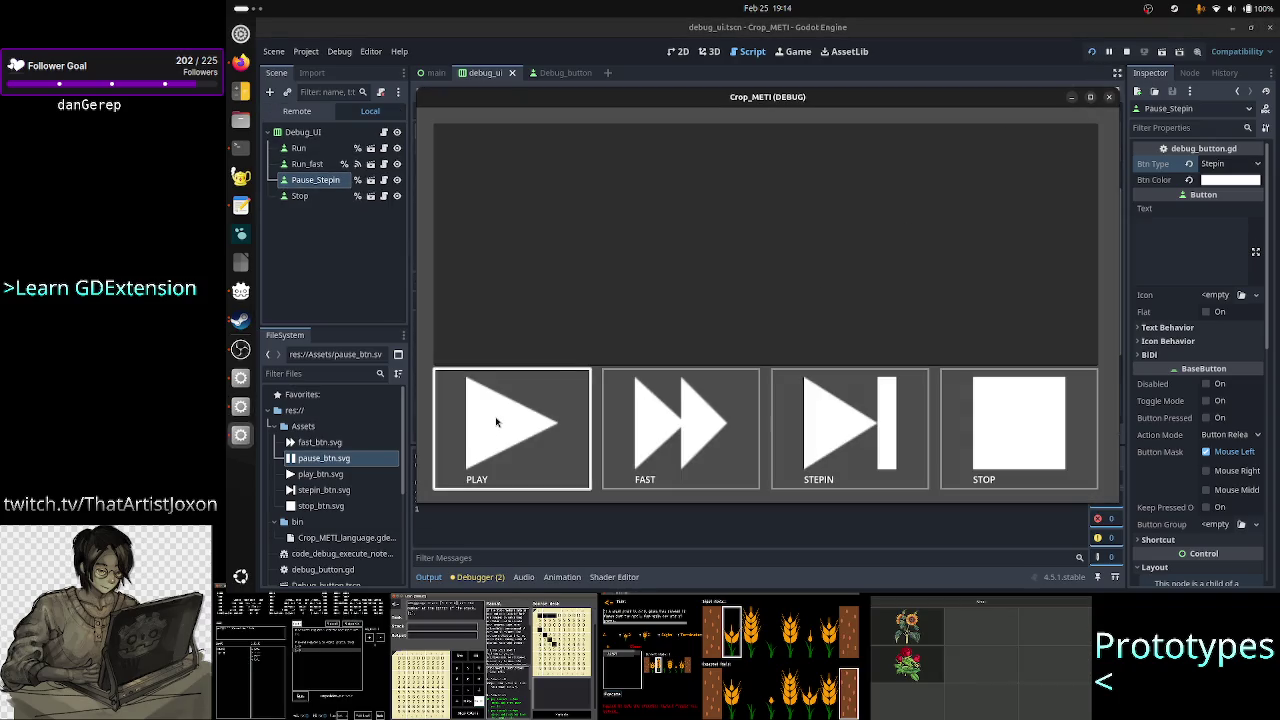
click(496, 422)
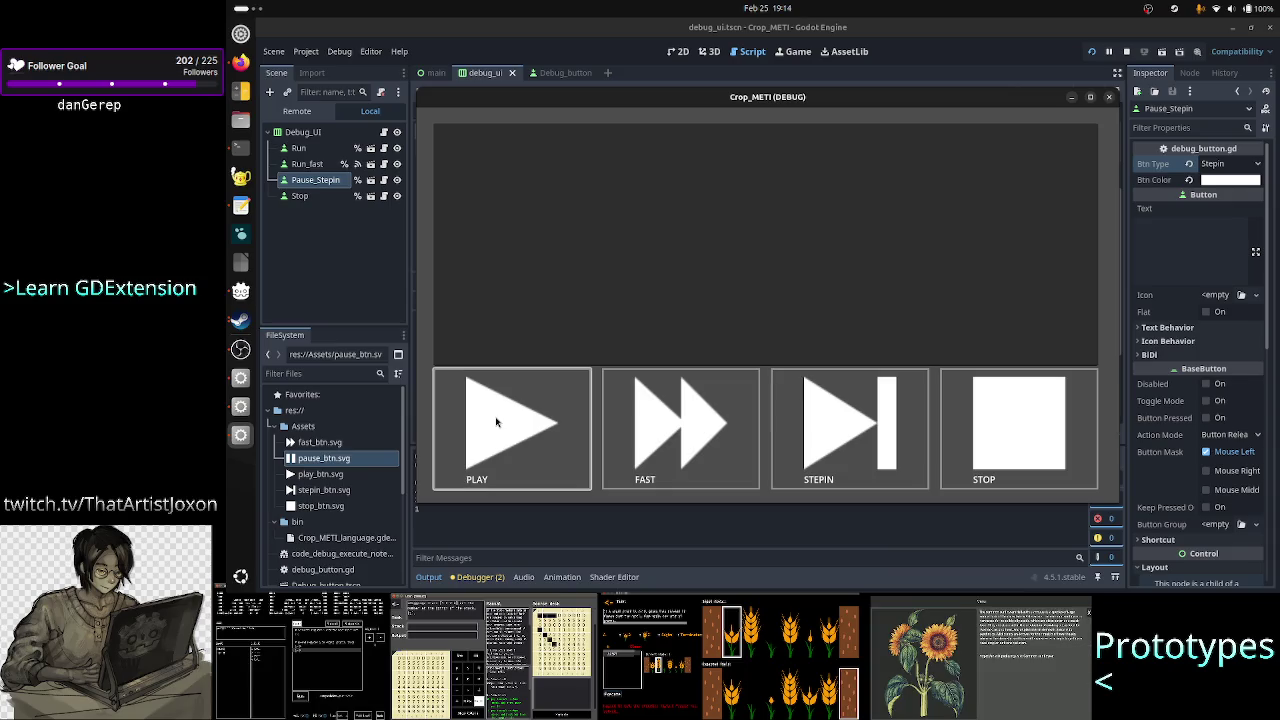
drag(686, 107, 833, 83)
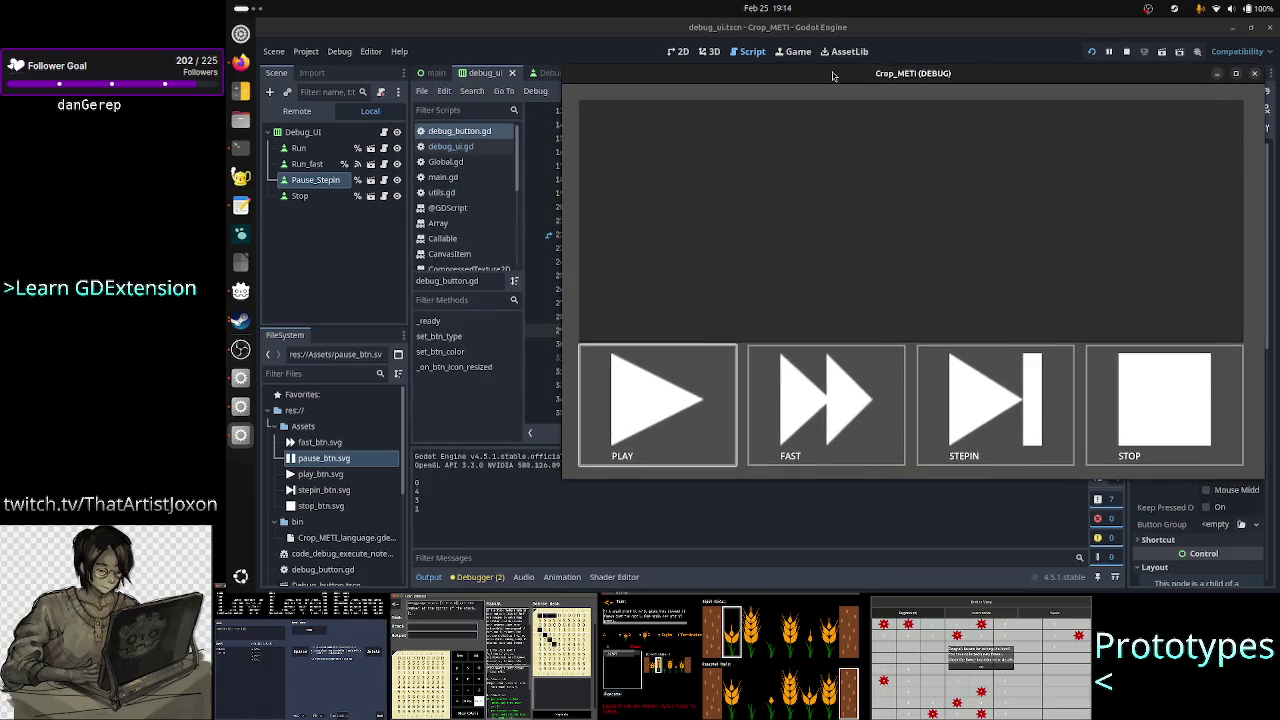
click(650, 403)
click(650, 403)
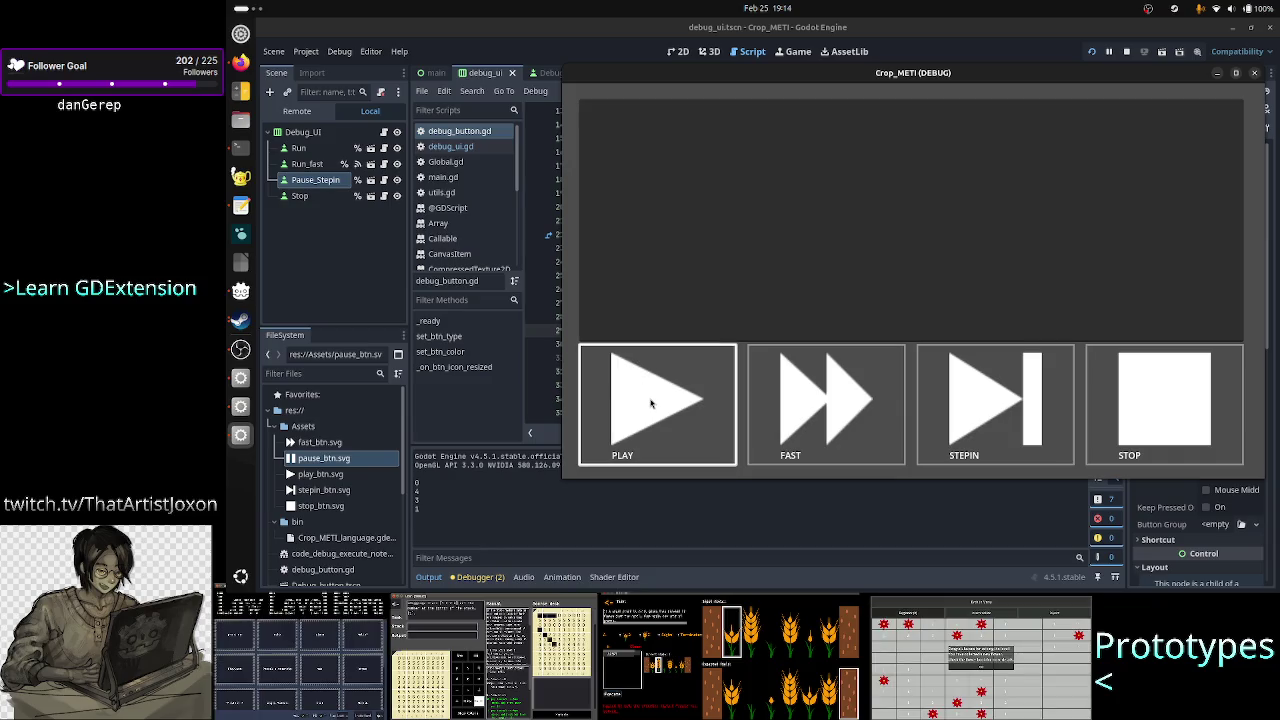
click(650, 403)
click(650, 403)
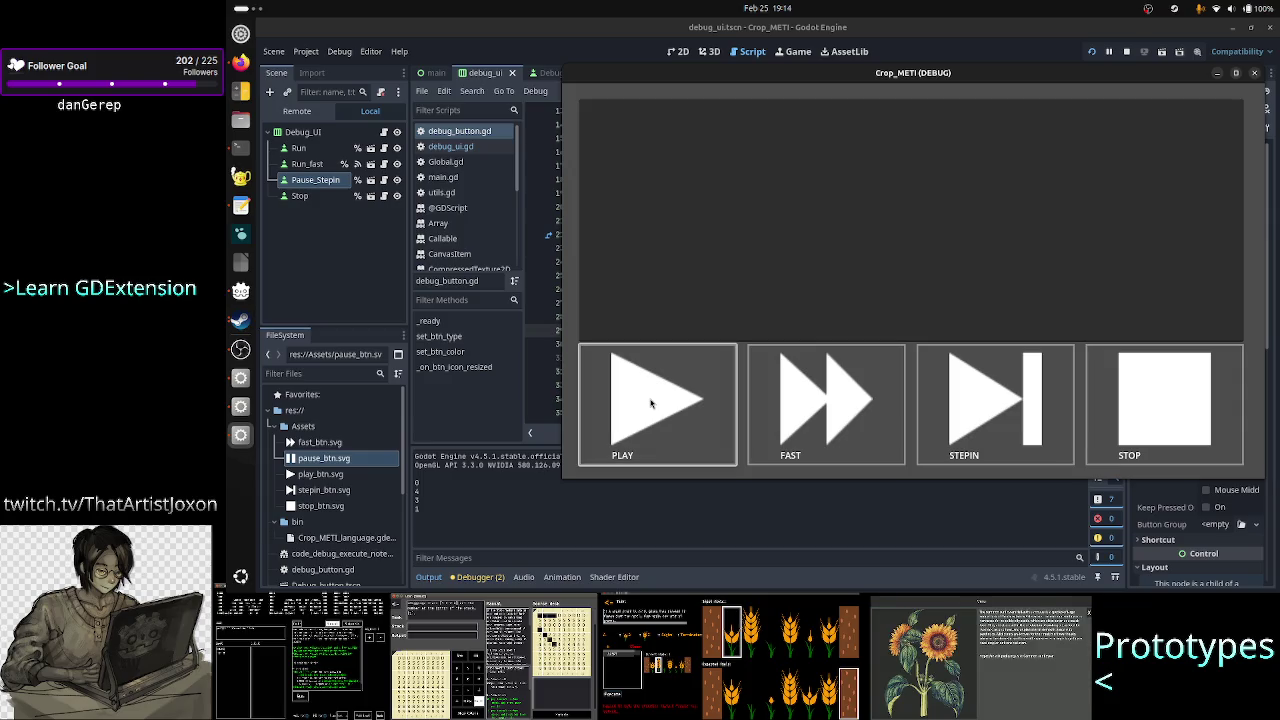
click(1256, 78)
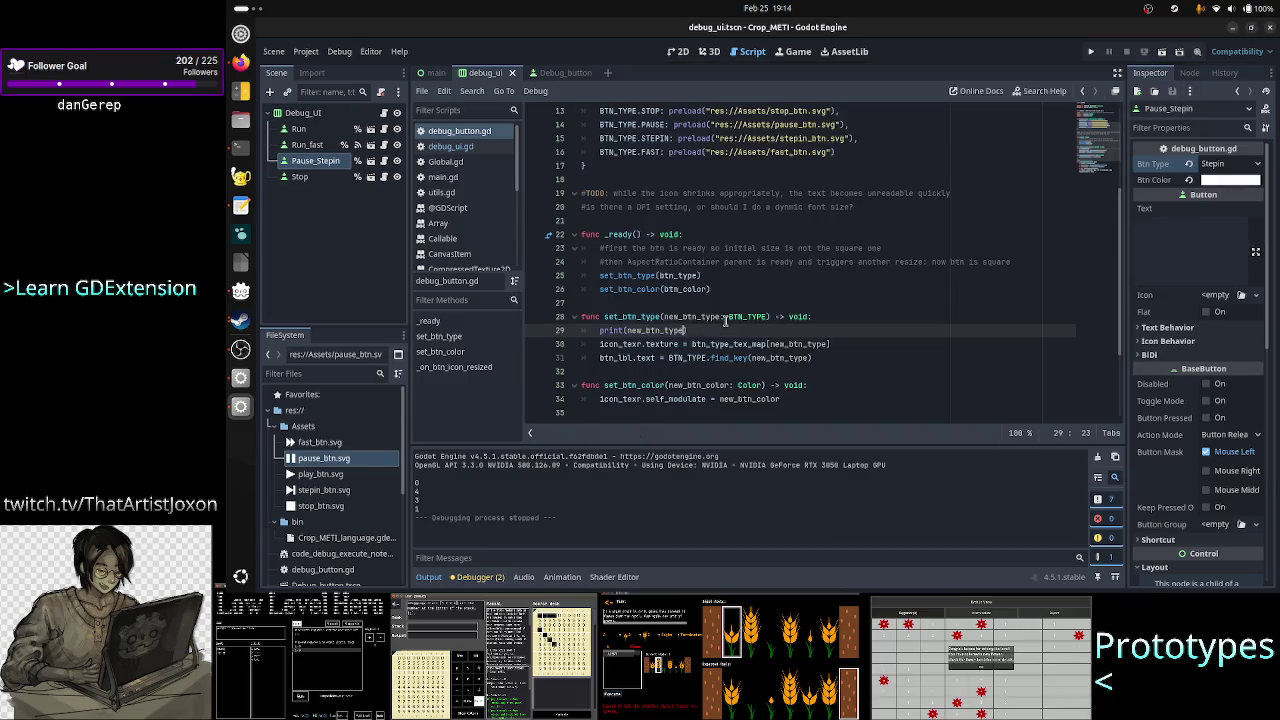
- Switch the script editor from debug_button.gd back to debug_ui.gd
click(478, 150)
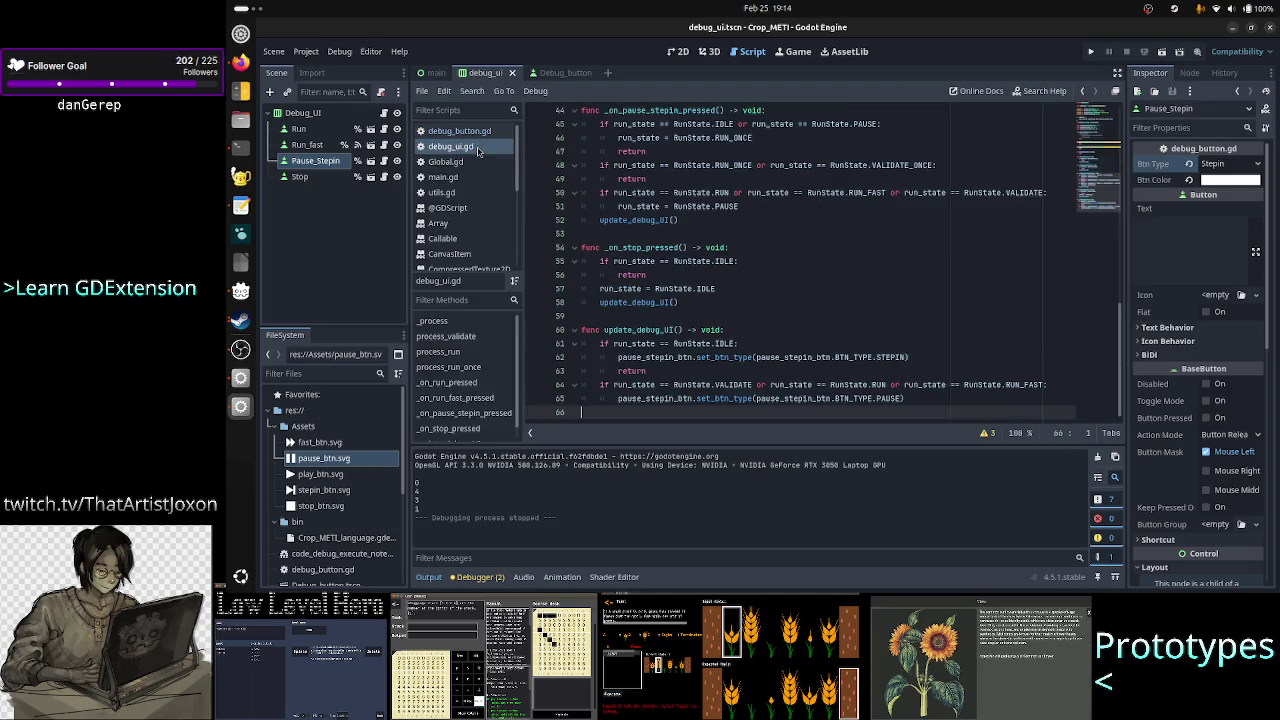
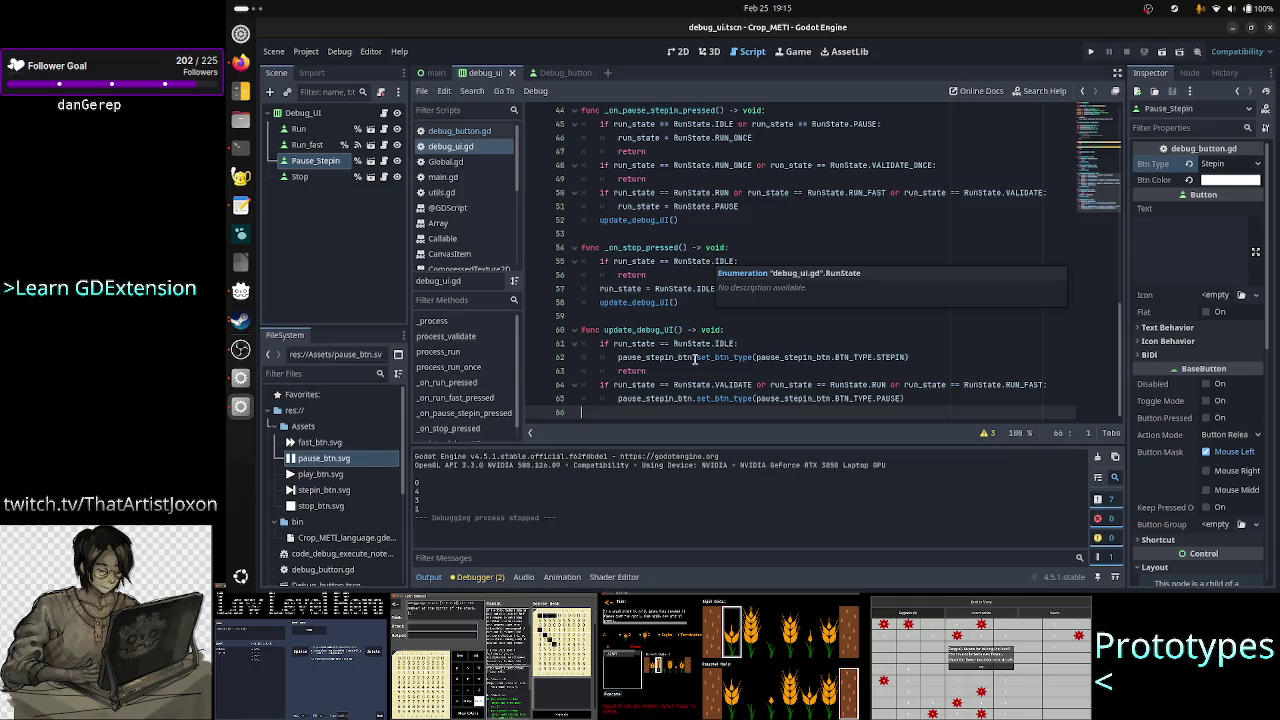
- Clear a stray 'step' word from the last line and save debug_ui.gd unchanged
click(675, 415)
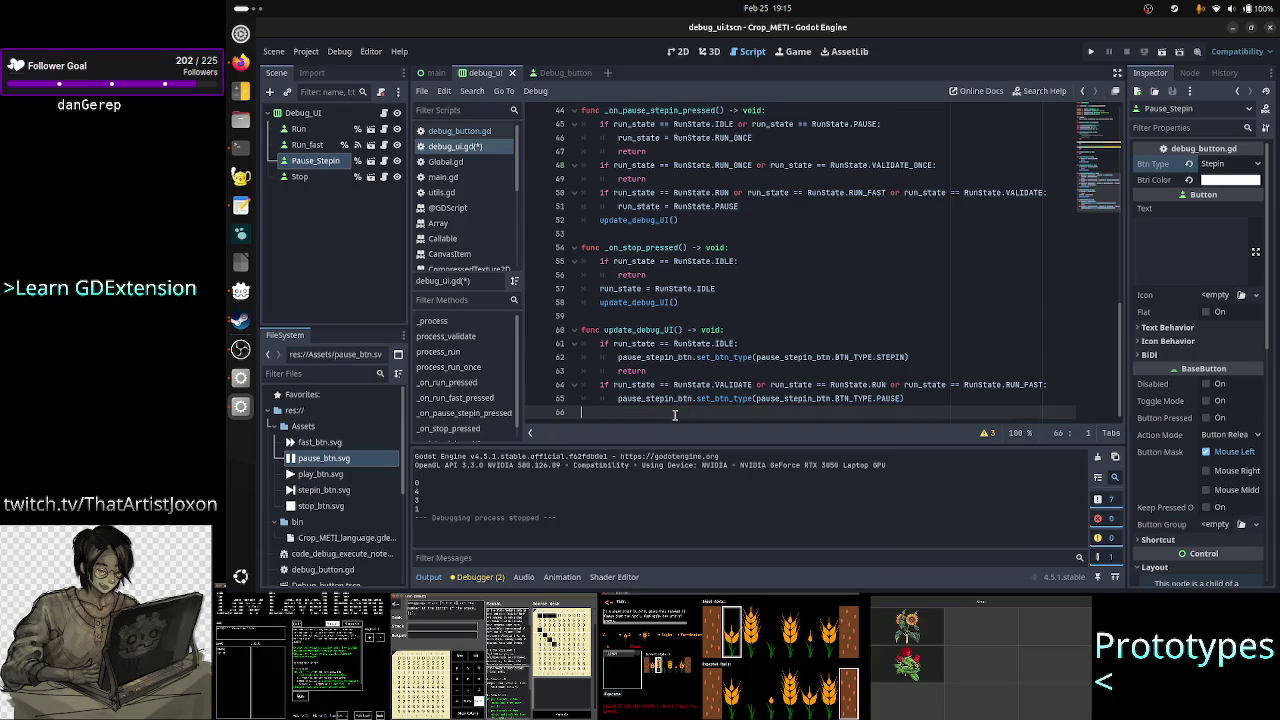
text(step-in)
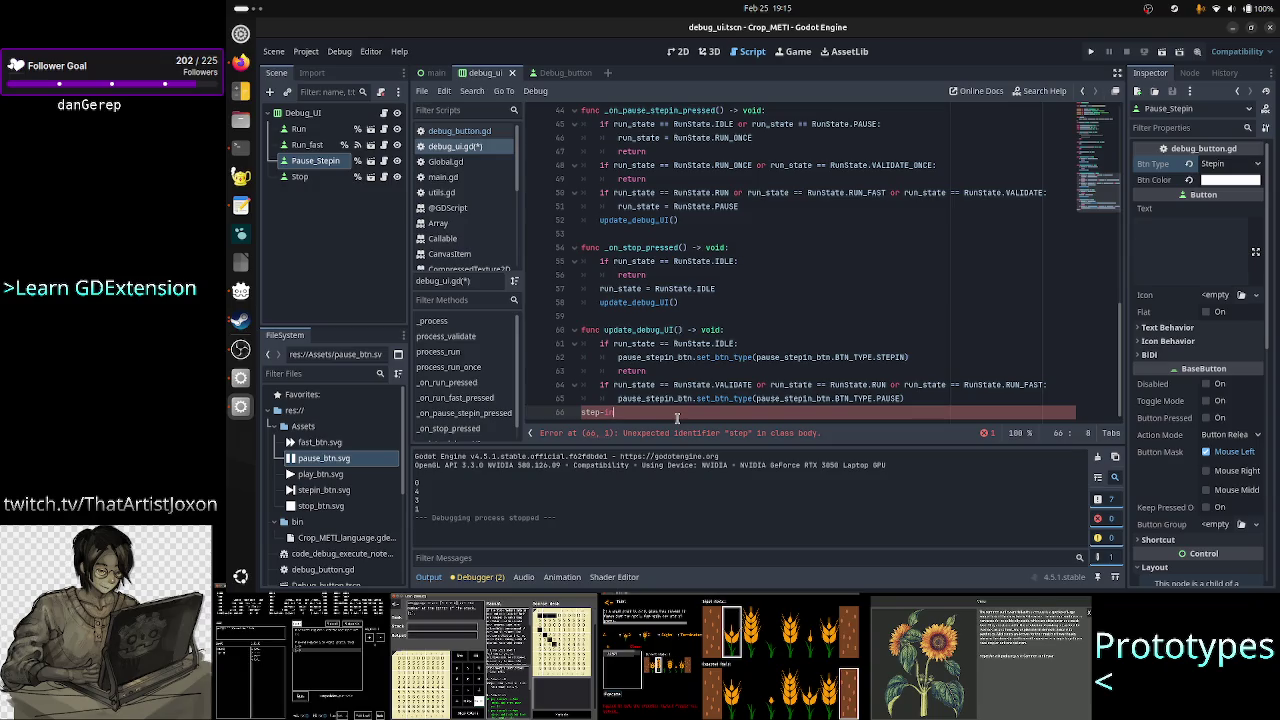
key(BackSpace)
key(BackSpace)
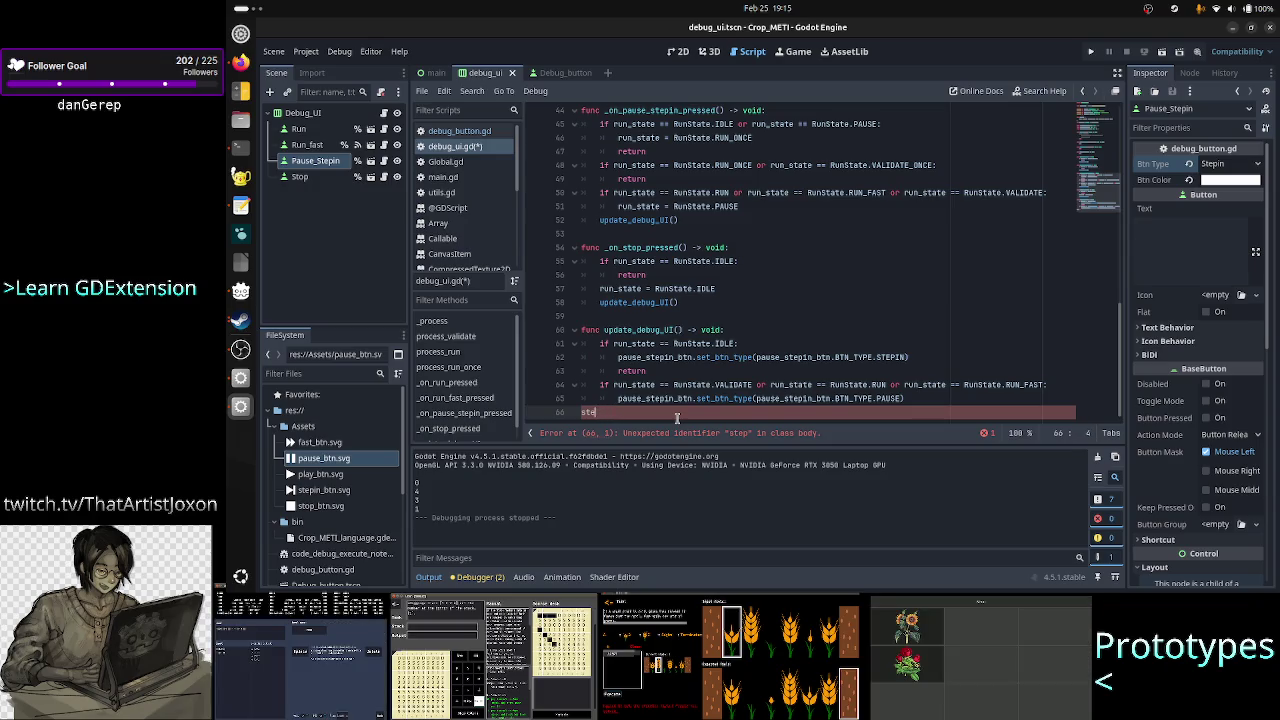
text(epin)
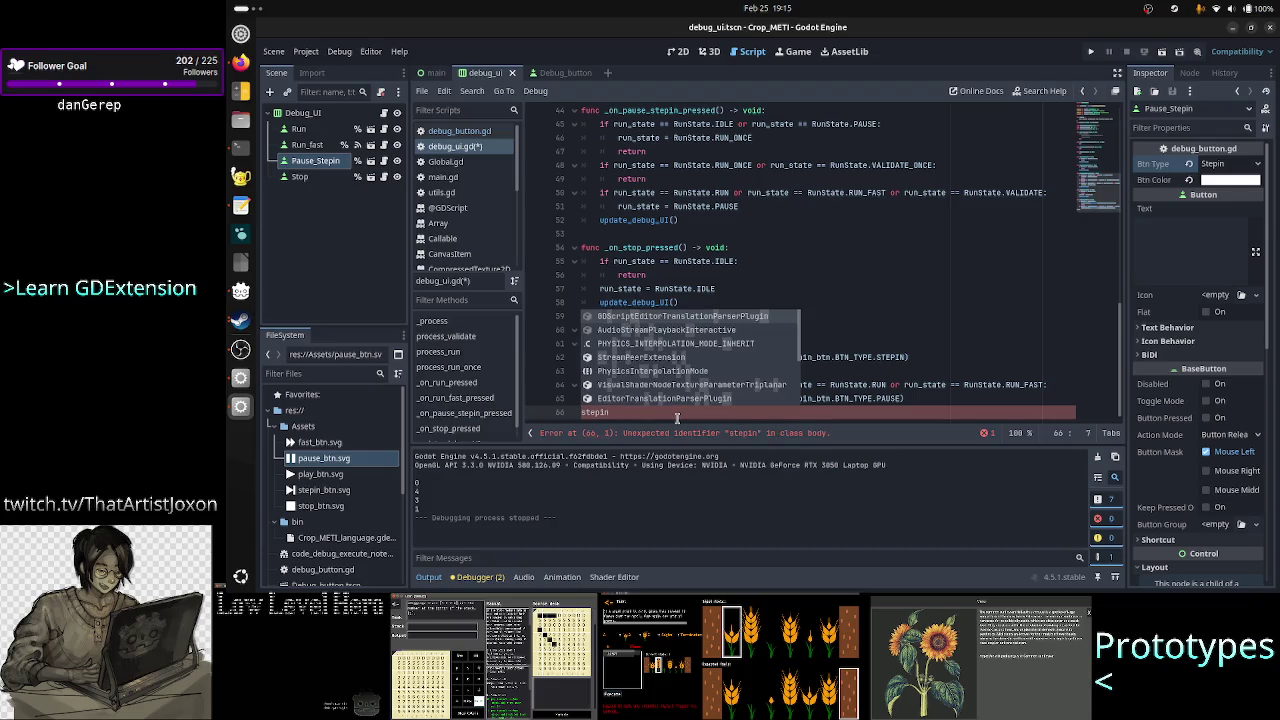
key(BackSpace)
key(BackSpace)
key(BackSpace)
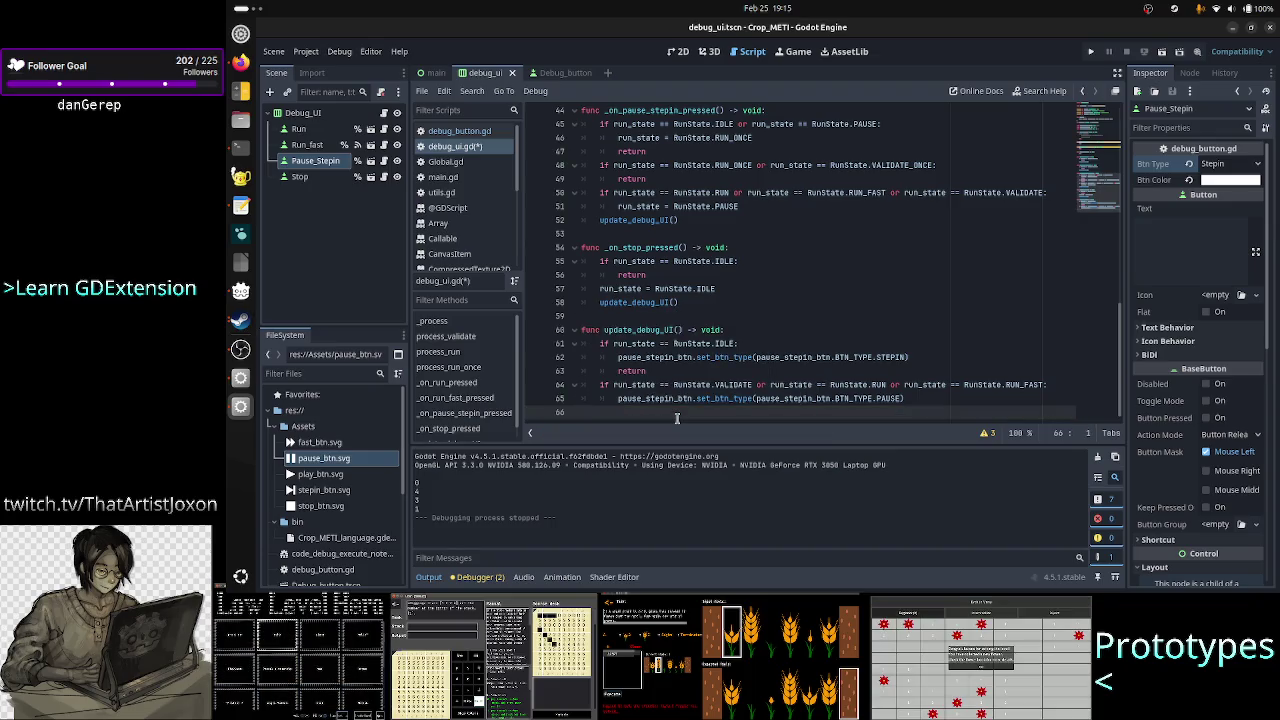
key(ctrl+s)
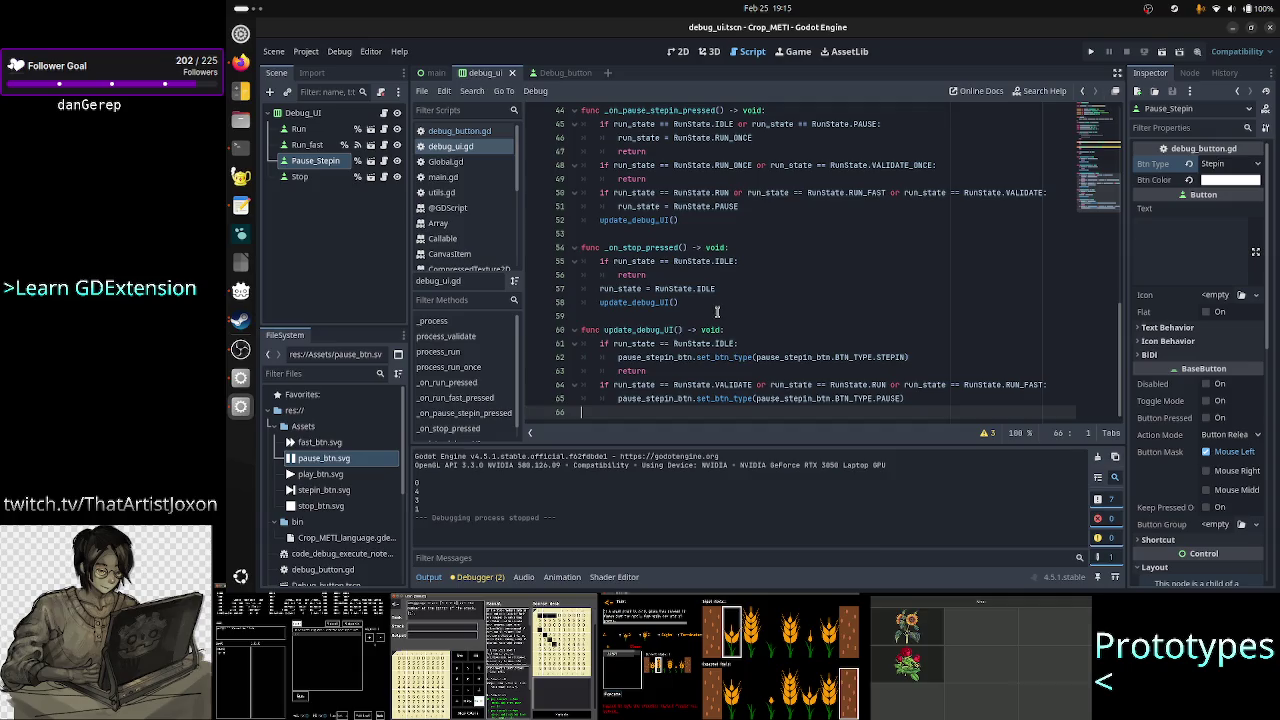
- Select the Run button node in the Scene tree and show its signals
scroll(742, 292, up, 7)
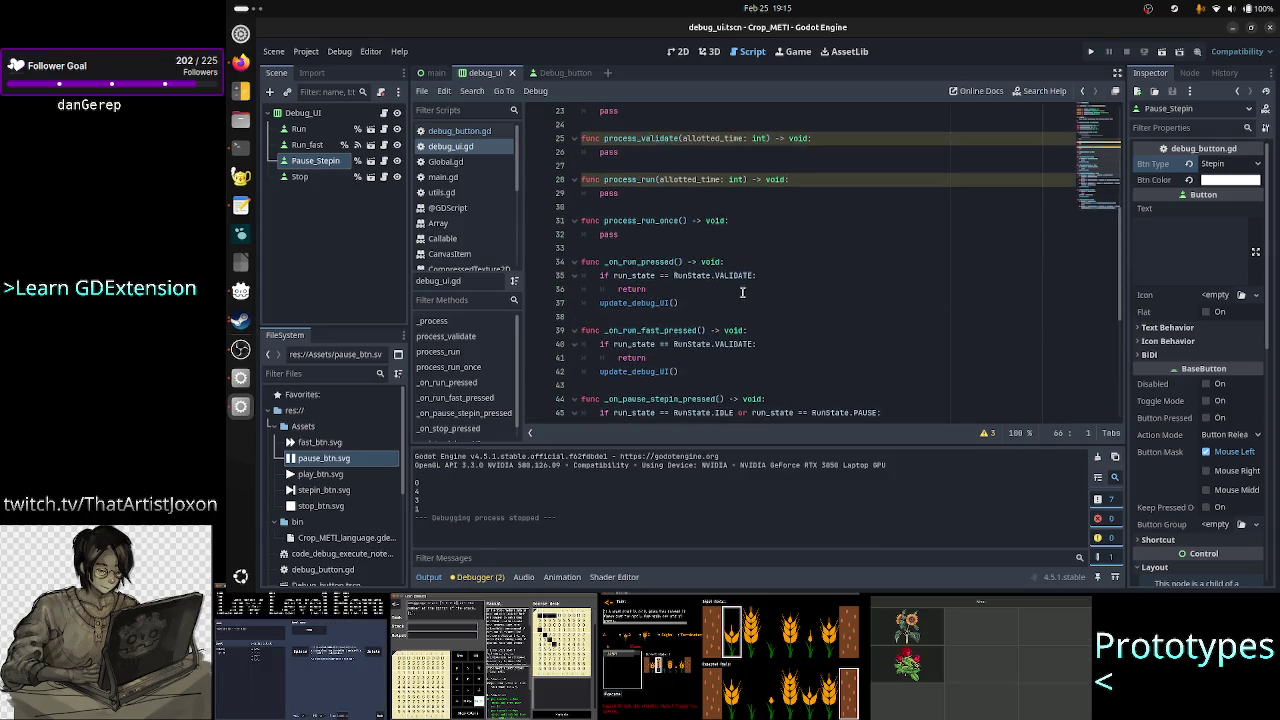
scroll(742, 292, up, 7)
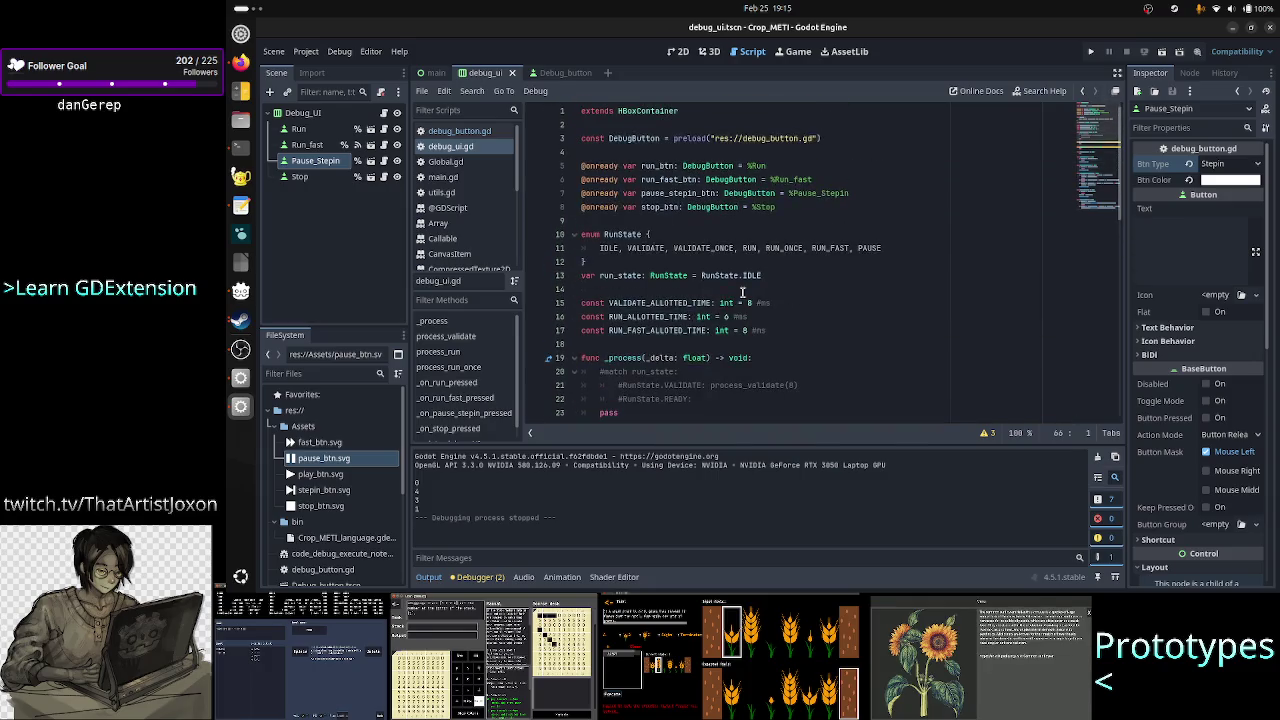
scroll(742, 292, down, 5)
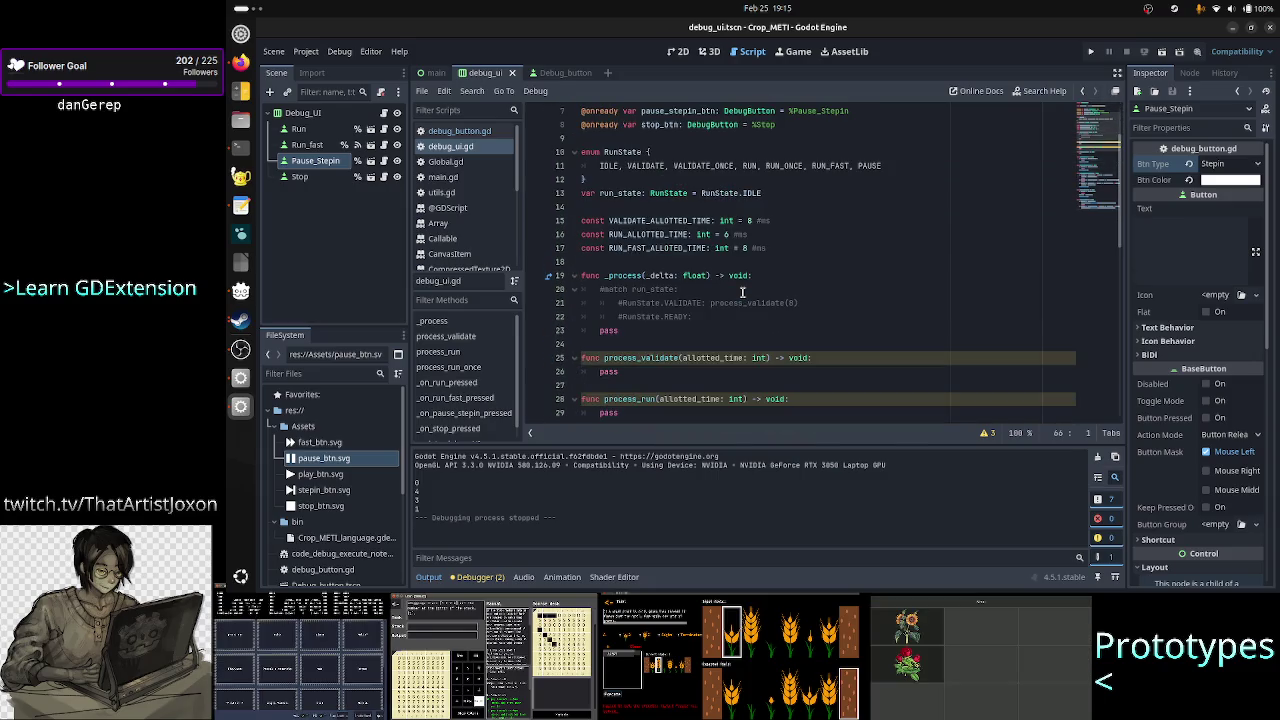
scroll(742, 292, down, 2)
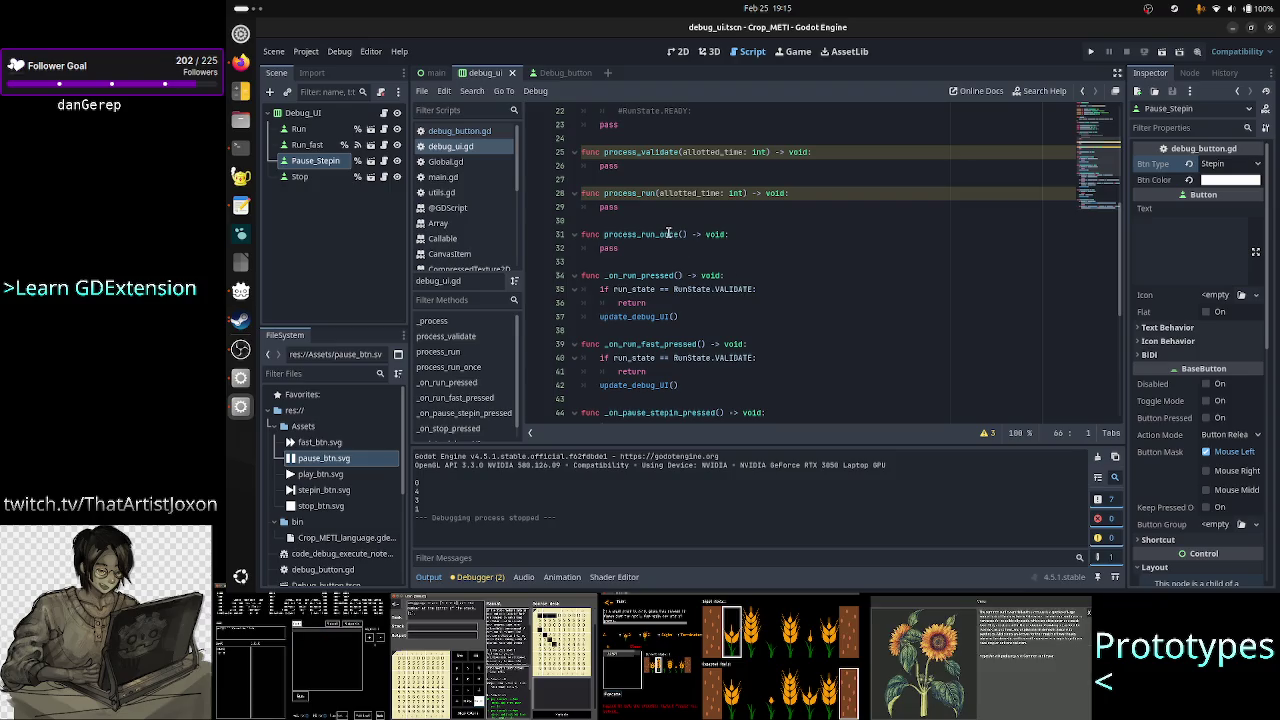
click(716, 251)
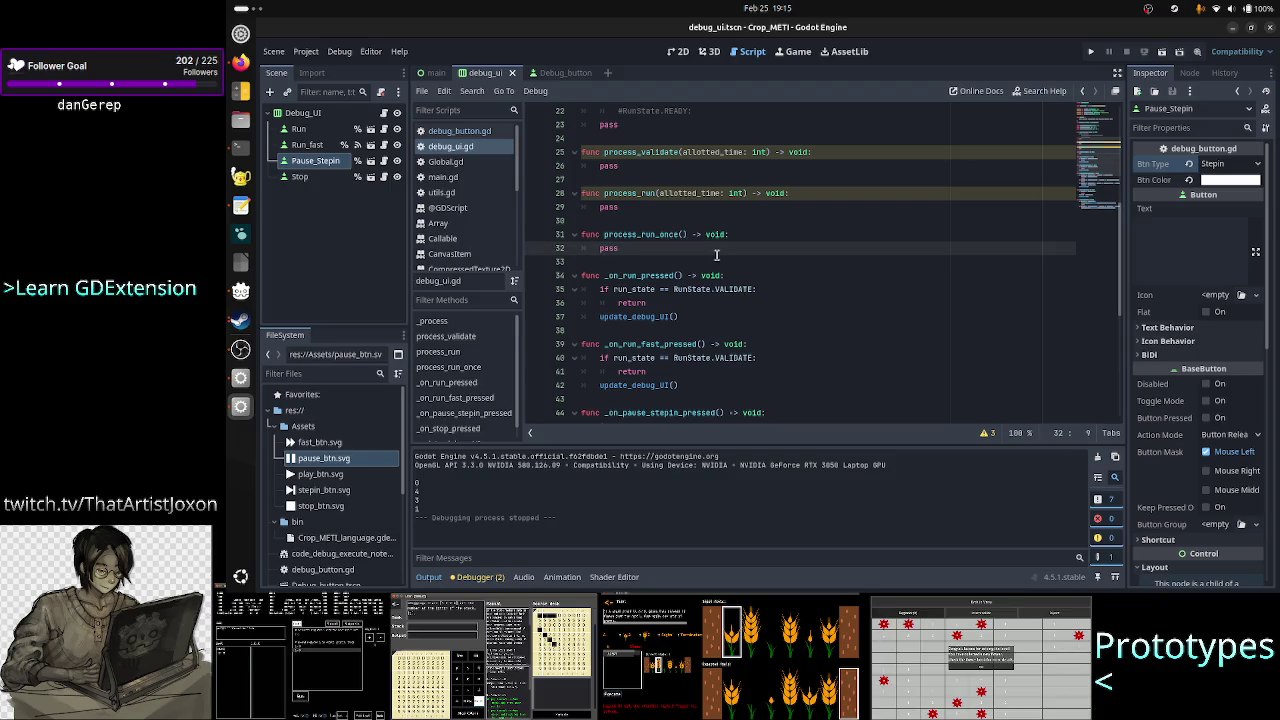
click(298, 128)
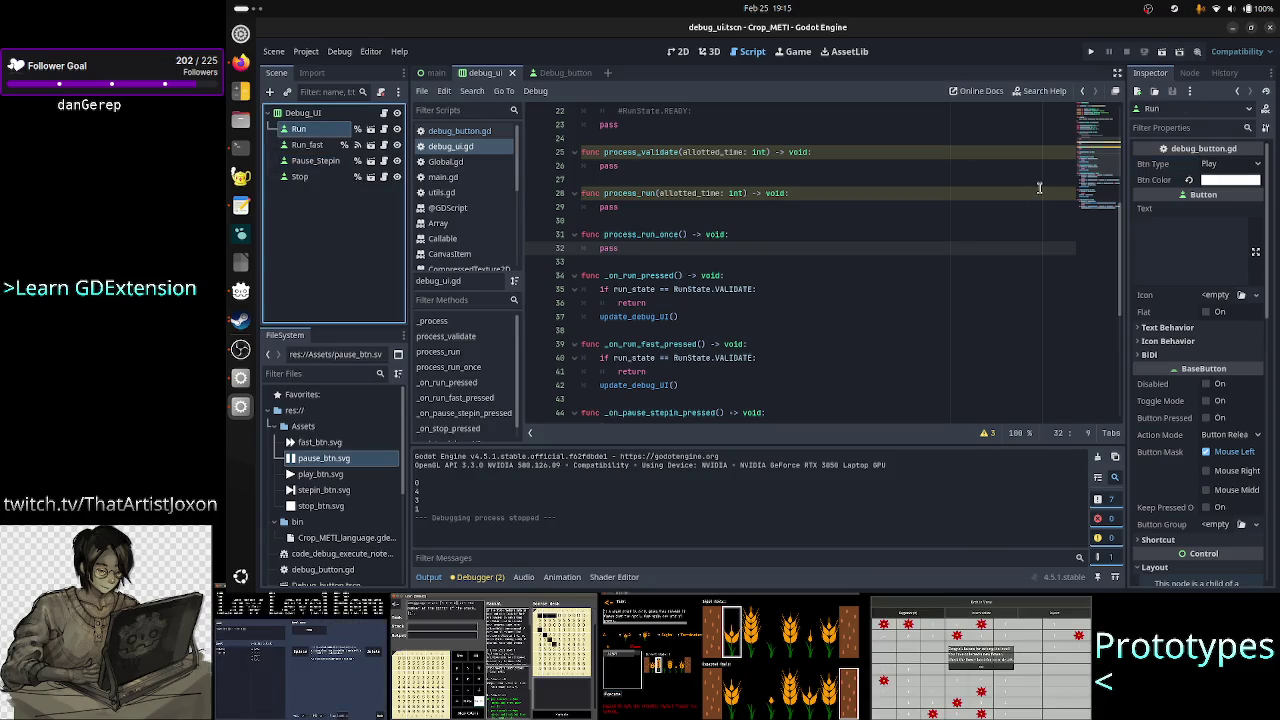
scroll(843, 263, down, 5)
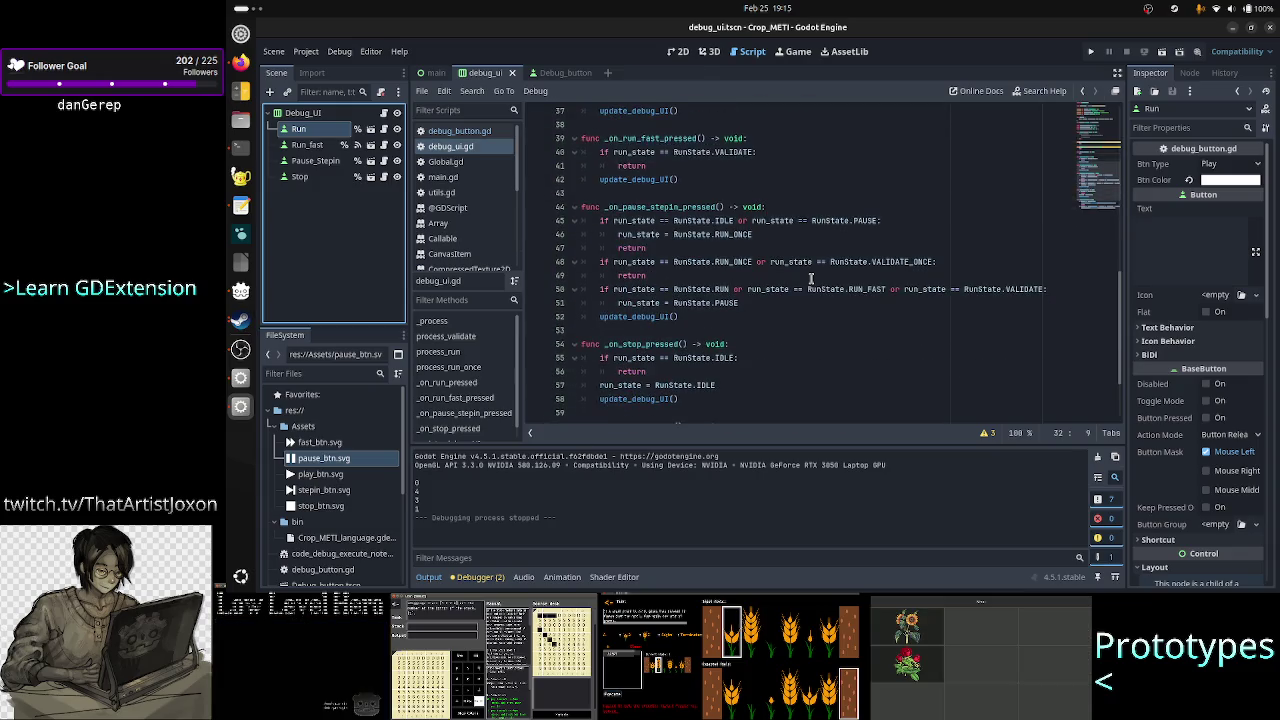
scroll(811, 278, up, 3)
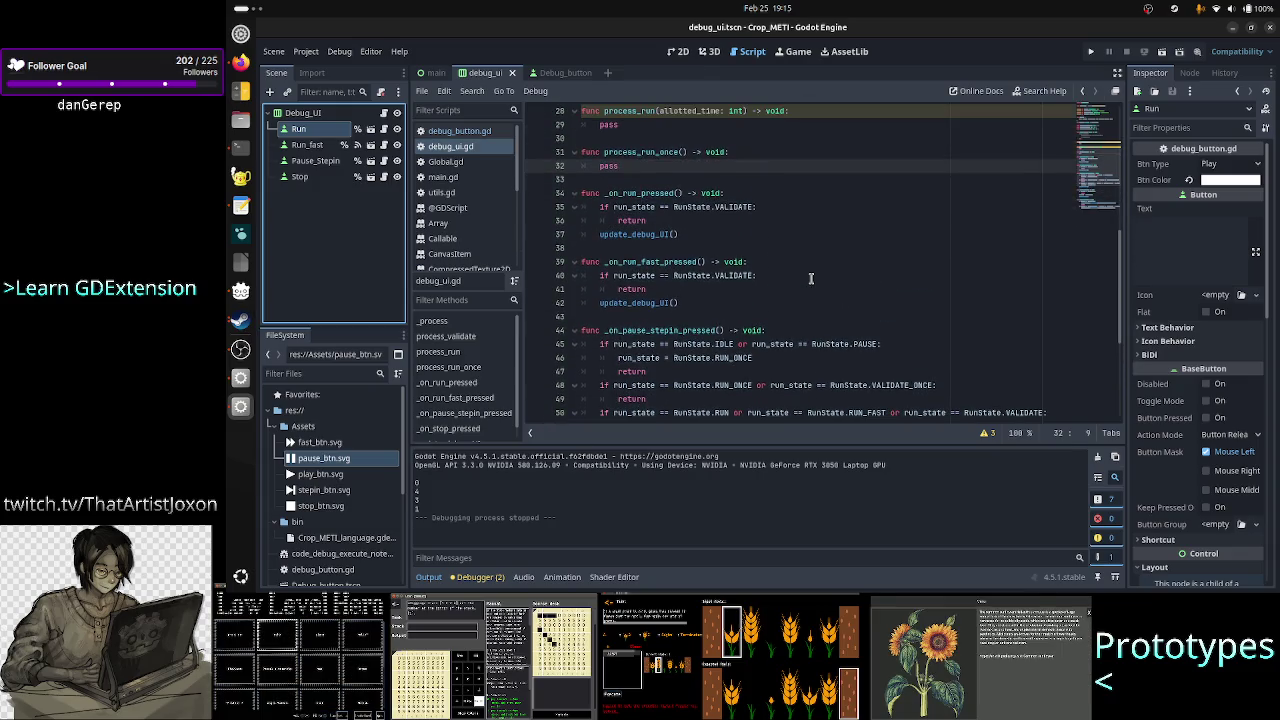
click(678, 262)
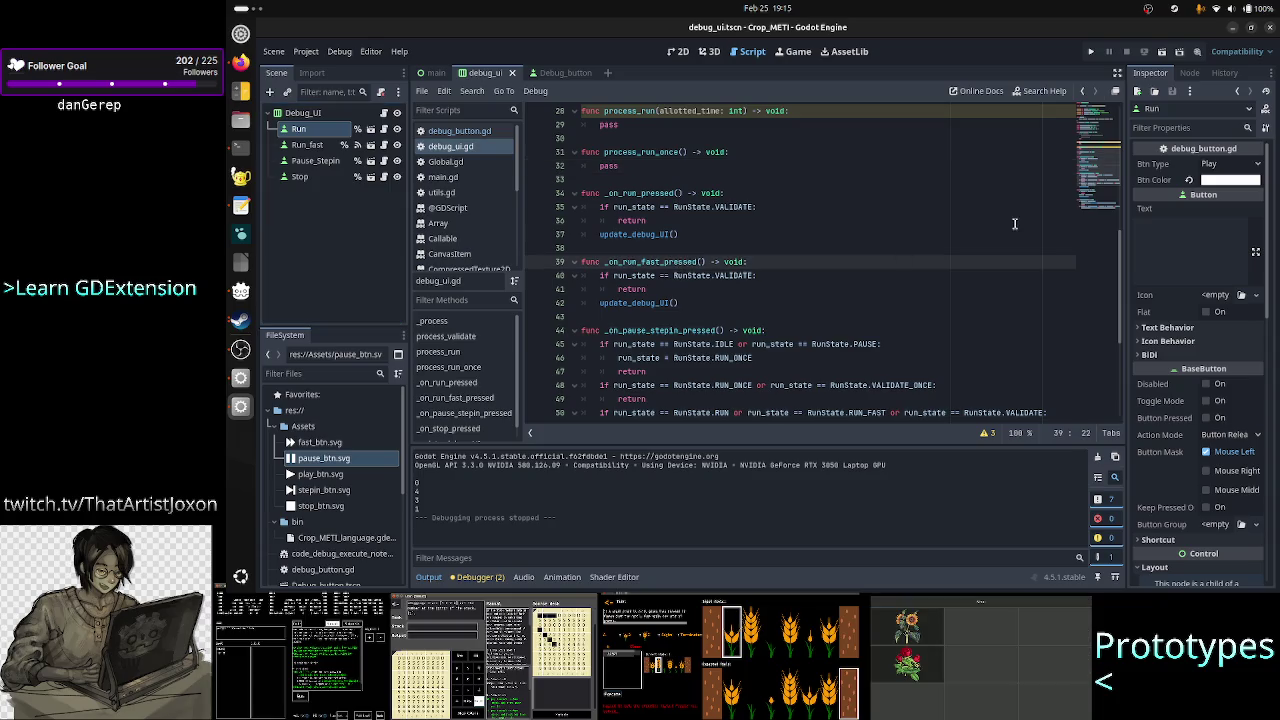
click(1189, 77)
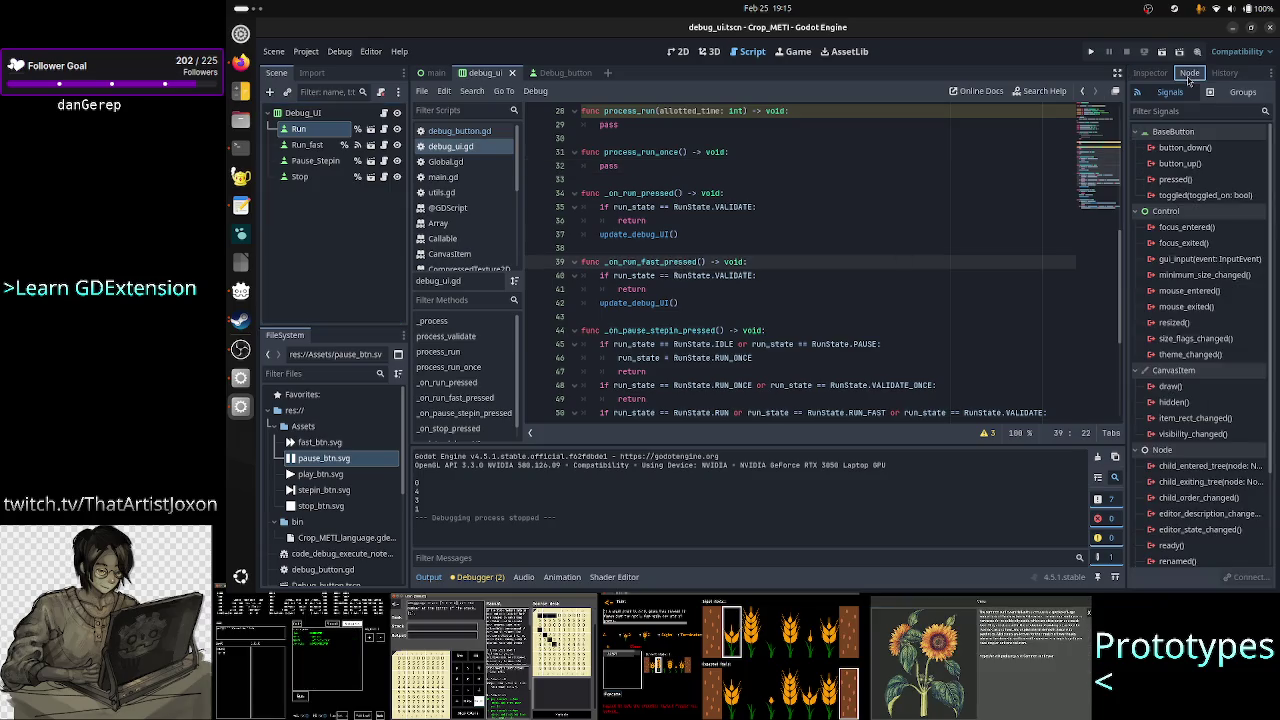
- Connect Run's pressed signal to _on_run_pressed and check Run_fast's existing connection
mouse_move(1190, 178)
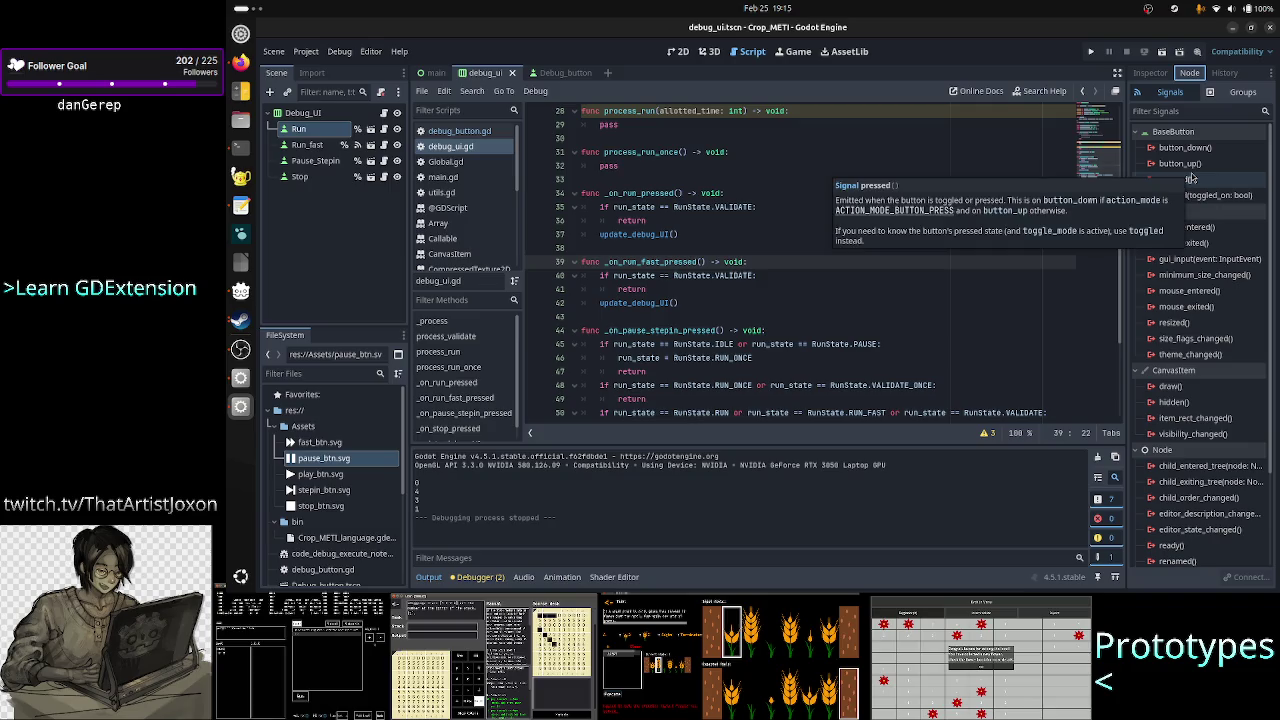
double_click(1190, 178)
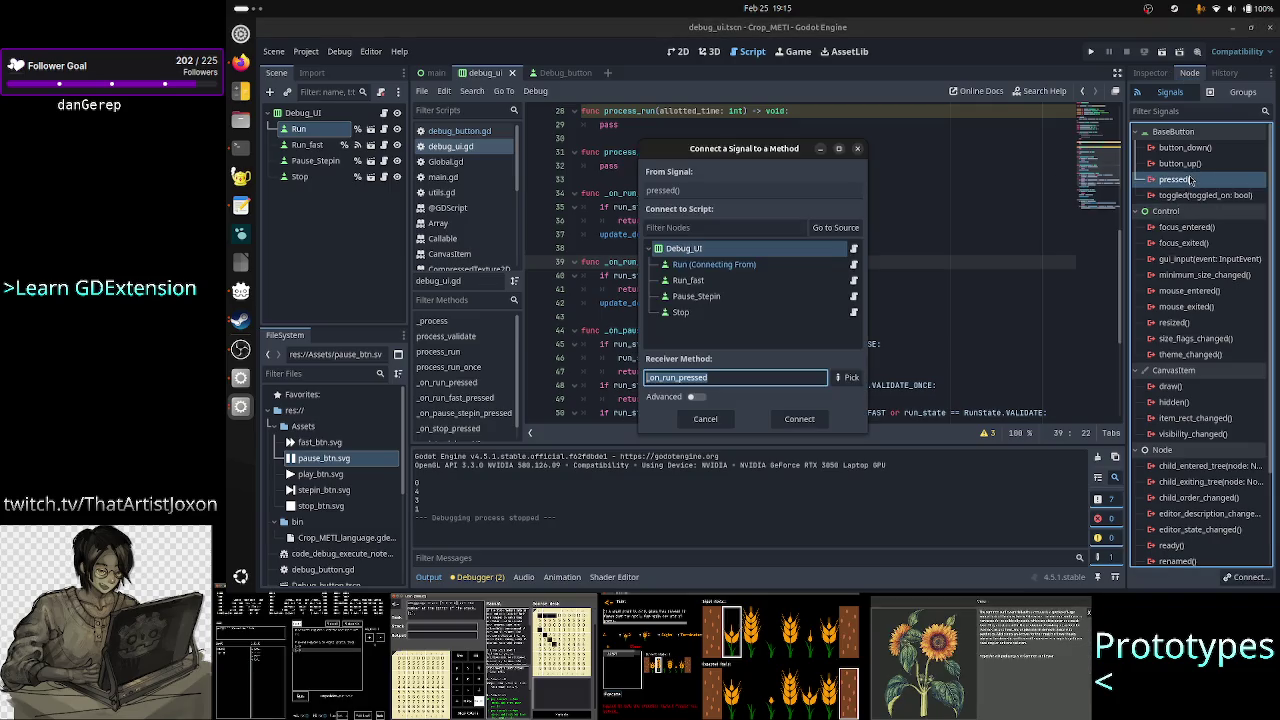
click(786, 420)
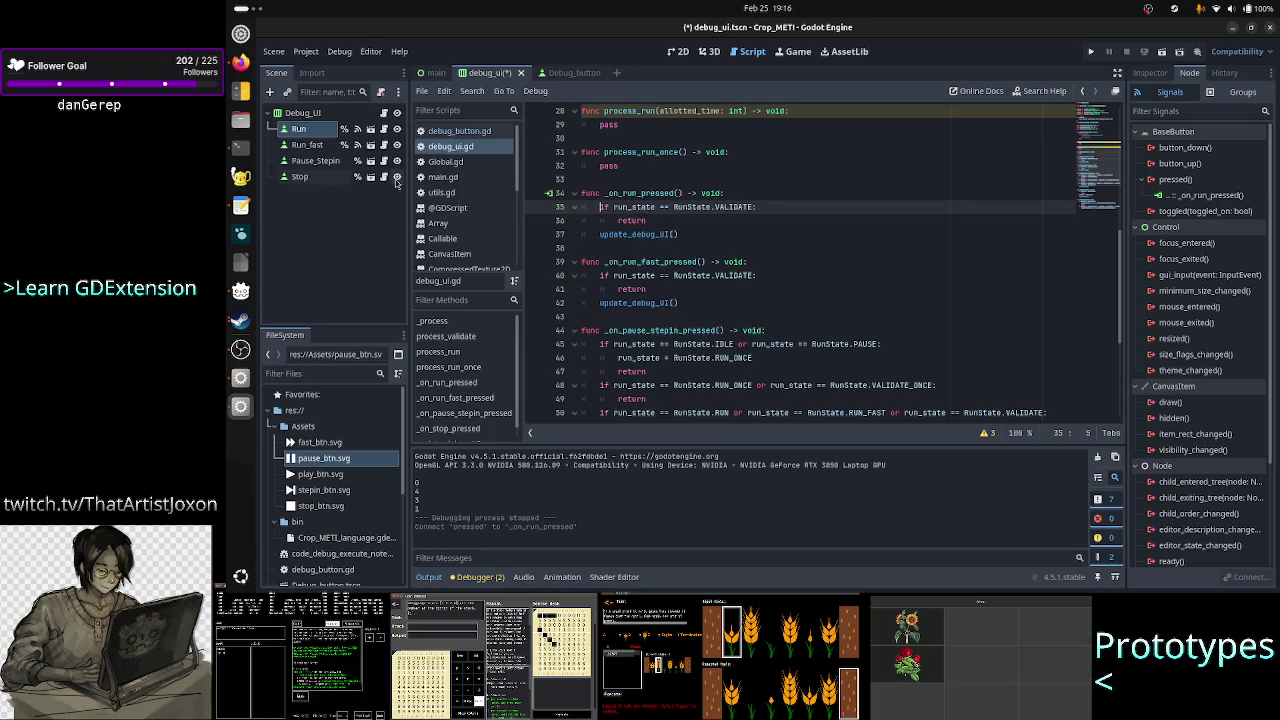
click(307, 148)
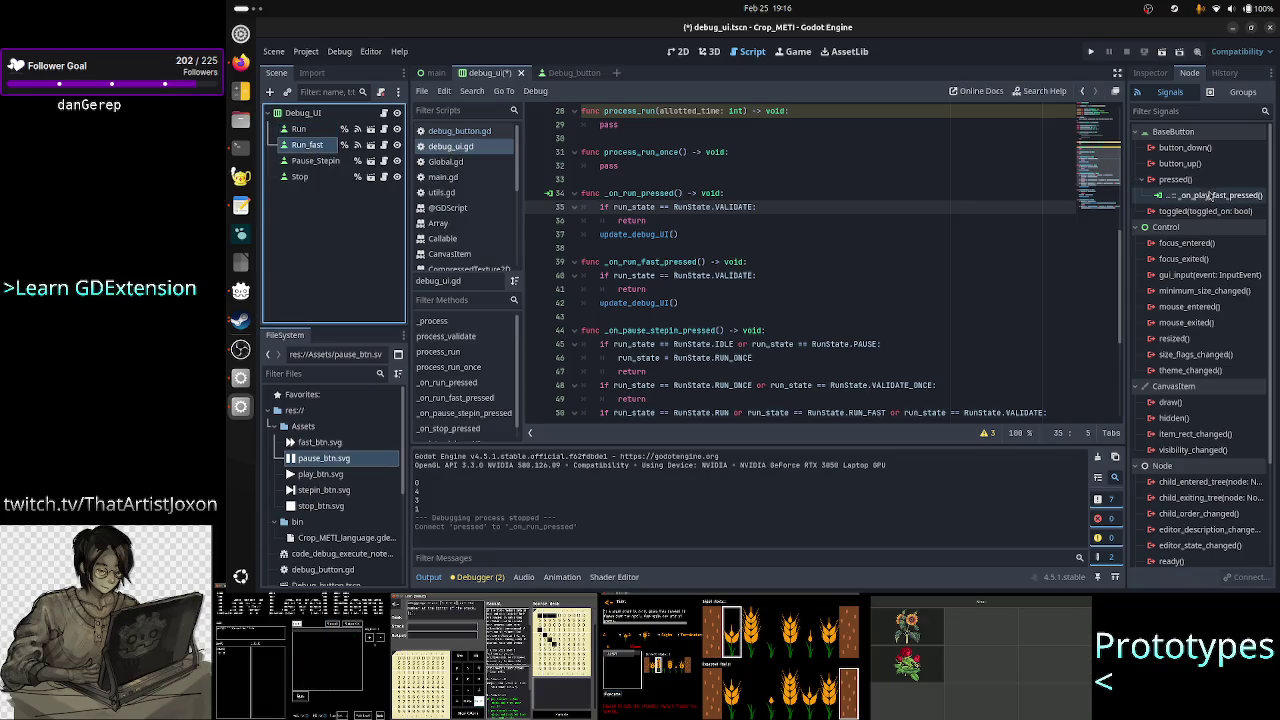
double_click(1218, 195)
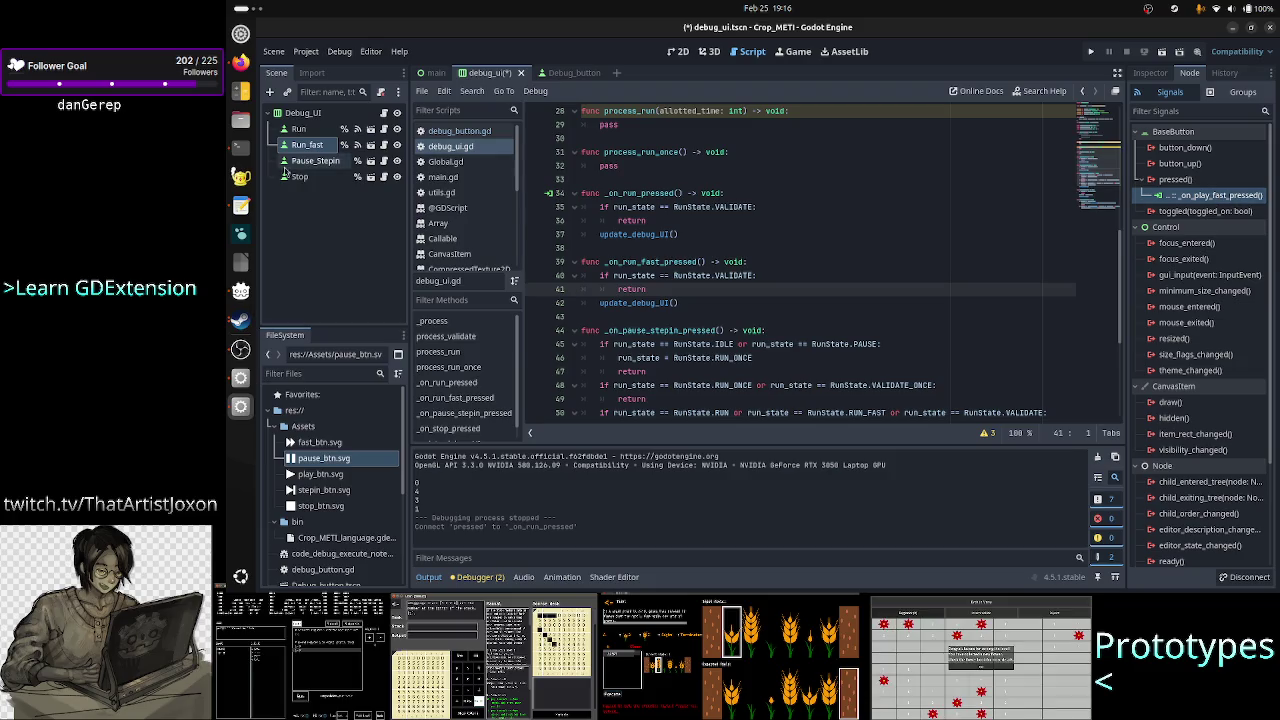
- Connect Pause_Stepin's pressed signal to _on_pause_stepin_pressed
click(315, 161)
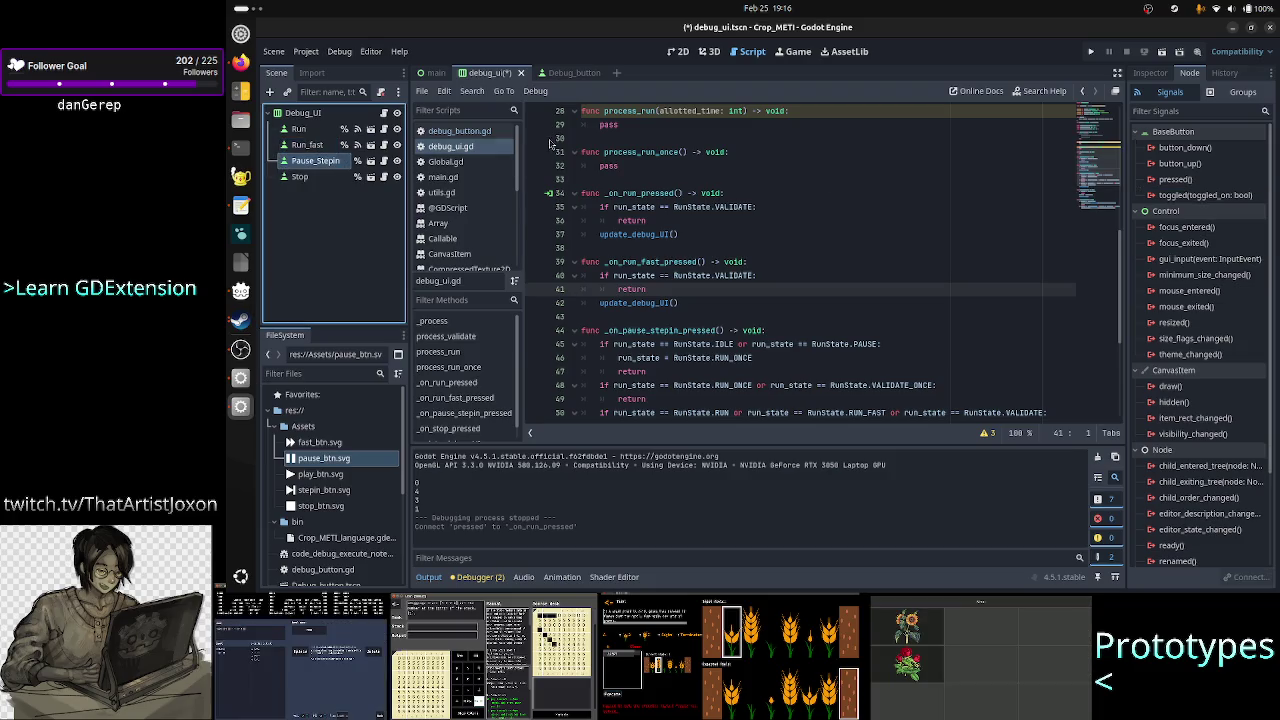
double_click(1175, 179)
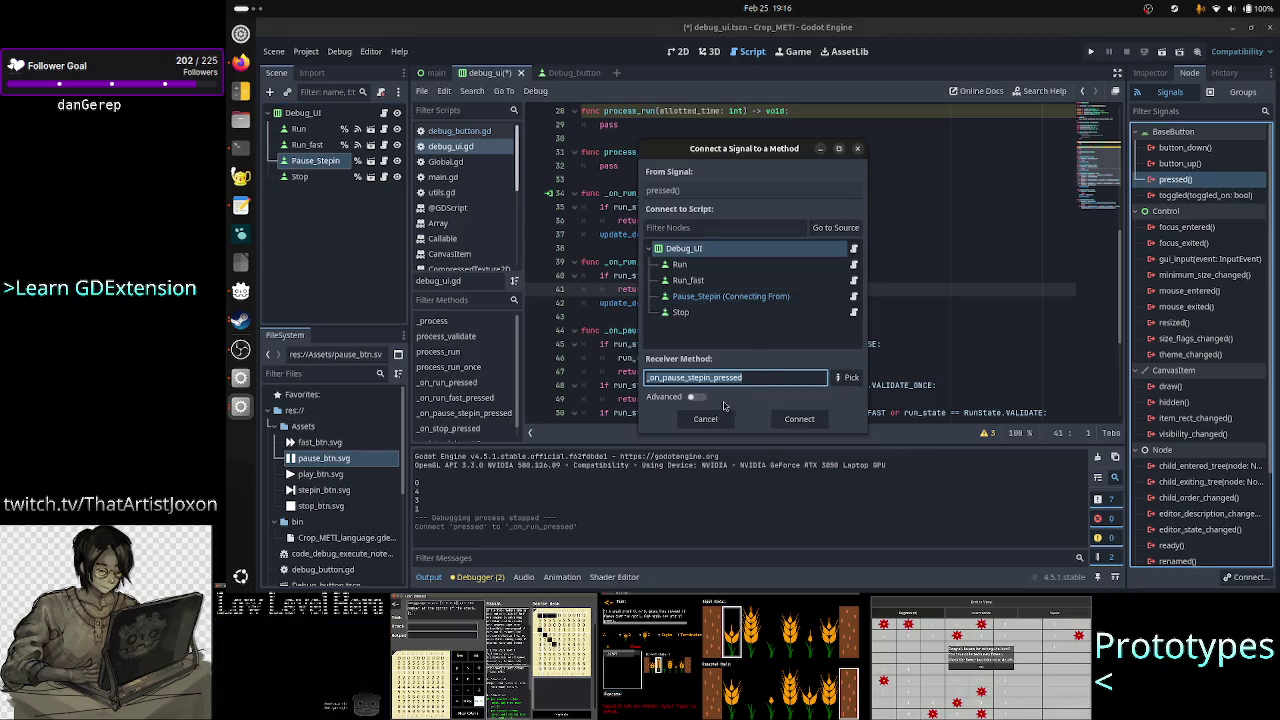
click(793, 424)
click(793, 424)
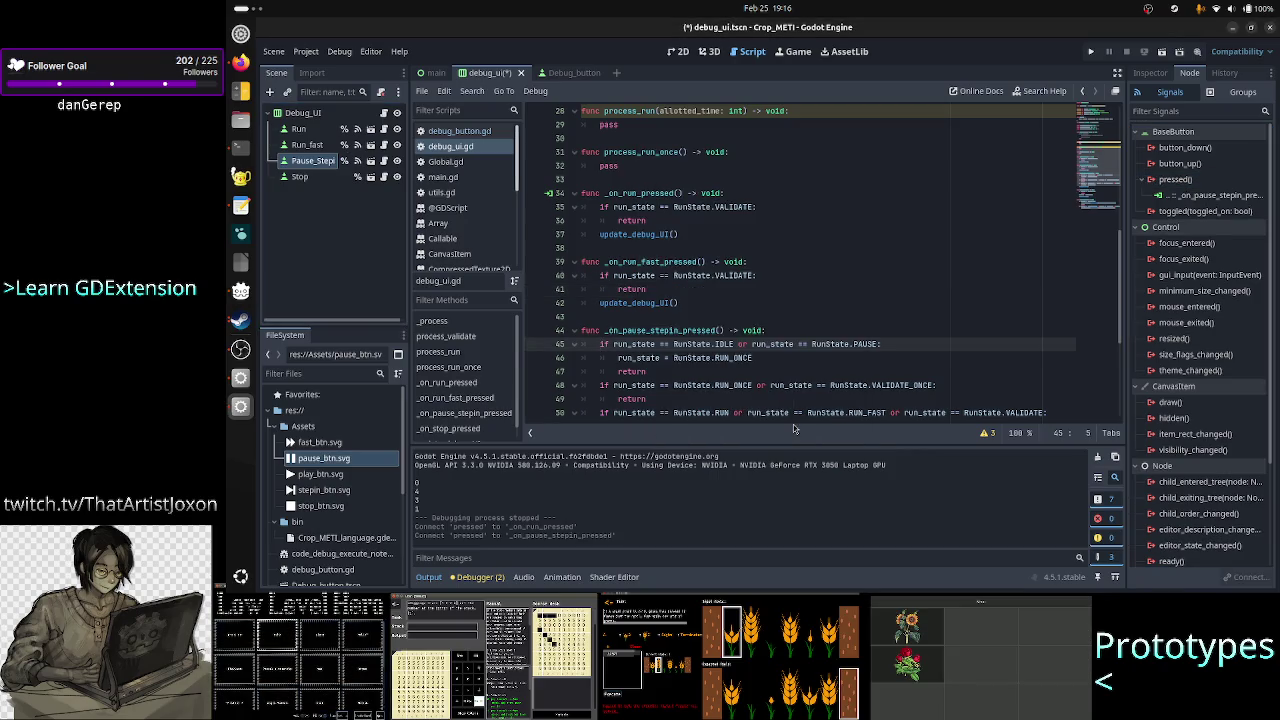
scroll(793, 420, down, 5)
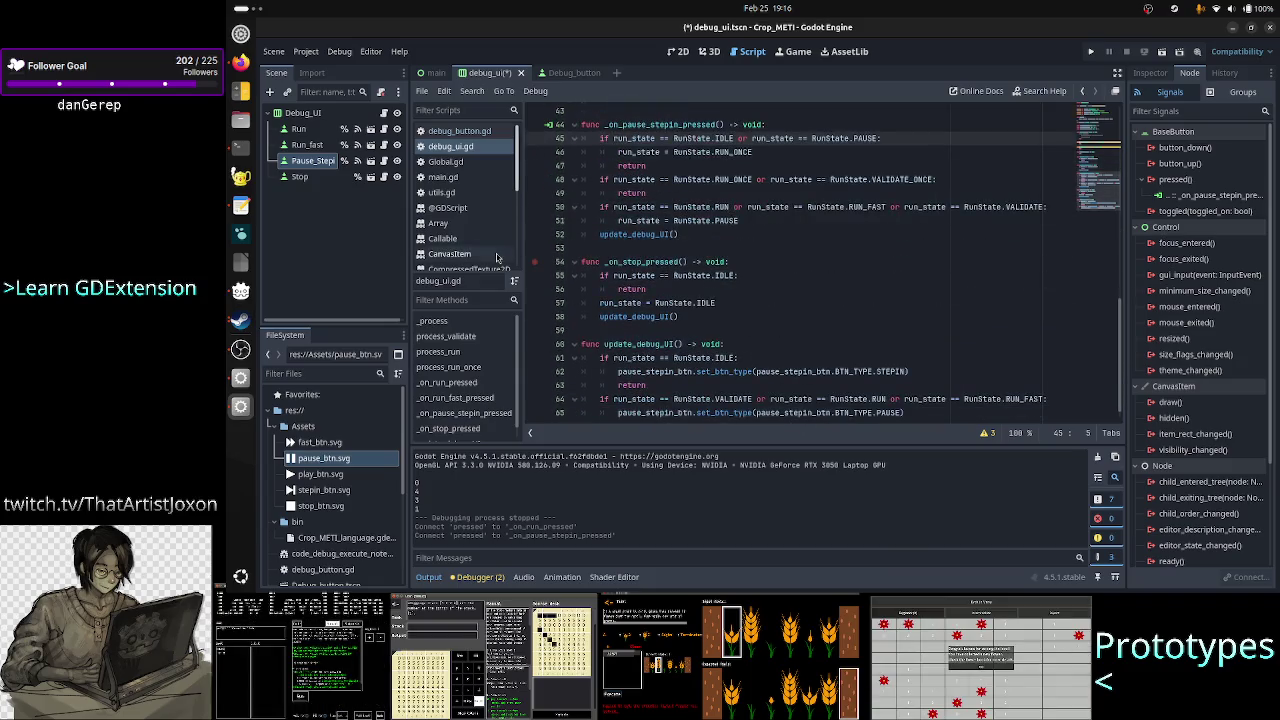
- Connect Stop's pressed signal to _on_stop_pressed and save the scene
click(313, 180)
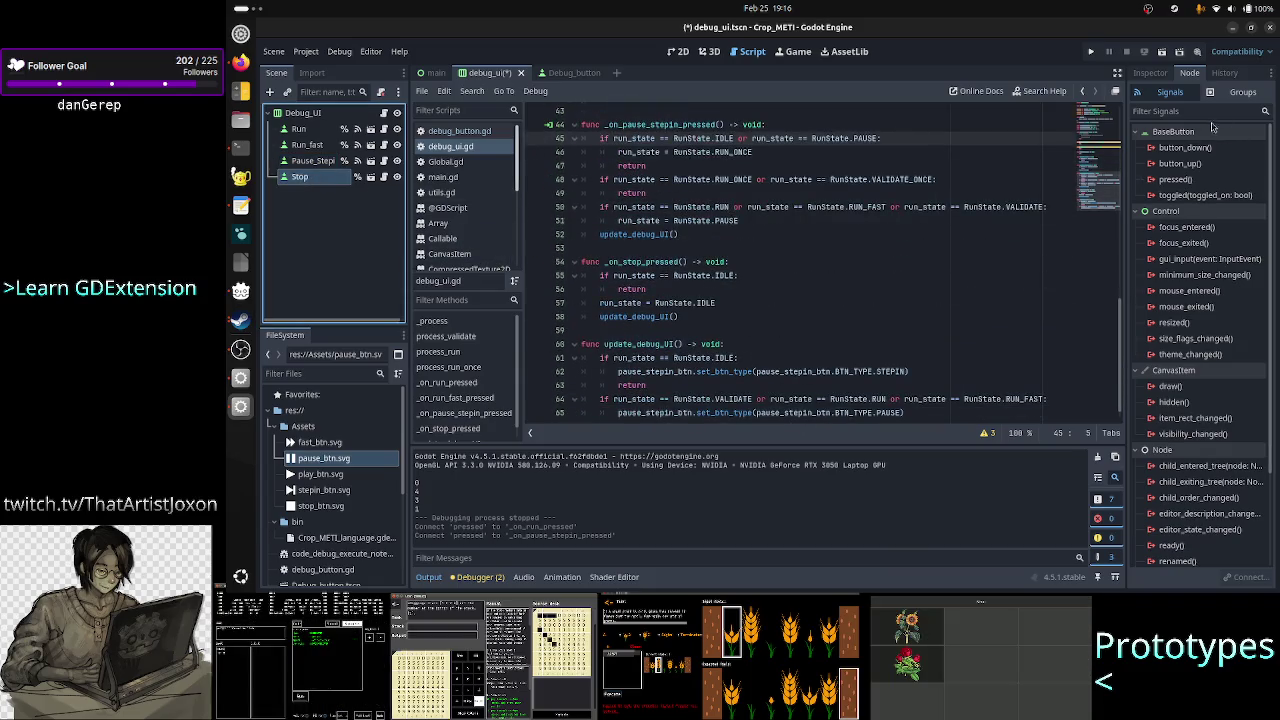
double_click(1180, 180)
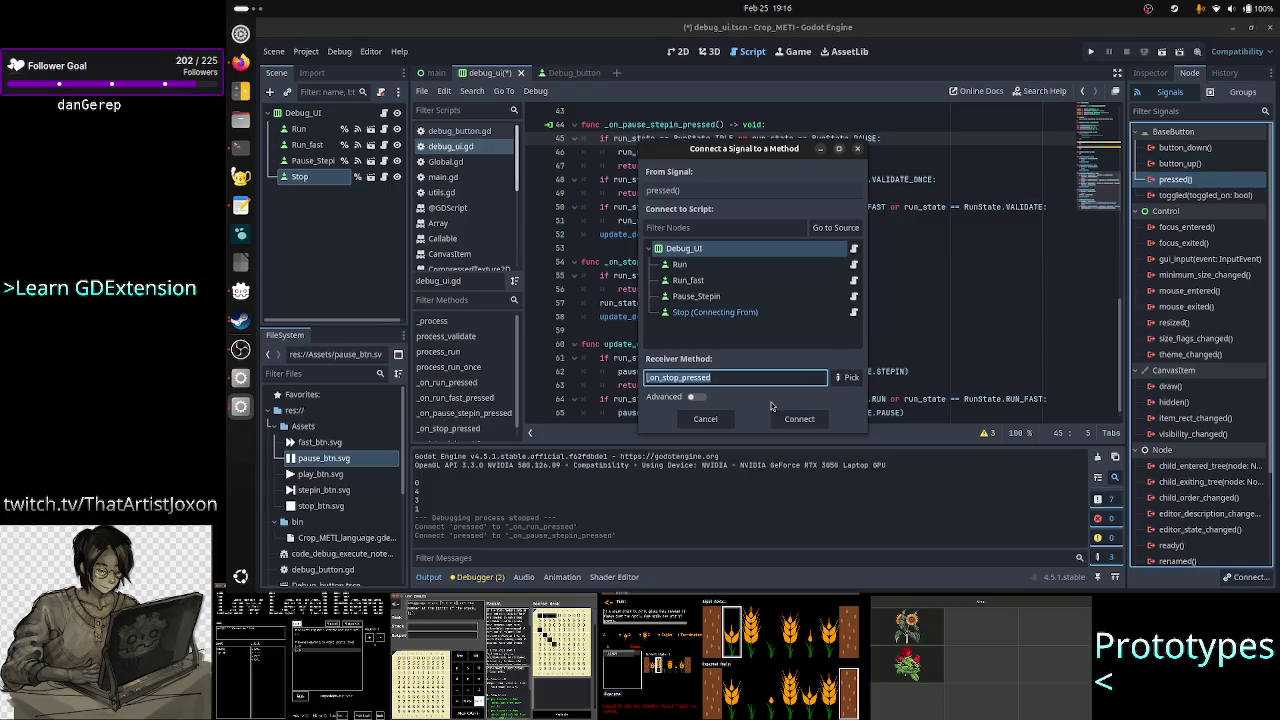
click(797, 419)
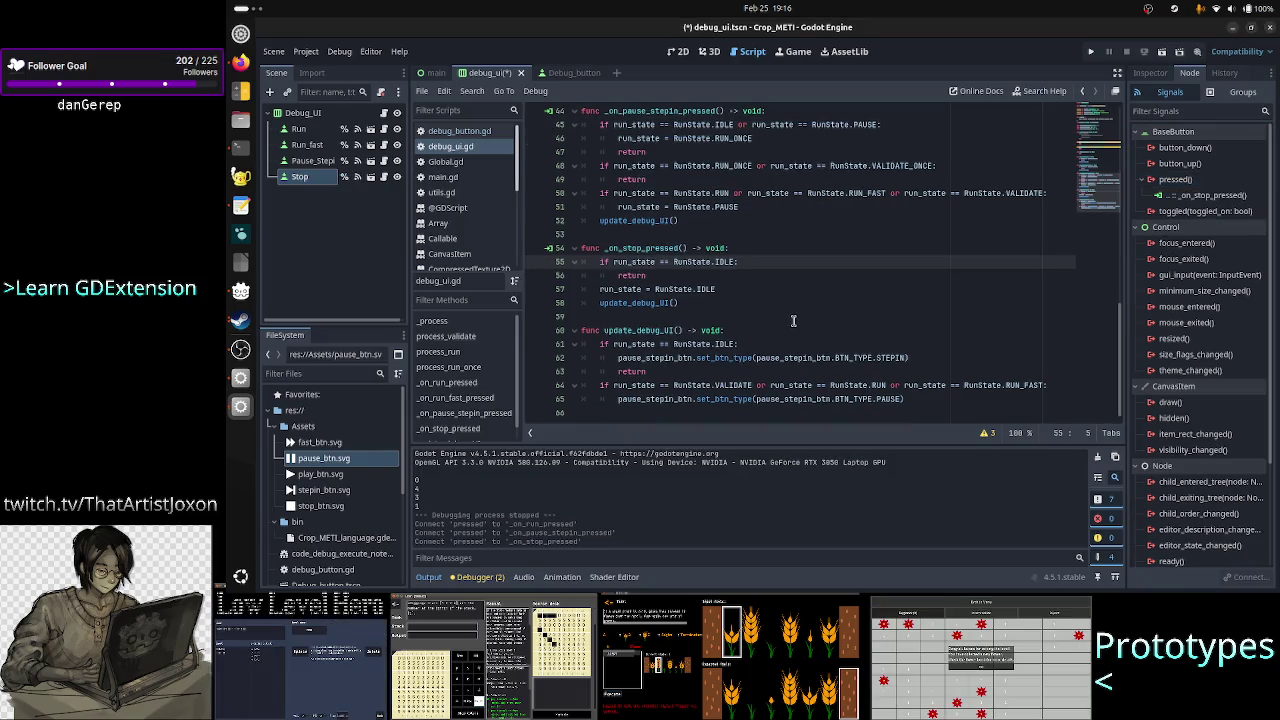
key(ctrl+s)
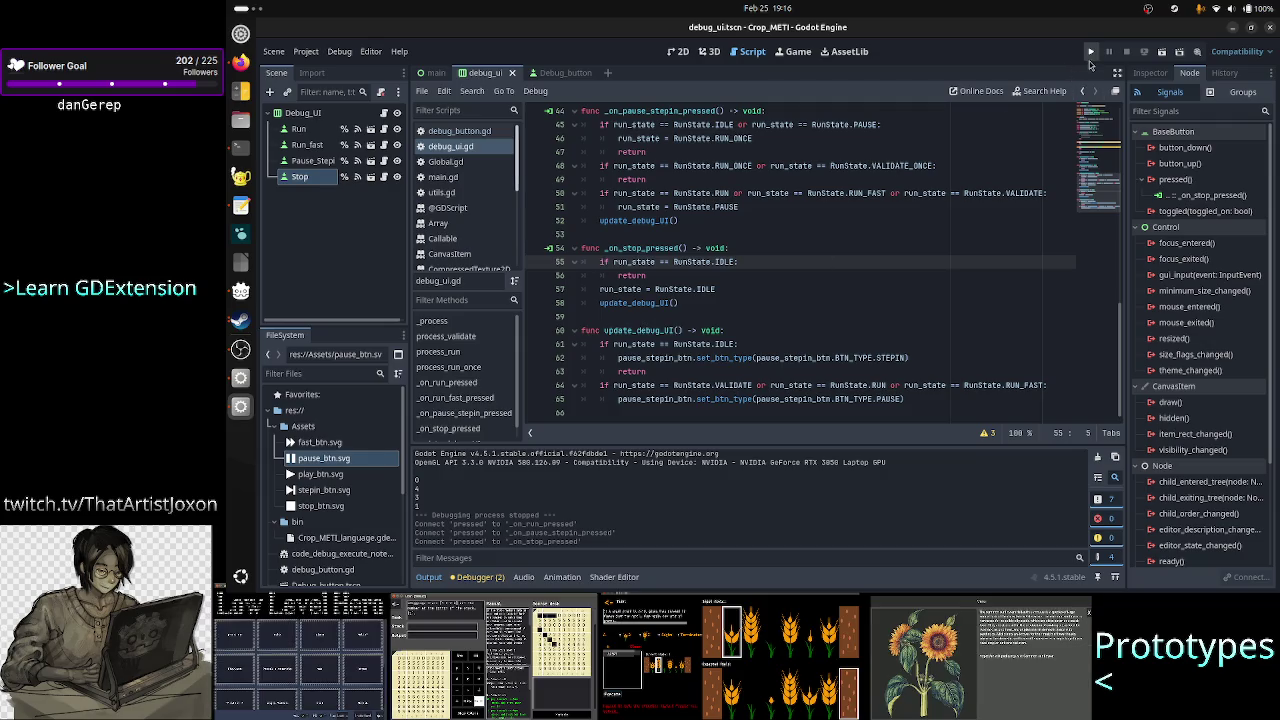
- Launch Crop_METI in debug, move its window up, then minimize it
click(1091, 53)
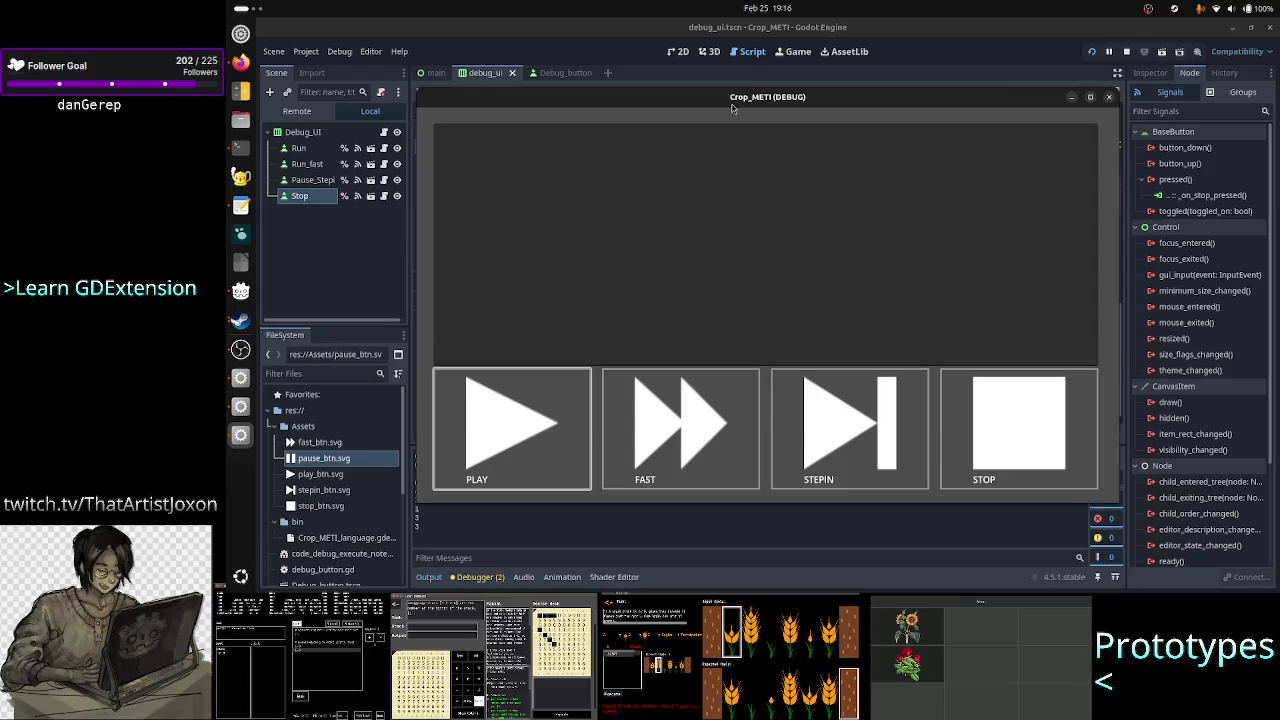
drag(731, 106, 745, 60)
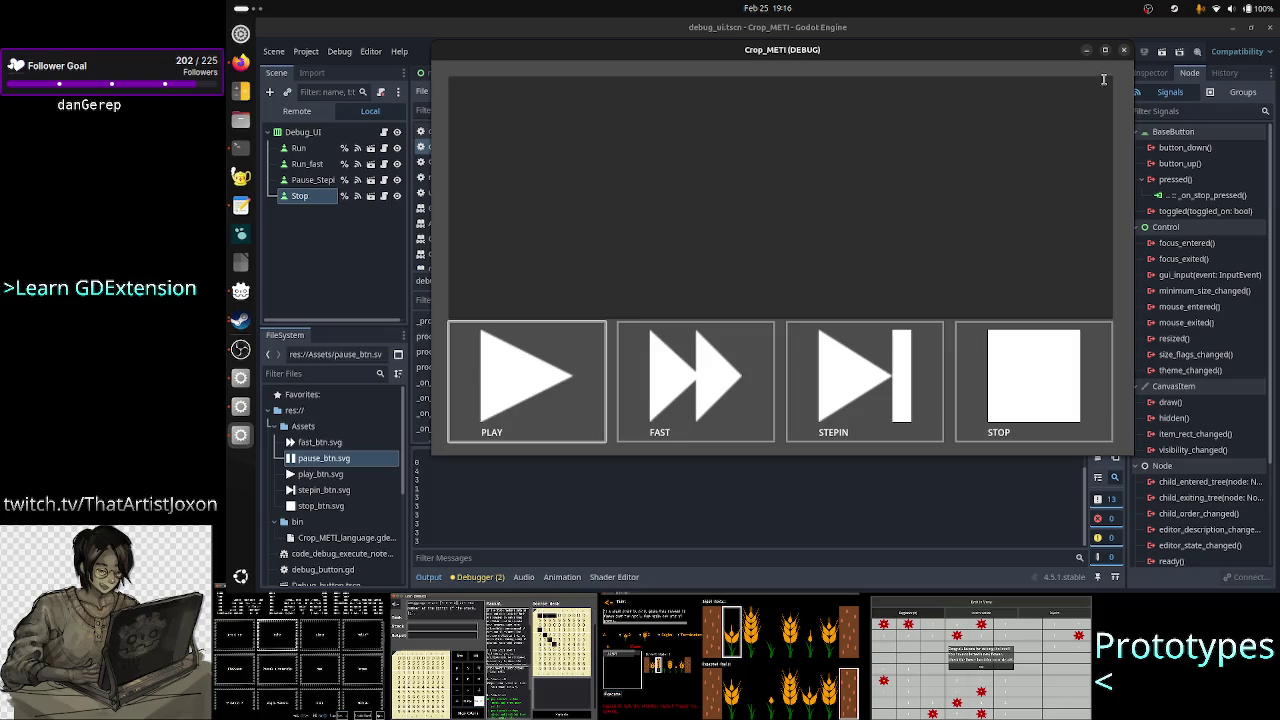
click(1086, 53)
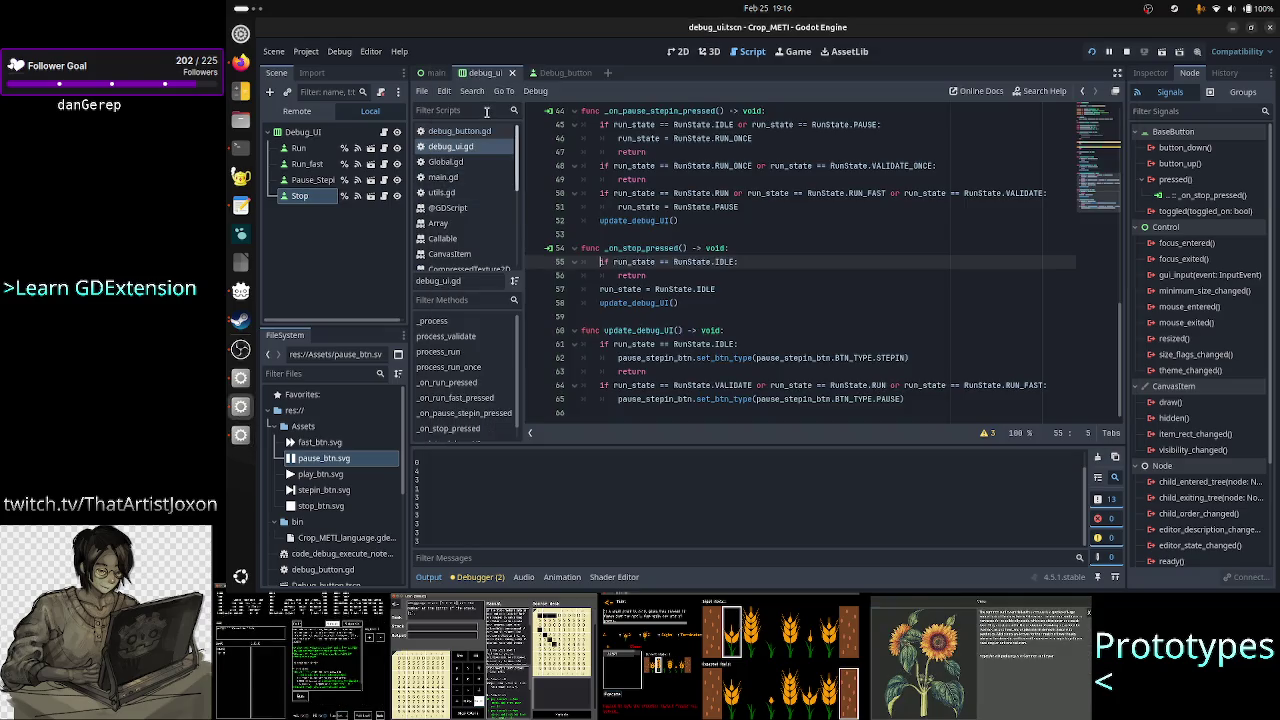
scroll(745, 225, up, 4)
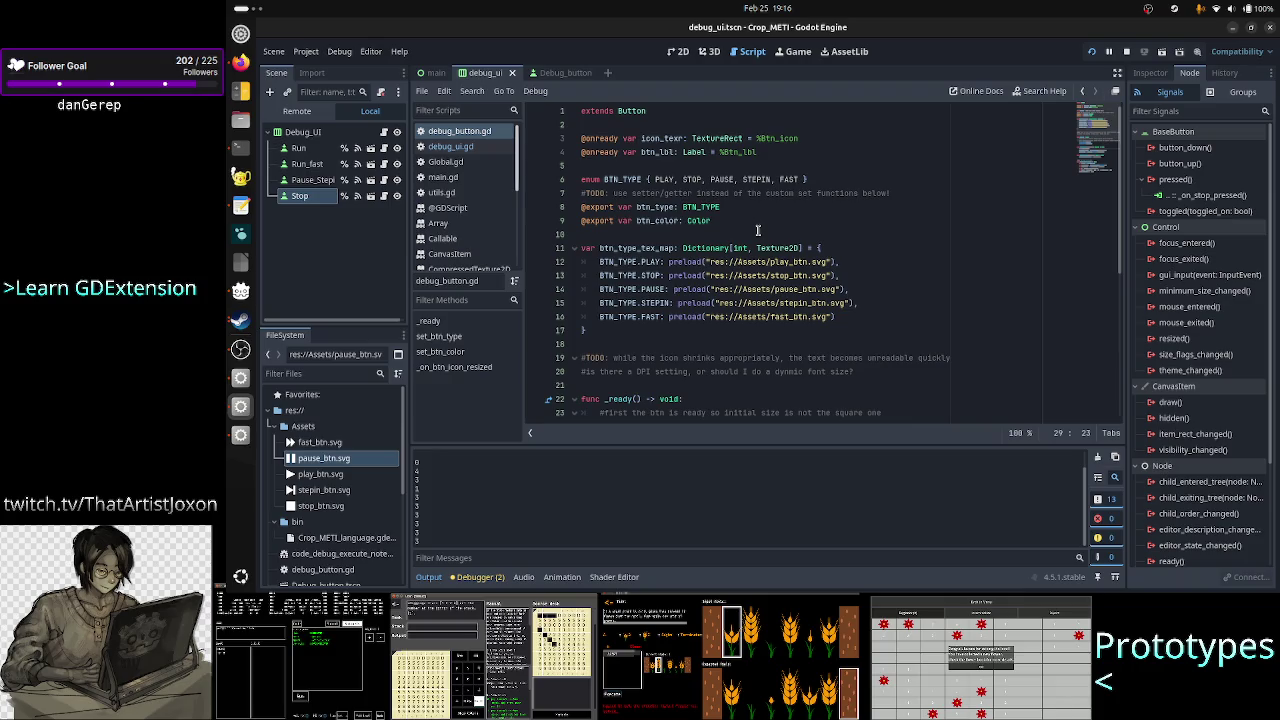
click(697, 179)
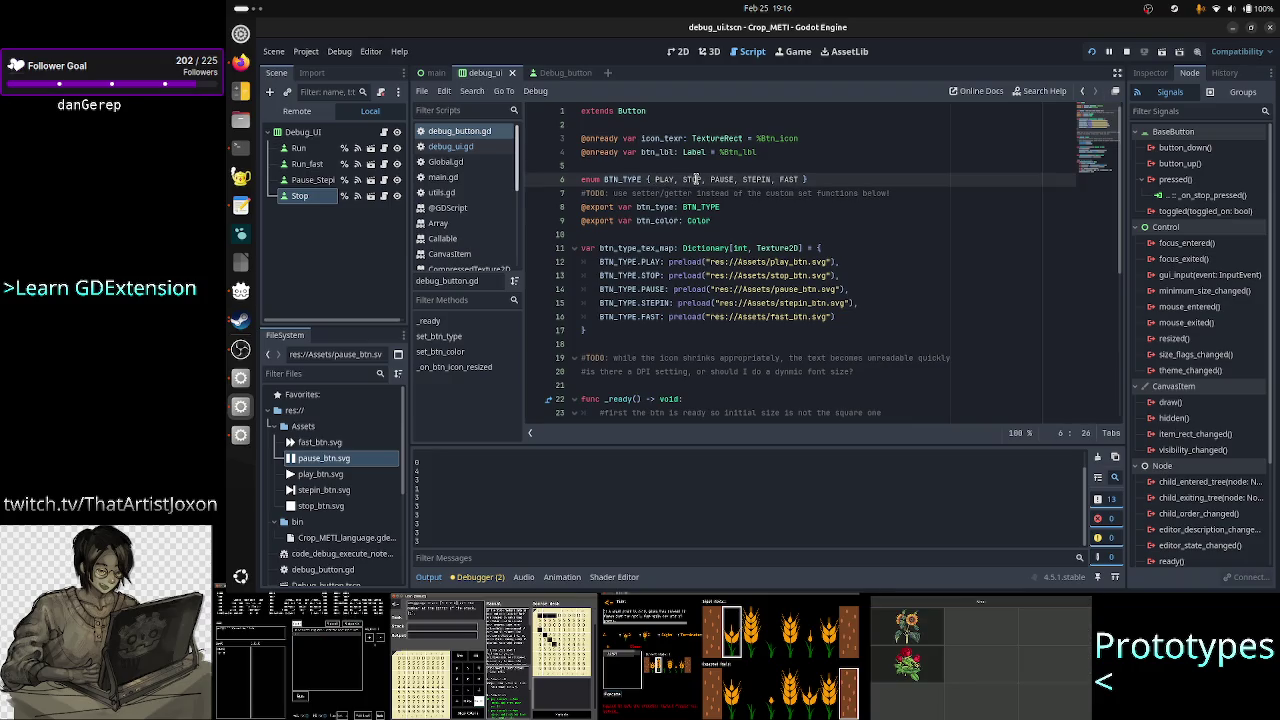
click(757, 179)
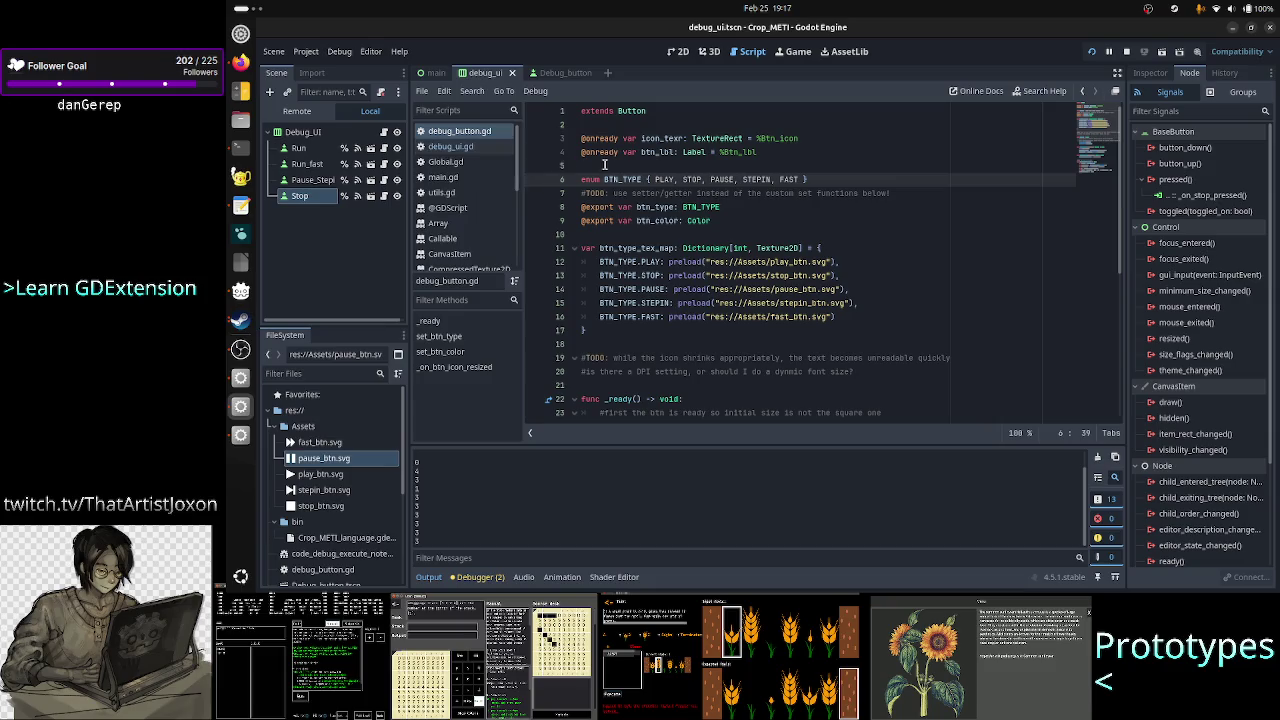
click(720, 179)
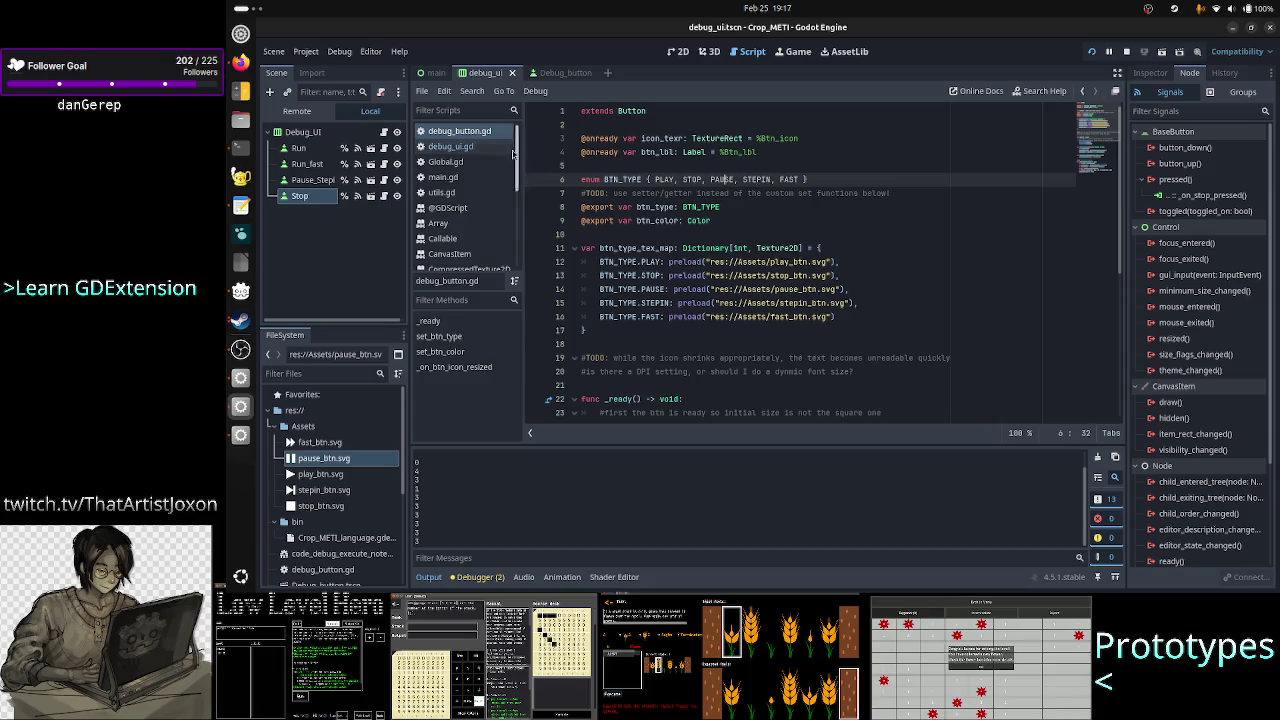
click(474, 149)
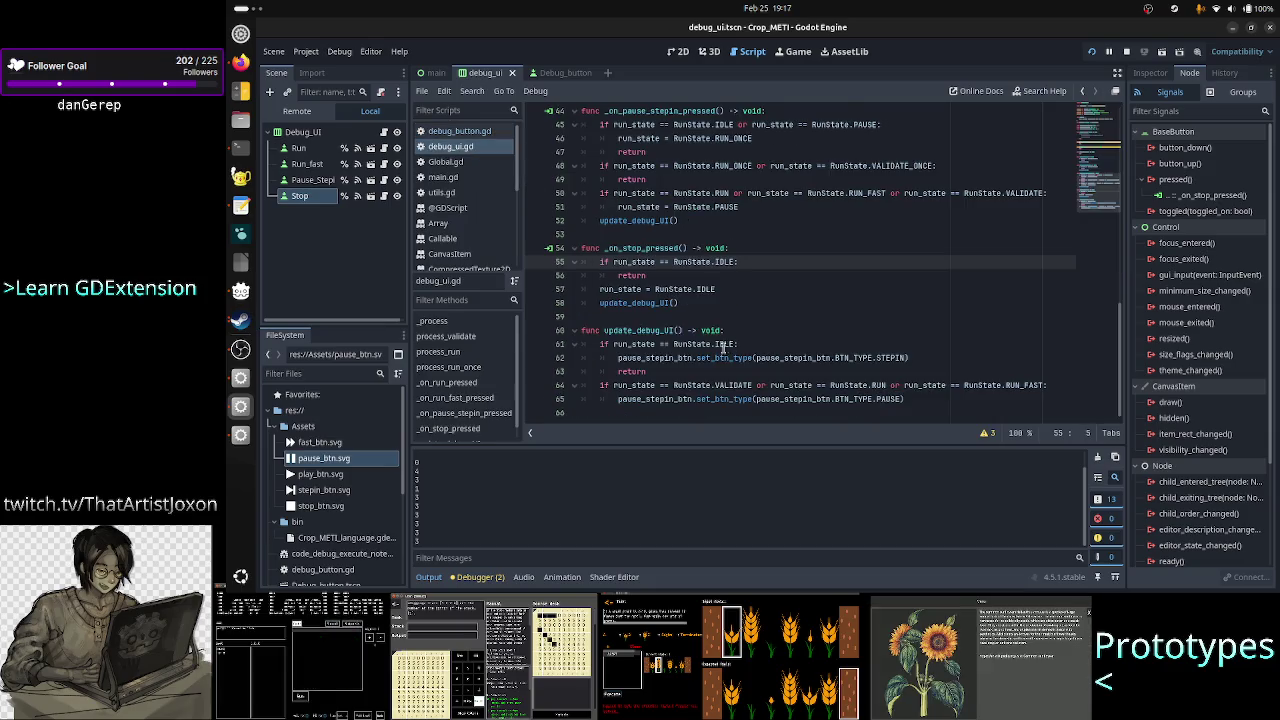
- Add print("I am here") after the IDLE early return in update_debug_UI
double_click(642, 344)
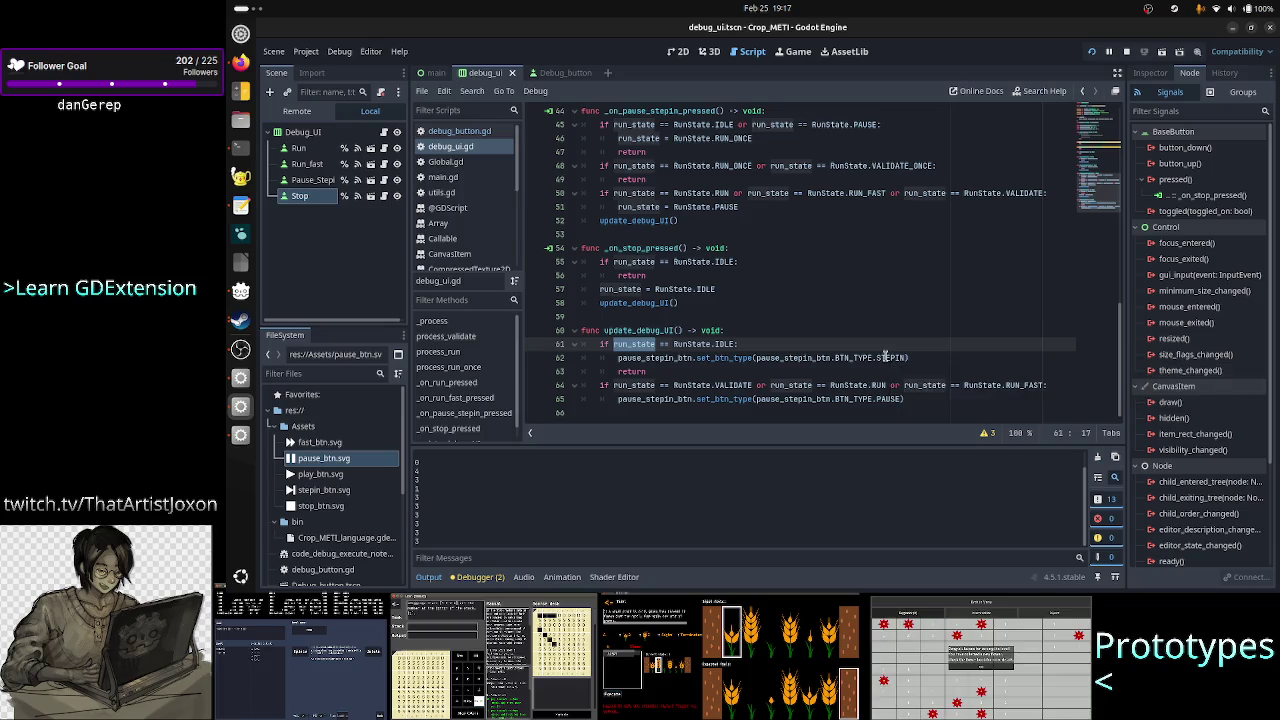
click(883, 357)
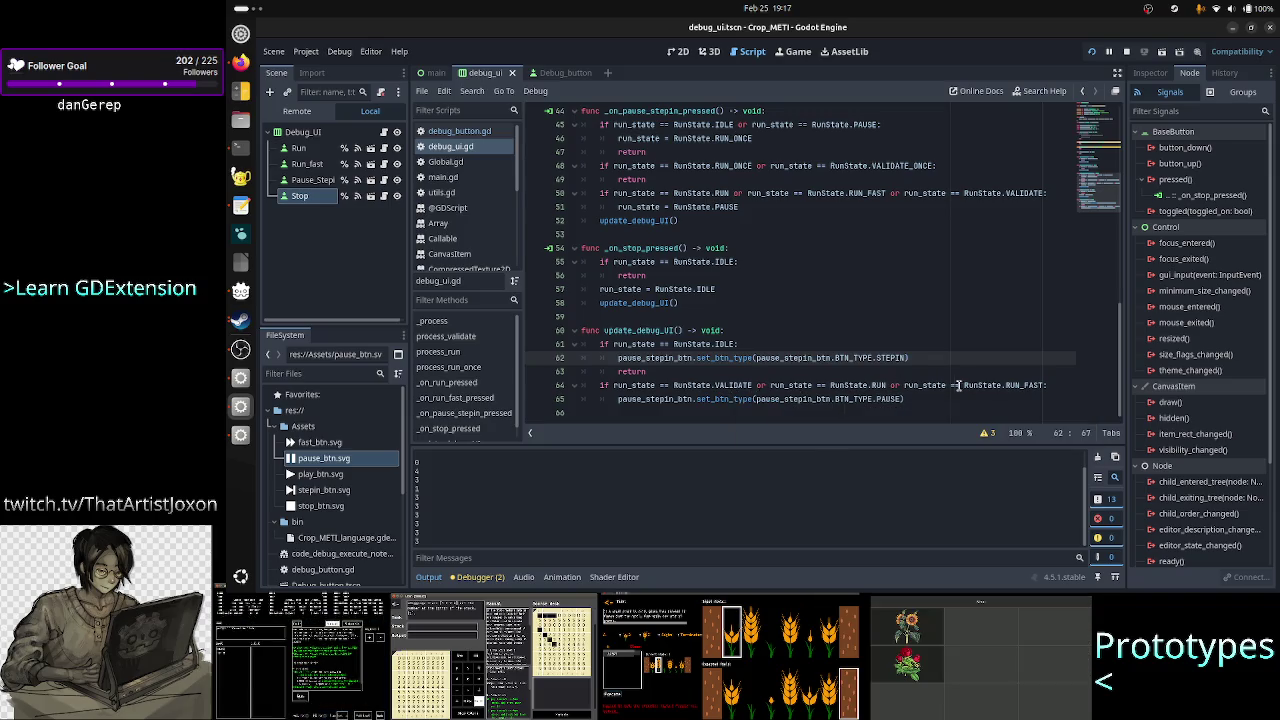
click(874, 385)
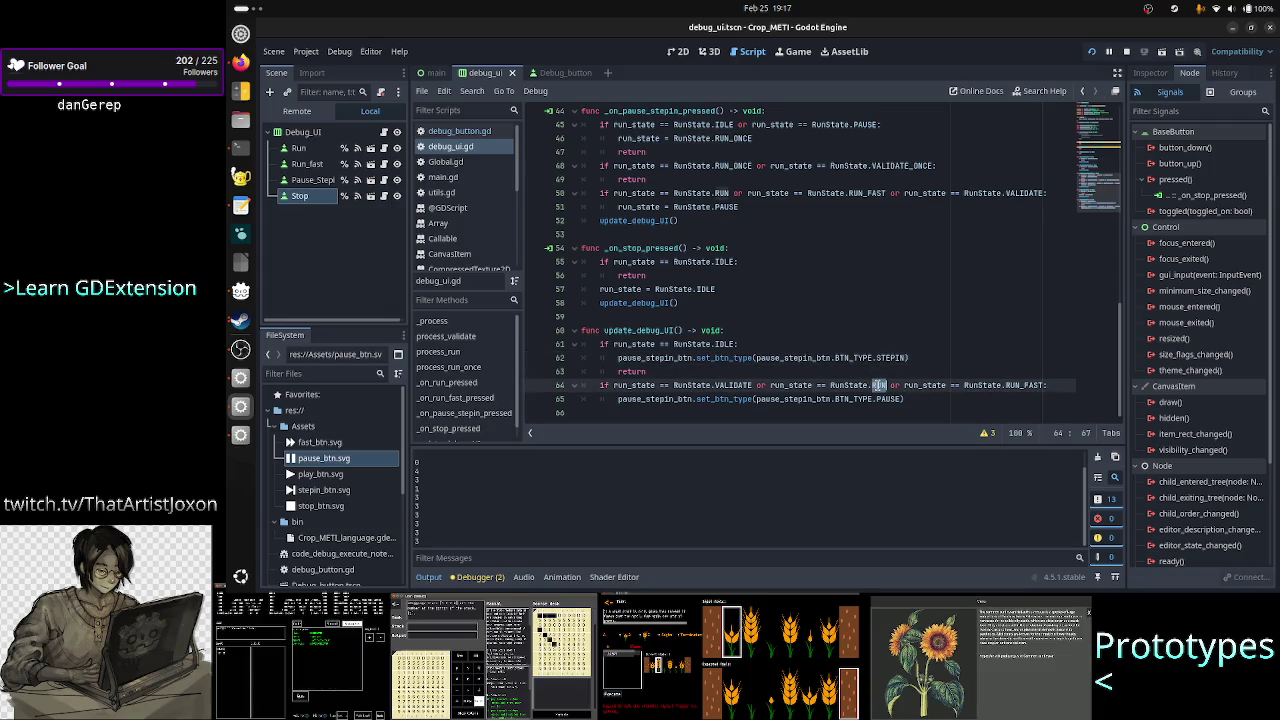
click(893, 399)
double_click(893, 399)
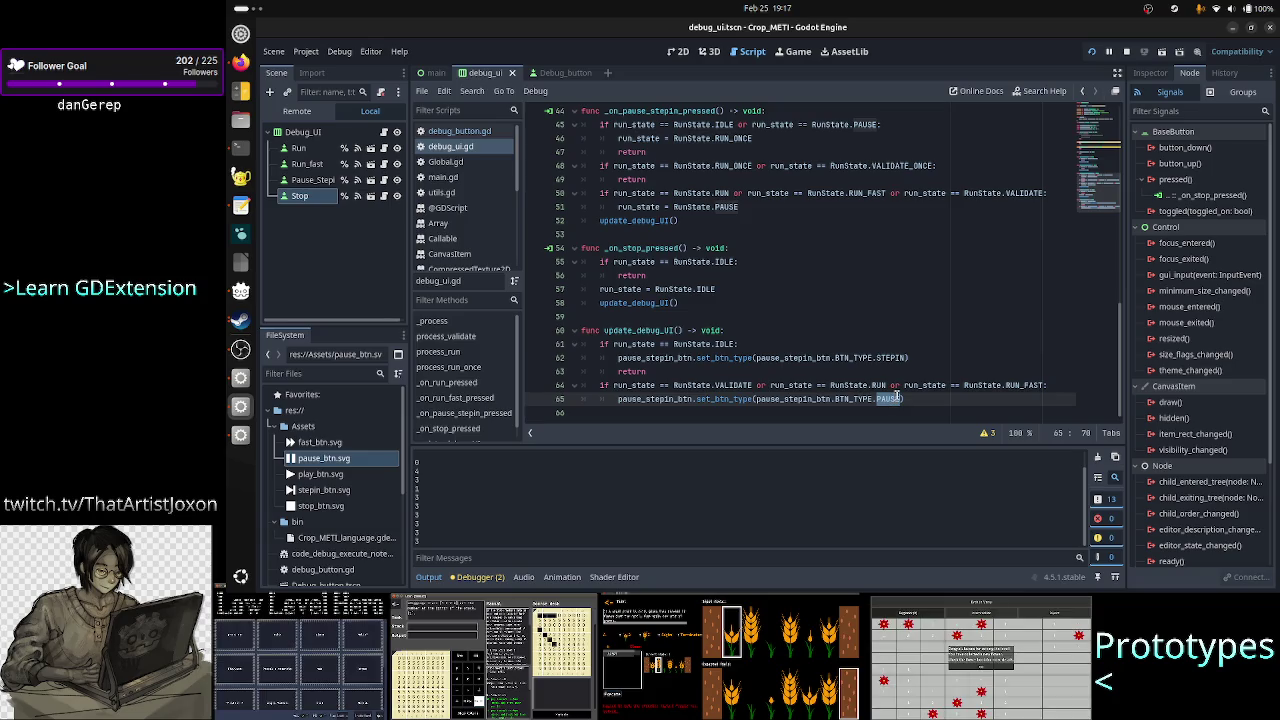
mouse_move(897, 395)
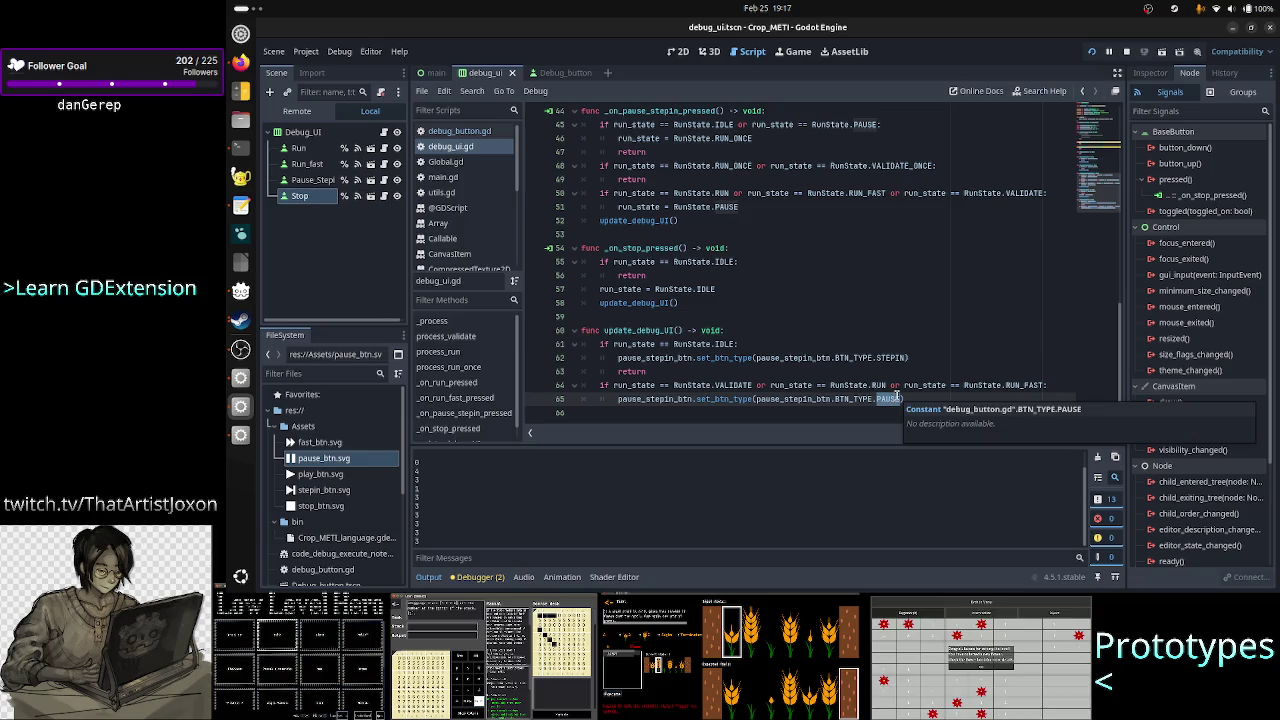
click(820, 373)
key(Return)
text(pri)
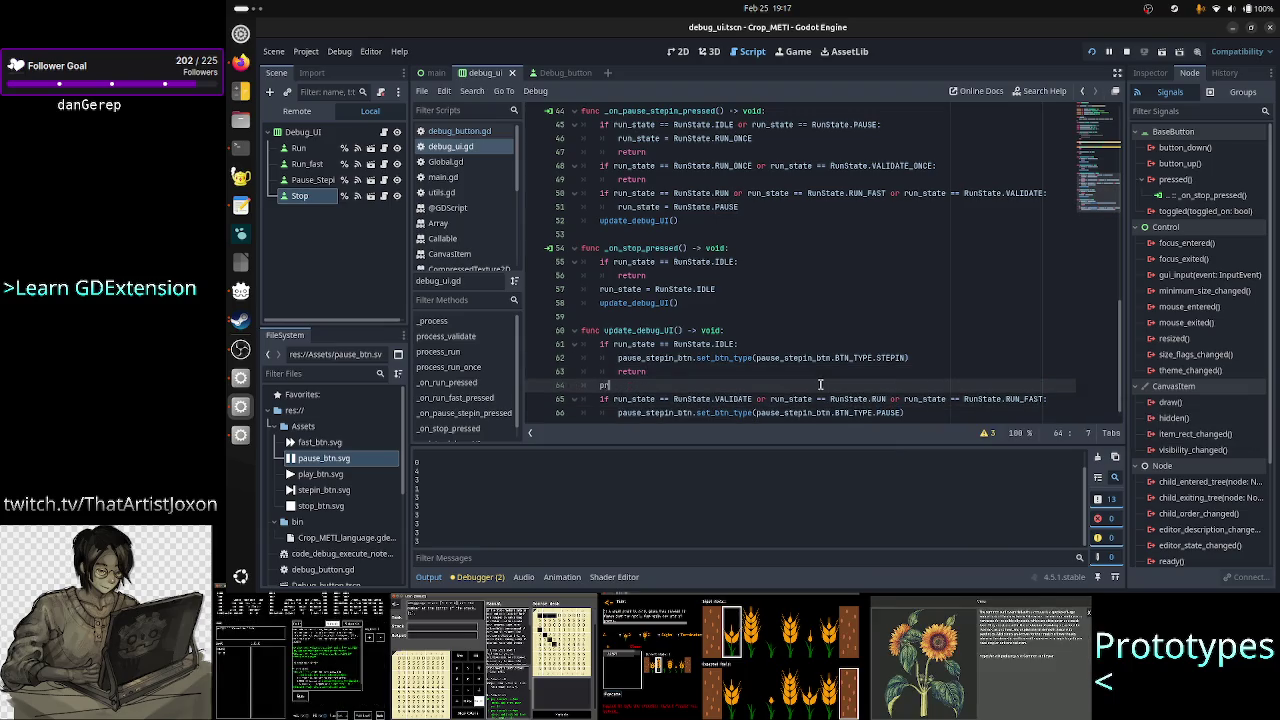
text(nt(")
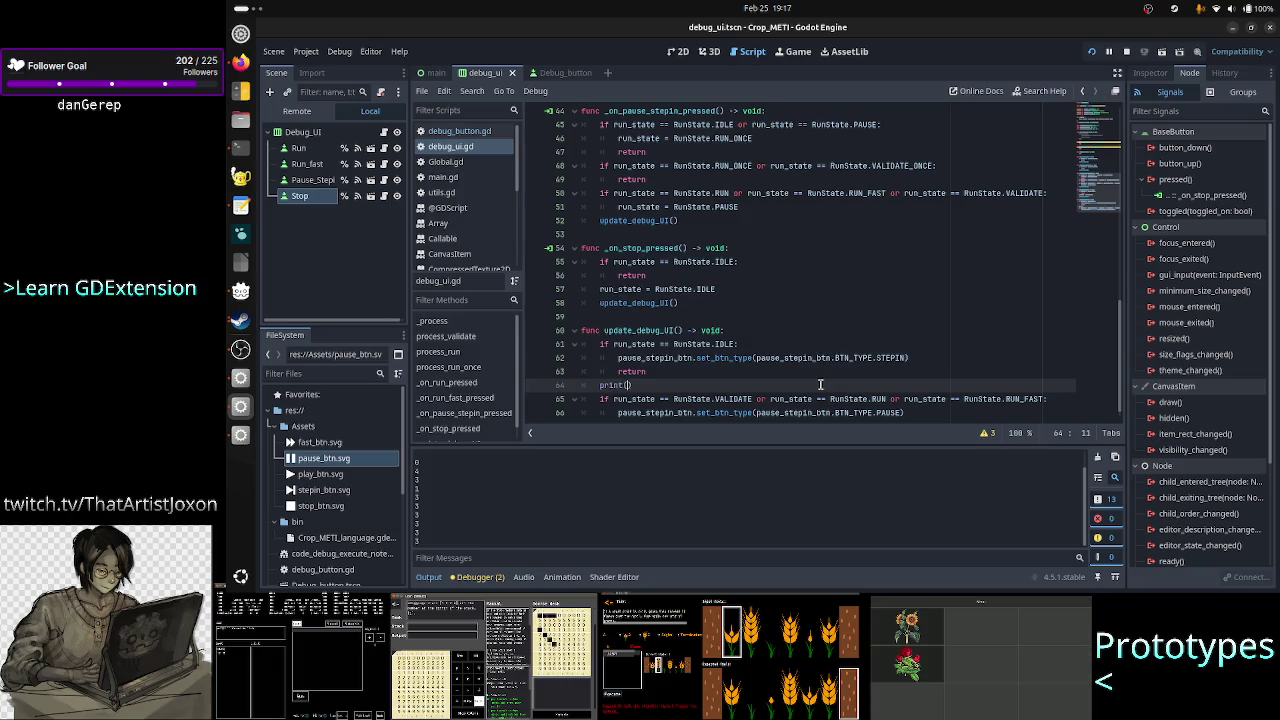
text(I am here)
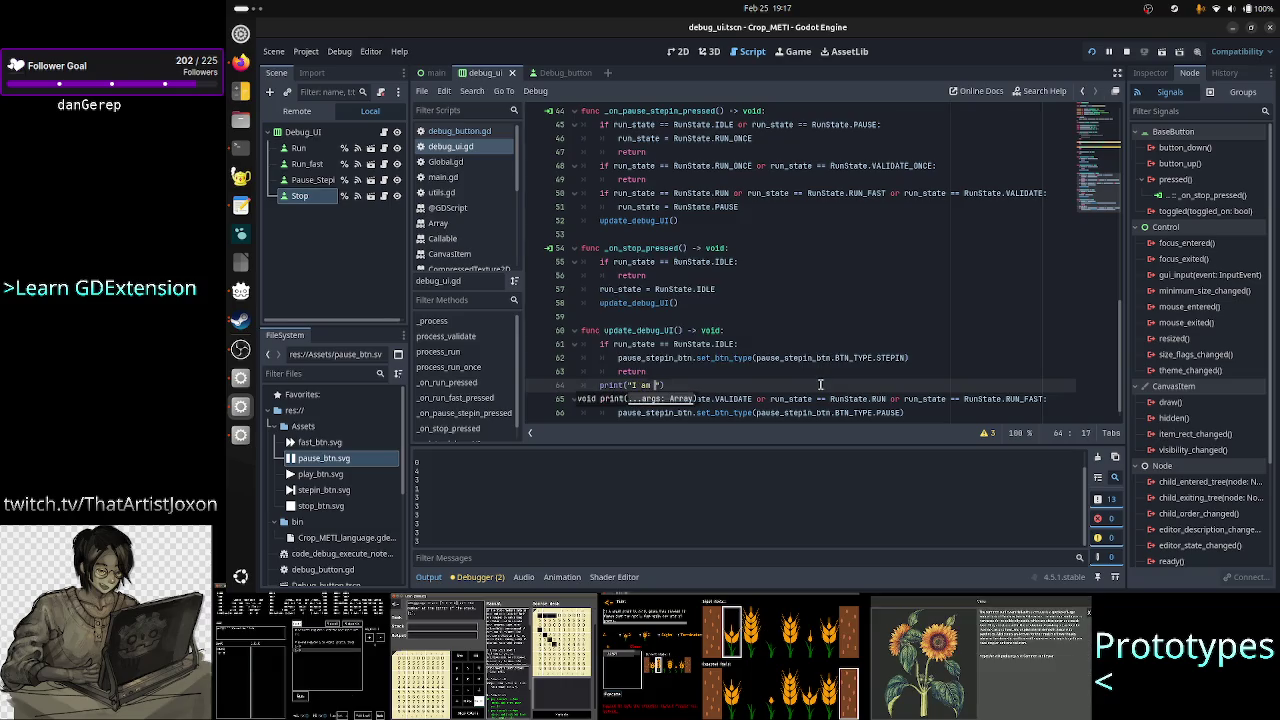
- Restart the game, press PLAY three times to test, then close the game window
click(1091, 52)
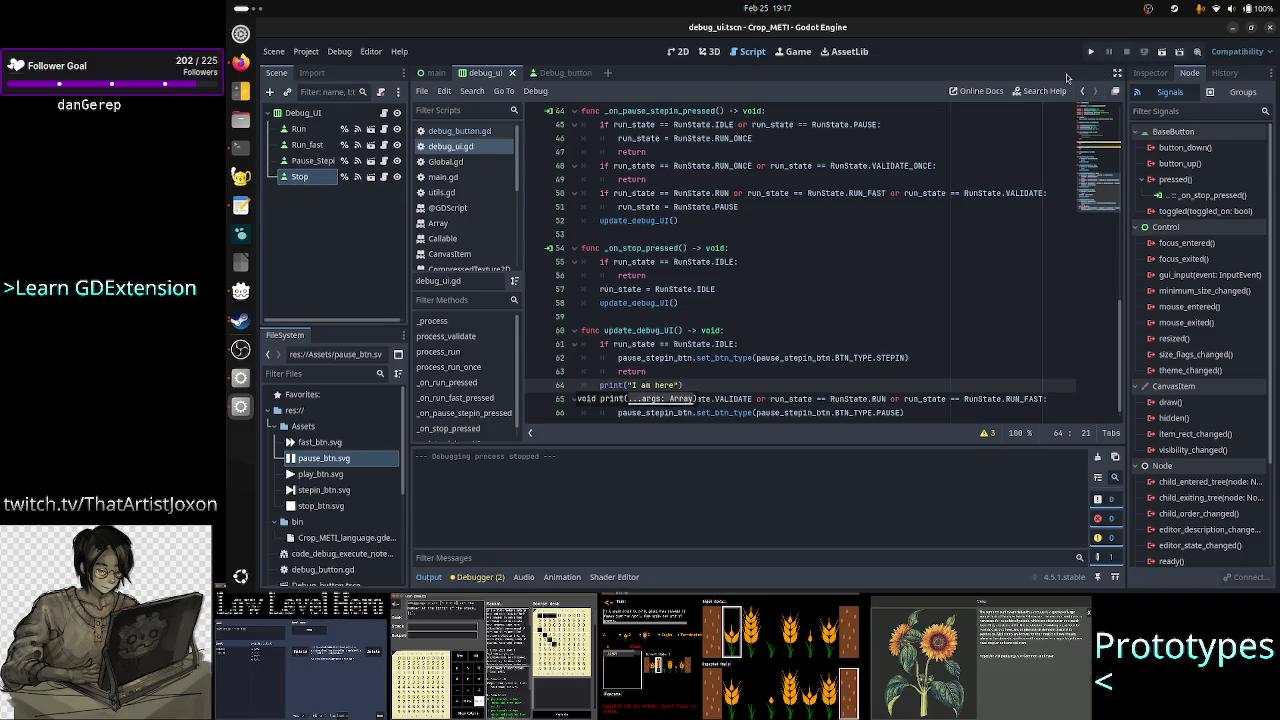
click(1091, 52)
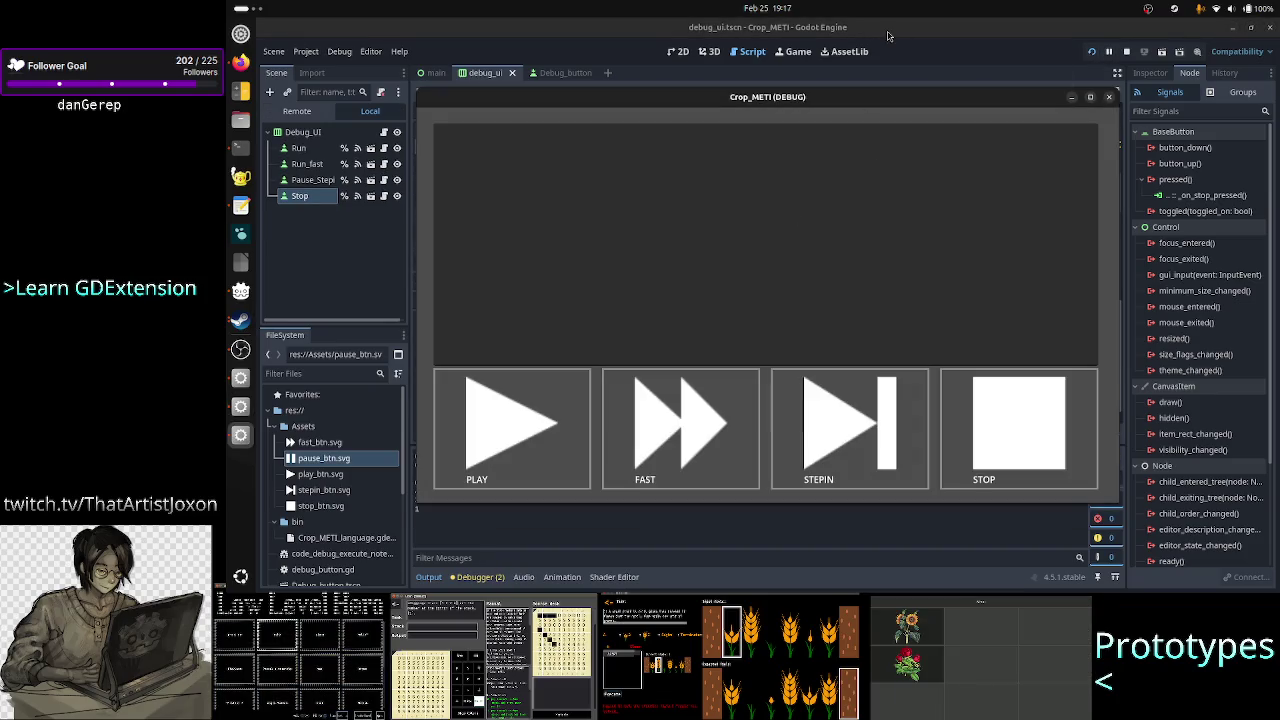
drag(862, 97, 952, 76)
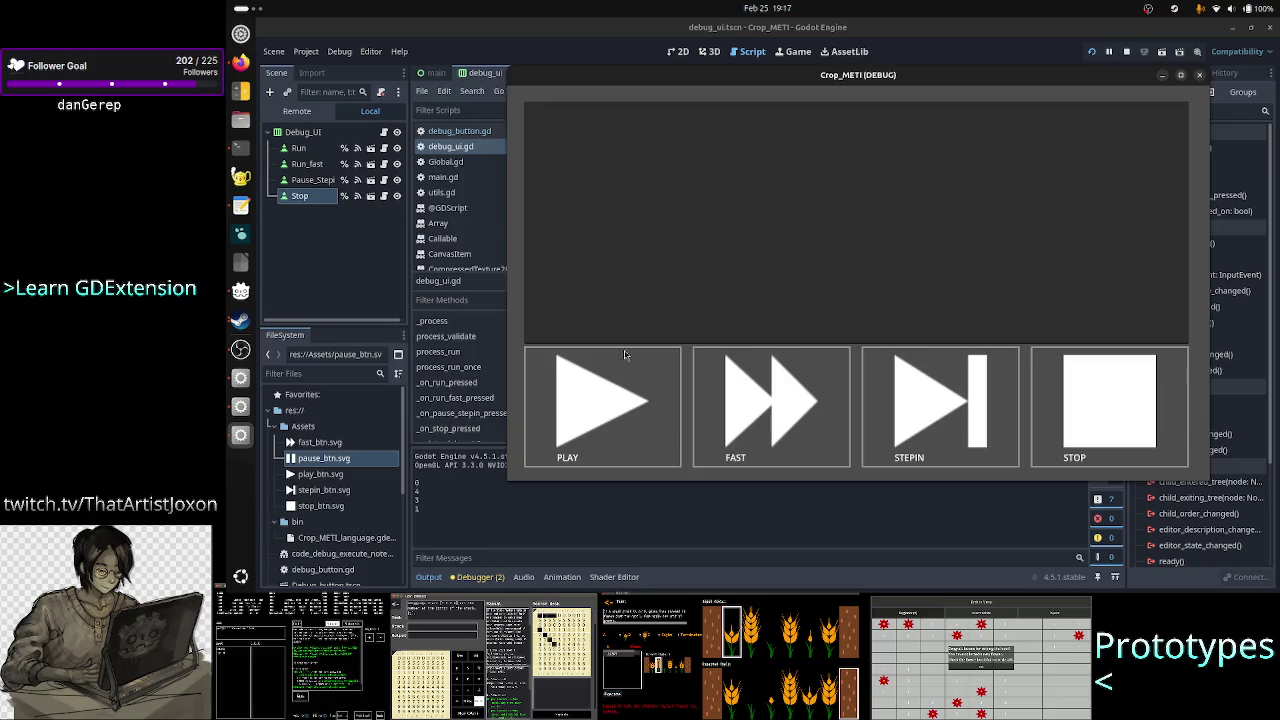
click(613, 385)
click(613, 385)
click(613, 385)
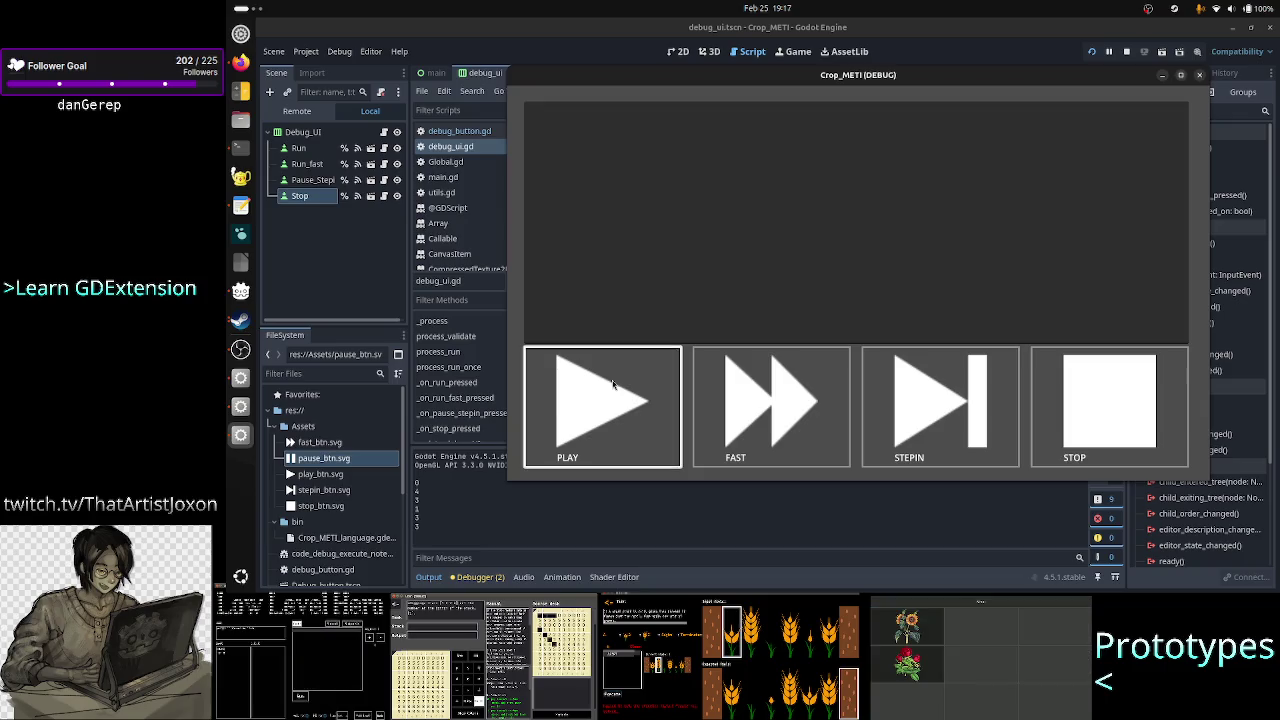
click(1200, 76)
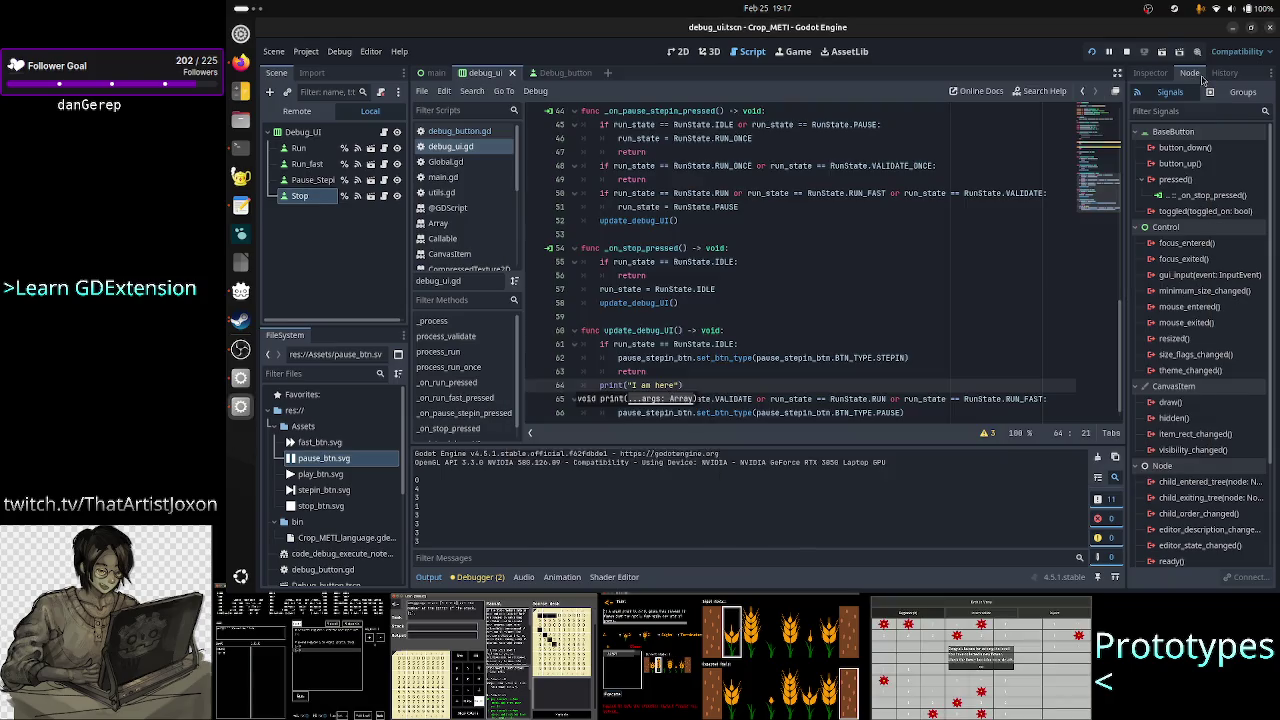
- Add a blank line after line 36's return in _on_run_pressed, then bring up TIS-100
scroll(766, 334, down, 1)
click(740, 330)
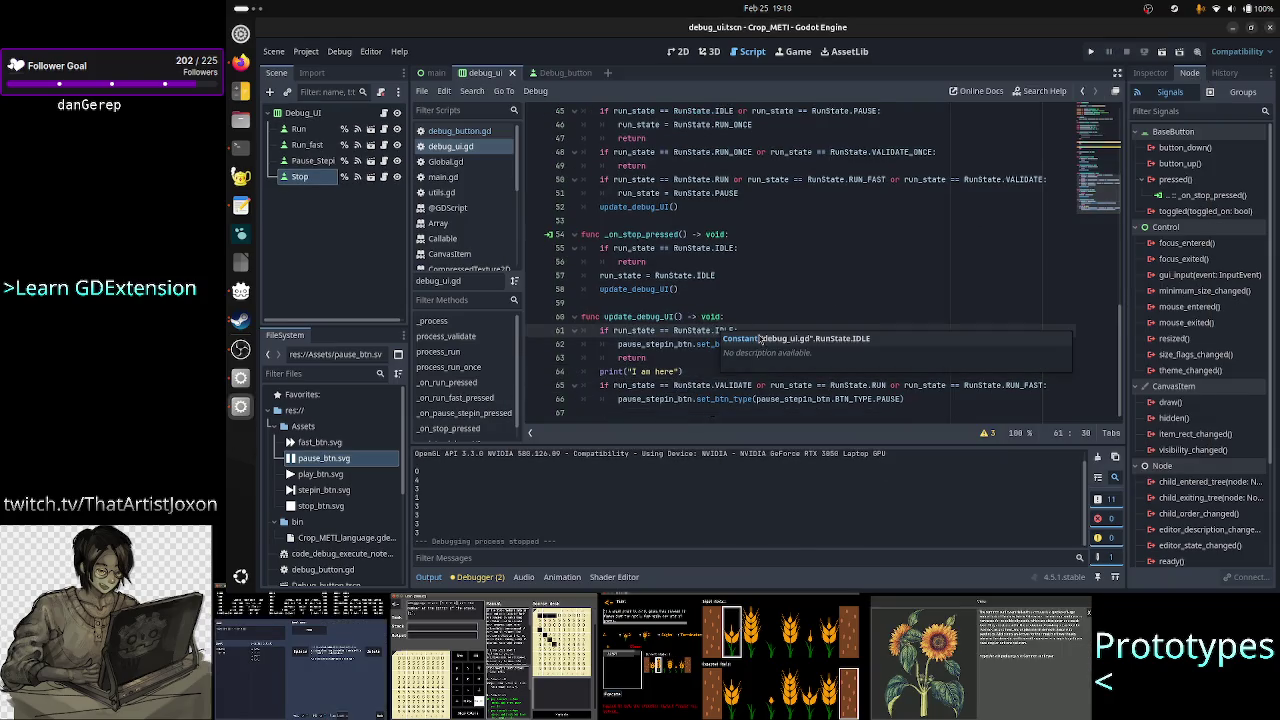
scroll(730, 282, up, 7)
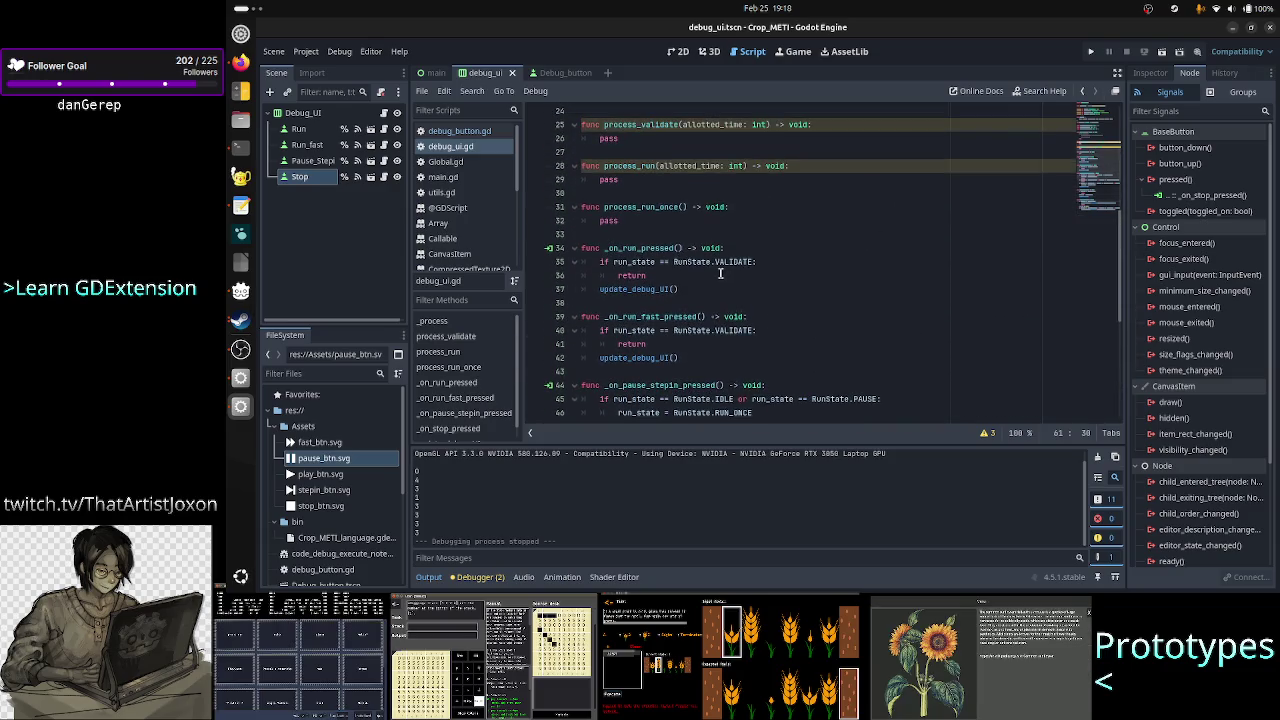
click(720, 274)
key(Return)
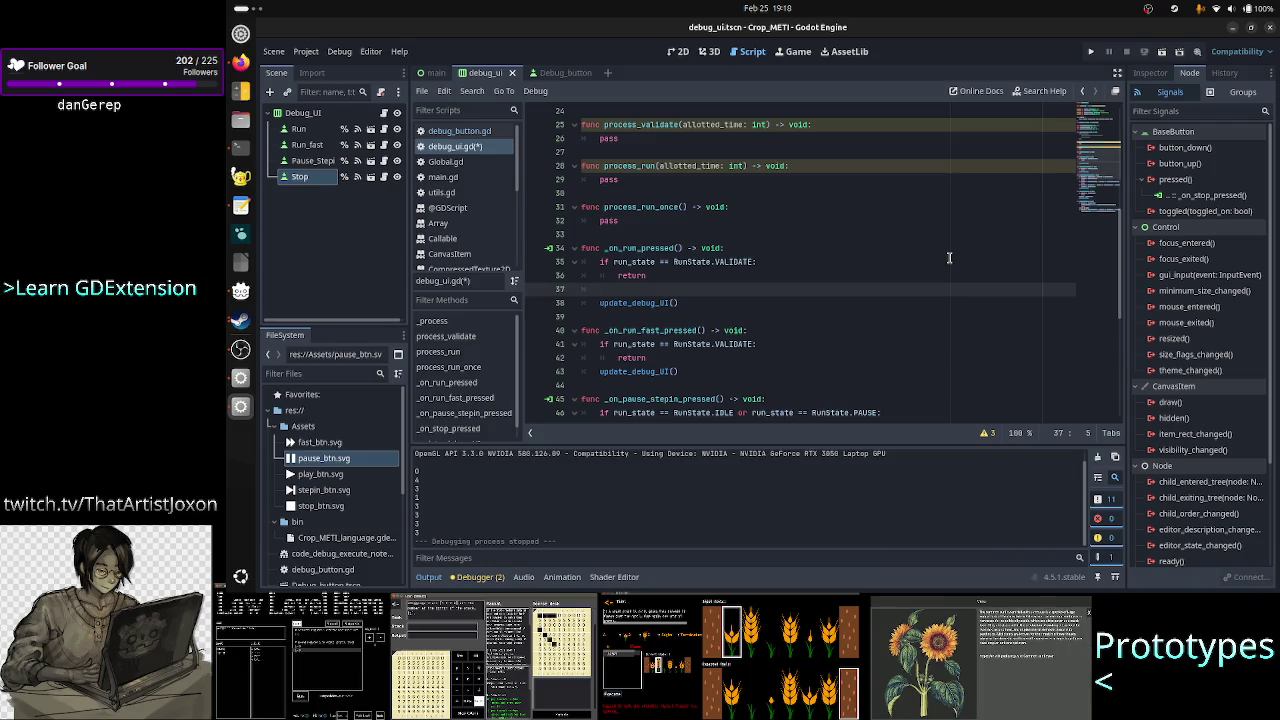
key(Up)
key(Up)
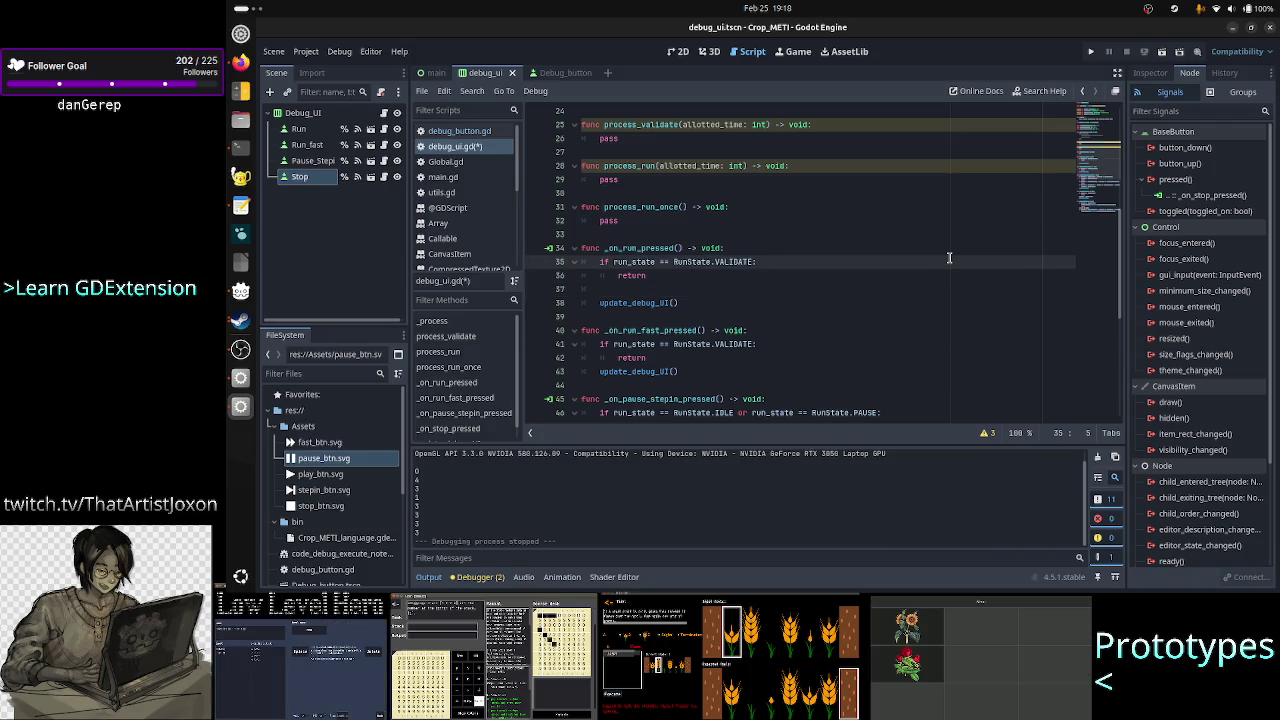
key(Down)
key(Down)
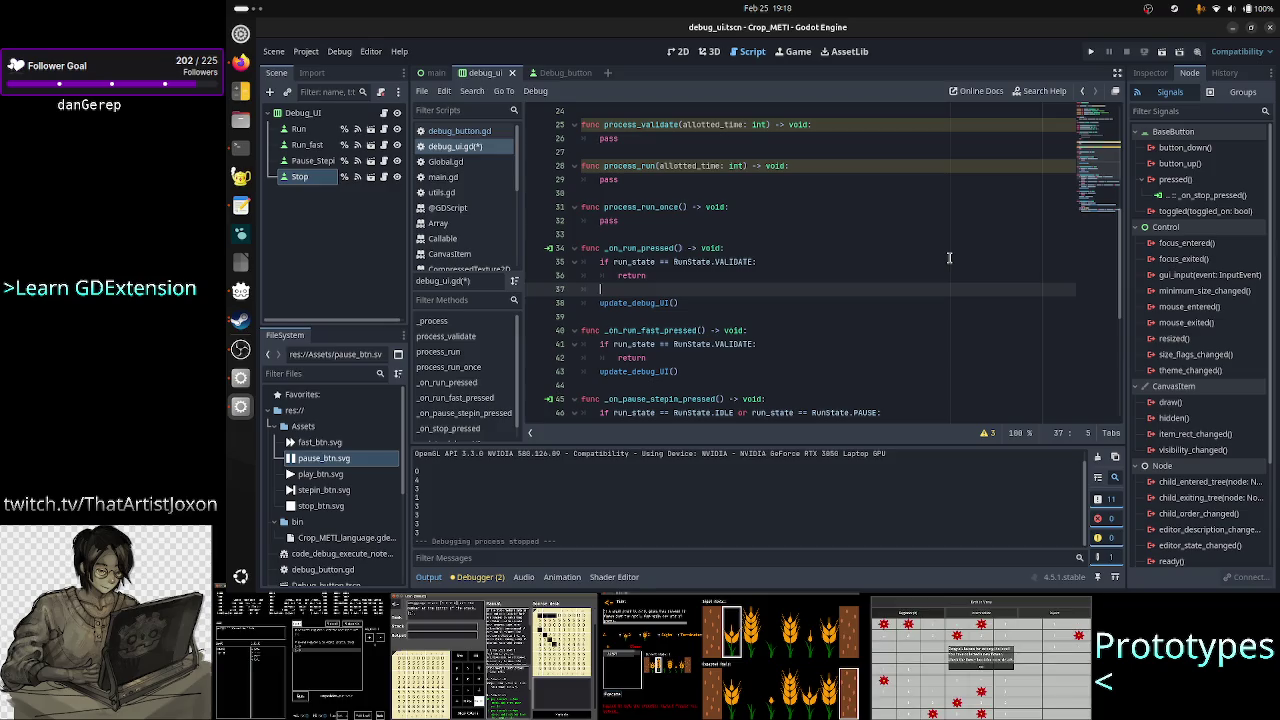
scroll(864, 266, down, 1)
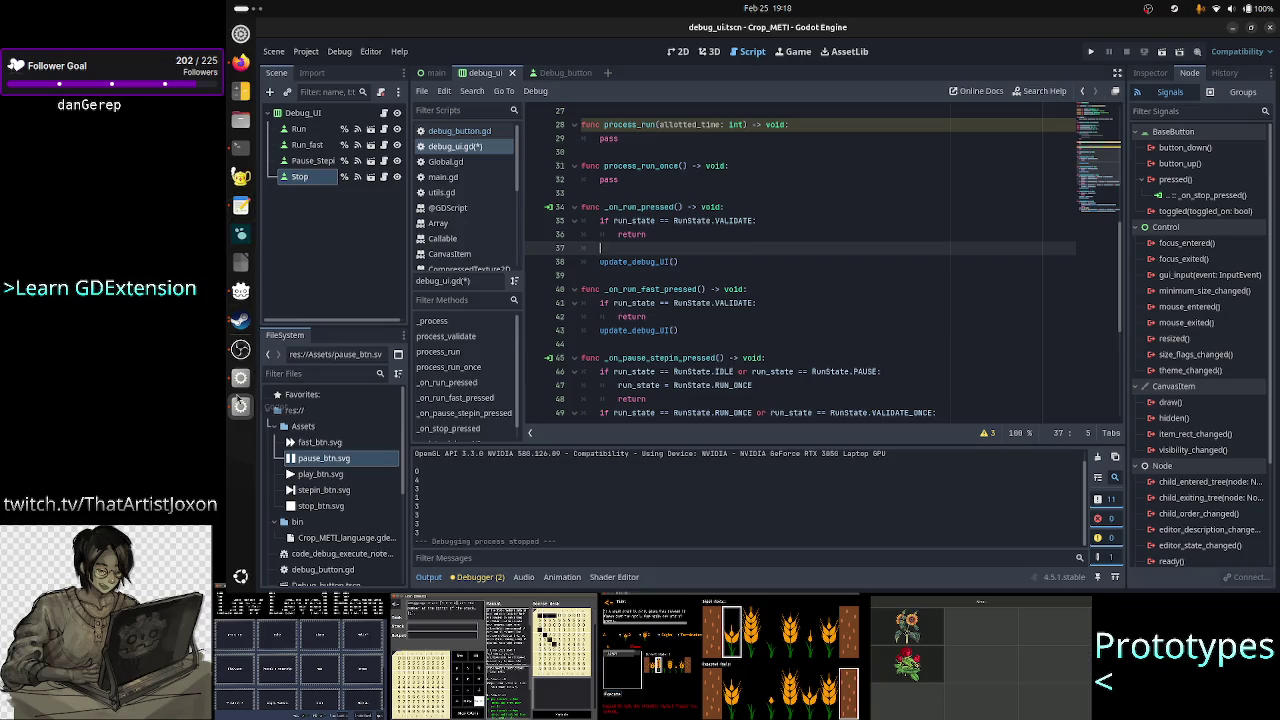
click(238, 322)
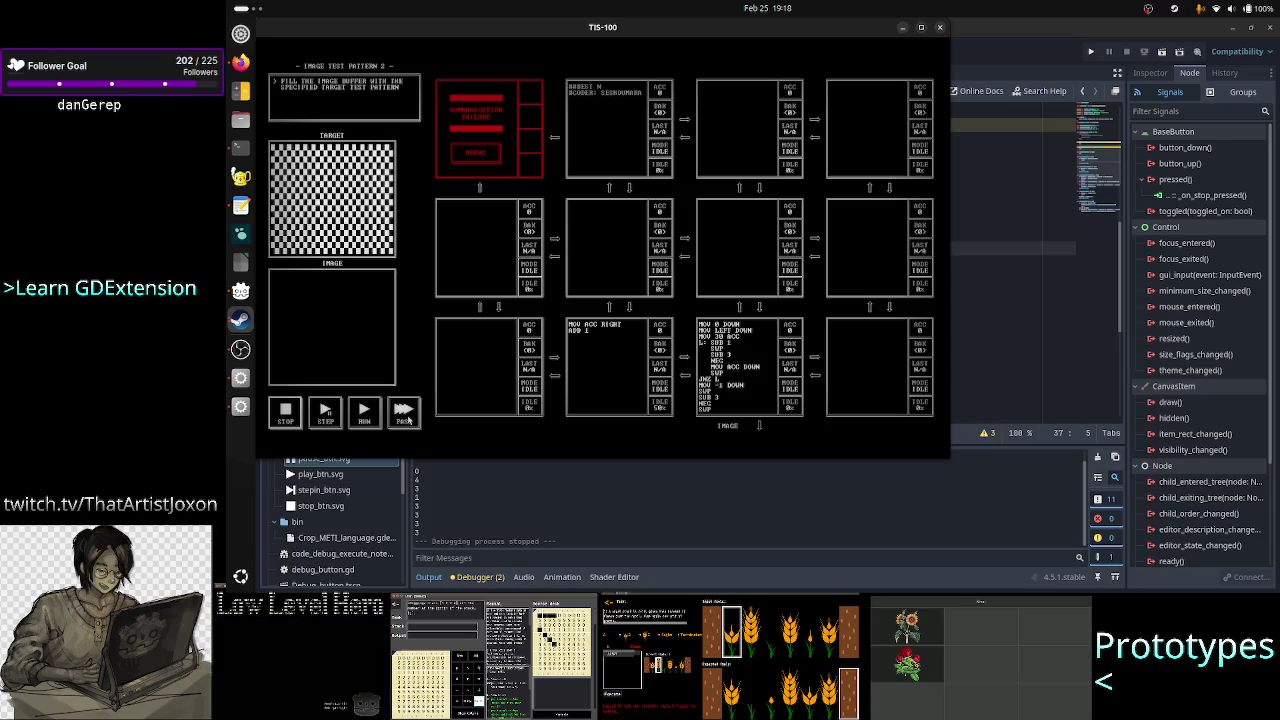
- Step, run, pause and stop the Image Test Pattern 2 program, then run and reset it
click(327, 416)
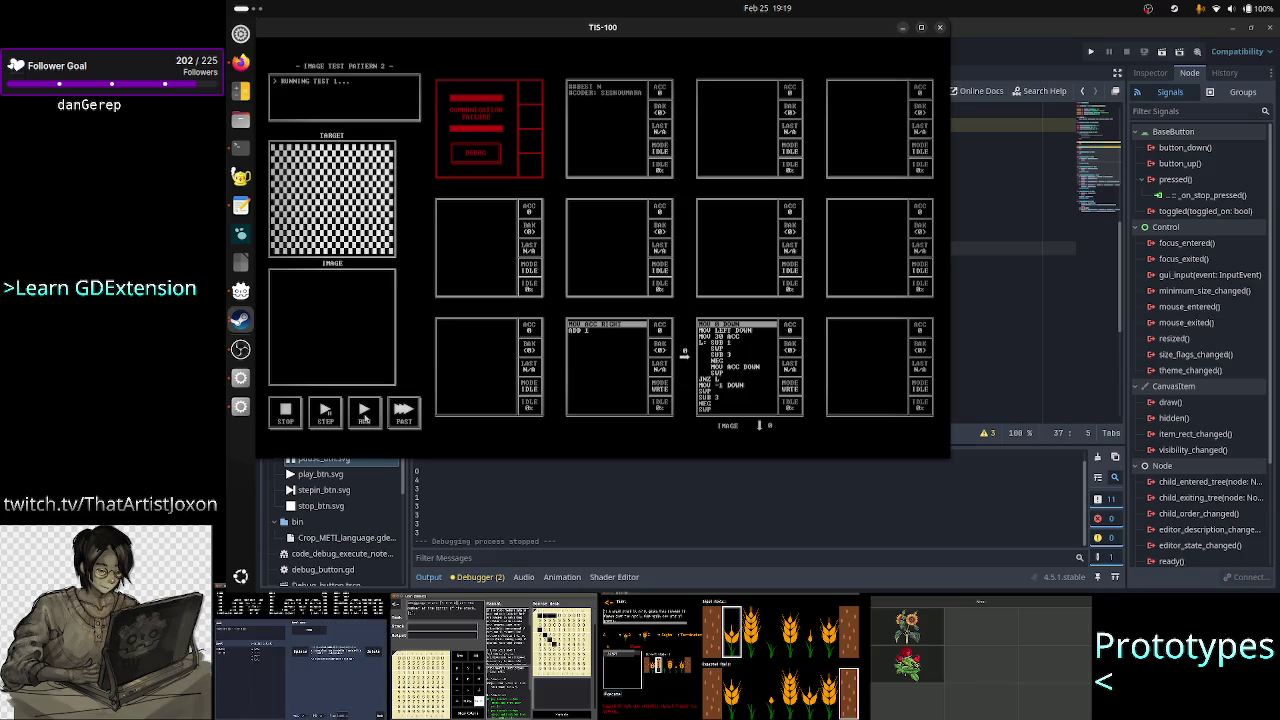
click(365, 420)
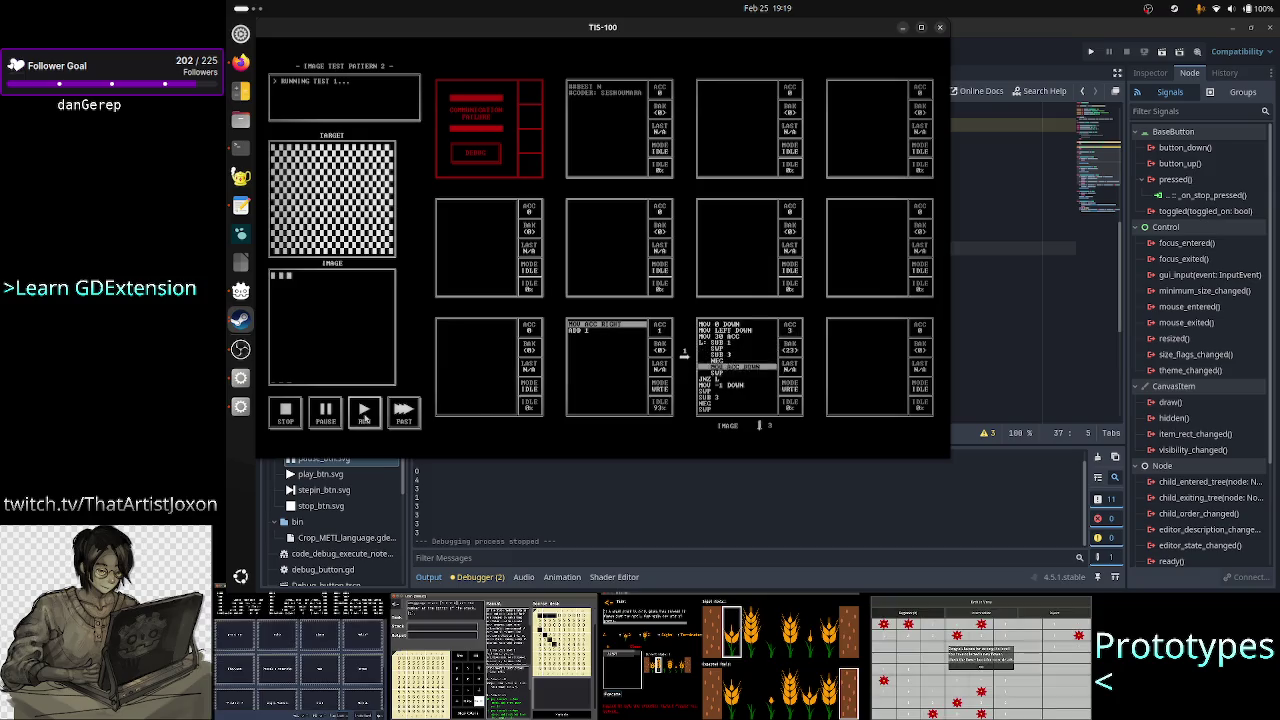
click(323, 420)
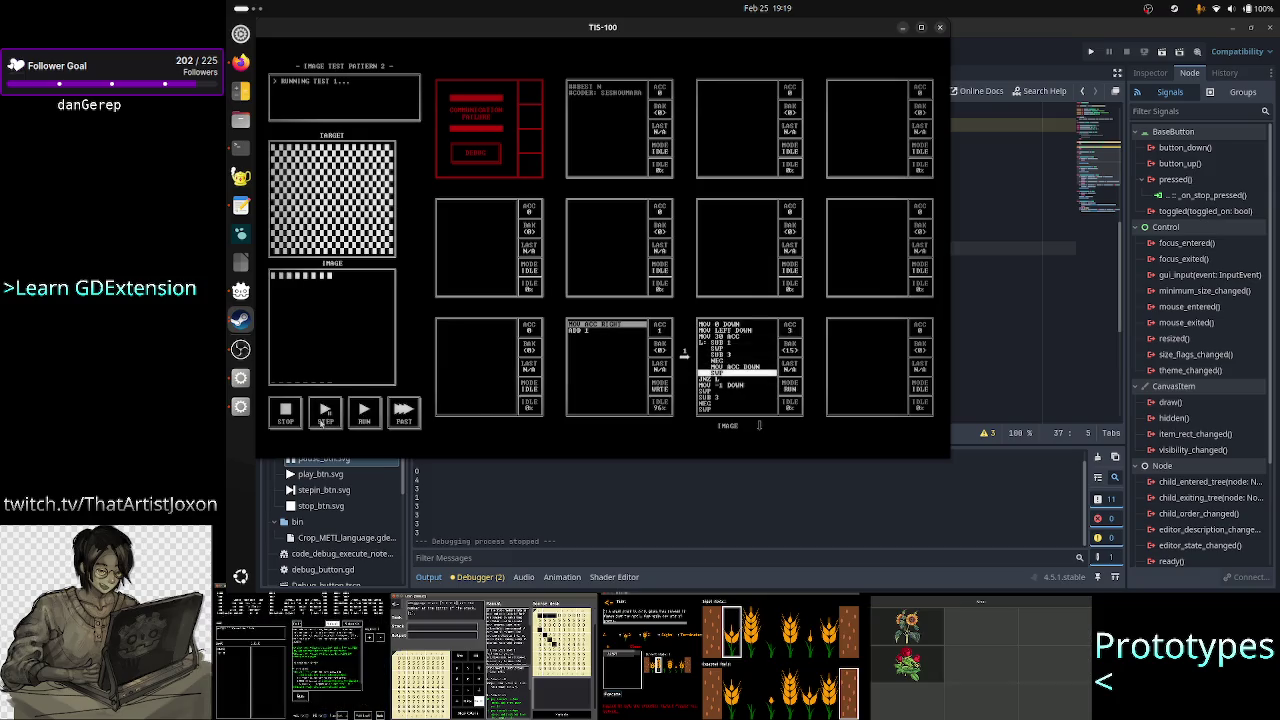
click(296, 418)
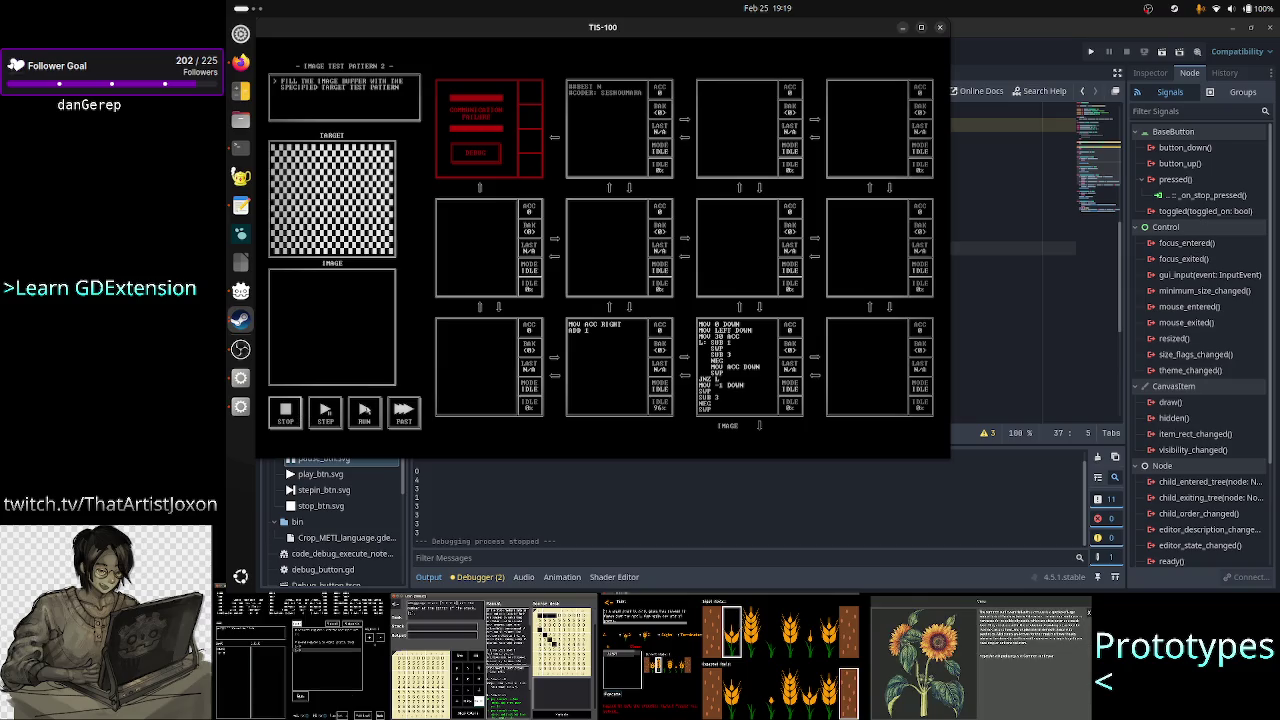
click(365, 414)
click(288, 416)
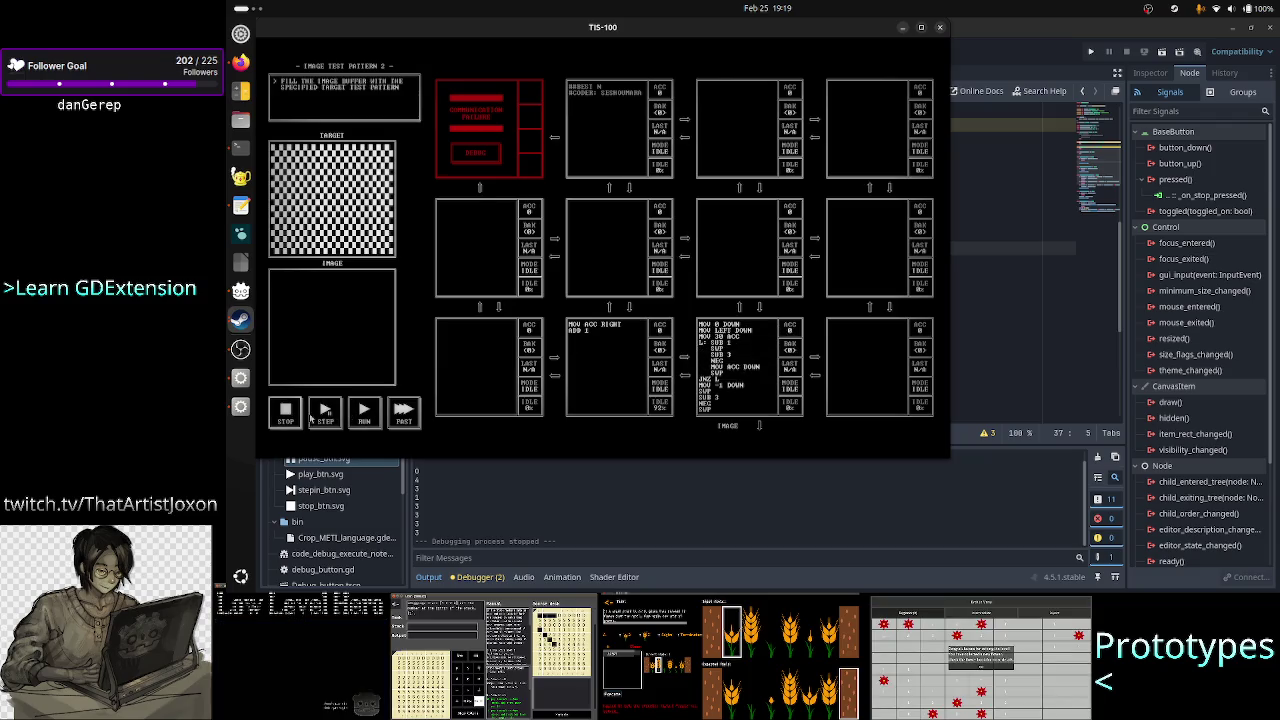
- Step, run, pause and fast-run the program, stop it, and return to Godot
click(328, 414)
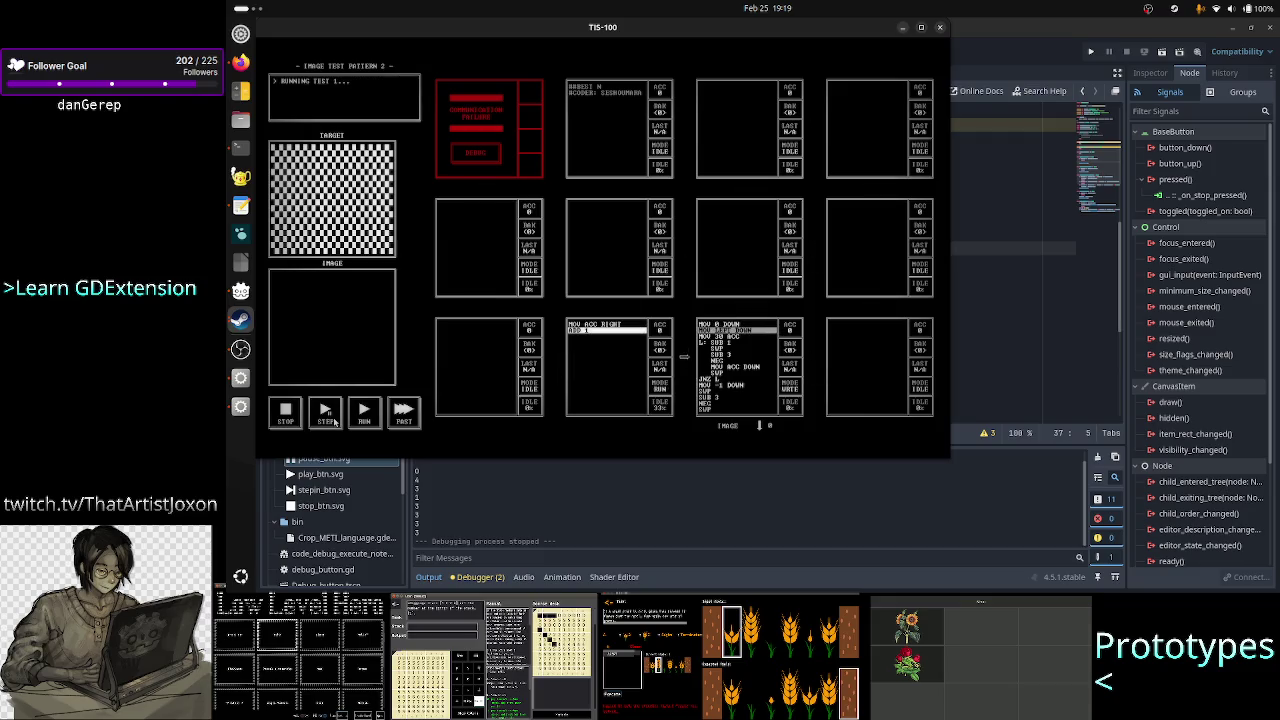
click(365, 414)
click(325, 414)
click(362, 416)
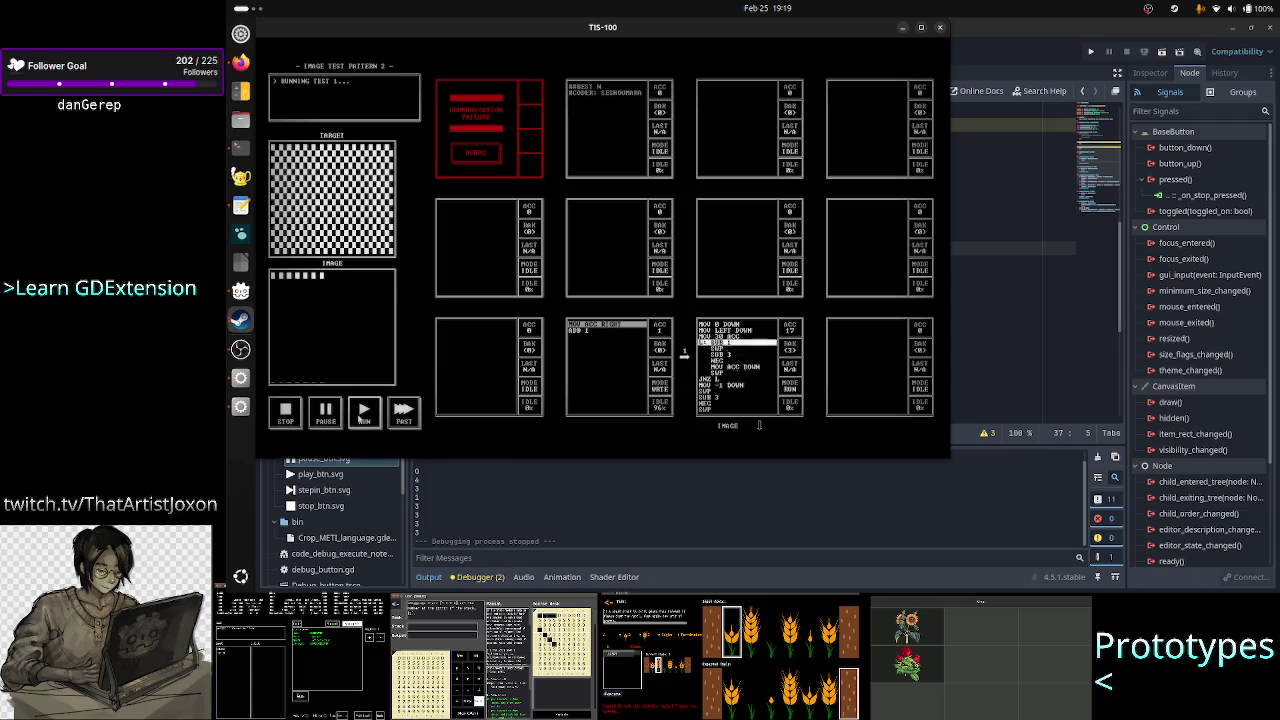
click(400, 414)
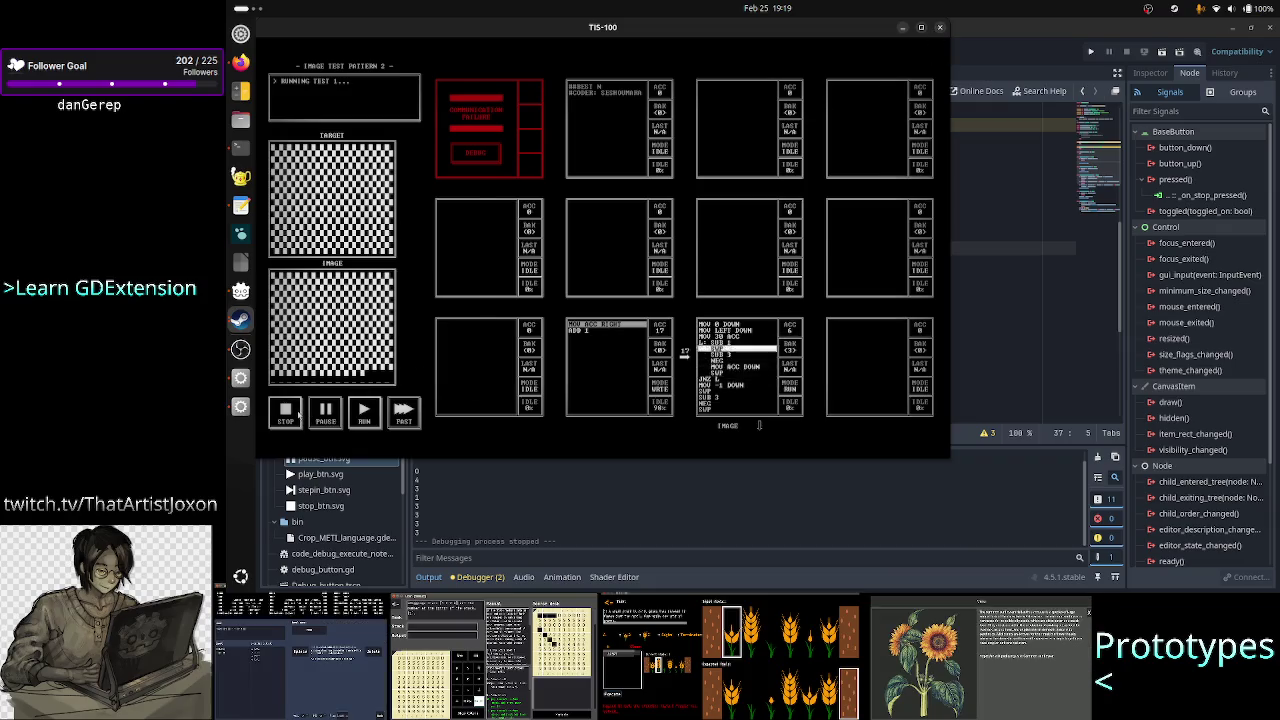
click(285, 413)
click(999, 265)
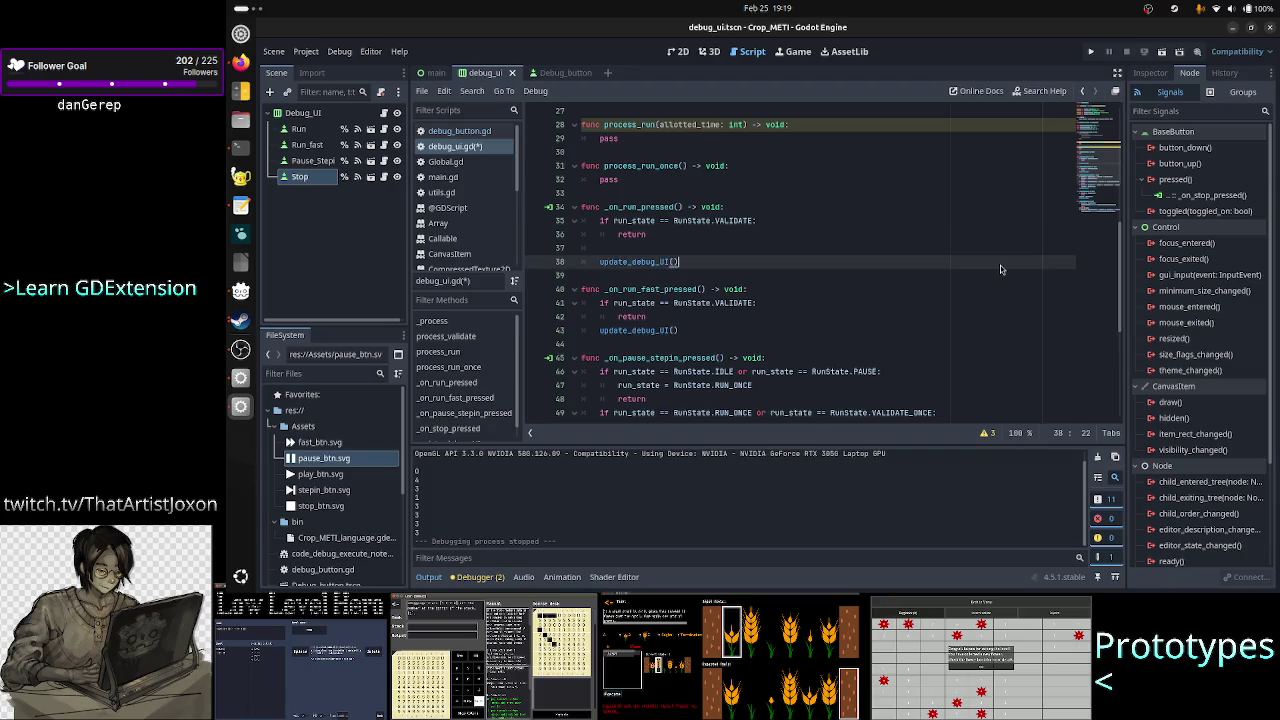
- Add 'run_state = RunState.RUN' on line 37 of _on_run_pressed
key(Up)
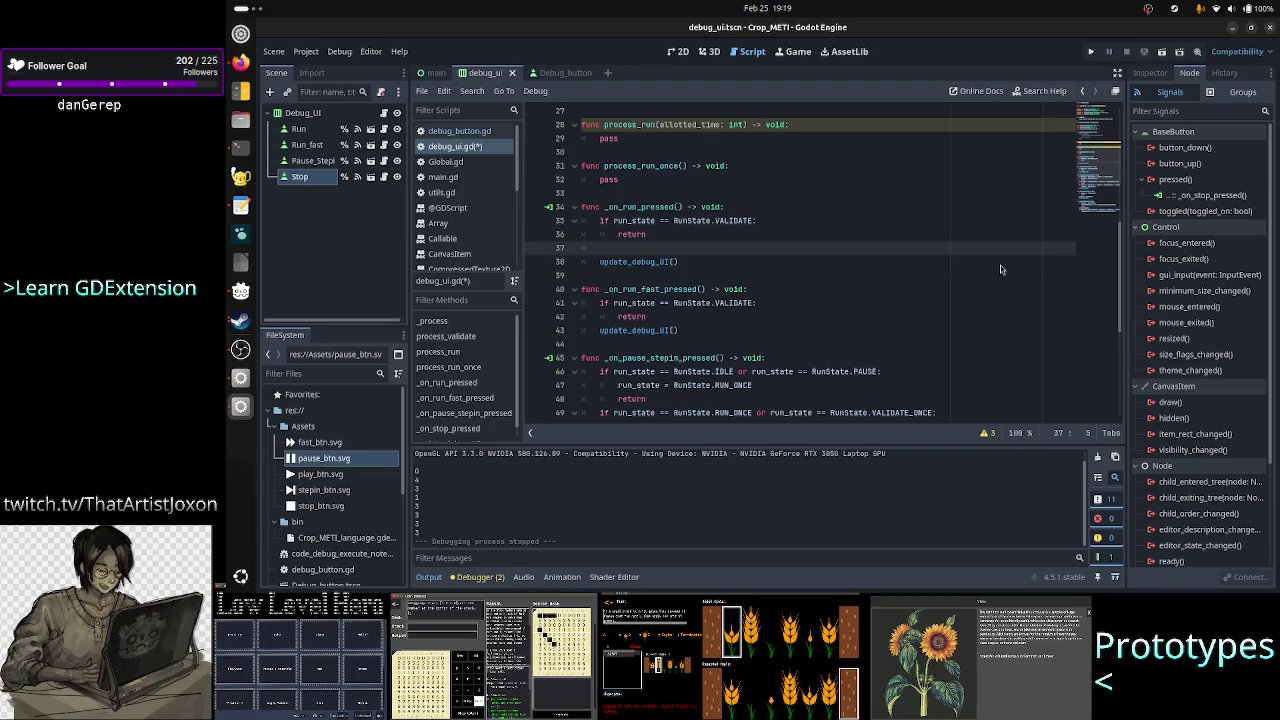
text(run_s)
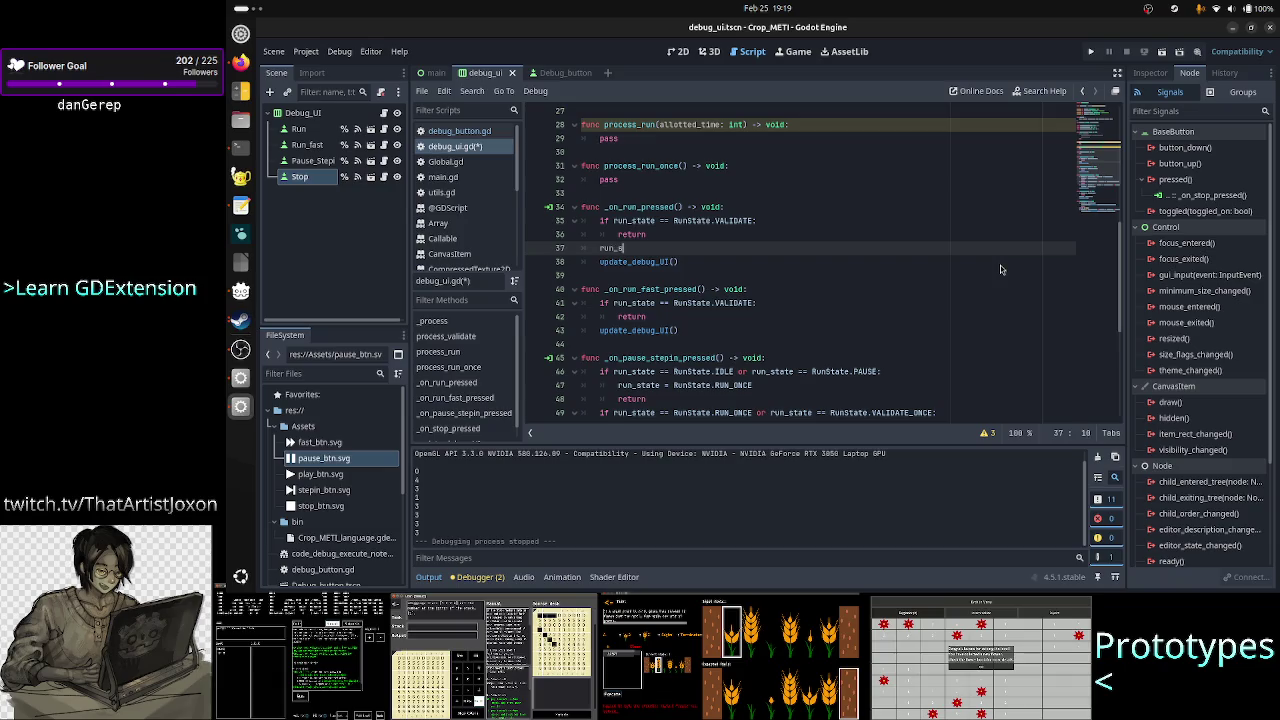
text(tate = runsta)
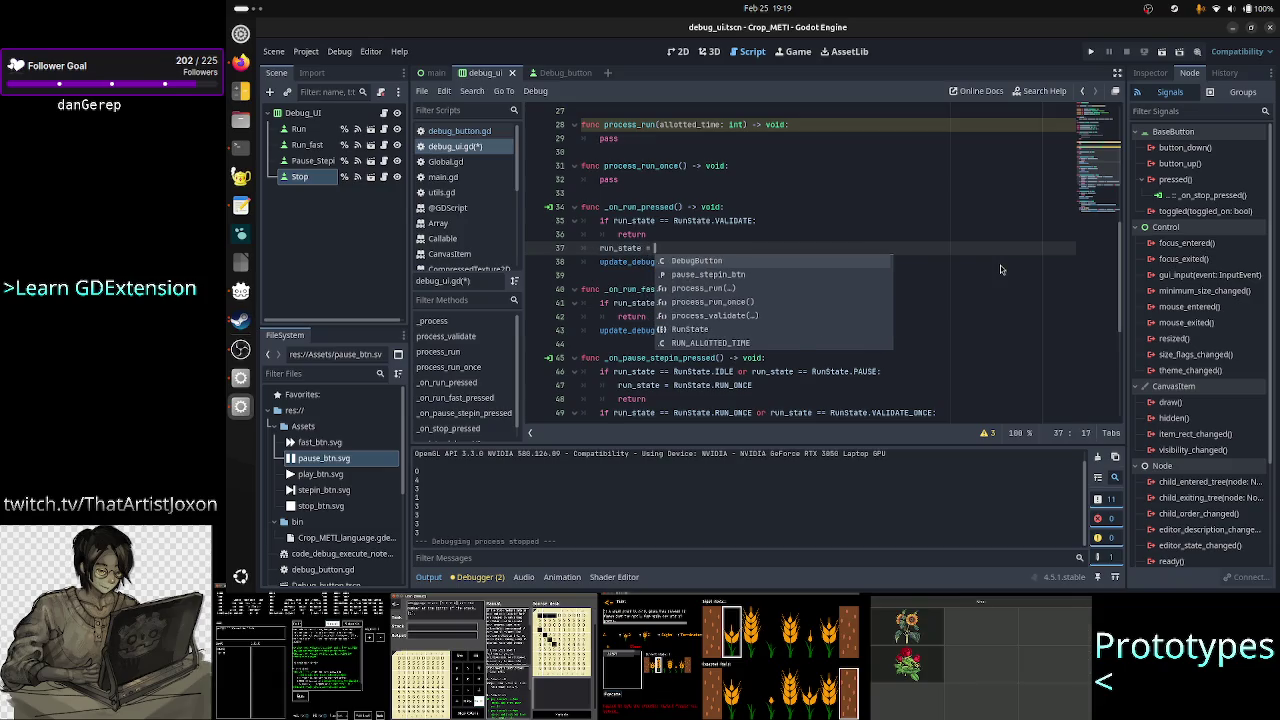
key(Return)
text(.run)
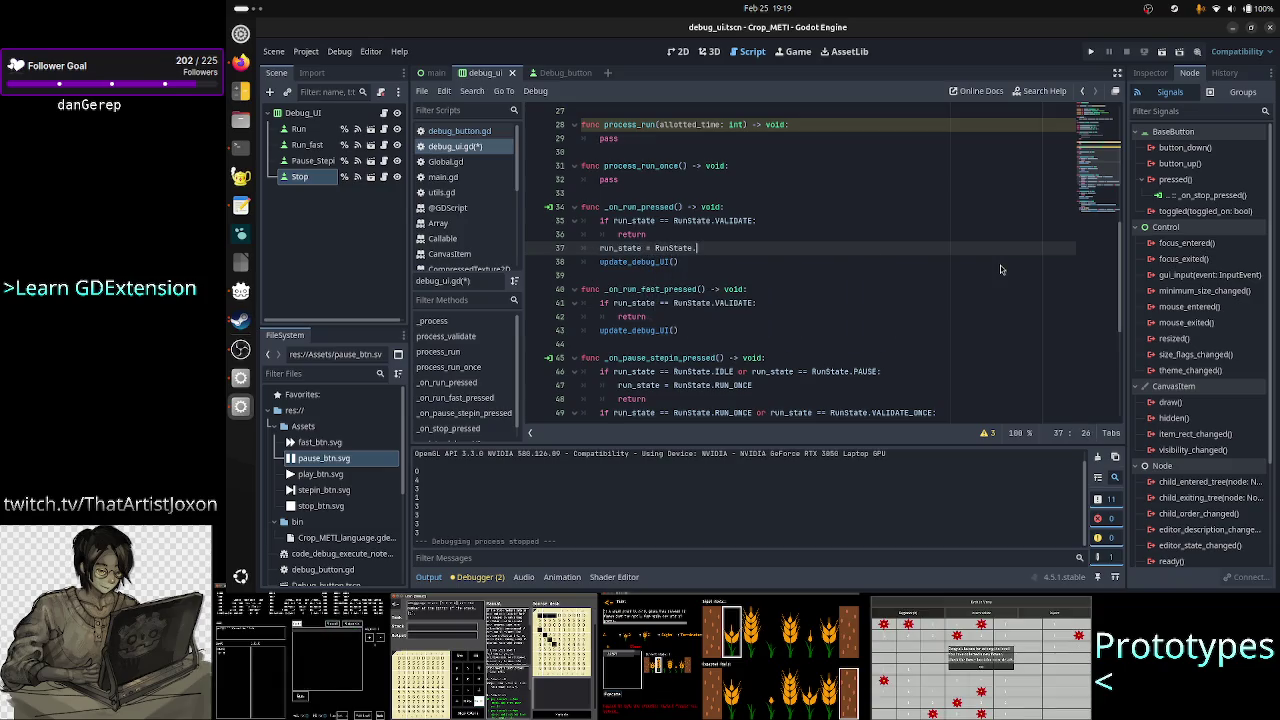
key(Return)
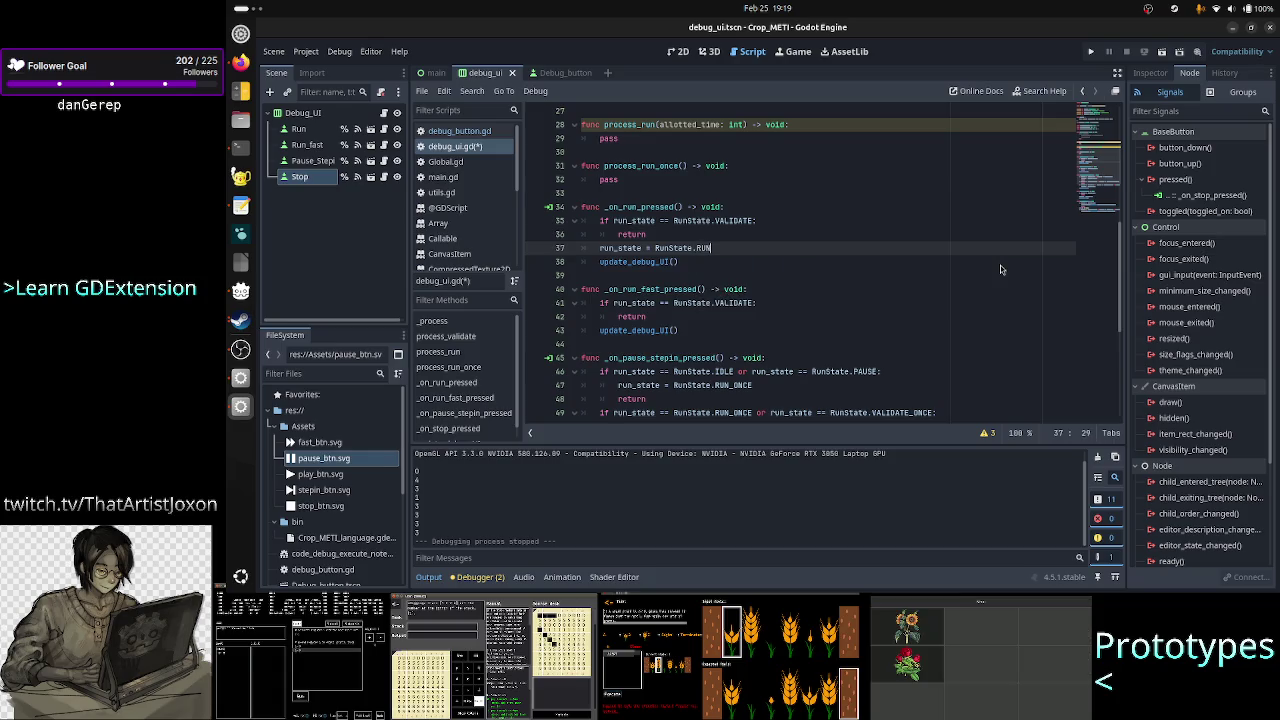
key(Down)
key(Down)
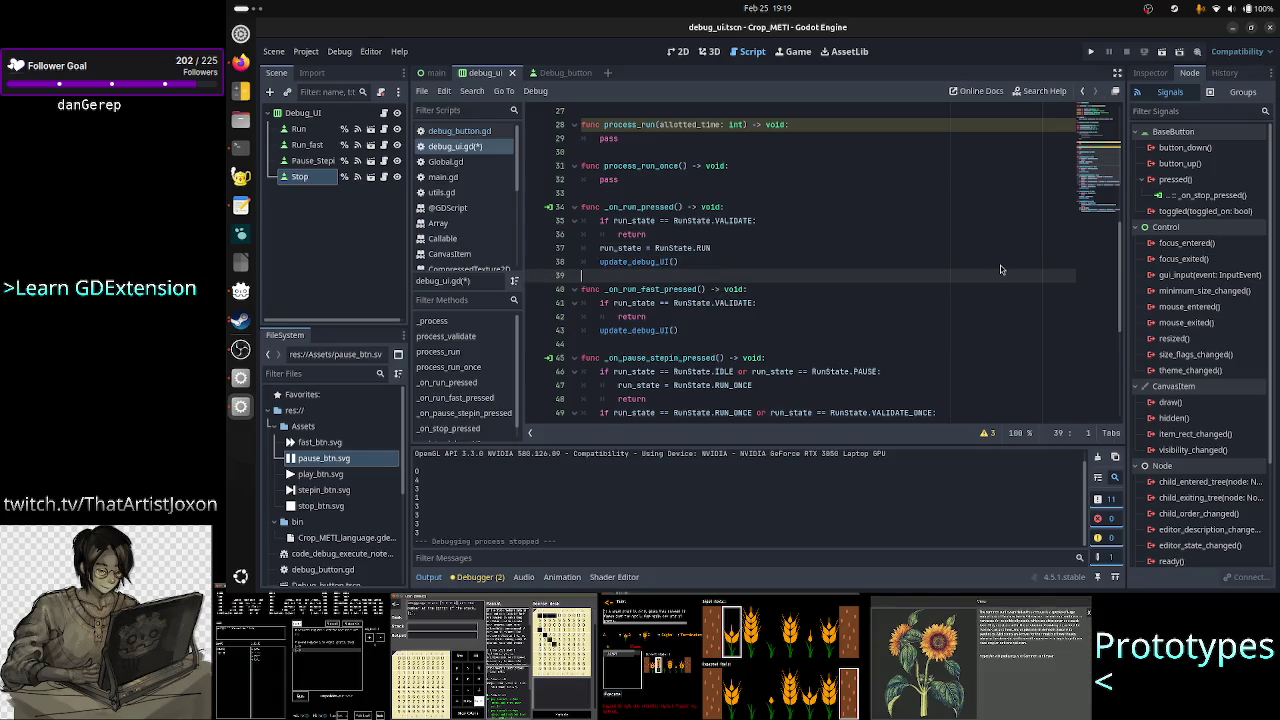
- Add 'run_state = RunState.RUN_FAST' after the early return in _on_run_fast_pressed
key(Down)
key(Down)
key(Up)
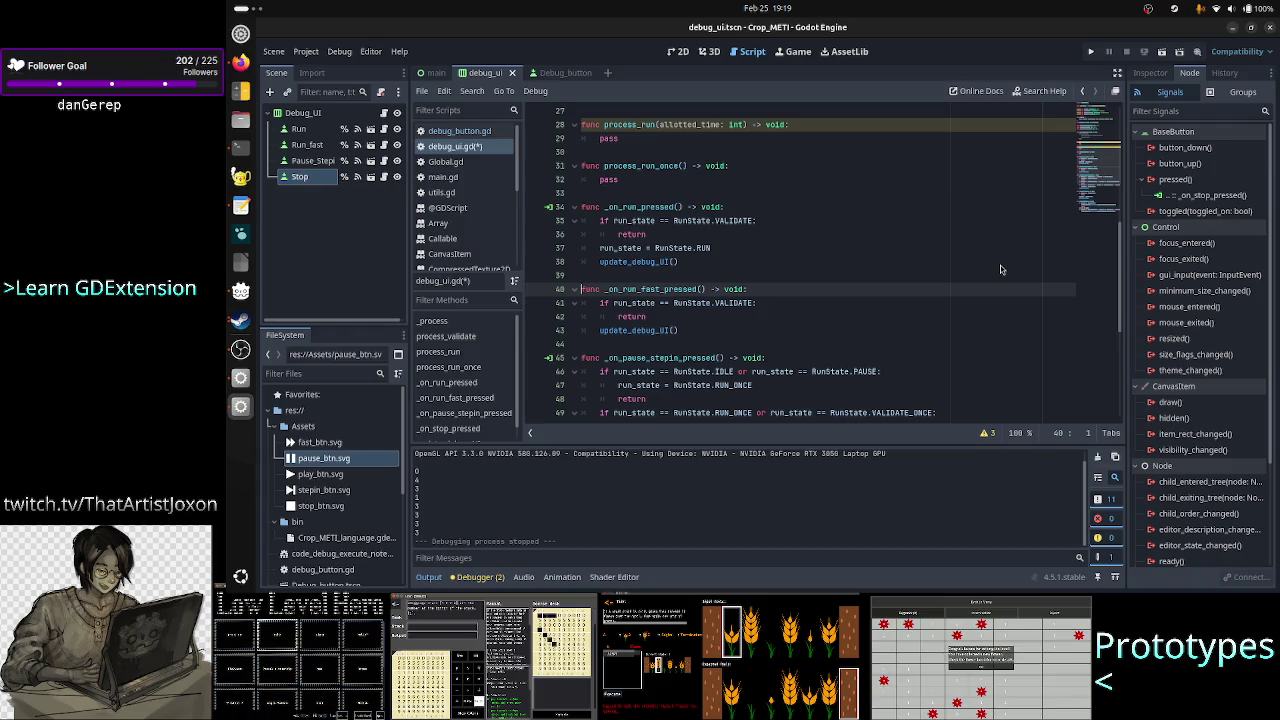
key(Down)
key(Down)
key(End)
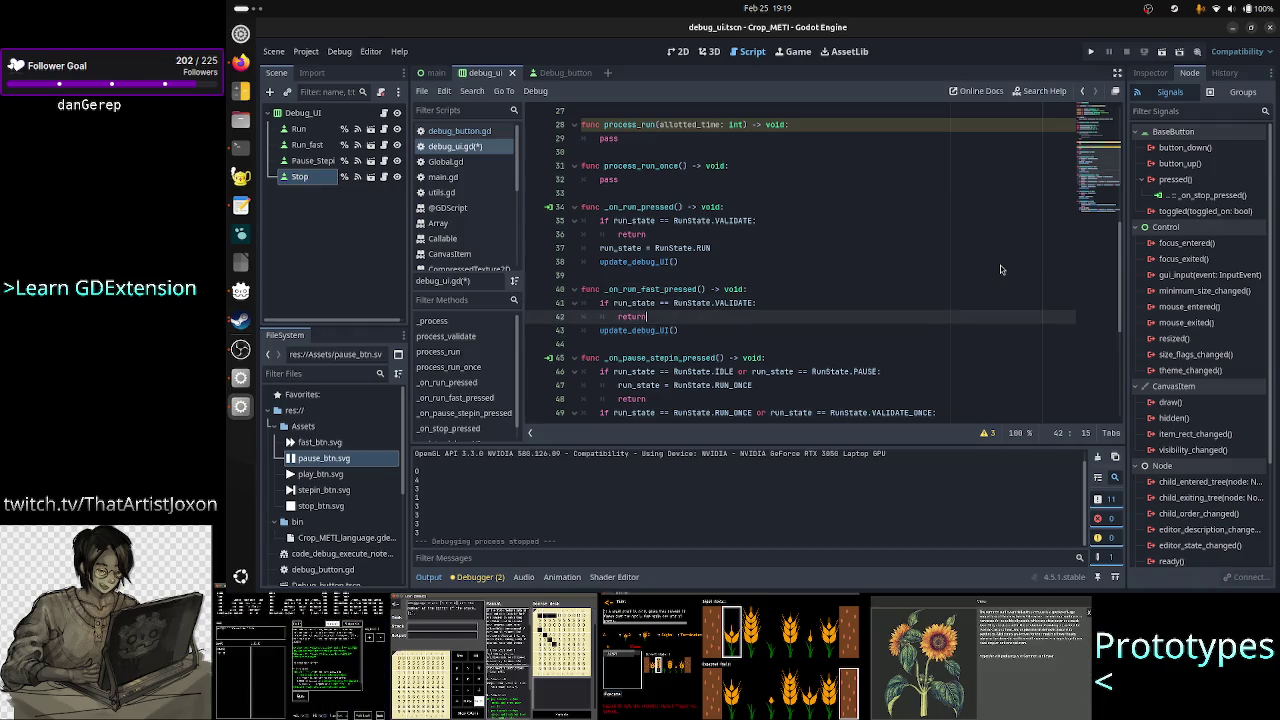
key(Return)
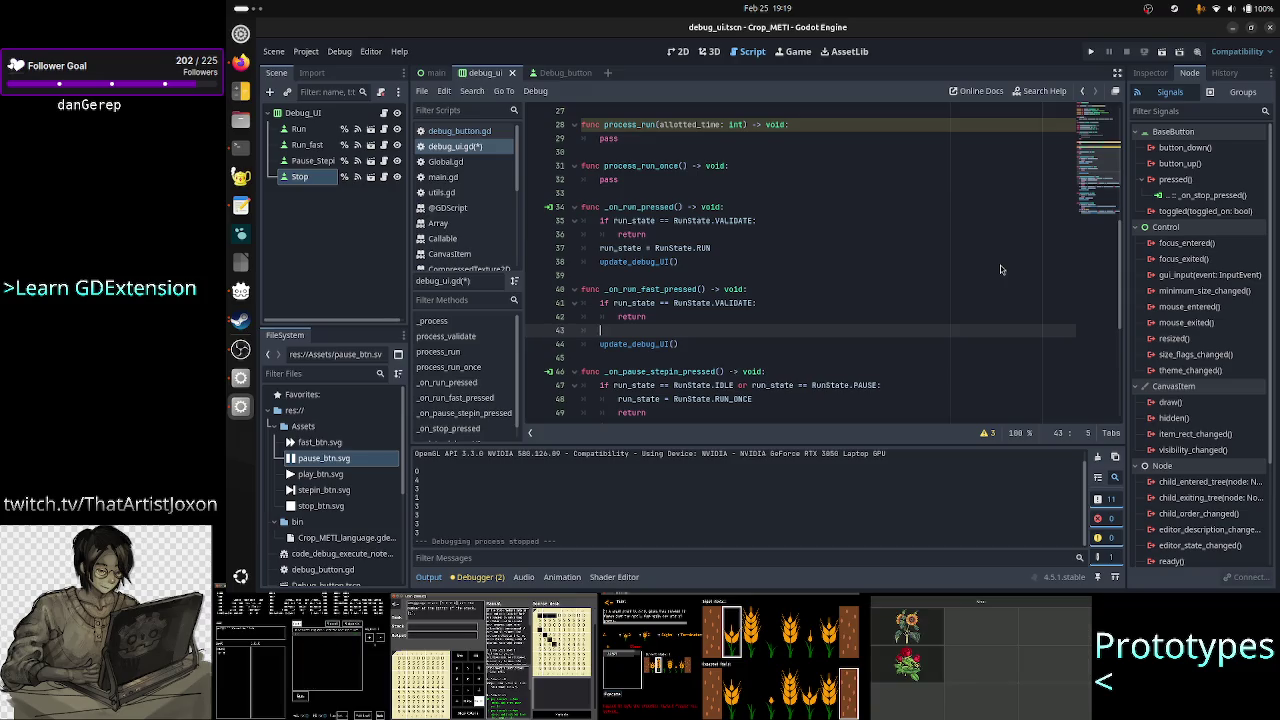
text(run_stat)
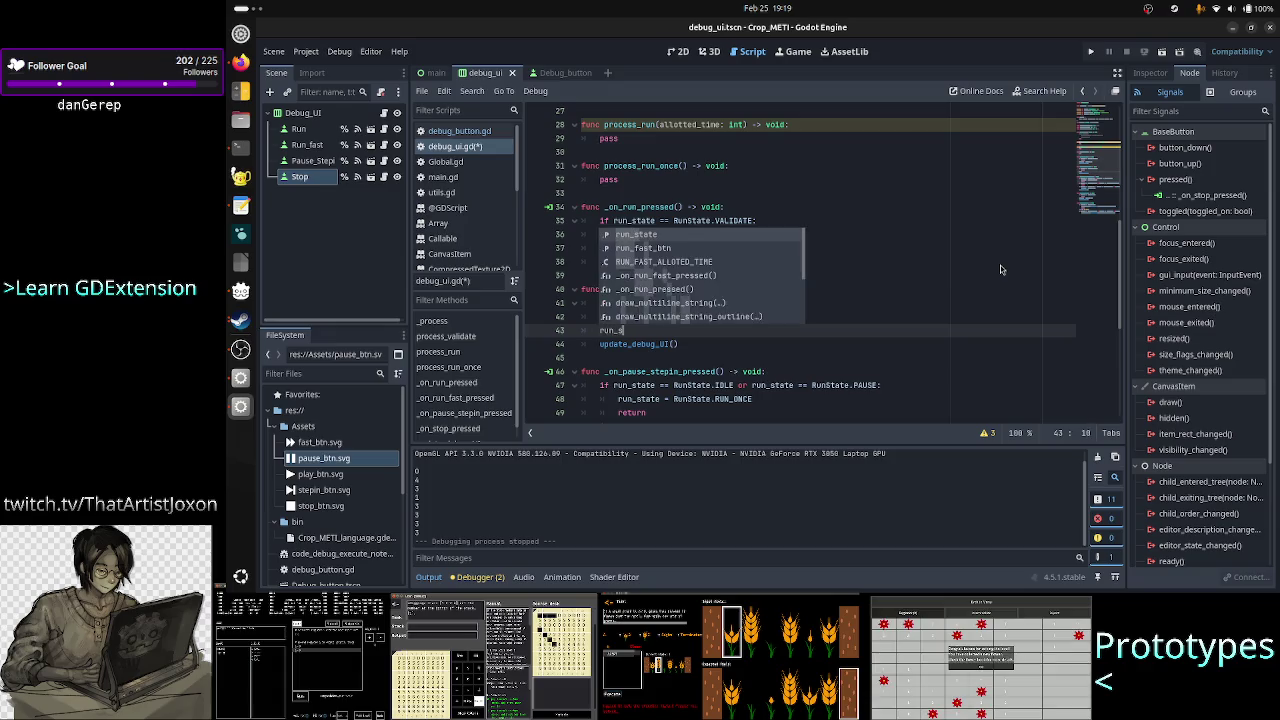
key(Return)
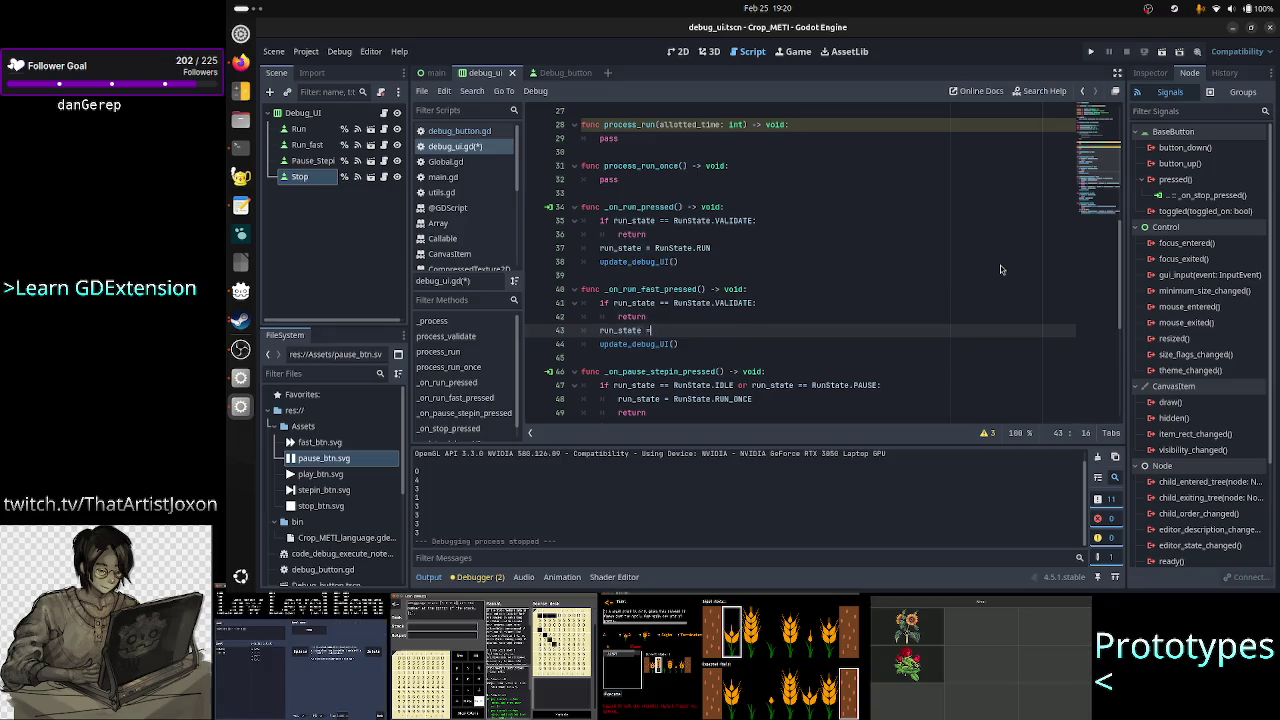
text(RunSta)
key(Return)
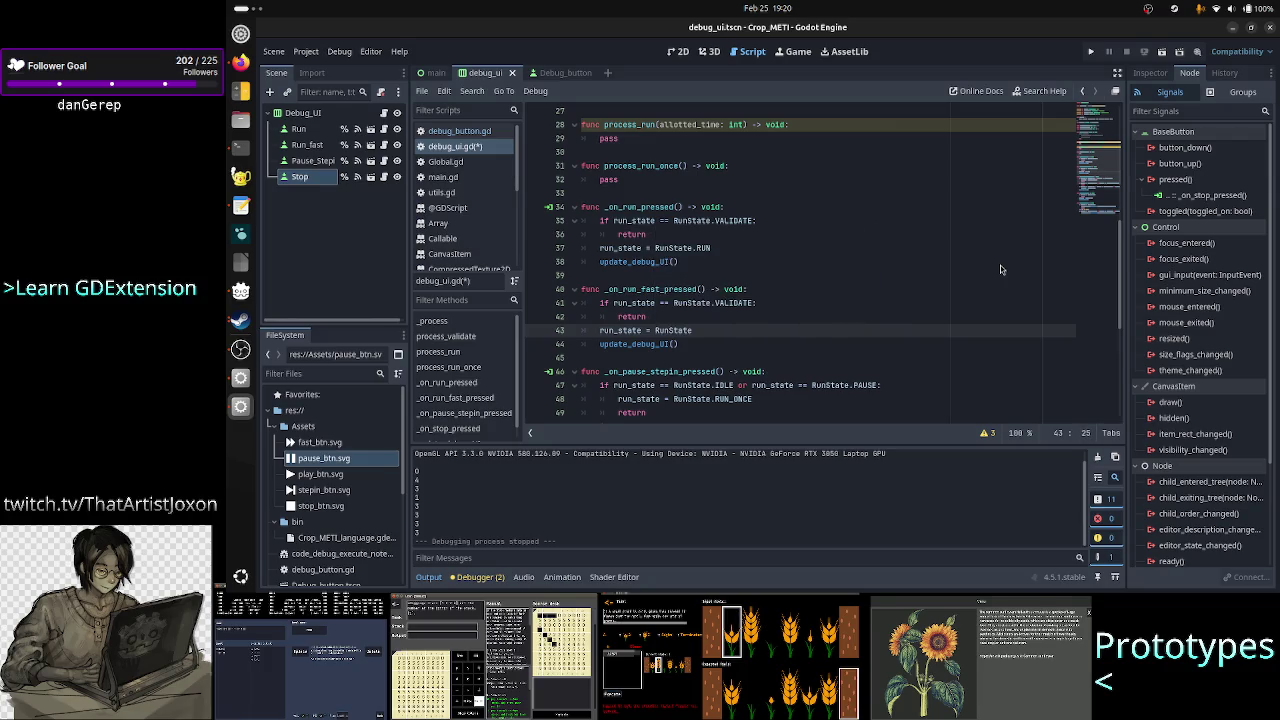
text(.)
text(run_f)
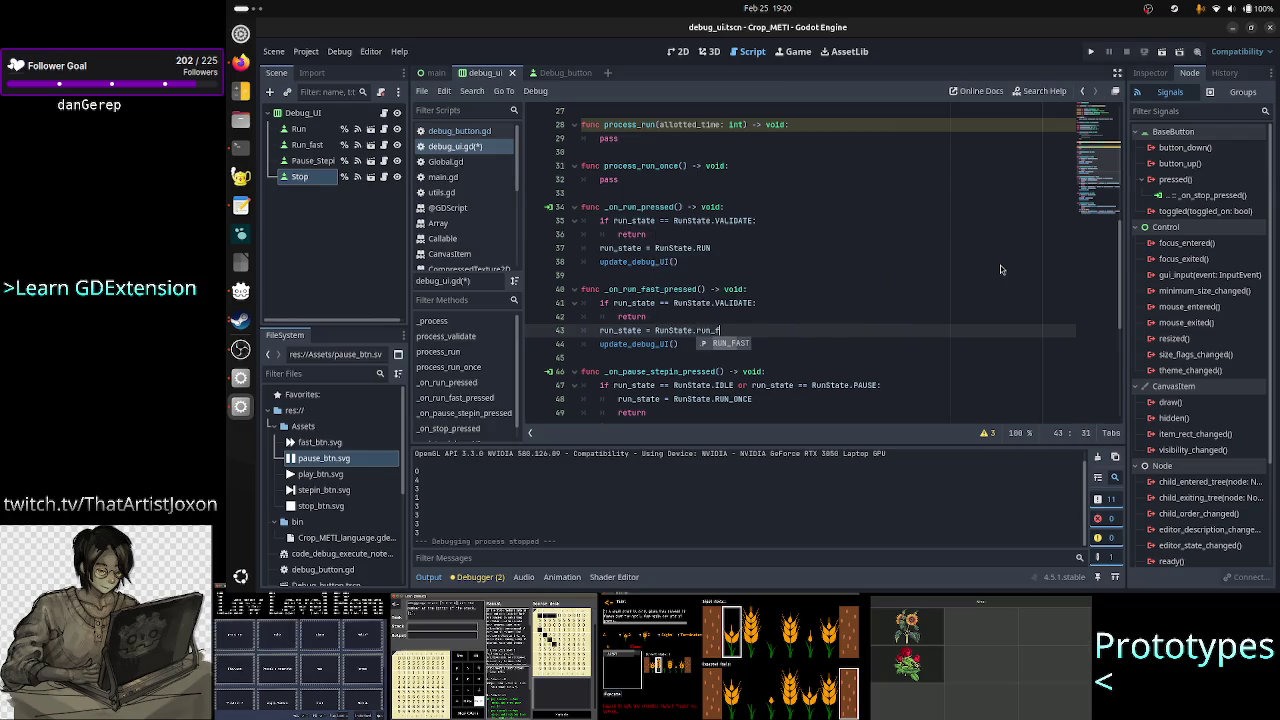
key(Return)
key(Up)
key(Up)
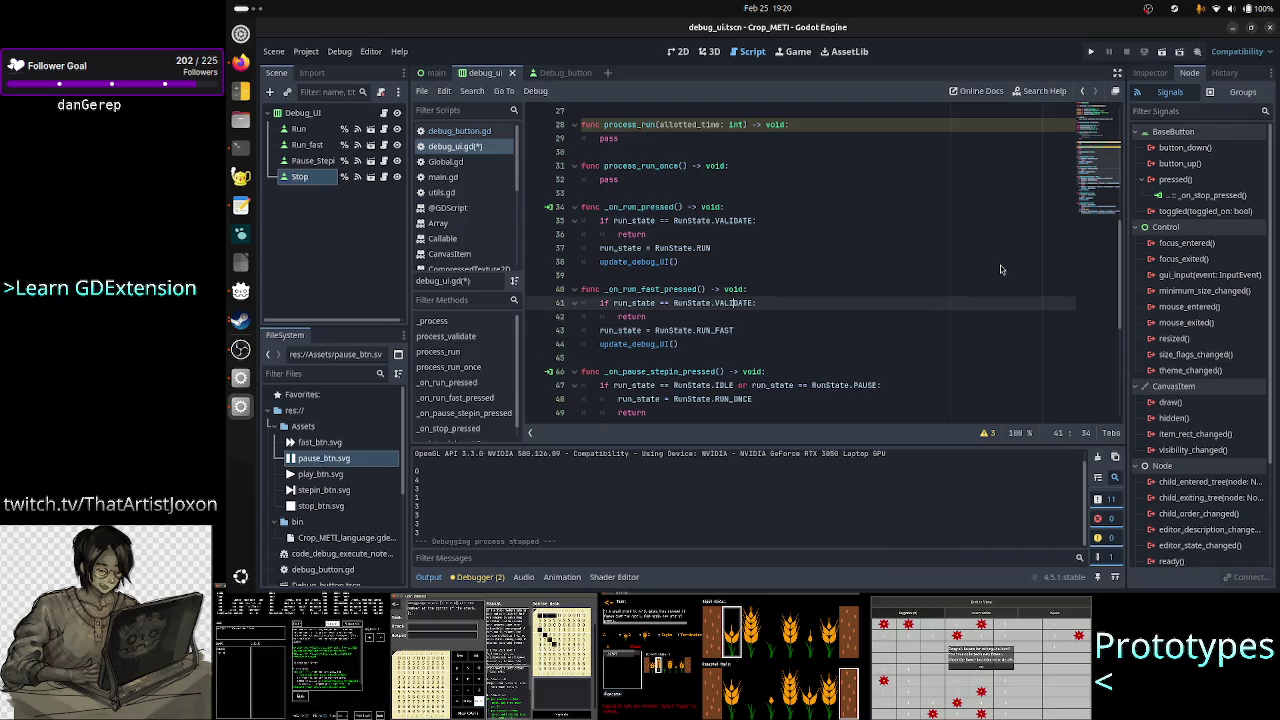
key(Right)
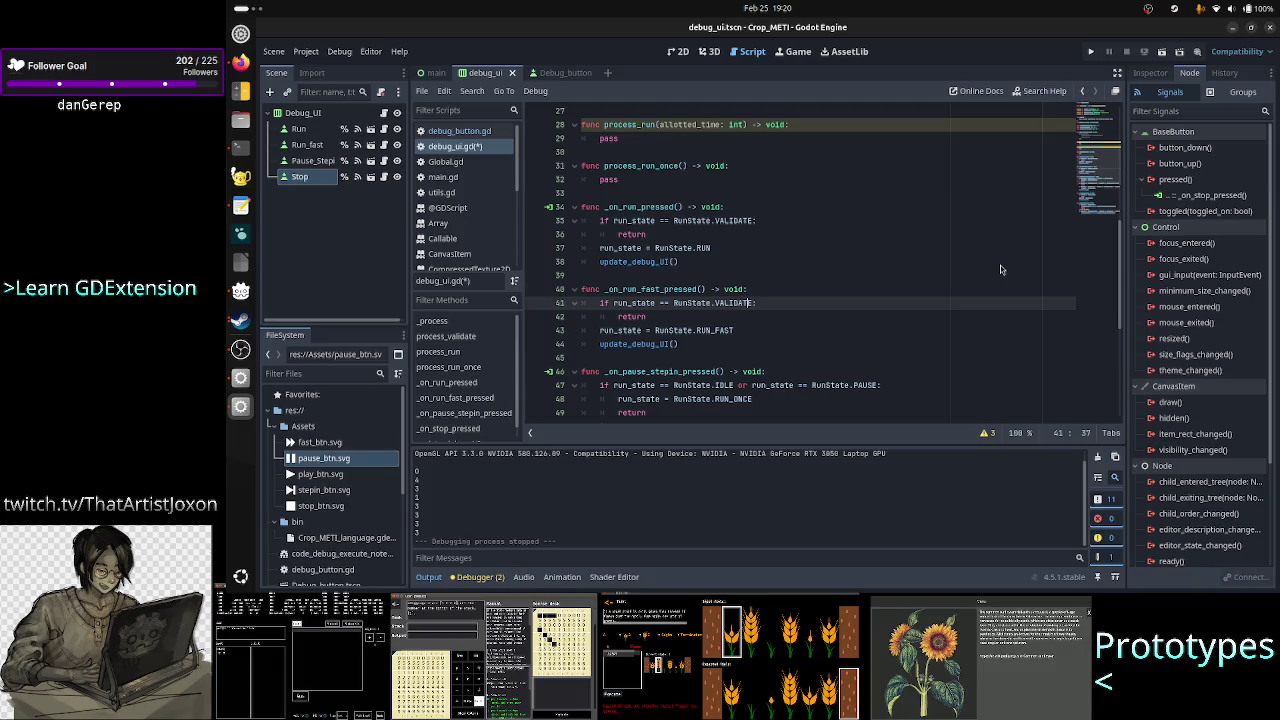
key(Up)
key(Up)
key(Up)
key(Up)
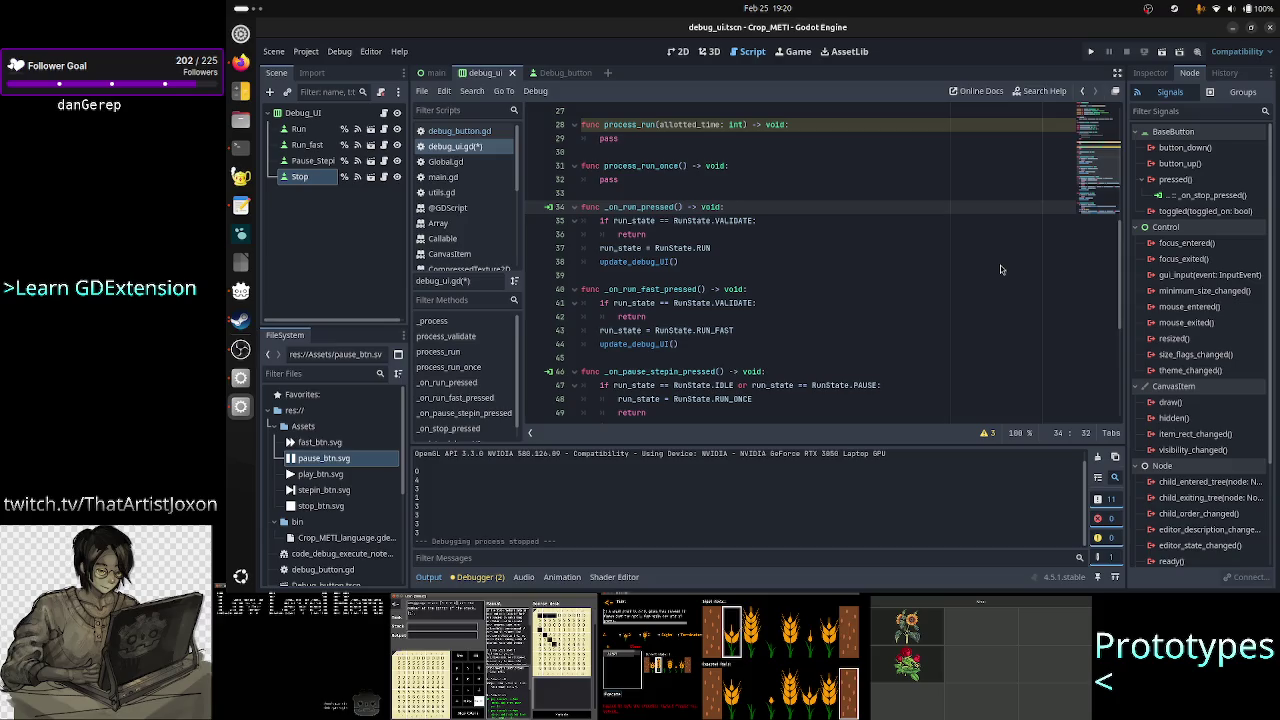
key(Down)
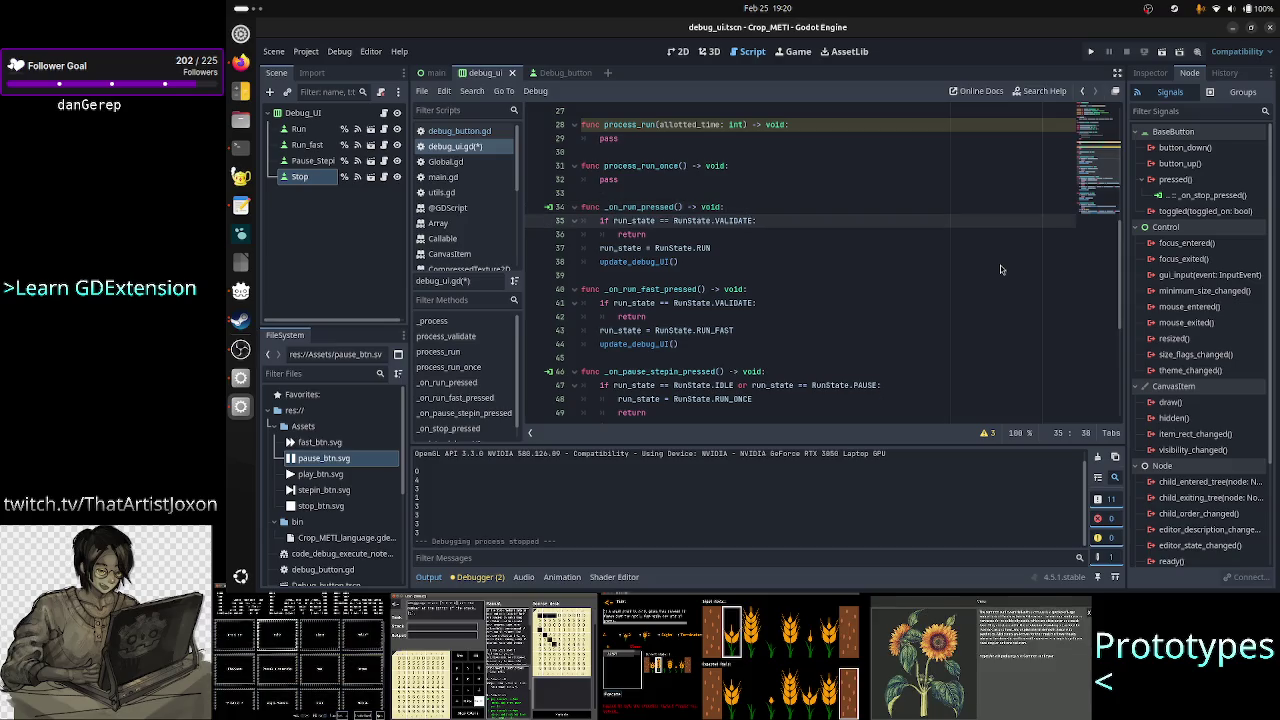
- Append 'or run_state == RunState.VALIDATE_ONCE' to the checks on lines 35 and 41
text( or run_stat)
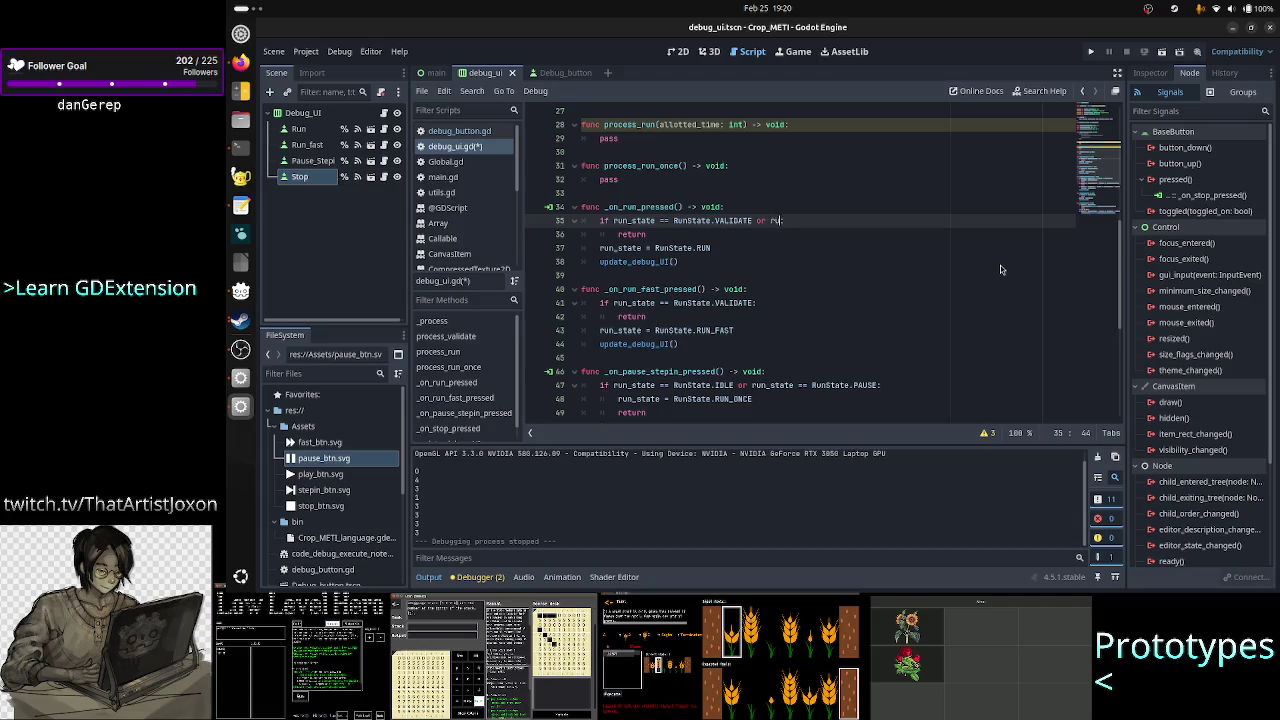
text(e == runst)
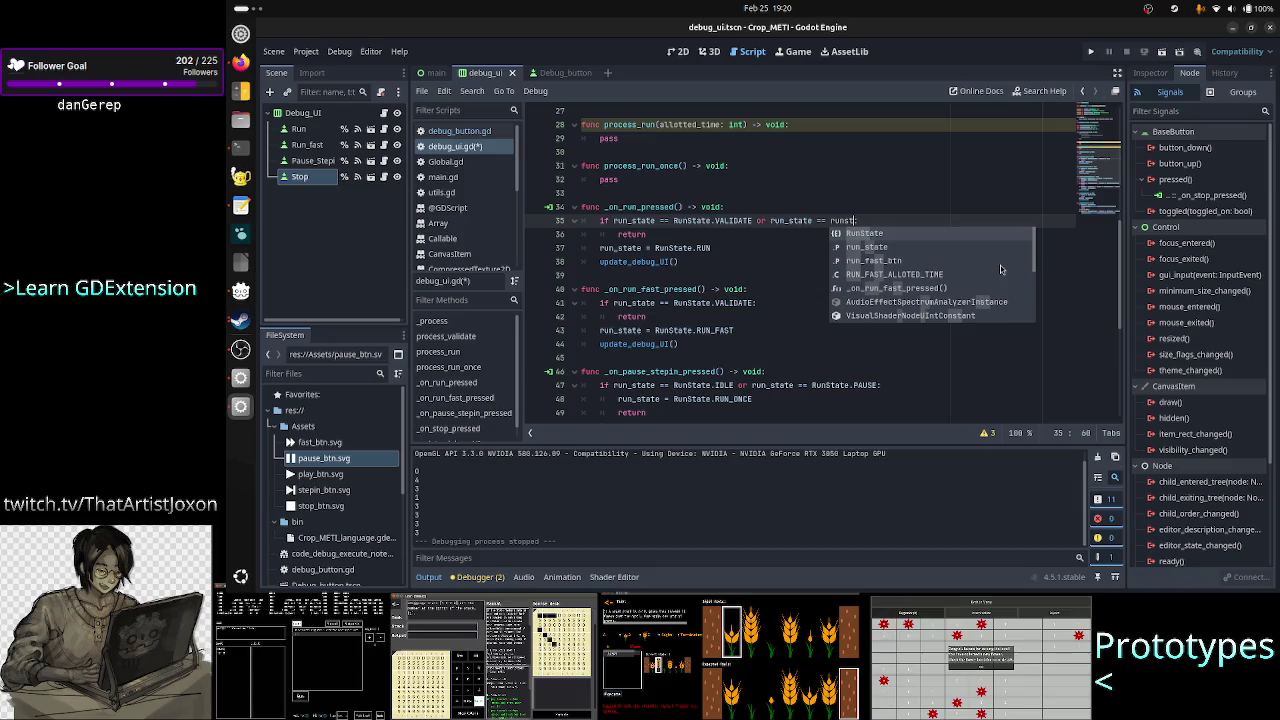
key(Return)
text(.val:)
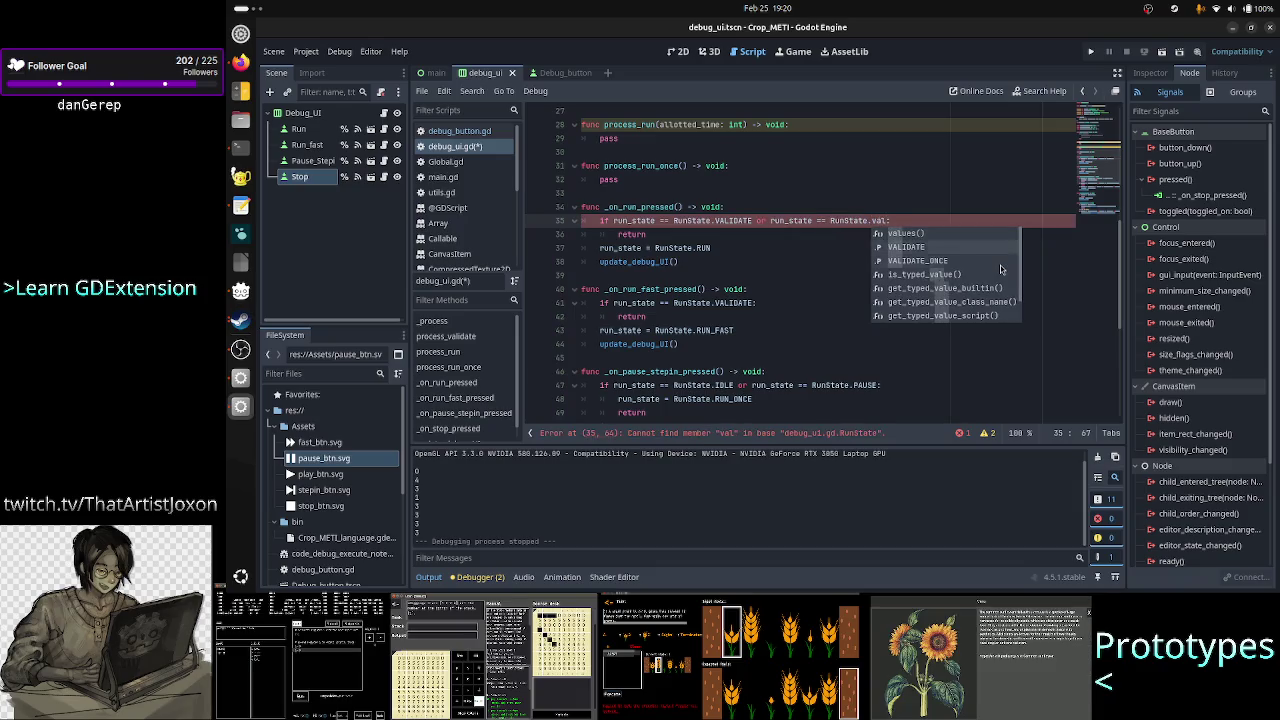
key(Down)
key(Return)
key(Down)
key(Down)
key(Down)
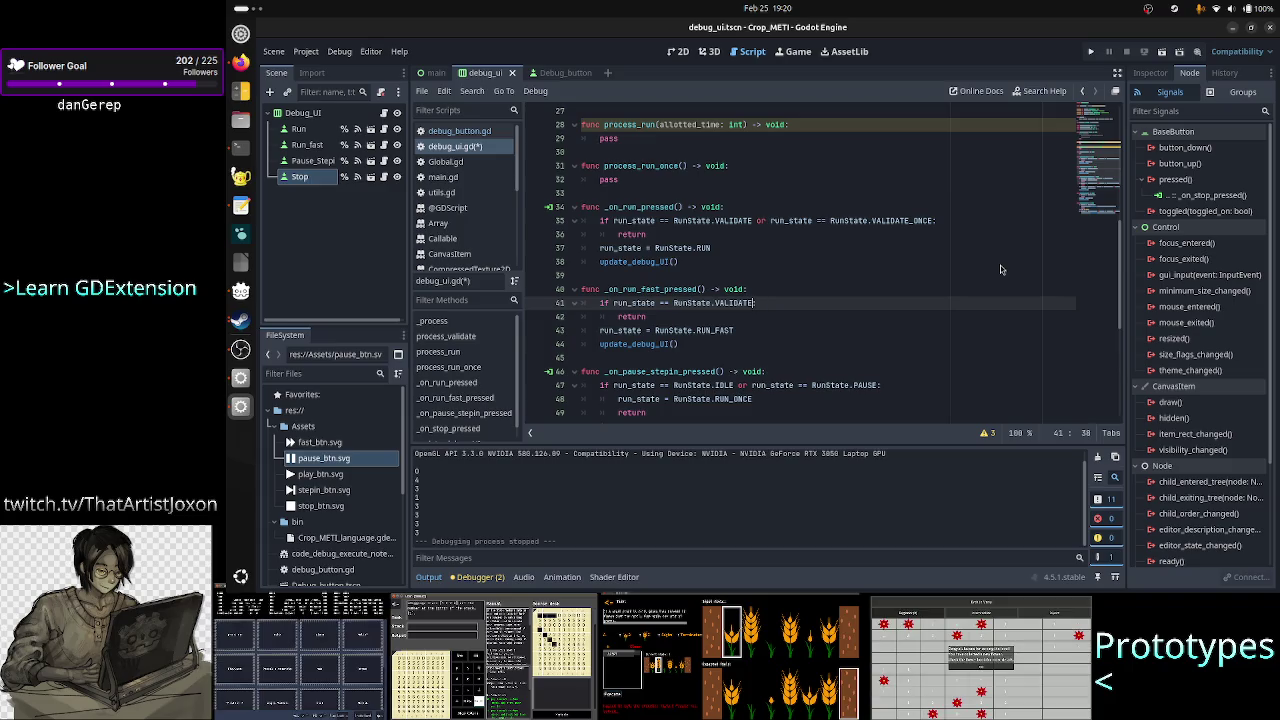
text( or ru)
text(n_state)
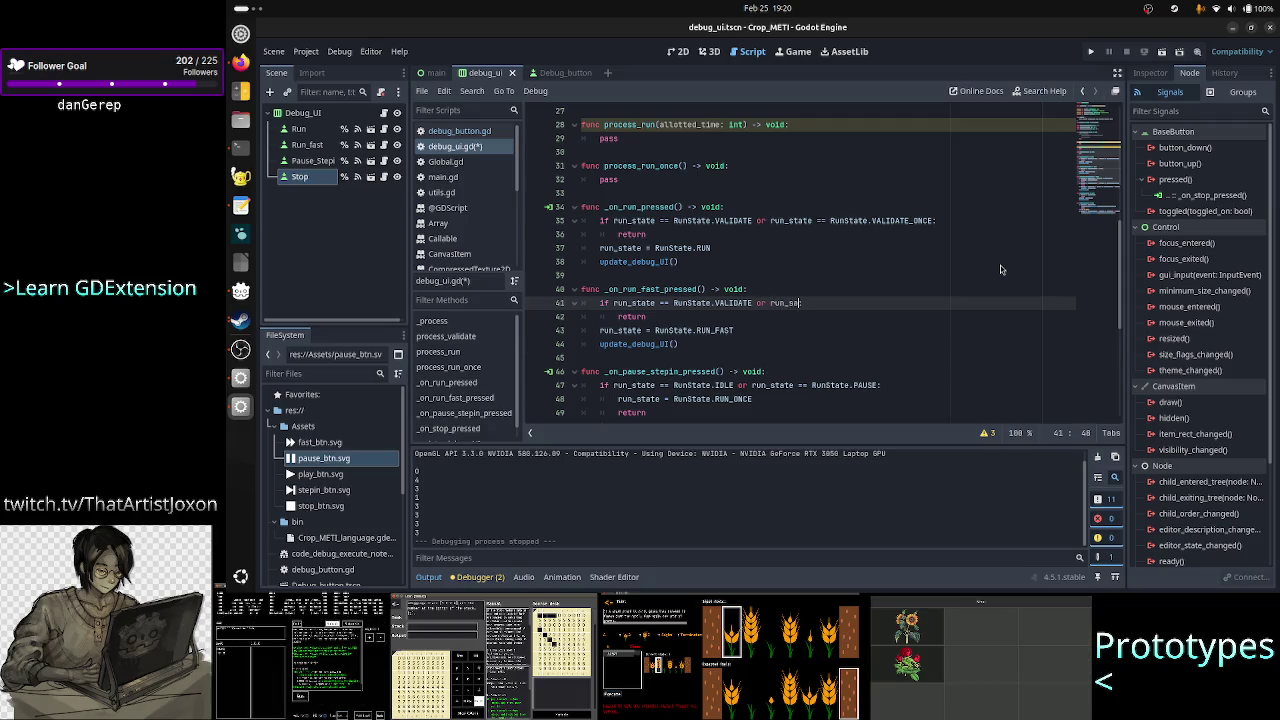
text( == runsta)
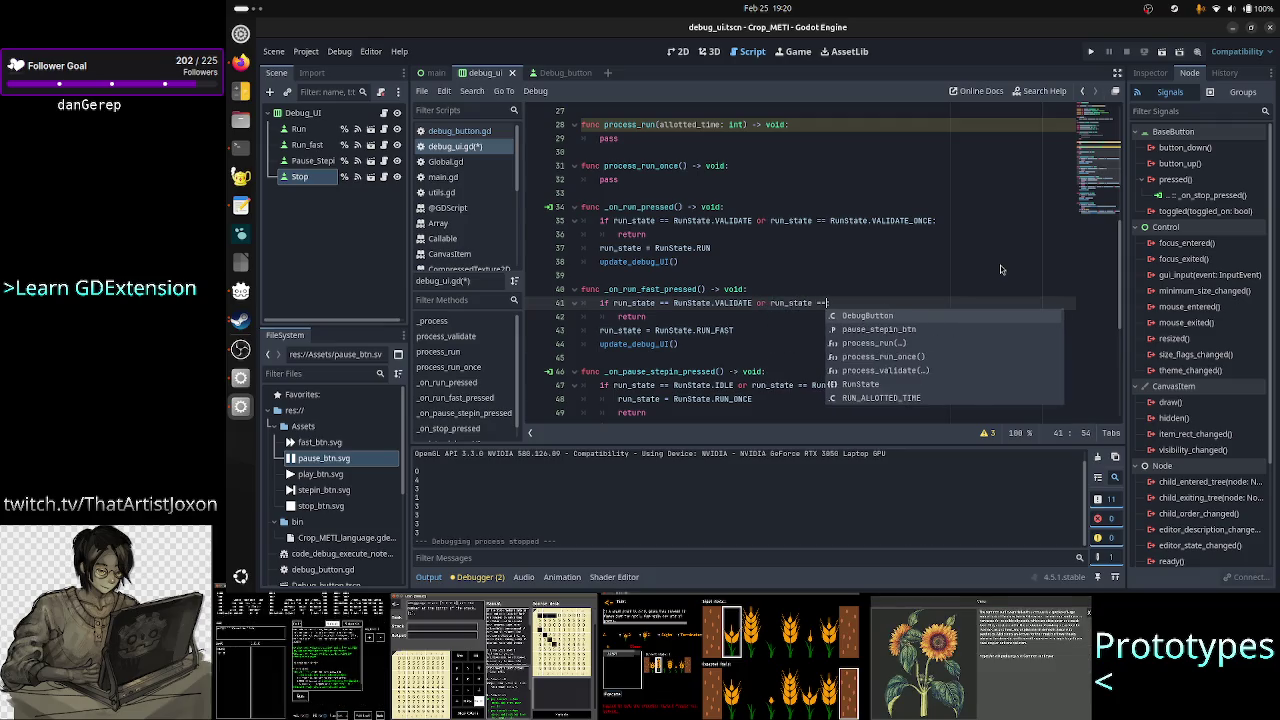
key(Return)
text(.val)
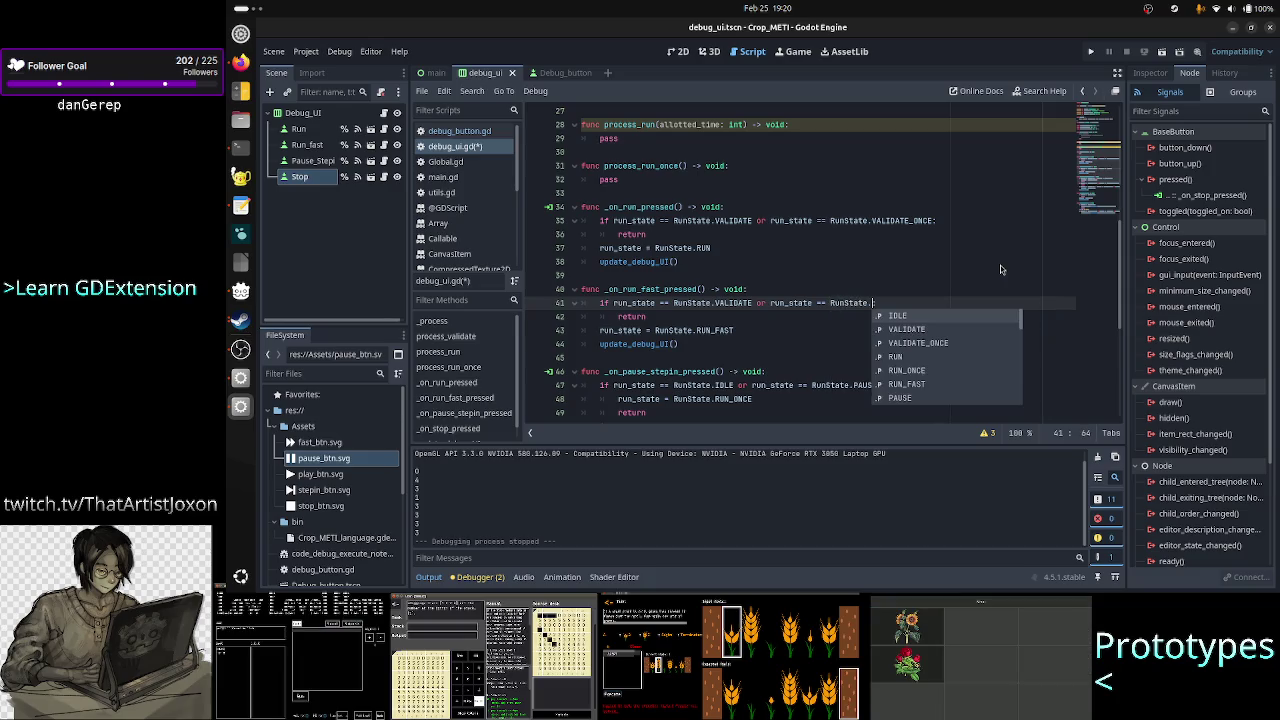
key(Return)
- Review the remaining handlers and update_debug_UI, then save debug_ui.gd
key(Down)
key(Down)
key(Down)
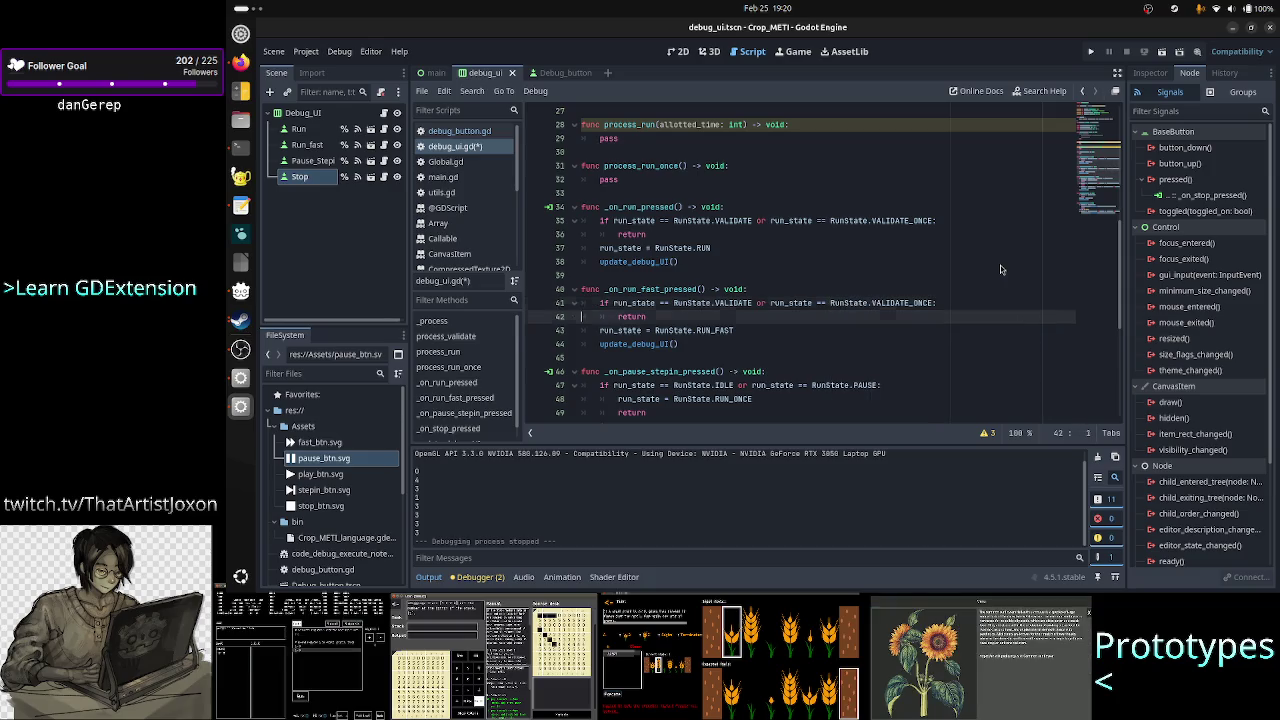
key(Home)
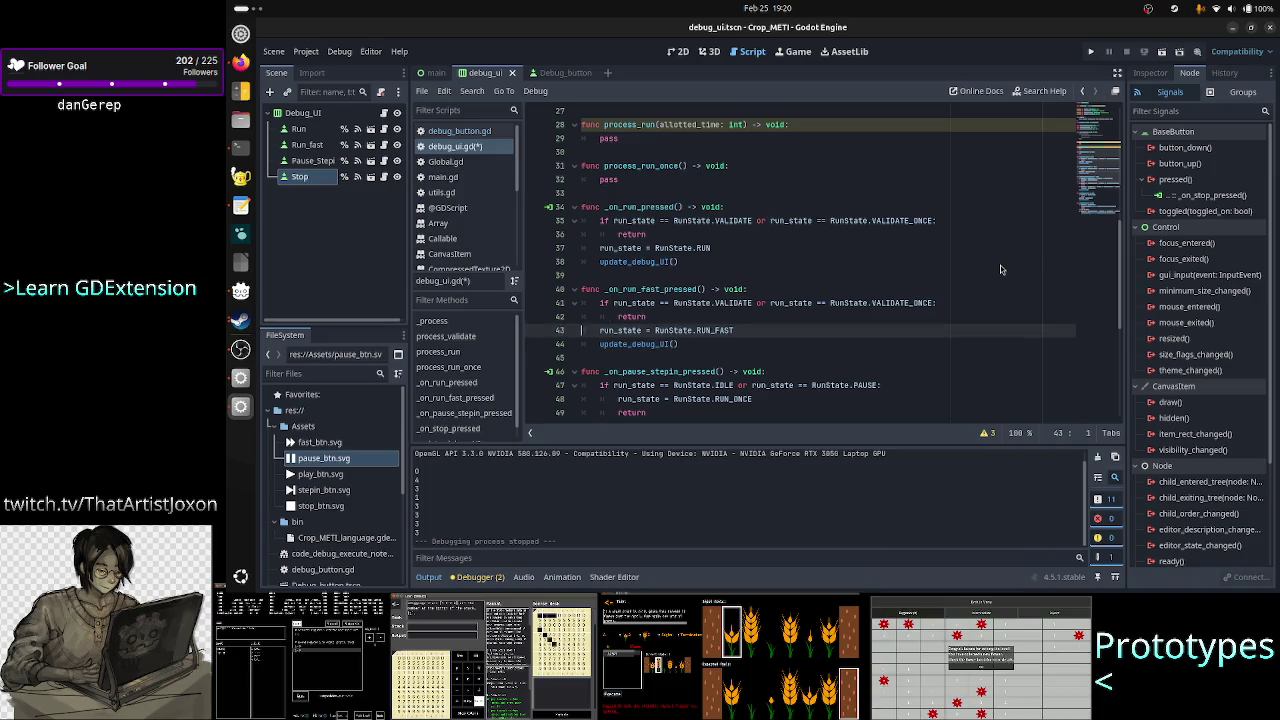
key(Down)
key(Down)
key(Down)
key(Down)
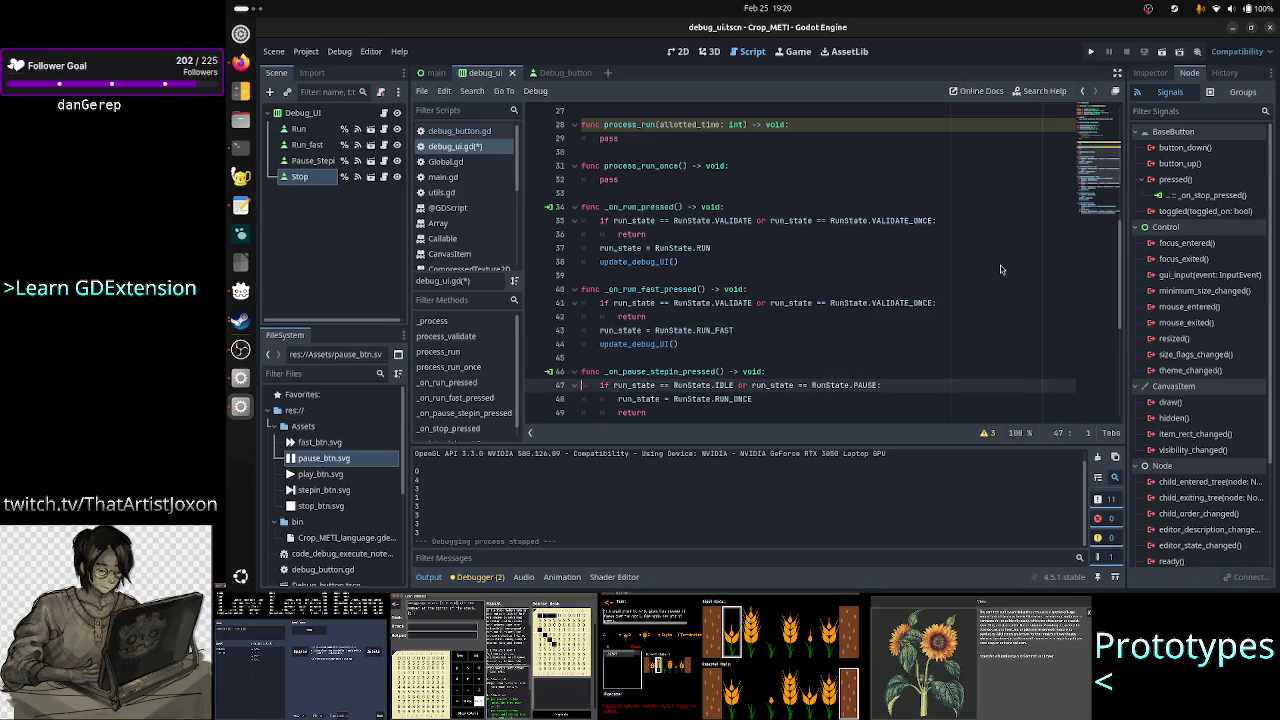
key(Up)
key(Up)
key(Up)
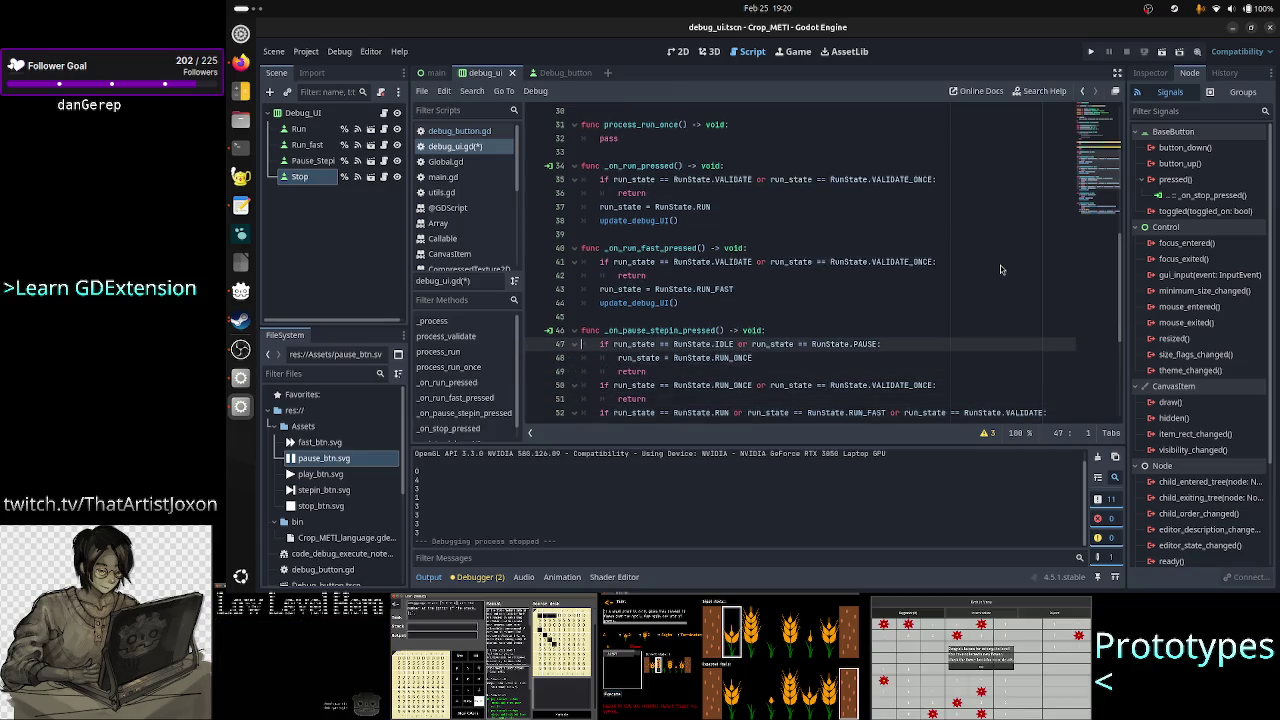
key(Down)
key(Down)
key(Down)
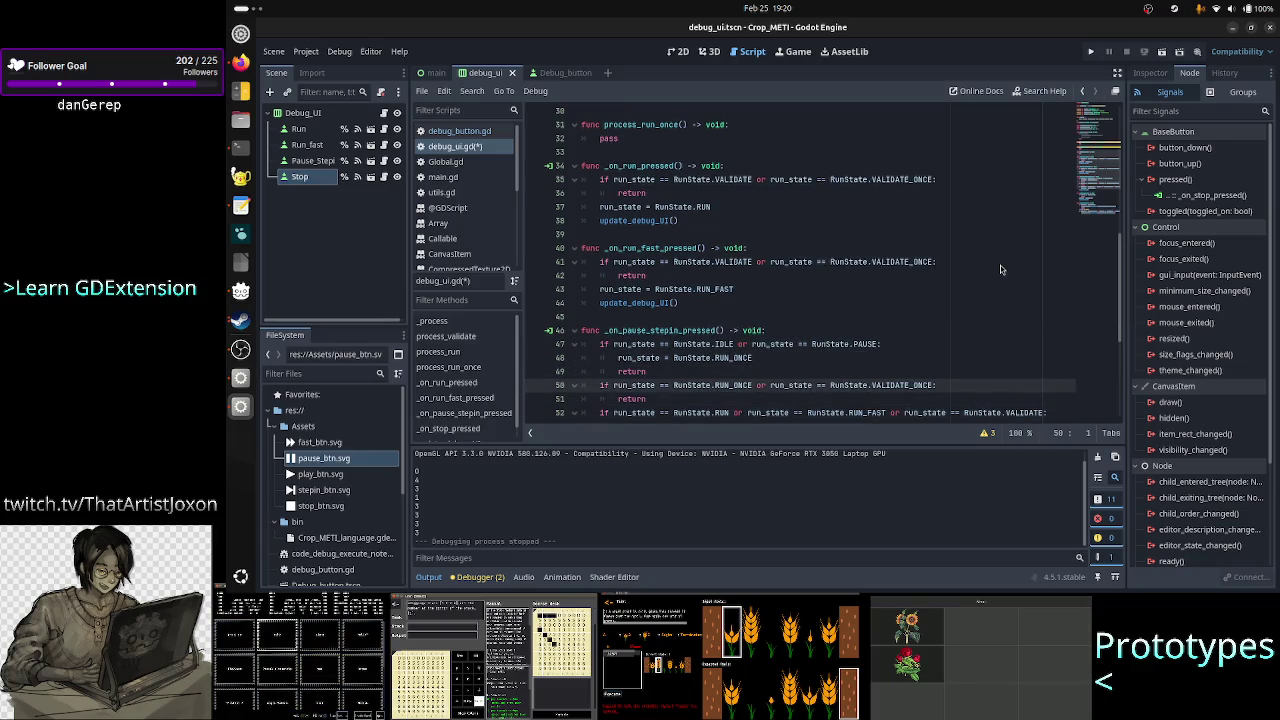
key(Down)
key(Down)
key(Down)
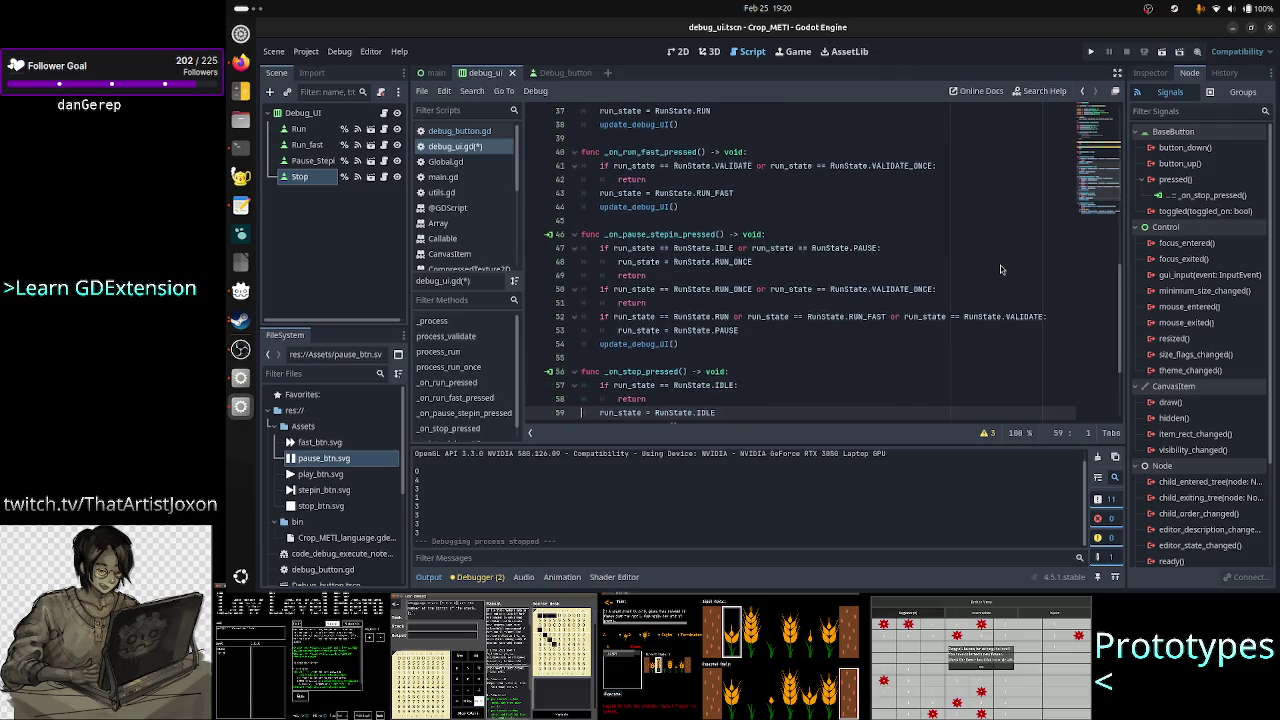
key(Down)
key(Down)
key(Down)
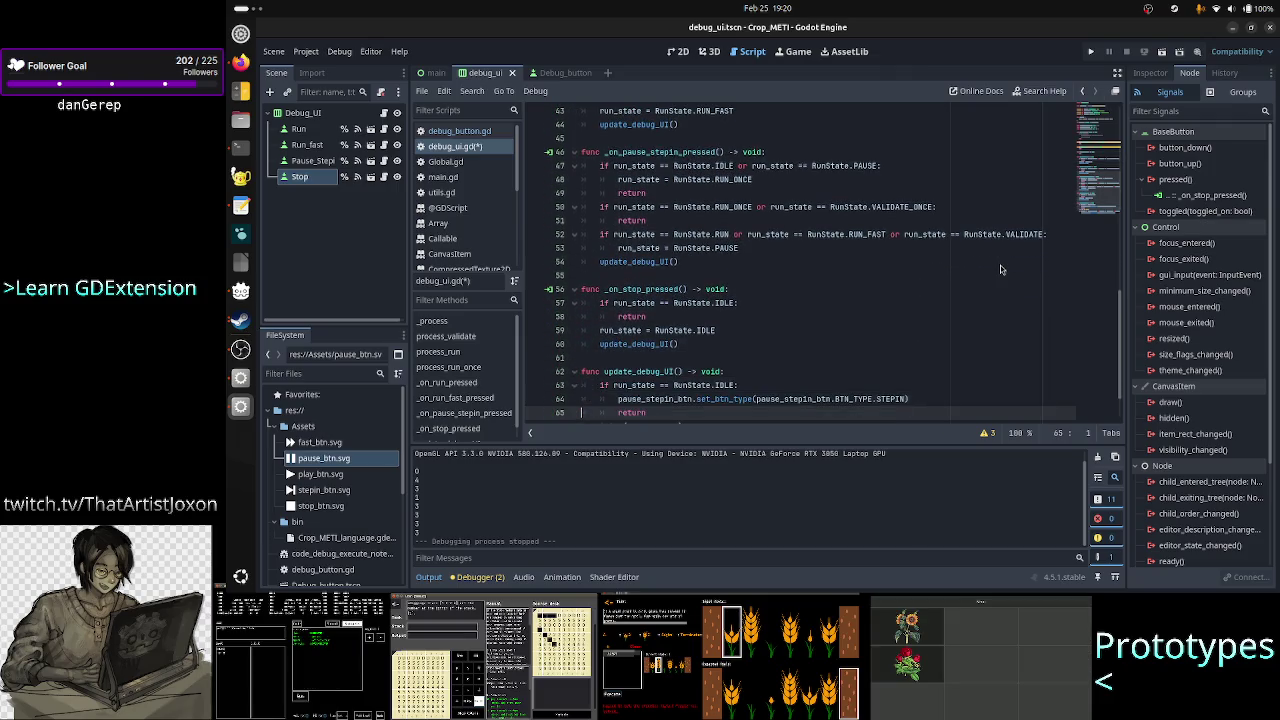
key(Down)
key(Down)
key(Down)
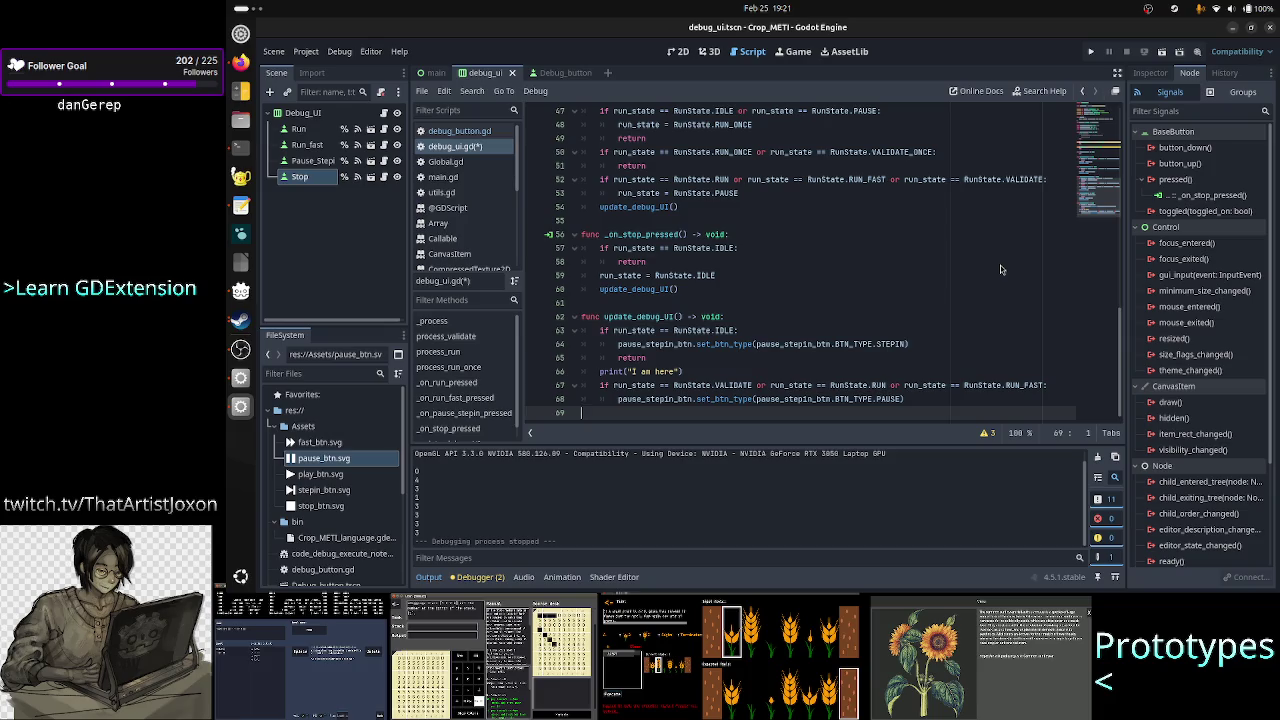
key(Up)
key(Up)
key(Home)
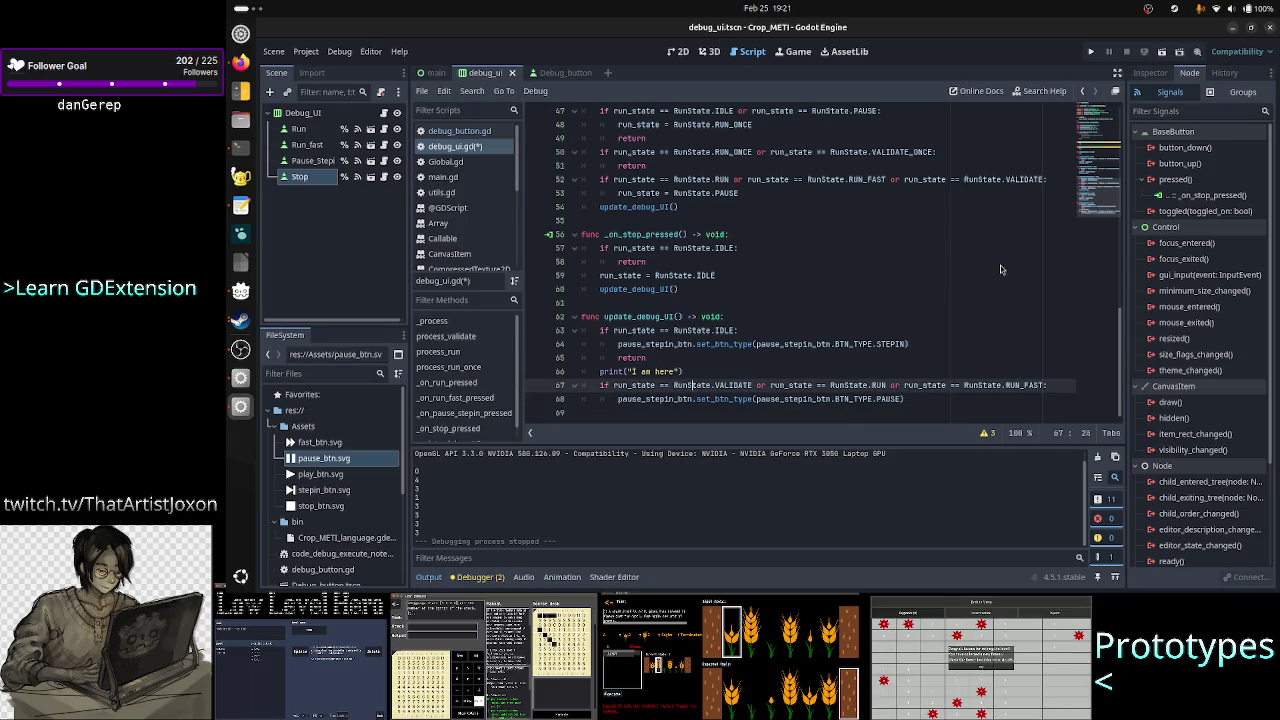
key(ctrl+Right)
key(ctrl+Right)
key(ctrl+s)
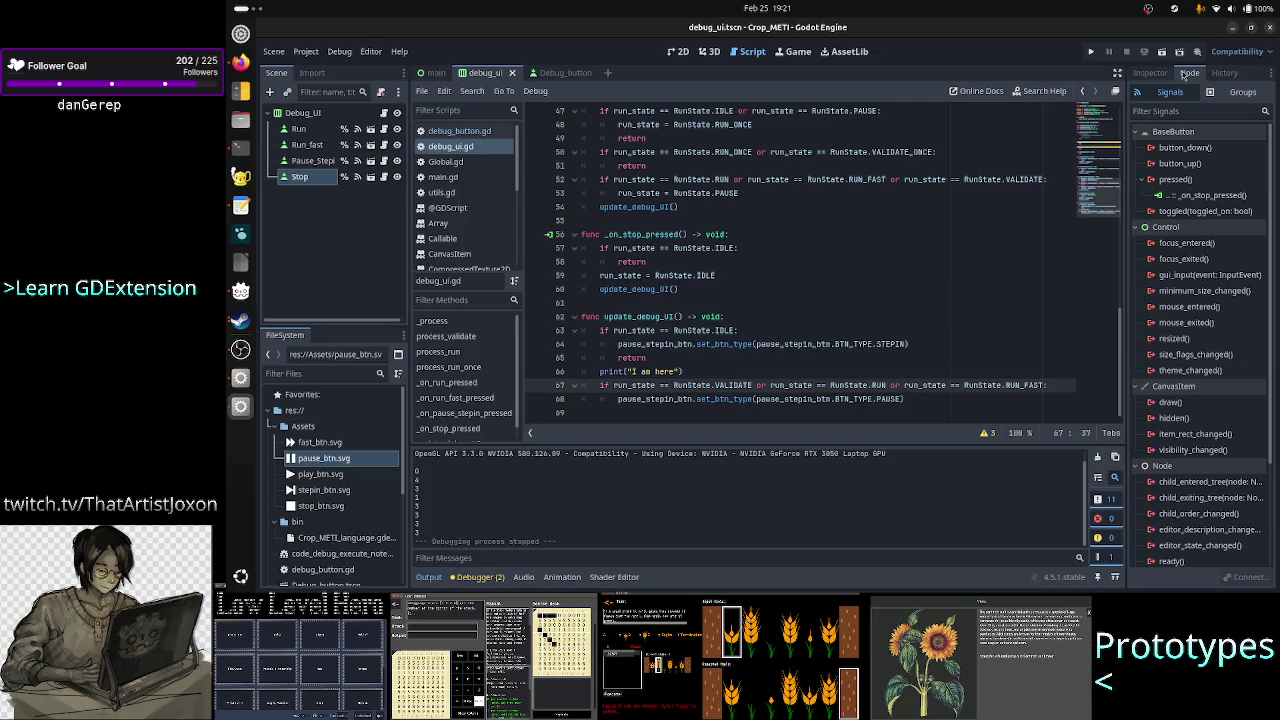
- Run the project, press PLAY then PAUSE four times, and close the game window
click(1094, 55)
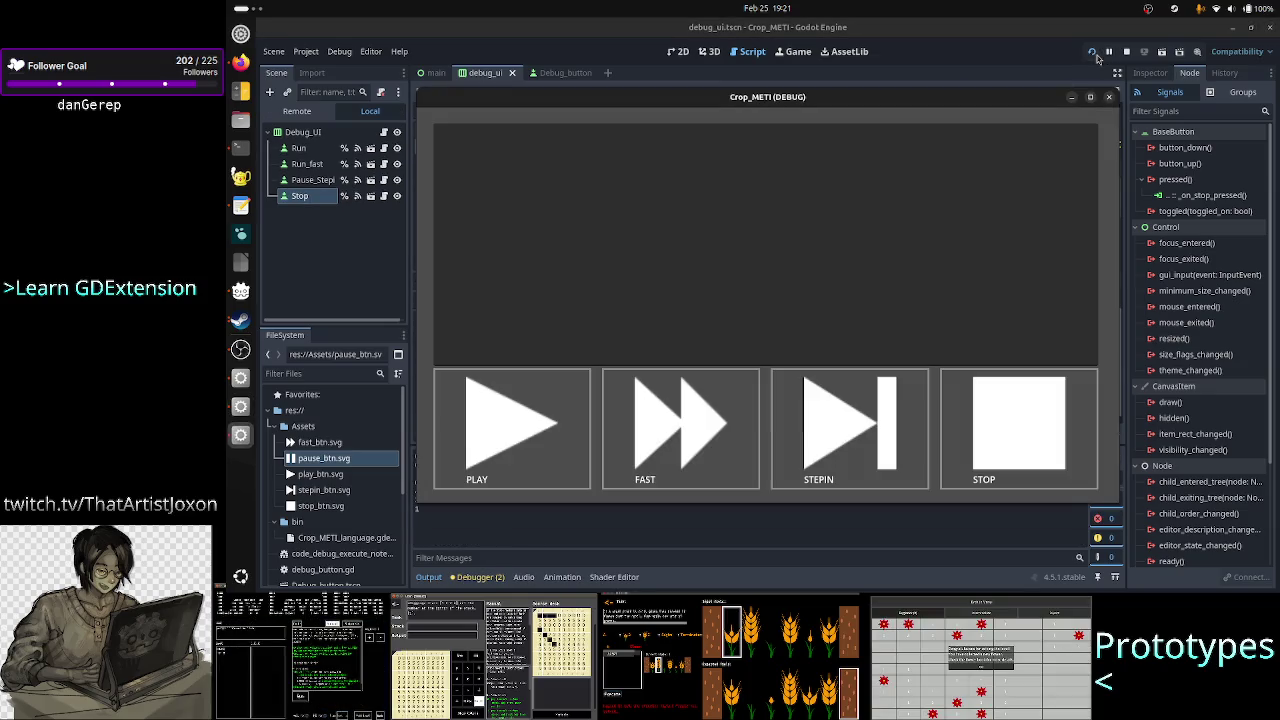
click(530, 420)
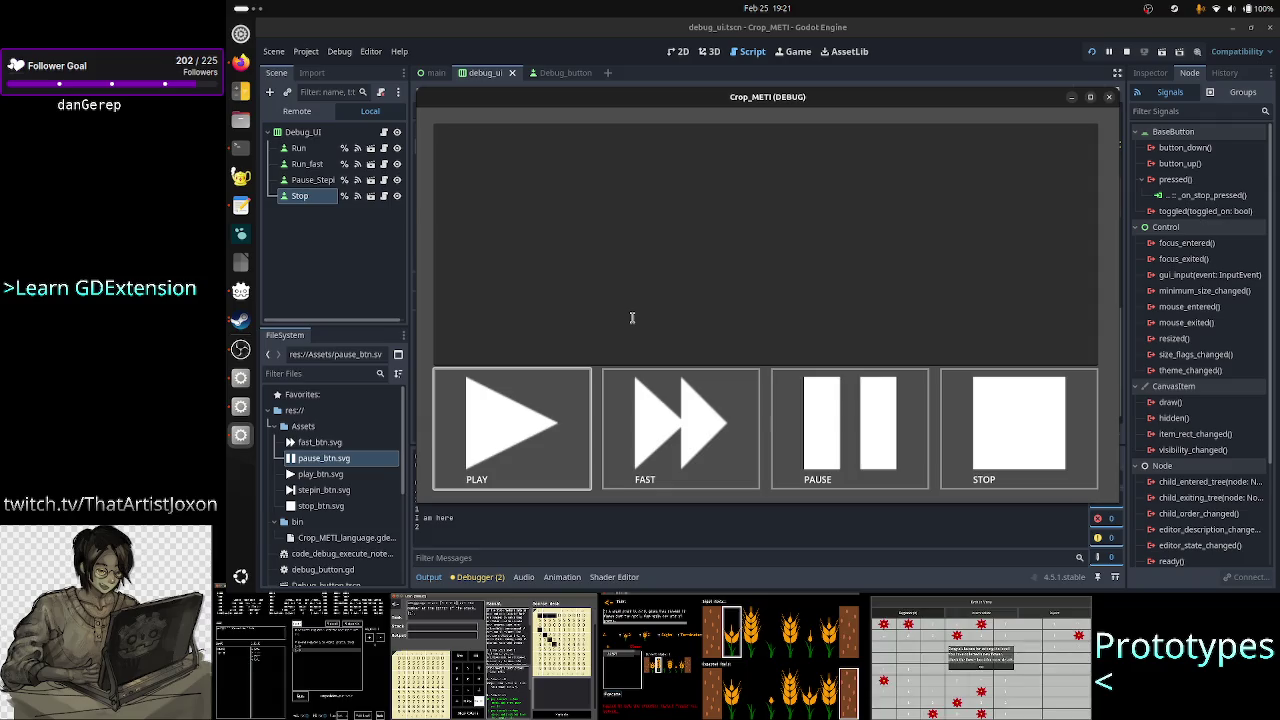
click(854, 426)
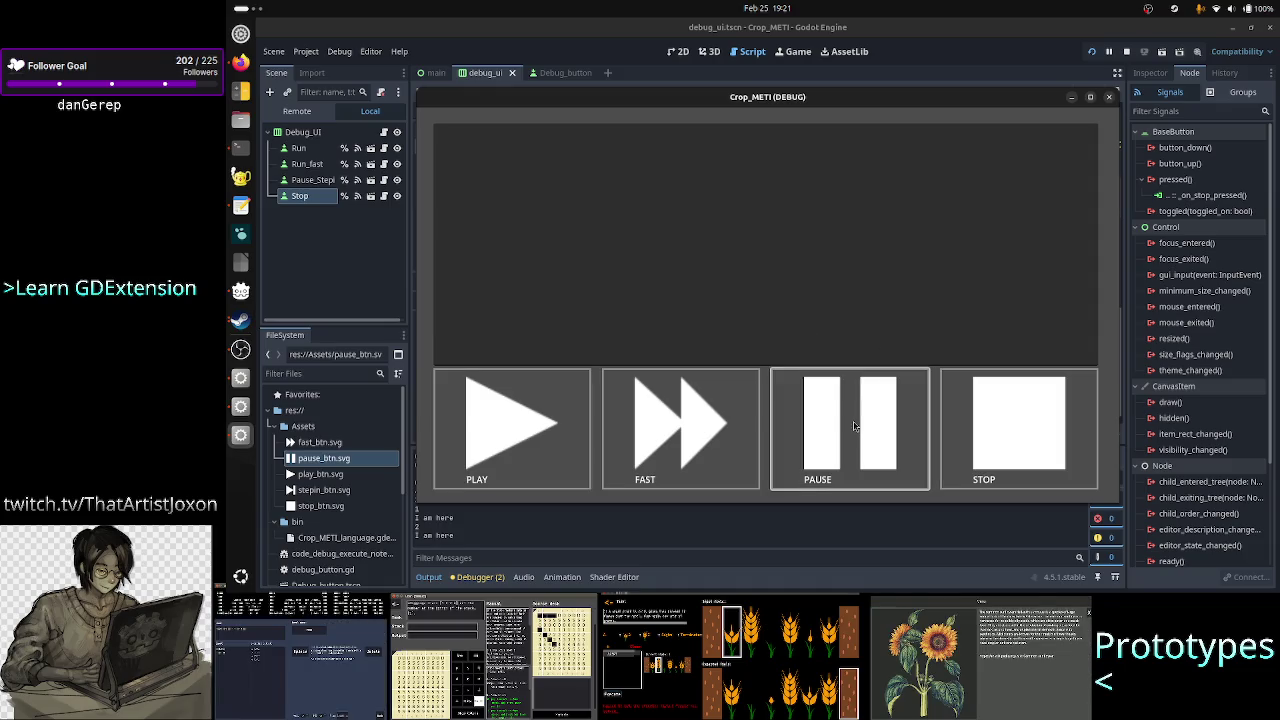
click(854, 426)
click(854, 426)
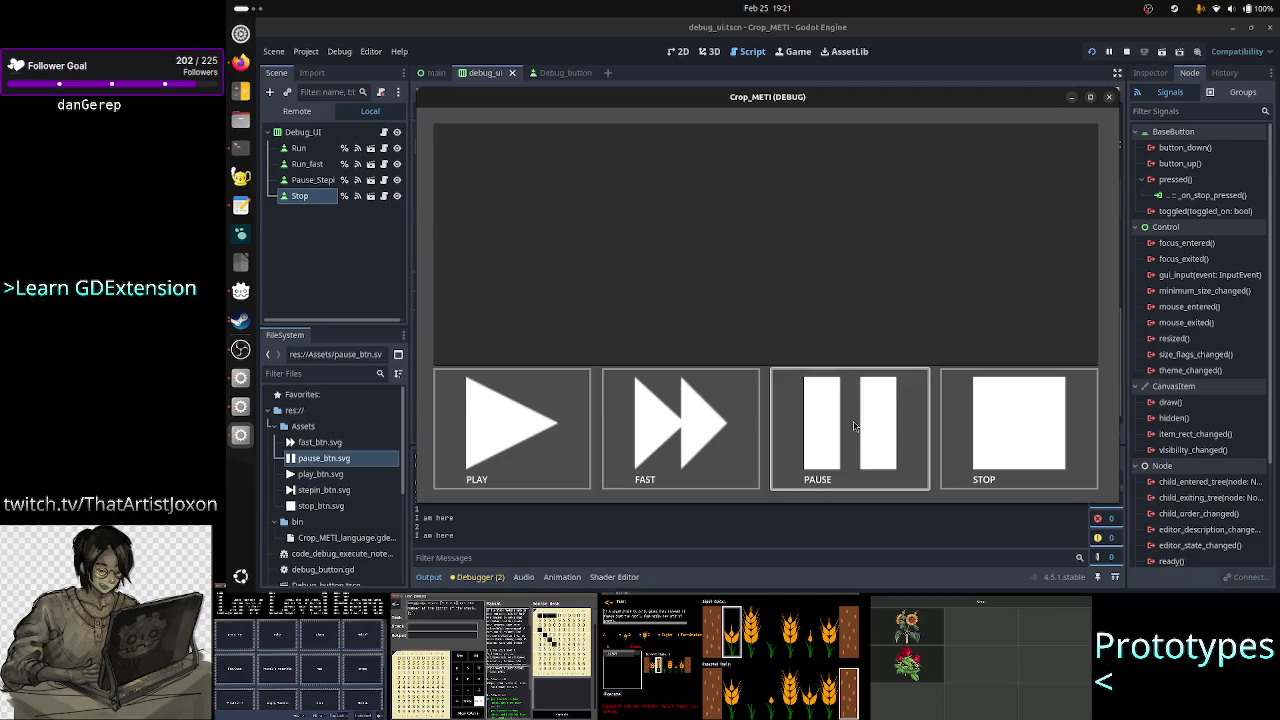
click(854, 426)
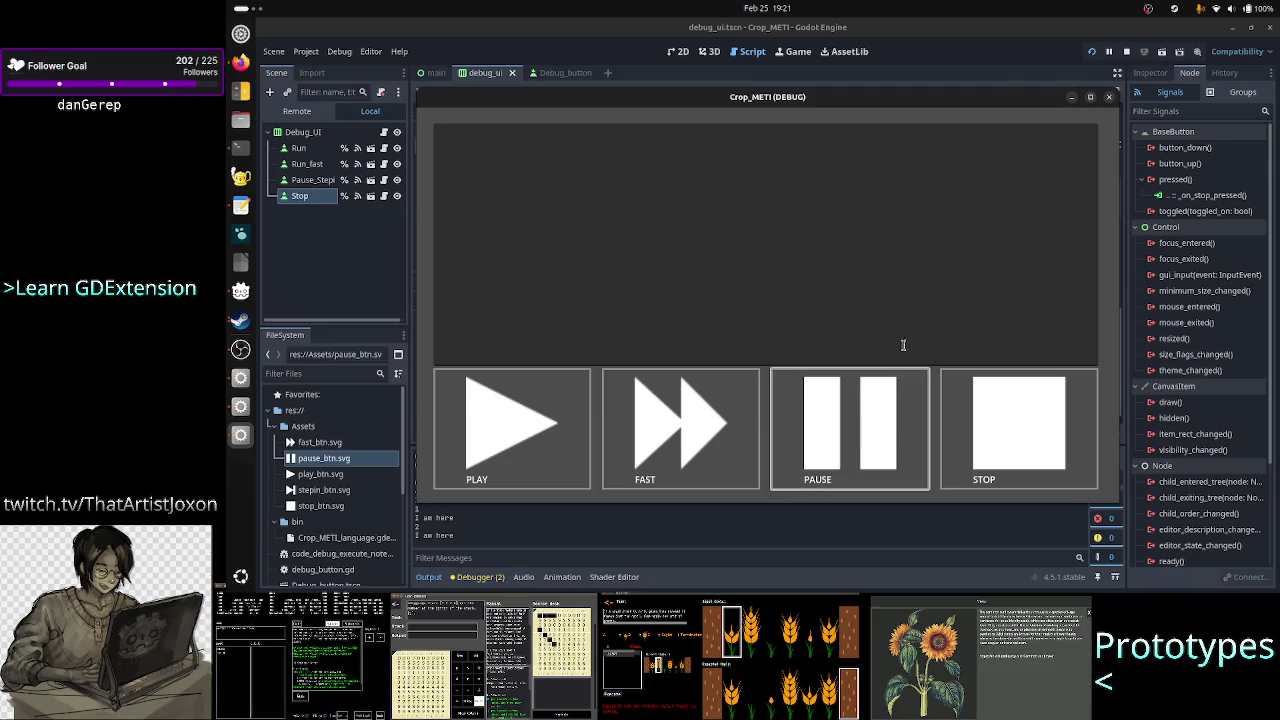
click(1108, 97)
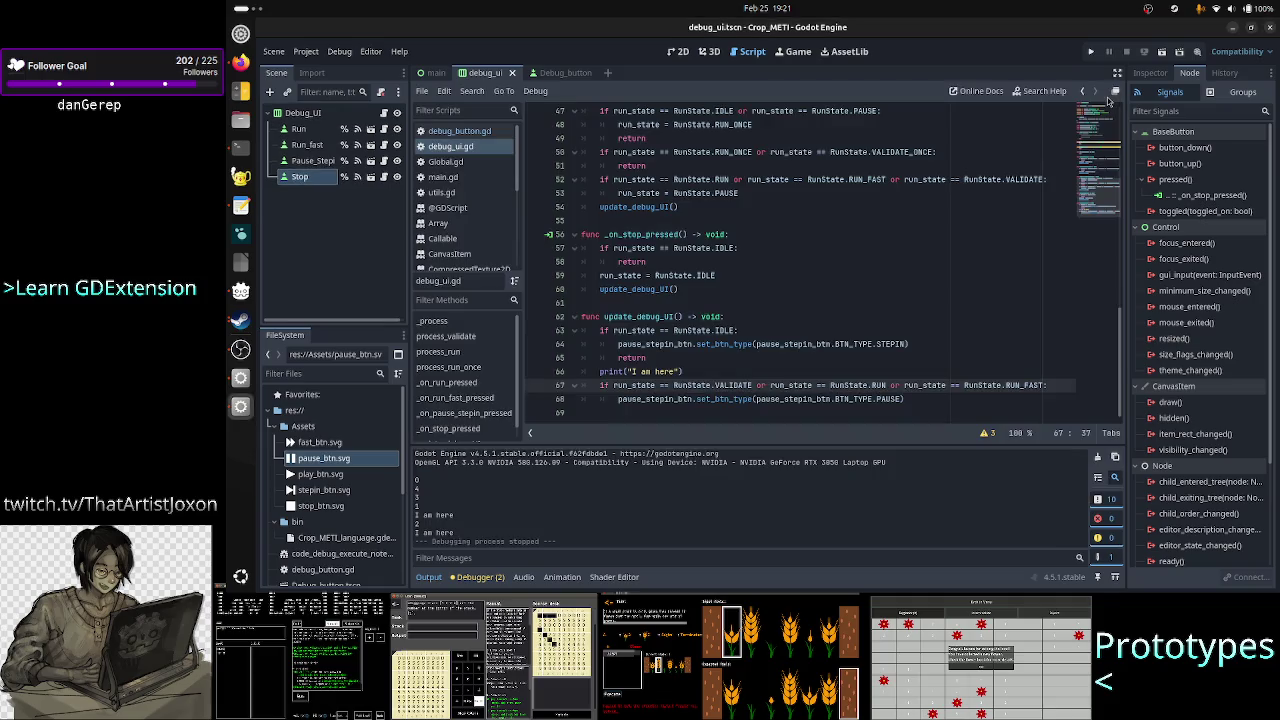
- Walk through the step-in handler's IDLE/PAUSE and RUN_ONCE checks to the RUN condition on line 52
scroll(700, 266, up, 6)
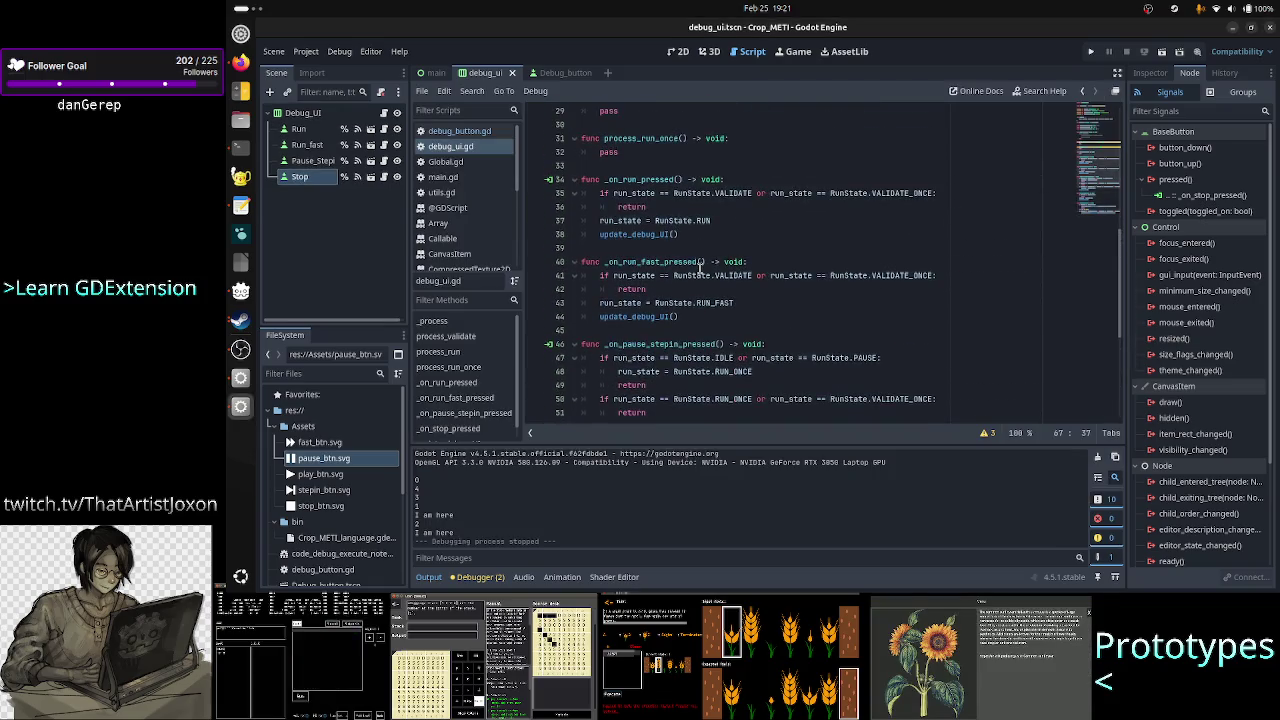
scroll(700, 266, up, 1)
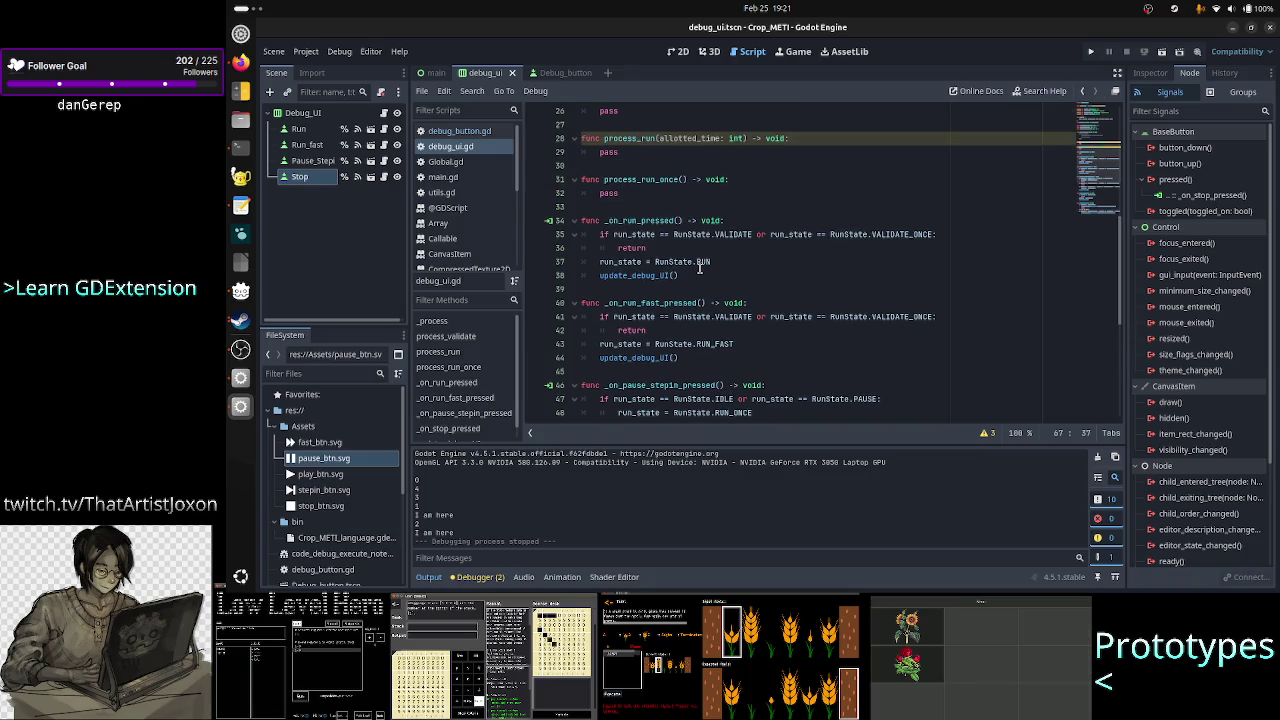
scroll(700, 266, down, 6)
scroll(700, 270, up, 3)
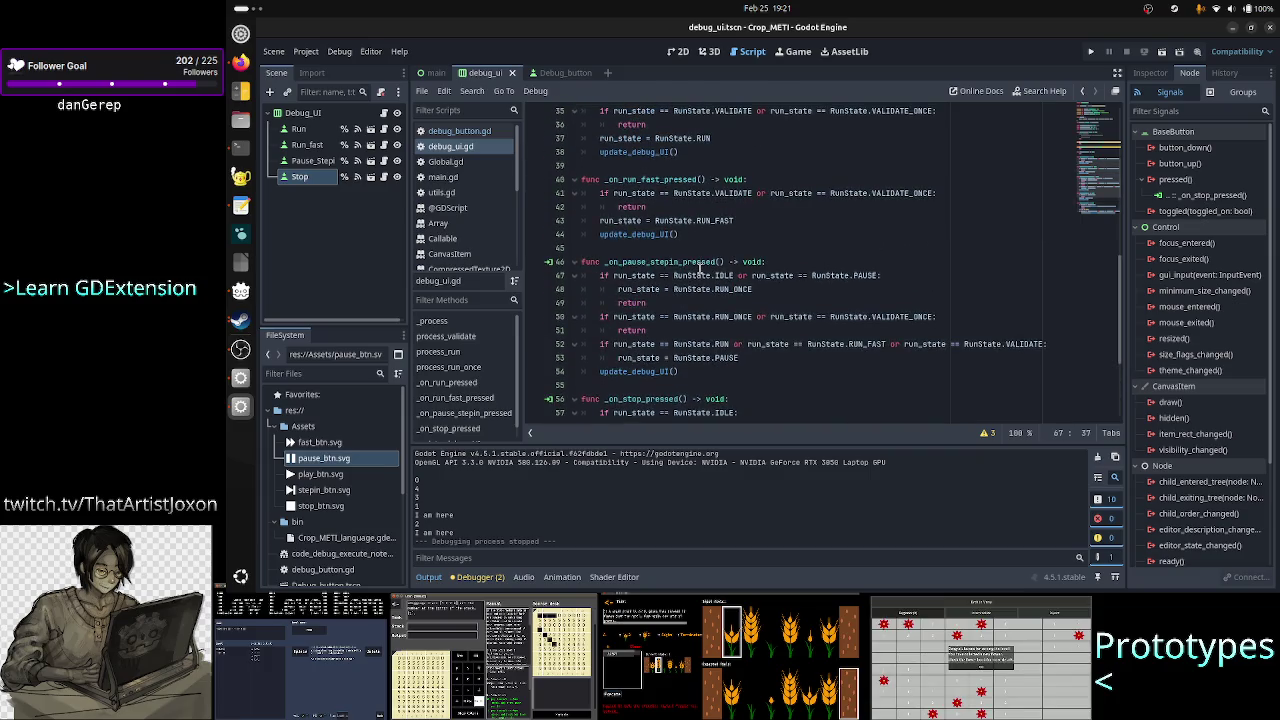
click(672, 261)
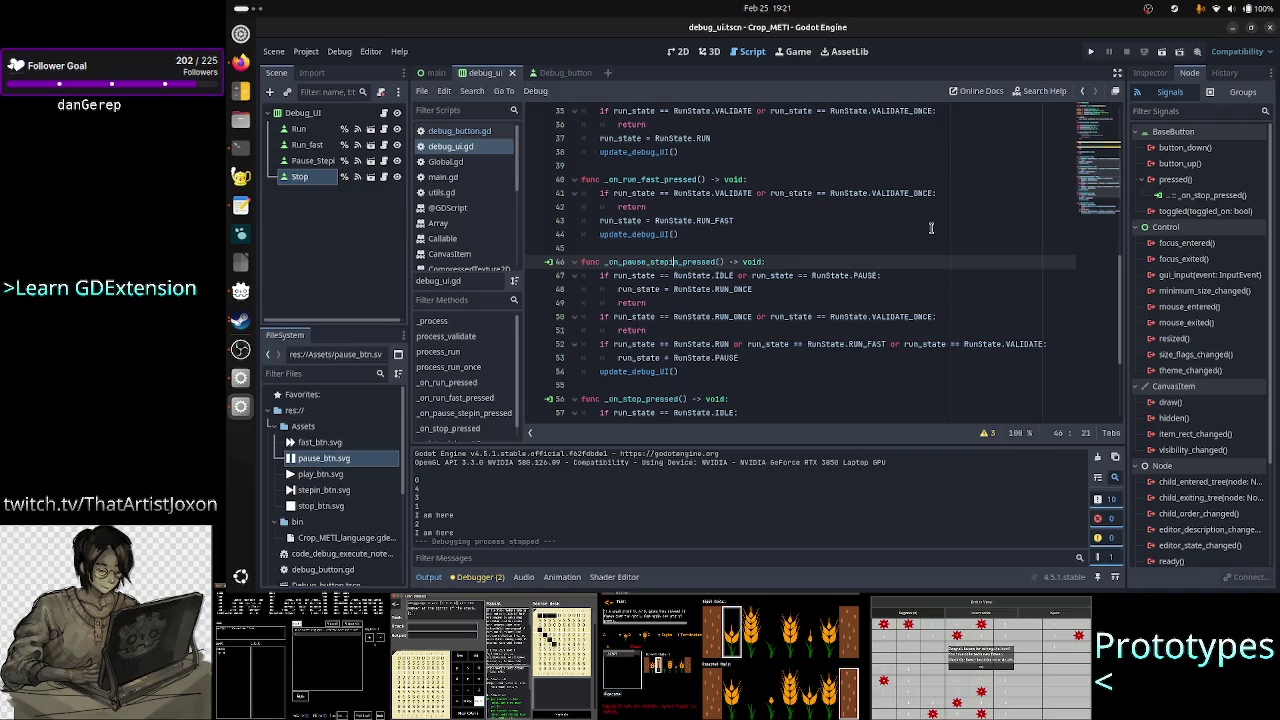
key(Down)
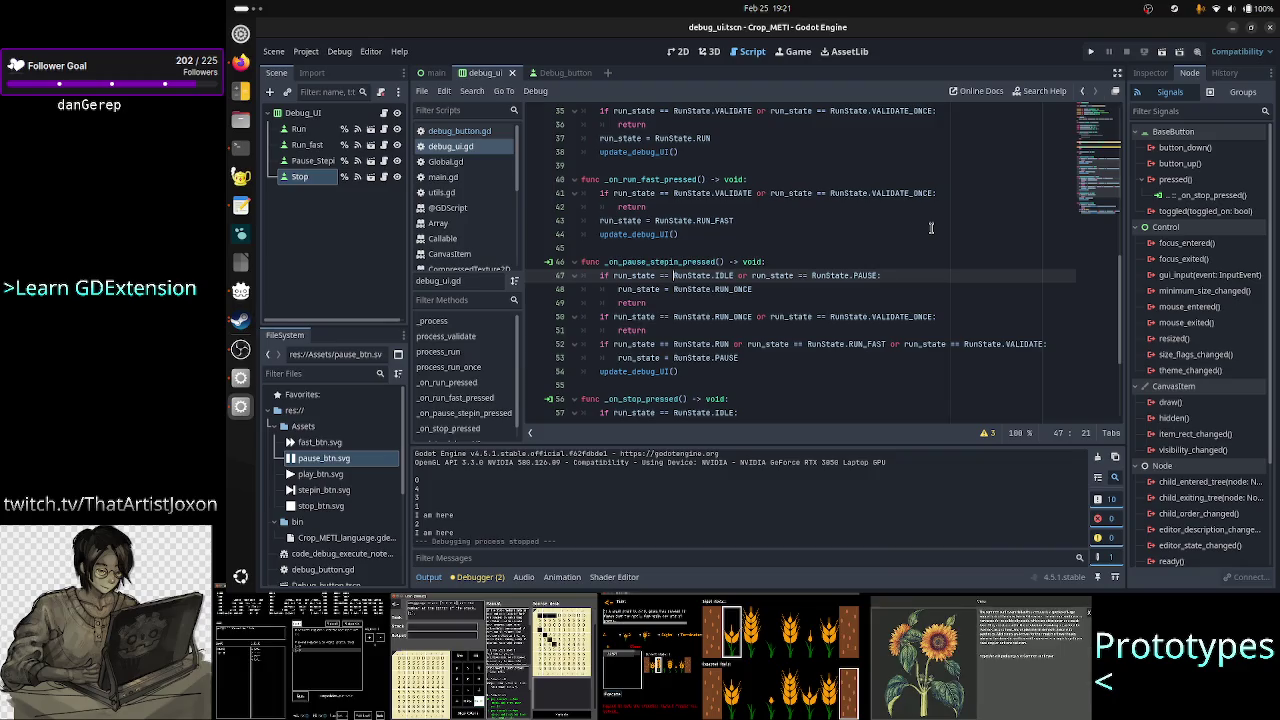
key(Down)
key(Down)
key(Down)
key(ctrl+Right)
key(ctrl+Right)
key(Down)
key(Down)
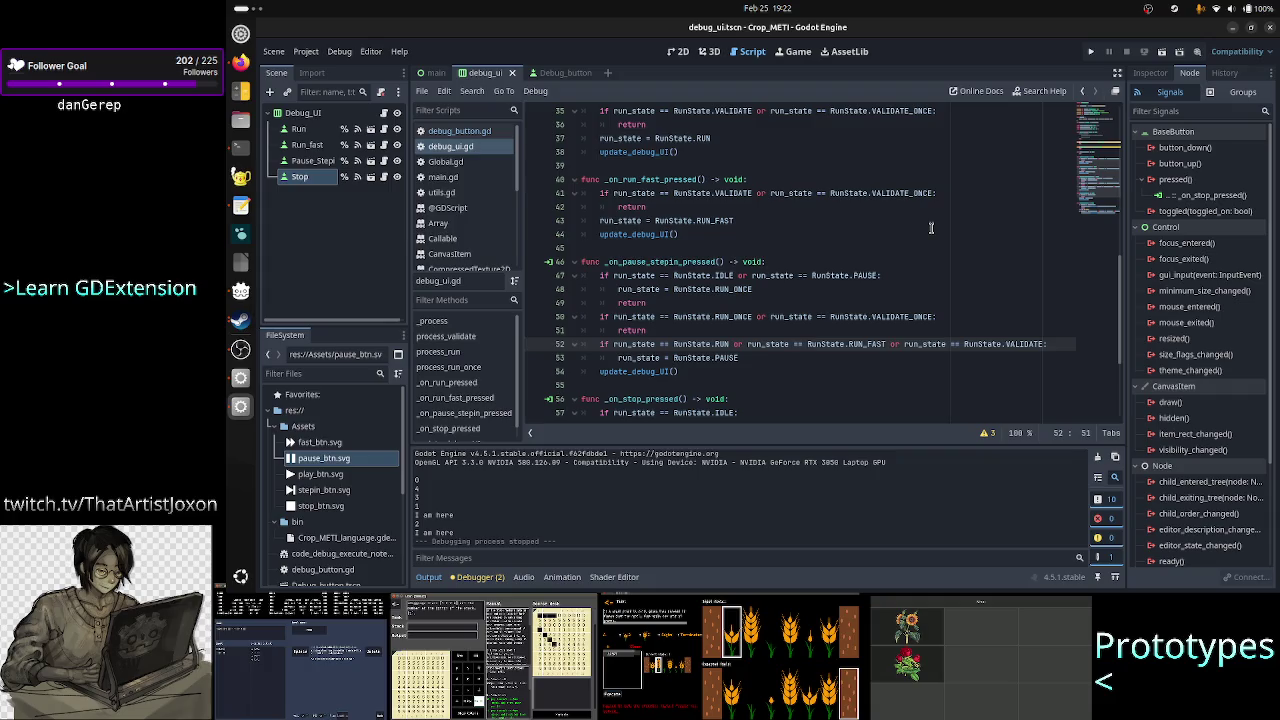
key(Left)
key(Left)
key(Left)
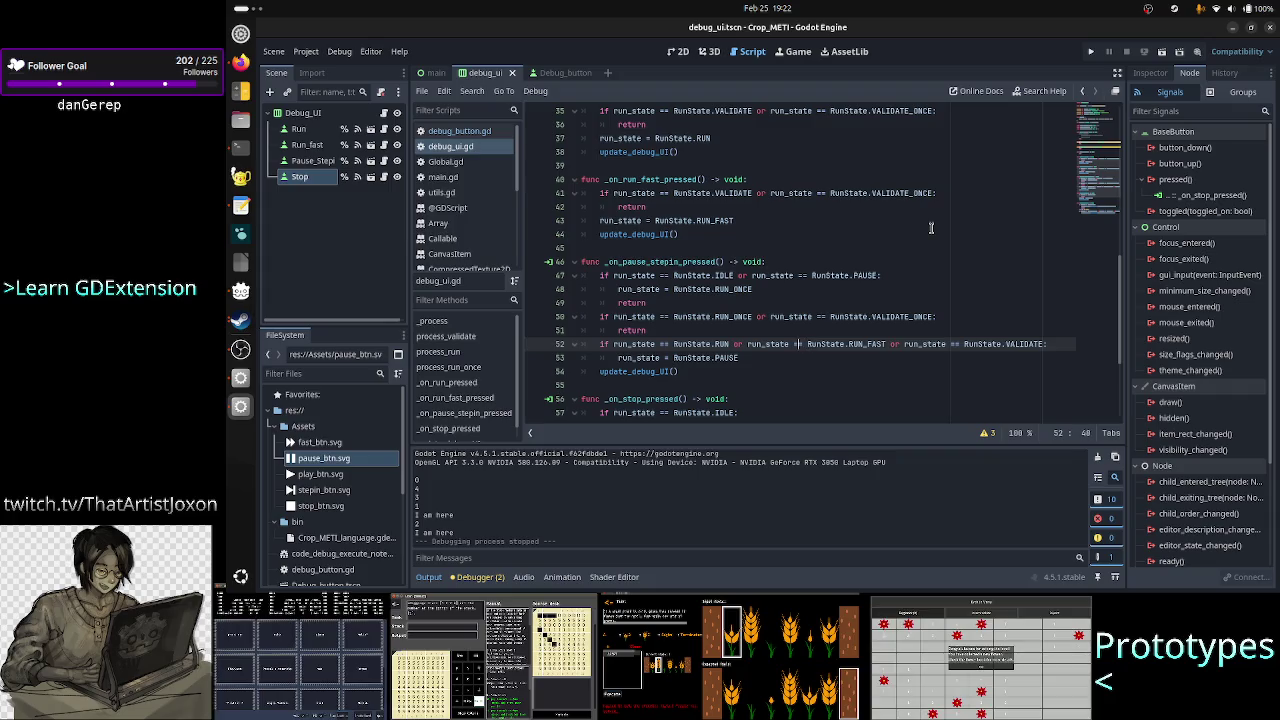
key(Right)
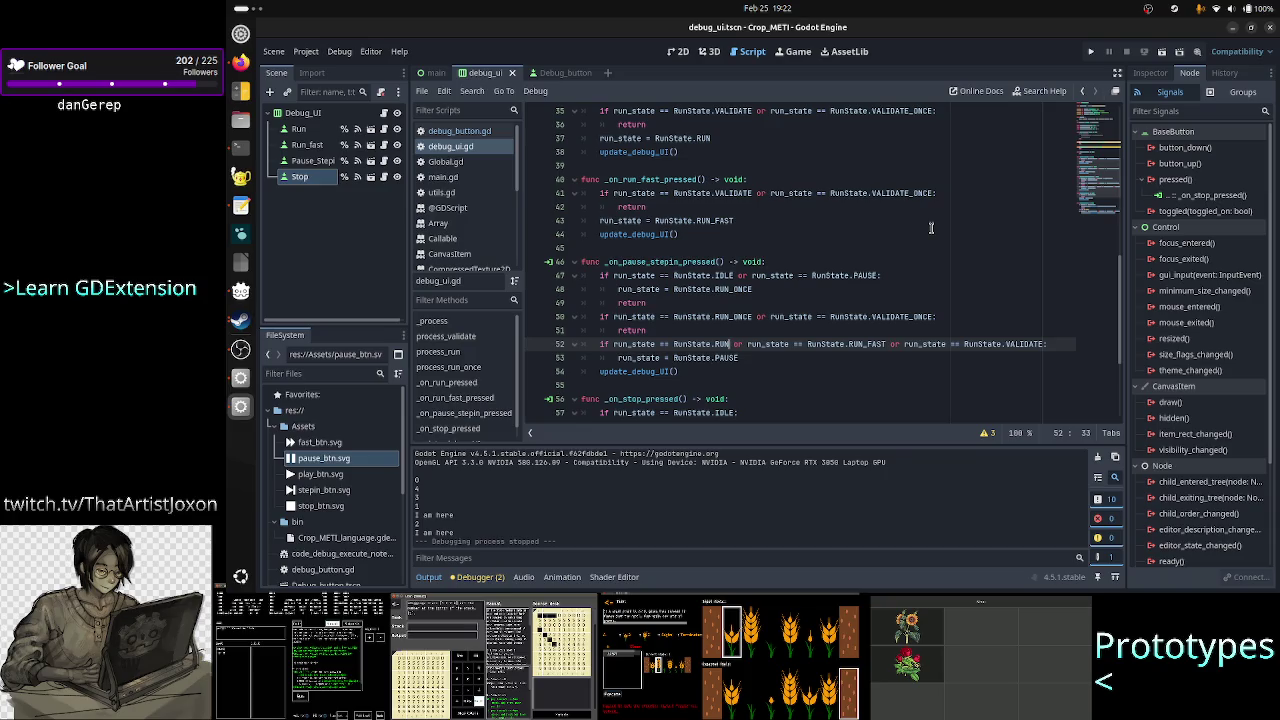
text(or)
- Inspect PAUSE on line 53 and update_debug_UI on line 54, ending at the function's end
double_click(720, 357)
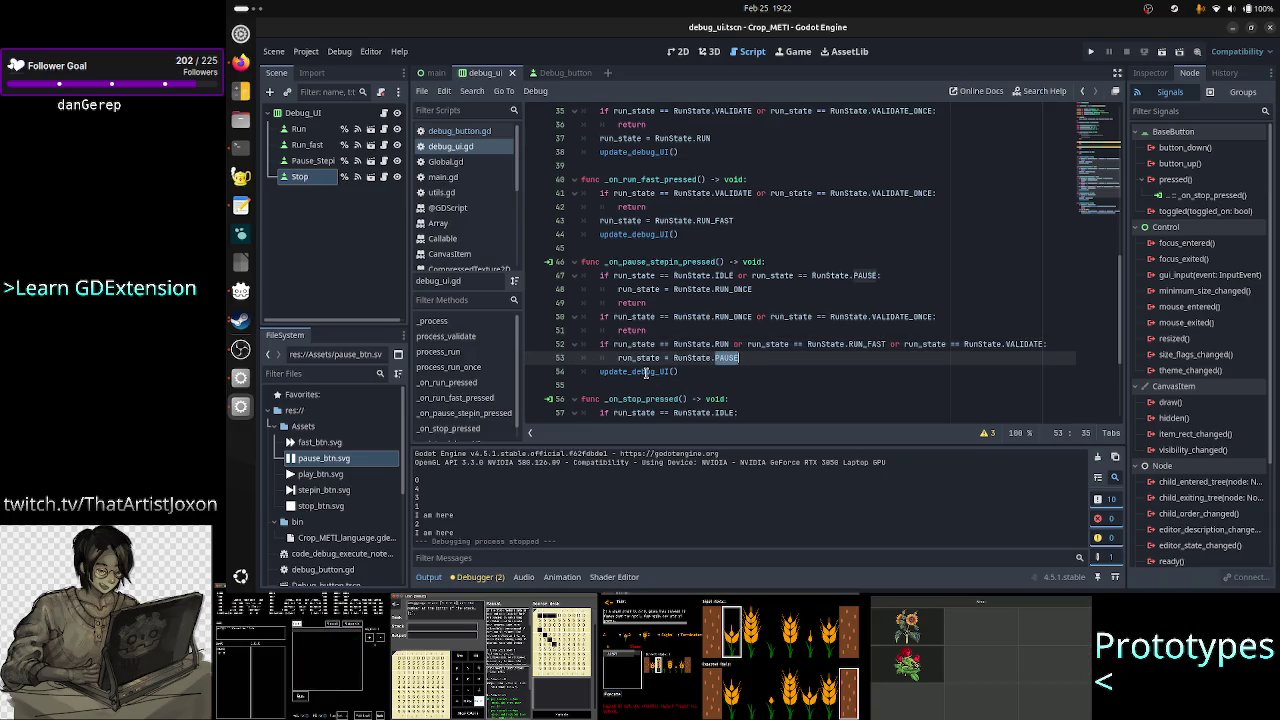
double_click(647, 371)
scroll(731, 315, down, 4)
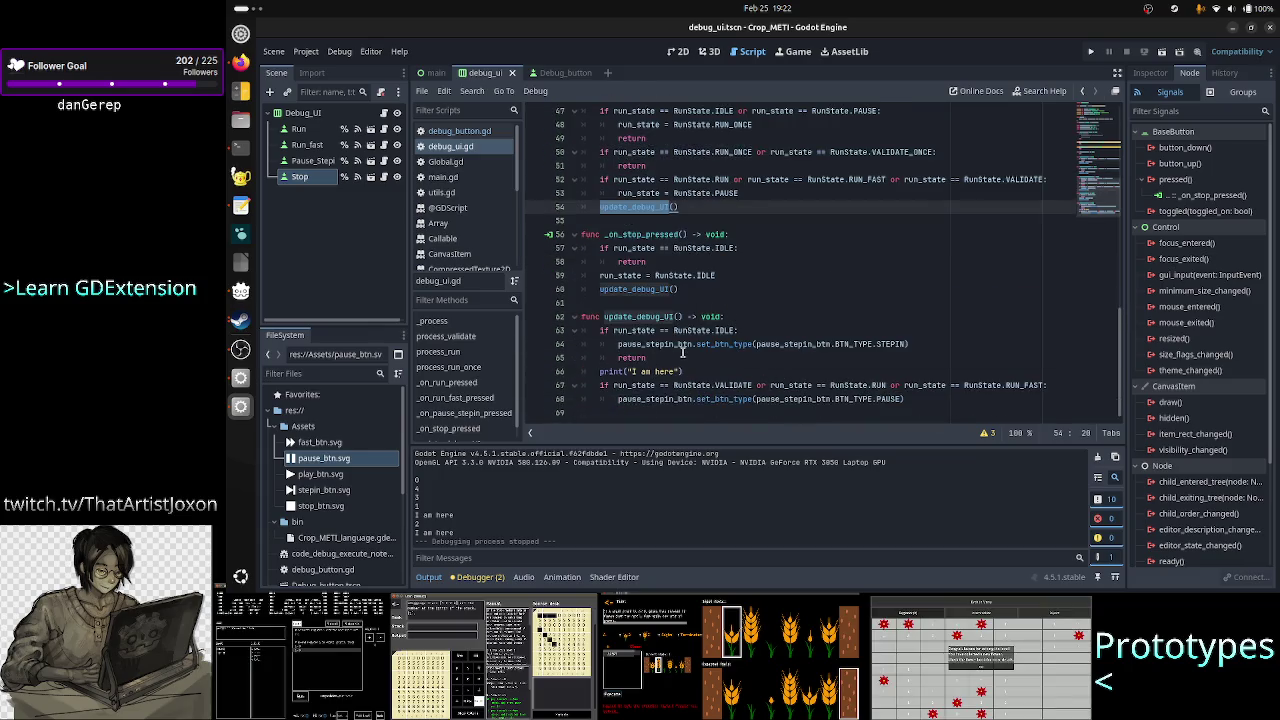
click(944, 399)
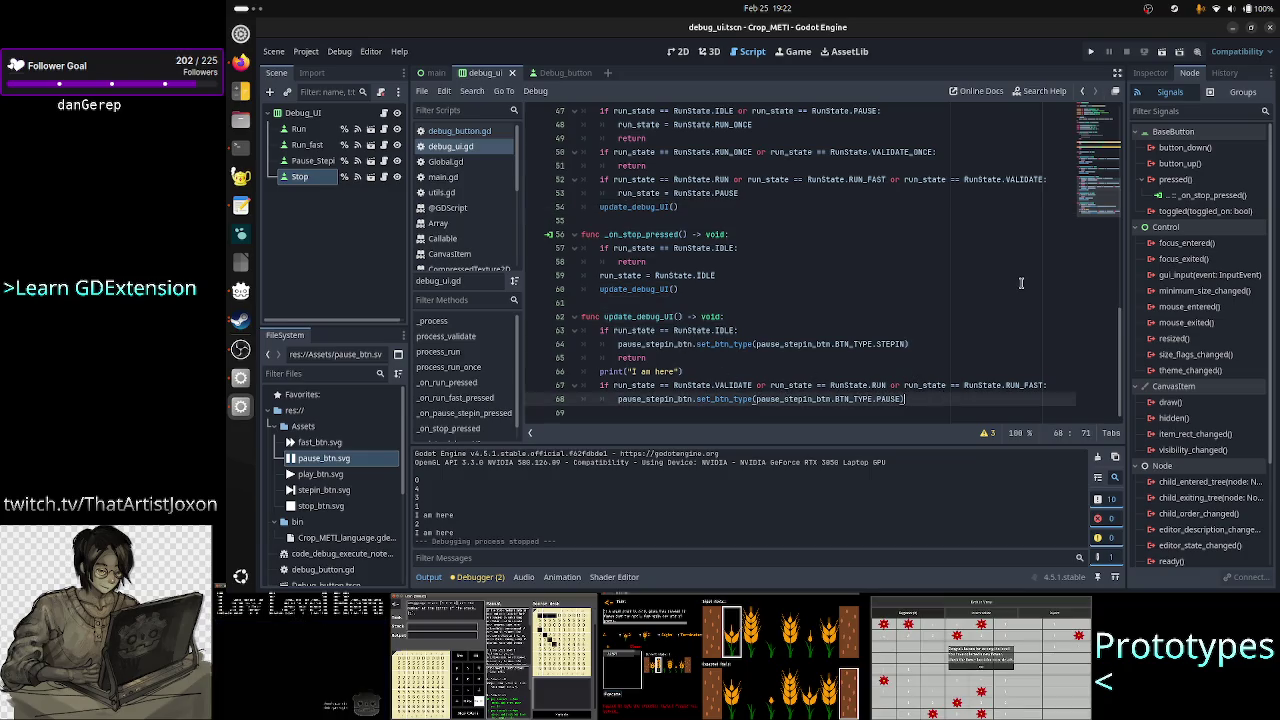
- Delete the 'I am here' debug print line
key(Up)
key(Up)
key(Home)
key(shift+Down)
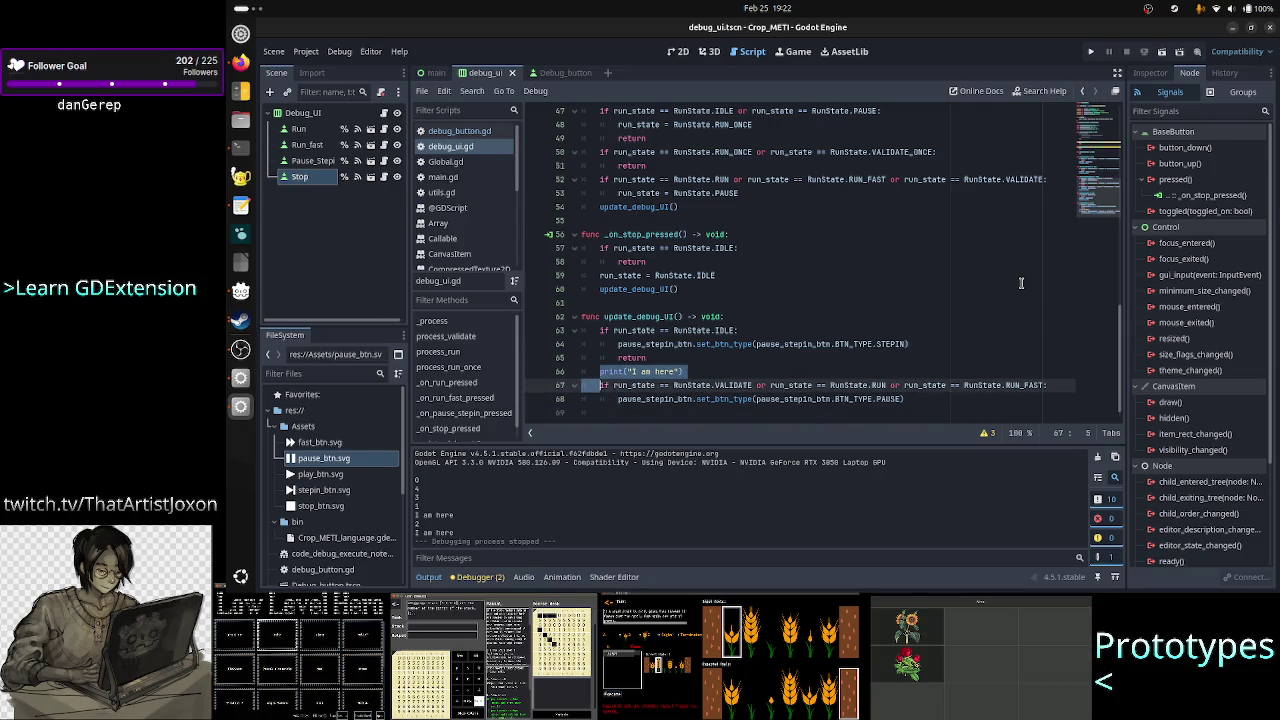
key(Delete)
key(Left)
key(Left)
key(Down)
key(Down)
key(Down)
- Add an 'if run_state == RunState.PAUSE:' check after the function
text(if run_)
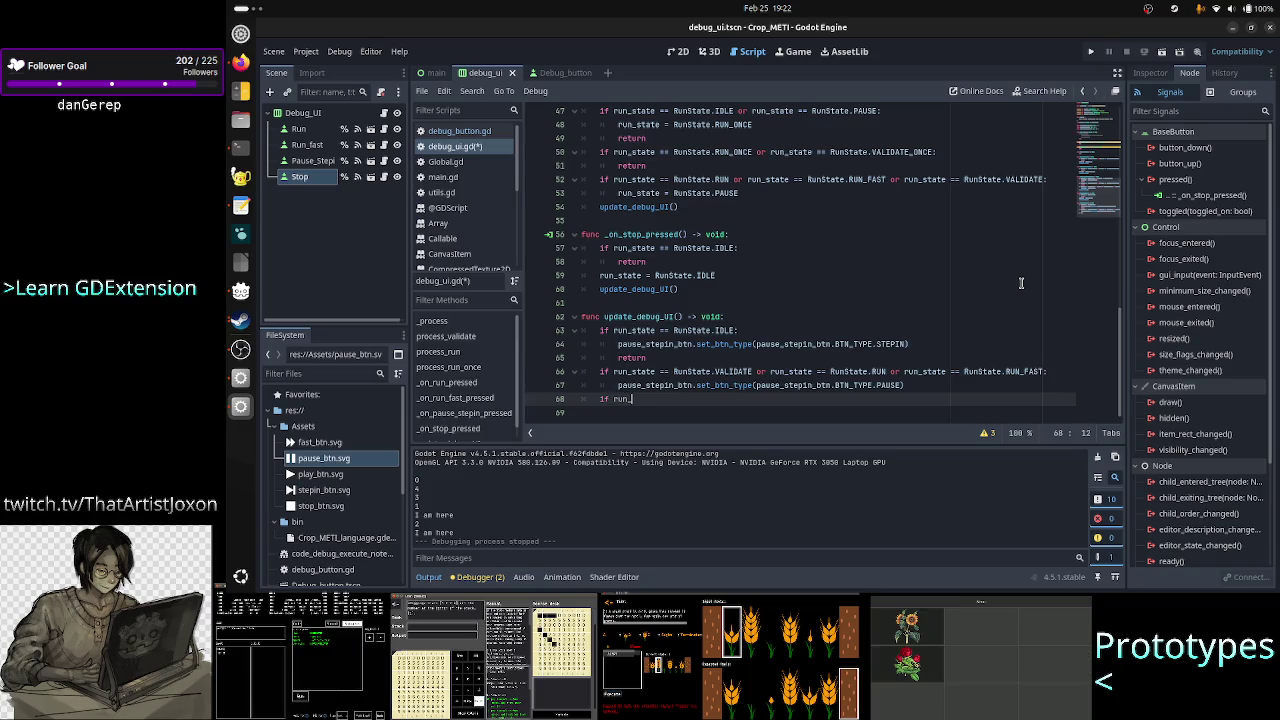
text(state == )
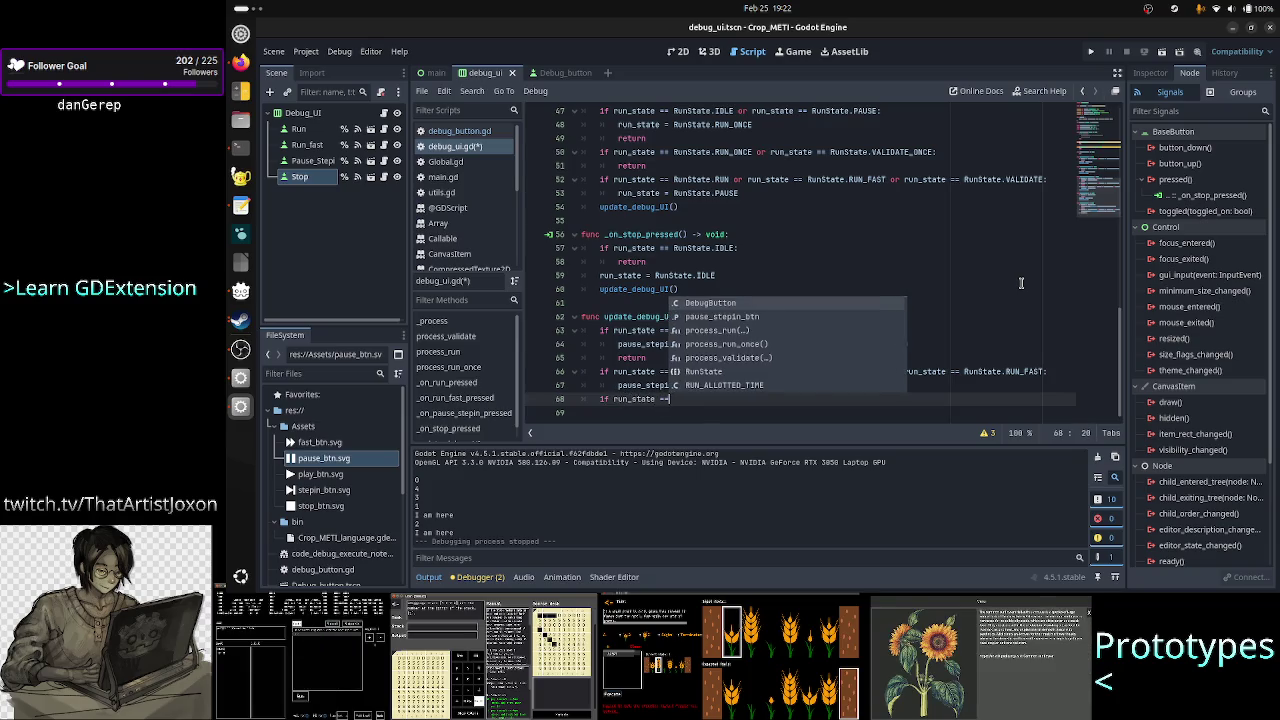
text(run_s)
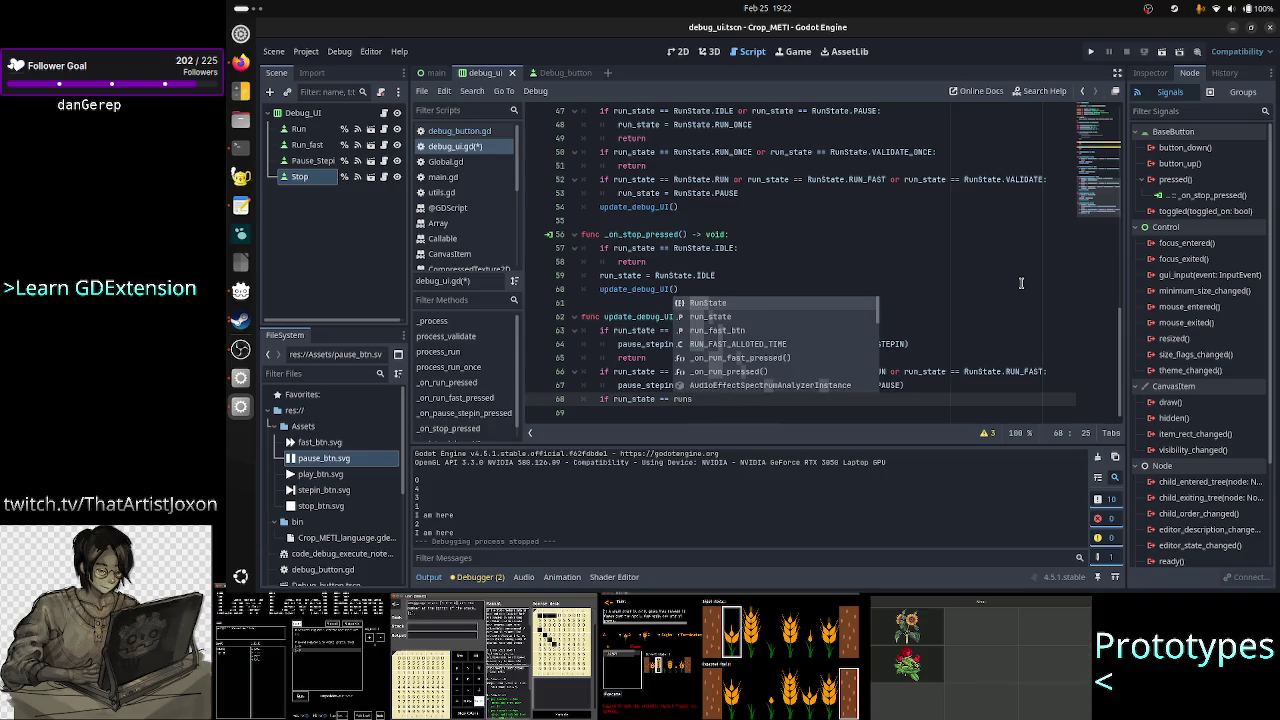
key(Return)
text(.pau)
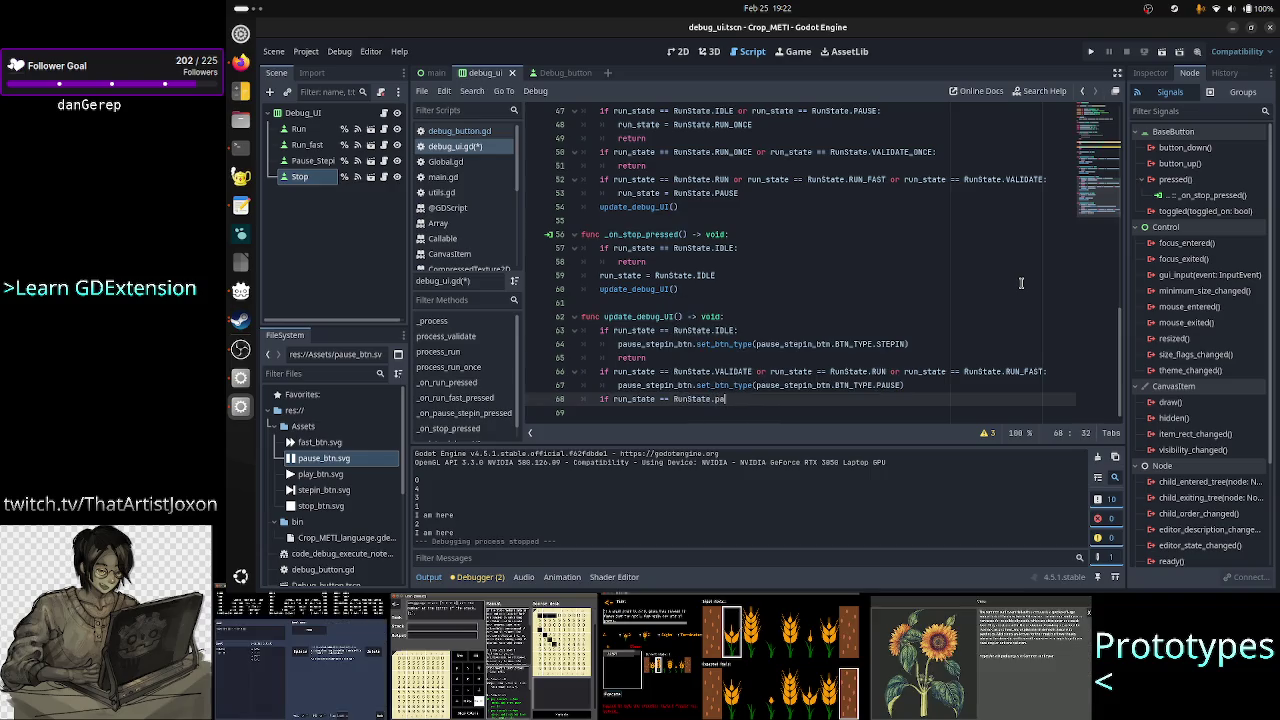
key(Return)
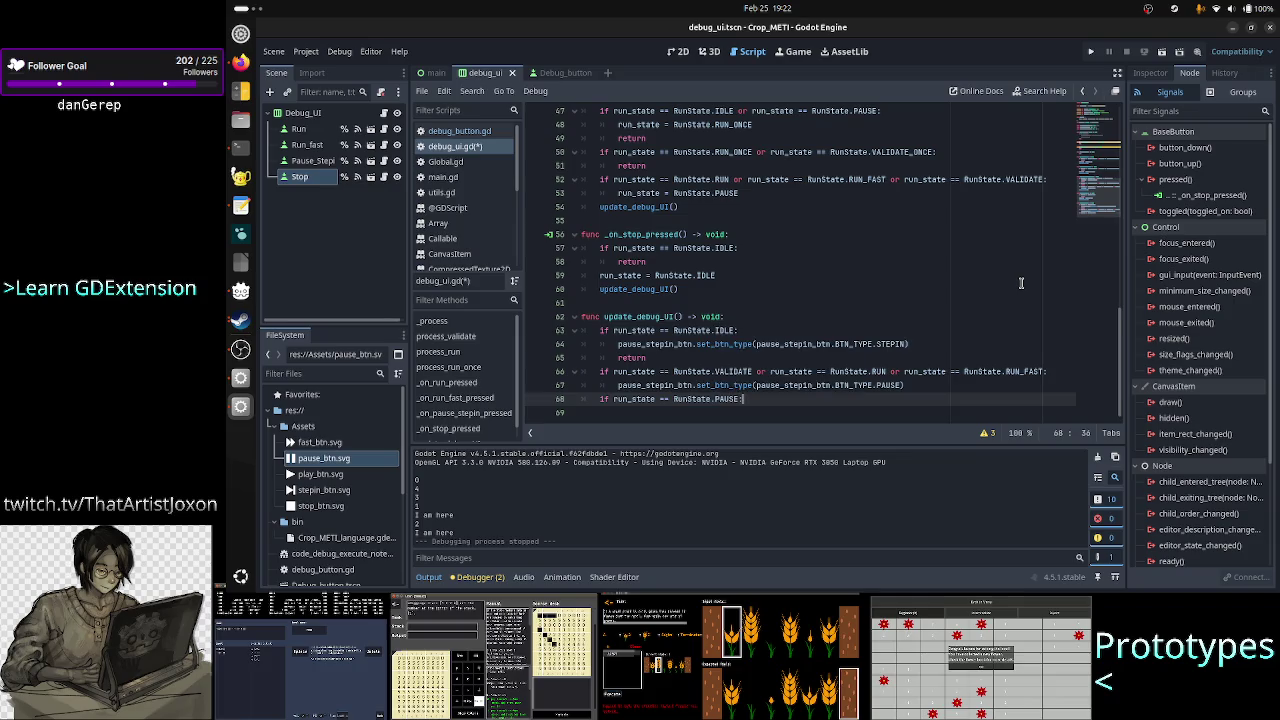
key(Return)
- Copy the set_btn_type(PAUSE) call into the new PAUSE branch
key(Up)
key(Up)
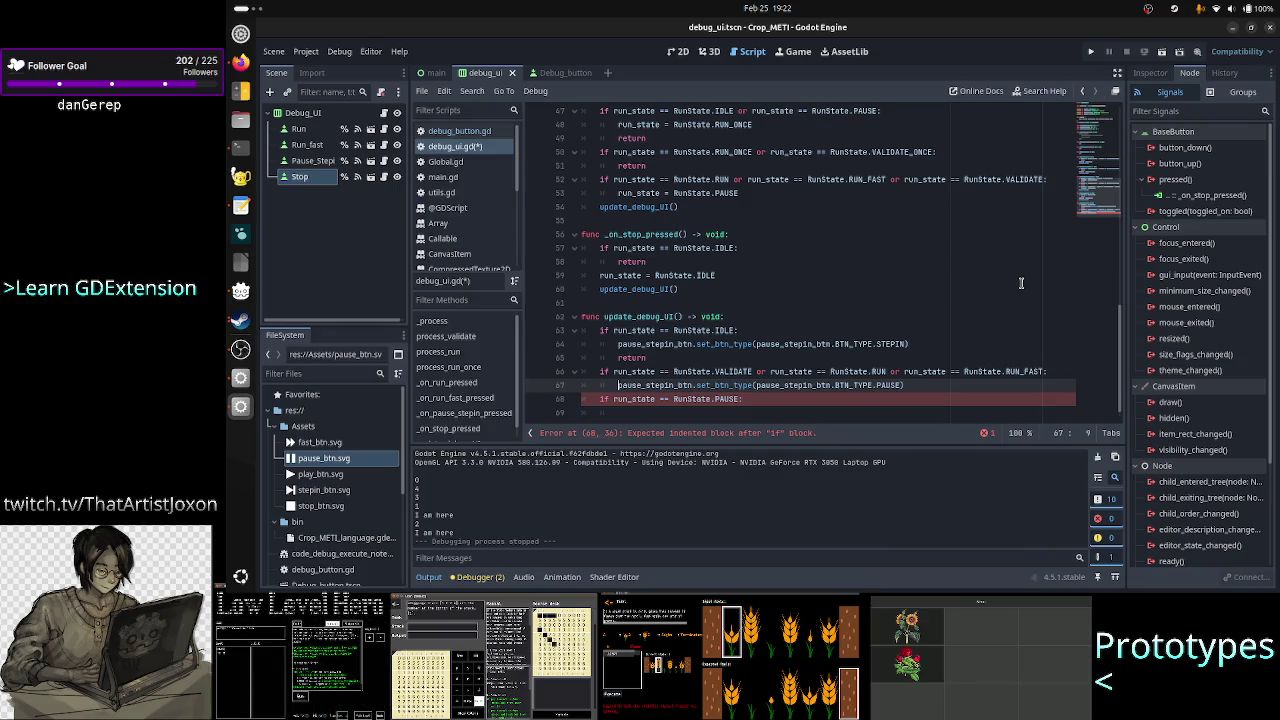
key(shift+Down)
key(shift+Left)
key(shift+Left)
key(shift+Left)
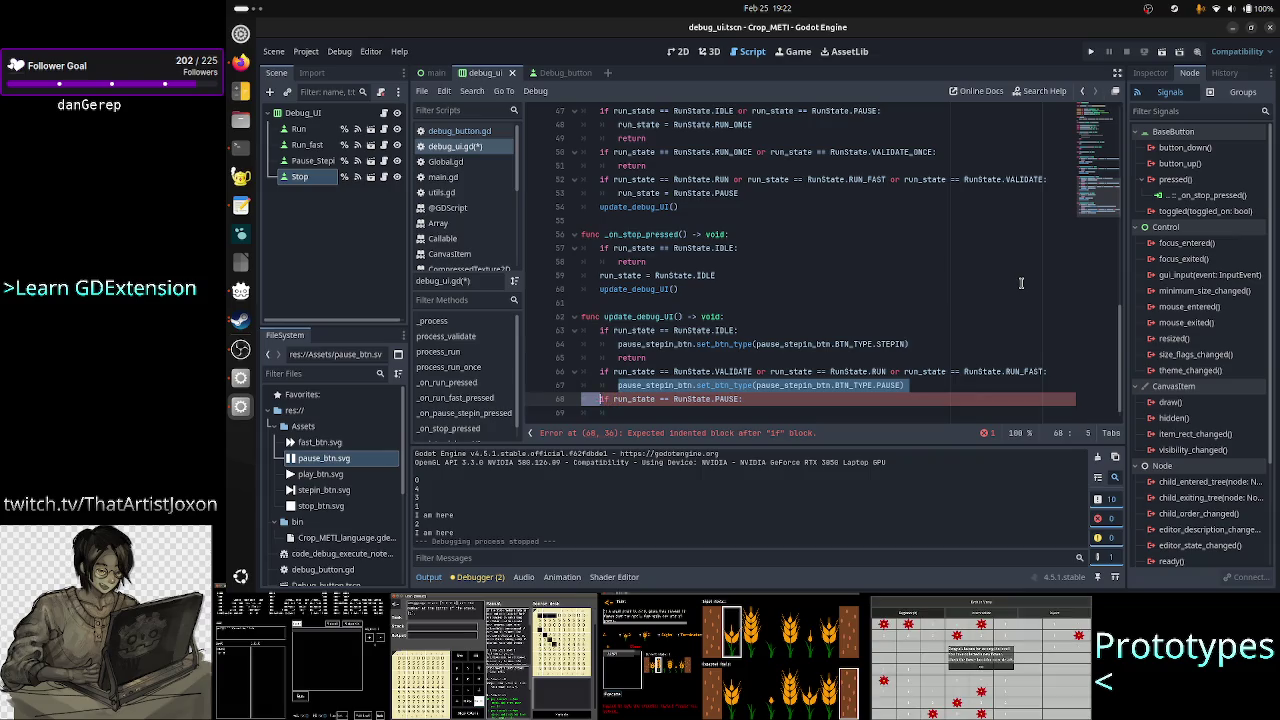
key(shift+Left)
key(shift+Left)
key(ctrl+c)
key(Down)
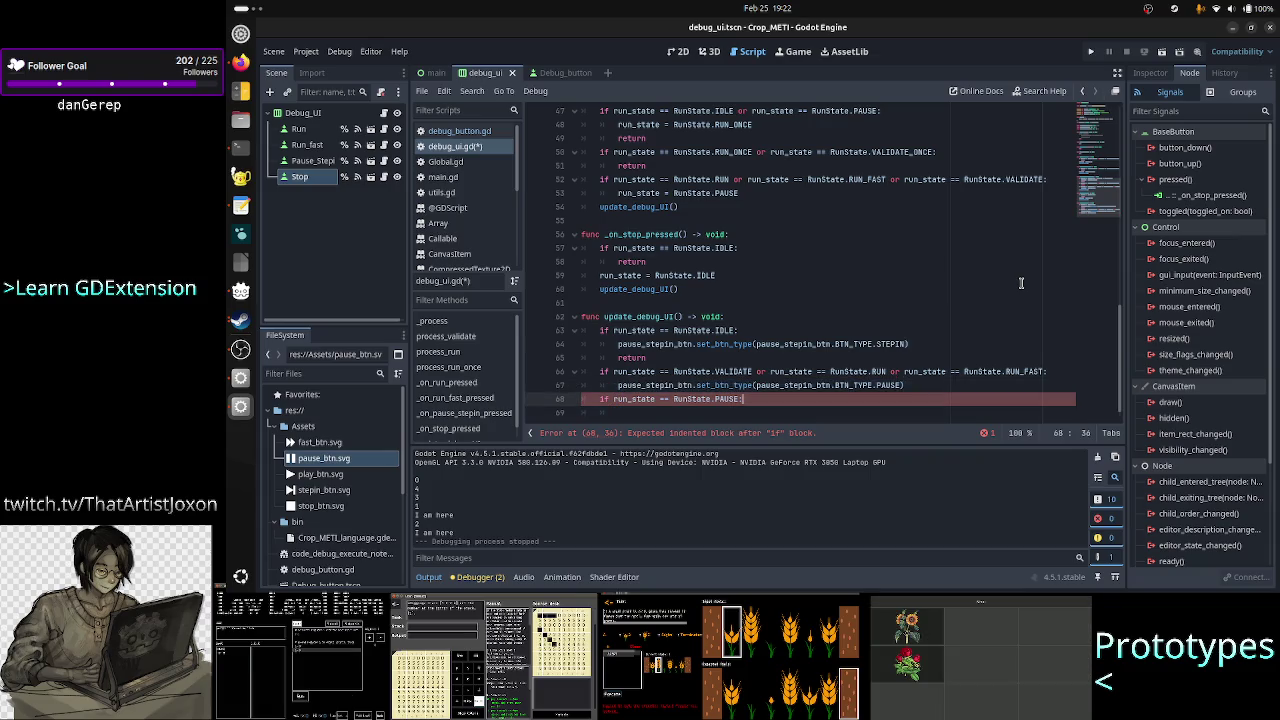
key(Return)
key(ctrl+v)
- Insert a blank line above update_debug_UI and start a TODO comment about DebButton
key(Up)
key(Up)
key(Up)
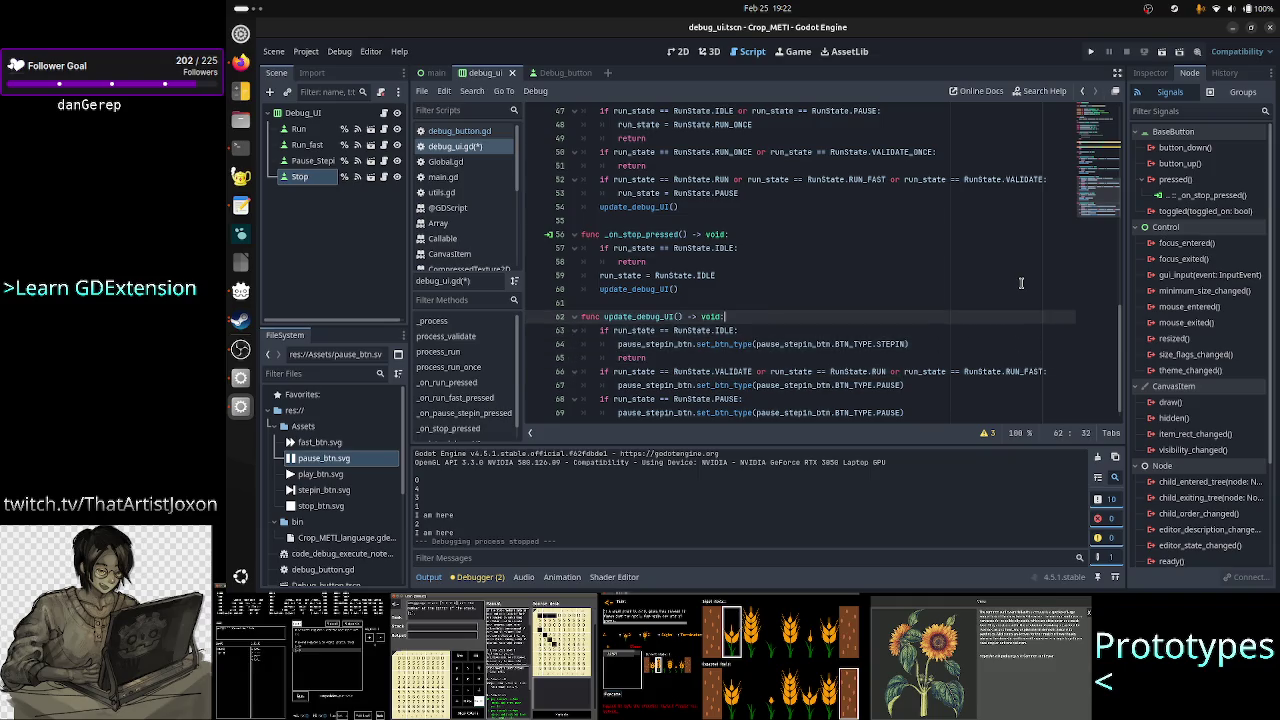
key(Return)
text(f)
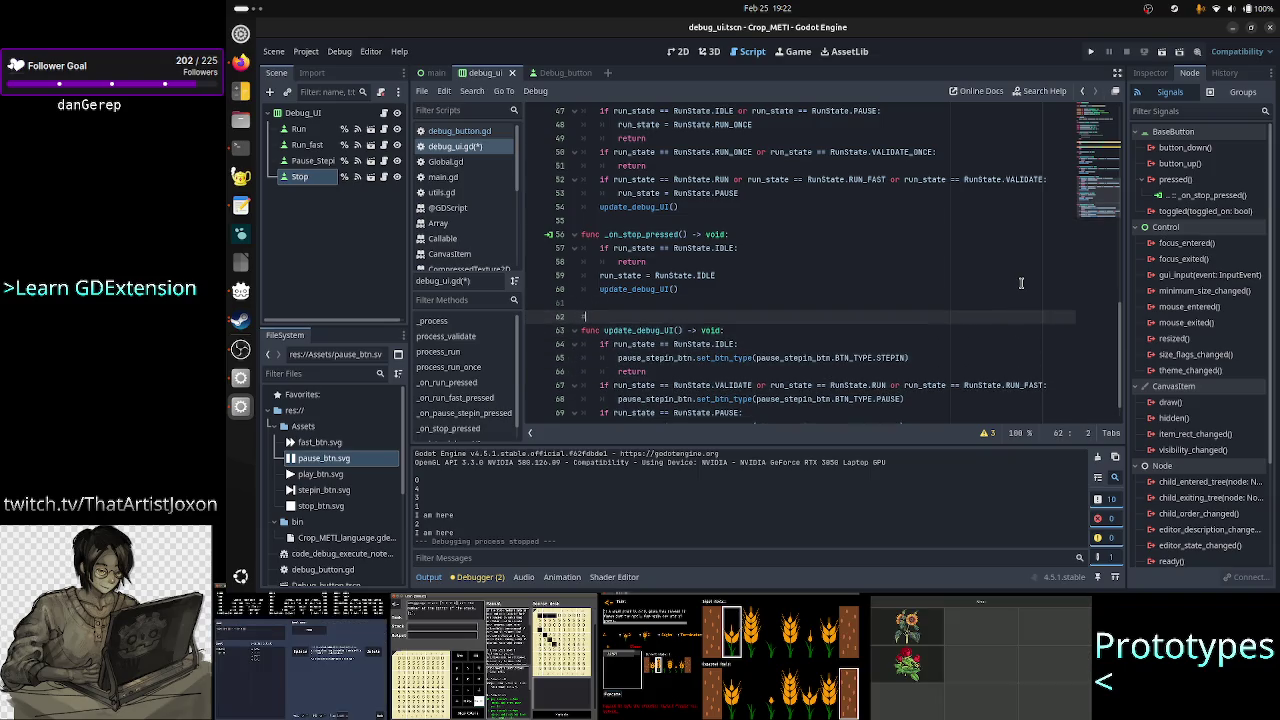
text(t)
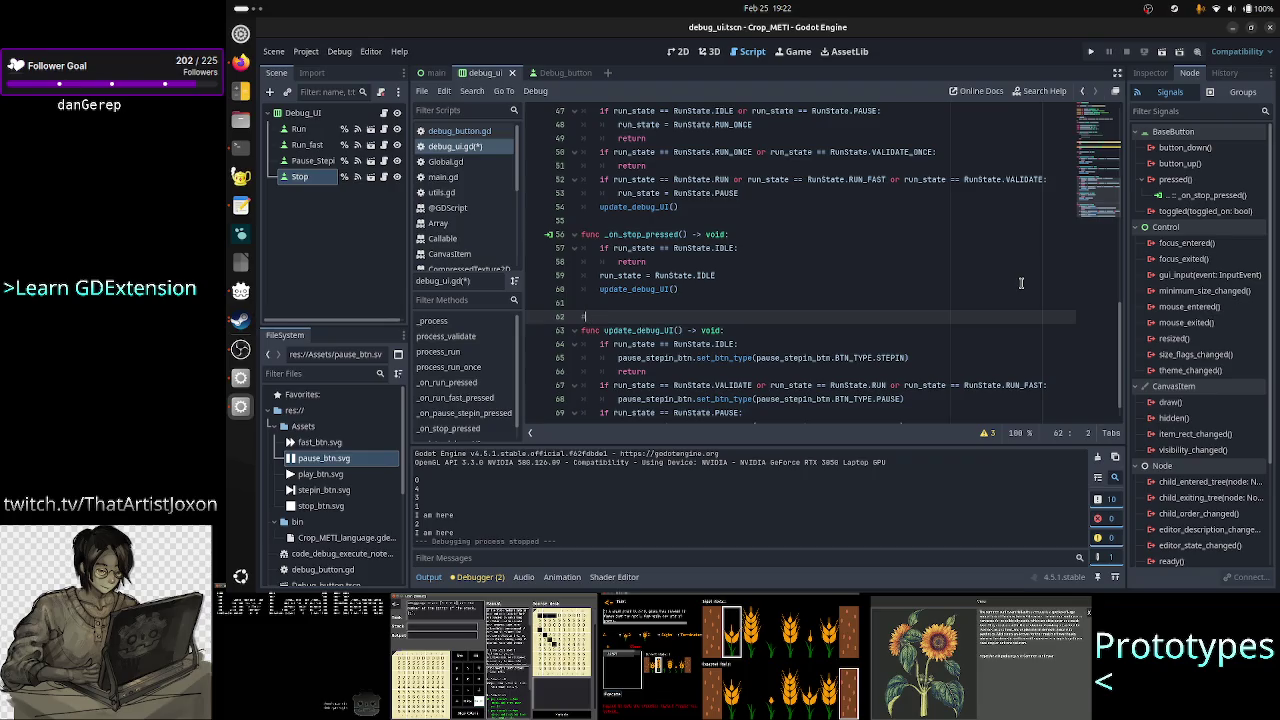
text(TO)
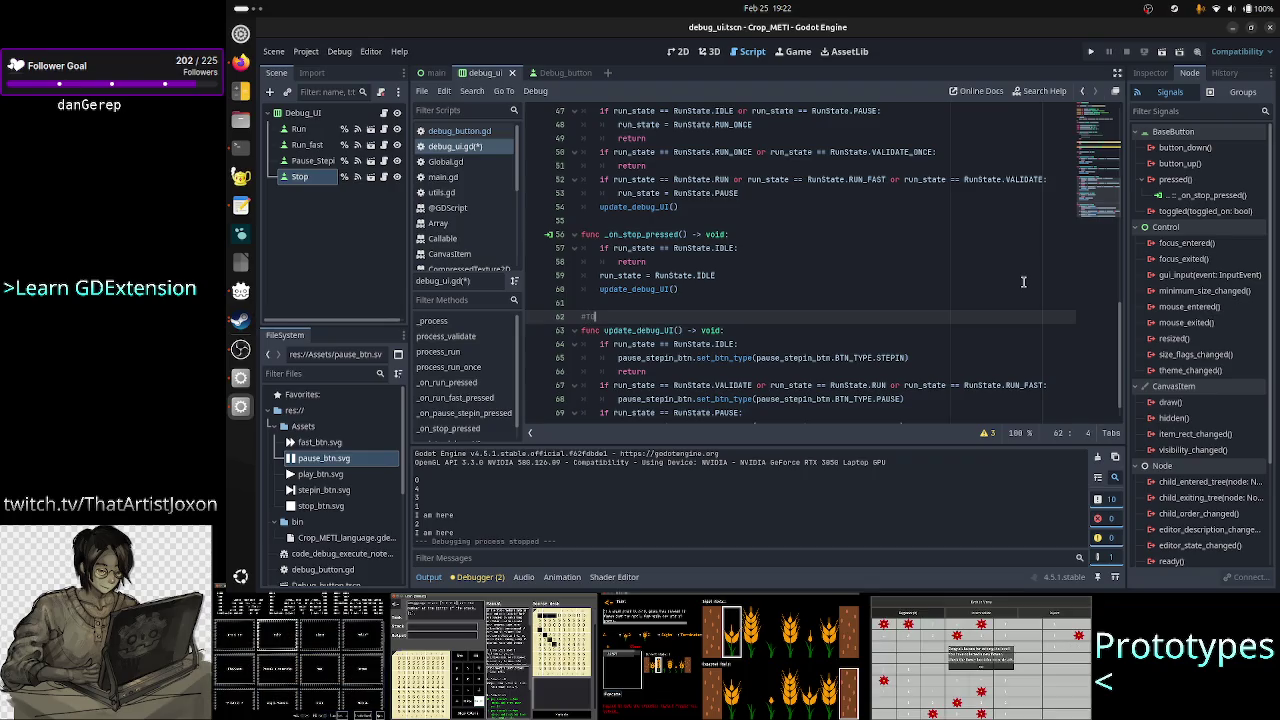
text(DO)
text(: hav)
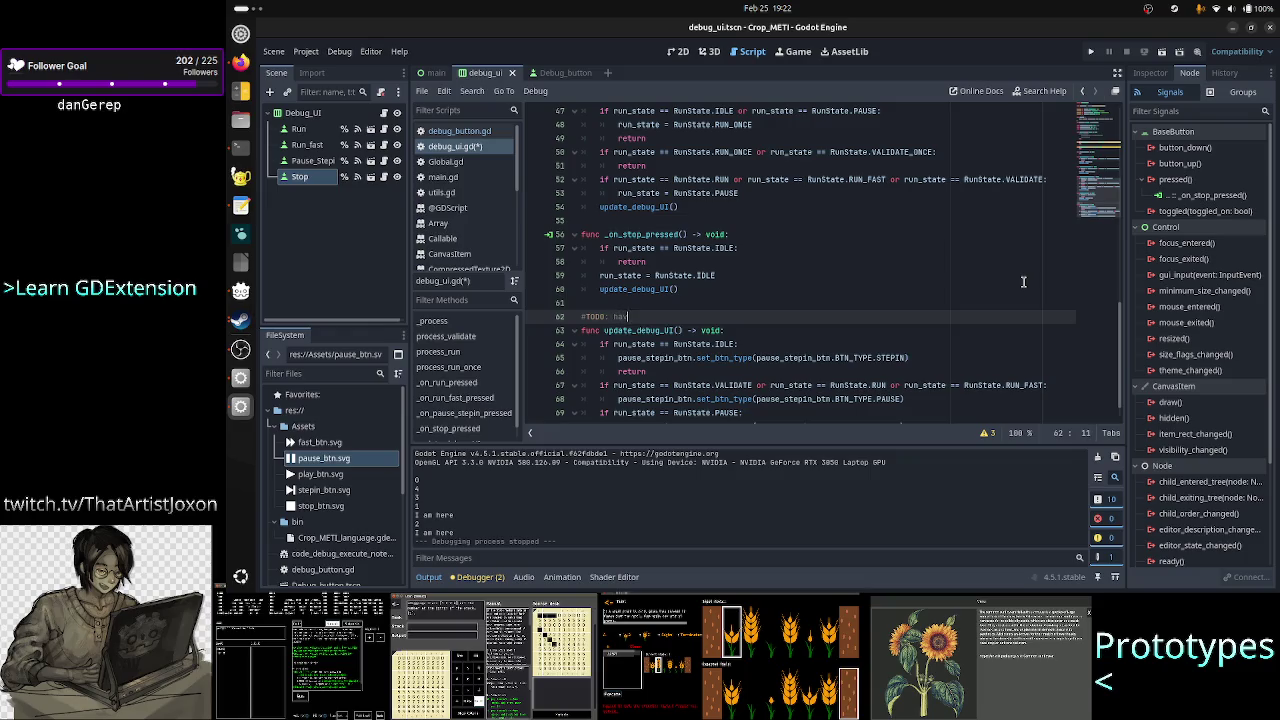
text(e a better Debug)
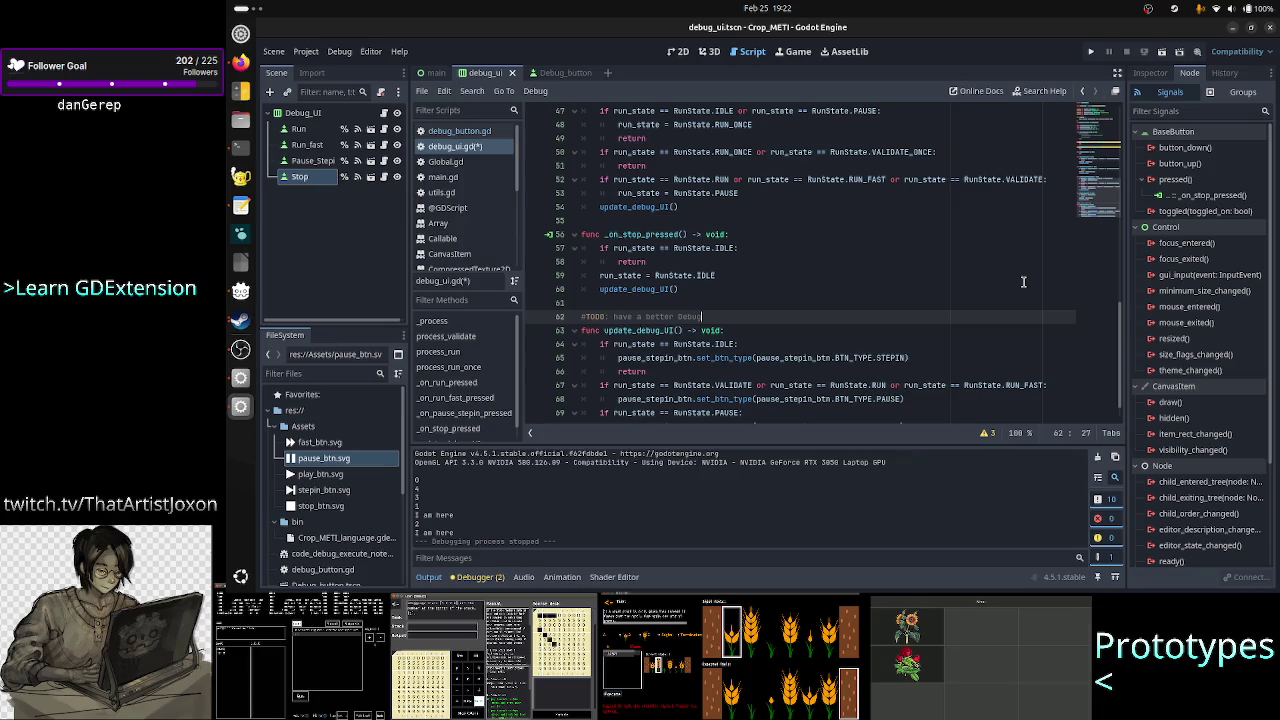
text(Button #)
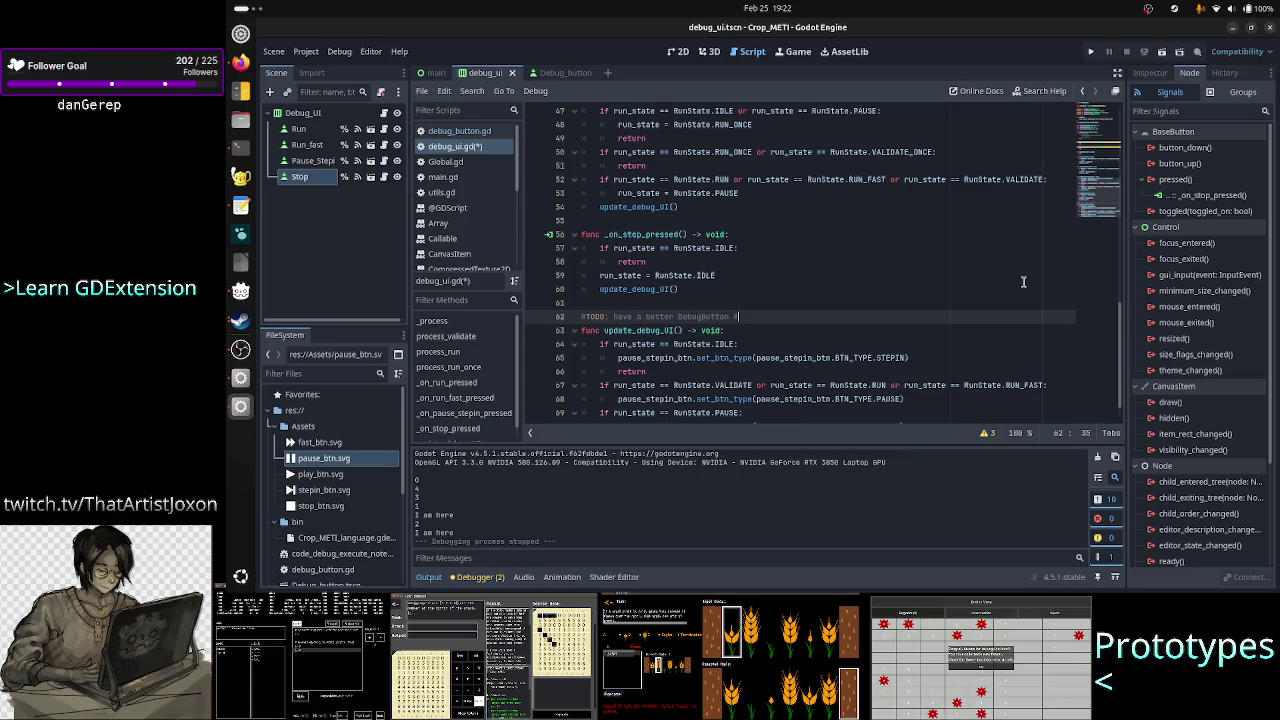
key(BackSpace)
text(API to switc)
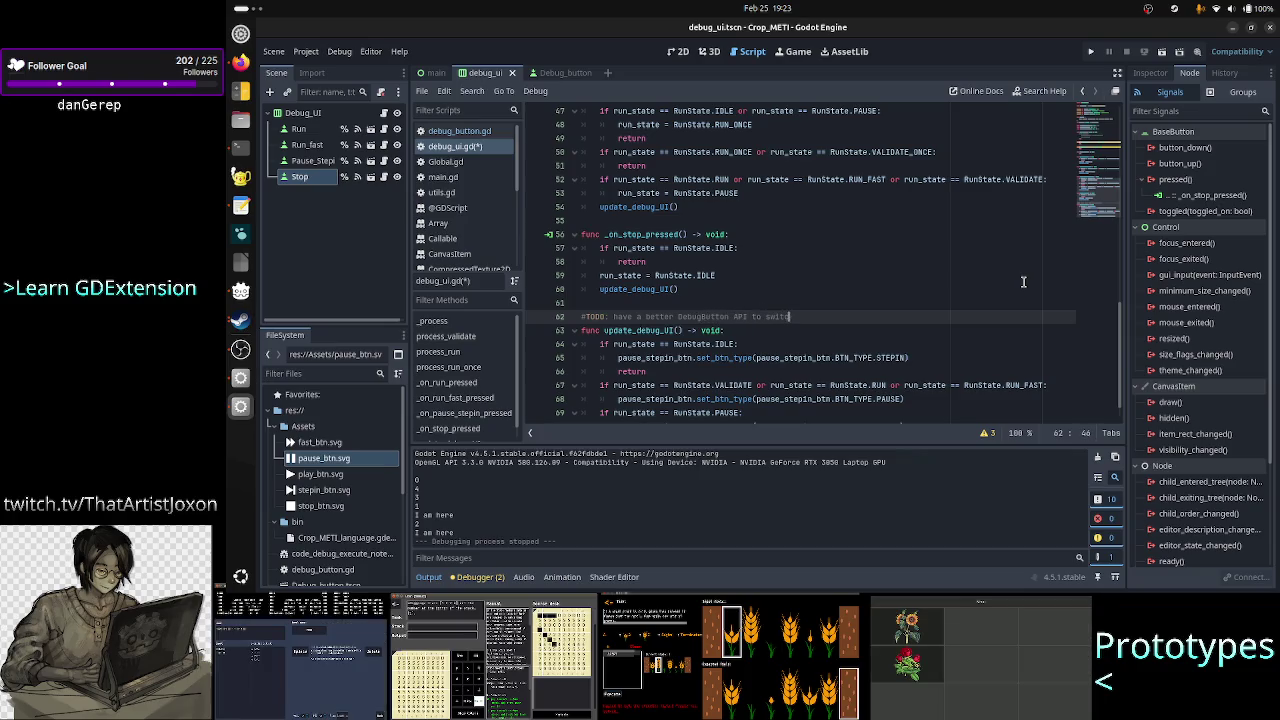
text(h between)
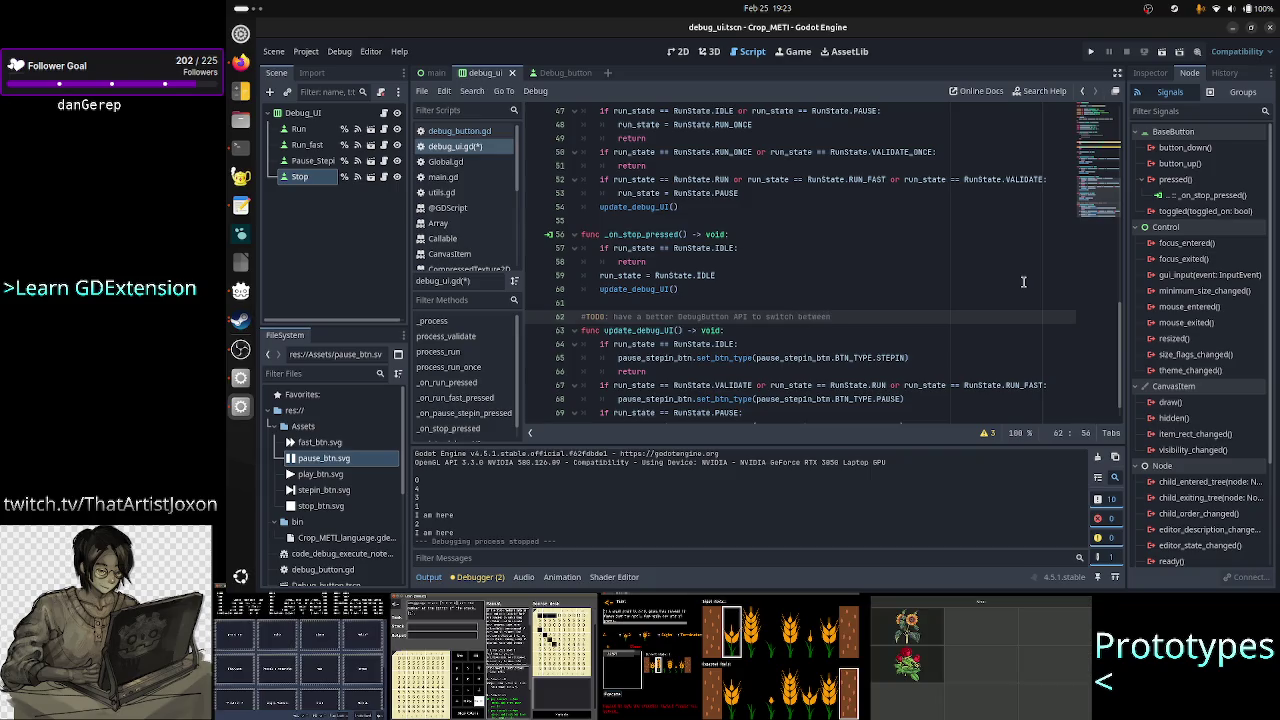
text(ton ty)
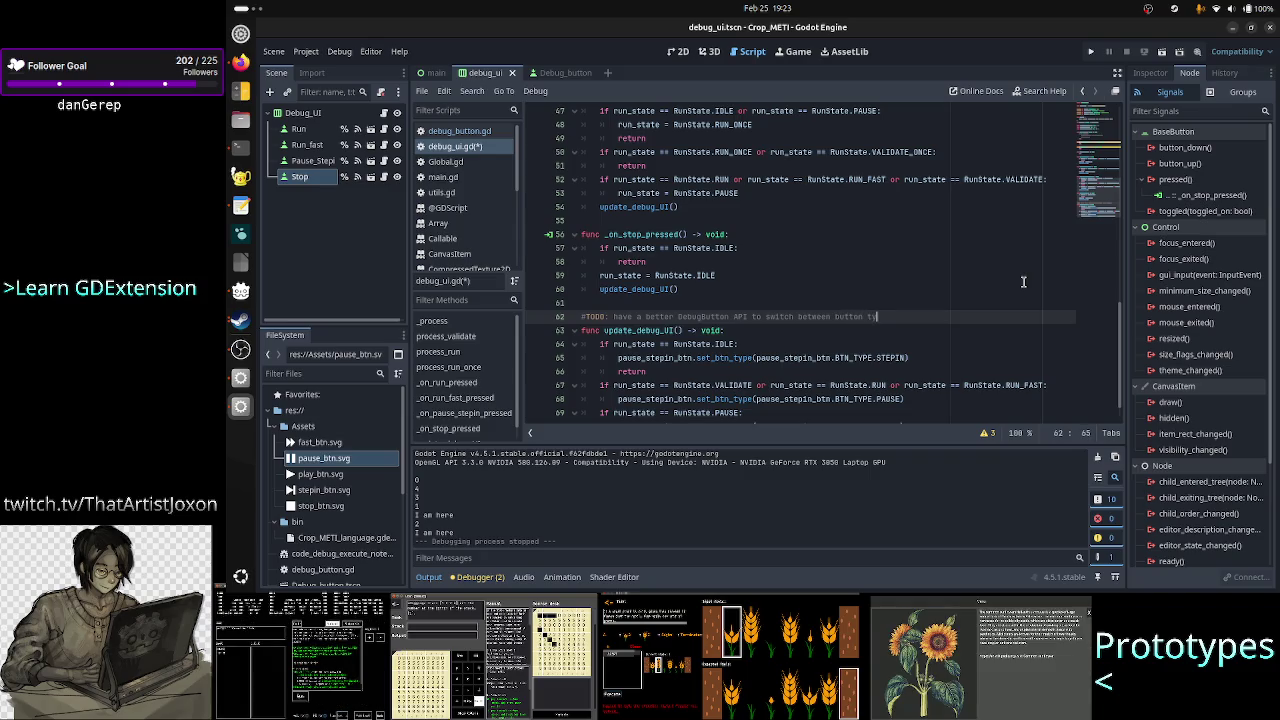
- Below the IDLE branch's STEPIN call, add pause_stepin_btn.switch_to_stepin and open the Debug_button scene
key(Home)
key(Down)
key(Down)
key(Down)
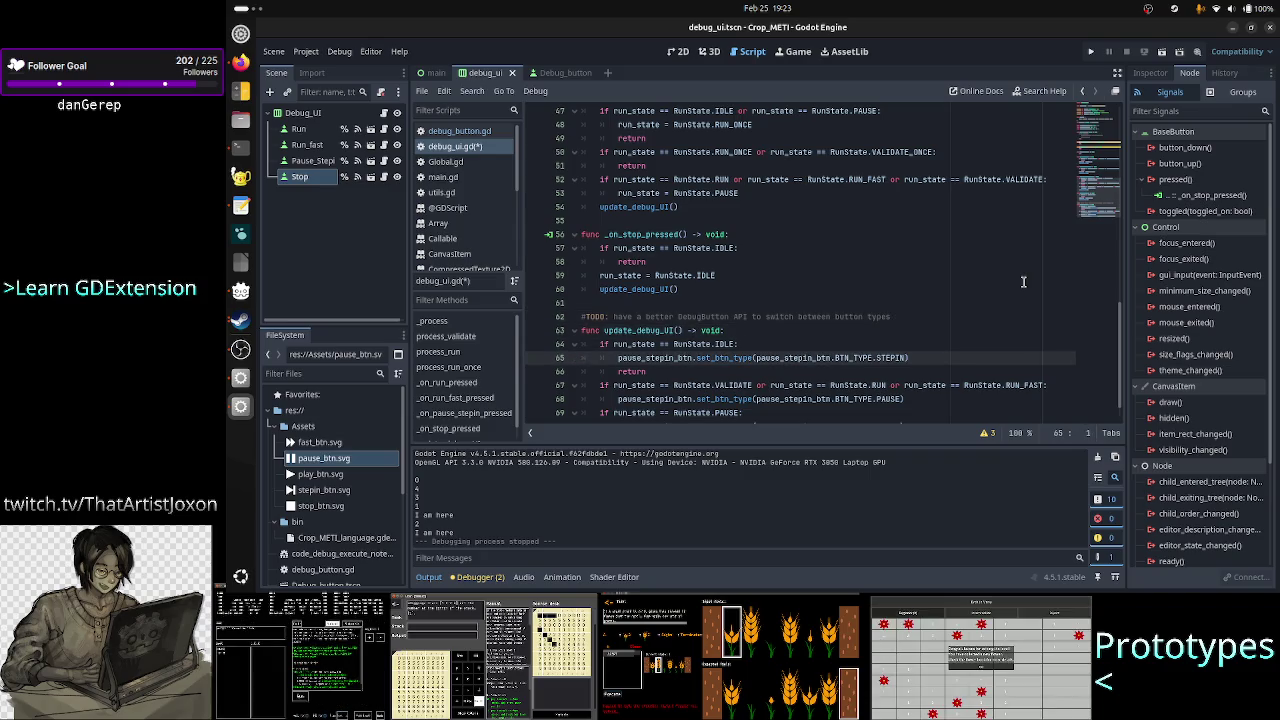
key(shift+Down)
key(shift+Left)
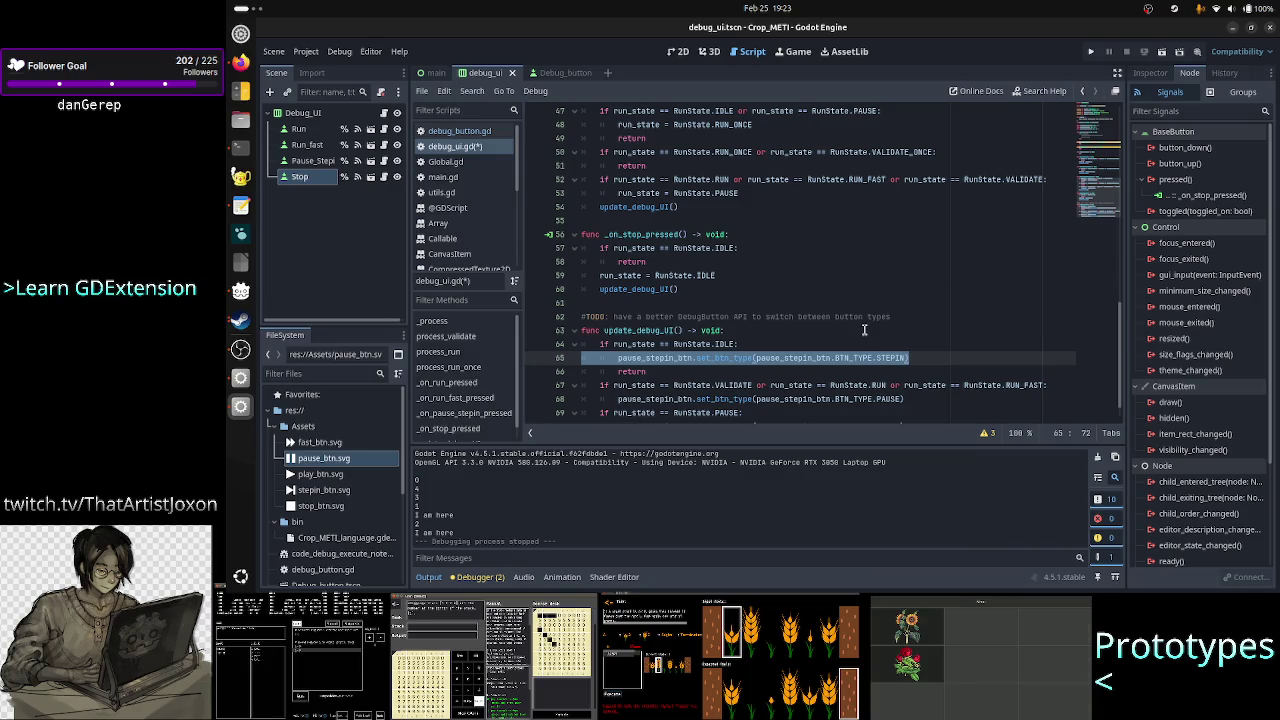
click(938, 356)
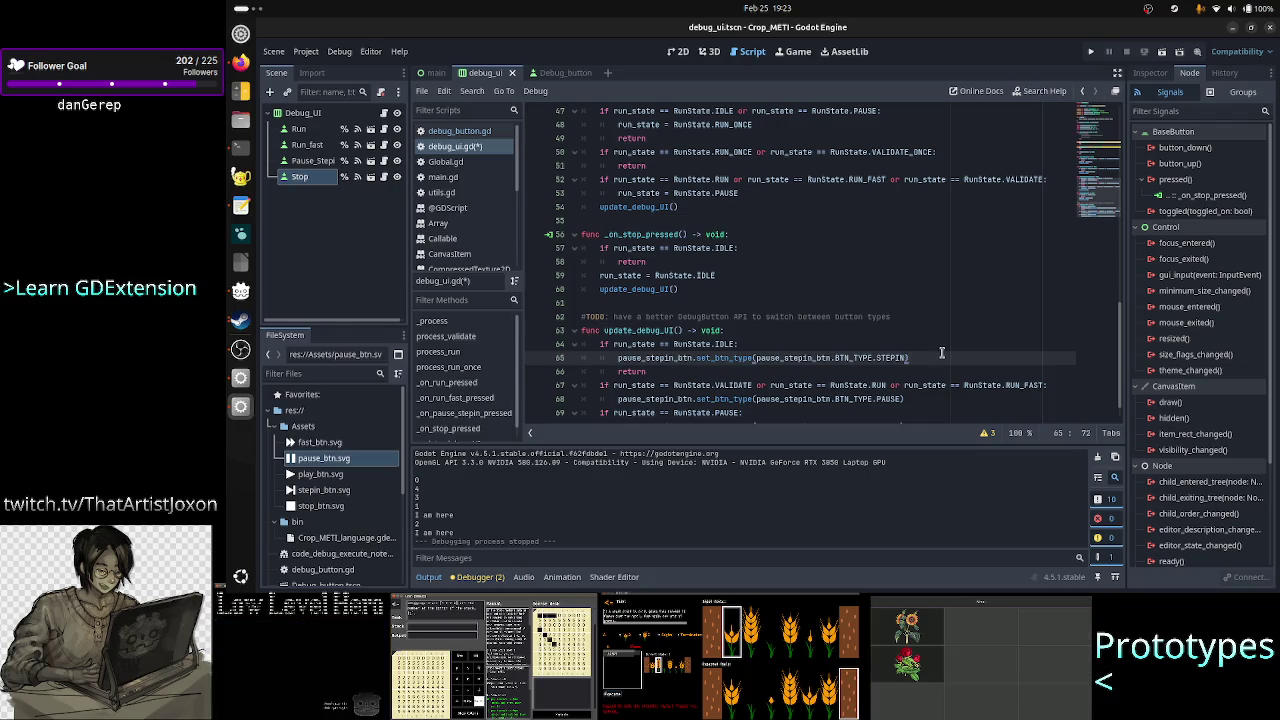
key(Return)
text(pause_)
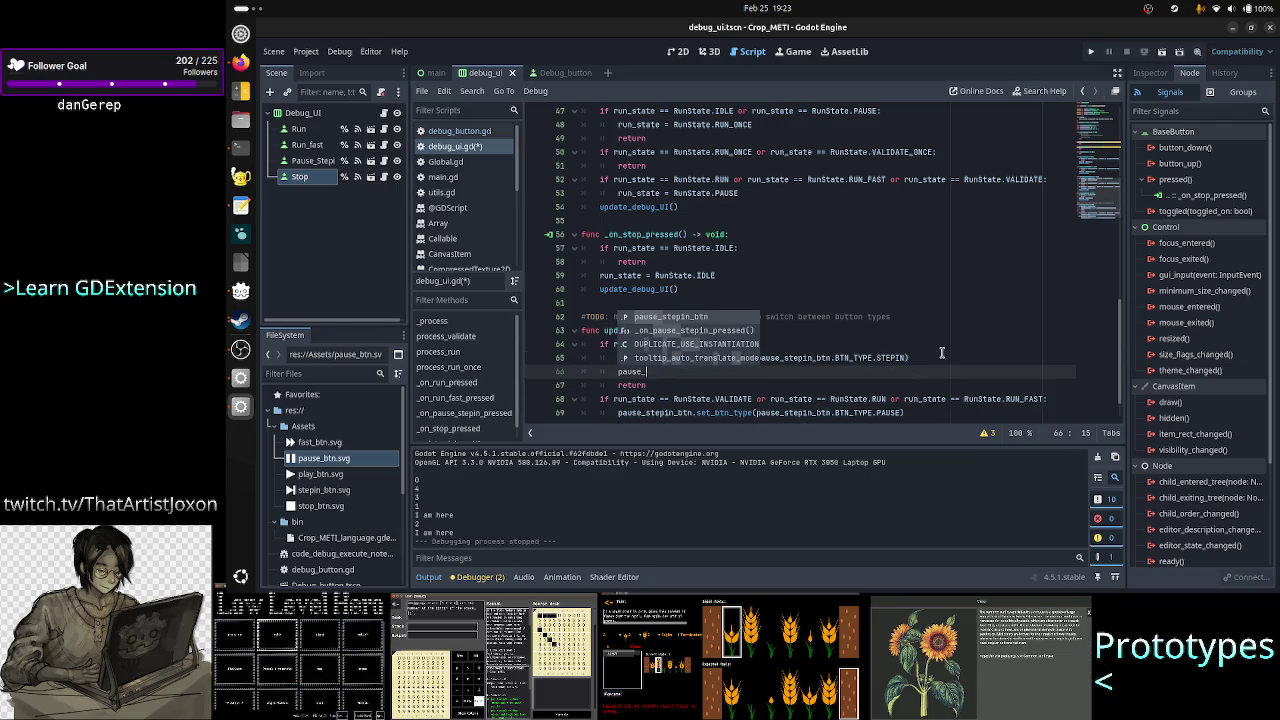
key(Return)
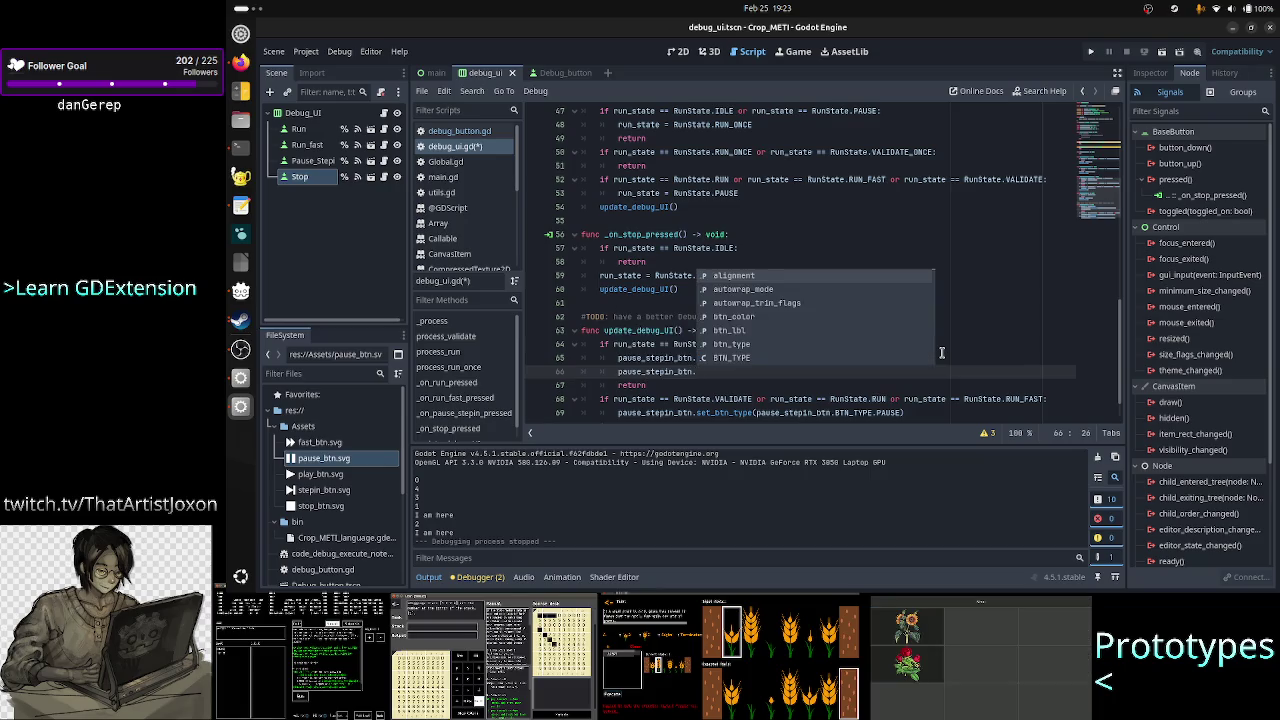
text(swit)
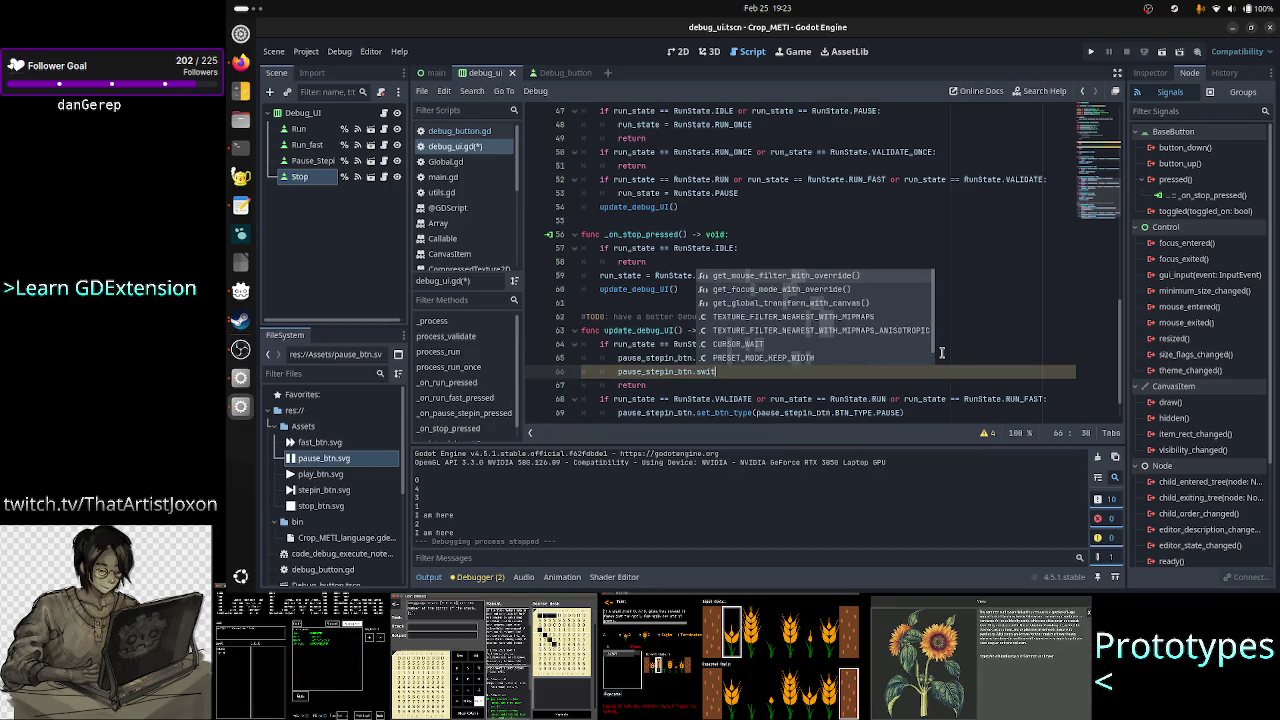
text(ch_to_)
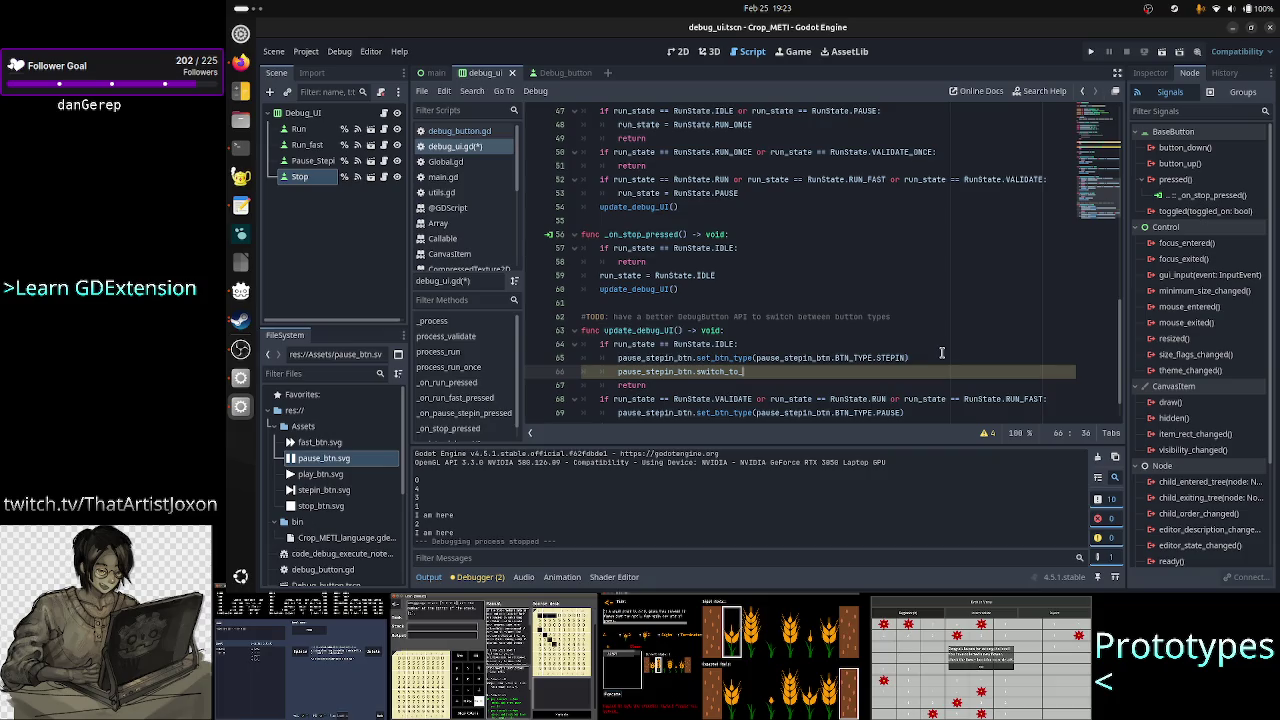
text(pause)
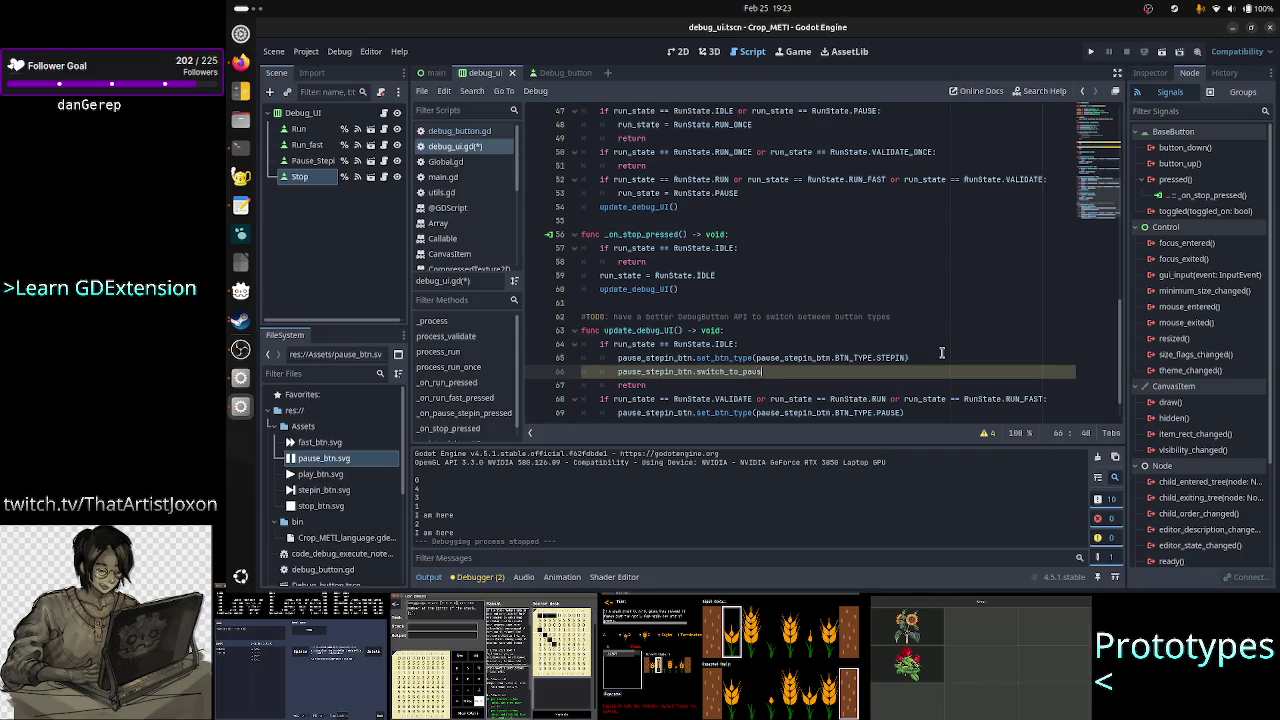
key(BackSpace)
key(BackSpace)
key(BackSpace)
text(stepi)
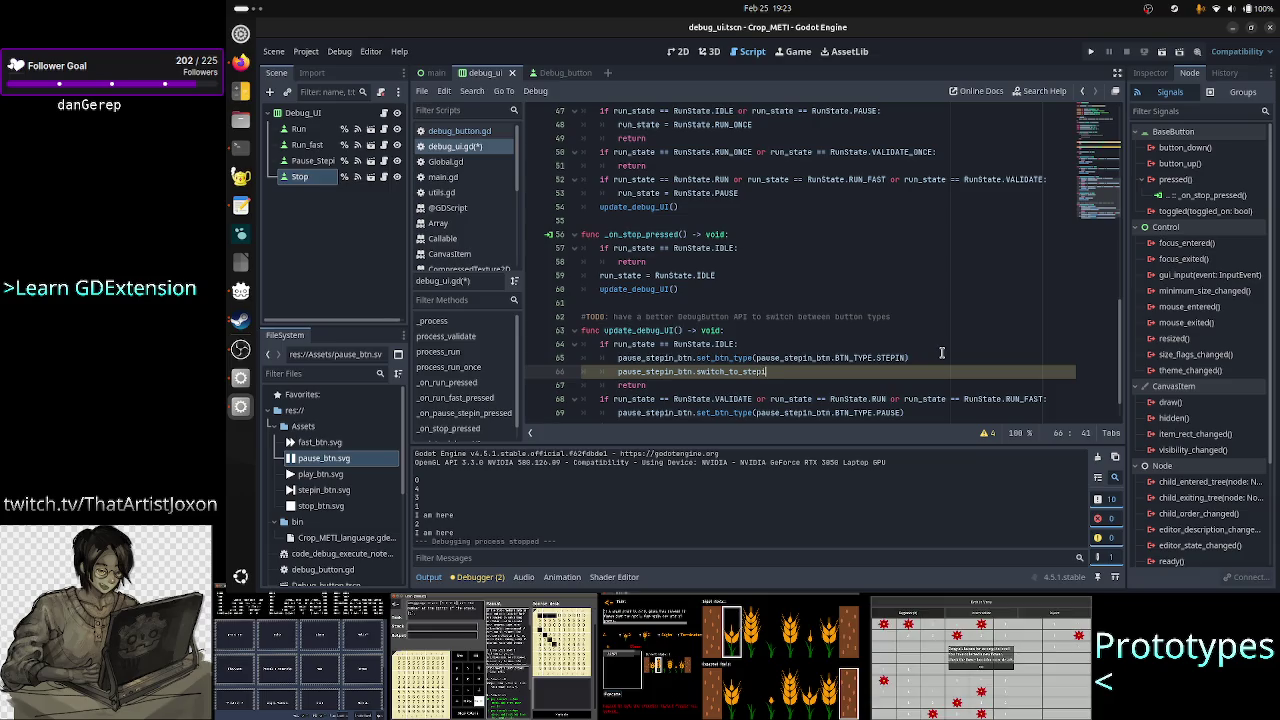
text(n)
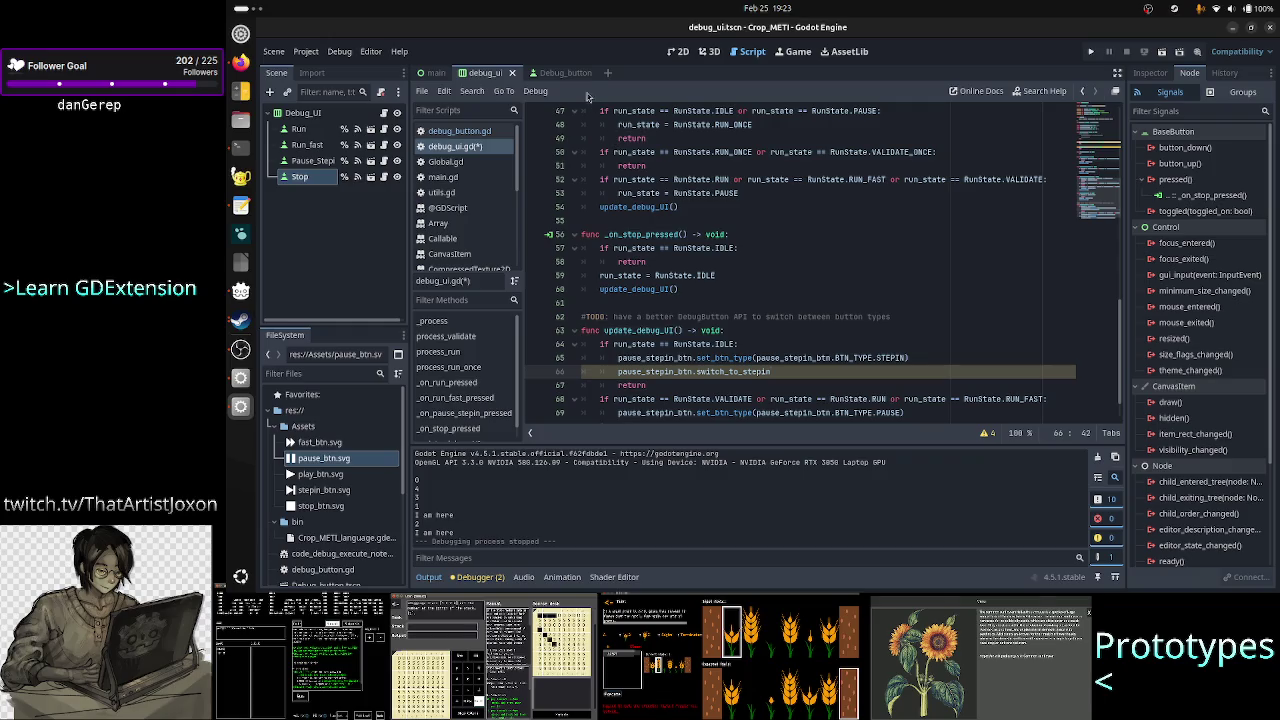
click(552, 75)
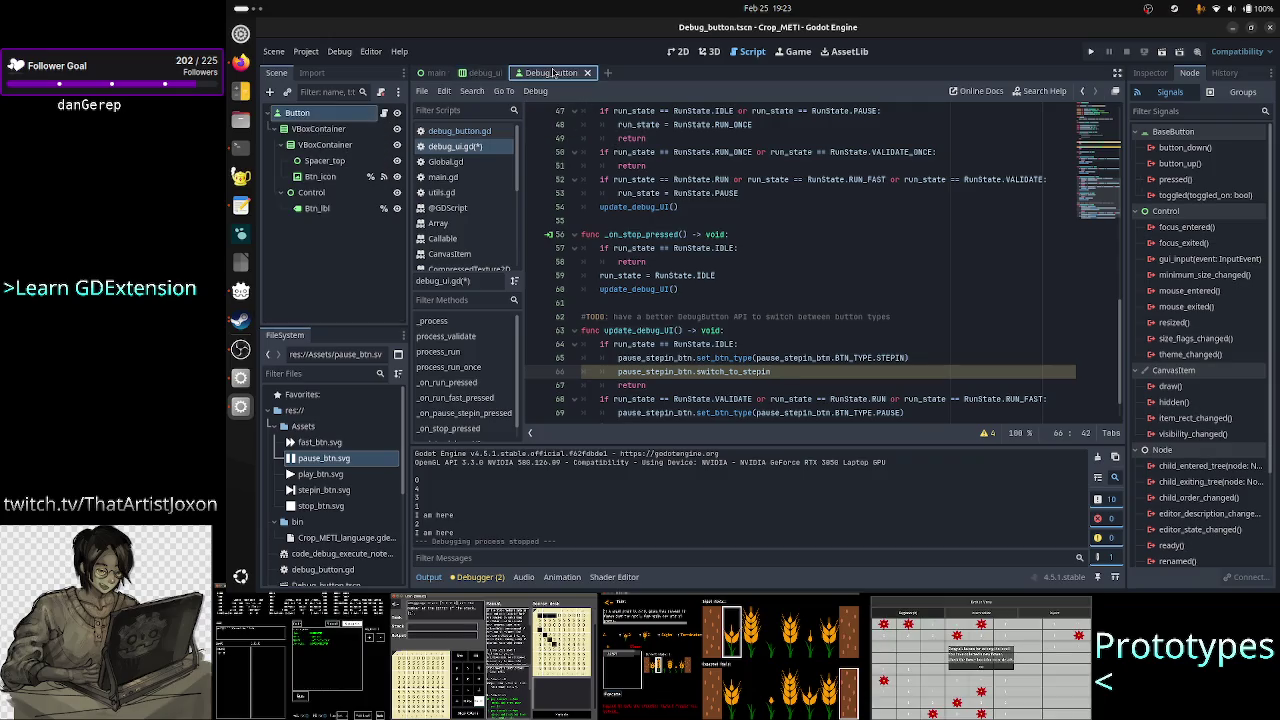
- Review the debug_button.gd code, then return to the debug_ui.gd script
click(482, 130)
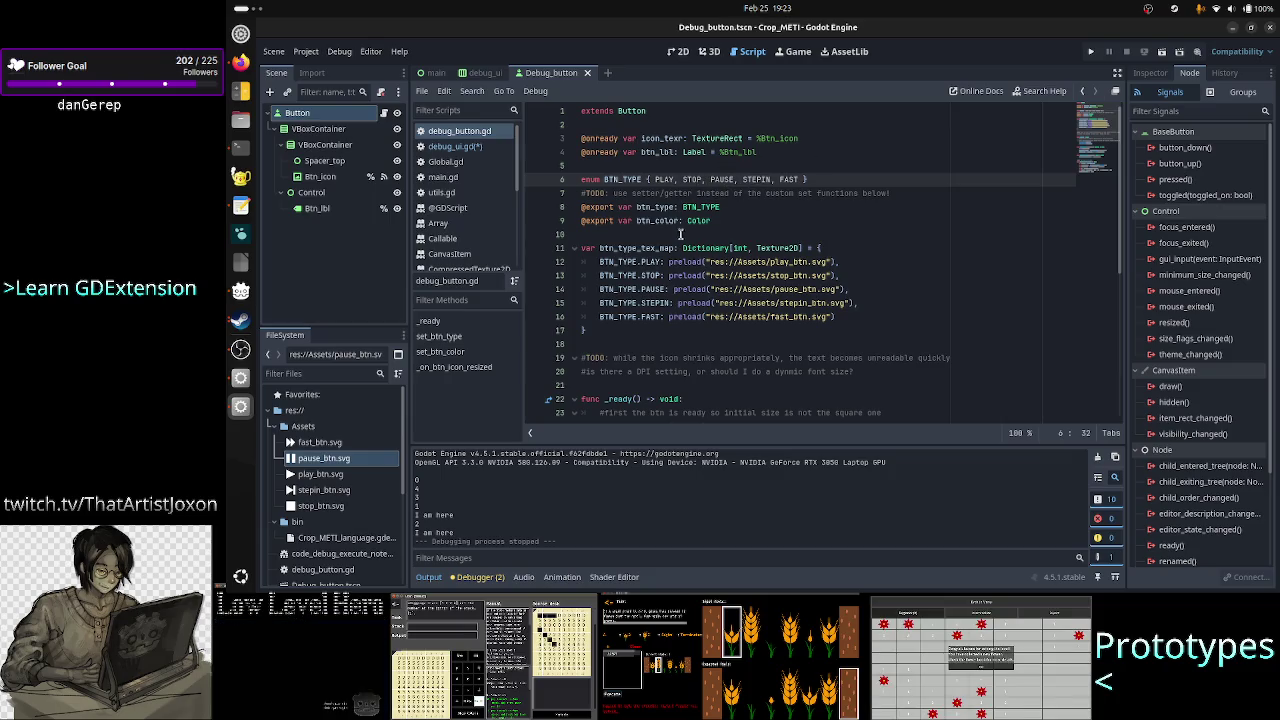
click(480, 83)
click(481, 147)
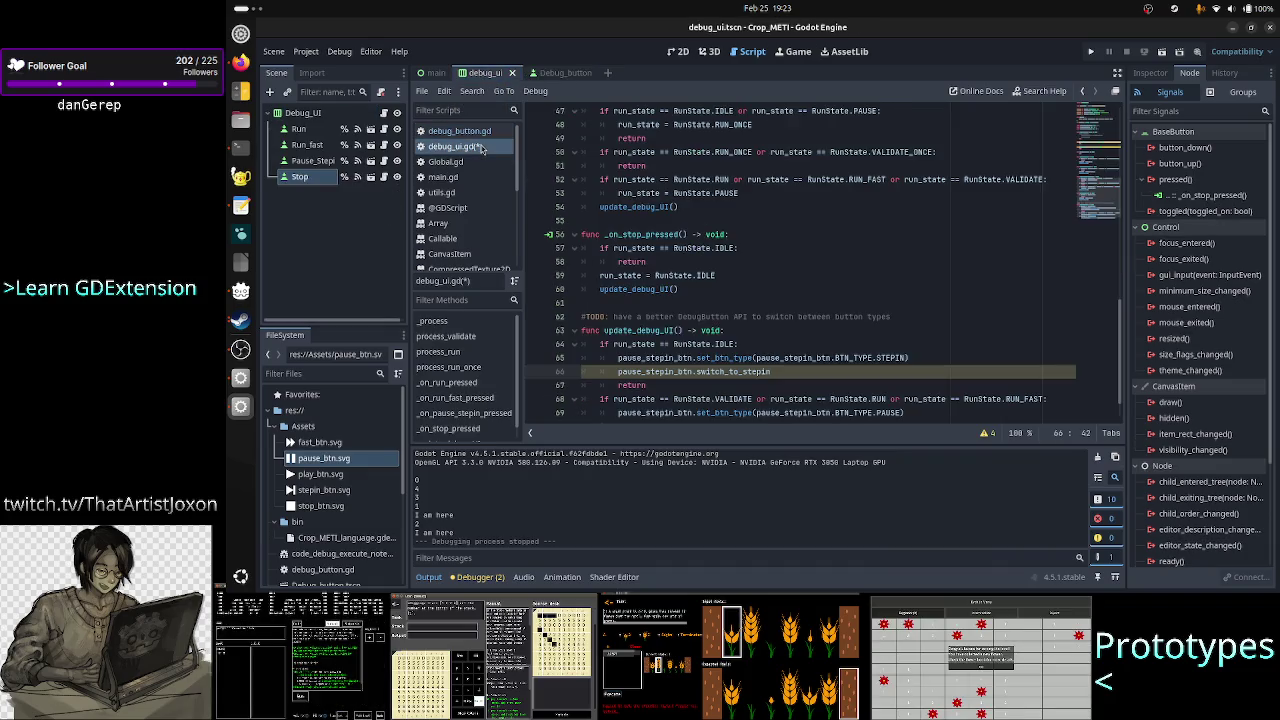
- Delete the switch_to_stepin line, leaving the caret after return on line 66
triple_click(857, 374)
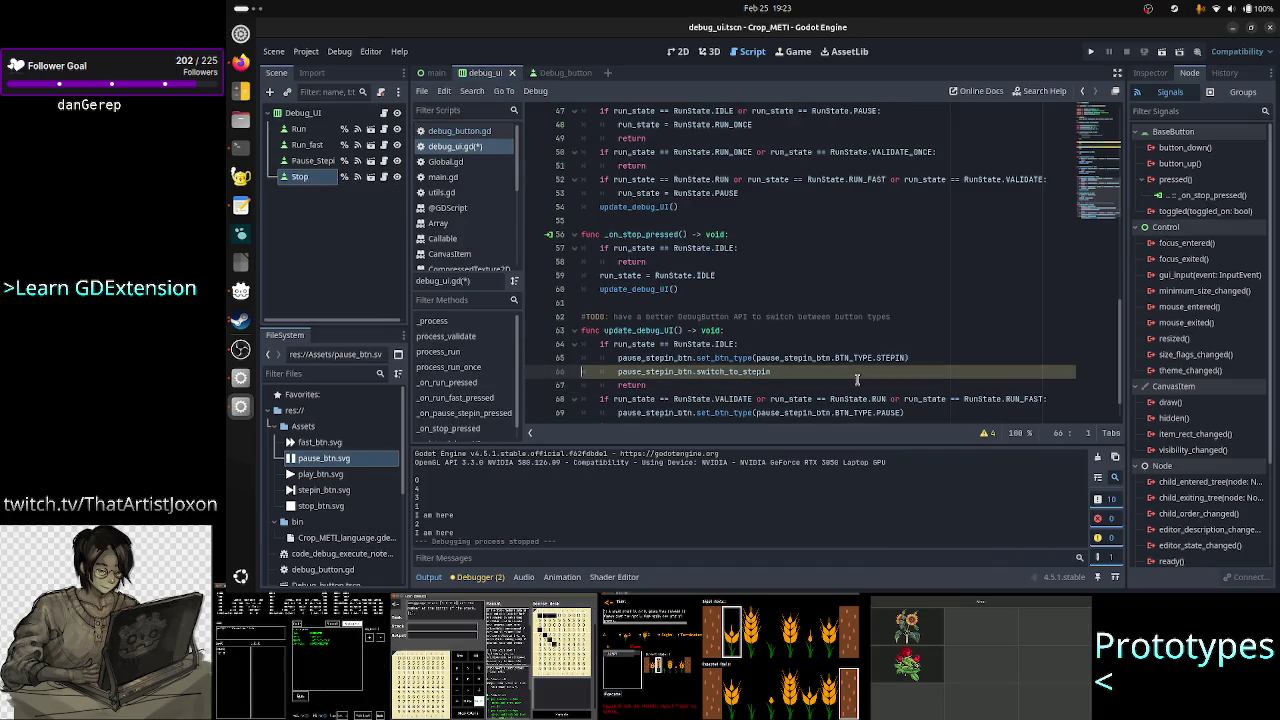
key(BackSpace)
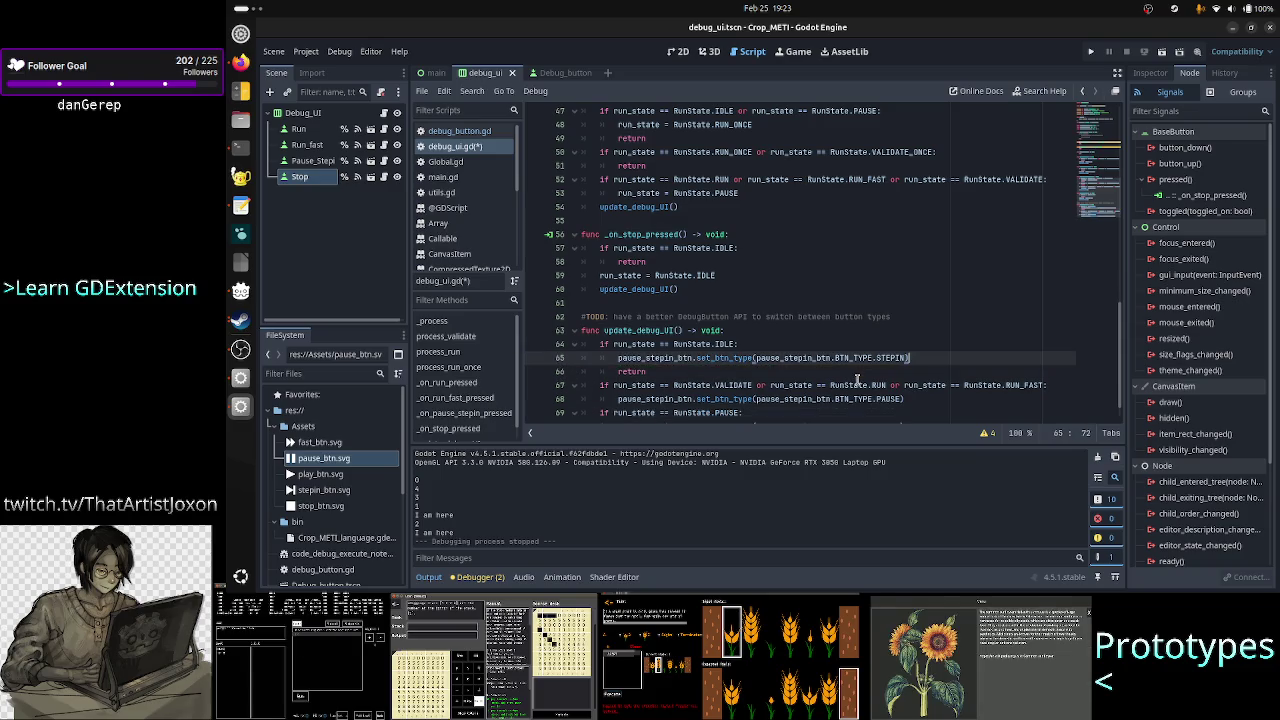
key(Right)
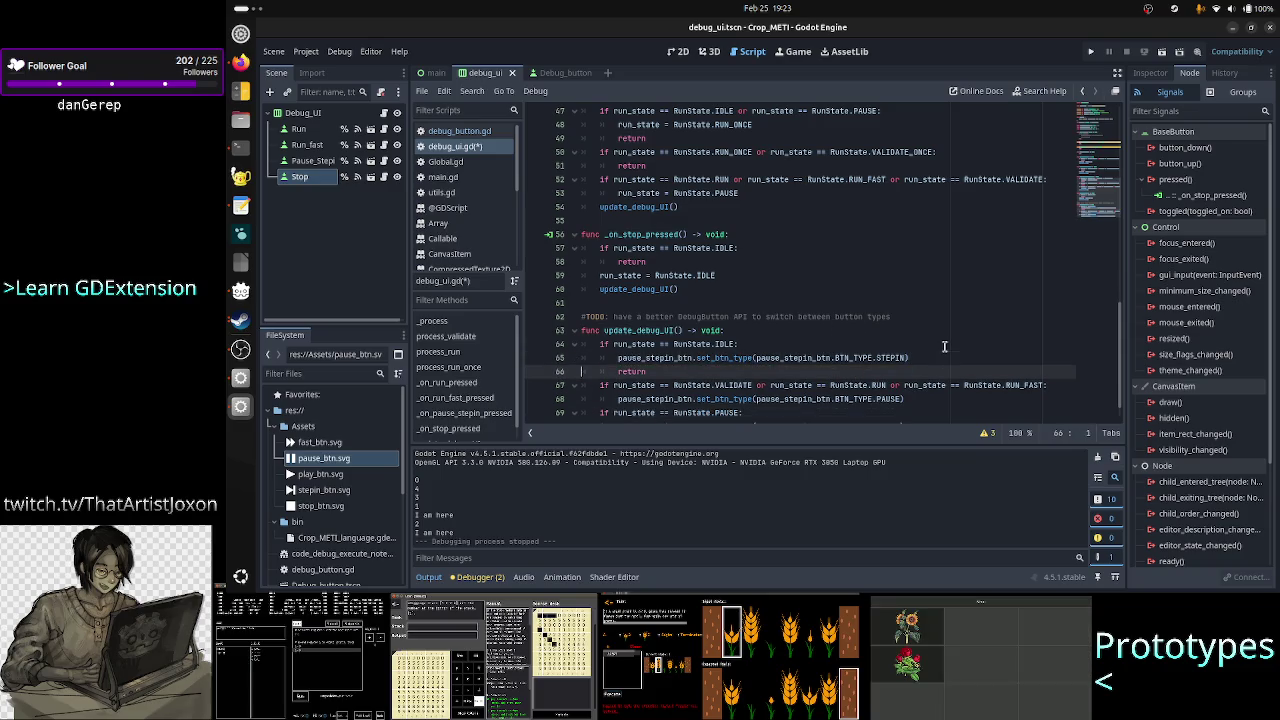
key(Up)
key(Up)
key(Up)
key(Down)
key(Down)
key(Down)
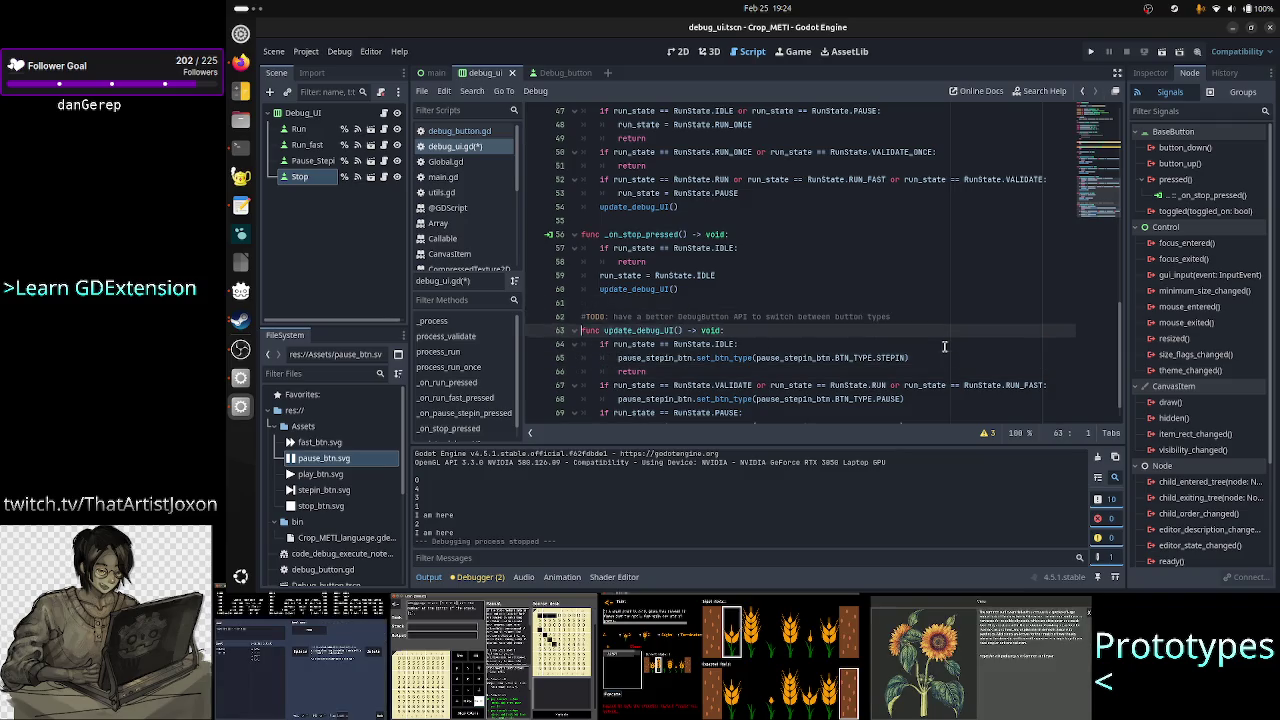
key(Down)
key(Down)
key(Down)
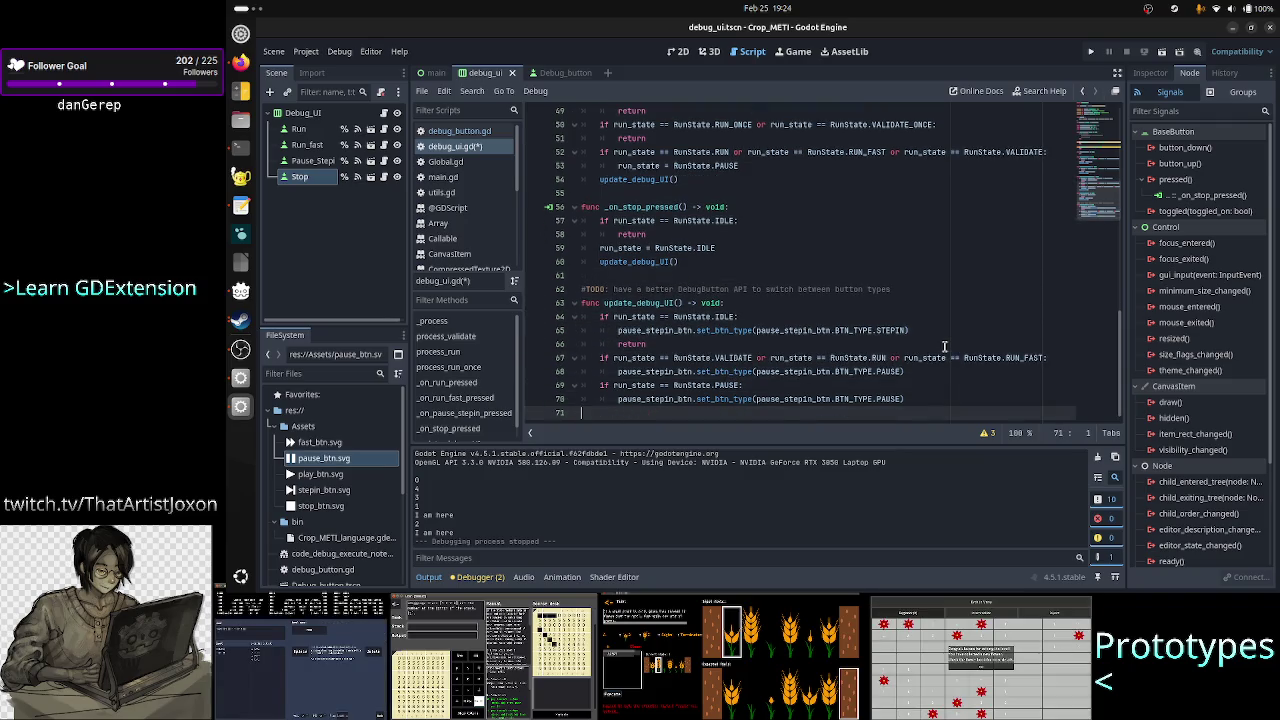
click(944, 346)
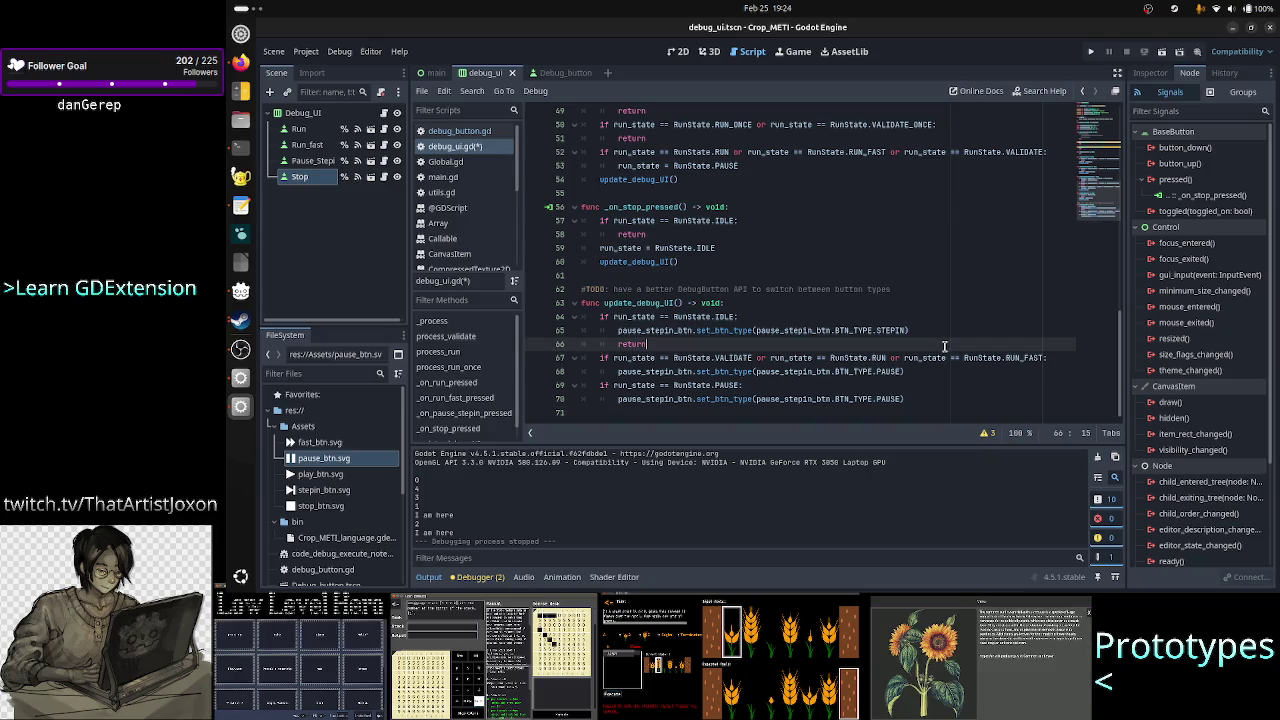
click(1092, 52)
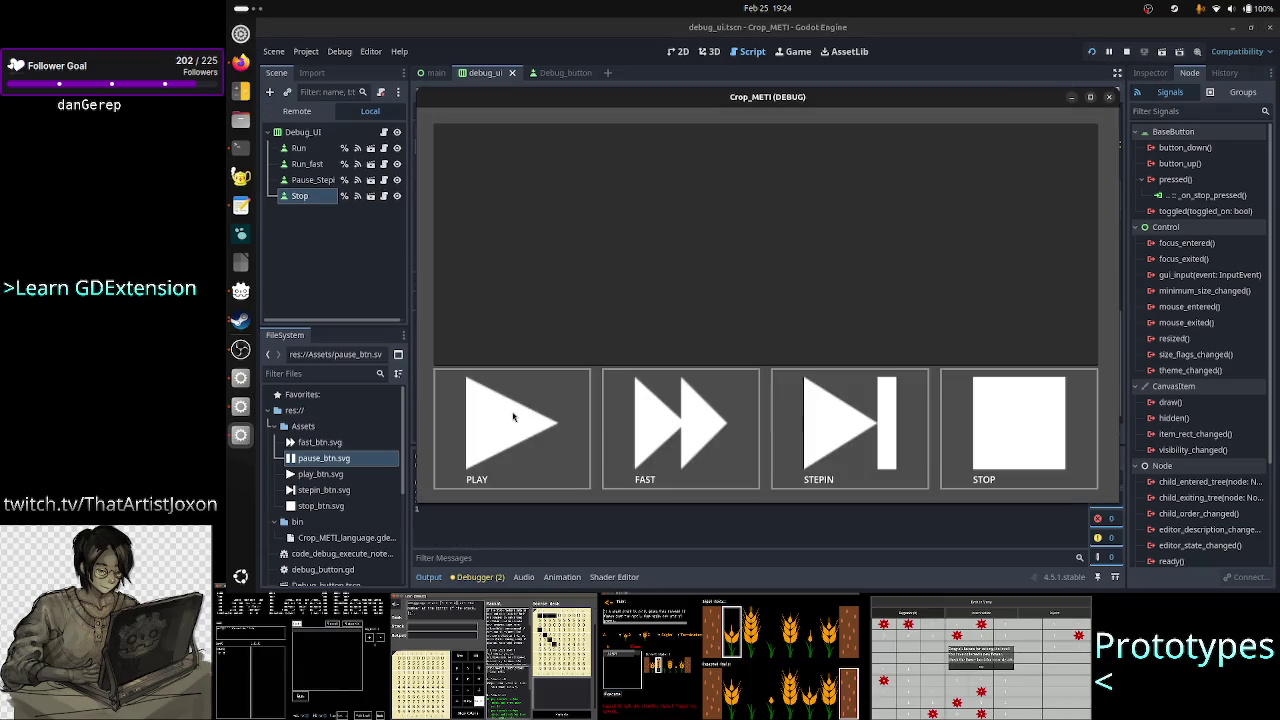
click(513, 417)
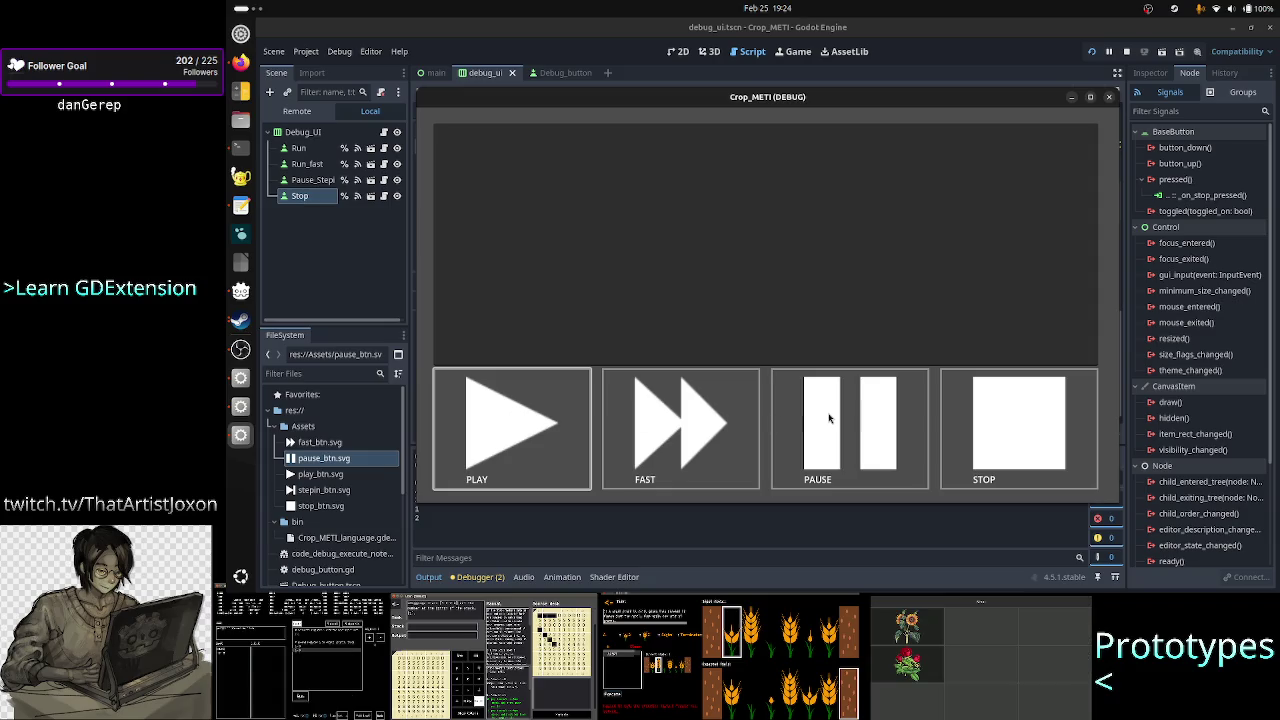
click(1110, 97)
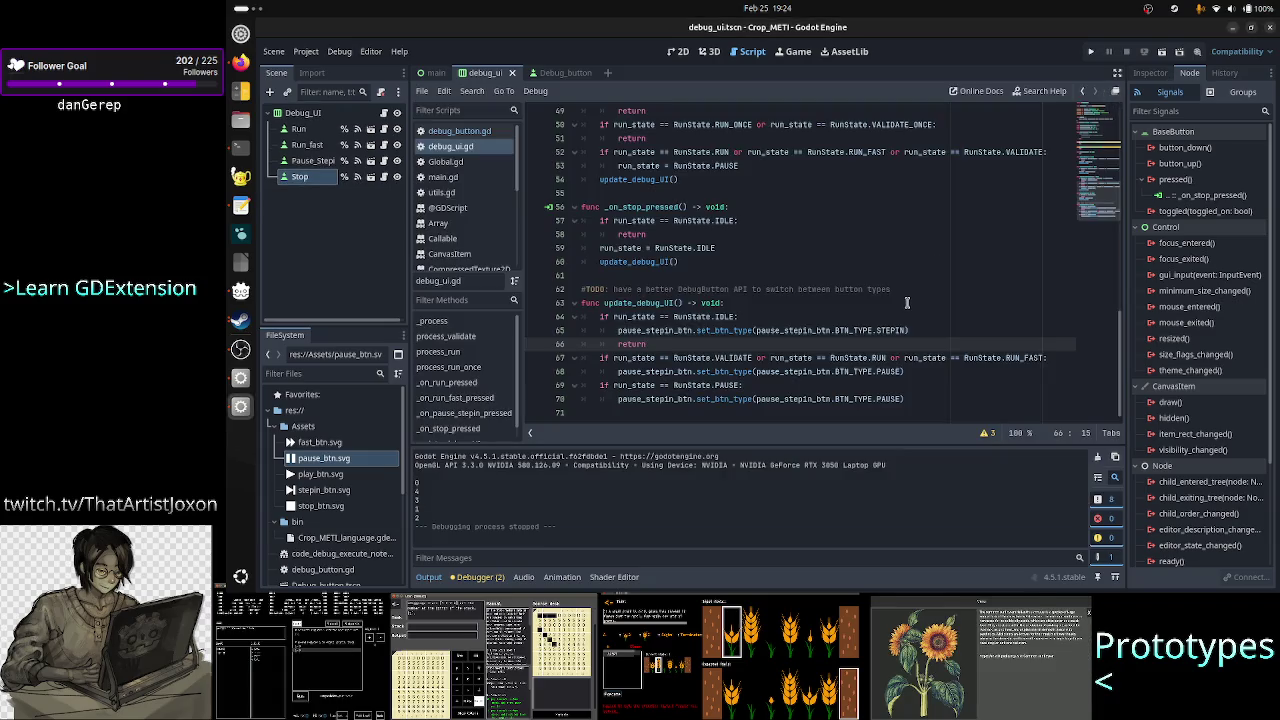
- Change the button type on line 70 from PAUSE to STEPIN
click(886, 399)
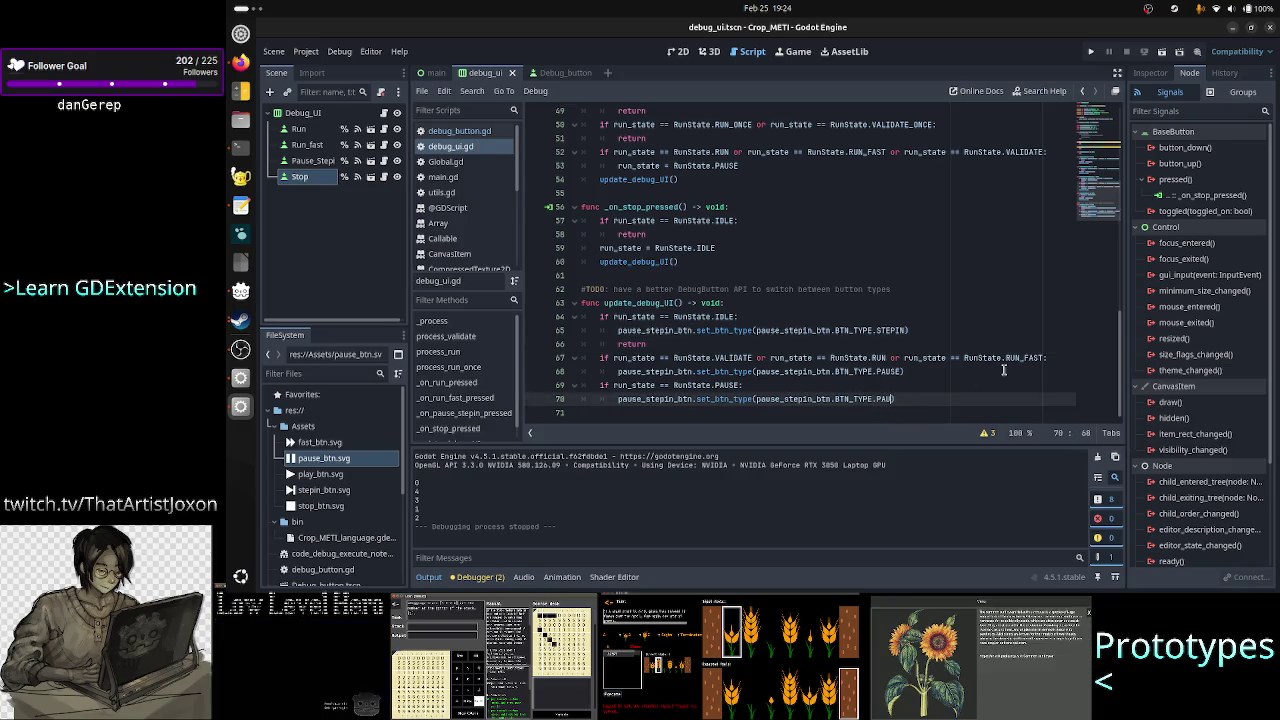
key(BackSpace)
key(BackSpace)
key(BackSpace)
text(STE)
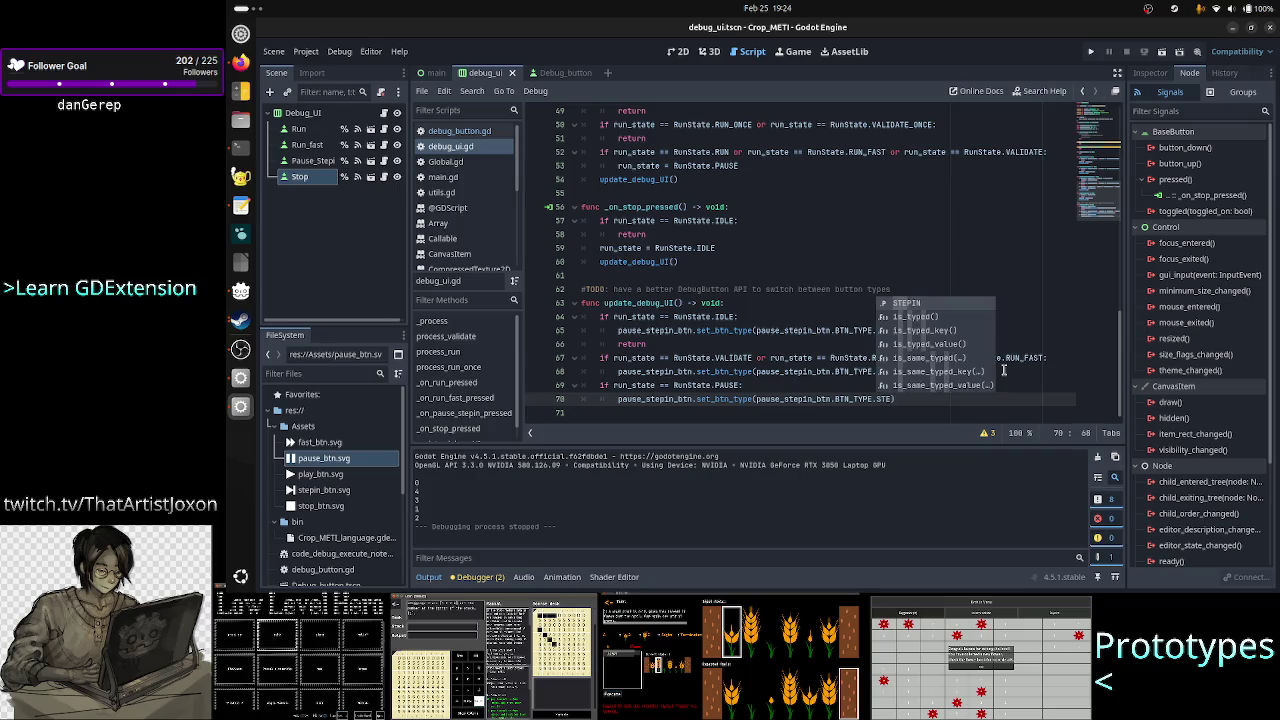
key(Return)
- Test-run the project, trying PLAY, PAUSE, STOP and FAST, then close the game
click(1093, 51)
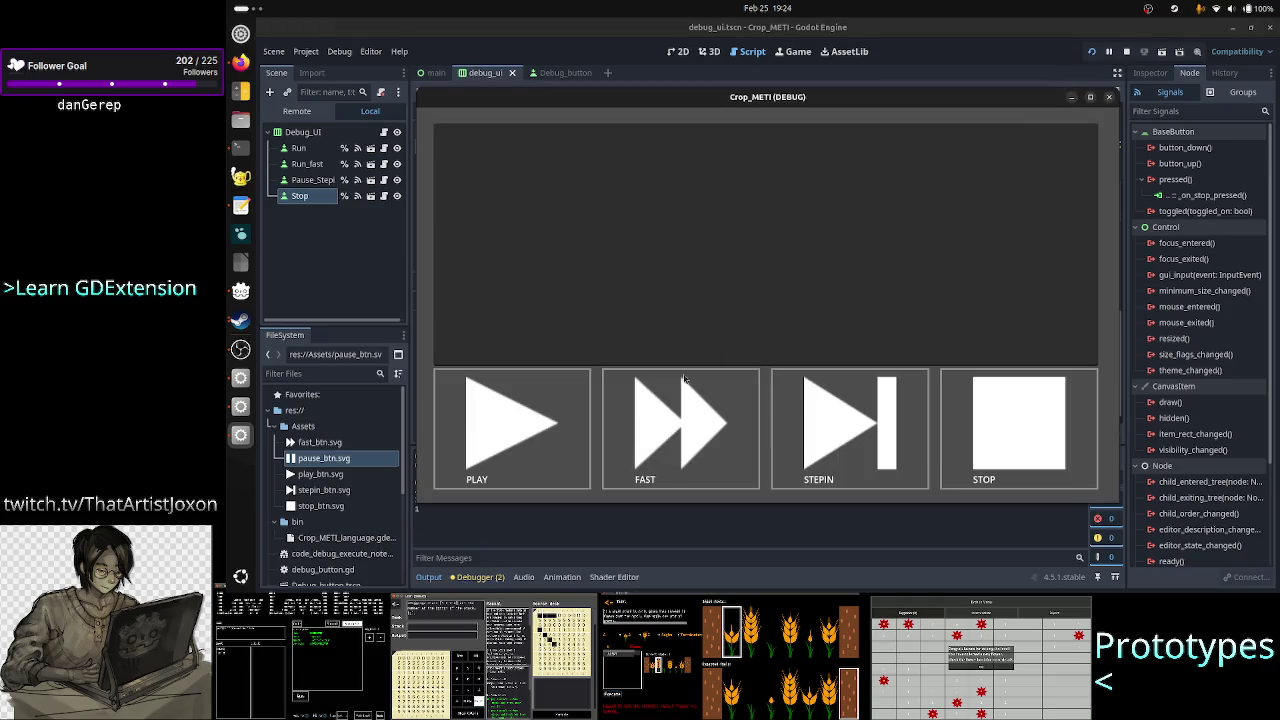
click(557, 436)
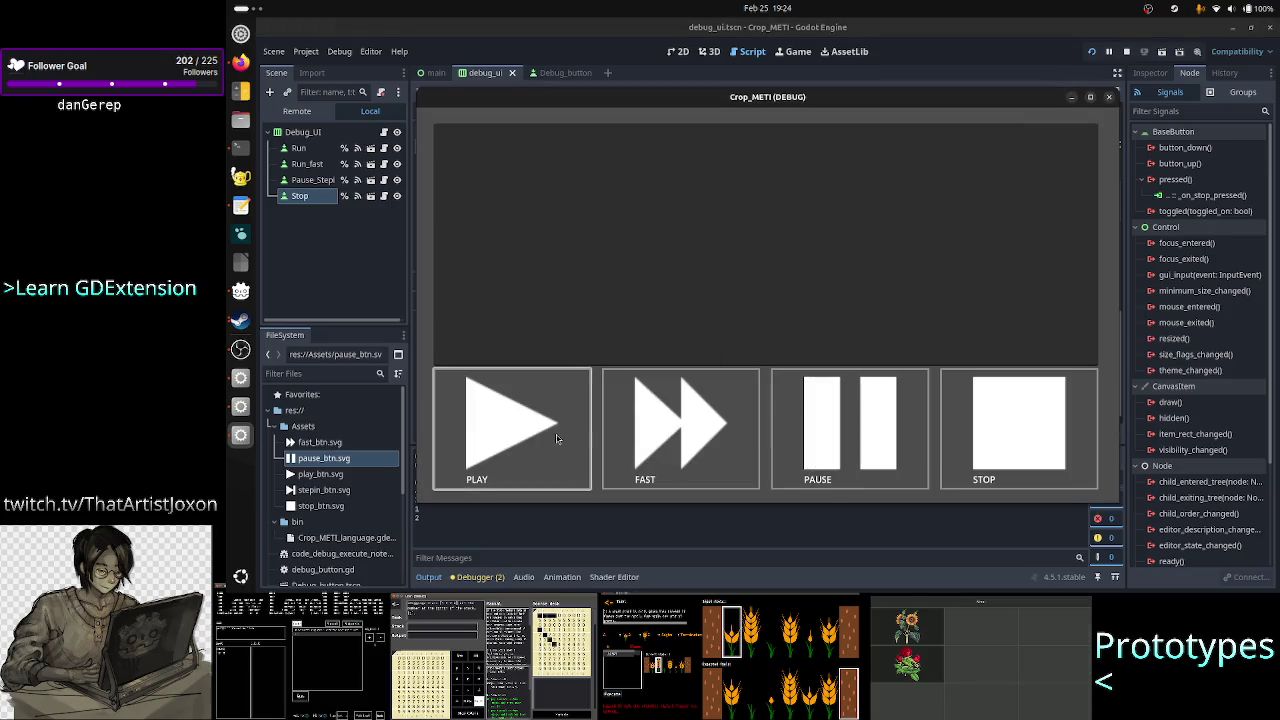
click(828, 432)
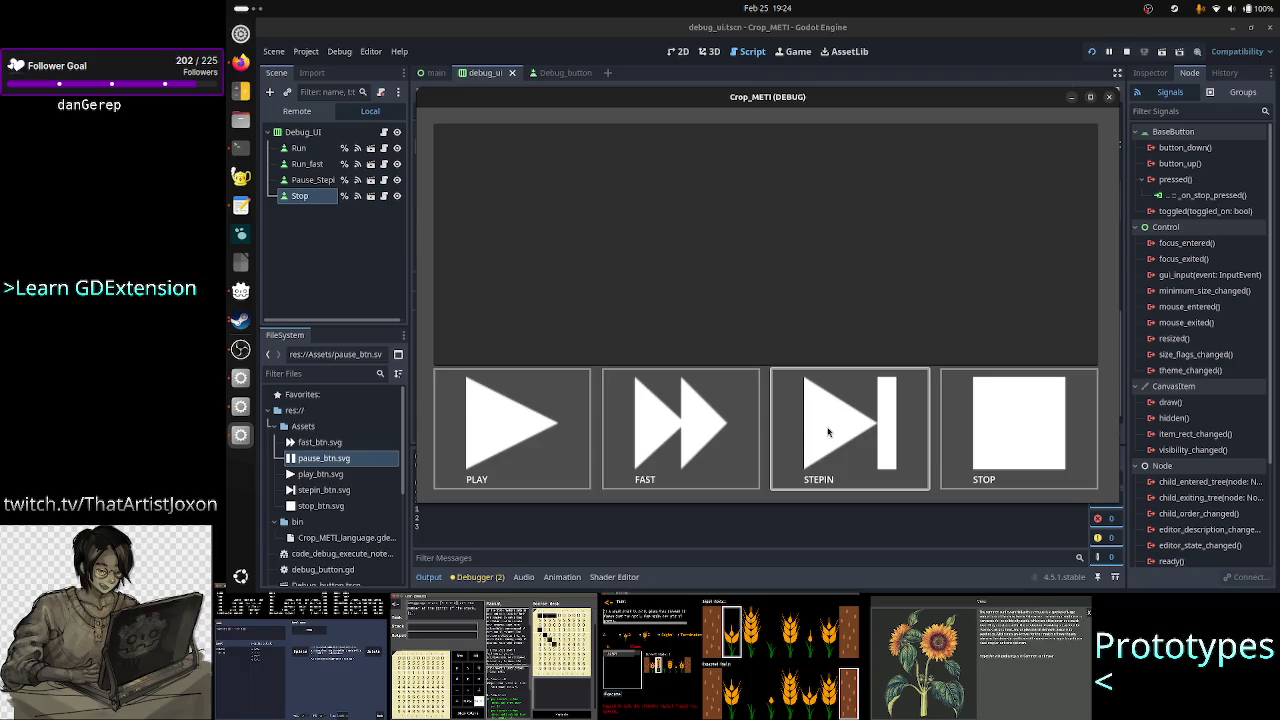
click(1010, 445)
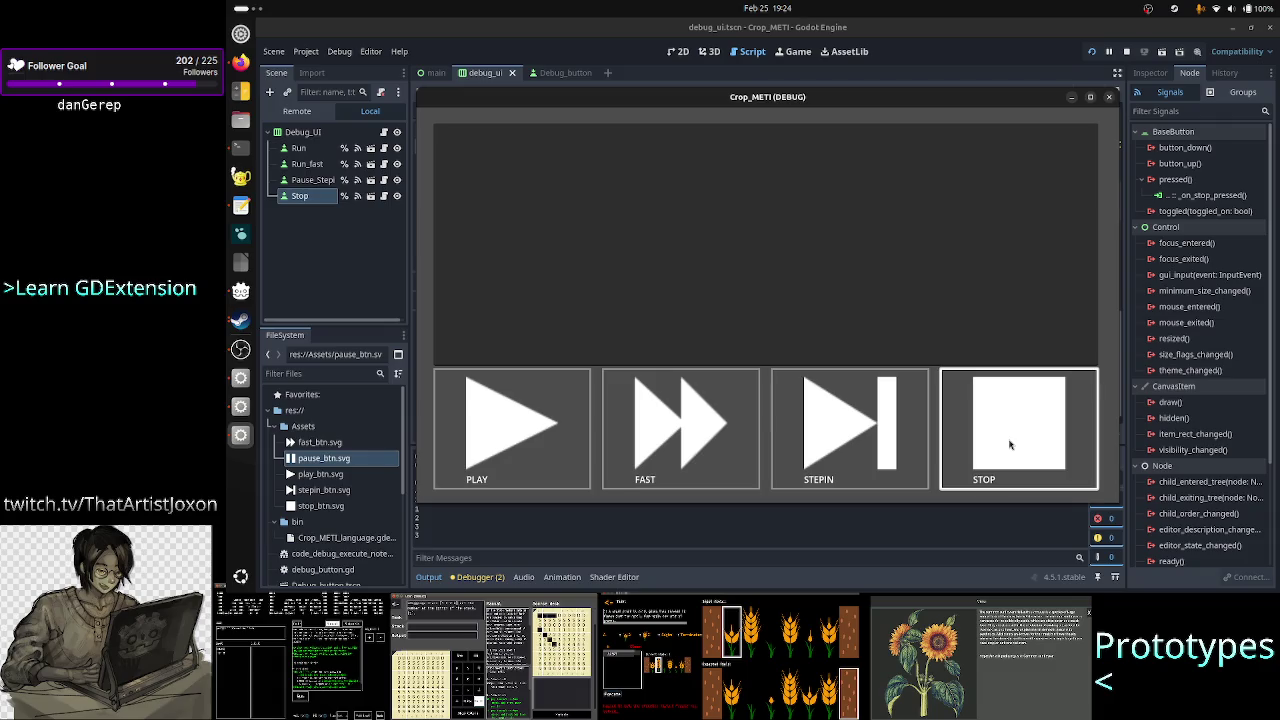
click(715, 440)
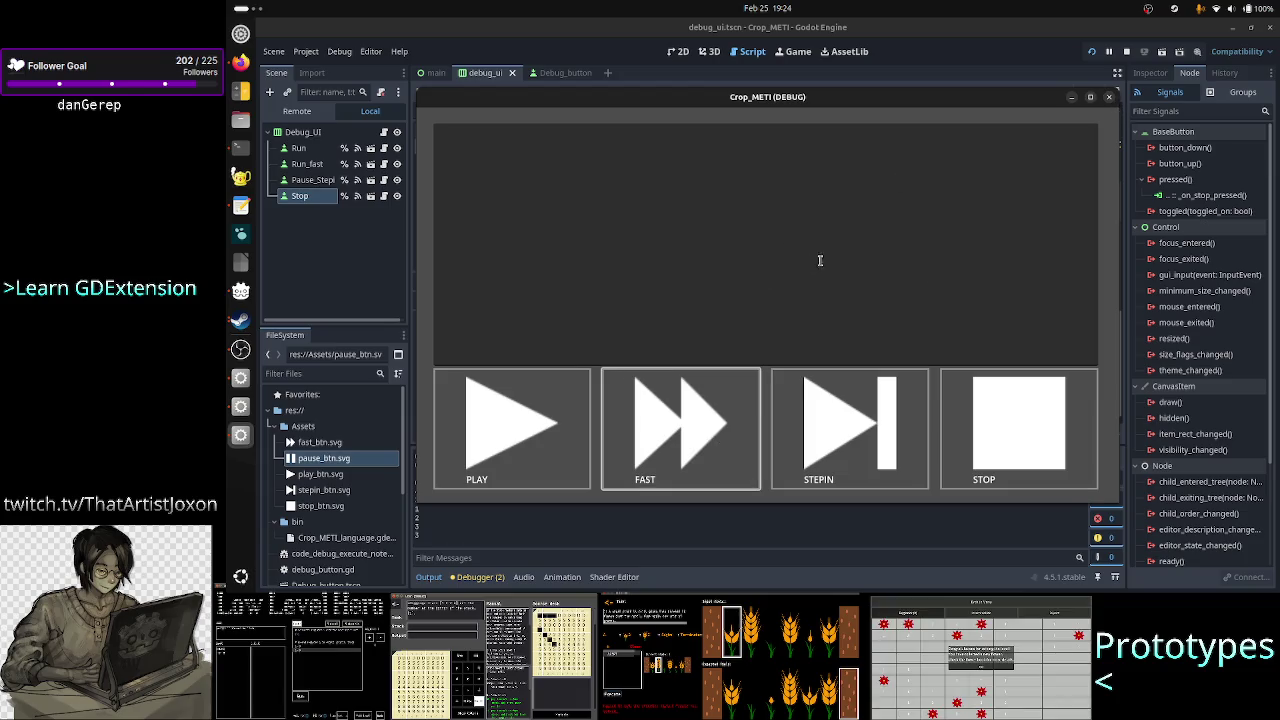
click(1109, 99)
scroll(783, 266, up, 3)
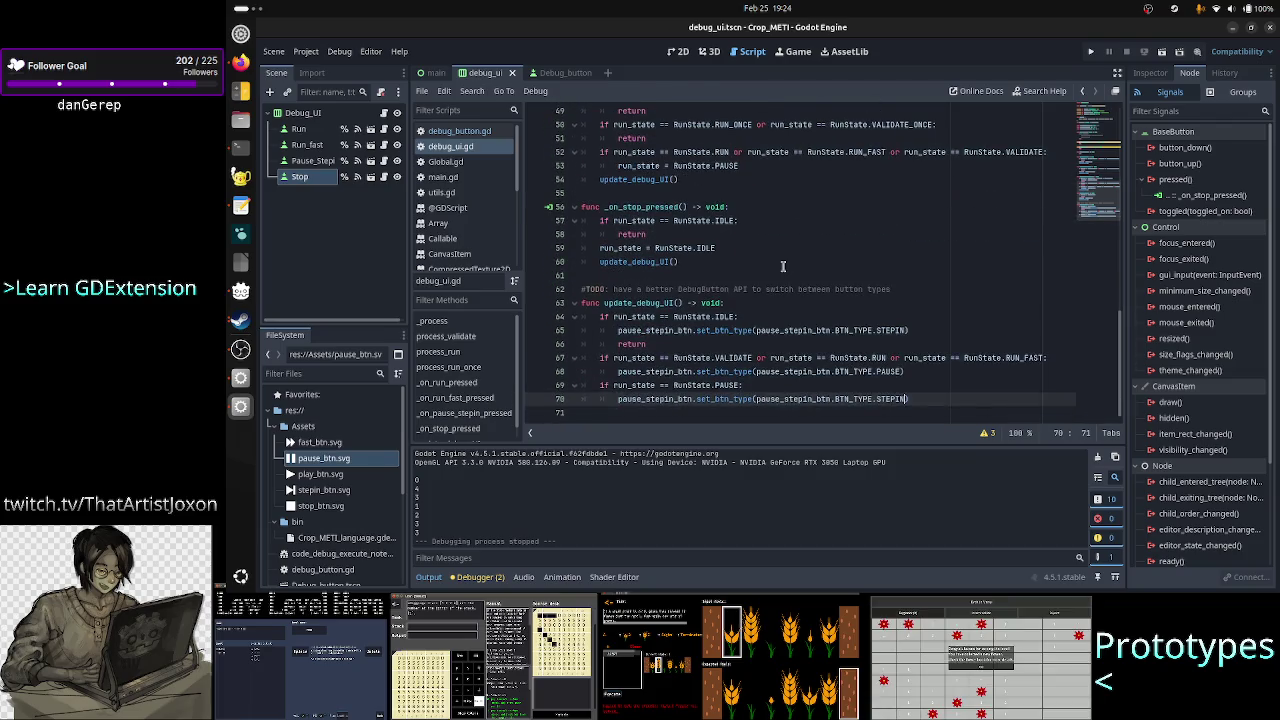
scroll(783, 266, up, 5)
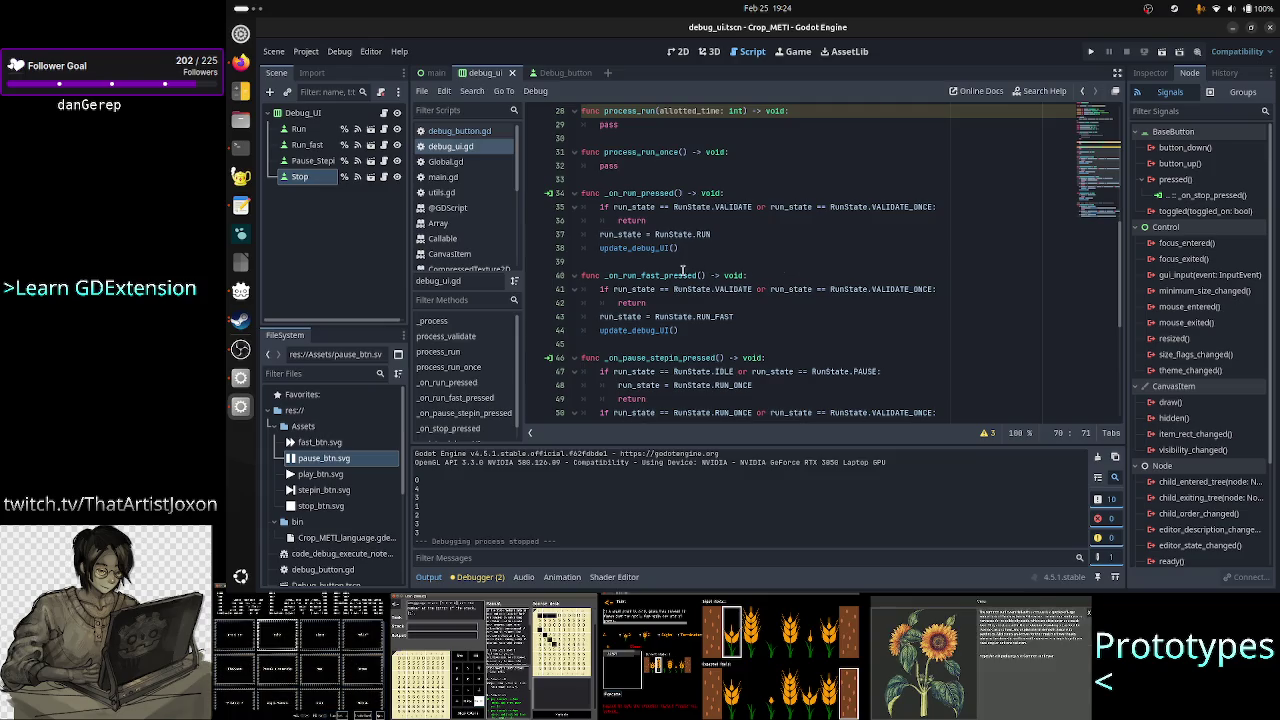
click(729, 317)
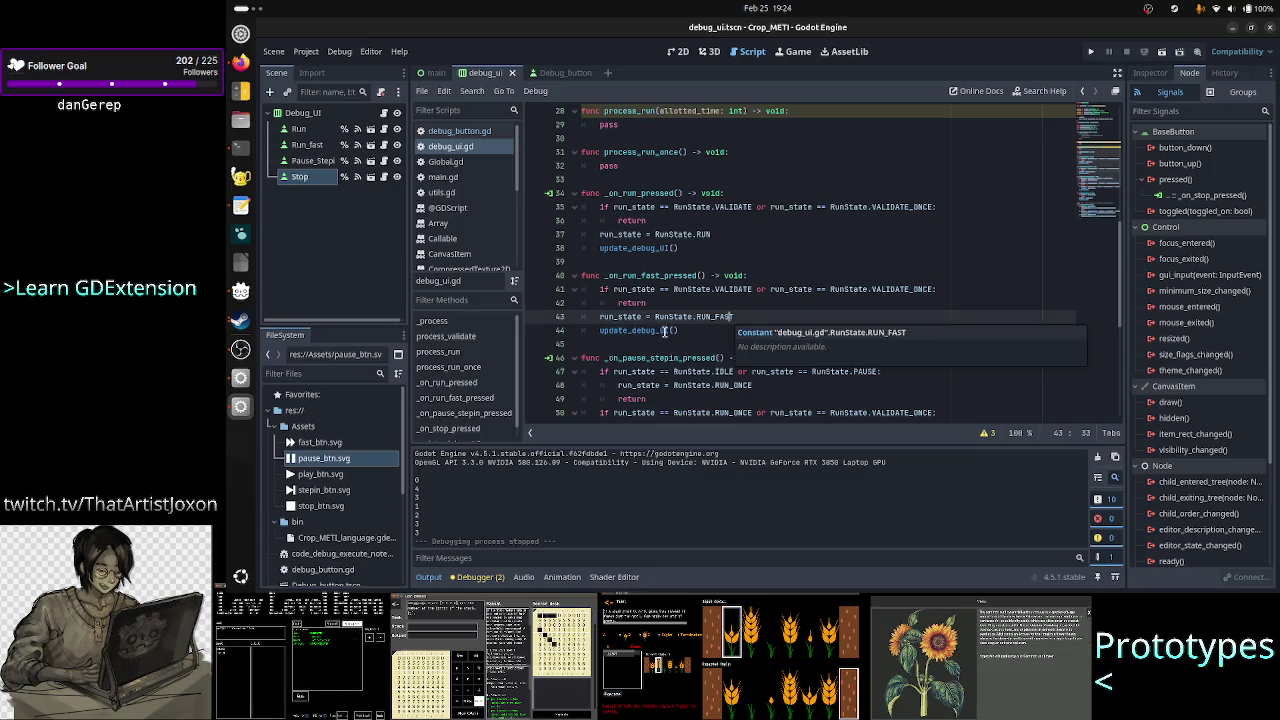
click(655, 330)
double_click(655, 330)
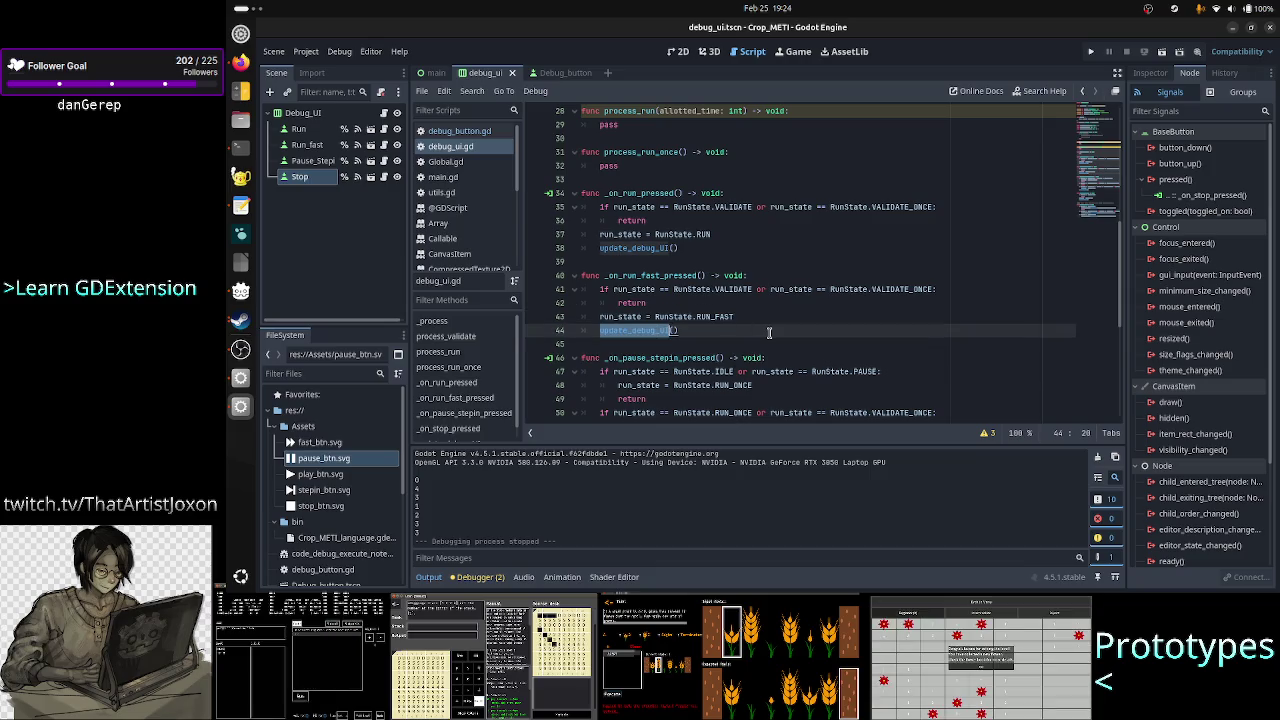
scroll(769, 332, down, 5)
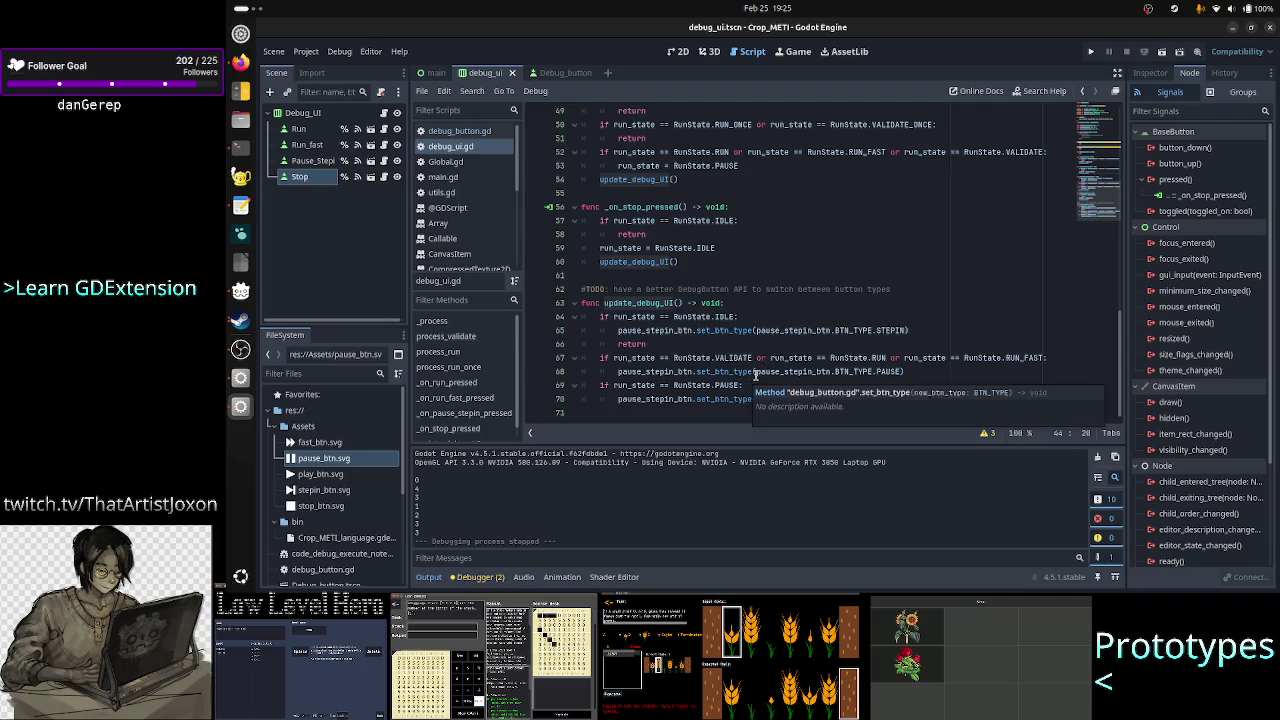
mouse_move(859, 357)
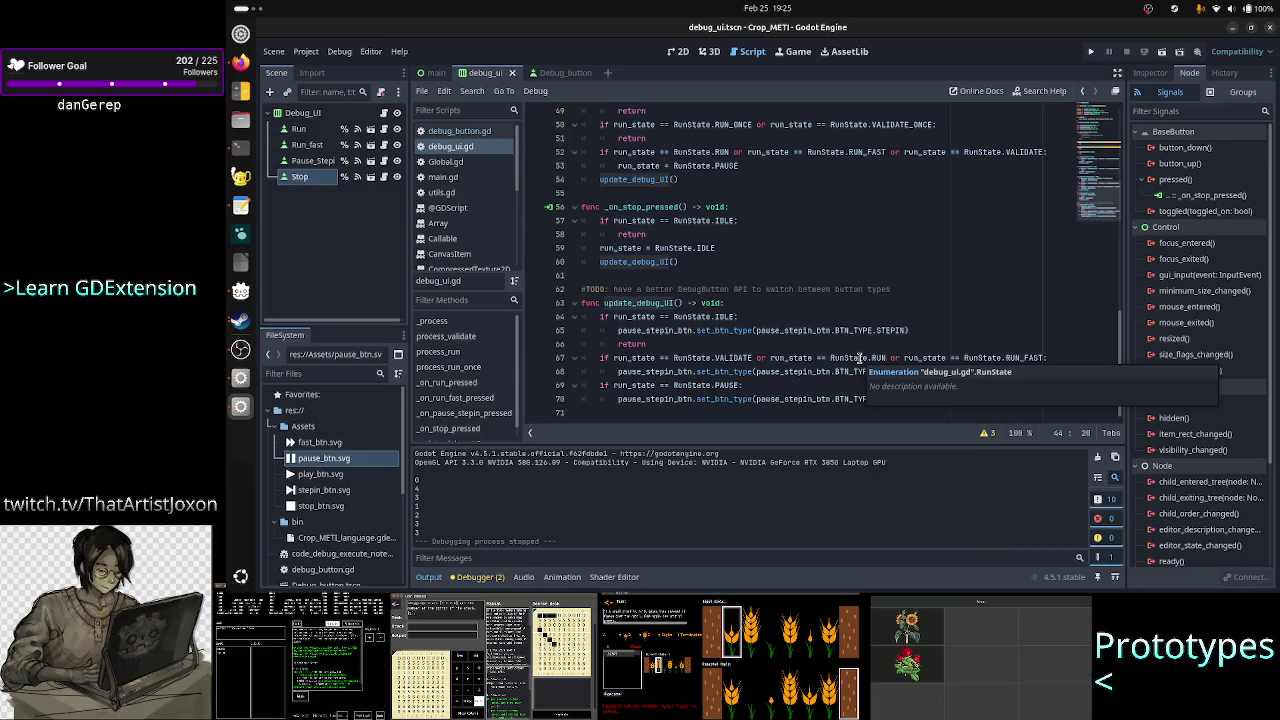
click(1012, 357)
double_click(1012, 357)
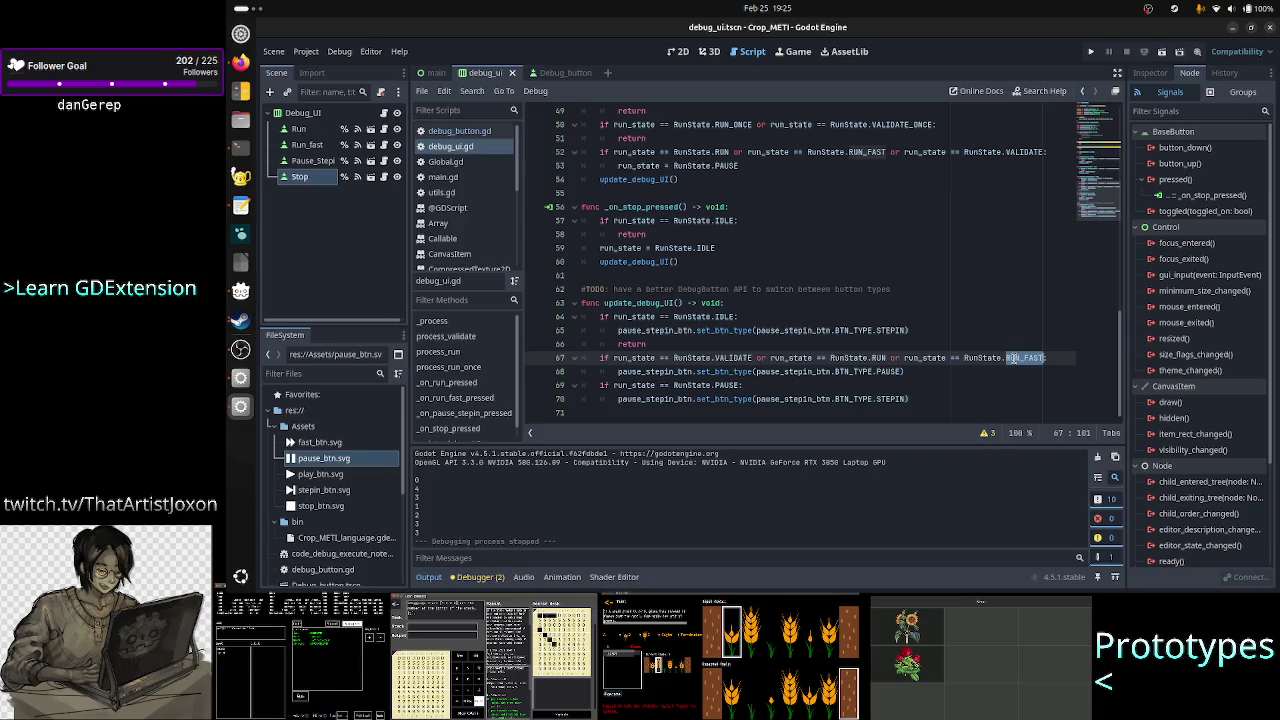
scroll(880, 310, up, 3)
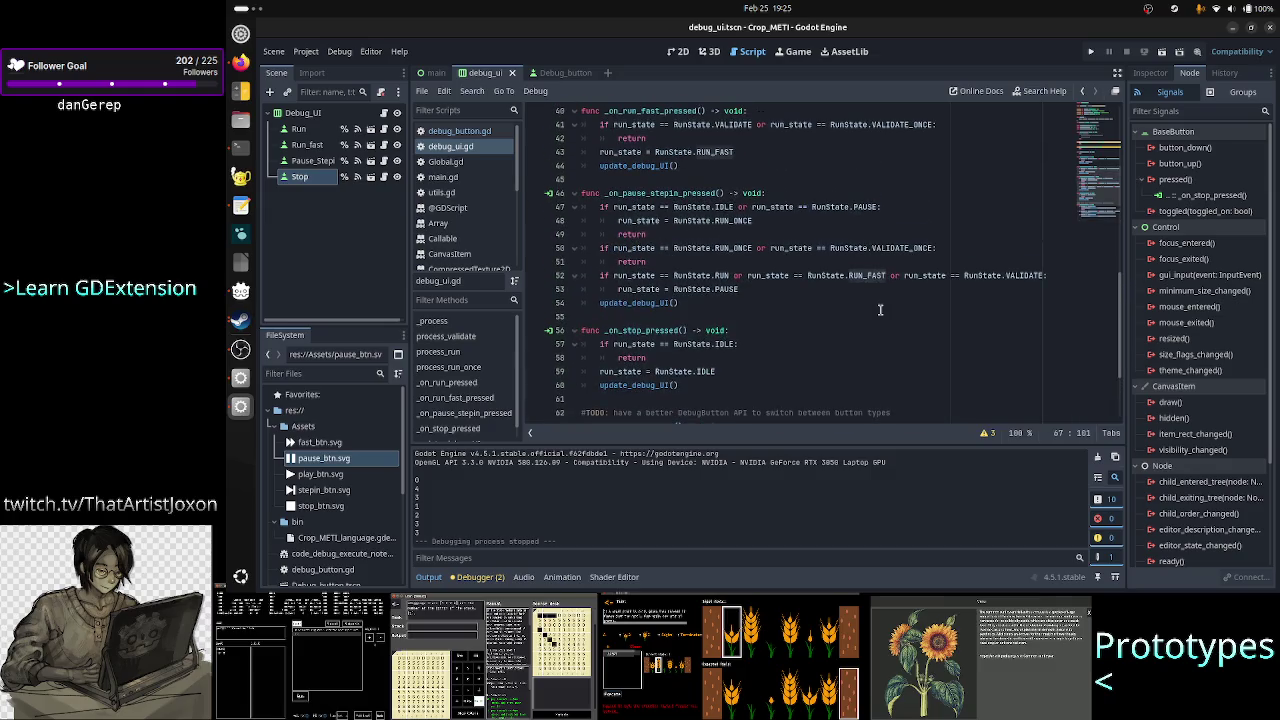
scroll(880, 310, up, 2)
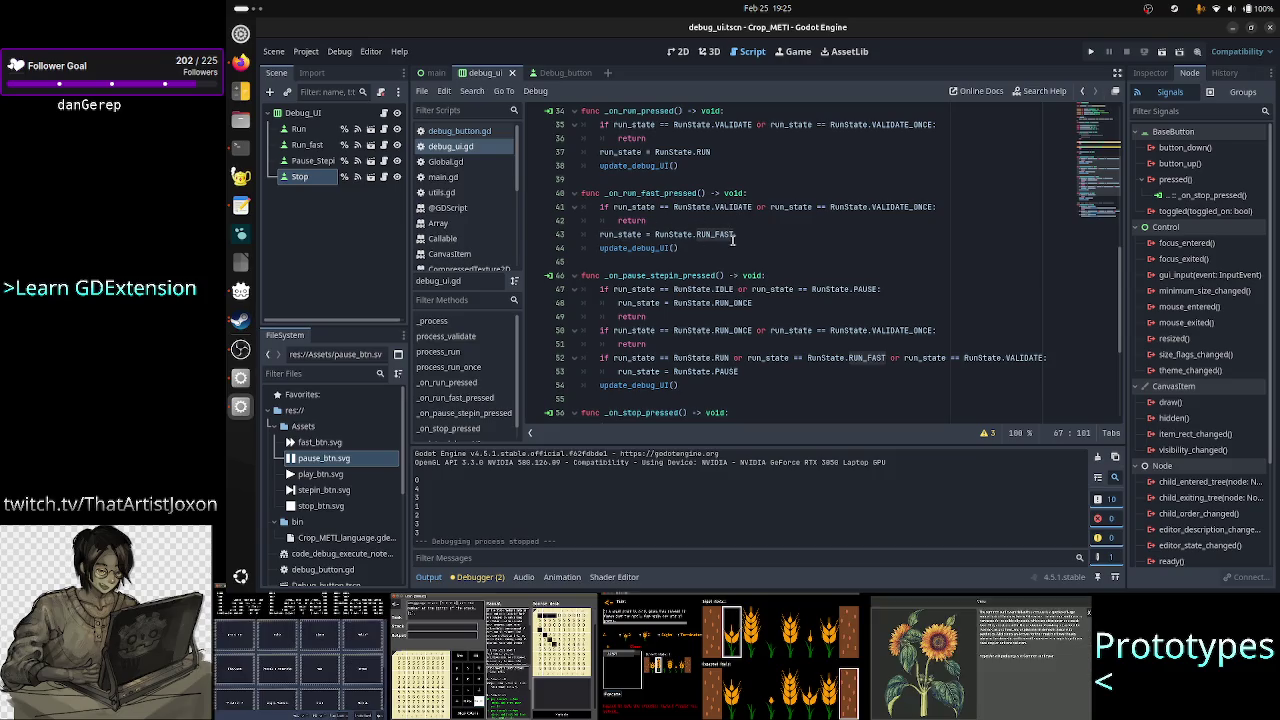
mouse_move(733, 238)
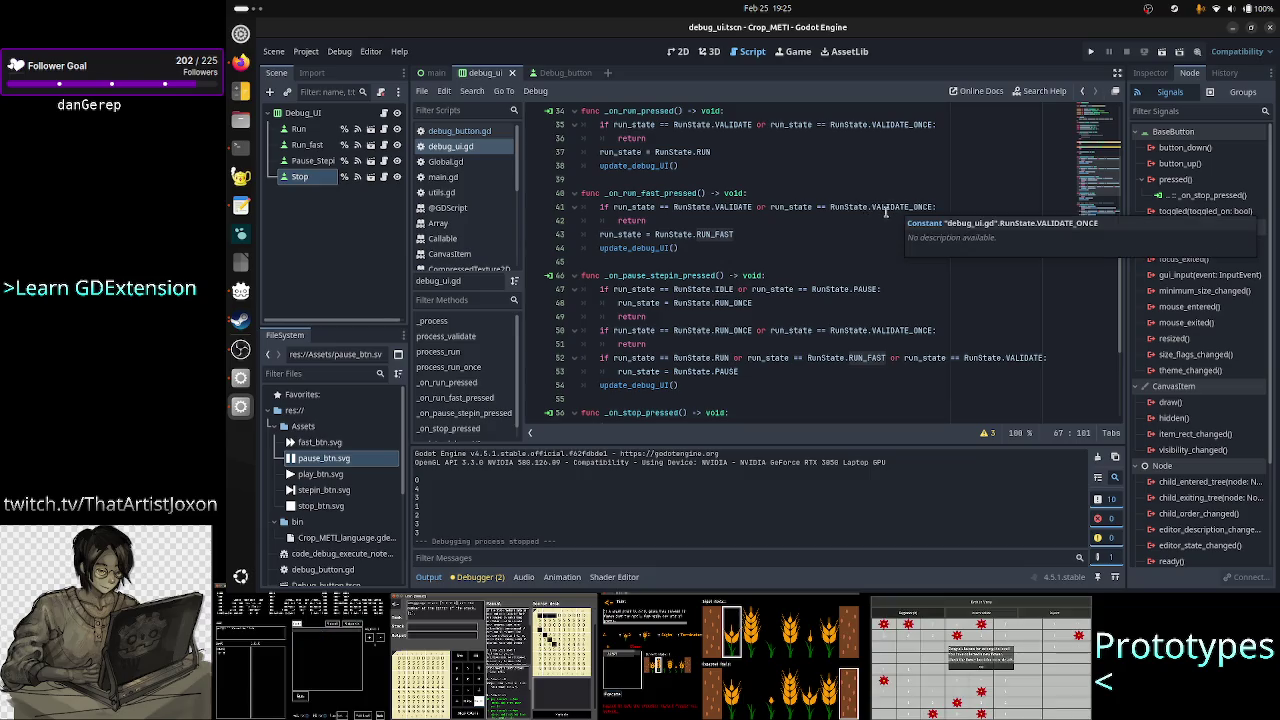
mouse_move(703, 207)
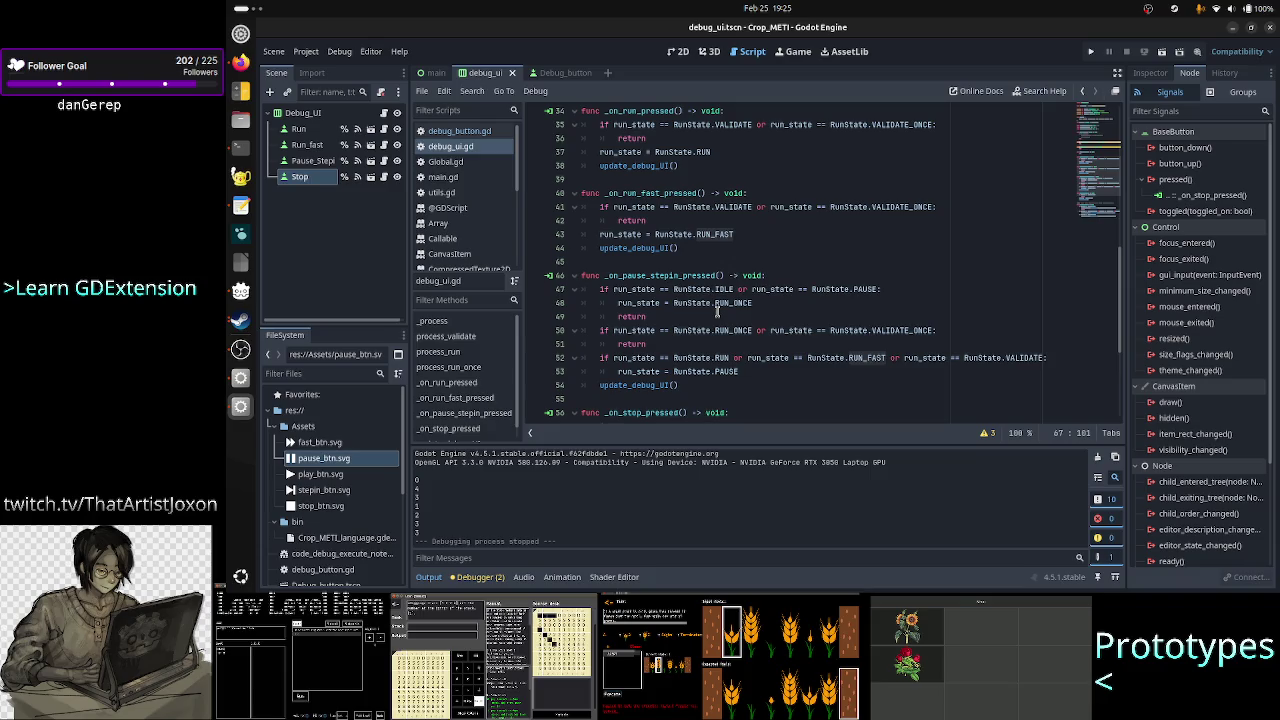
scroll(717, 312, down, 4)
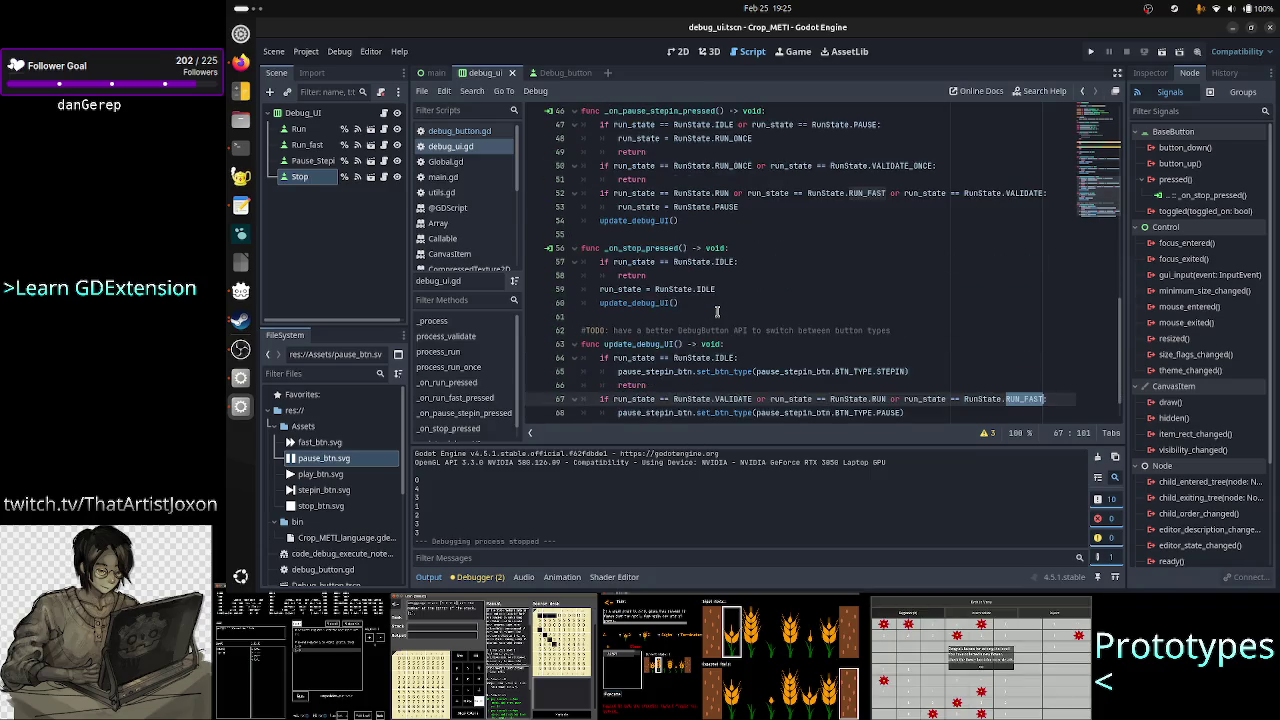
scroll(717, 312, down, 1)
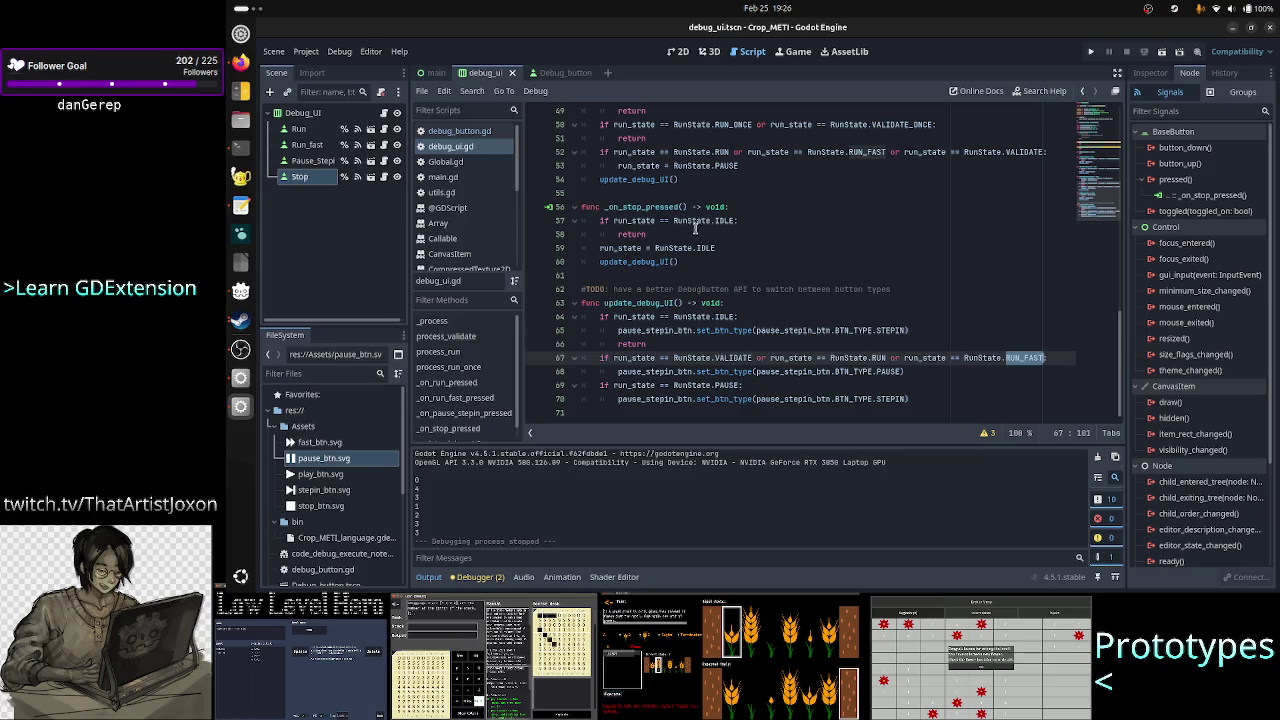
scroll(797, 270, up, 9)
scroll(797, 270, up, 7)
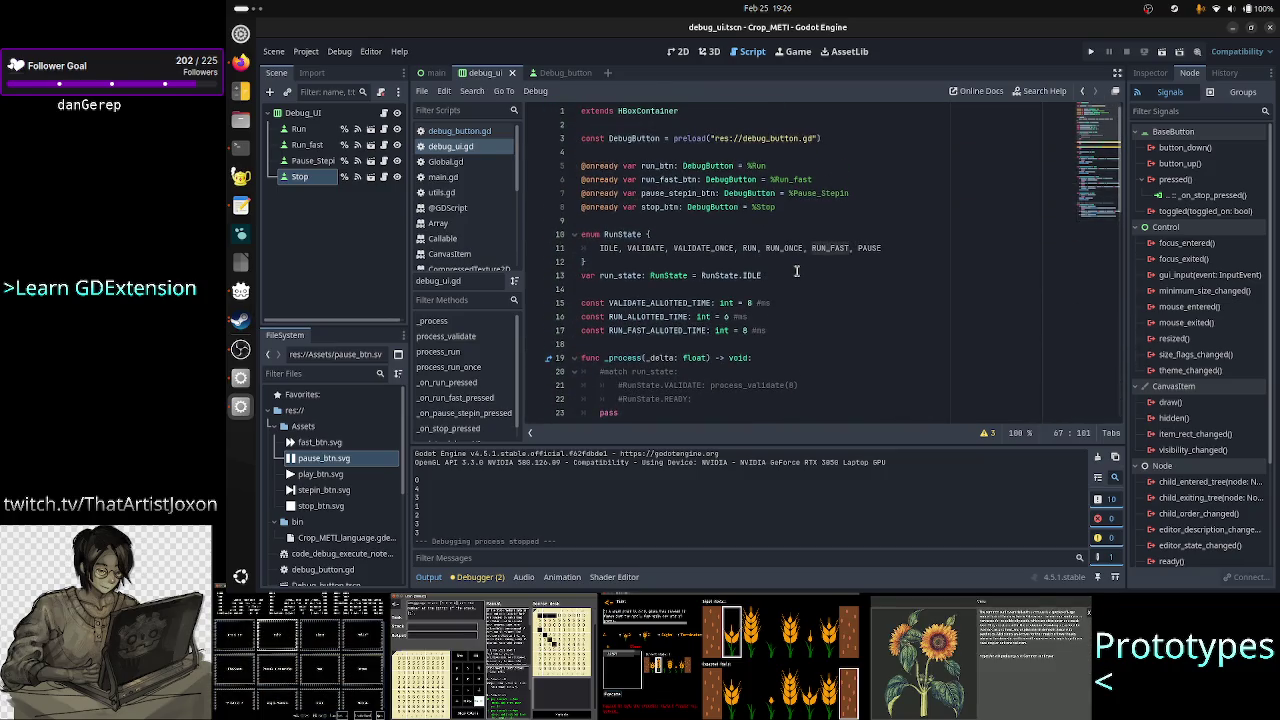
double_click(645, 247)
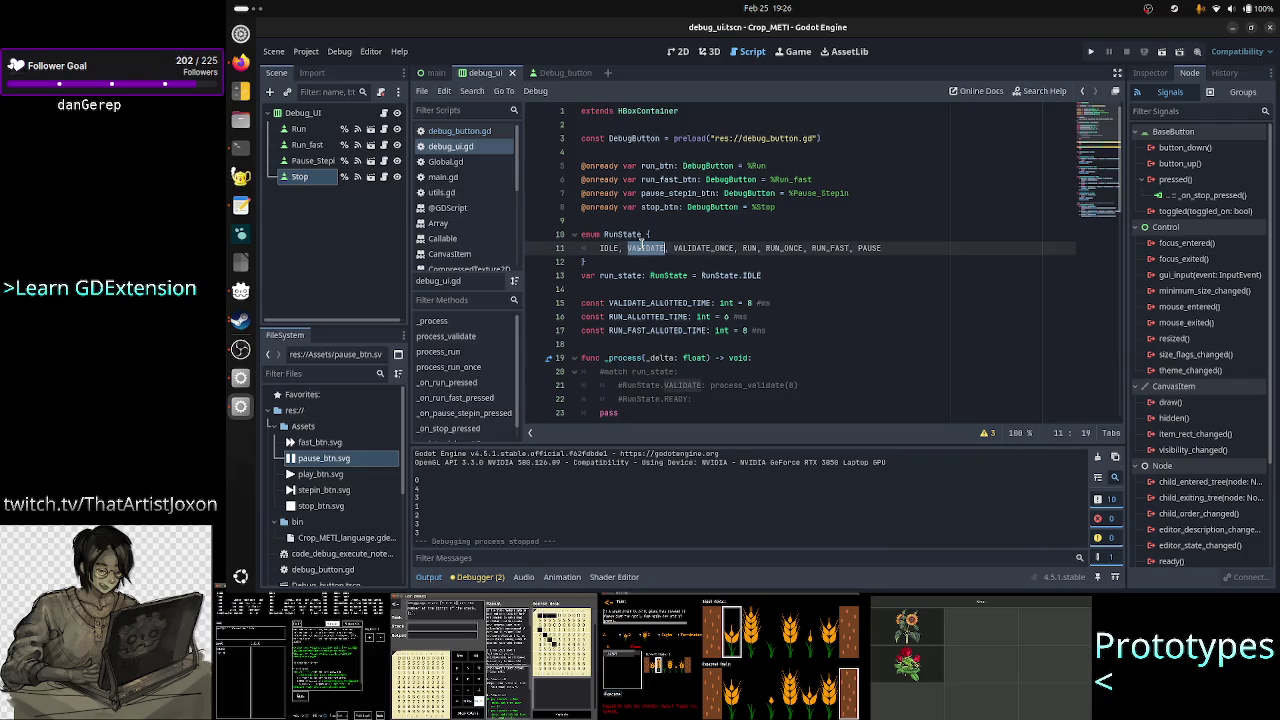
scroll(717, 308, down, 3)
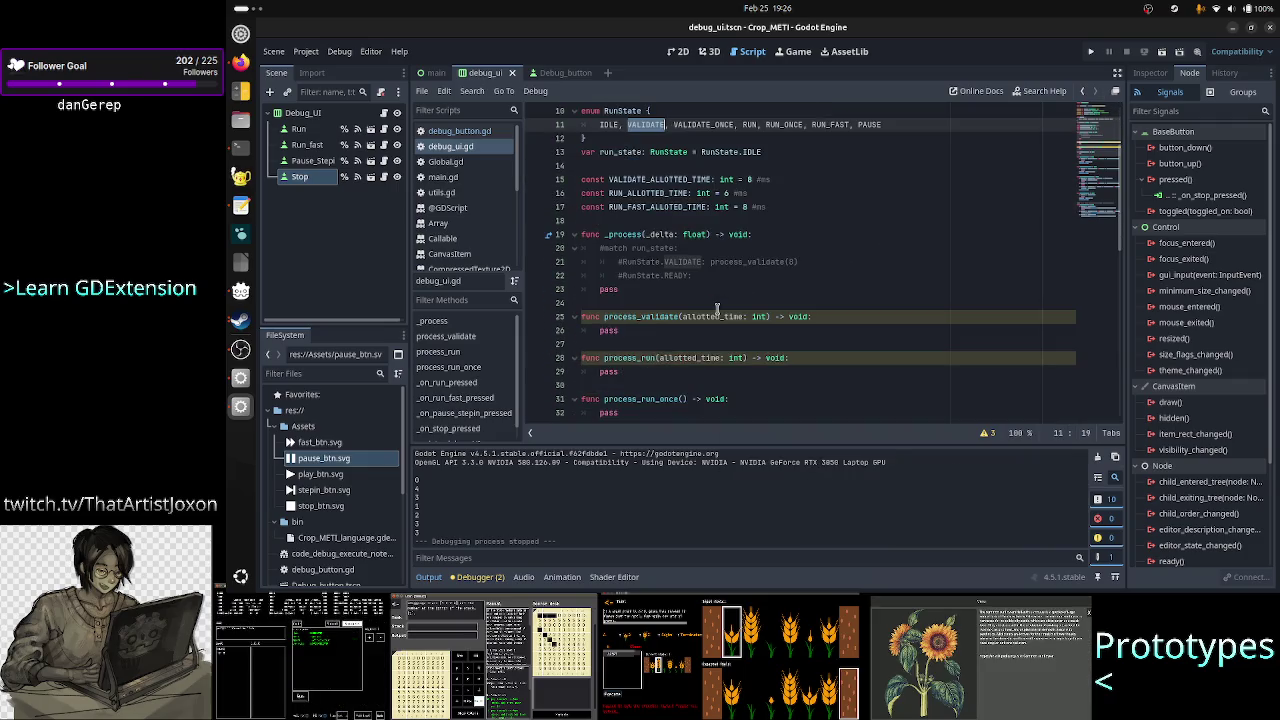
scroll(717, 308, down, 4)
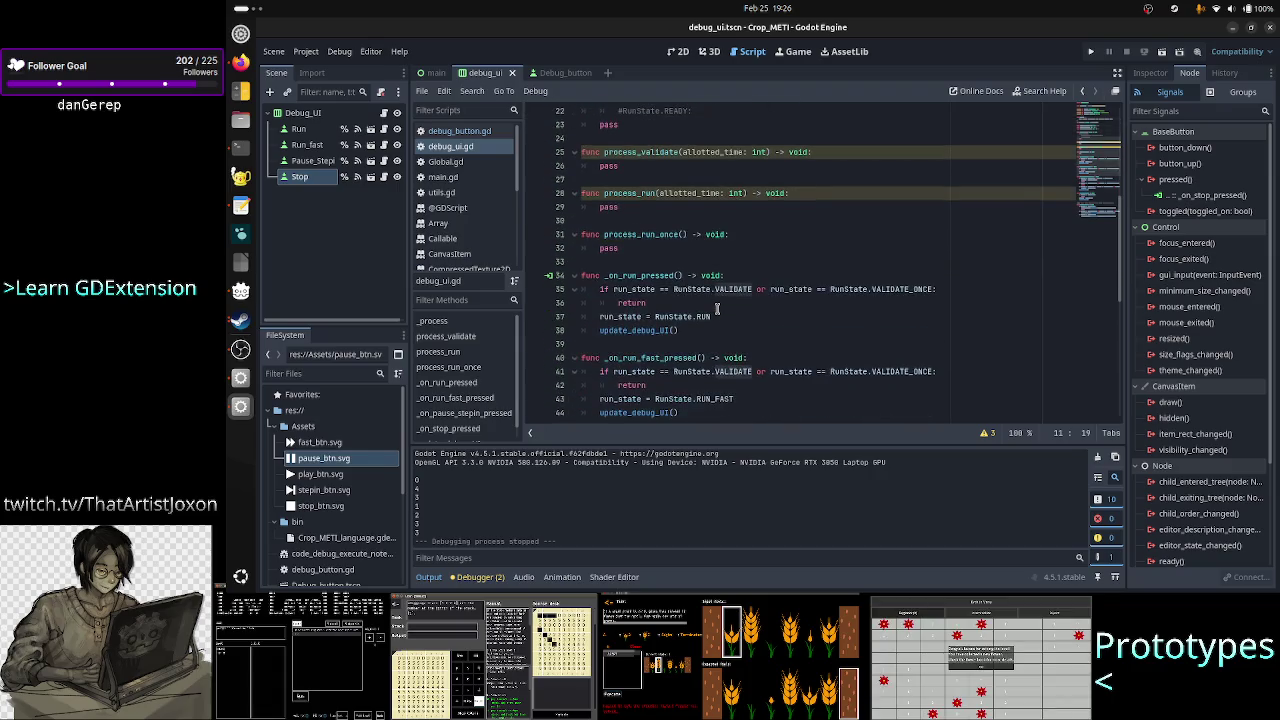
scroll(784, 301, down, 2)
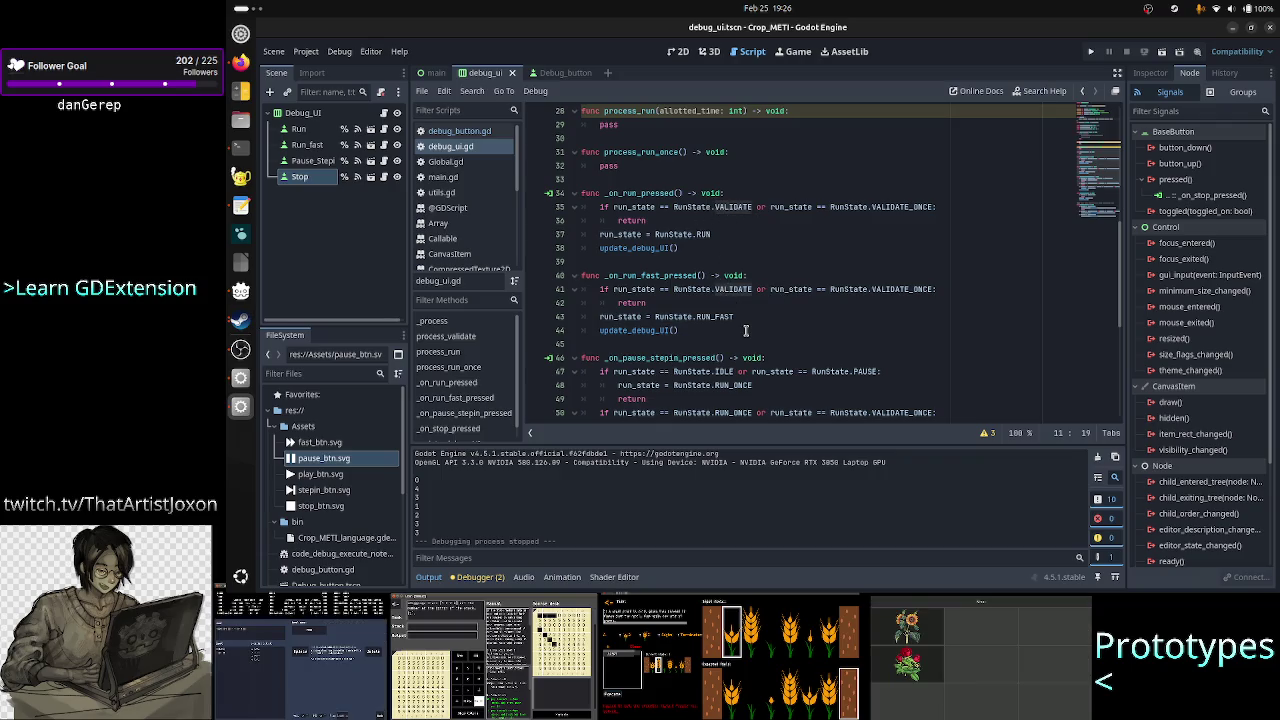
scroll(745, 330, down, 2)
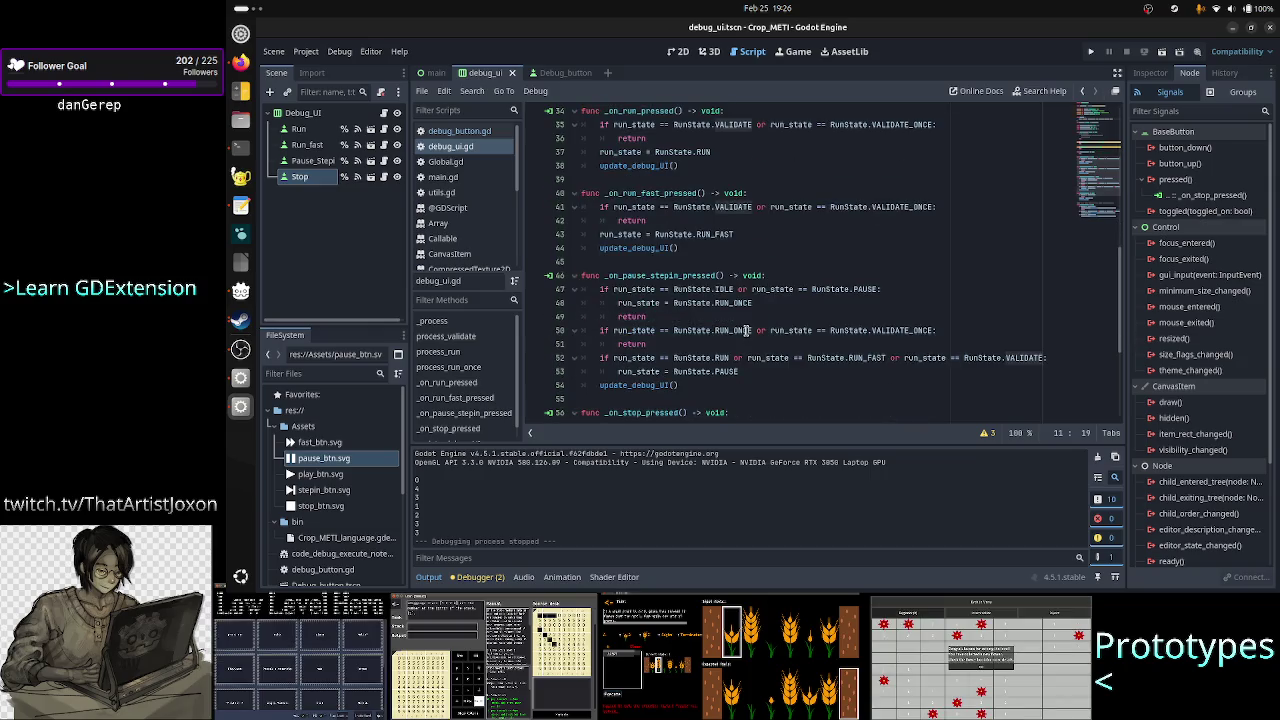
scroll(808, 365, down, 2)
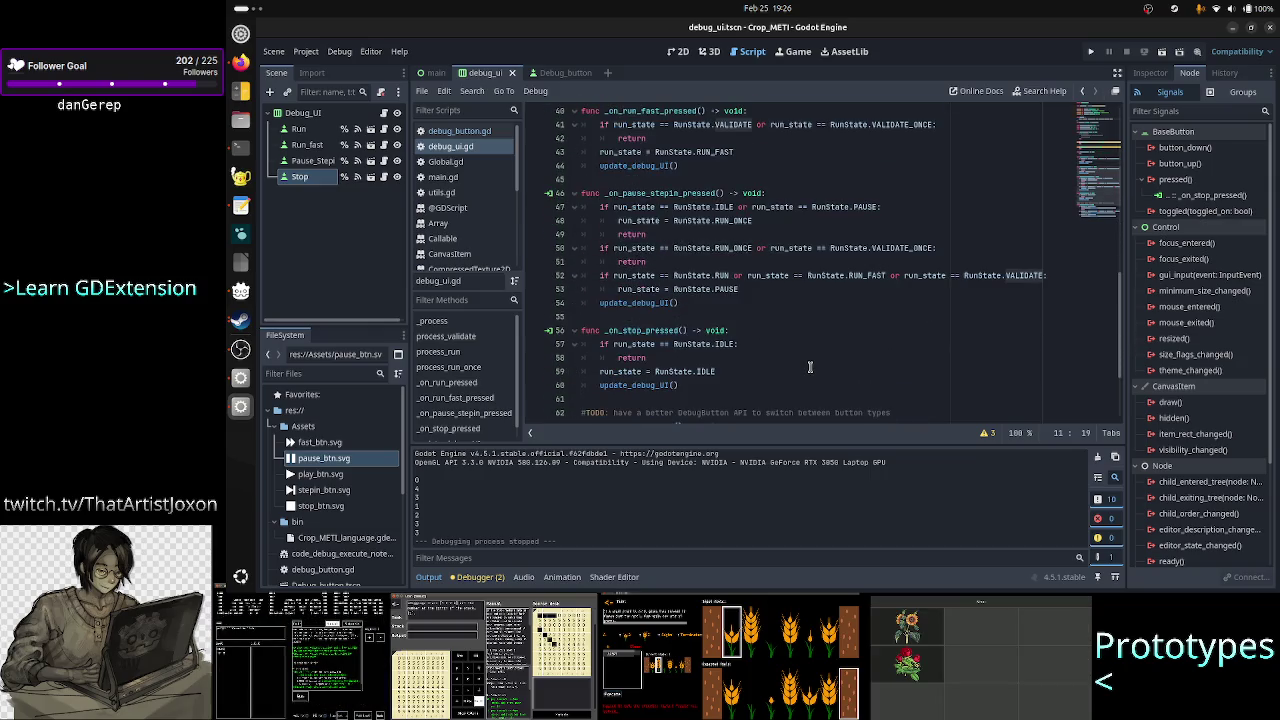
scroll(810, 367, down, 3)
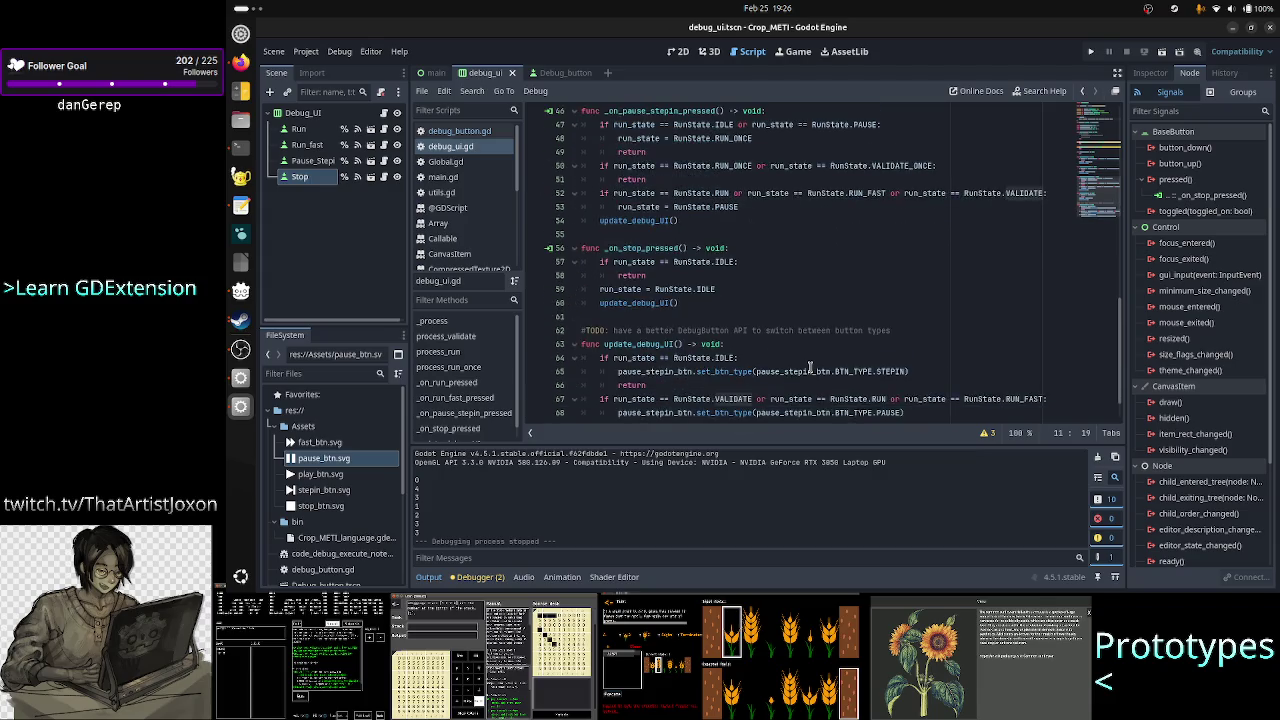
scroll(810, 367, up, 11)
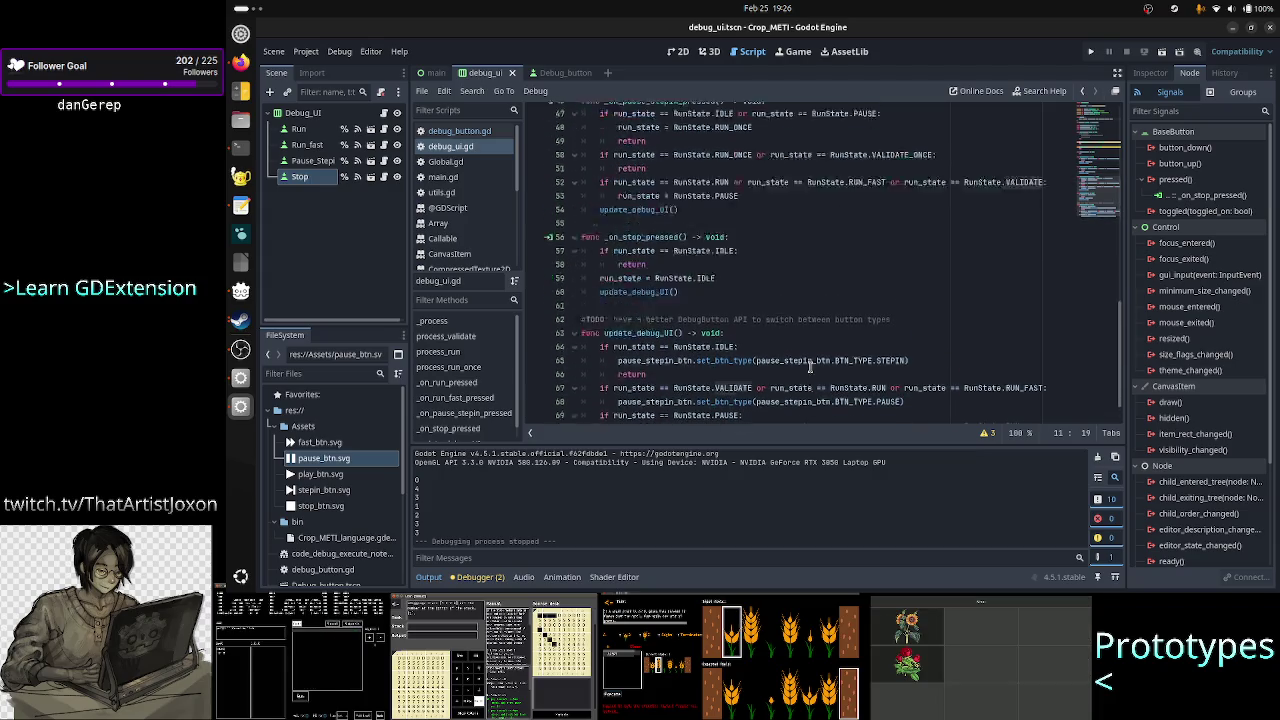
scroll(810, 367, down, 3)
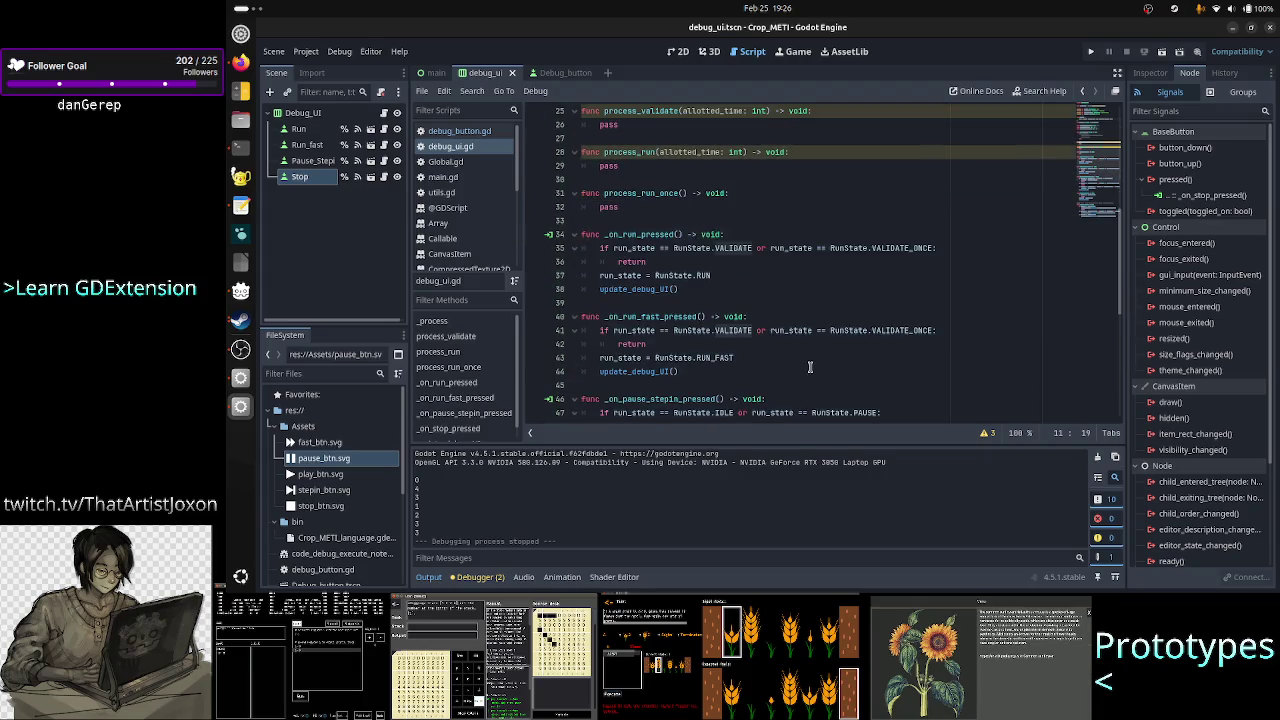
- In _on_run_pressed, replace RunState.RUN with RunState.VALIDATE
click(748, 235)
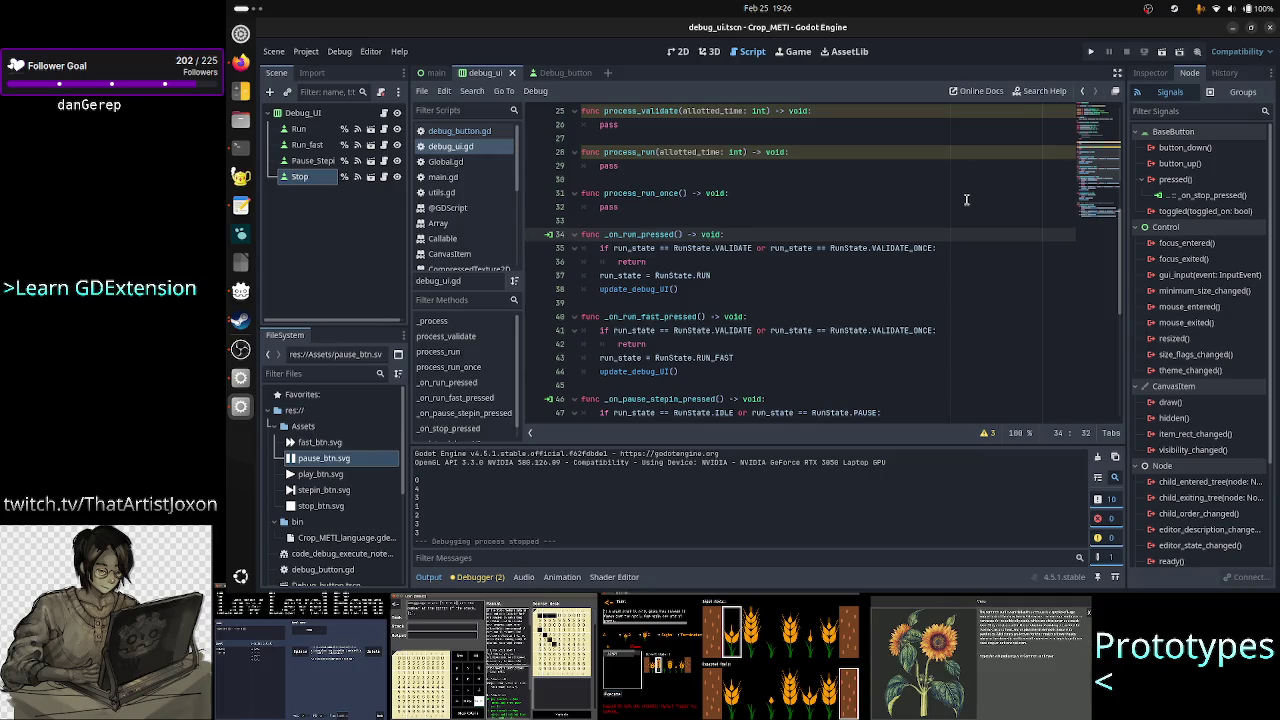
key(Down)
key(Home)
key(Right)
key(Right)
key(Right)
key(Right)
key(Right)
key(Right)
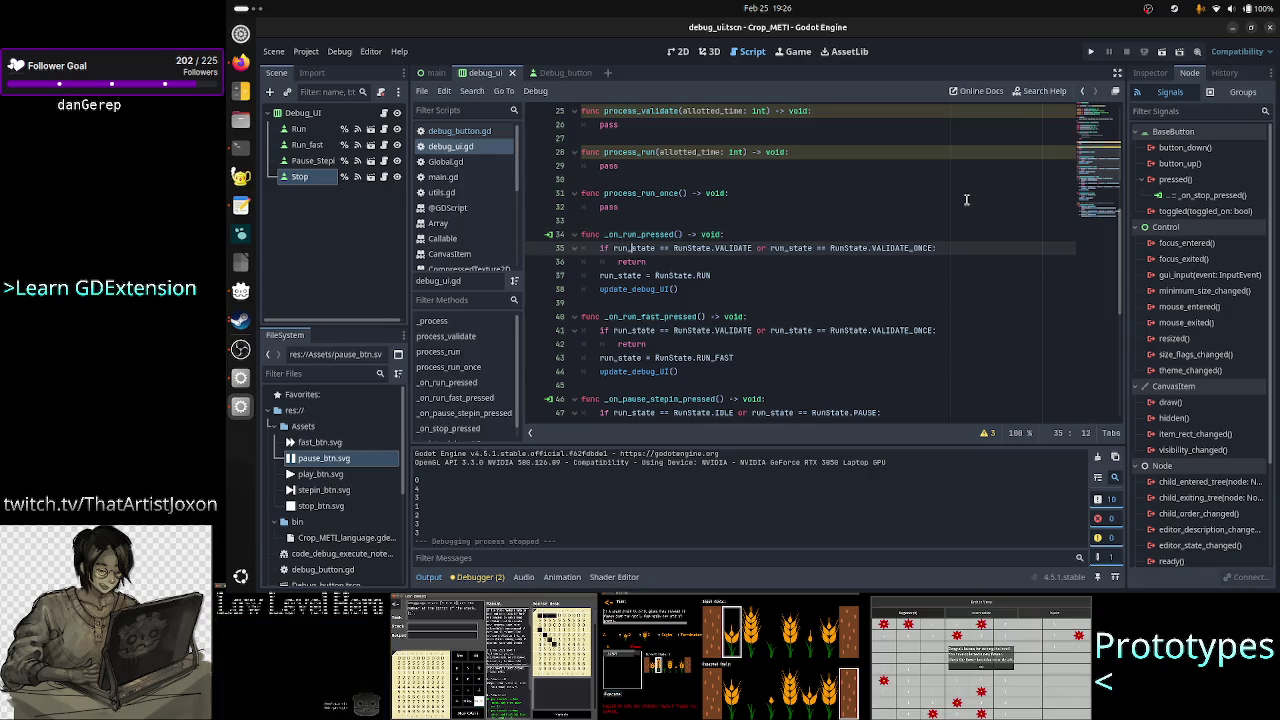
key(Down)
key(Down)
key(Up)
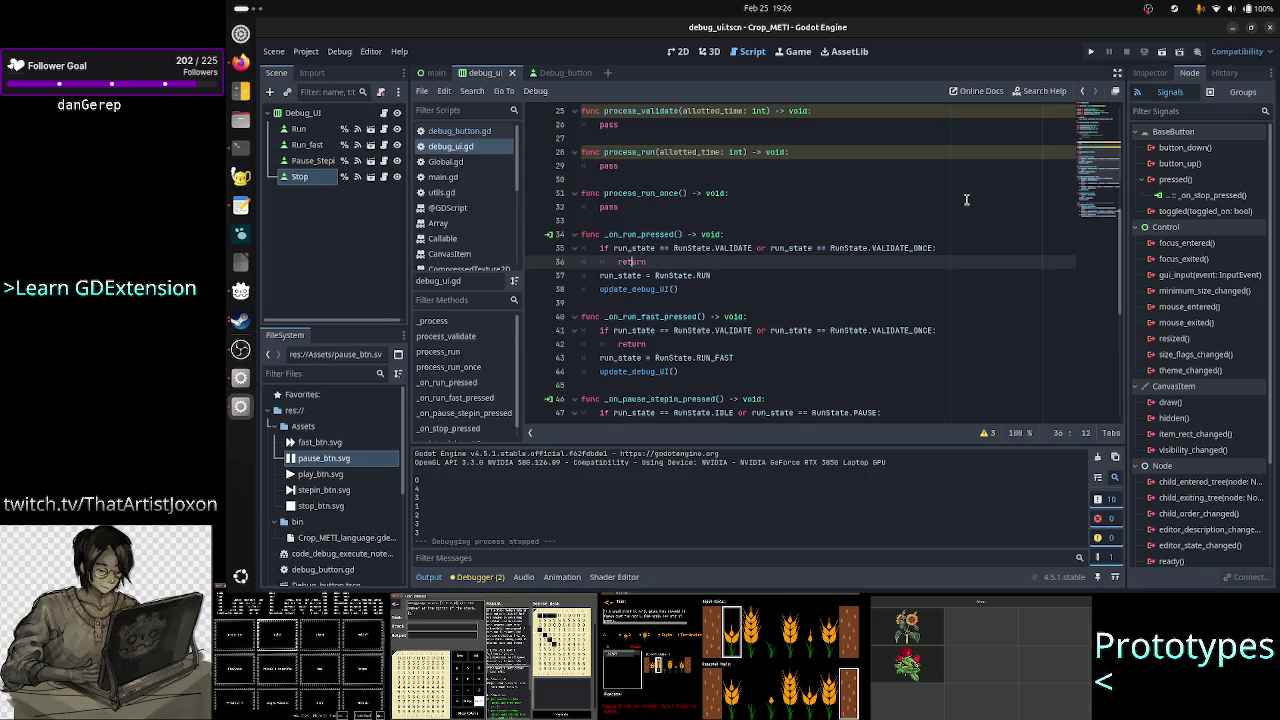
key(Up)
key(Up)
key(Down)
key(Down)
key(Down)
key(Up)
key(Right)
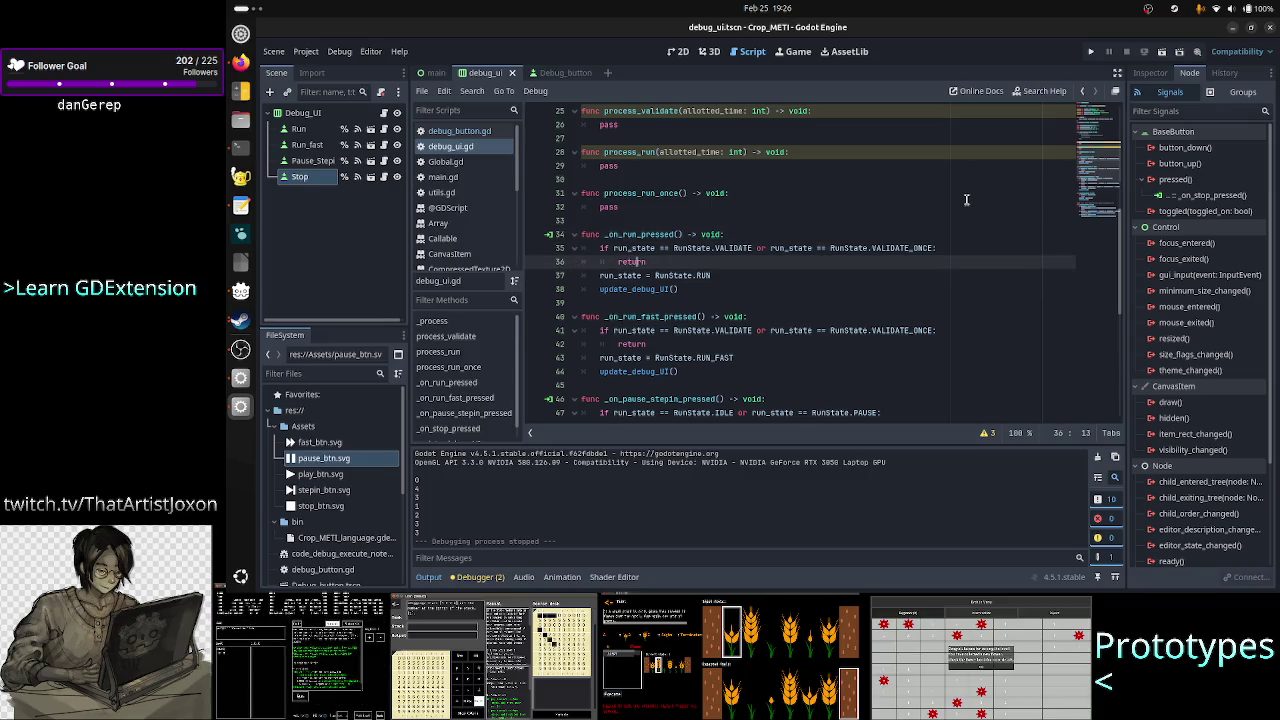
key(Down)
key(End)
key(BackSpace)
key(BackSpace)
key(BackSpace)
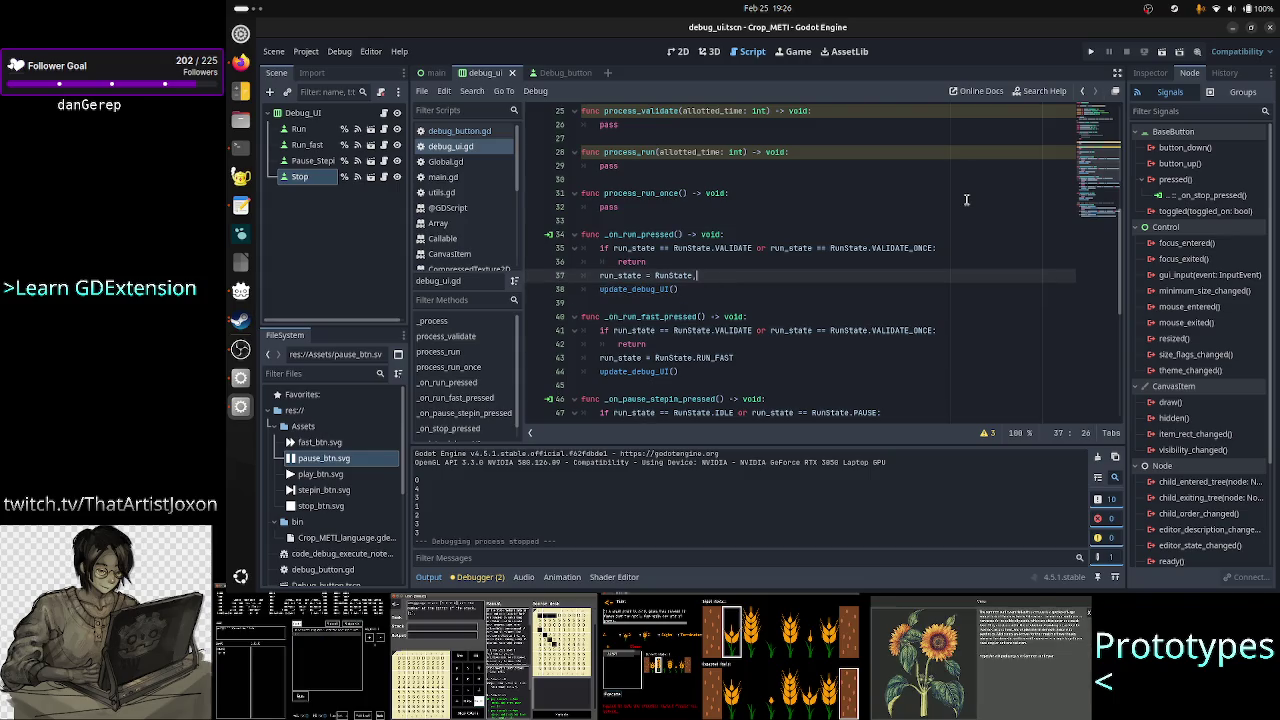
text(VAL)
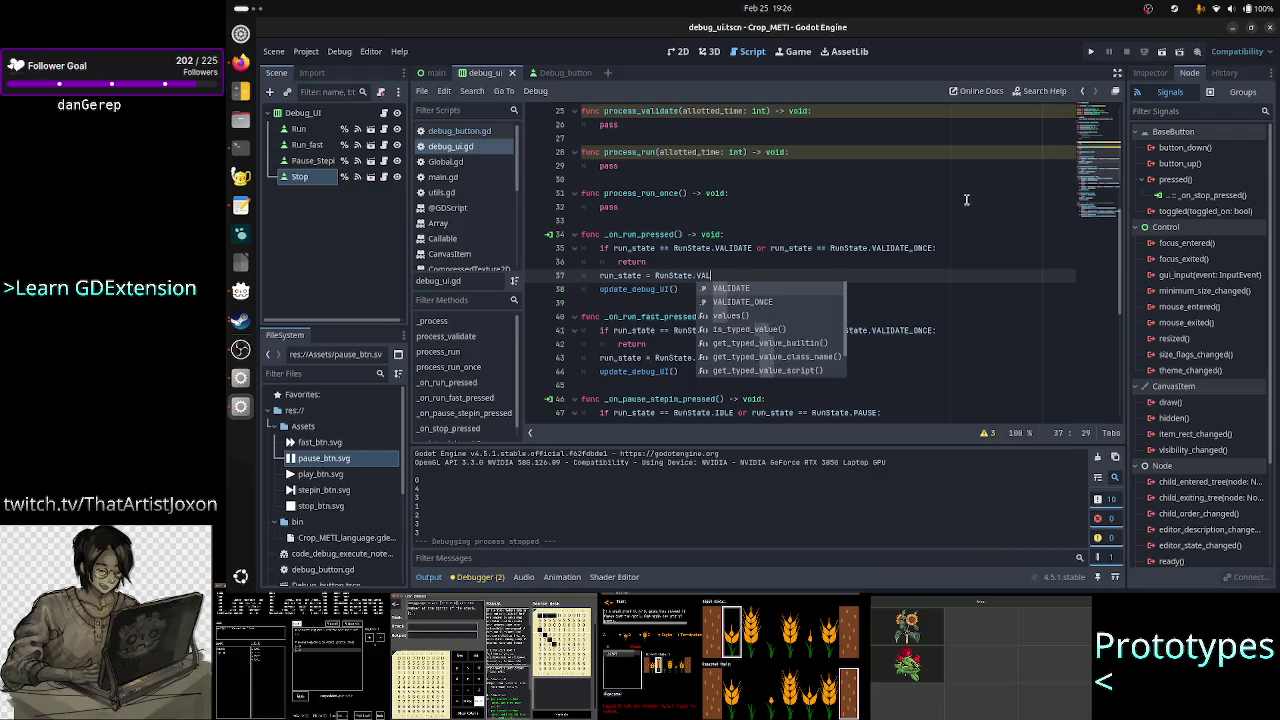
key(Return)
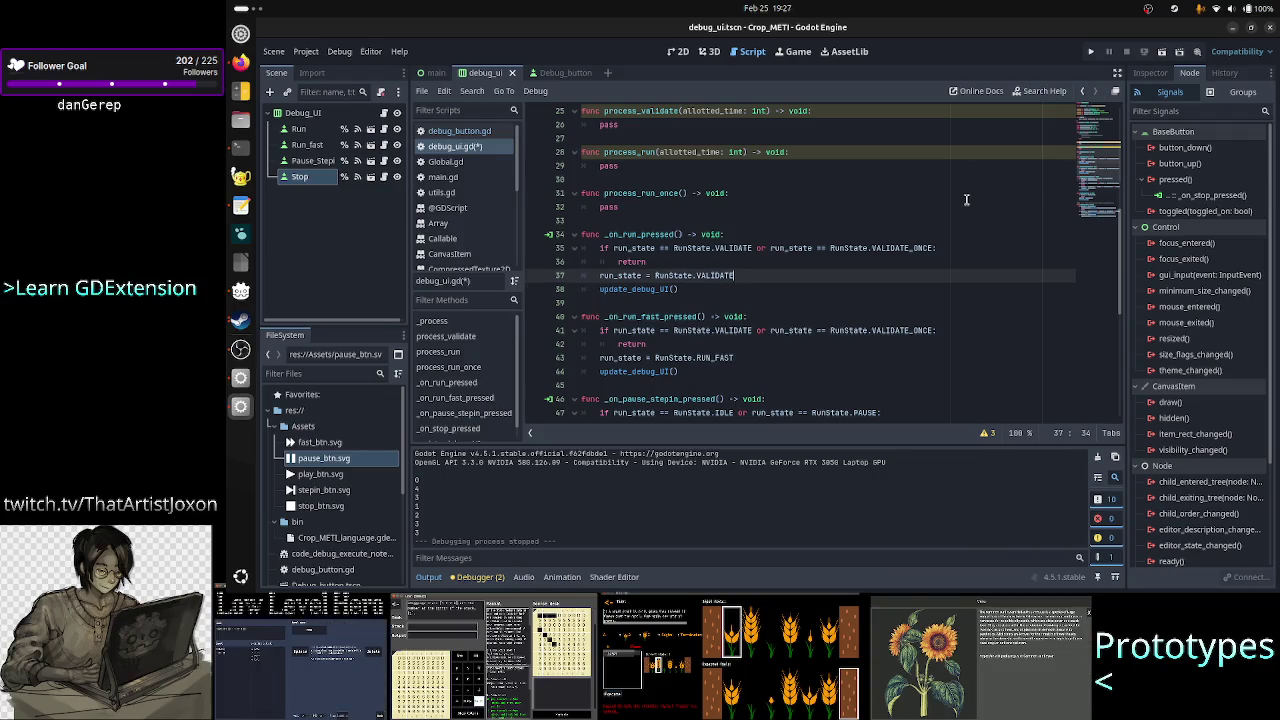
- In _on_run_fast_pressed, replace RunState.RUN_FAST with RunState.VALIDATE
key(Down)
key(Down)
key(Down)
key(Down)
key(Down)
key(Down)
key(End)
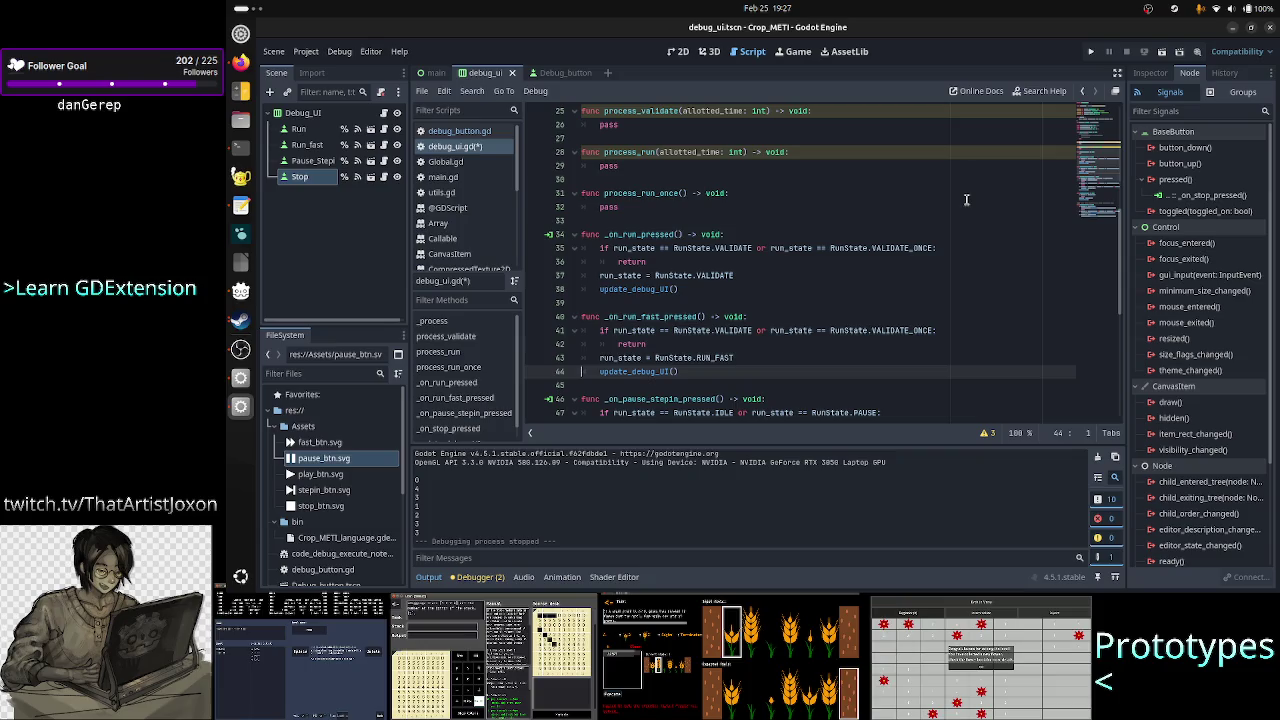
key(BackSpace)
key(BackSpace)
key(BackSpace)
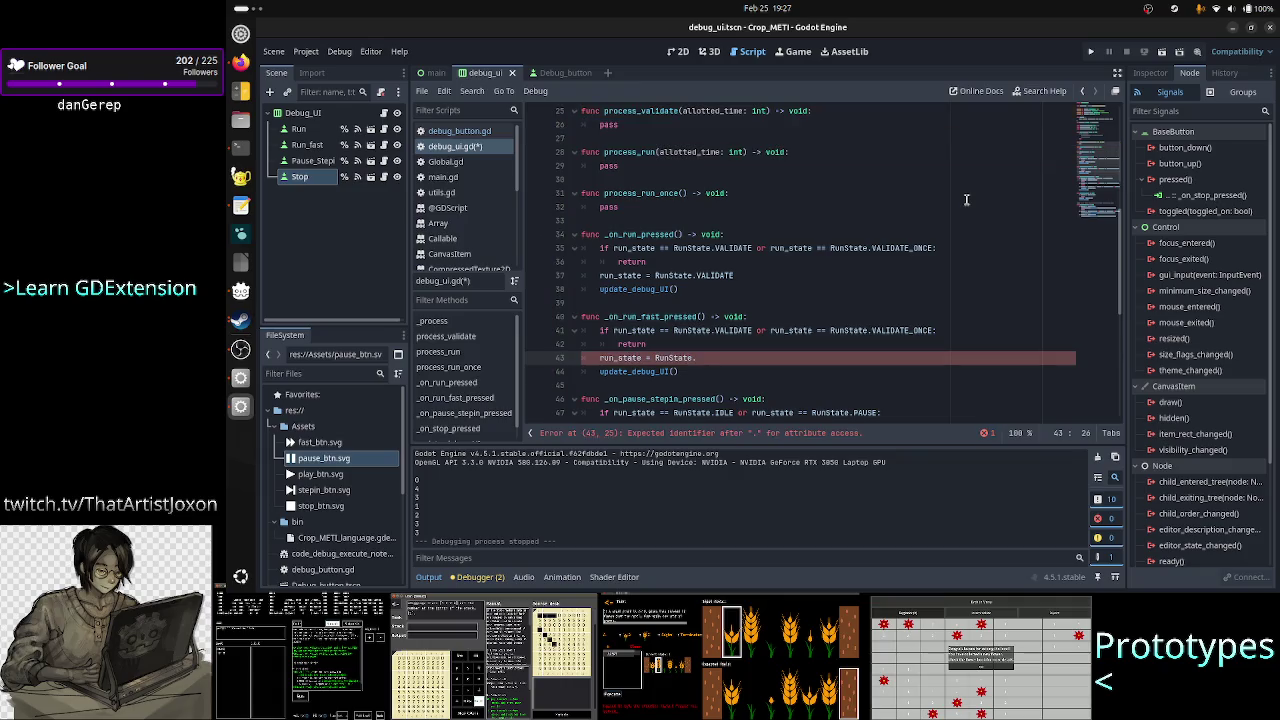
click(827, 358)
text(VAL)
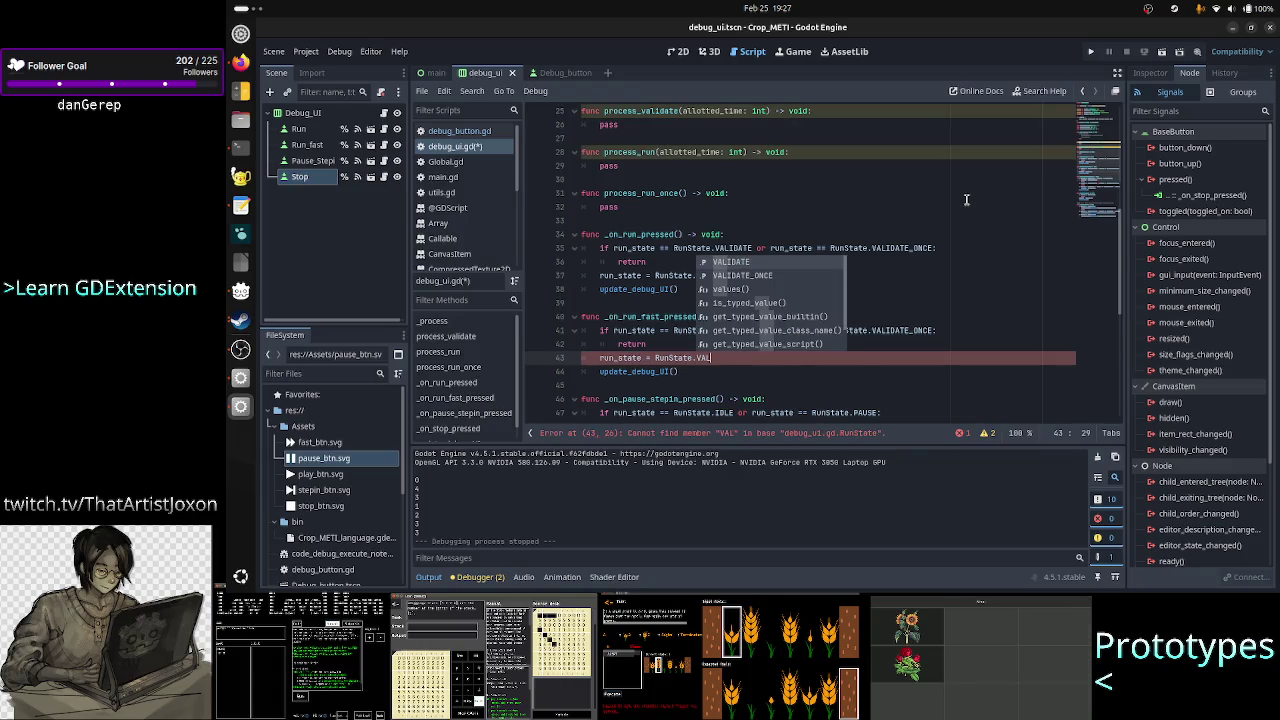
key(Return)
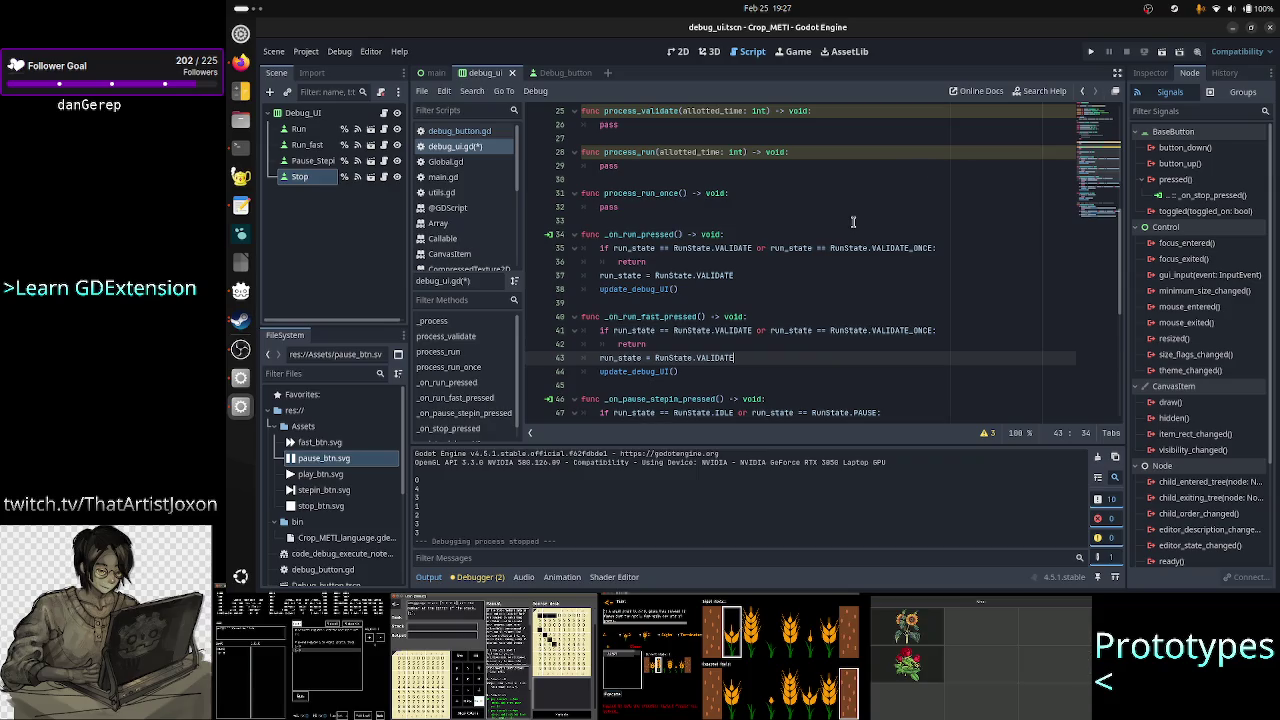
scroll(799, 244, up, 3)
scroll(799, 244, down, 3)
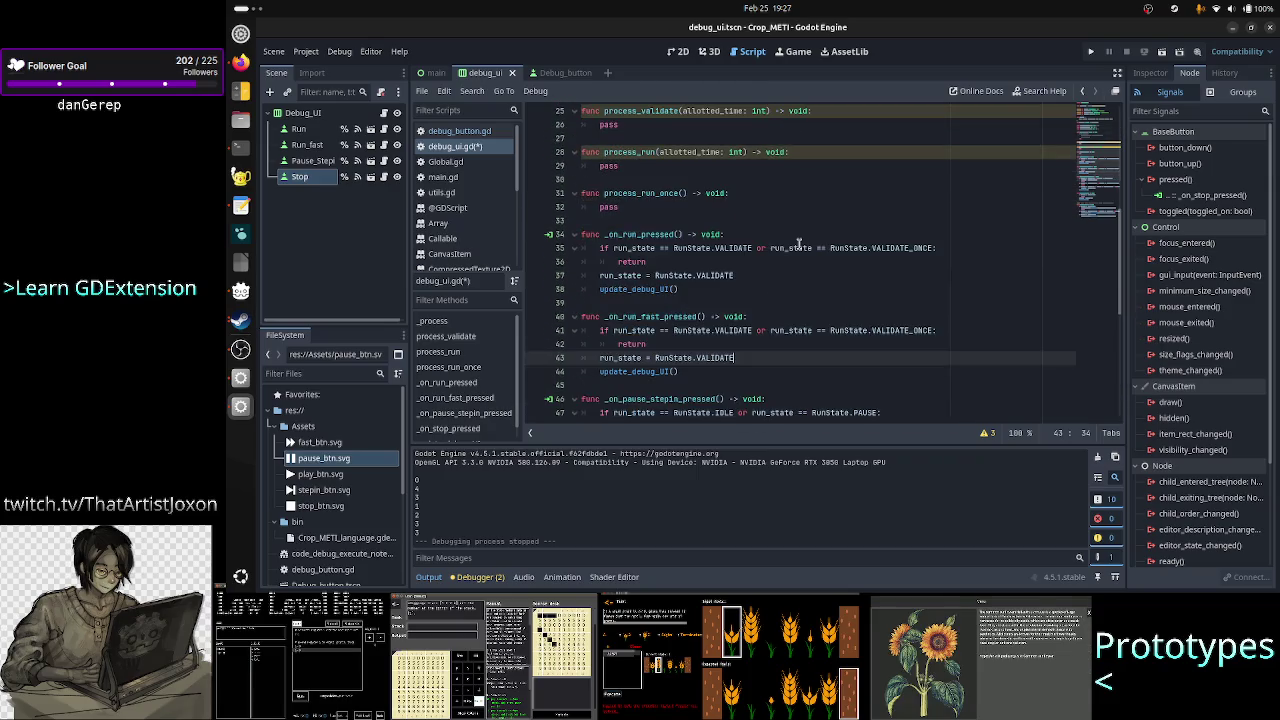
double_click(715, 276)
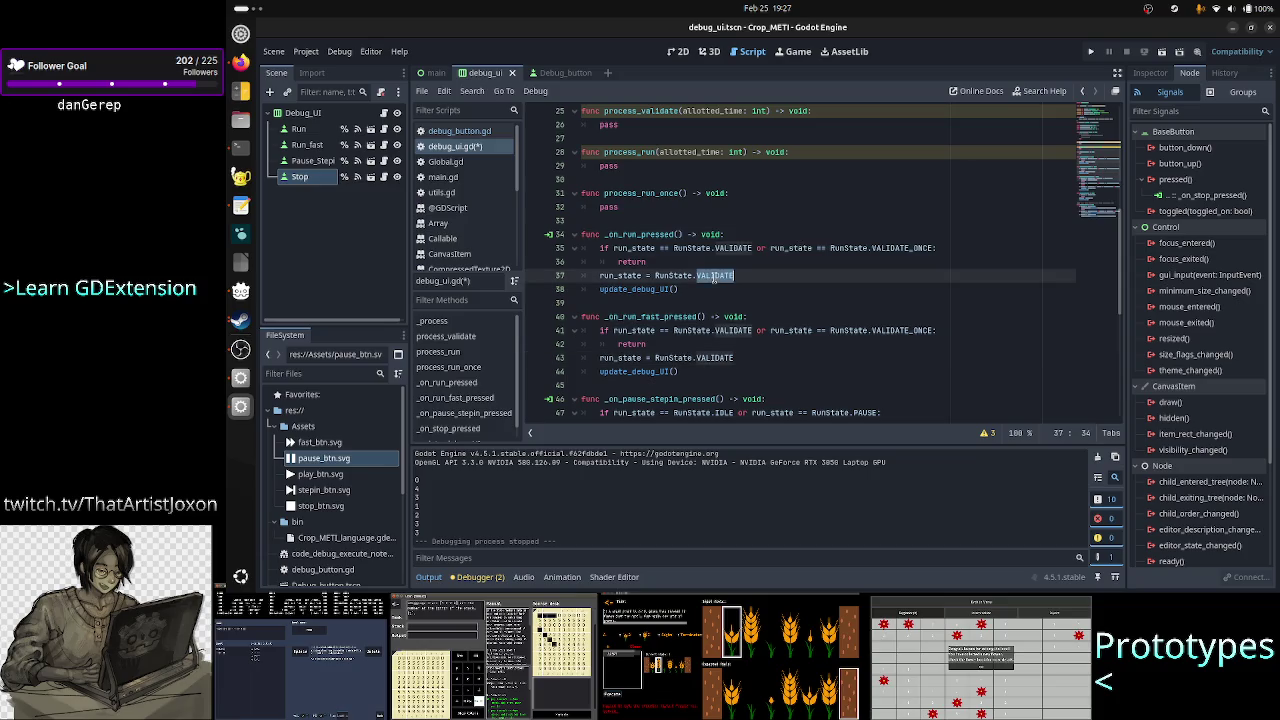
double_click(716, 358)
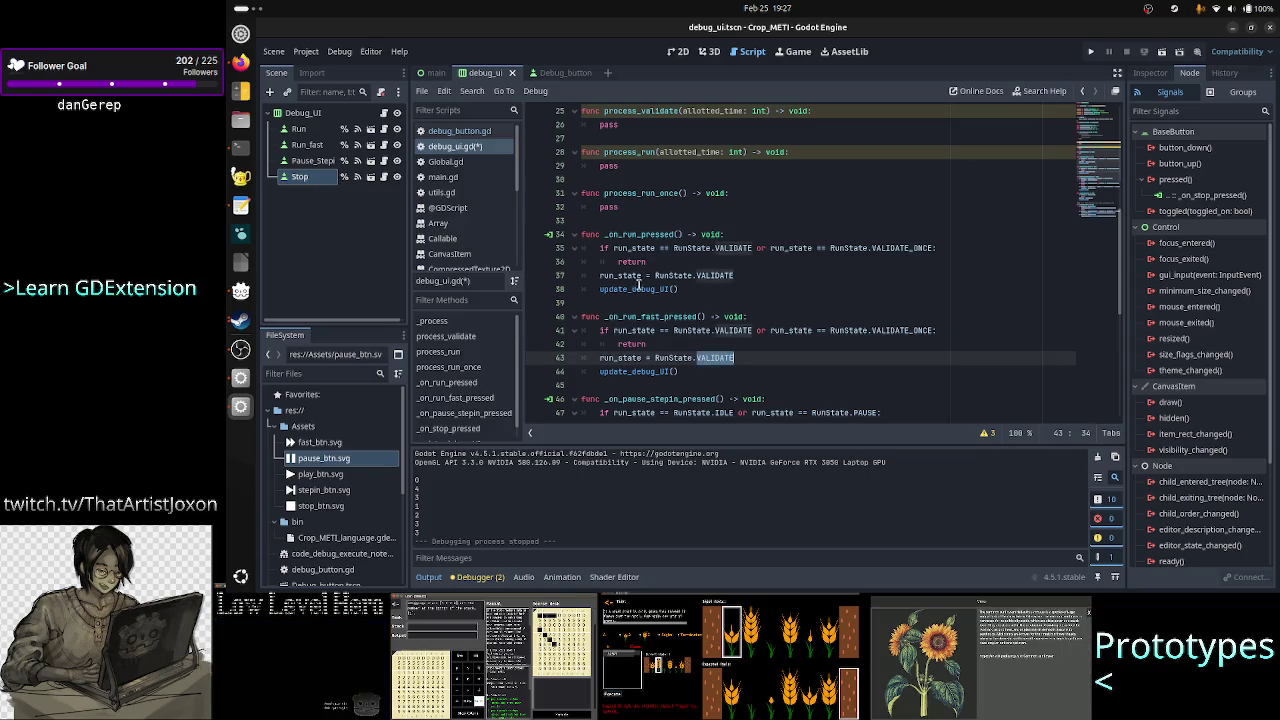
double_click(620, 276)
double_click(622, 358)
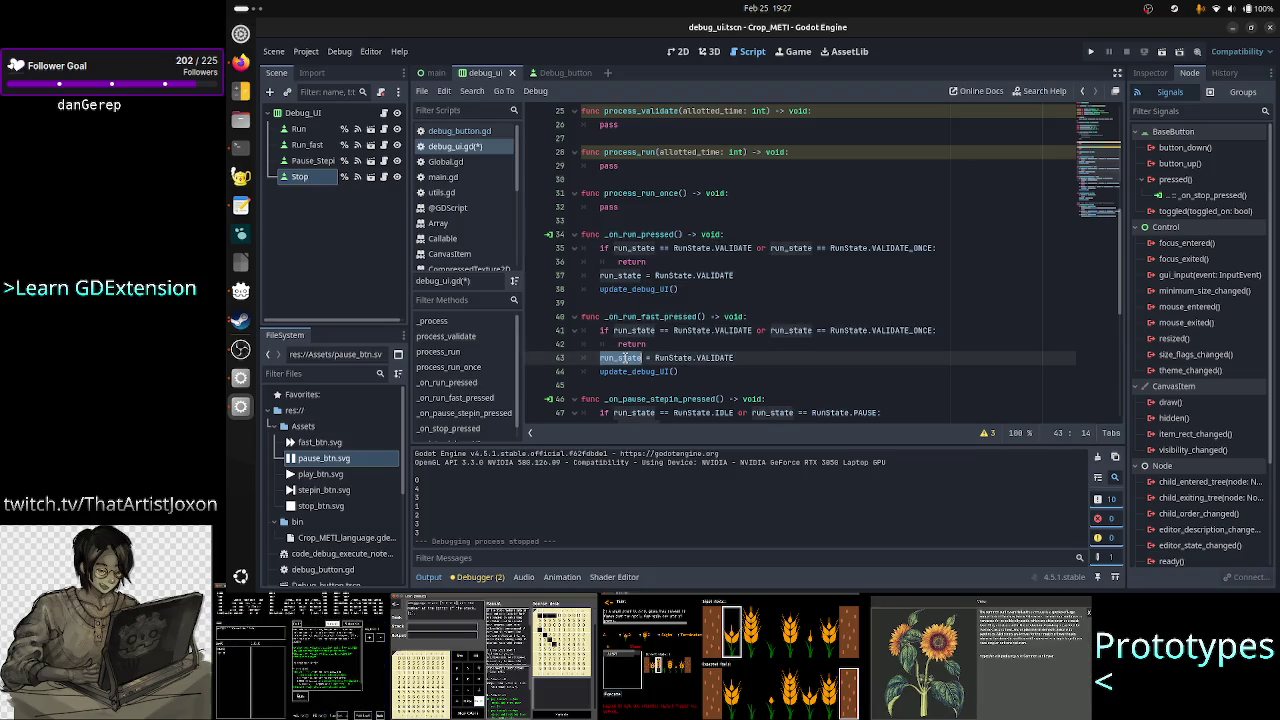
double_click(699, 358)
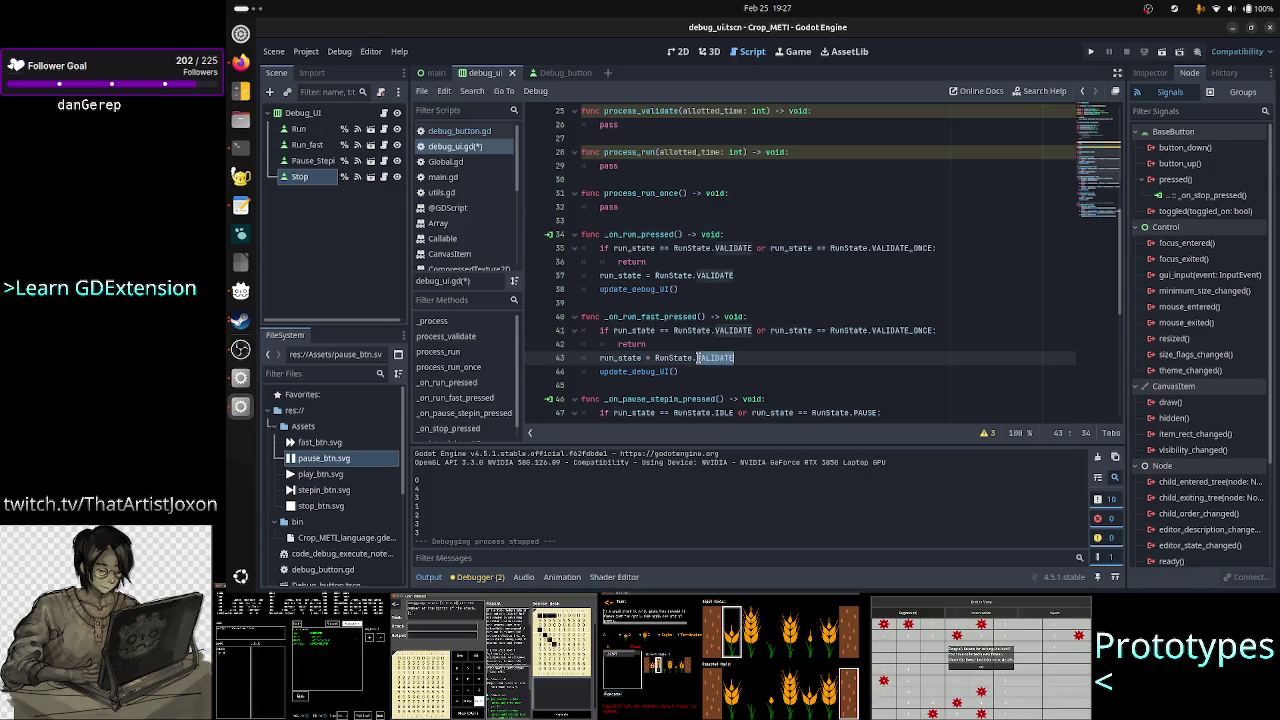
double_click(624, 276)
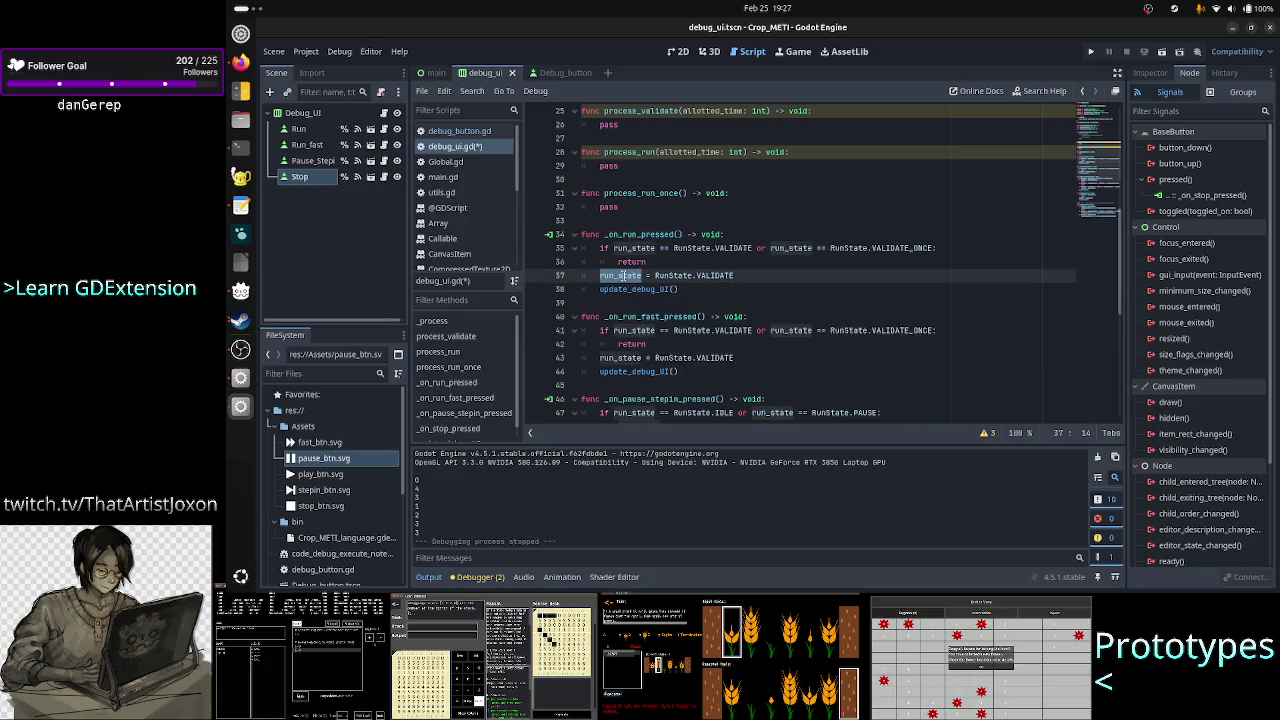
click(775, 276)
scroll(775, 280, up, 3)
scroll(775, 280, up, 2)
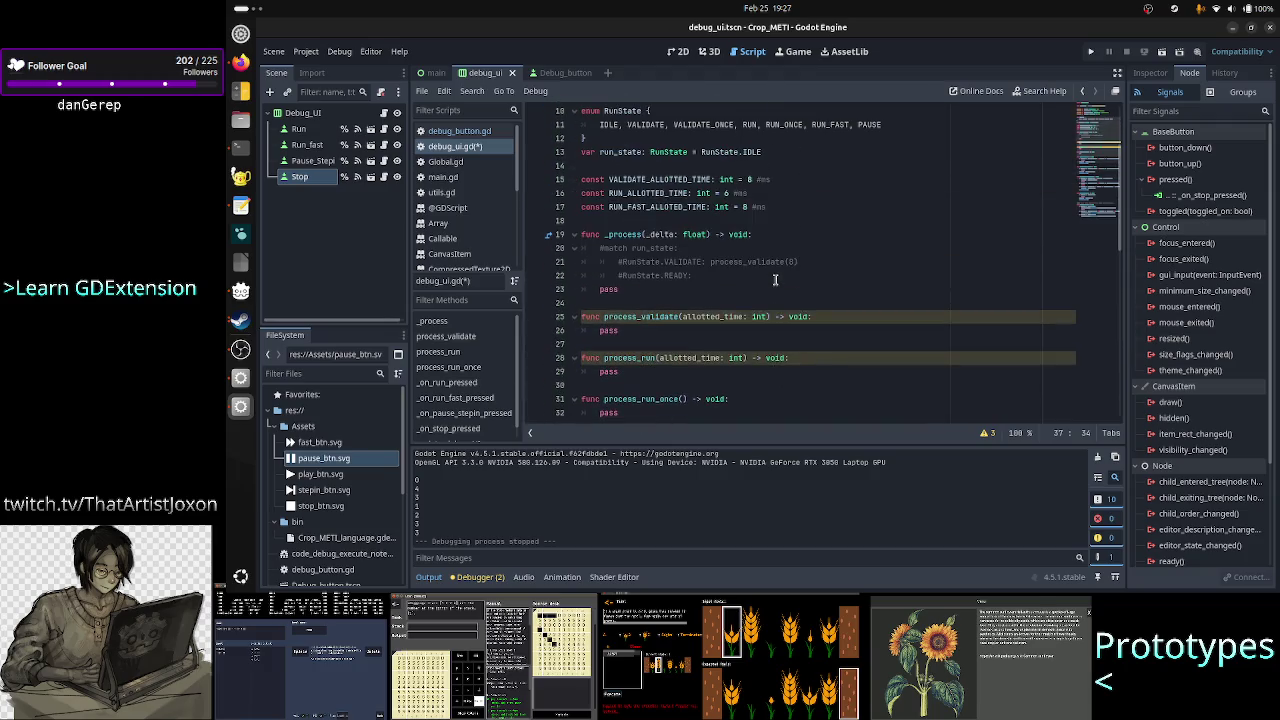
scroll(775, 280, up, 2)
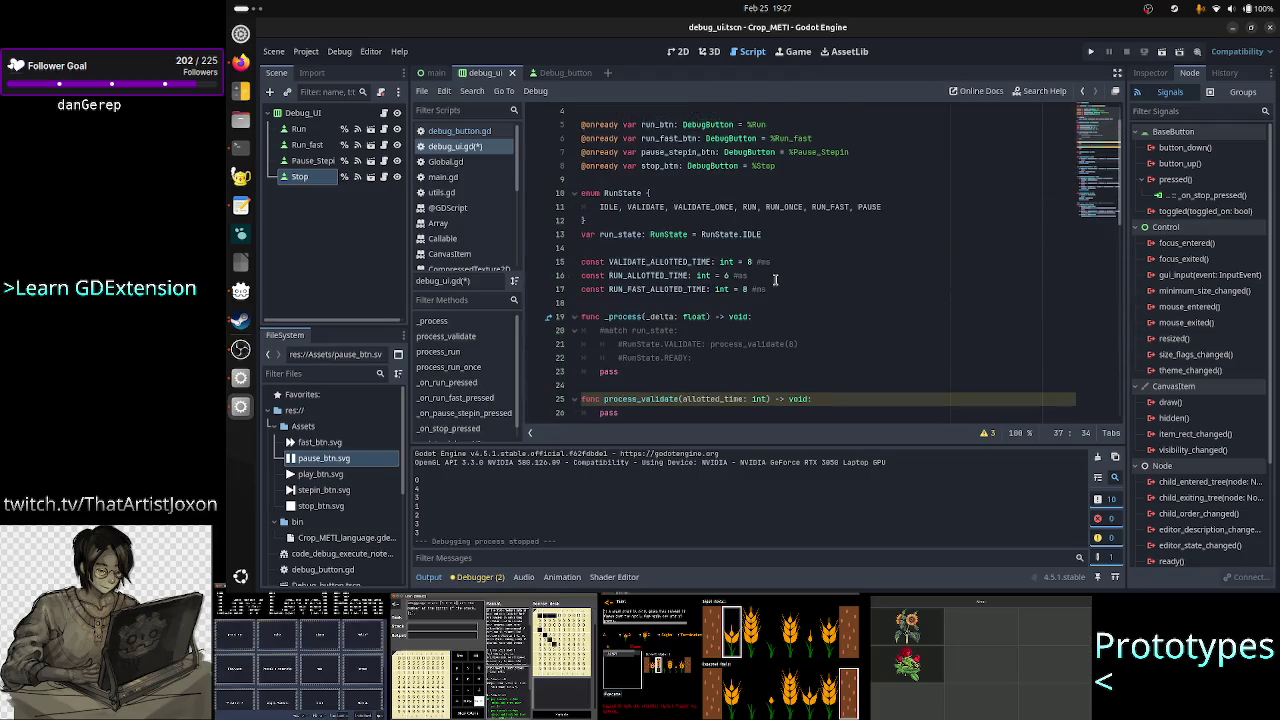
double_click(829, 206)
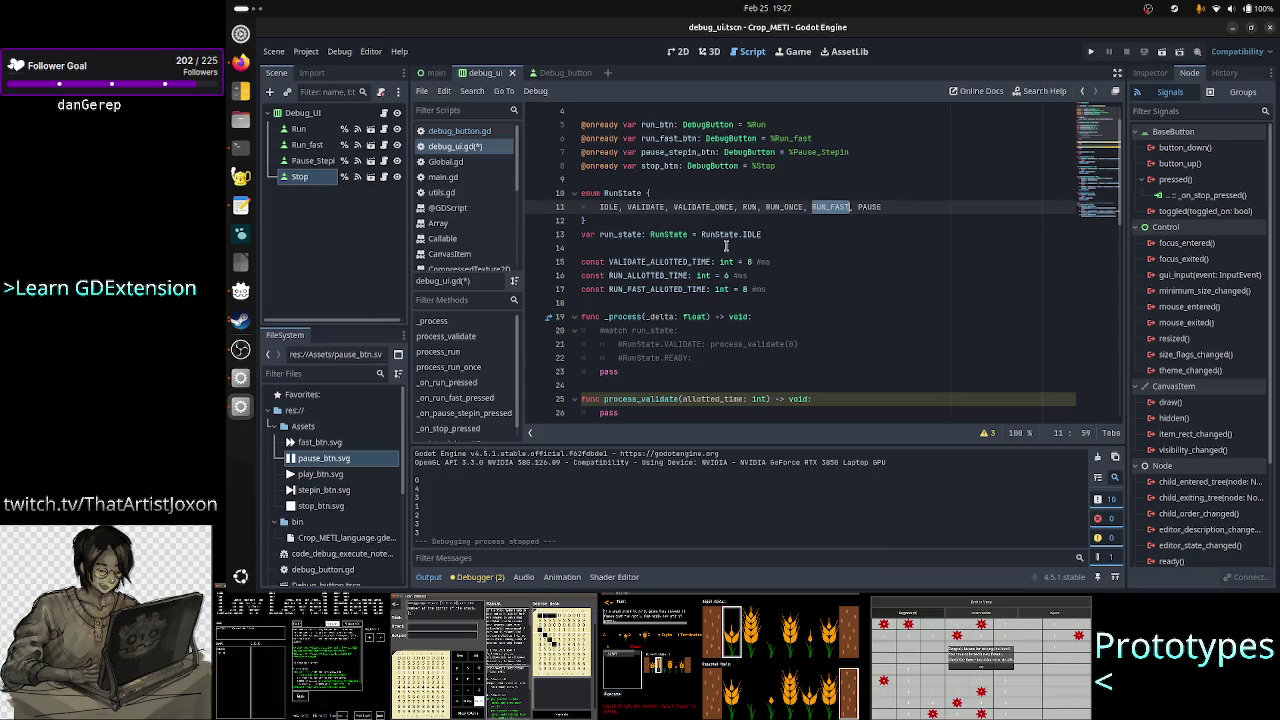
scroll(726, 246, down, 6)
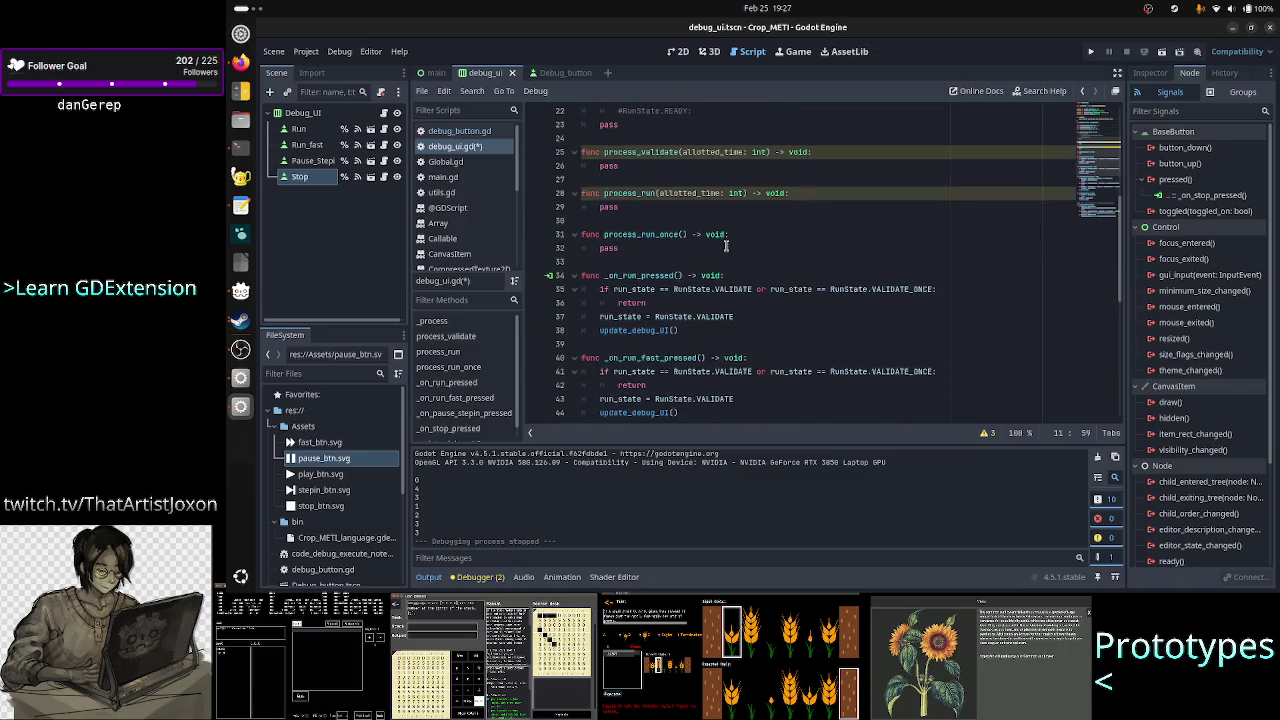
scroll(726, 246, up, 6)
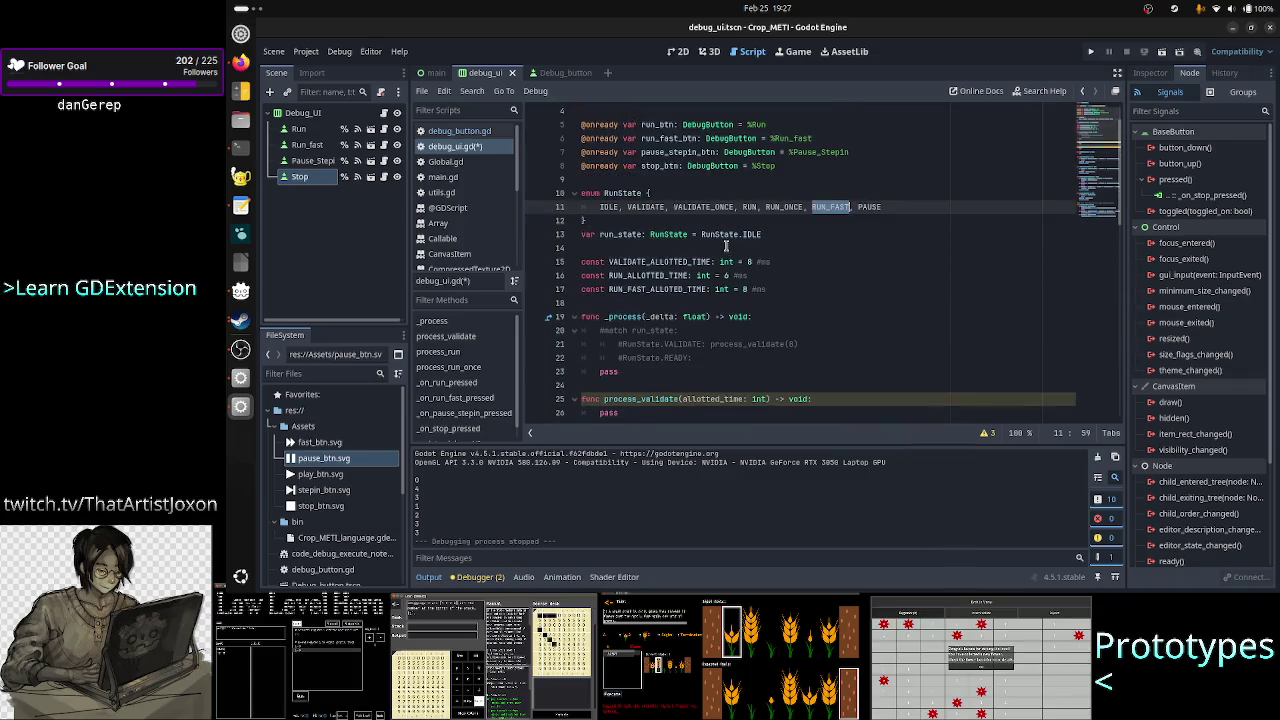
scroll(801, 280, down, 7)
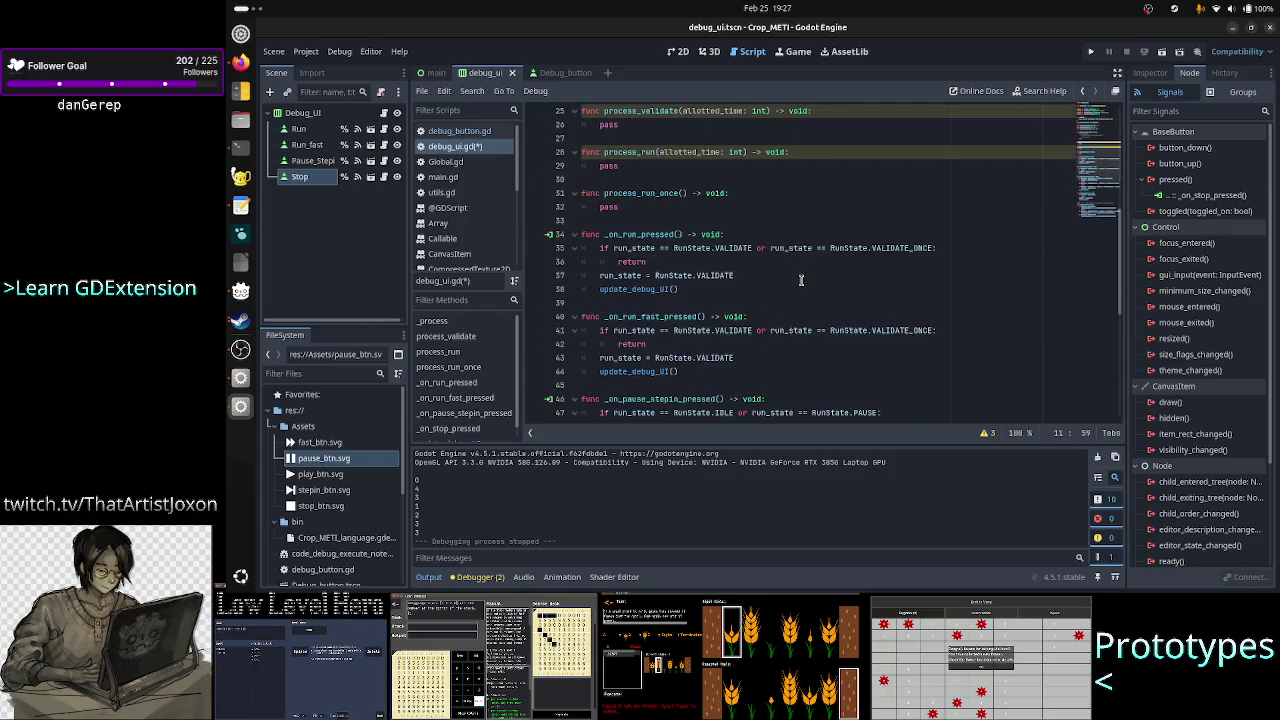
scroll(801, 280, up, 8)
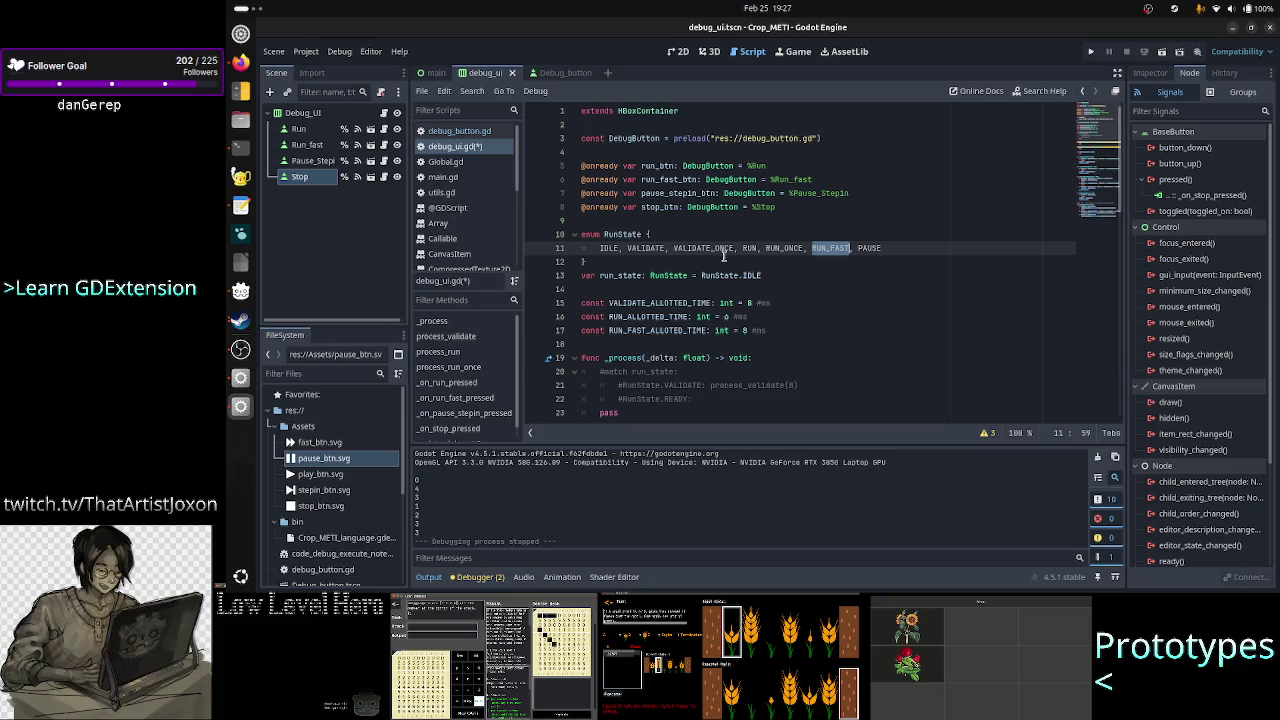
click(638, 248)
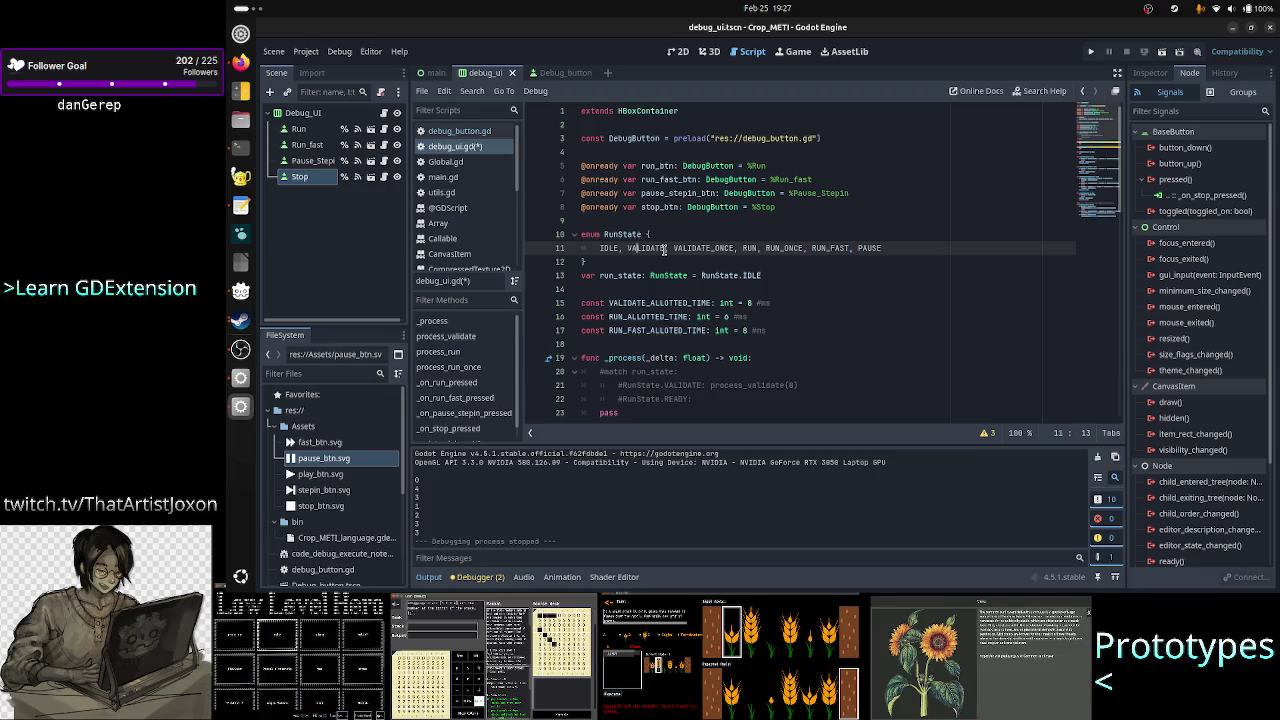
double_click(714, 247)
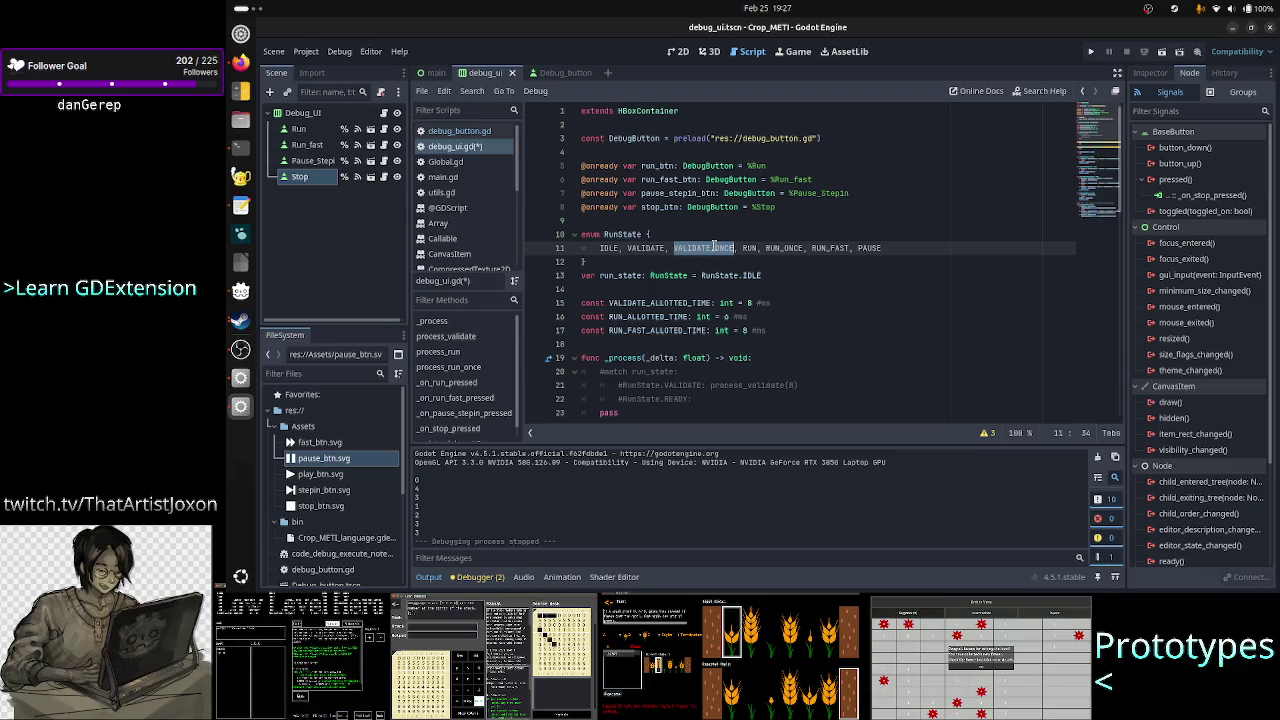
click(887, 247)
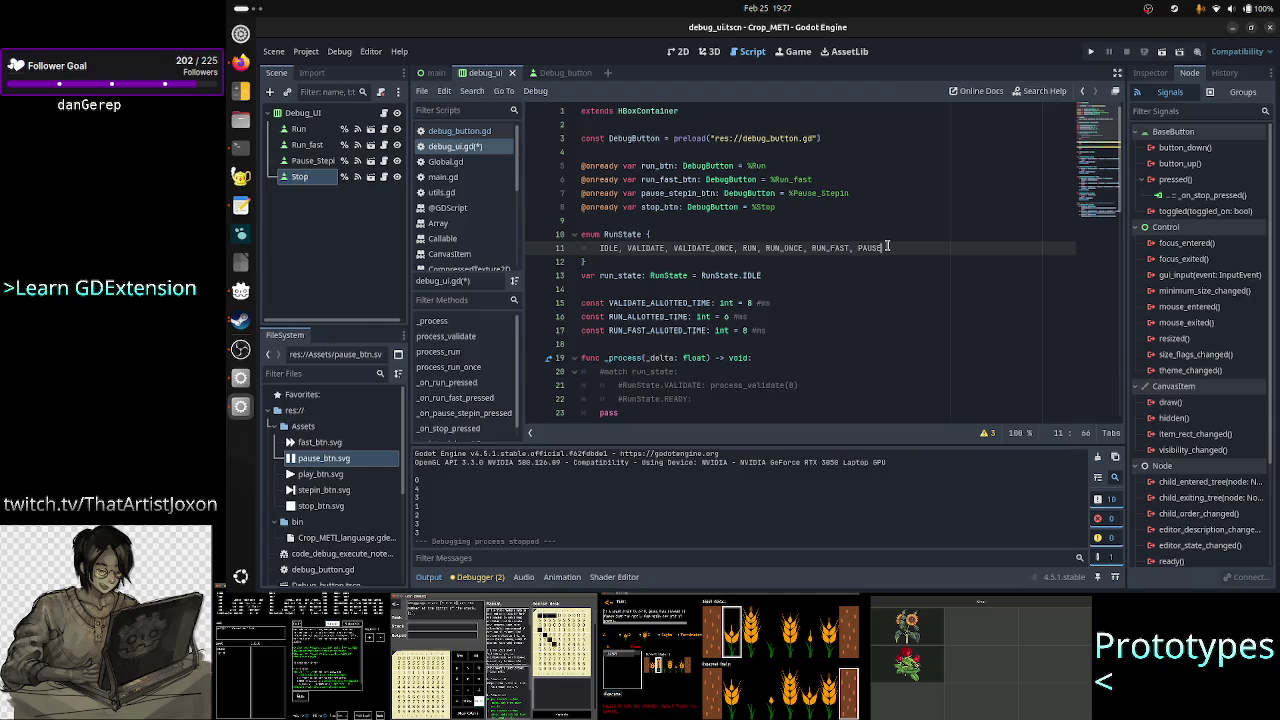
double_click(830, 248)
scroll(830, 313, down, 8)
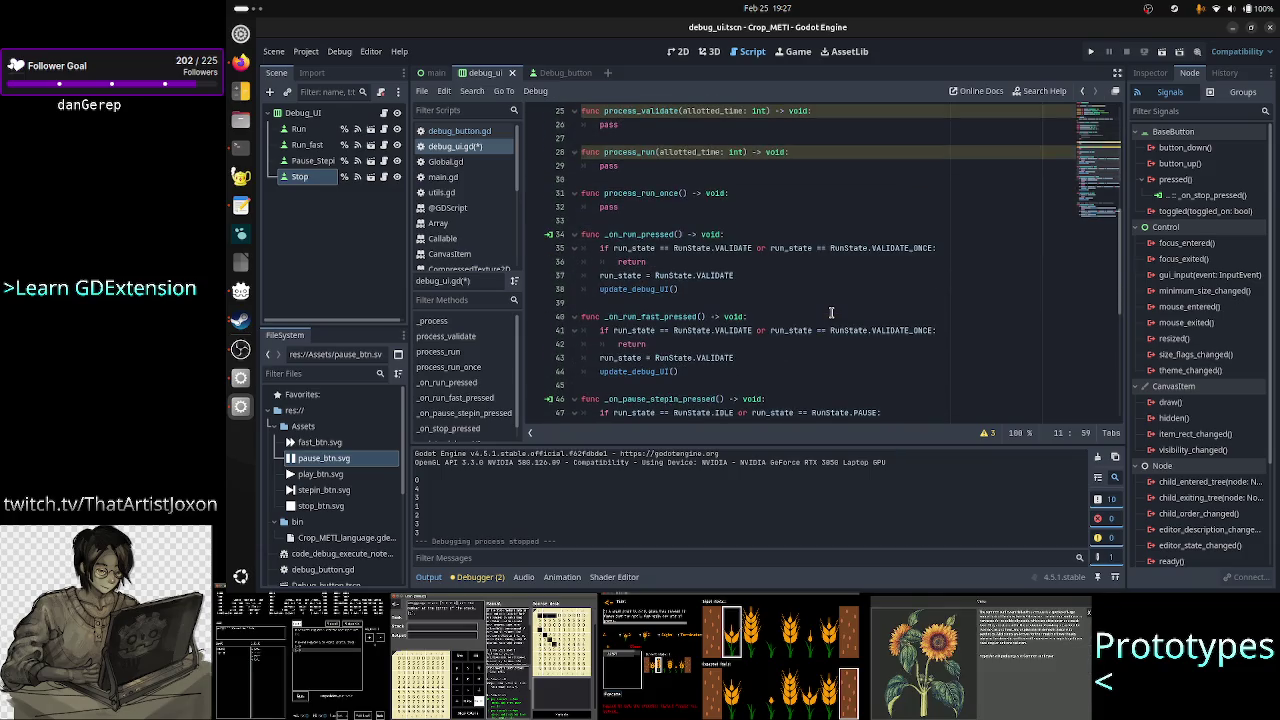
scroll(830, 313, down, 4)
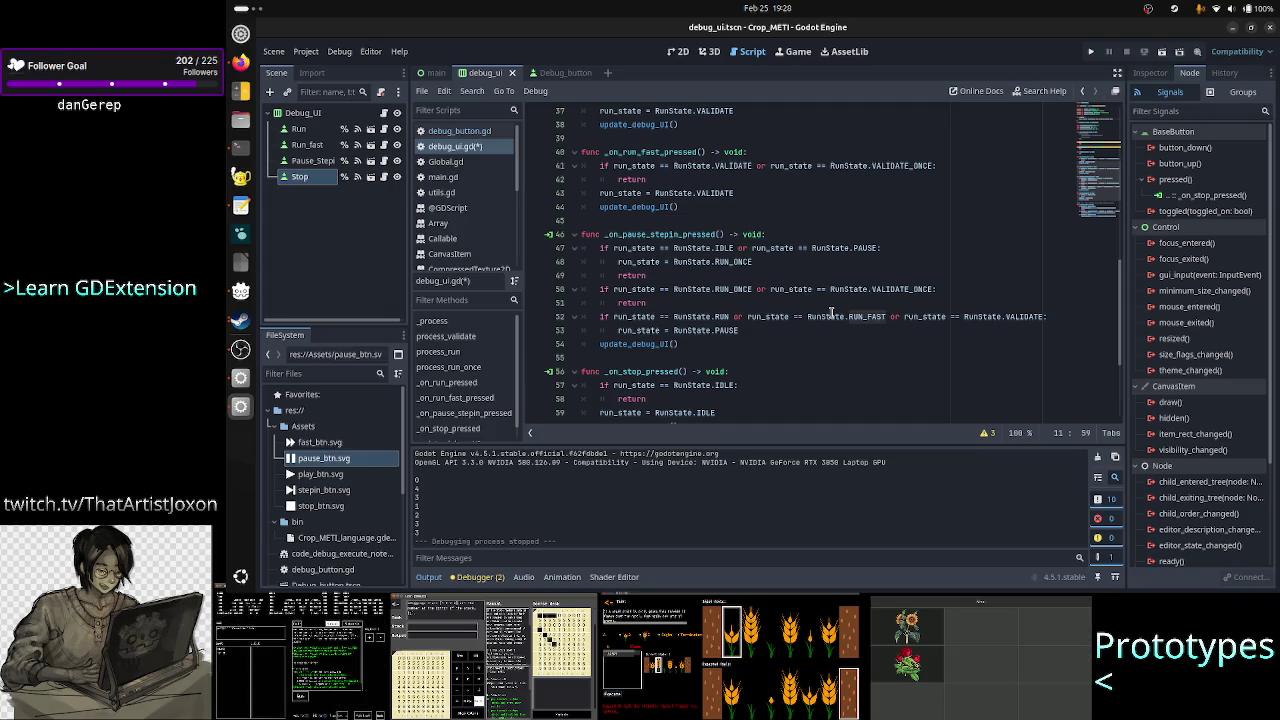
scroll(830, 313, down, 2)
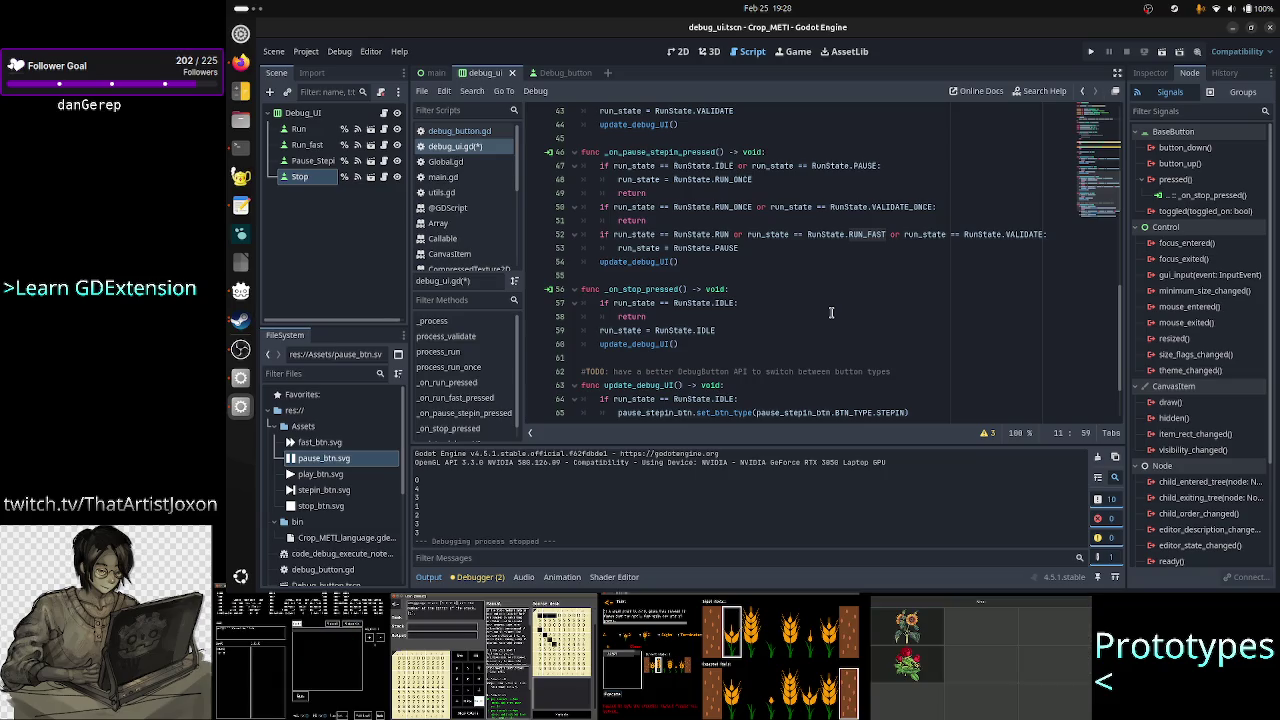
scroll(830, 313, up, 15)
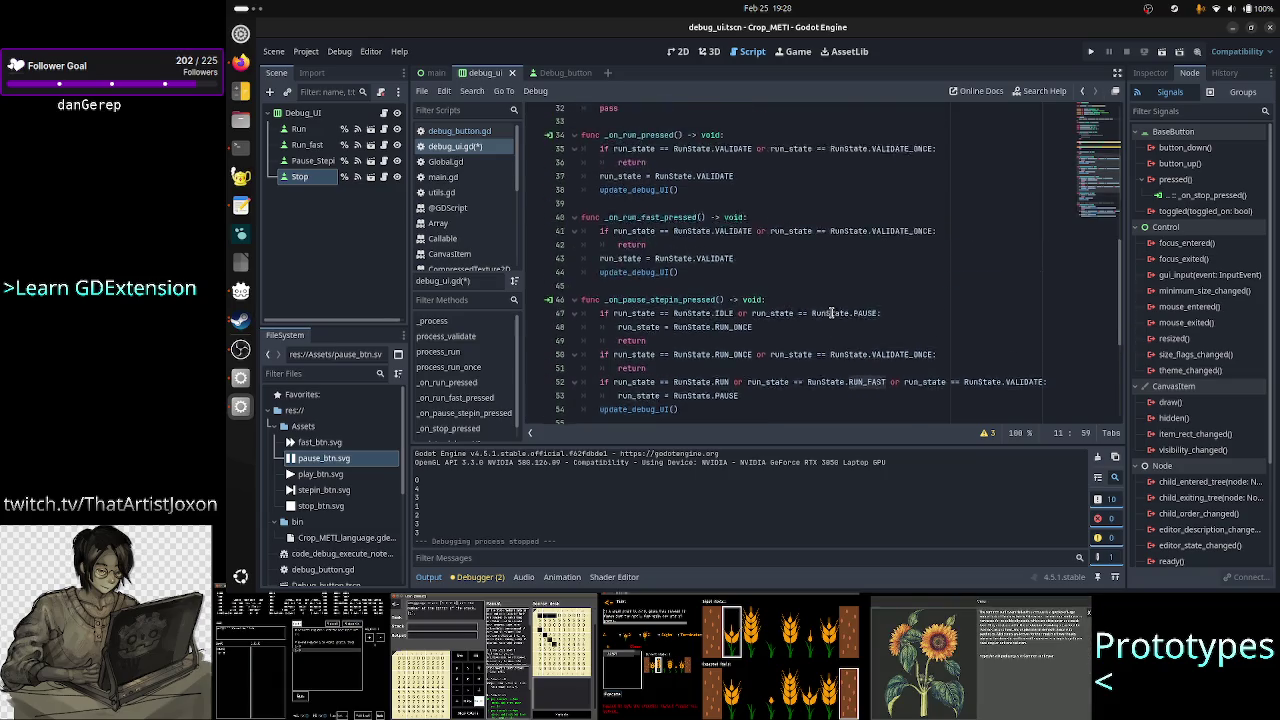
scroll(830, 313, up, 1)
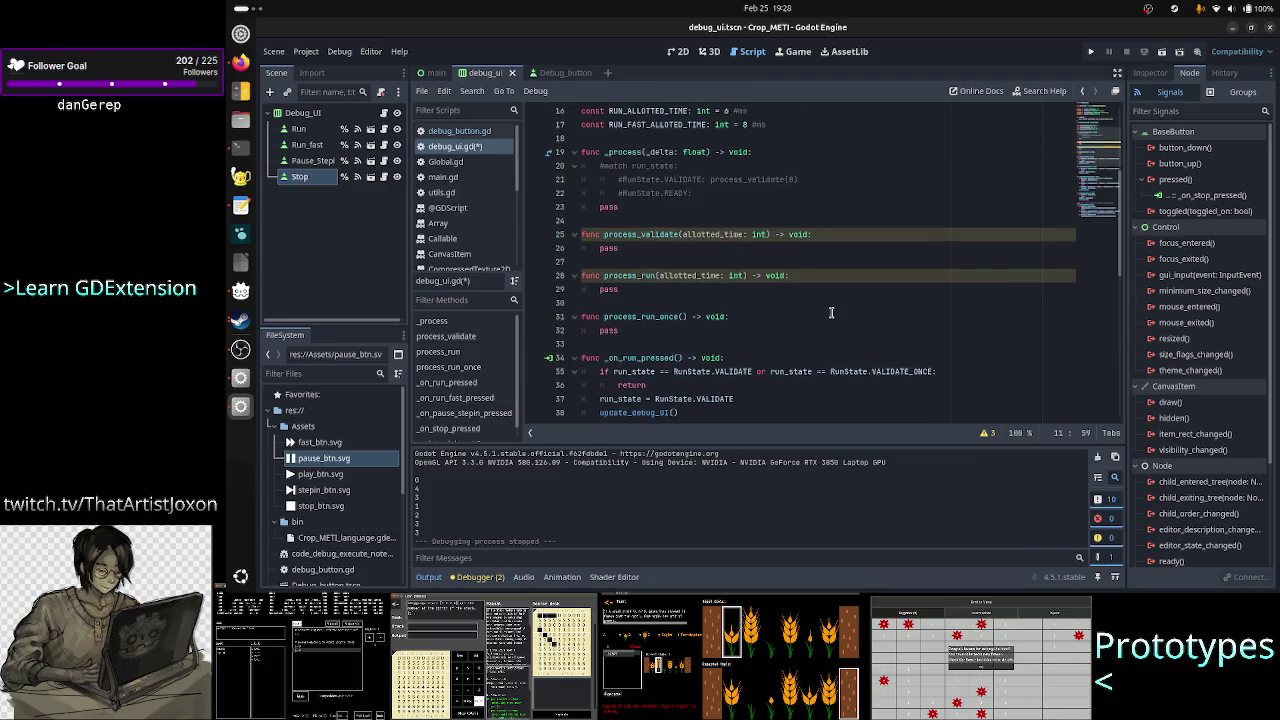
scroll(830, 313, up, 1)
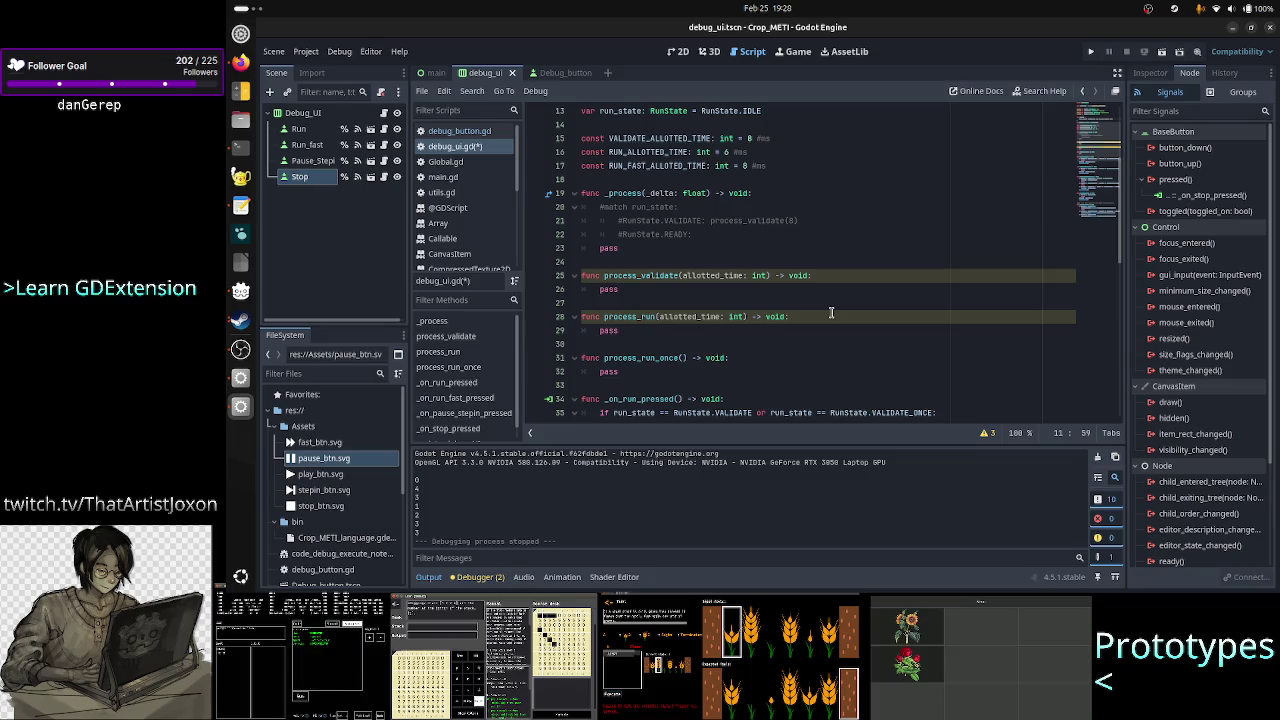
scroll(831, 313, up, 4)
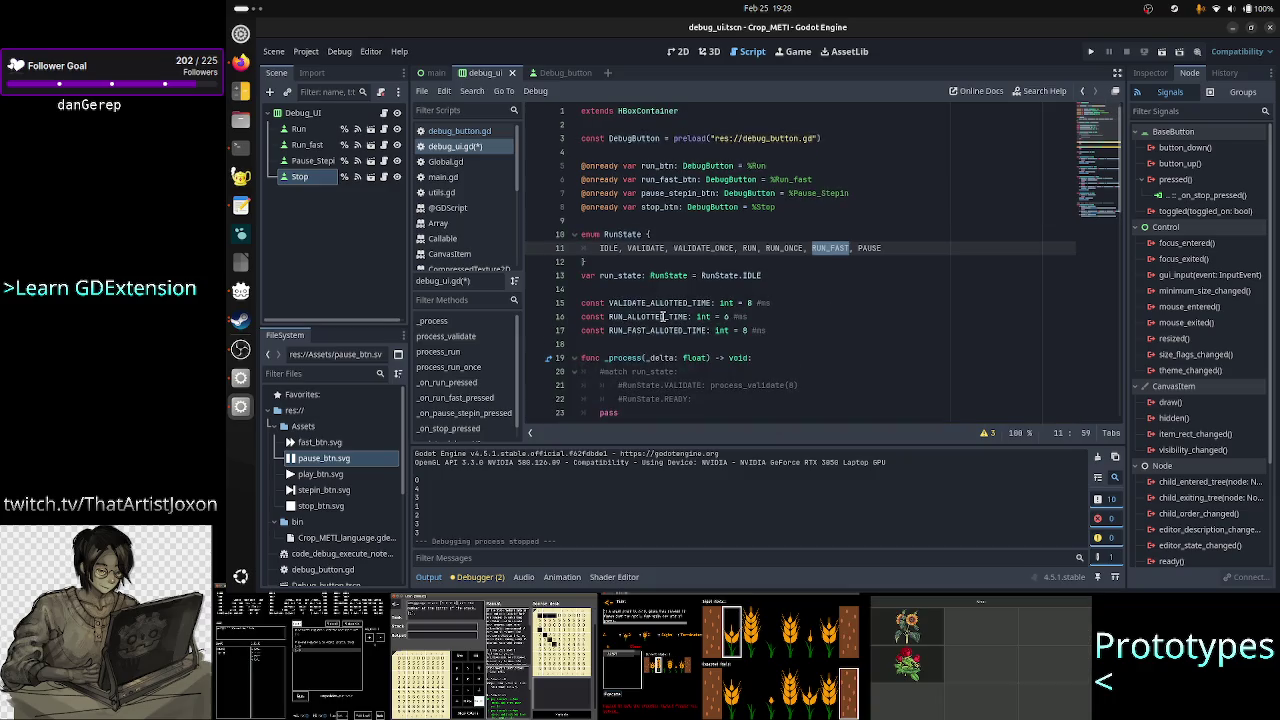
- Begin typing 'const' on a new line after the RUN and RUN_FAST allotted-time constants
drag(770, 330, 576, 320)
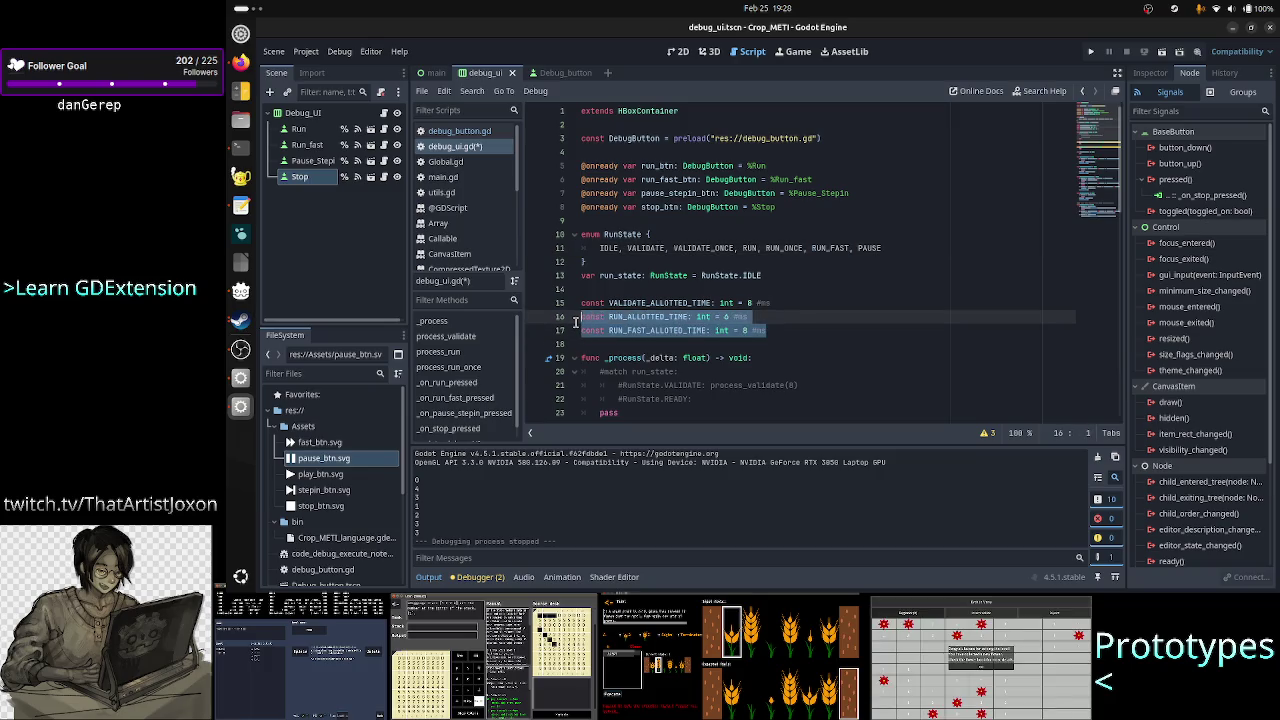
click(805, 328)
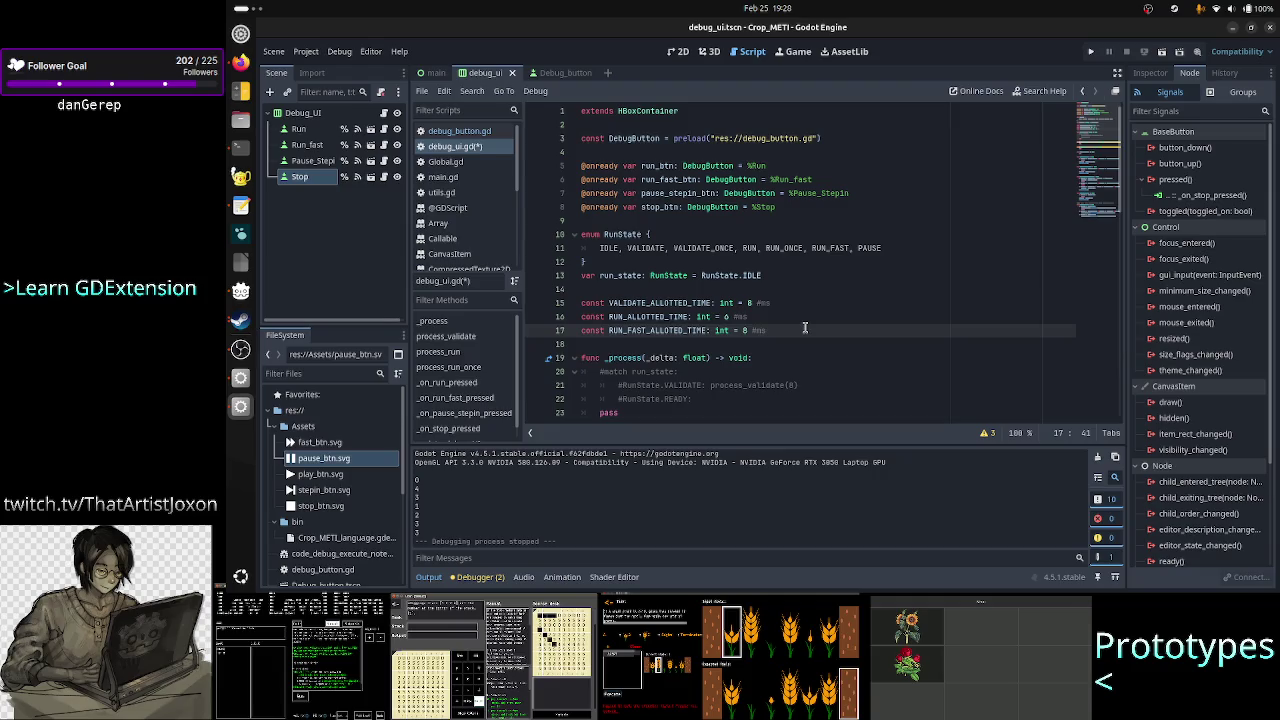
key(Return)
key(Return)
text(const)
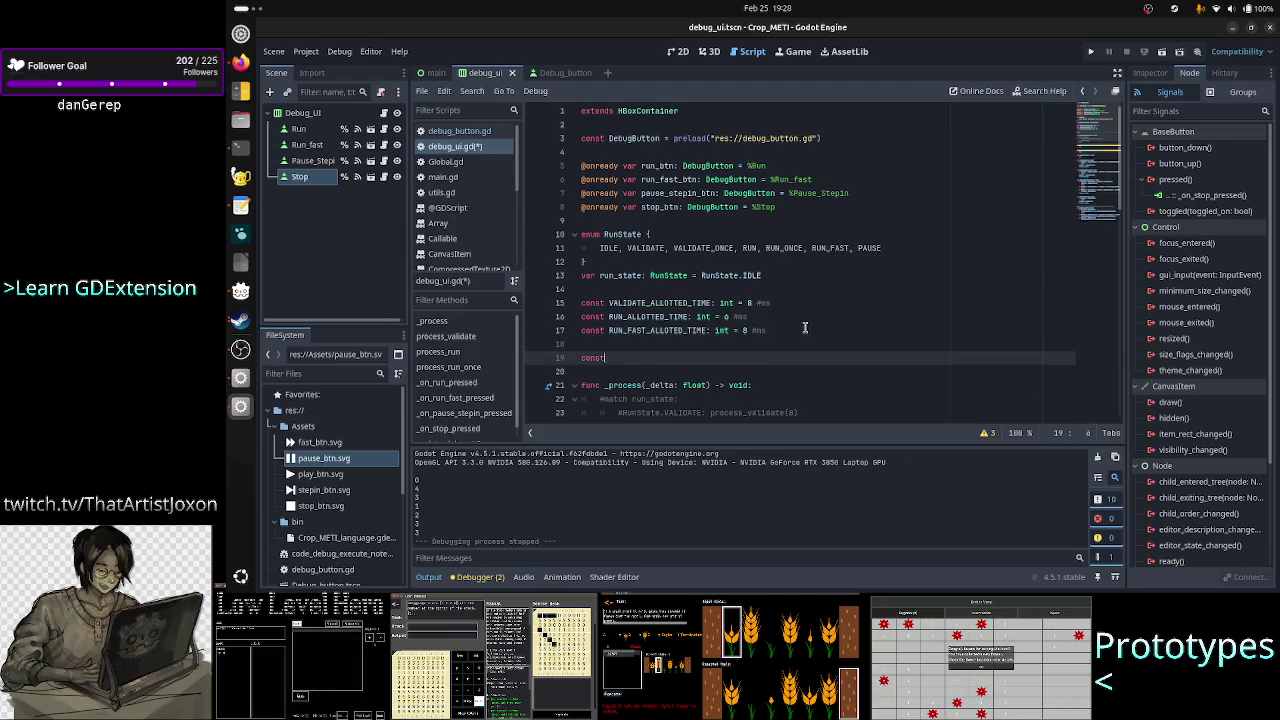
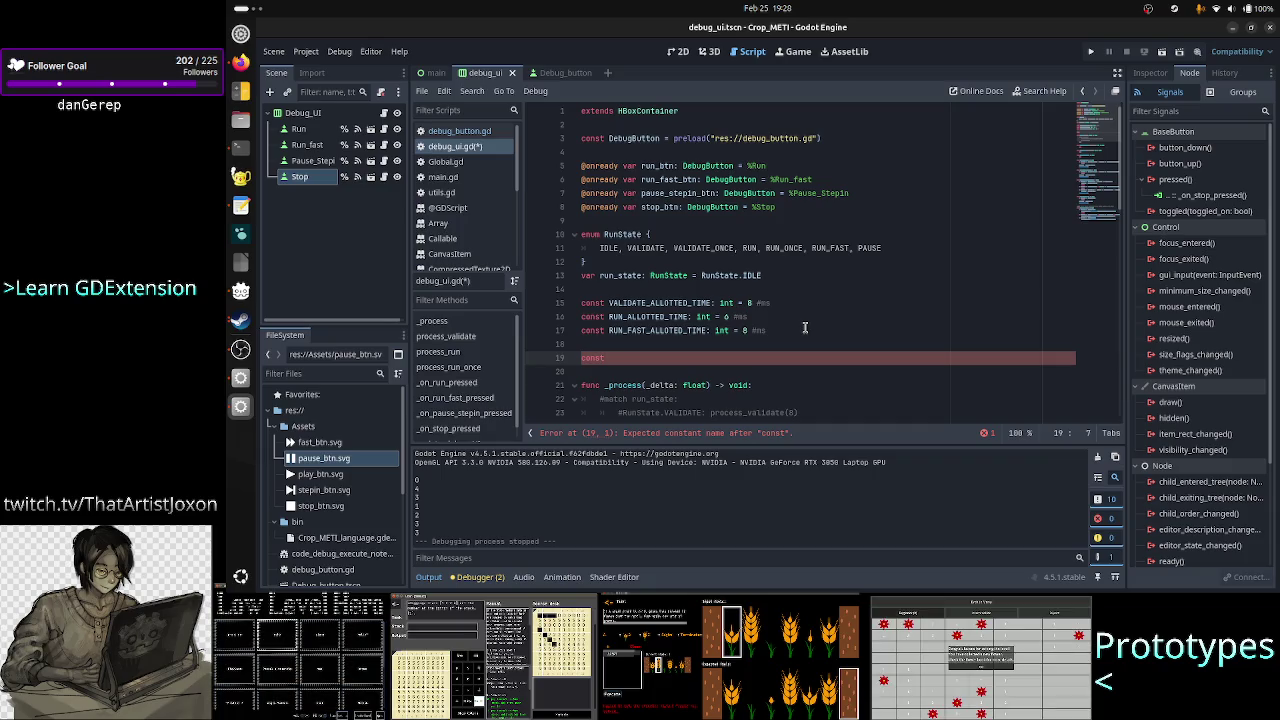
- Delete the stray const line 19 and insert 'VALIDATE_FAST,' after VALIDATE_ONCE in the RunState enum
key(BackSpace)
key(BackSpace)
key(BackSpace)
key(BackSpace)
key(Up)
key(Up)
key(Up)
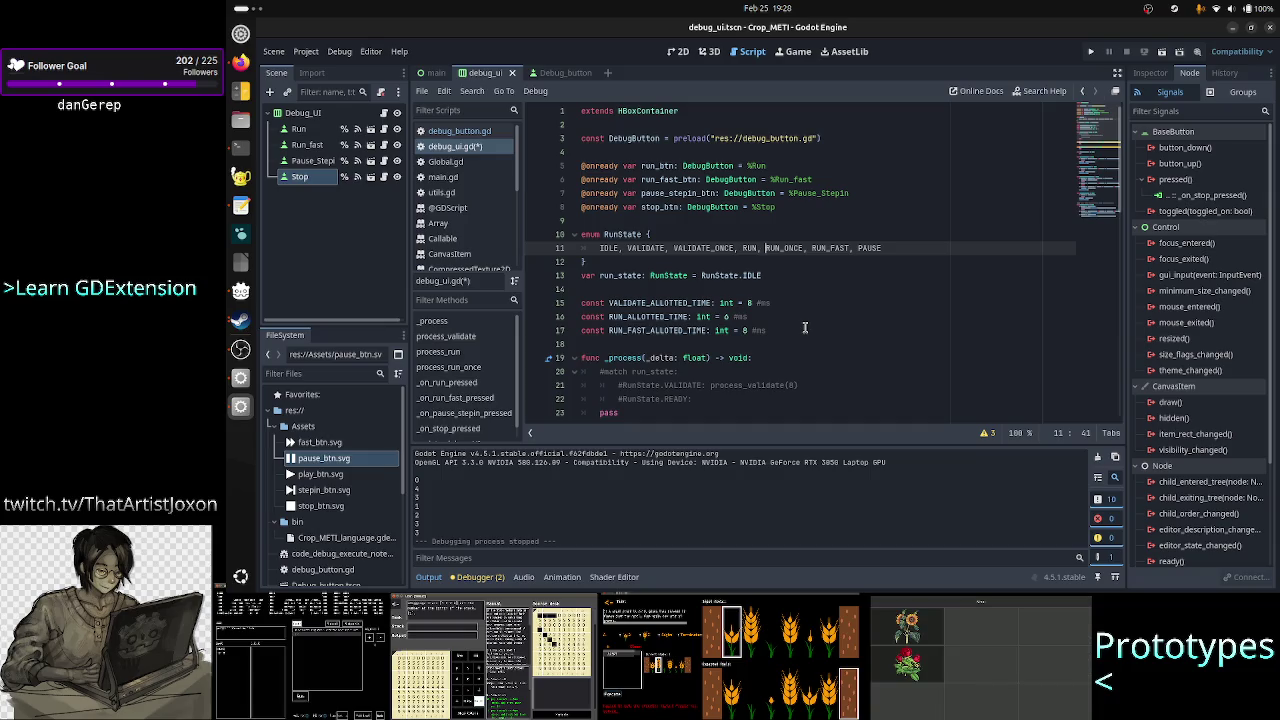
key(Left)
key(Left)
key(Left)
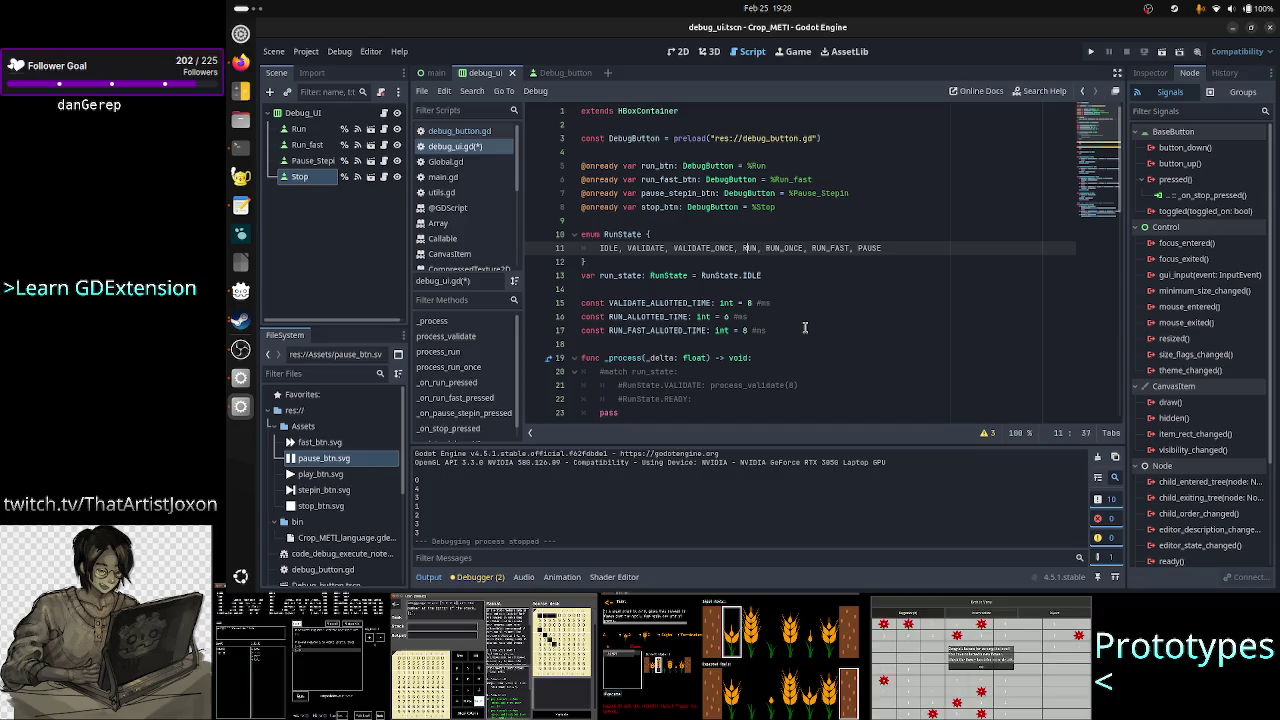
key(Left)
key(Left)
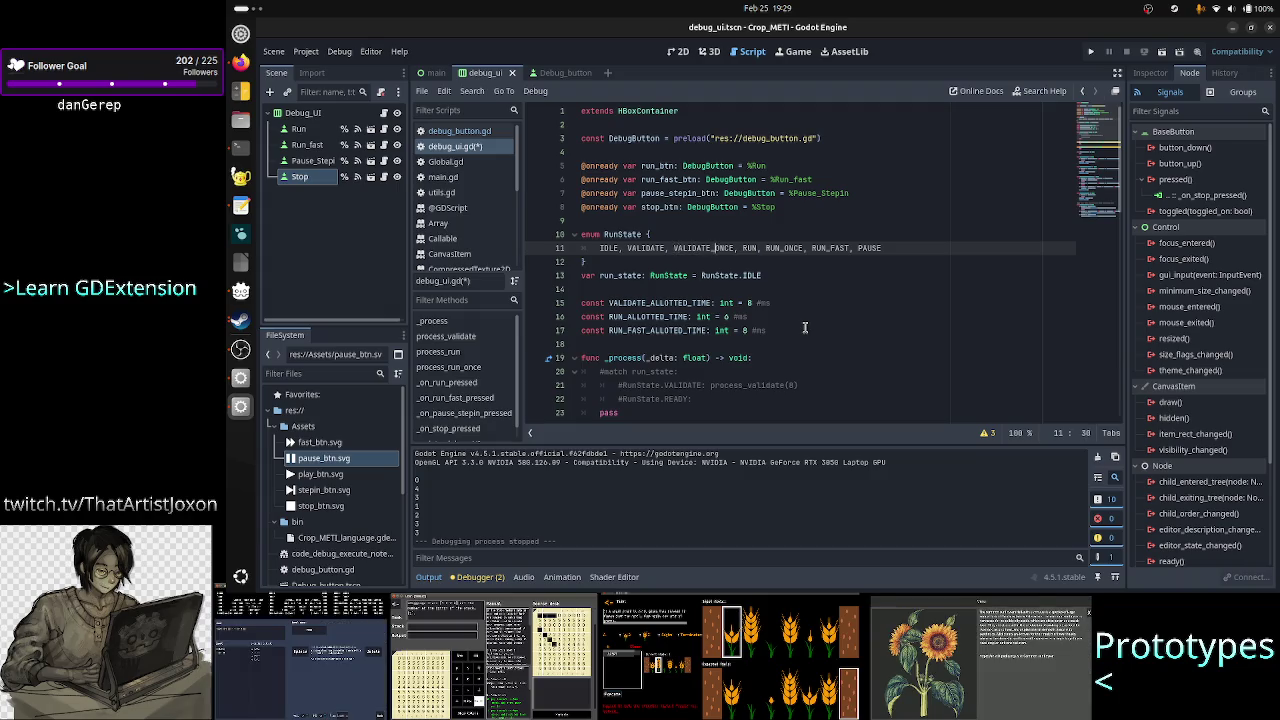
key(Right)
key(Right)
key(Right)
text(VAL)
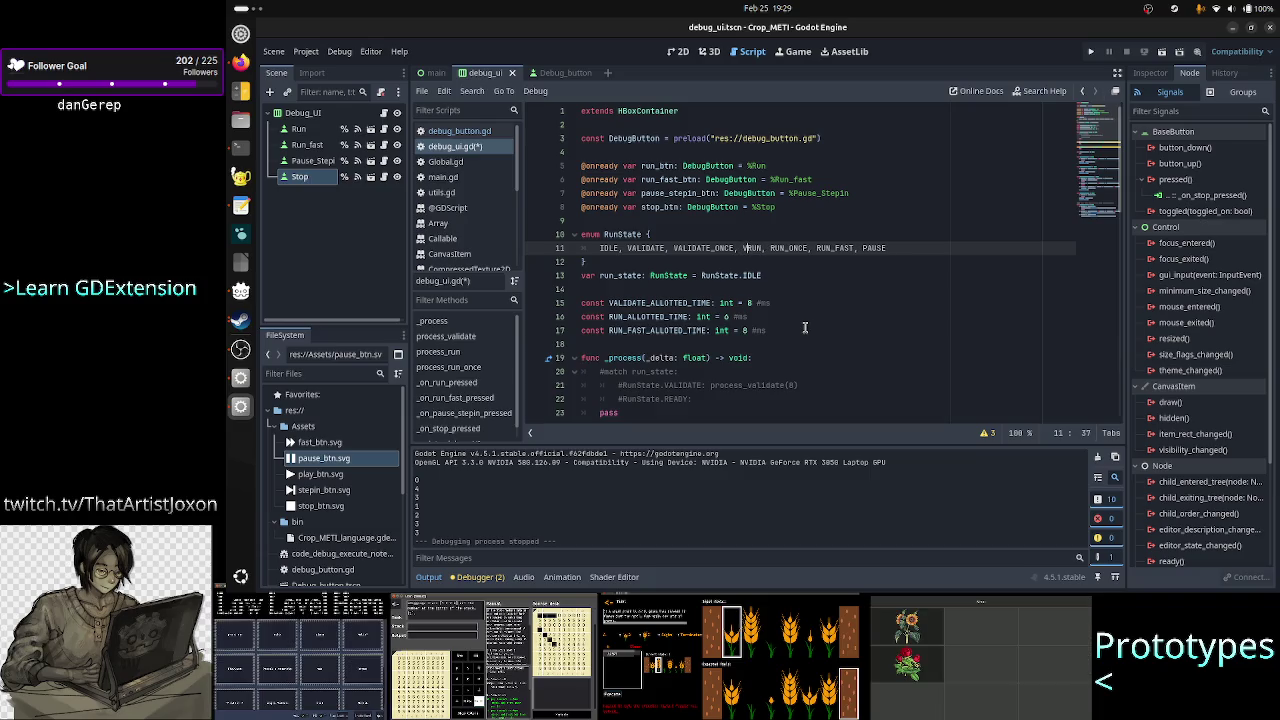
text(IDATE_FAST)
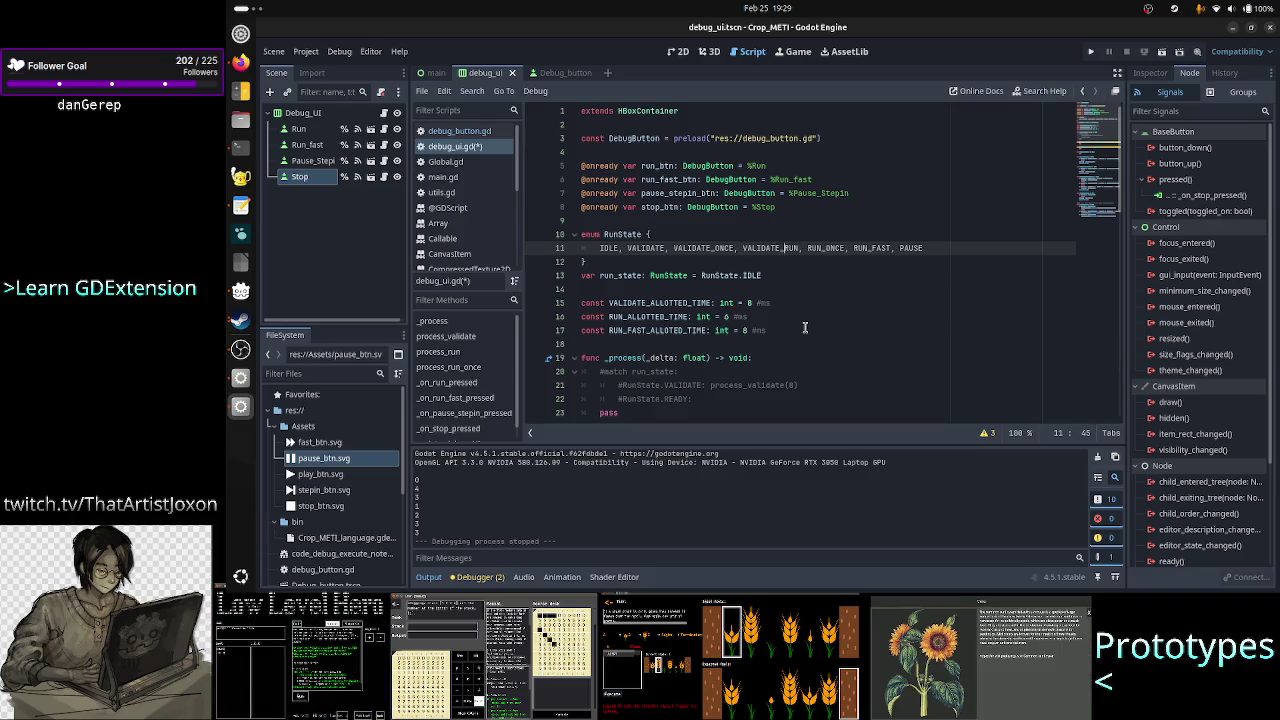
text(,)
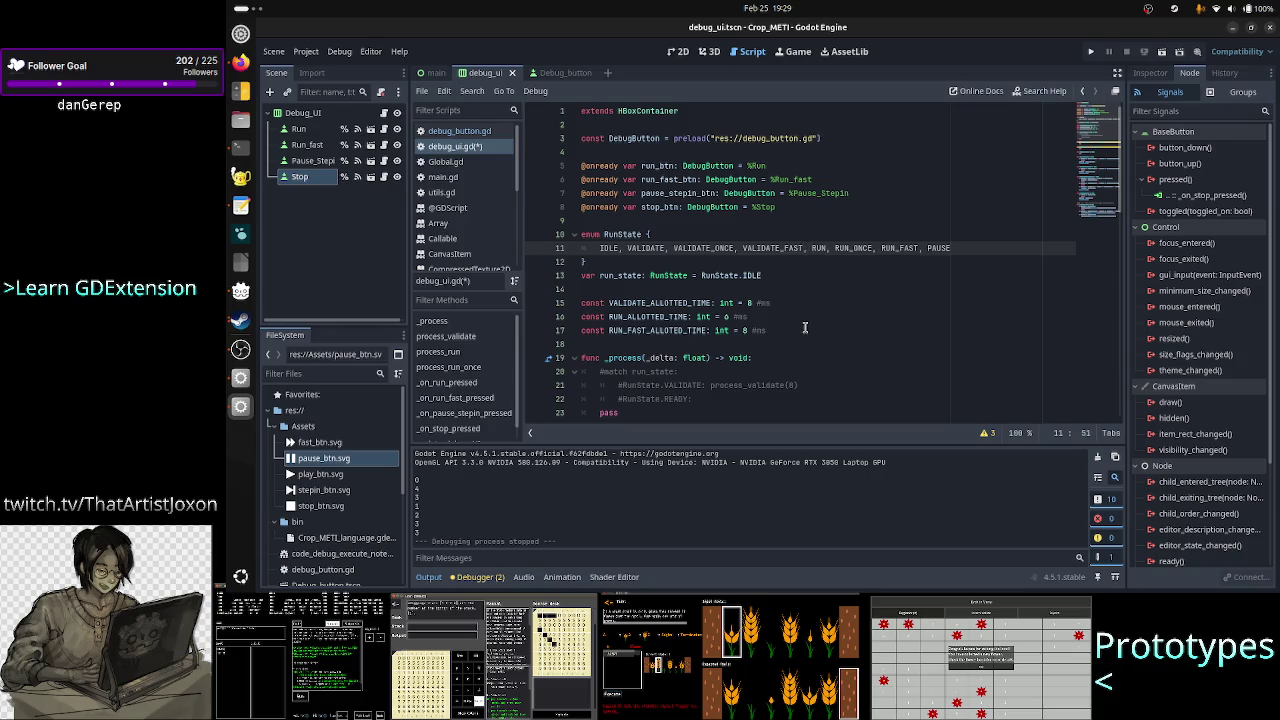
key(Right)
key(Right)
key(Right)
key(Down)
key(Down)
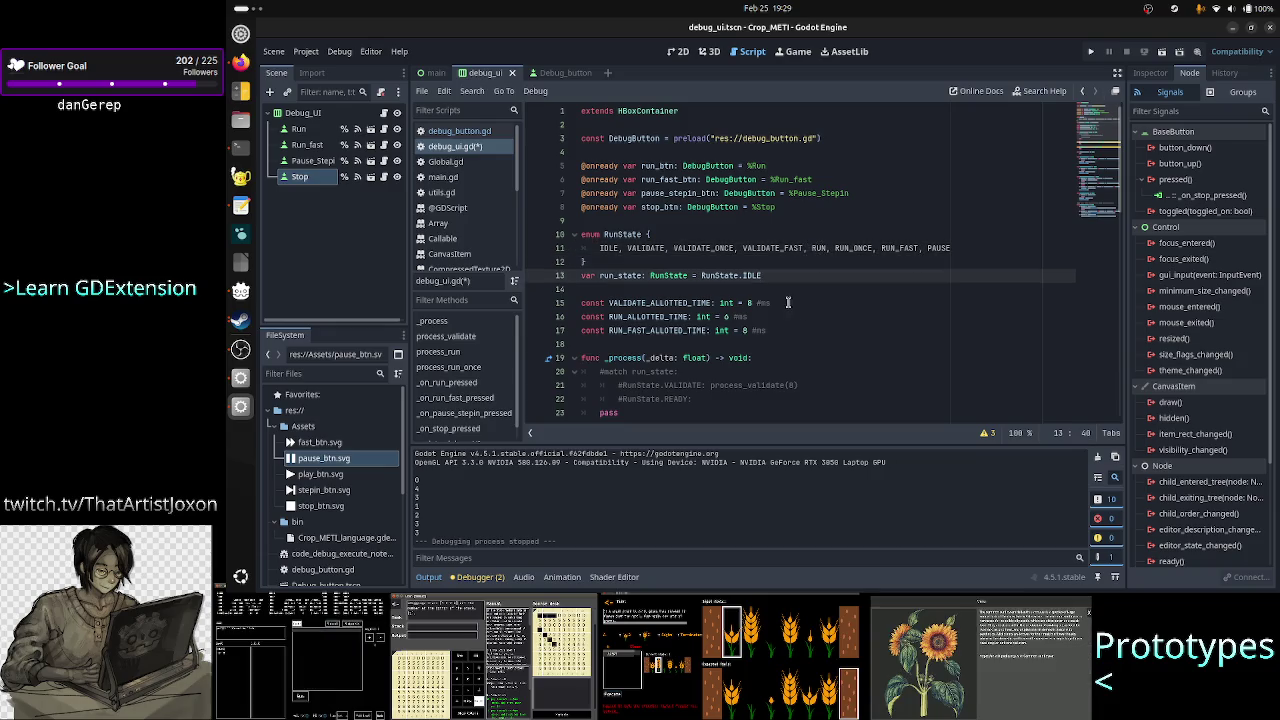
- Append '_FAST' on line 43 so _on_run_fast_pressed assigns RunState.VALIDATE_FAST
scroll(800, 341, down, 1)
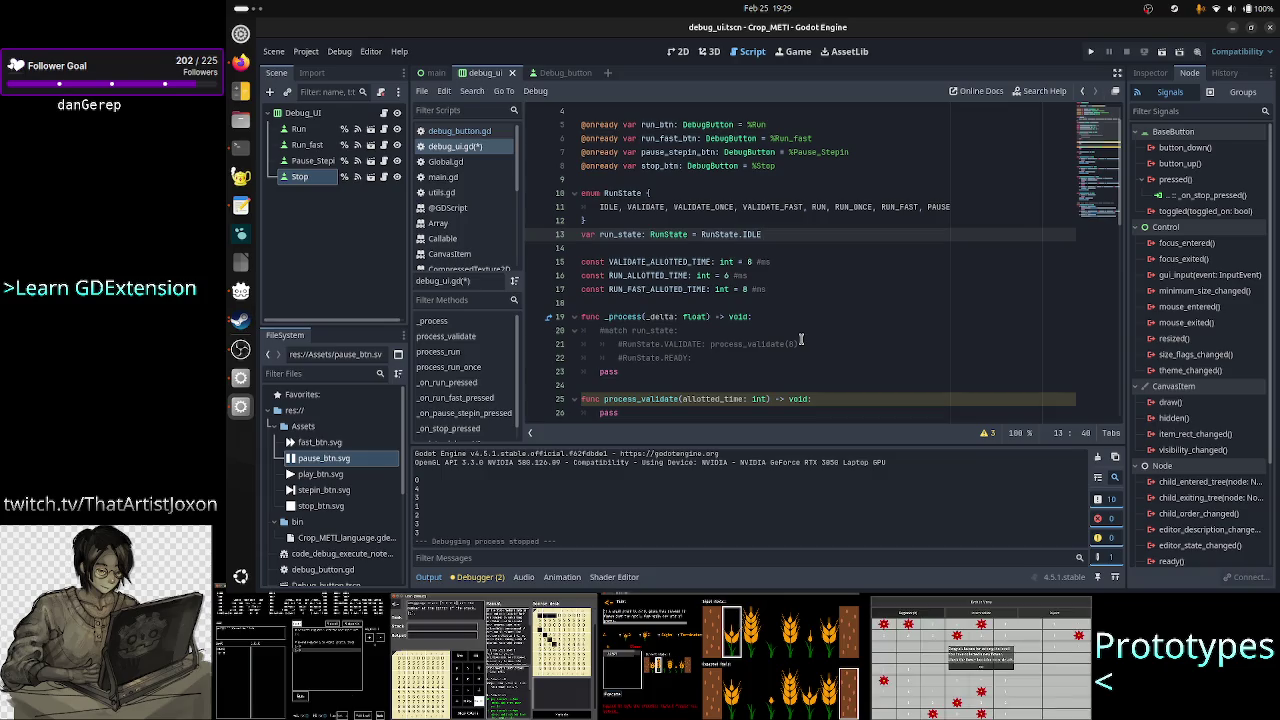
scroll(800, 341, down, 5)
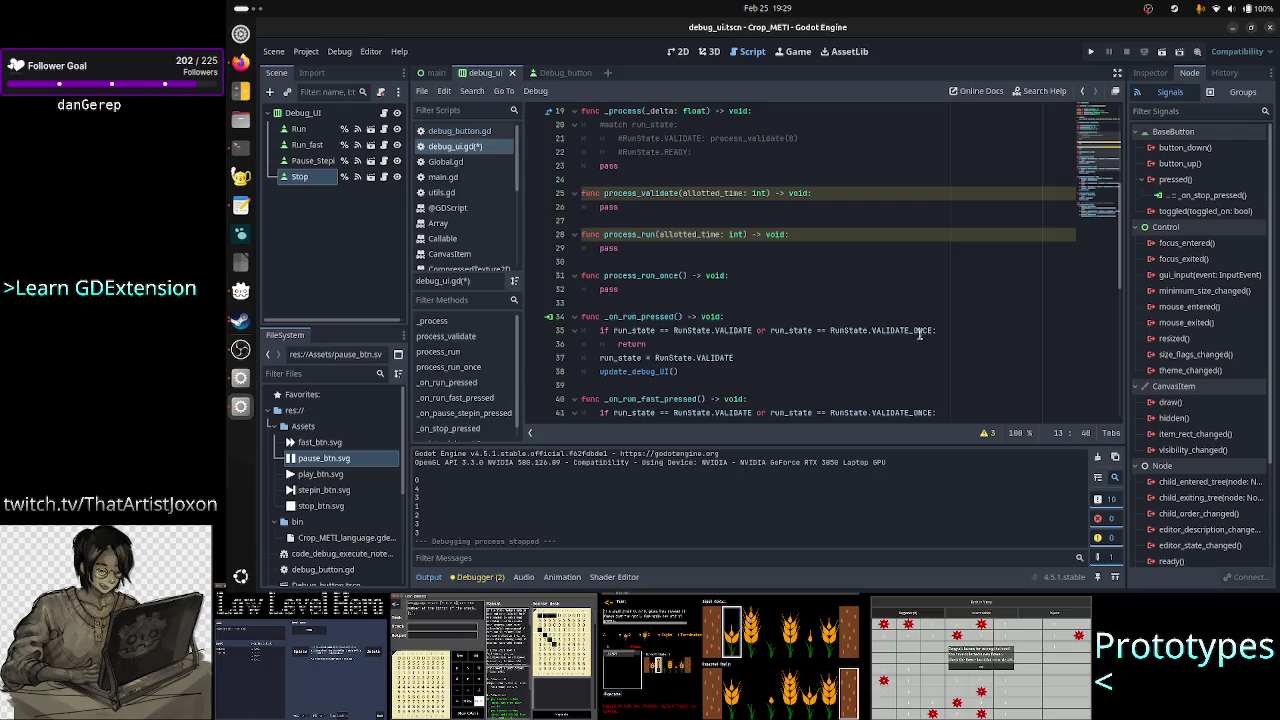
scroll(817, 245, down, 1)
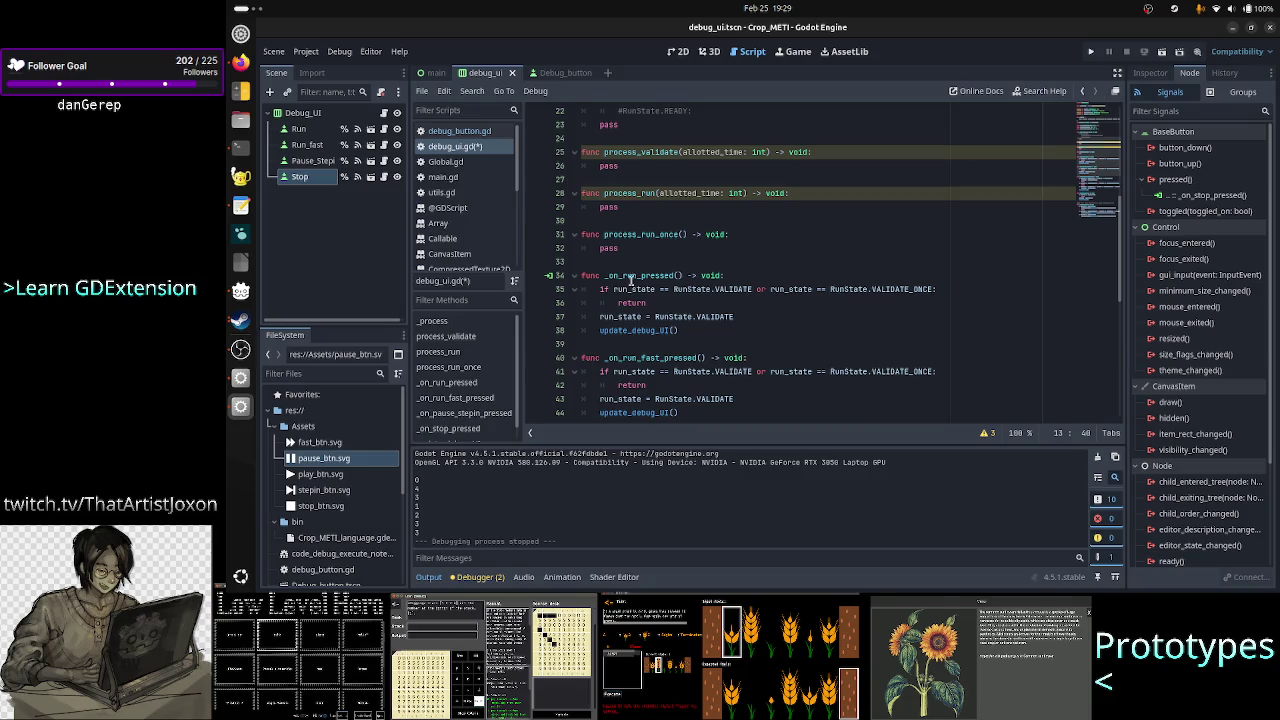
scroll(738, 341, down, 1)
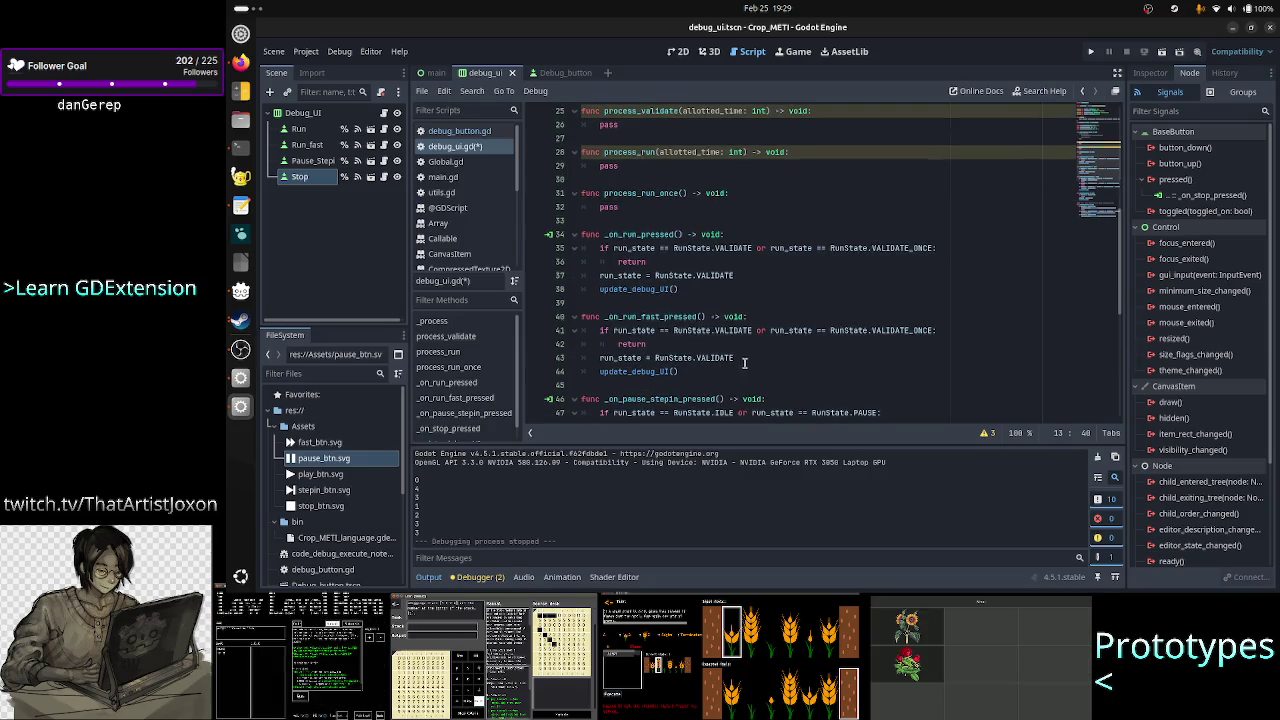
click(757, 360)
text(_FAST)
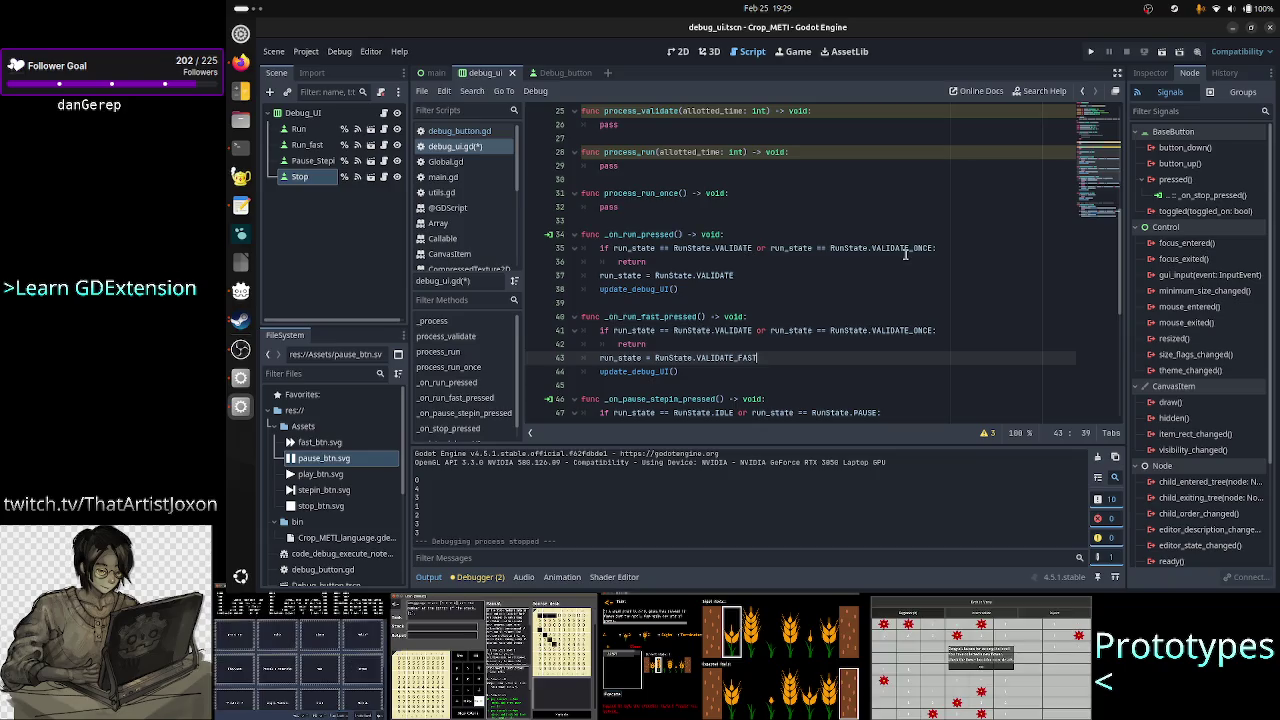
click(950, 248)
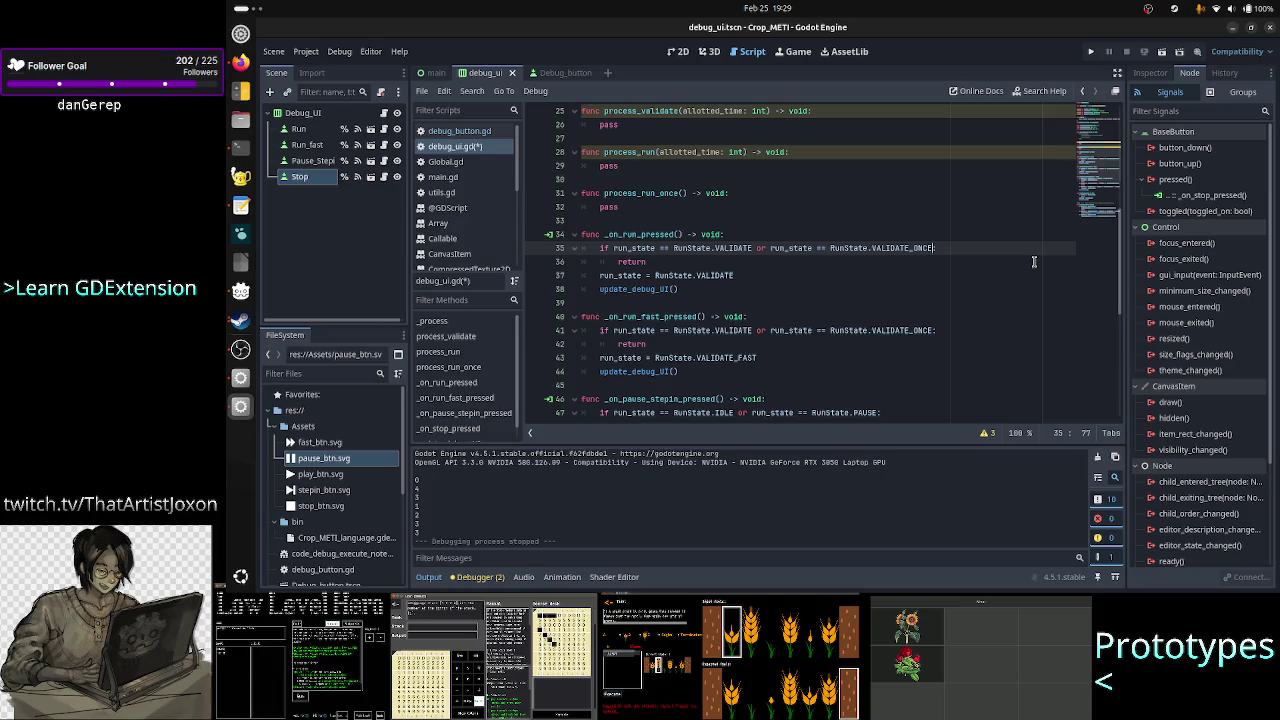
- Add 'or run_state == RunState.VALIDATE_FAST' to the run handler's condition on line 35
key(shift+Left)
key(shift+Left)
key(shift+Left)
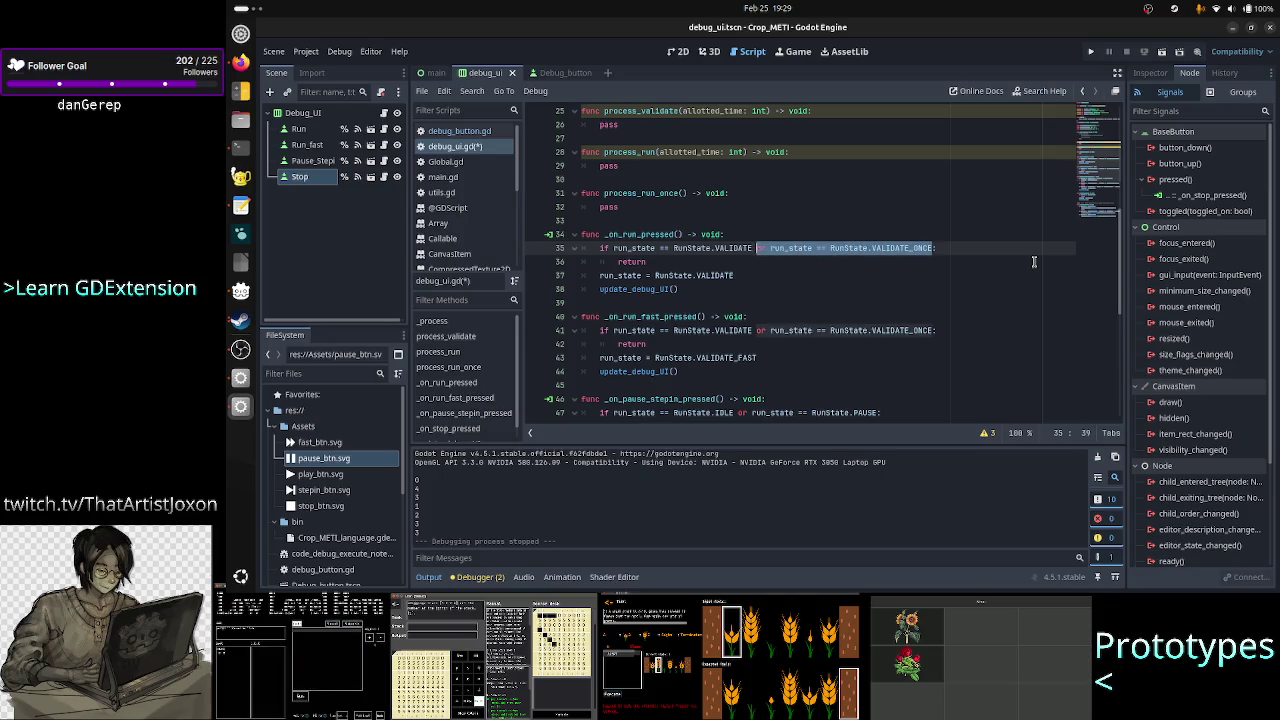
key(Right)
text(or run_state == RunState.VALIDATE_ONCE)
key(BackSpace)
key(BackSpace)
key(BackSpace)
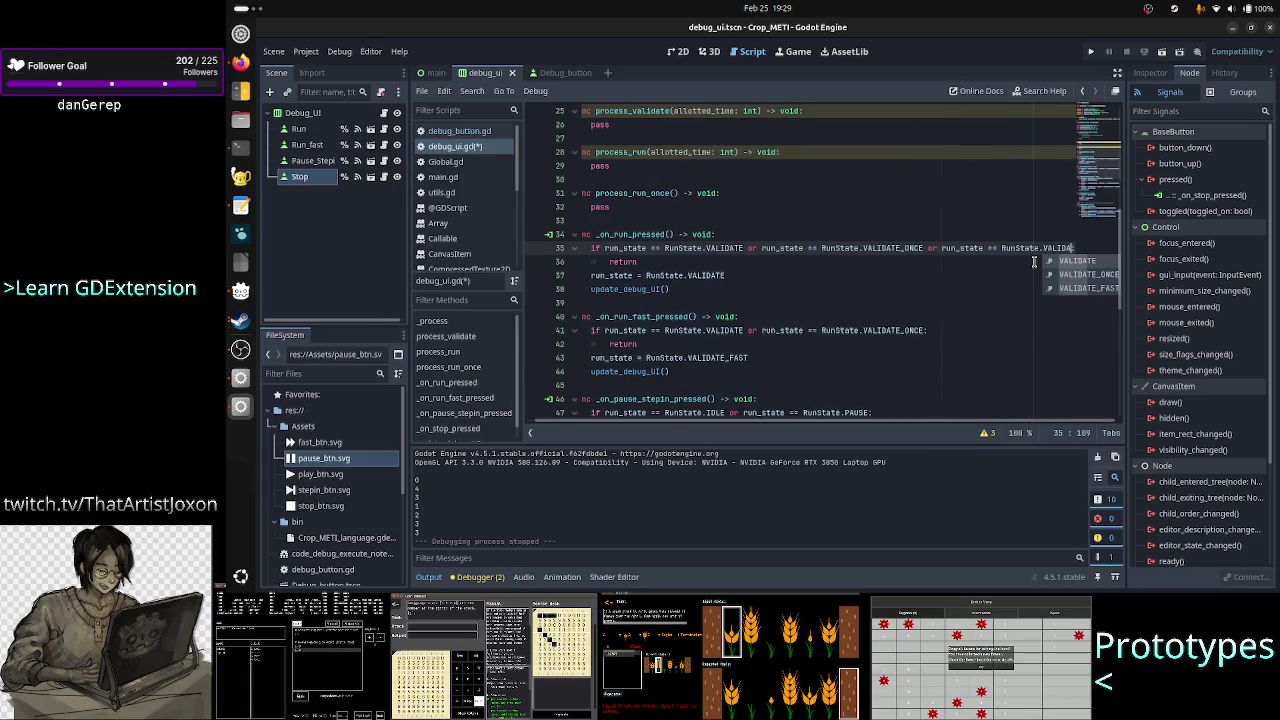
text(TE_FAST:)
key(Down)
key(Home)
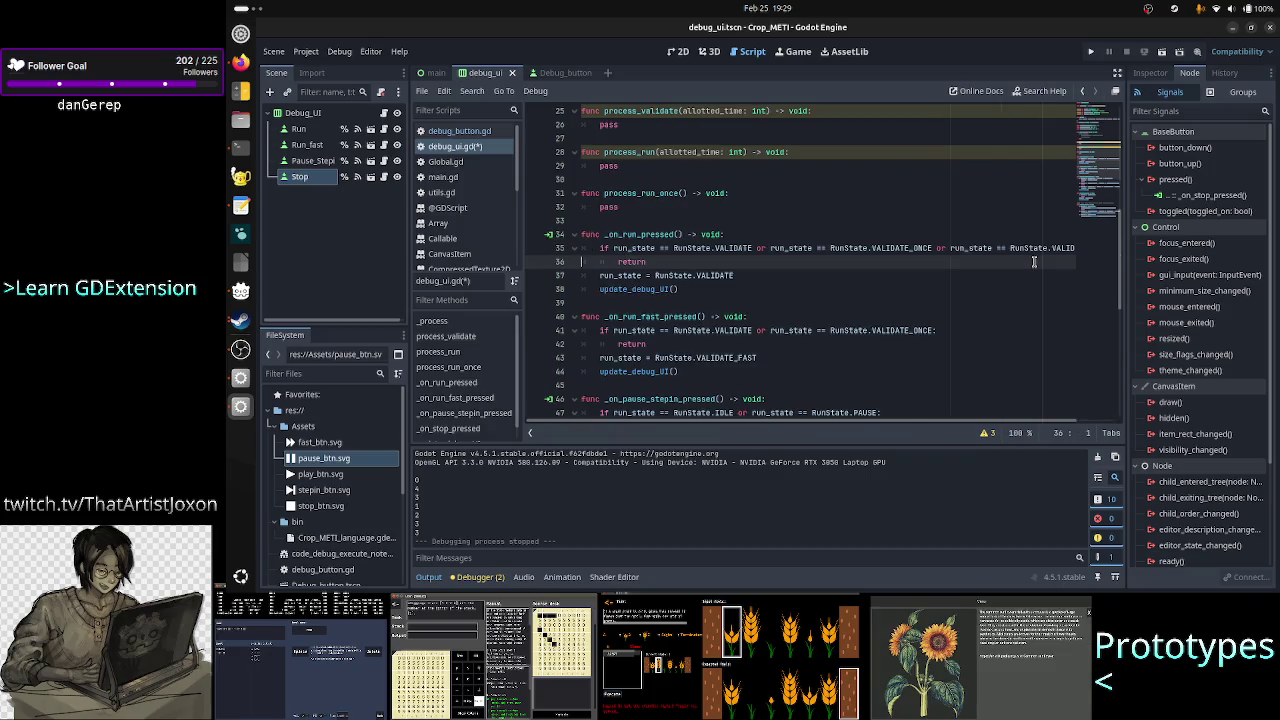
- Append the same VALIDATE_FAST comparison to the run-fast handler's condition on line 41
key(Down)
key(Down)
key(Down)
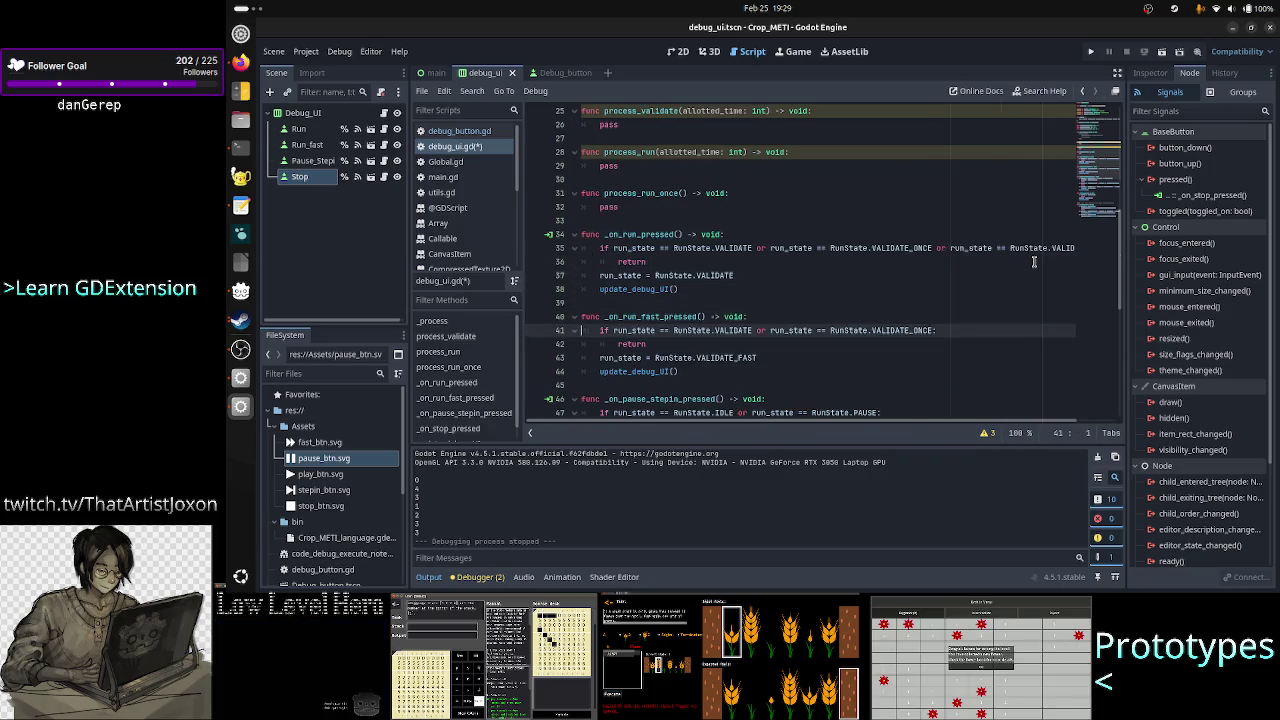
key(Up)
key(Up)
key(End)
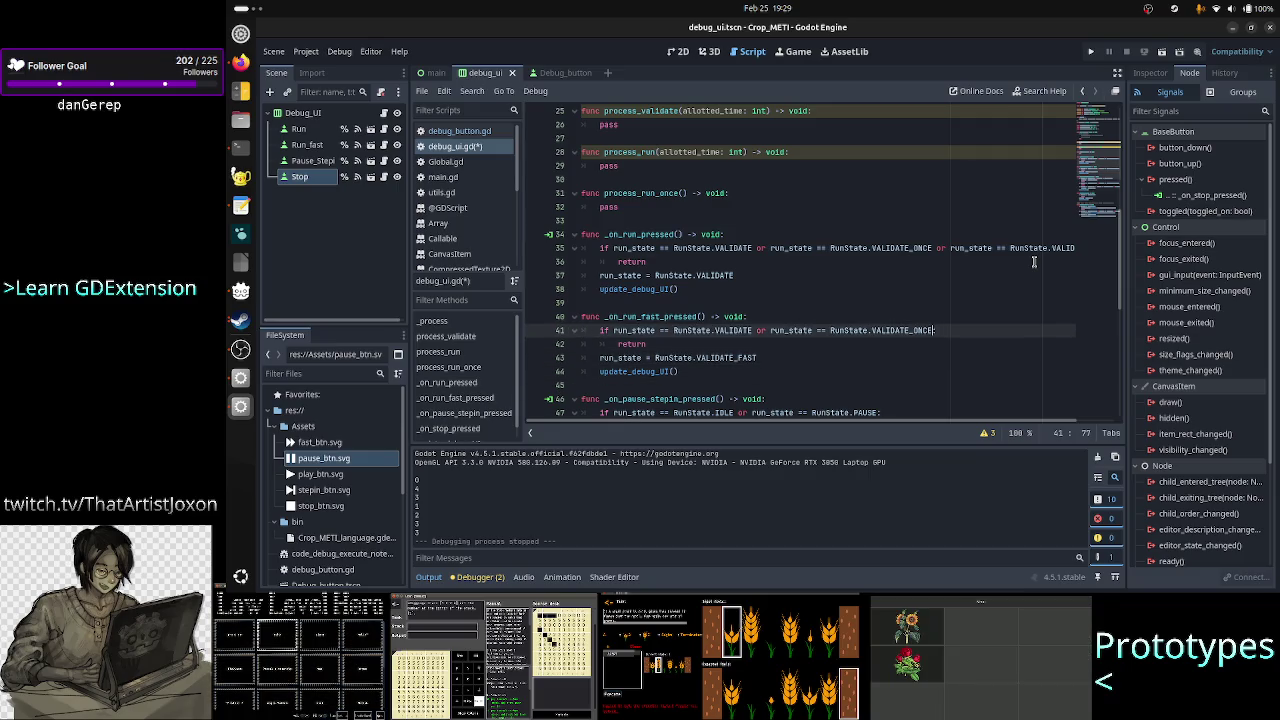
text(or run_state == RunState.VALIDATE_ONCE)
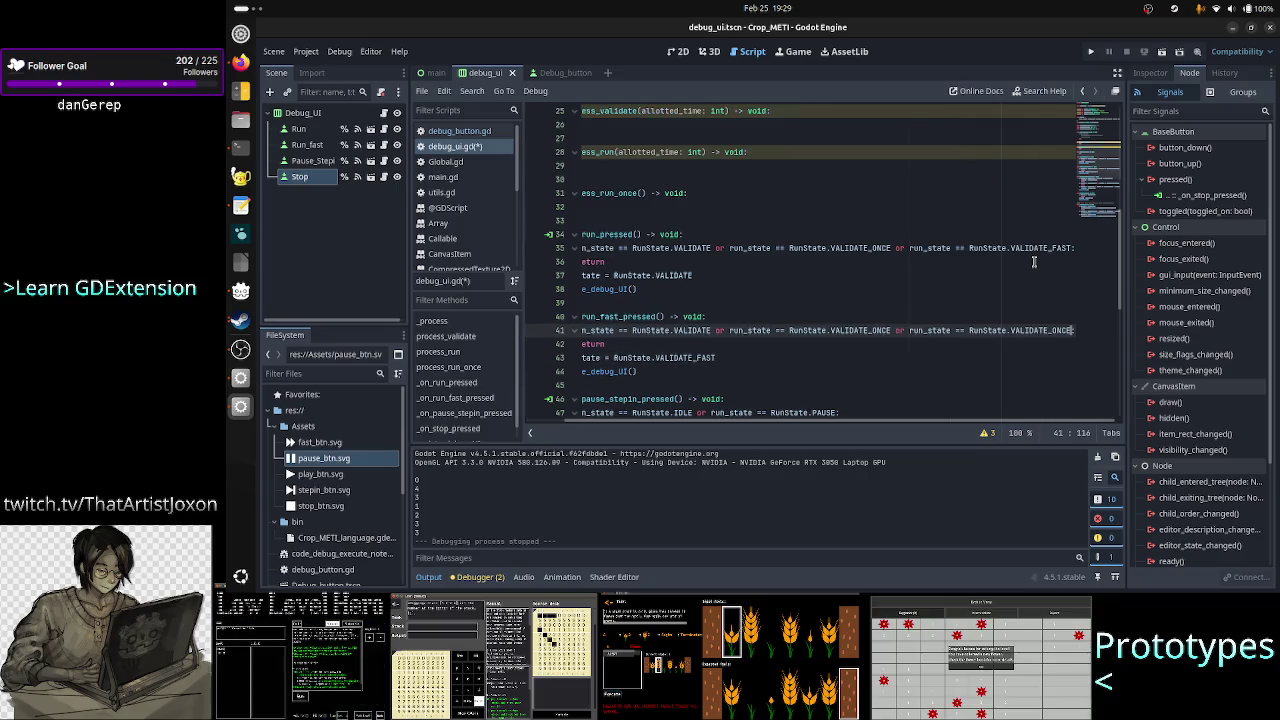
key(BackSpace)
key(BackSpace)
key(BackSpace)
text(FAST:)
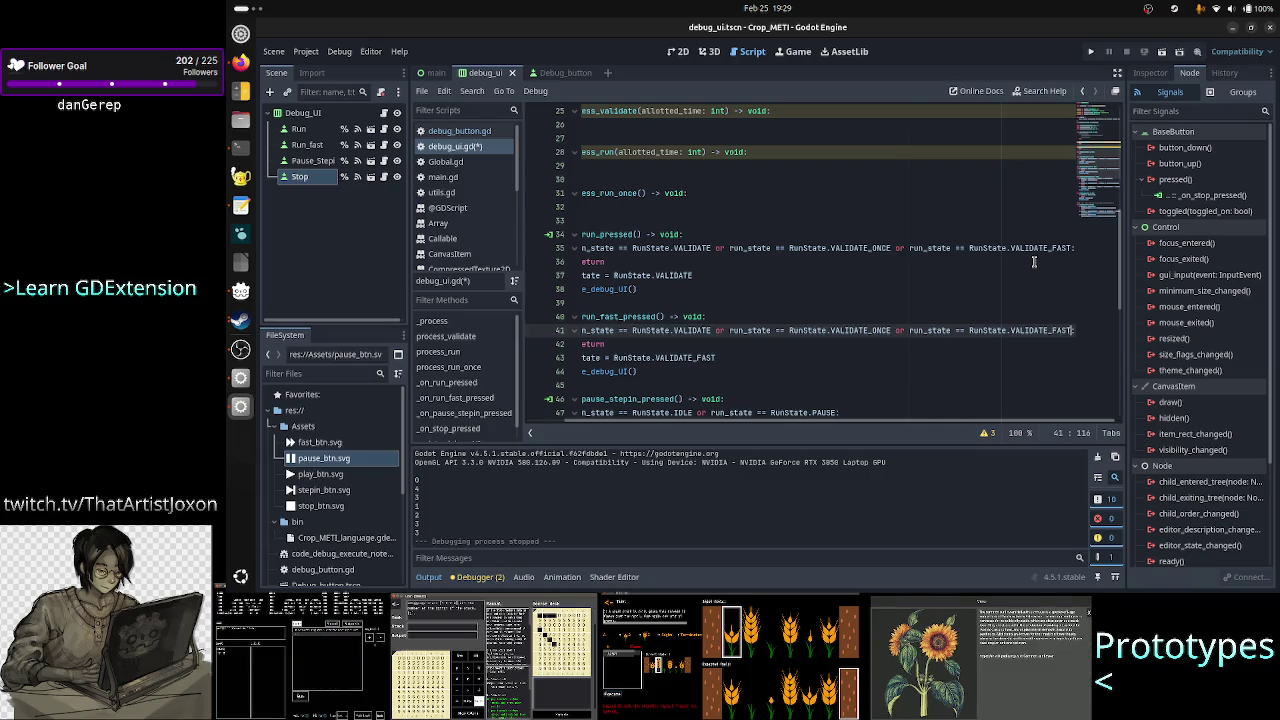
key(Down)
key(Down)
key(Down)
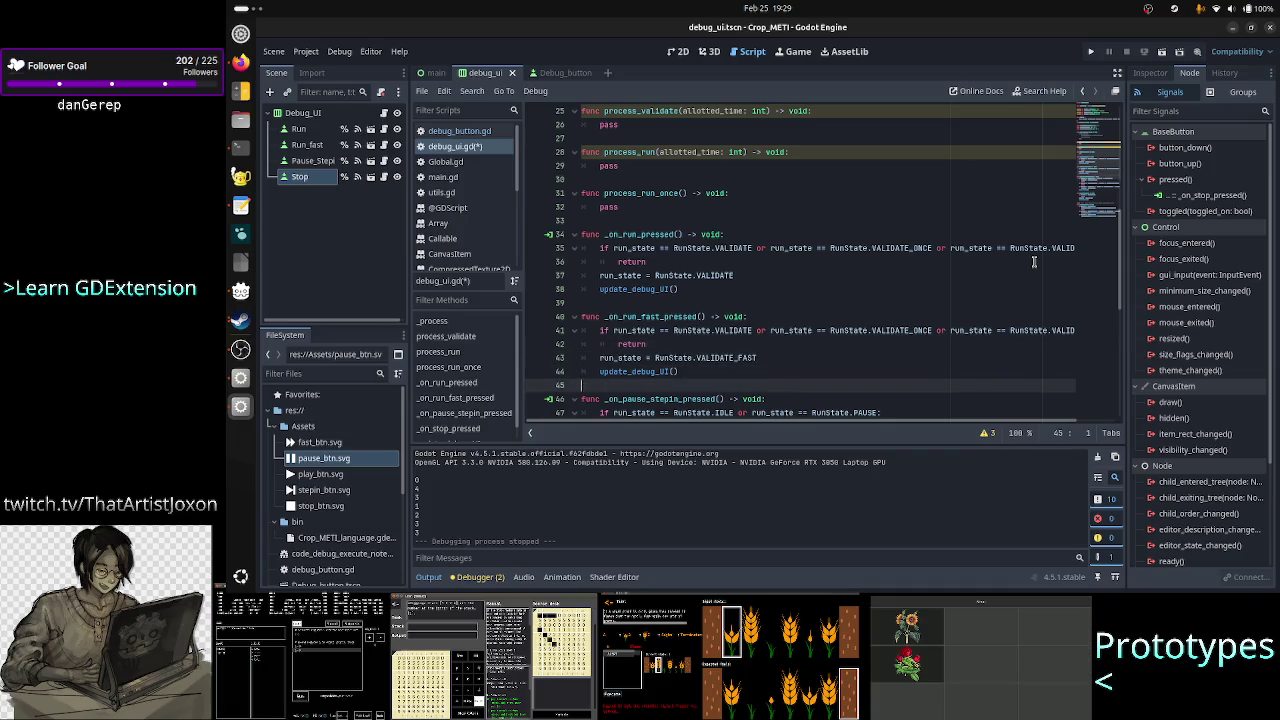
key(Down)
scroll(1034, 262, down, 2)
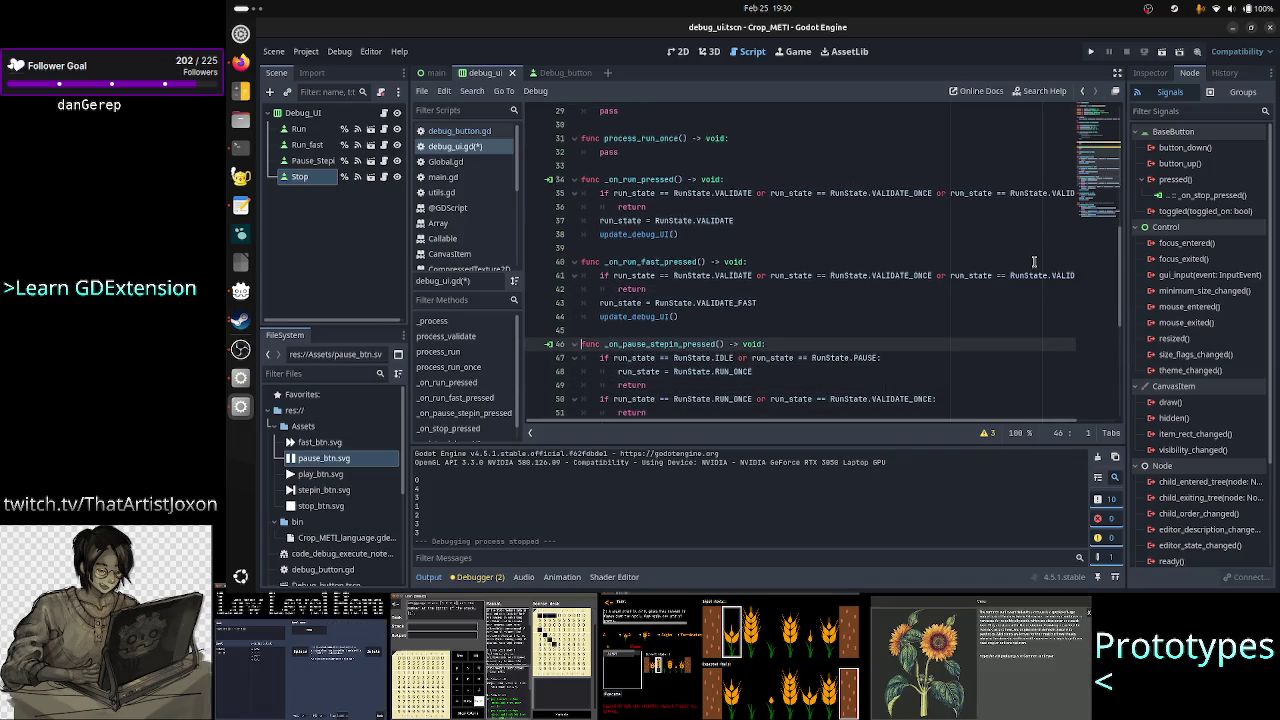
- Extend line 52's PAUSE condition with 'or run_state == RunState.VALIDATE_FAST'
key(Down)
key(Down)
key(Down)
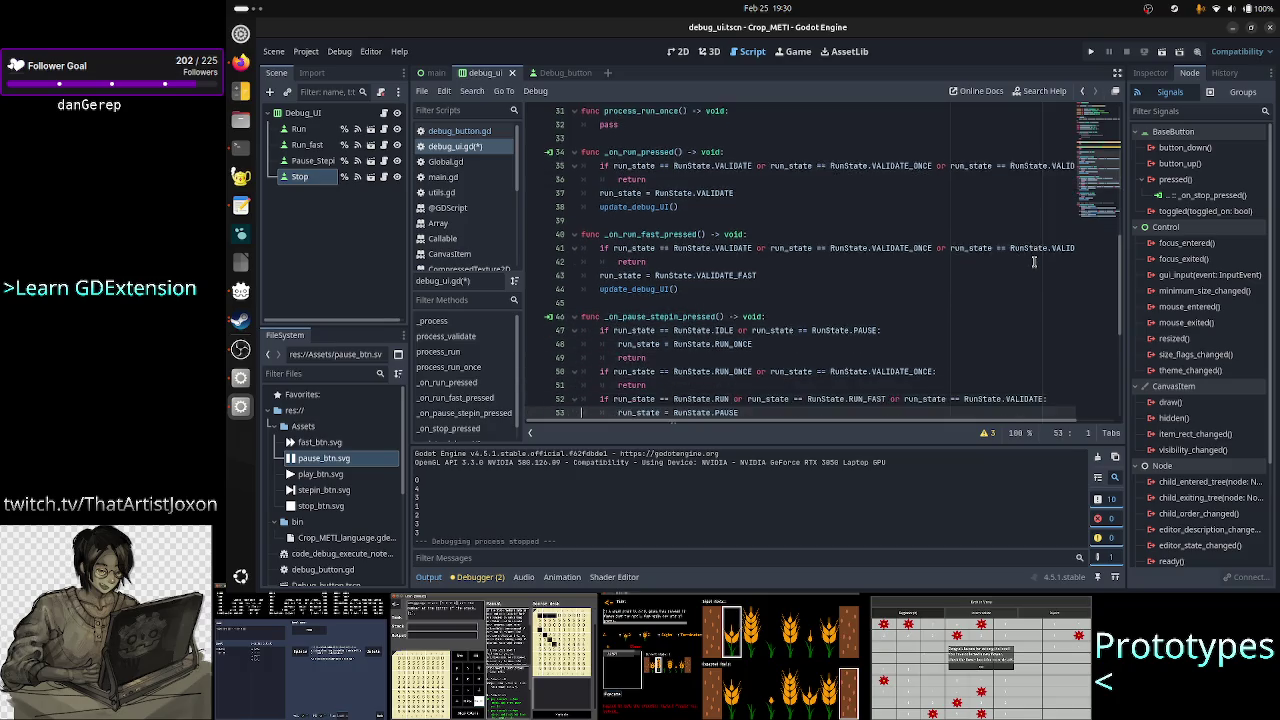
key(Up)
key(Up)
key(Up)
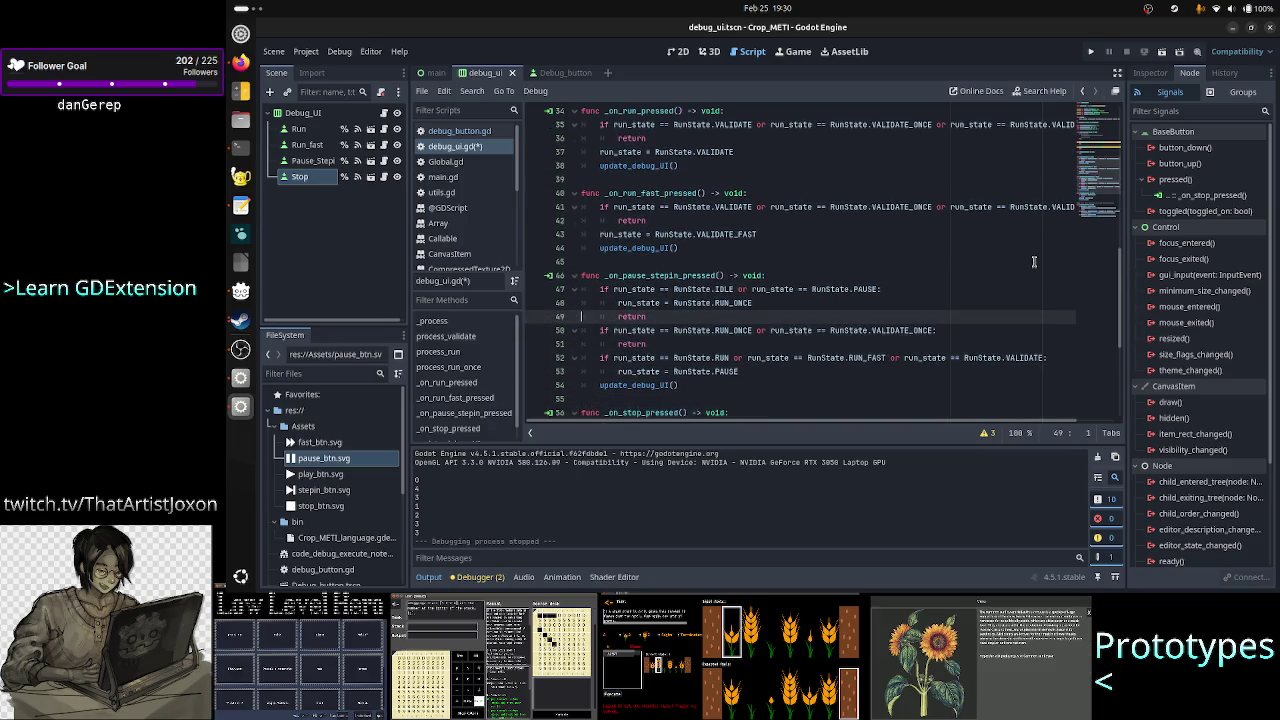
key(Down)
key(Down)
key(Down)
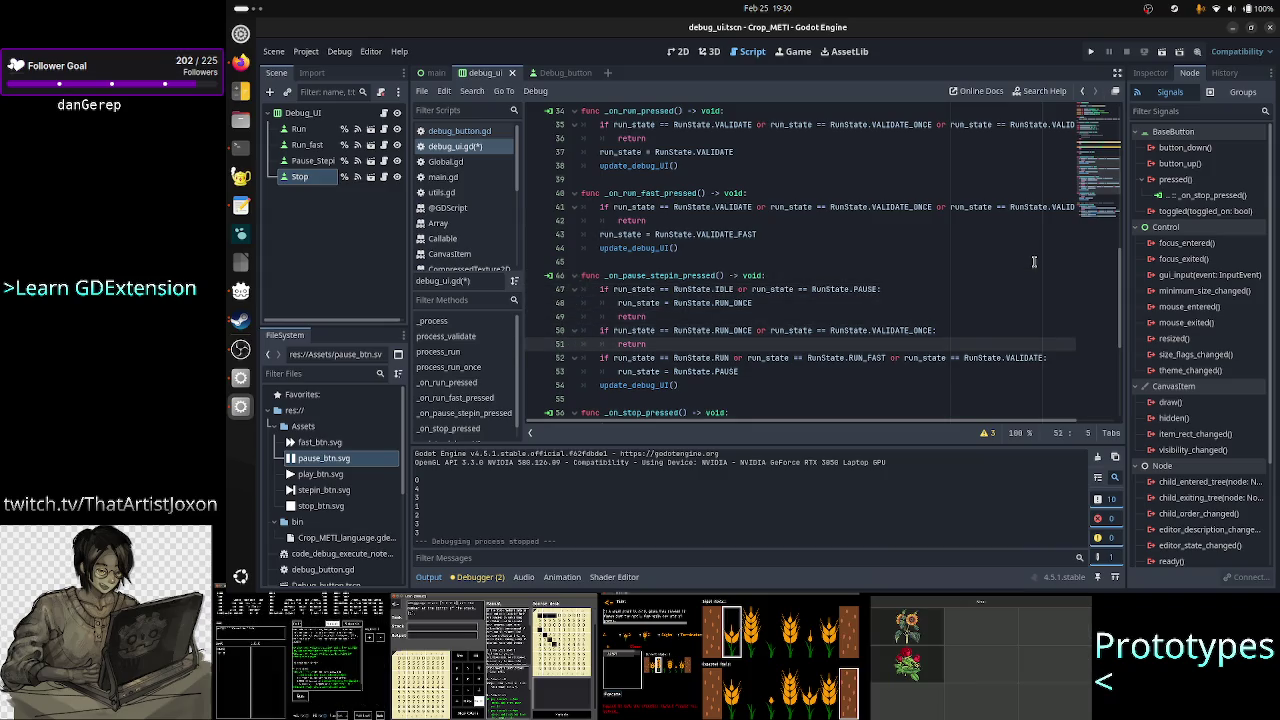
key(Up)
key(Down)
key(Down)
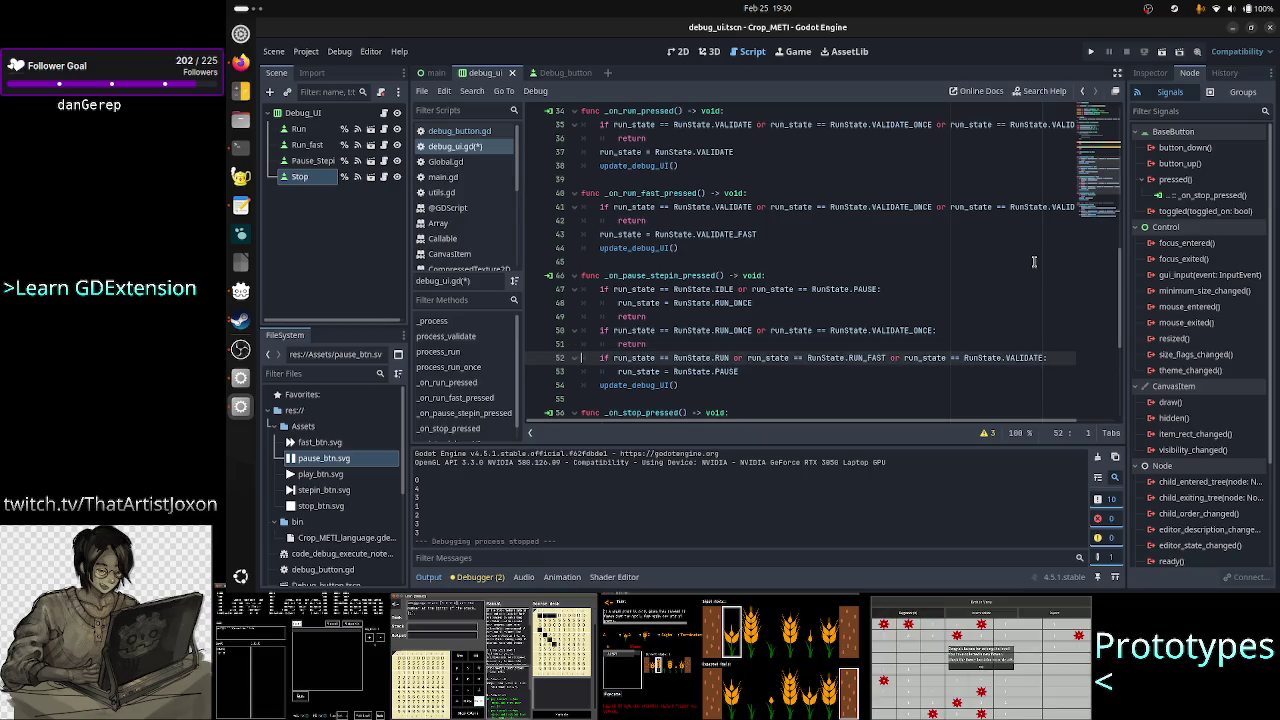
key(Up)
key(End)
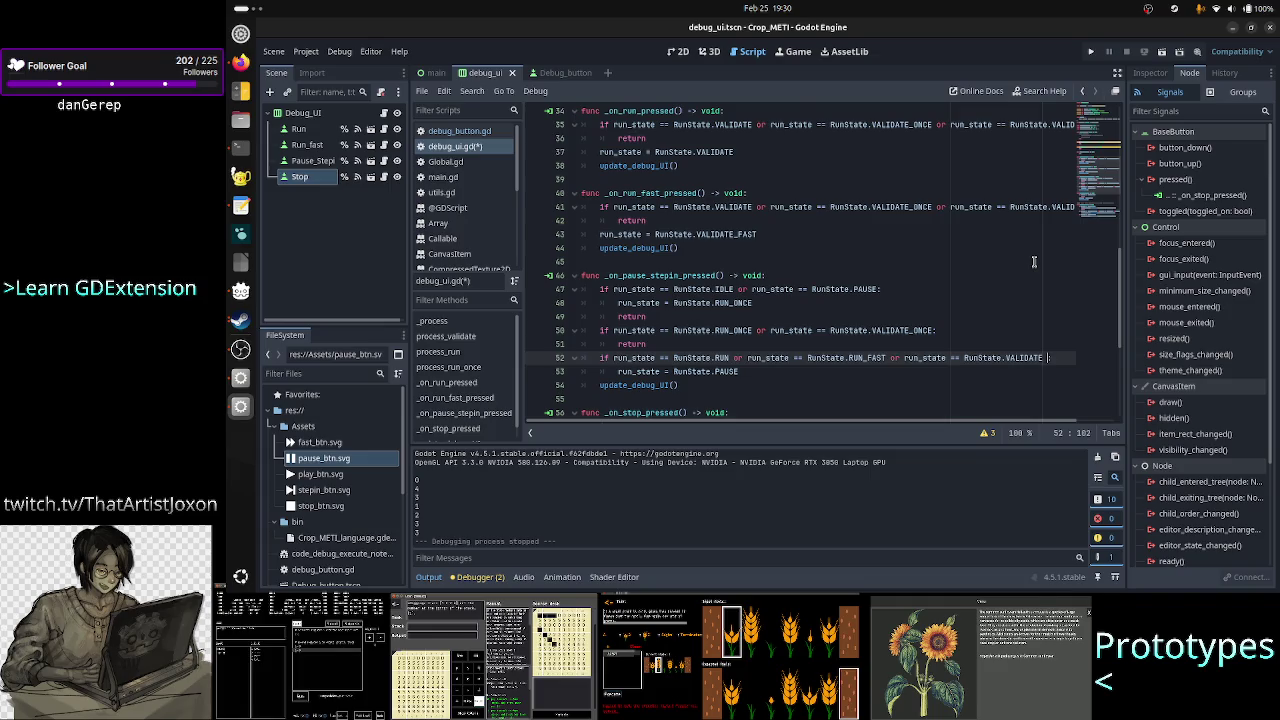
text(or run_state == RunState.VALIDATE_ONCE)
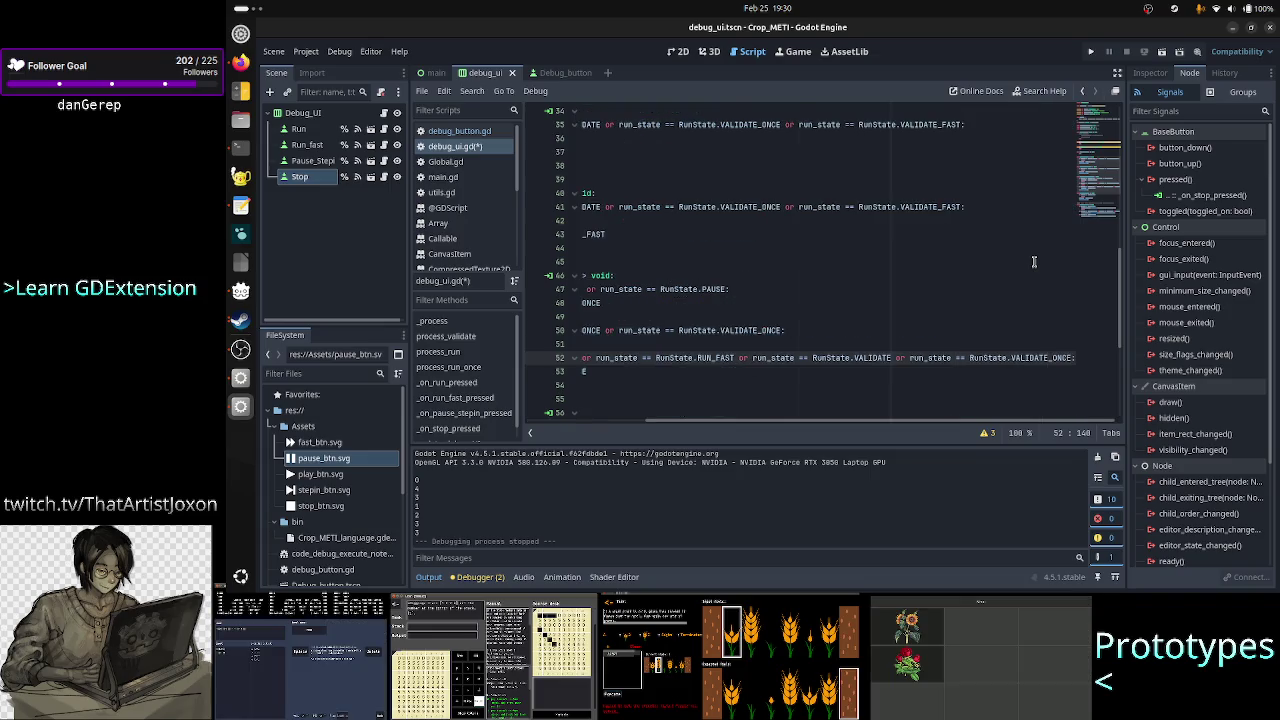
key(BackSpace)
key(BackSpace)
key(BackSpace)
text(FAST:)
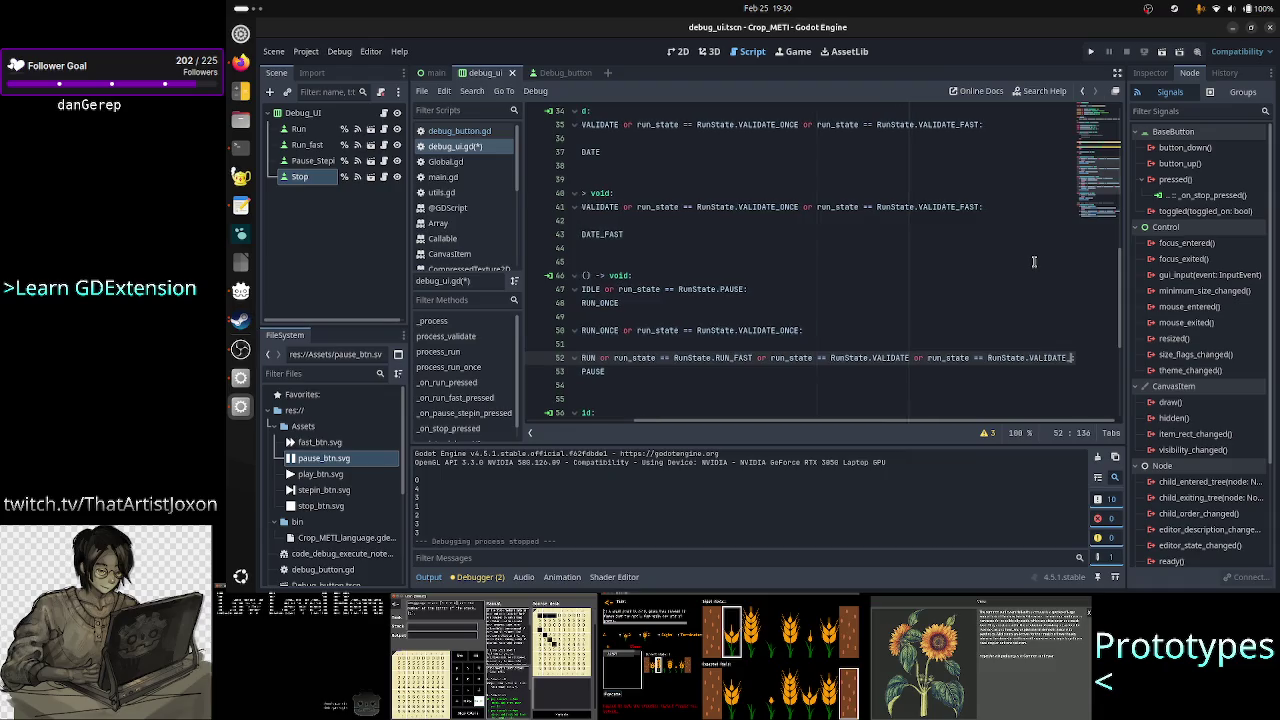
key(shift+Left)
key(shift+Left)
key(shift+Left)
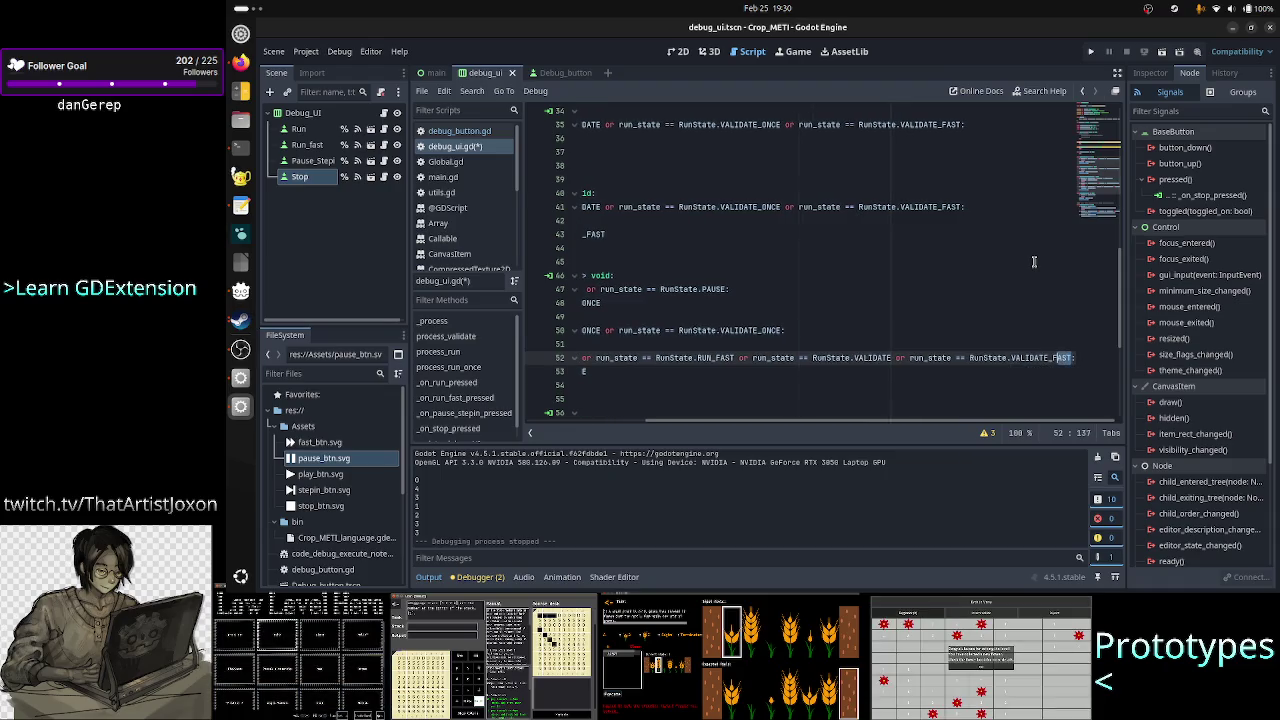
key(shift+Left)
key(shift+Left)
key(shift+Left)
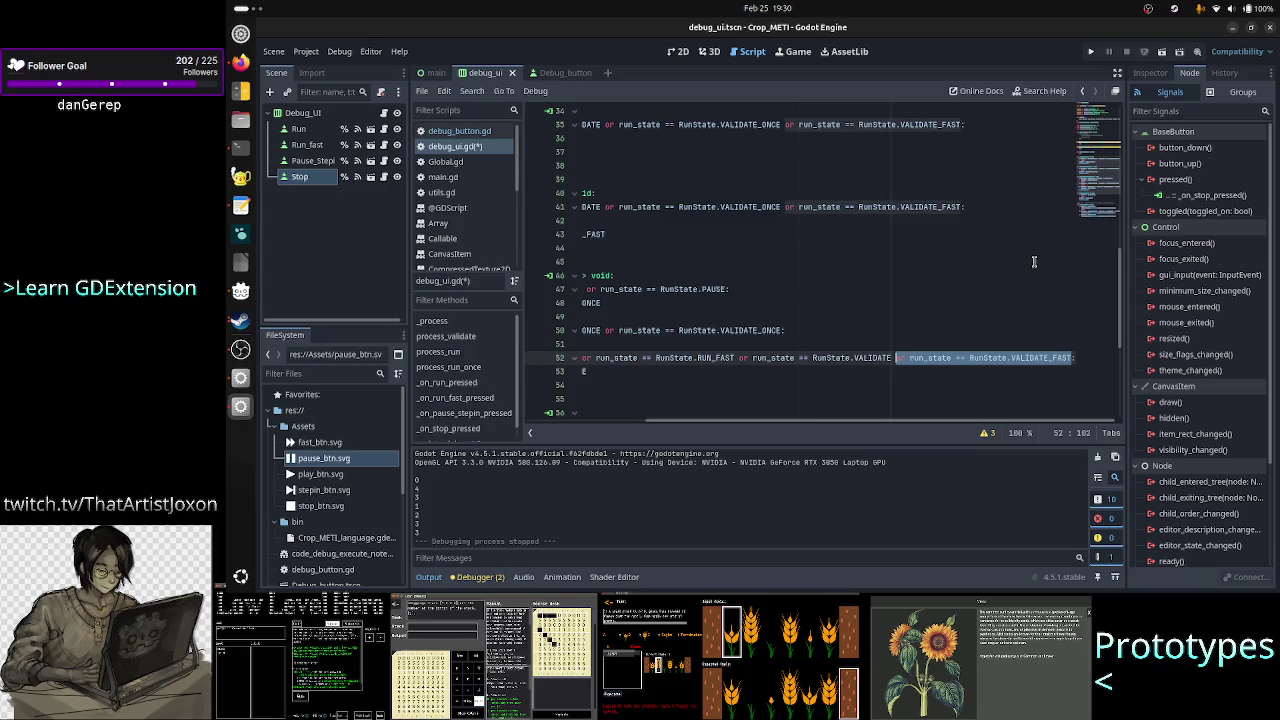
key(Home)
key(Down)
key(Down)
key(Down)
key(Down)
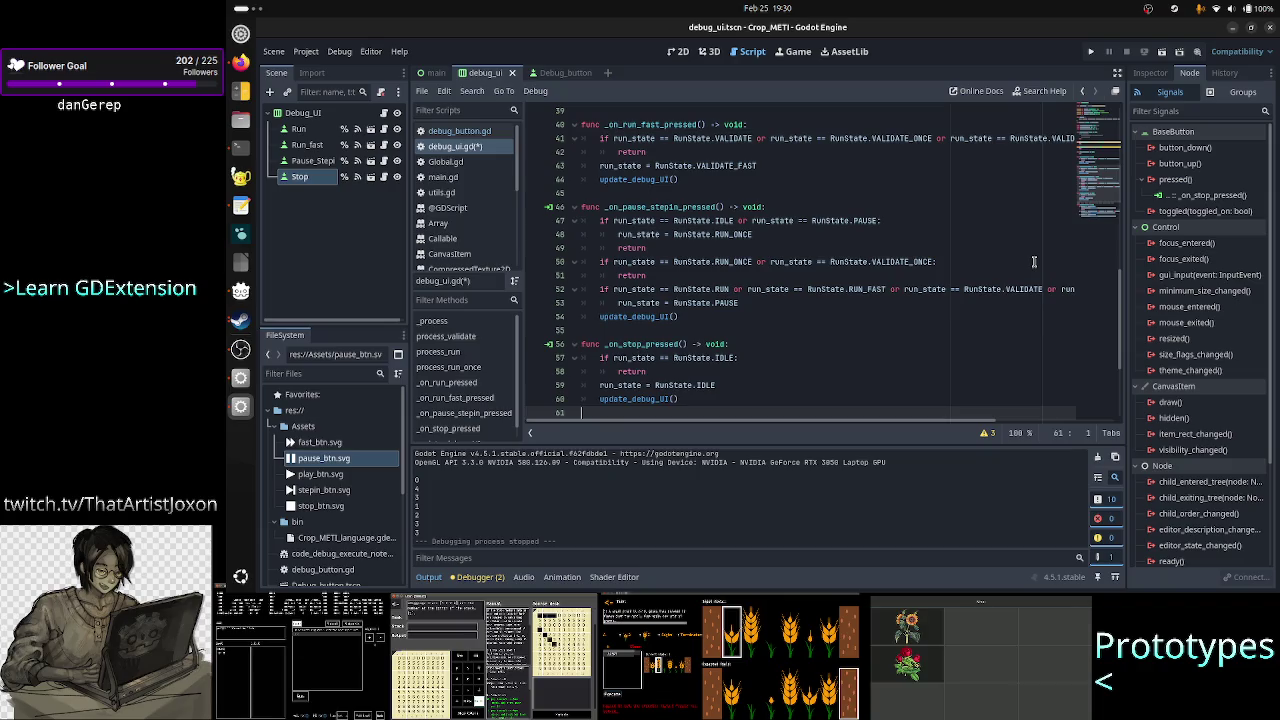
key(Down)
key(Down)
key(Down)
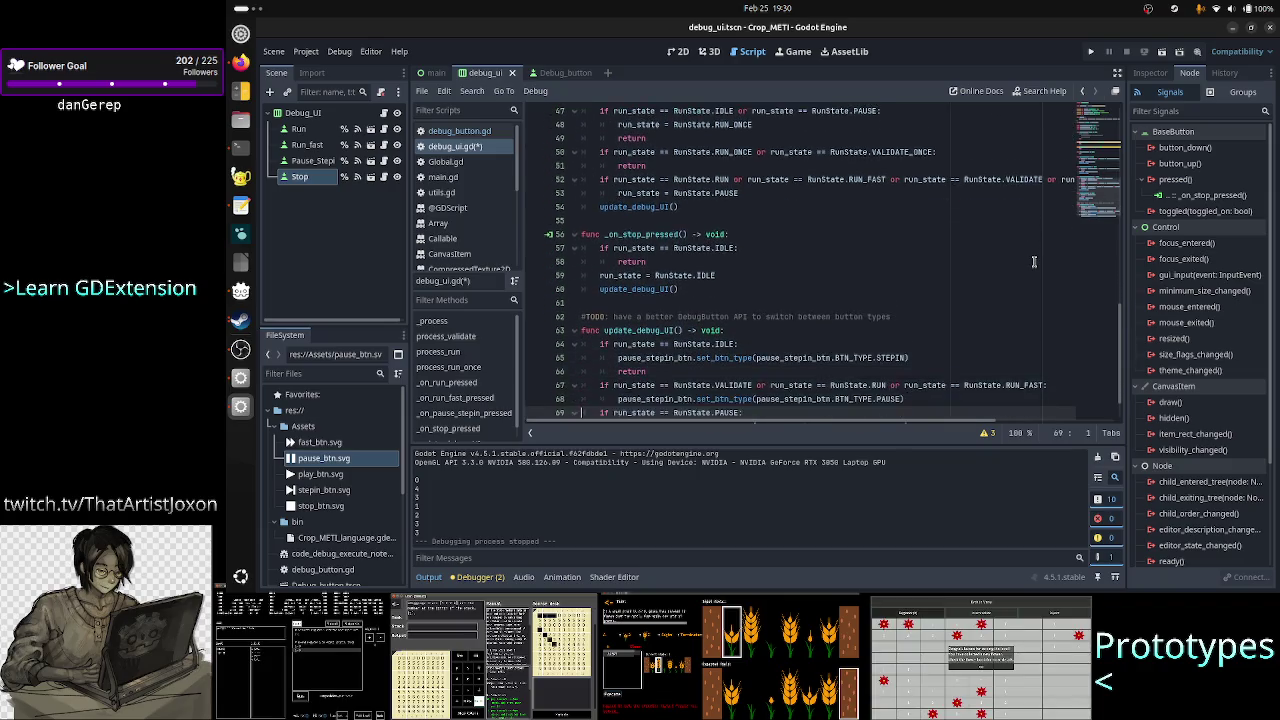
- Add 'or run_state == RunState.VALIDATE_FAST' after line 67's VALIDATE check, save, and run the project
key(Down)
key(Down)
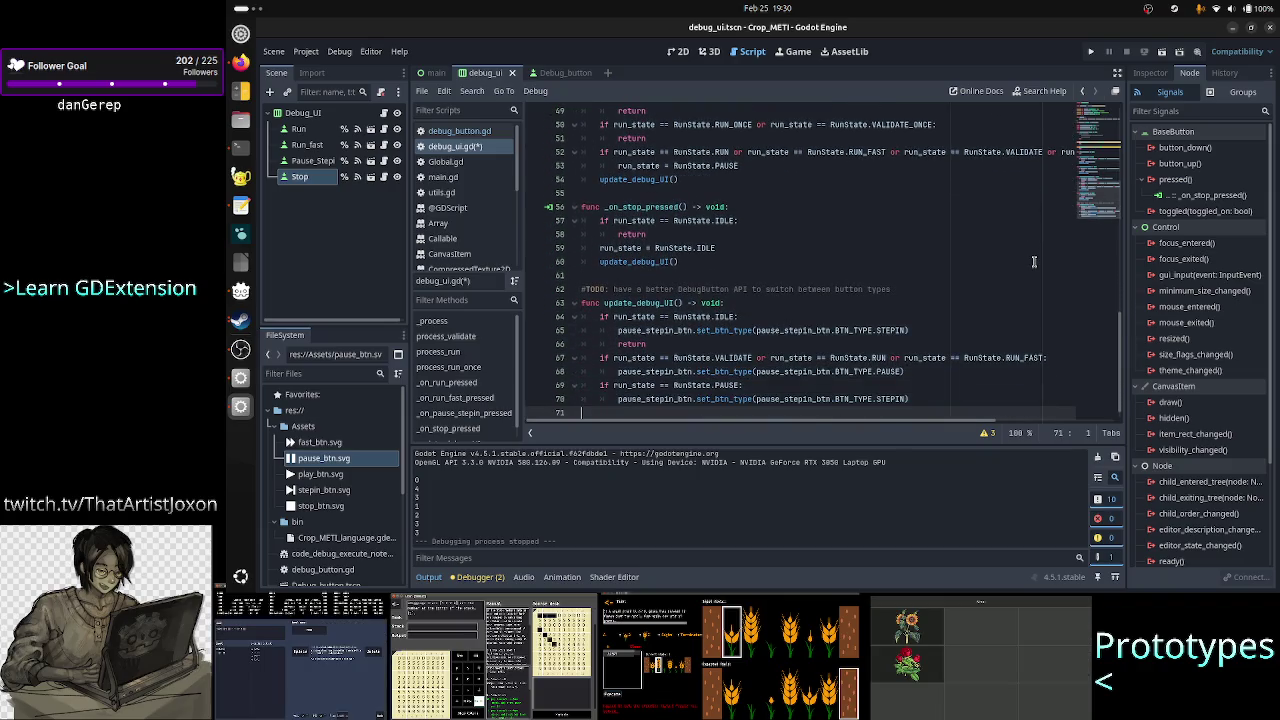
key(Up)
key(Up)
key(Up)
key(Home)
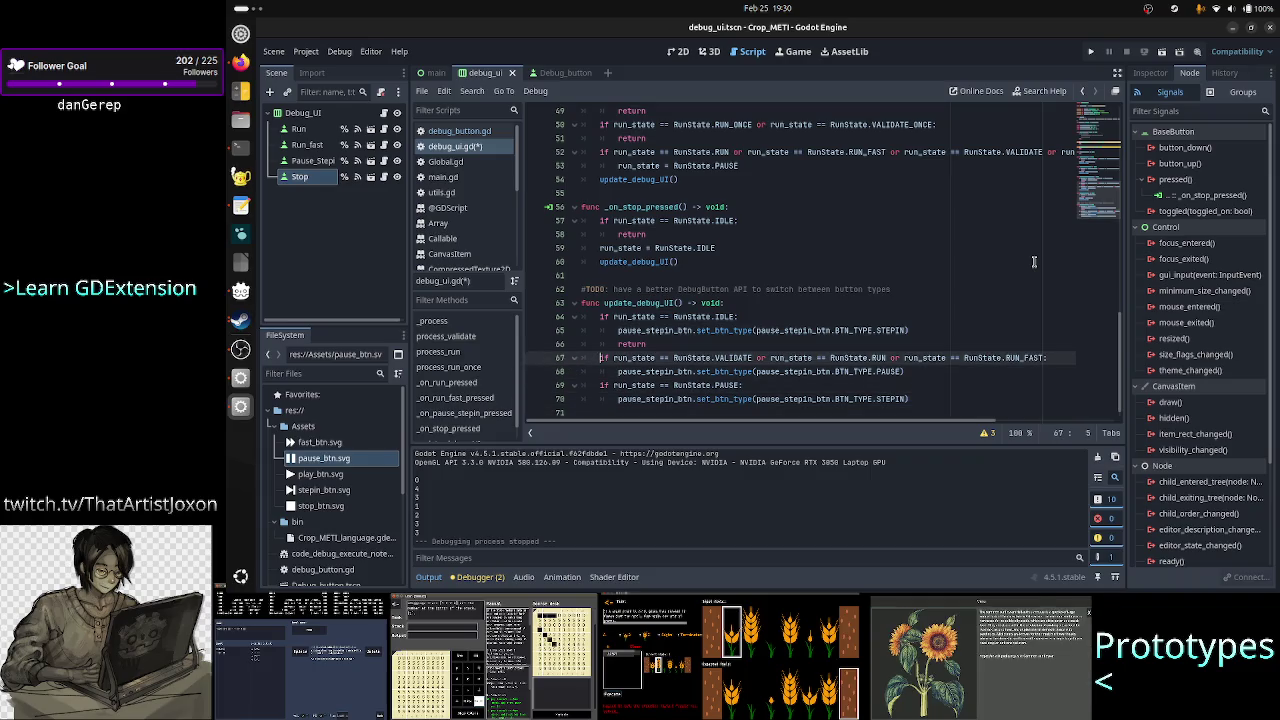
key(ctrl+Right)
key(ctrl+Right)
key(ctrl+Right)
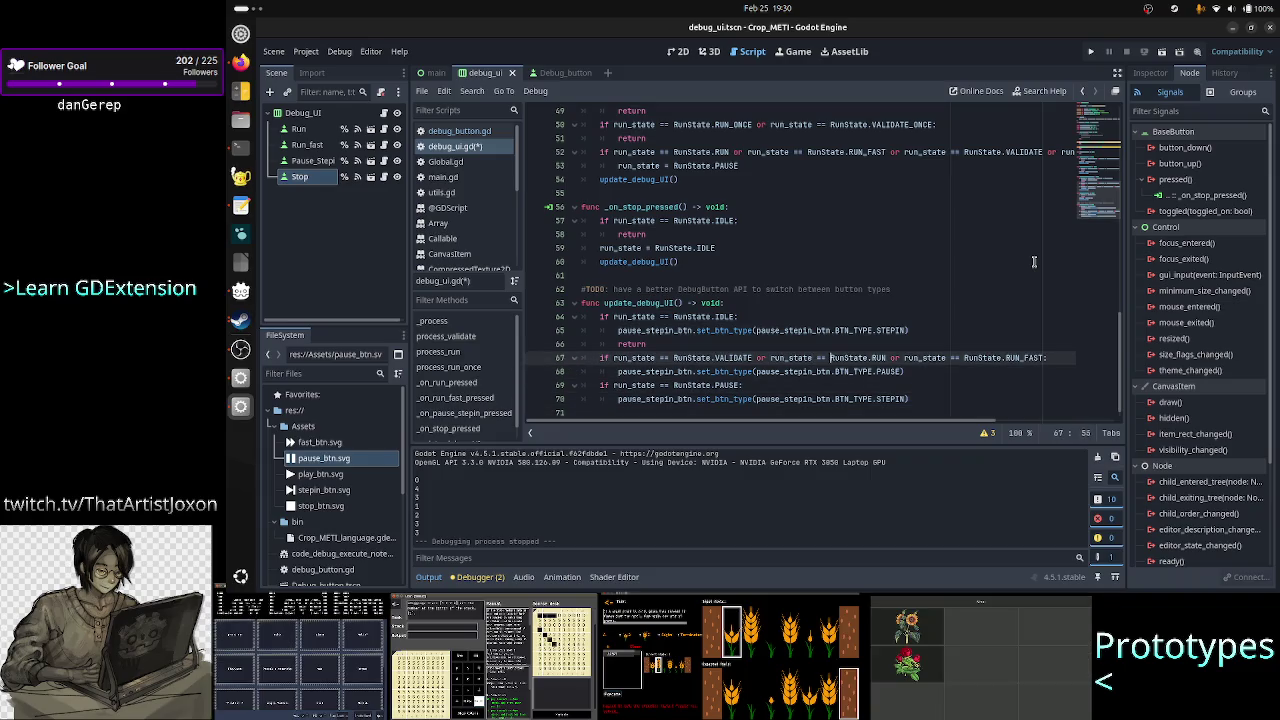
key(ctrl+Right)
key(ctrl+Right)
key(ctrl+Right)
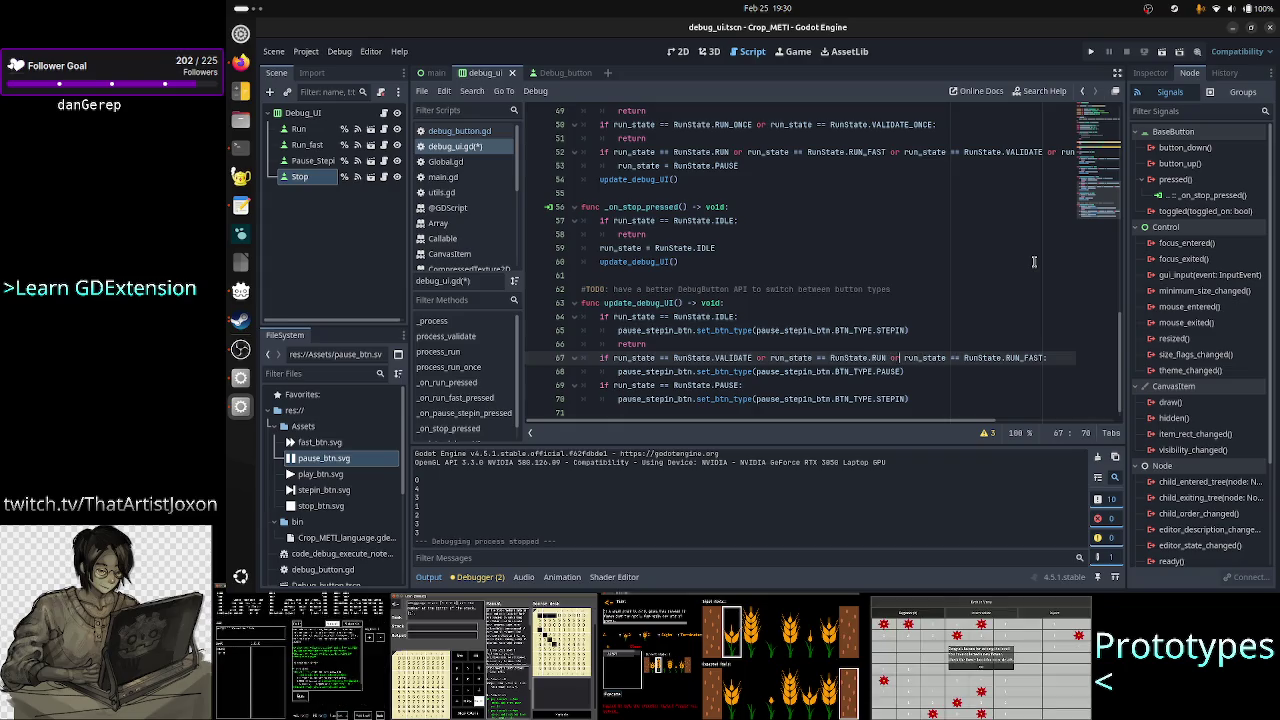
key(ctrl+Left)
key(ctrl+Left)
key(ctrl+Left)
key(Left)
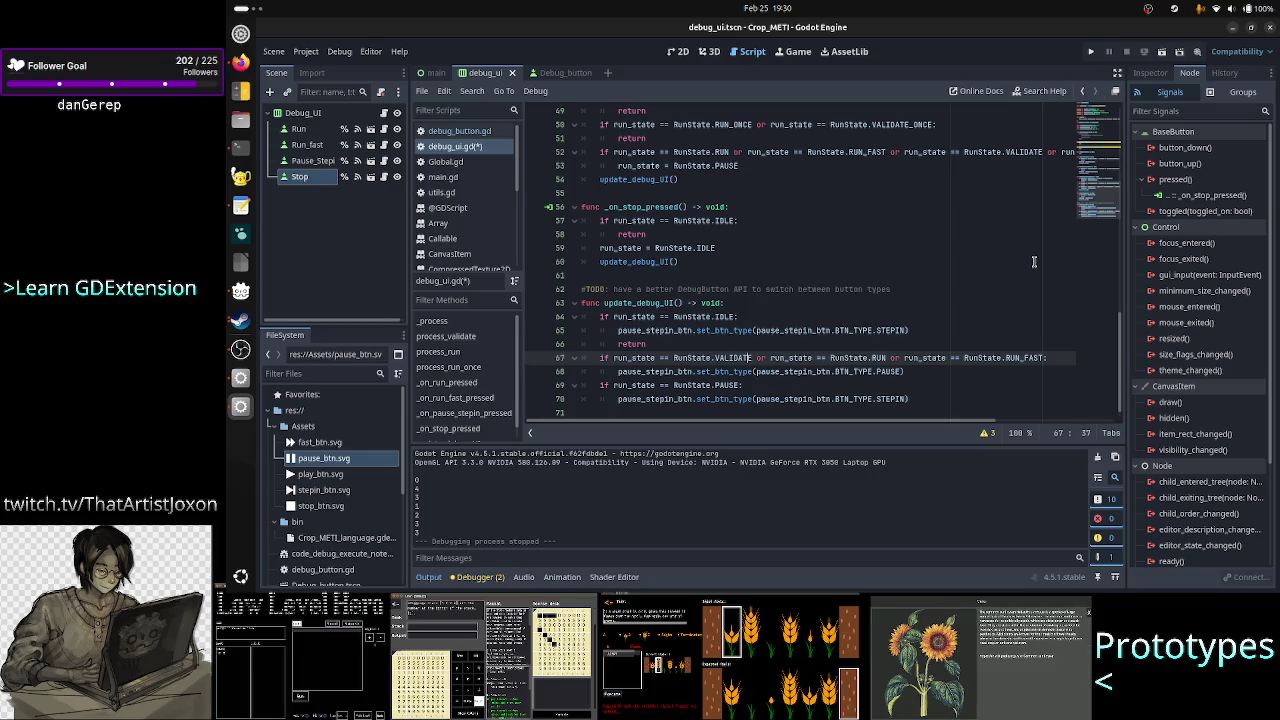
text(or run_state == RunState.VALIDATE_FAST)
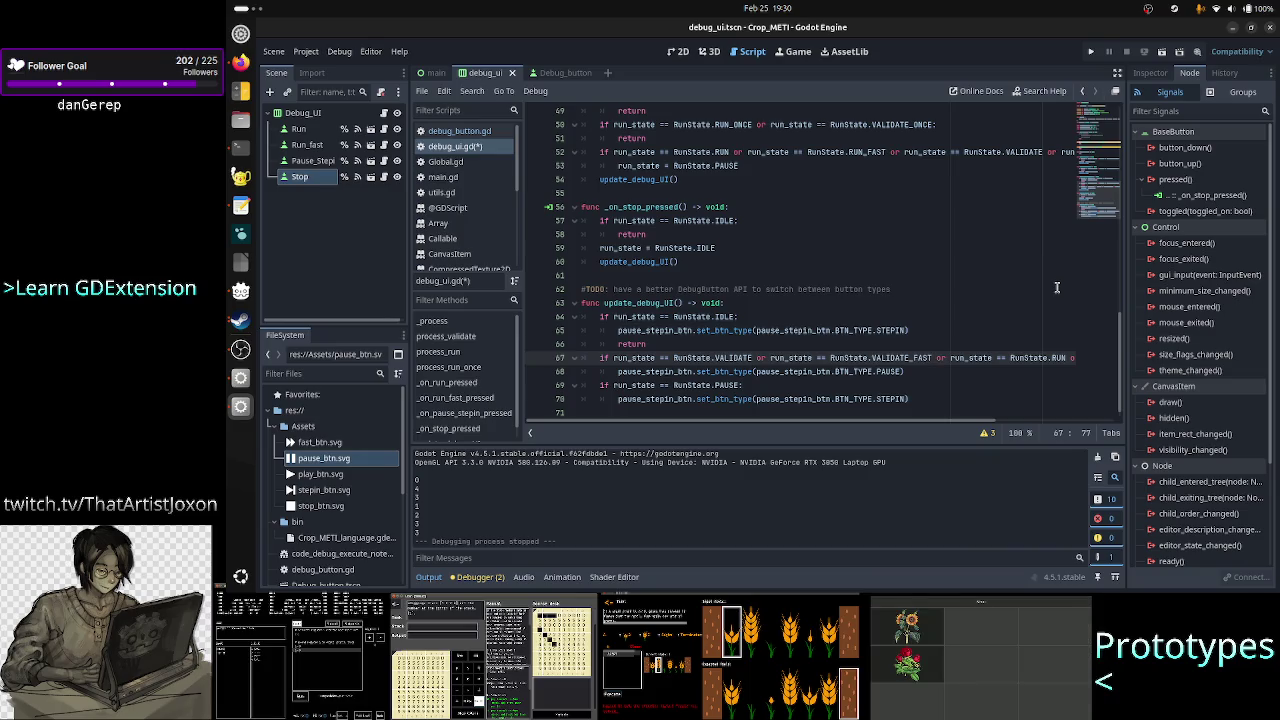
key(ctrl+s)
click(1091, 52)
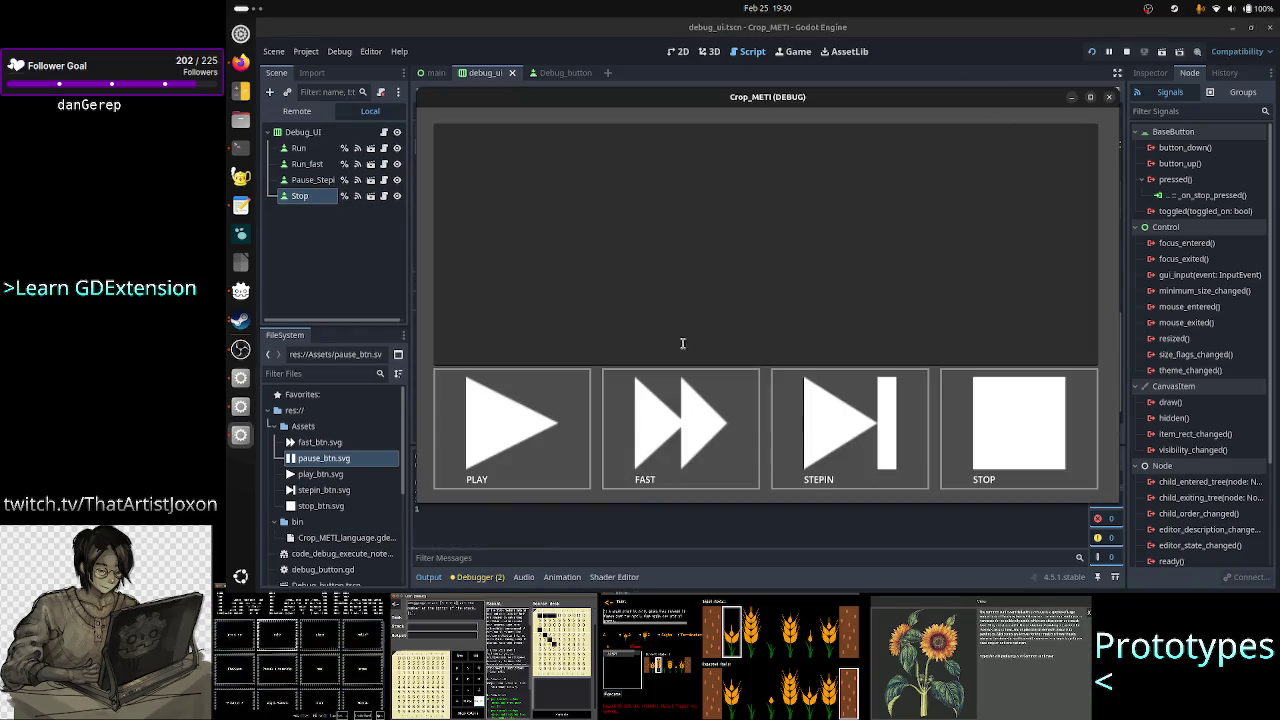
- Try PLAY, FAST, STOP, STEPIN and PAUSE in the running Crop_METI game, then close it
click(552, 424)
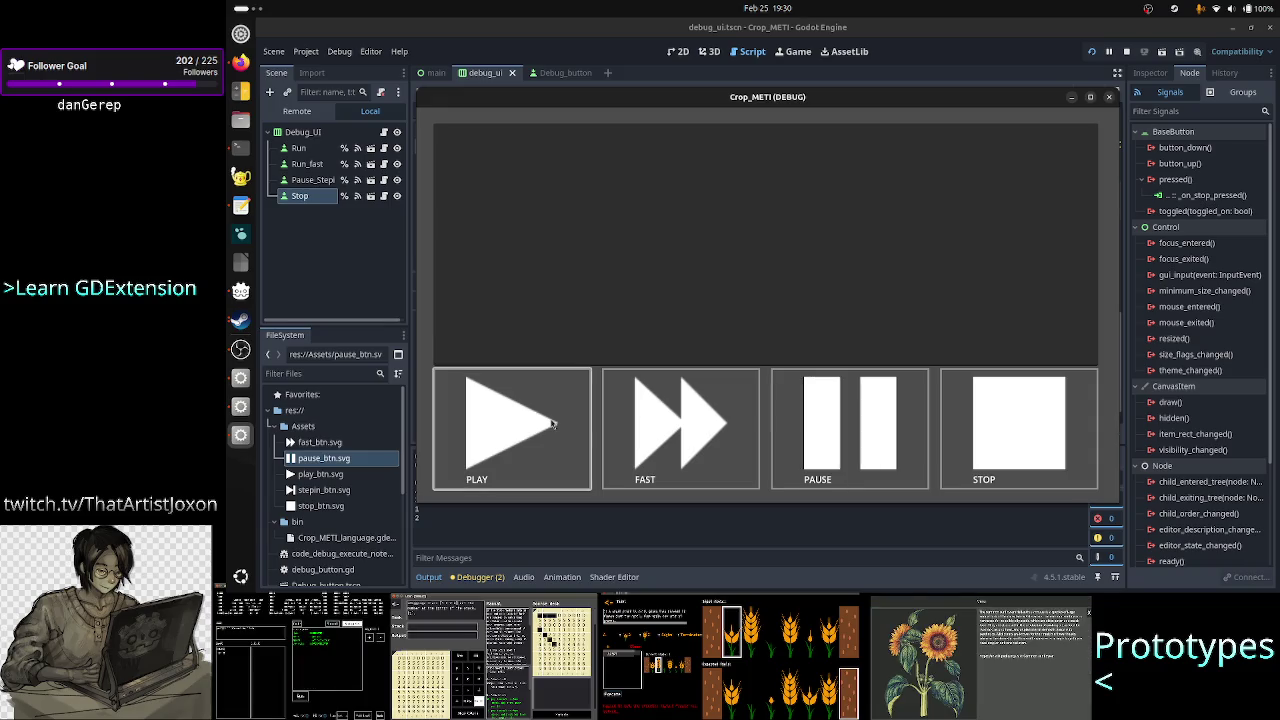
click(680, 430)
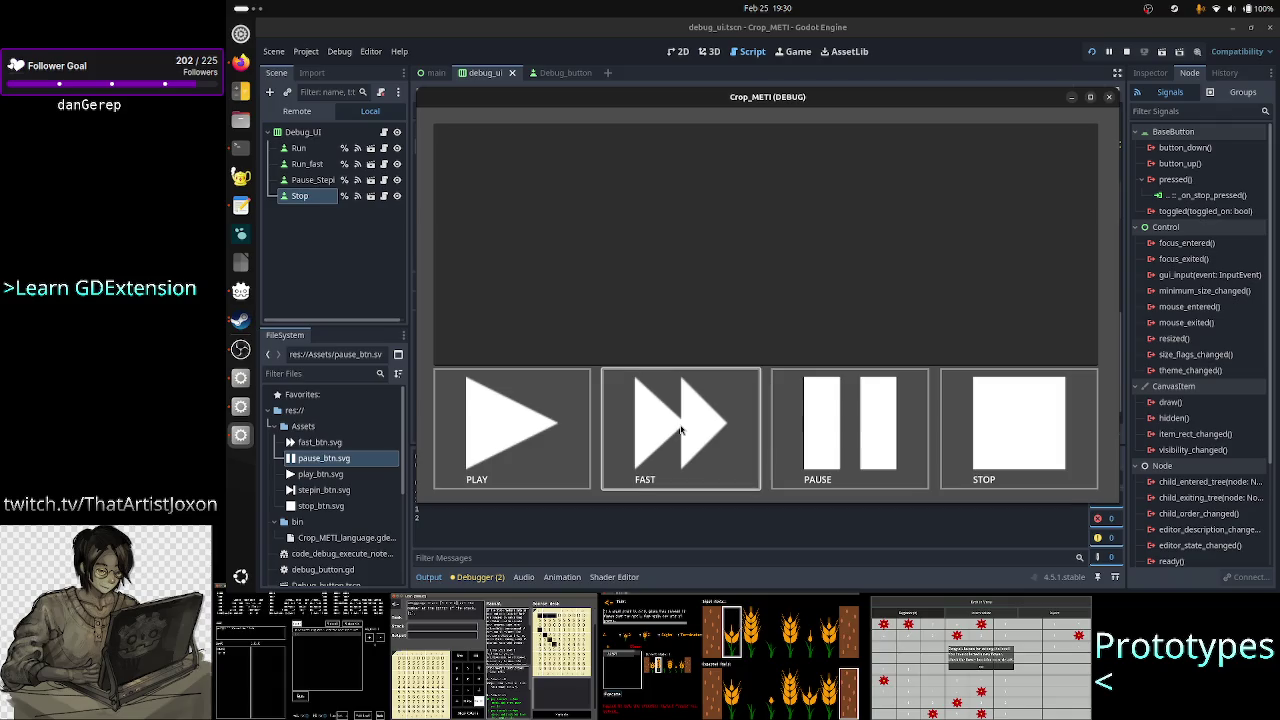
click(670, 430)
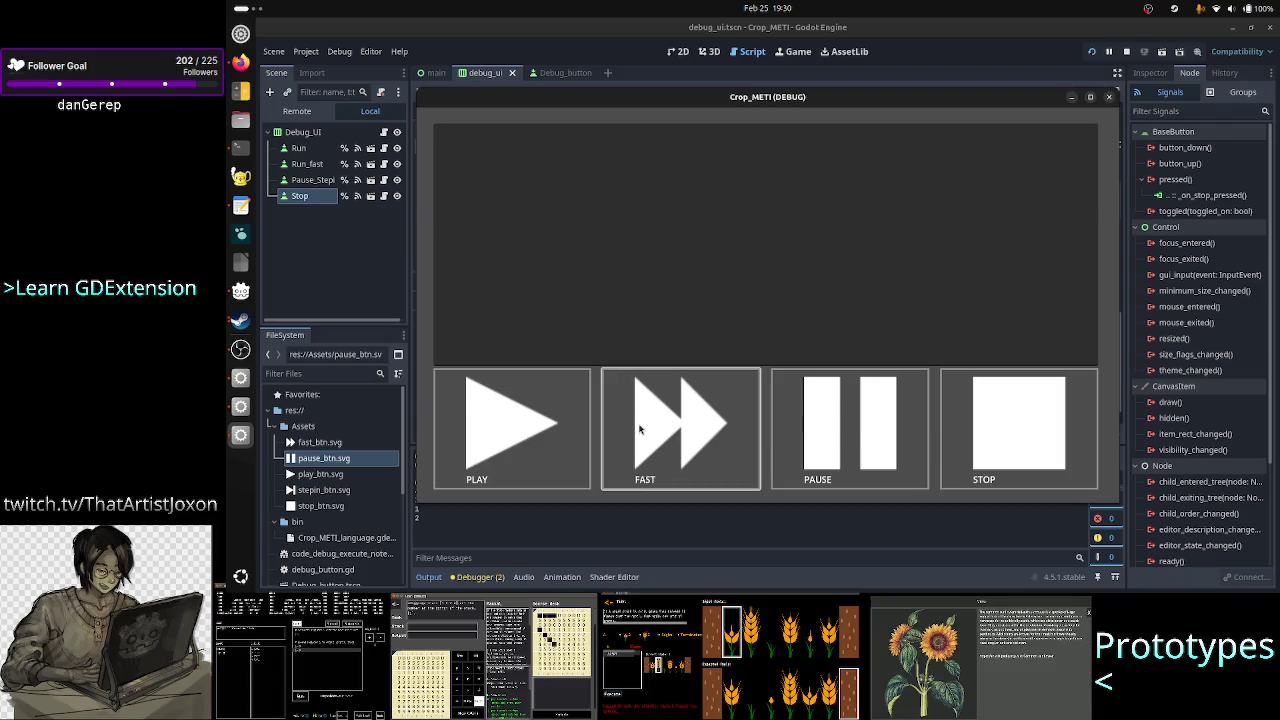
click(524, 425)
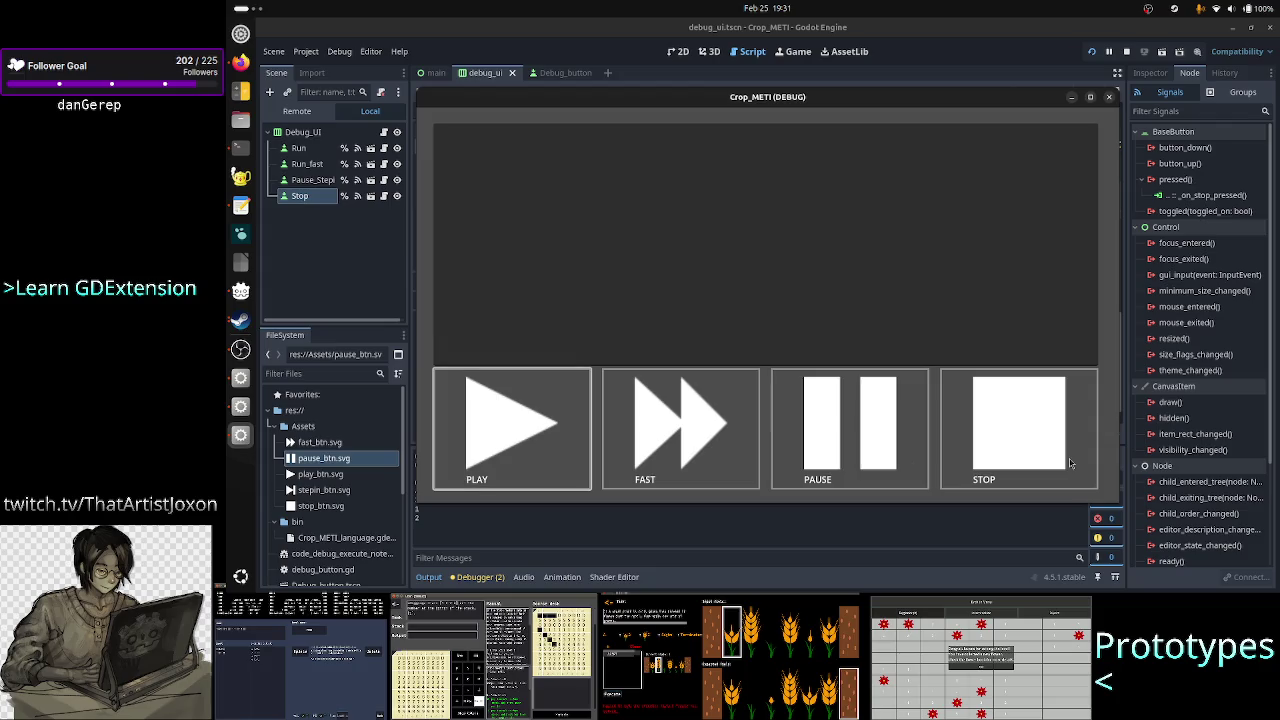
click(1030, 417)
click(866, 436)
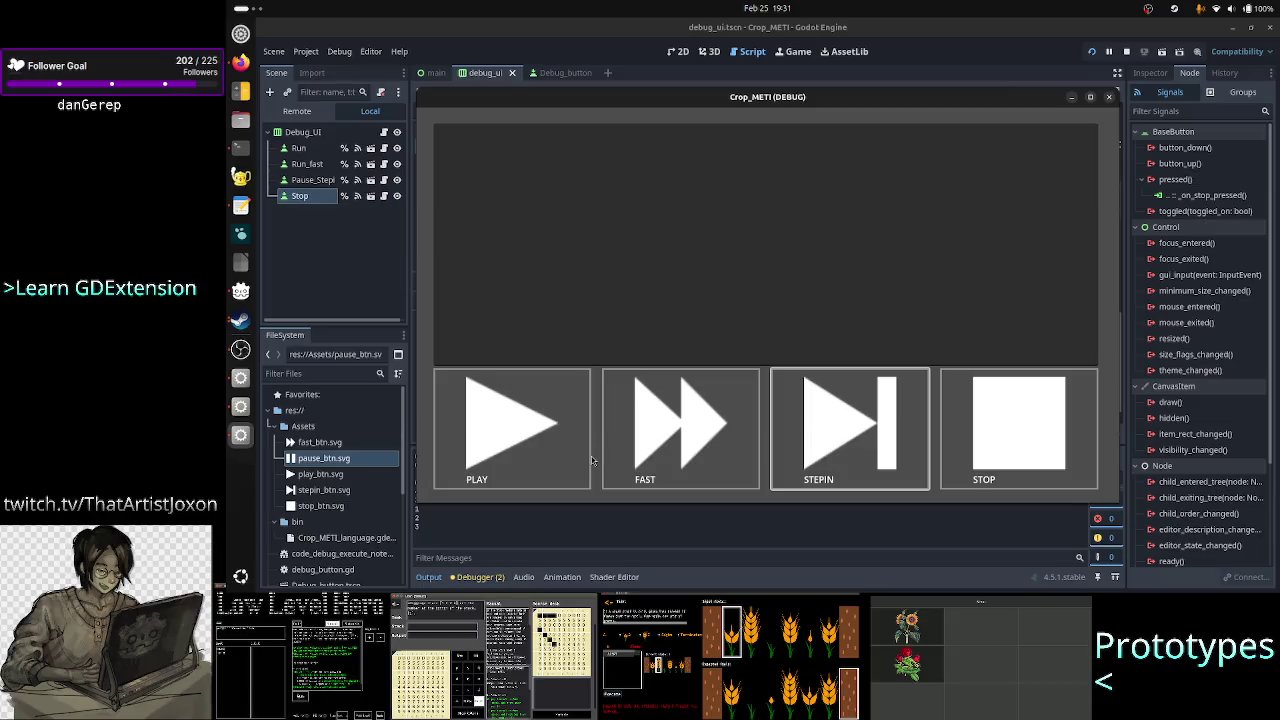
click(510, 437)
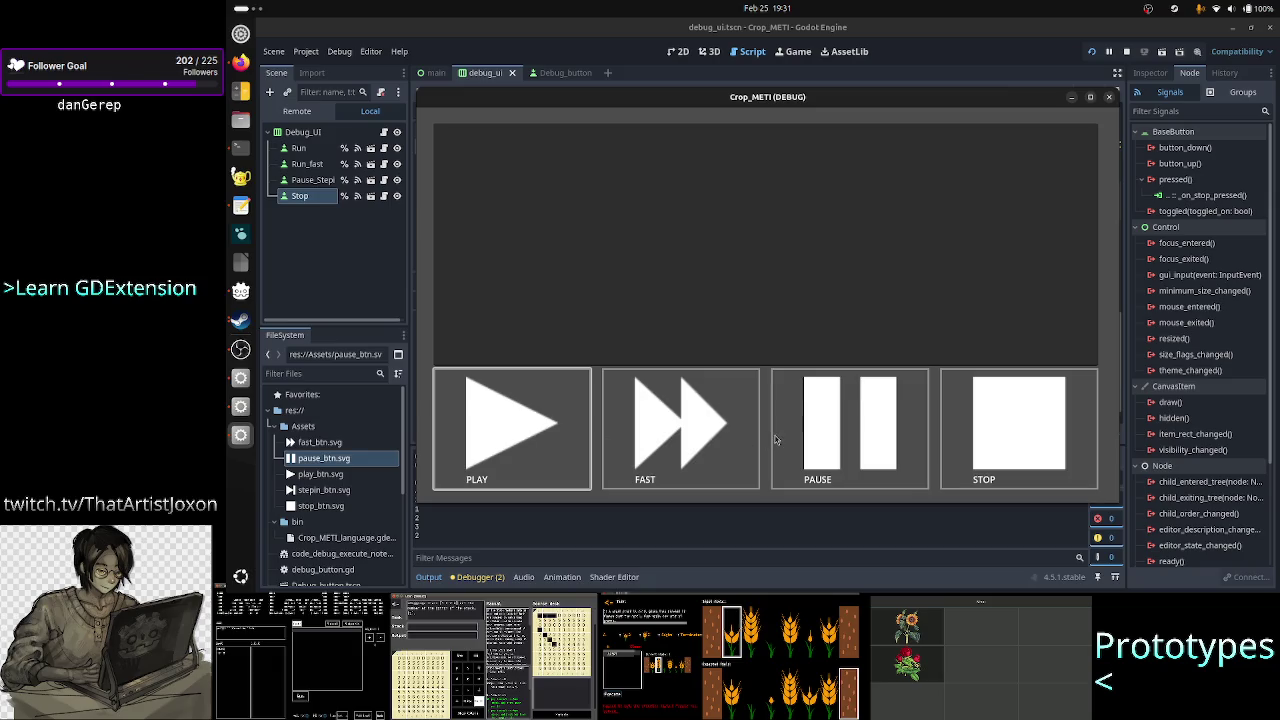
click(828, 436)
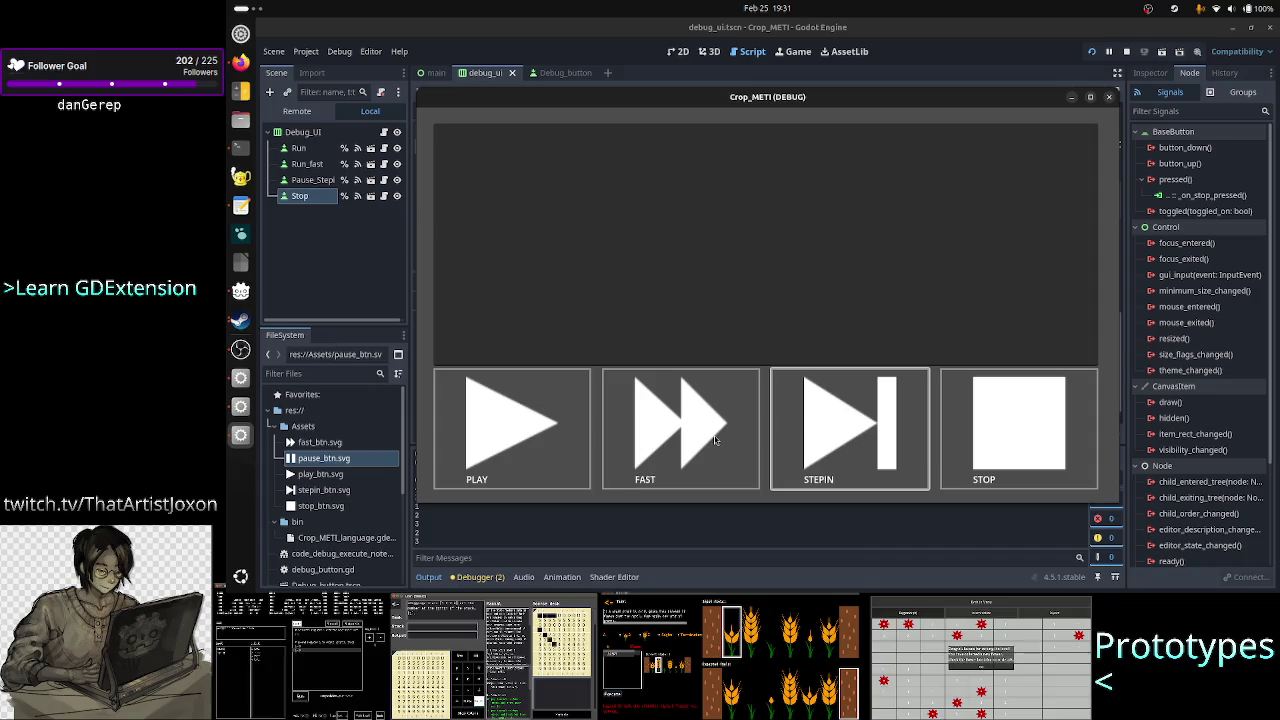
click(715, 440)
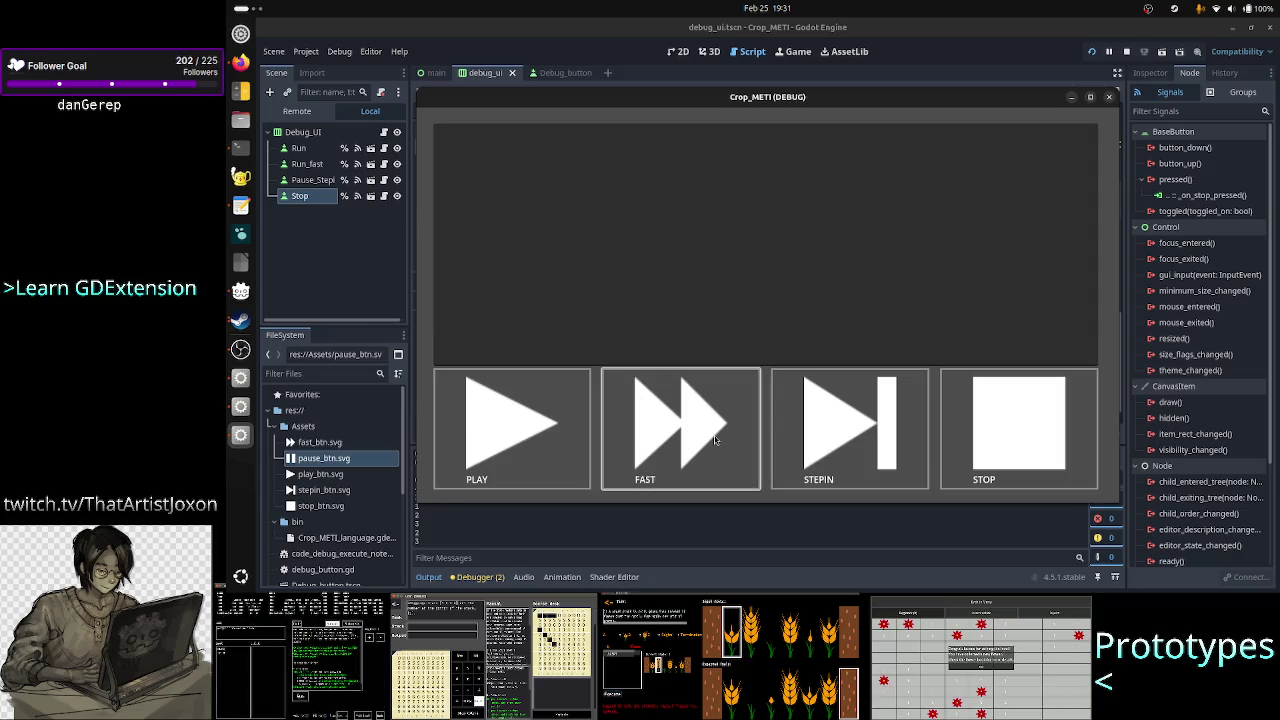
click(1108, 97)
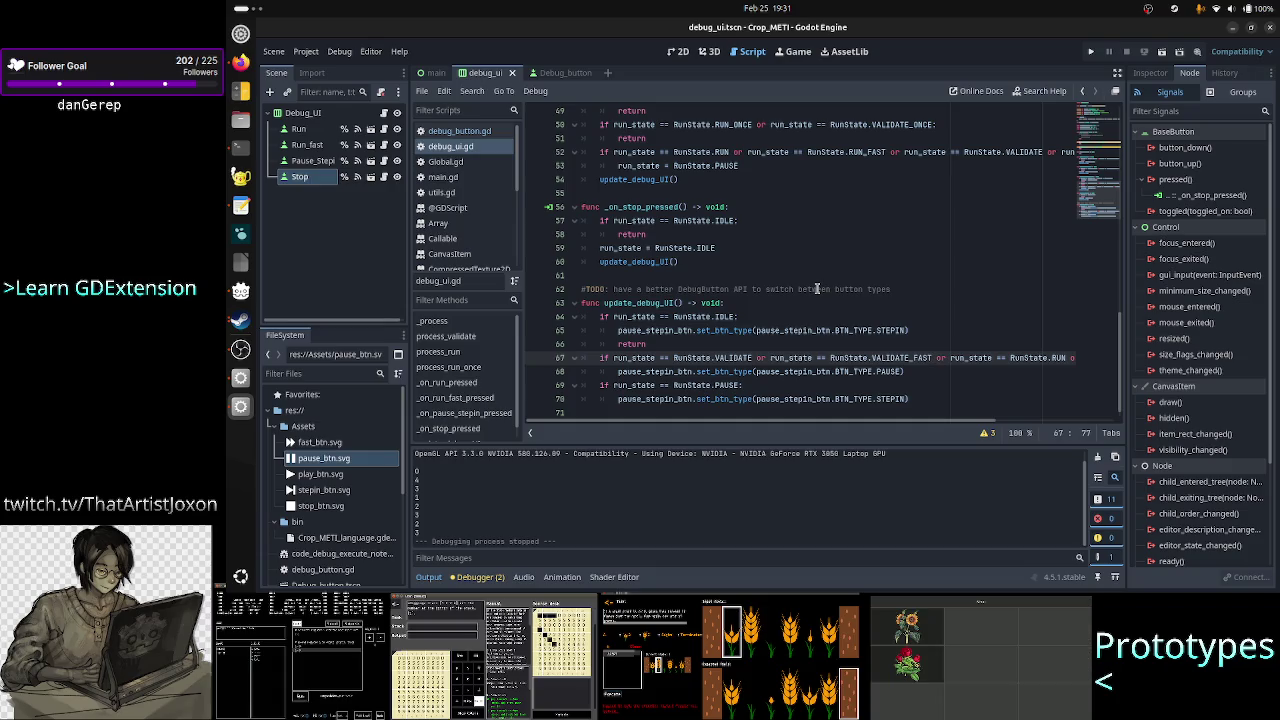
scroll(817, 288, up, 5)
scroll(817, 288, down, 4)
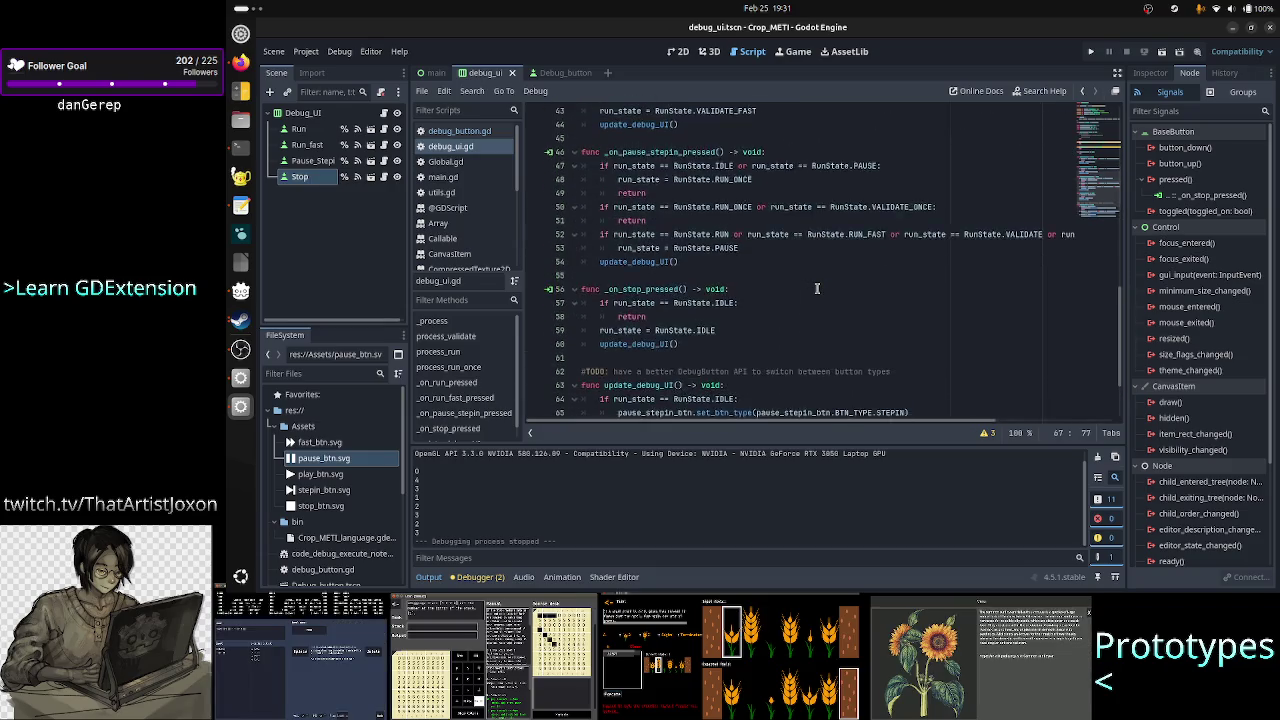
scroll(817, 288, up, 3)
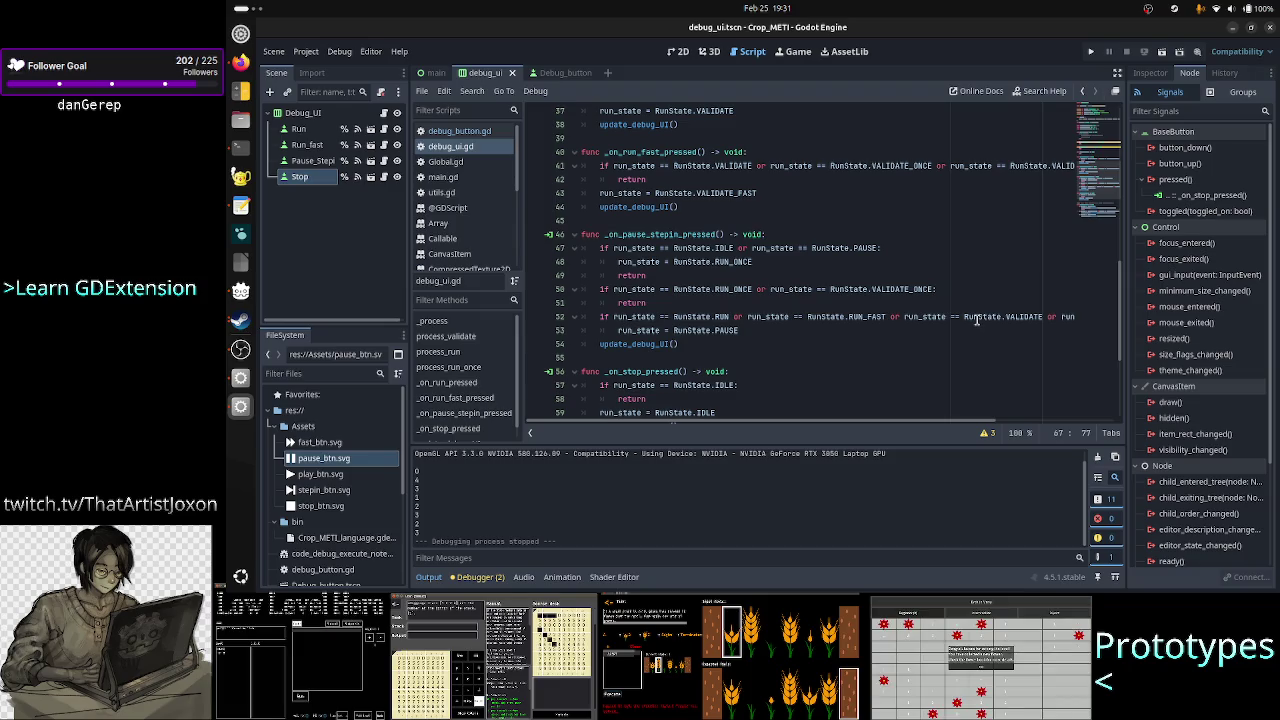
click(1008, 308)
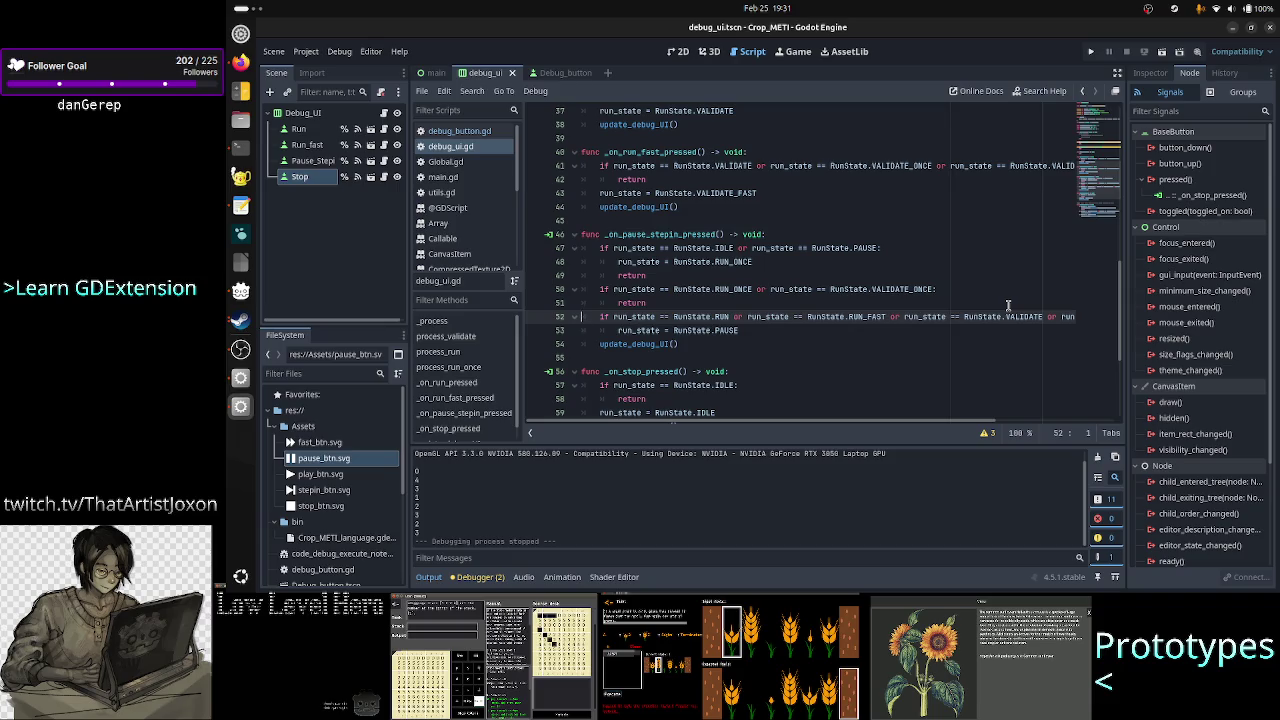
key(Down)
key(Down)
key(Down)
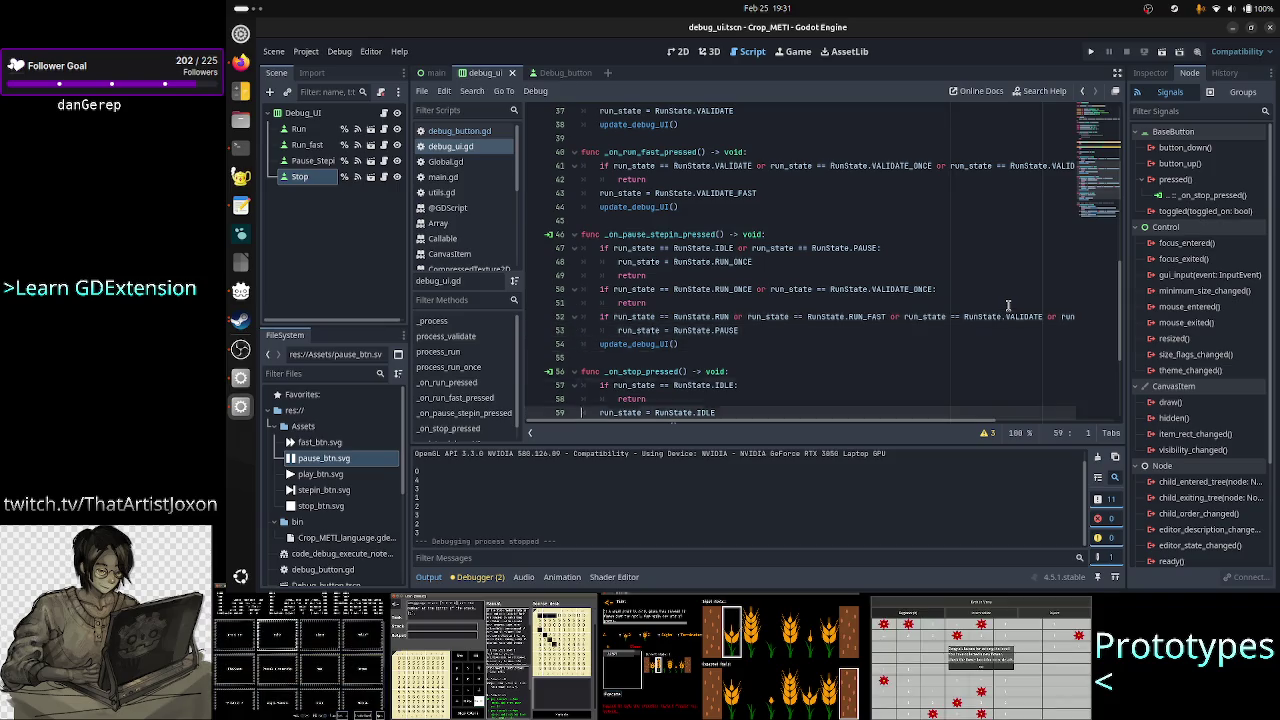
key(Down)
key(Down)
key(Down)
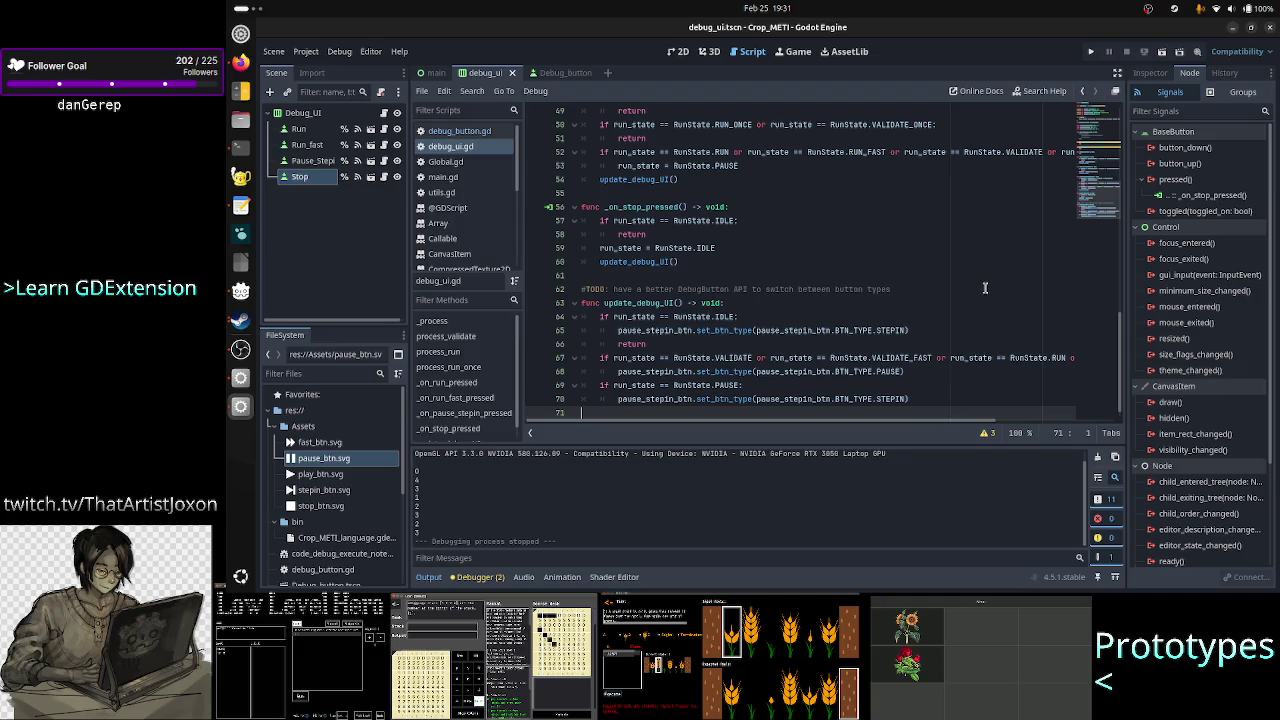
double_click(729, 356)
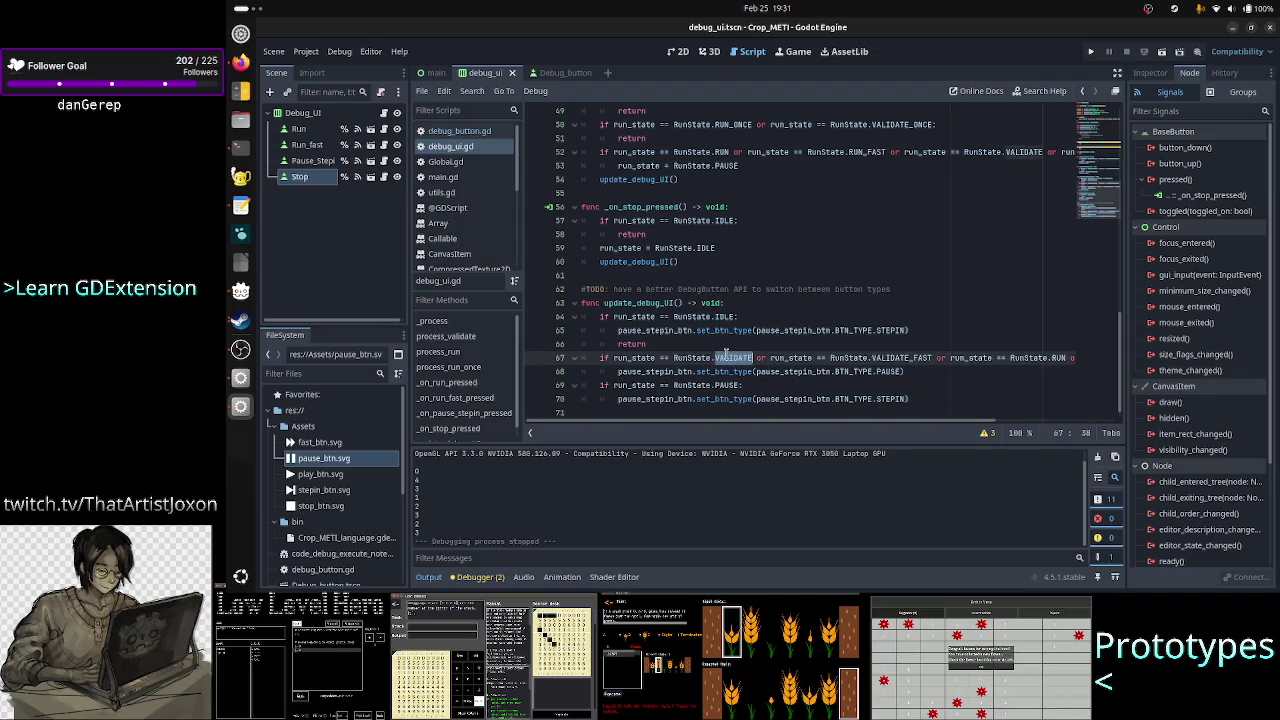
double_click(887, 357)
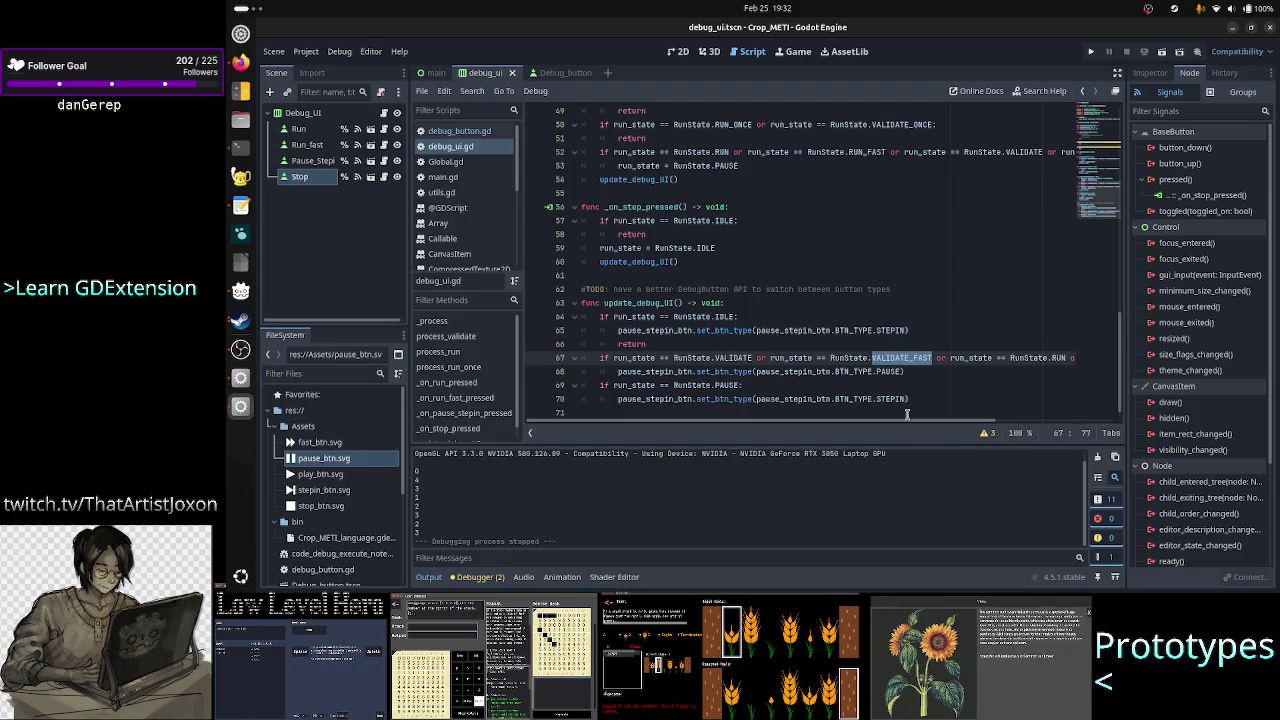
drag(908, 420, 1038, 422)
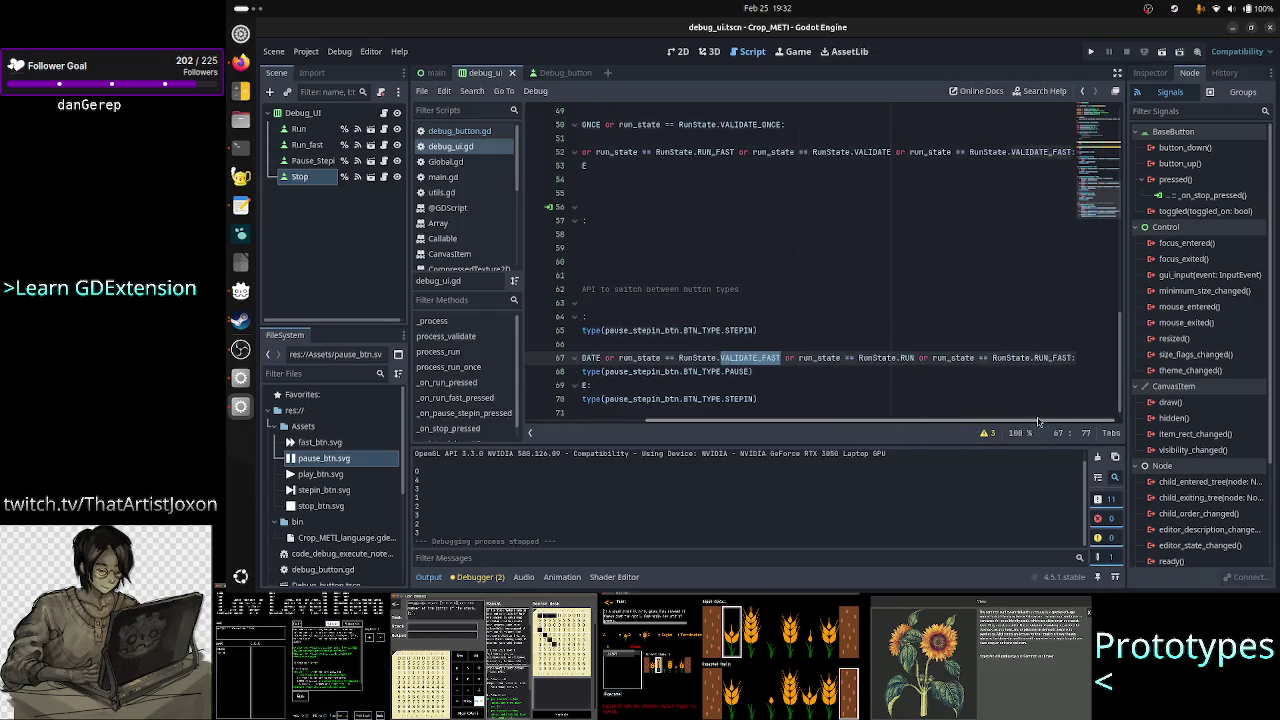
double_click(1055, 357)
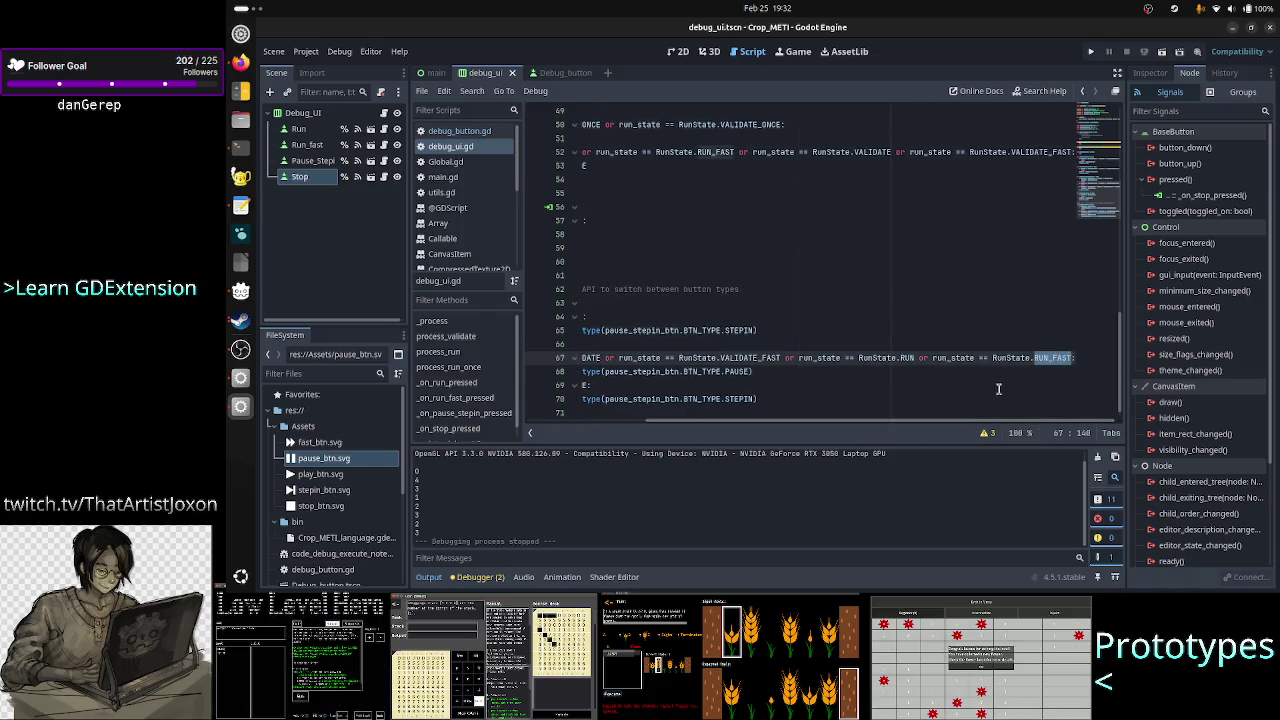
scroll(991, 425, left, 5)
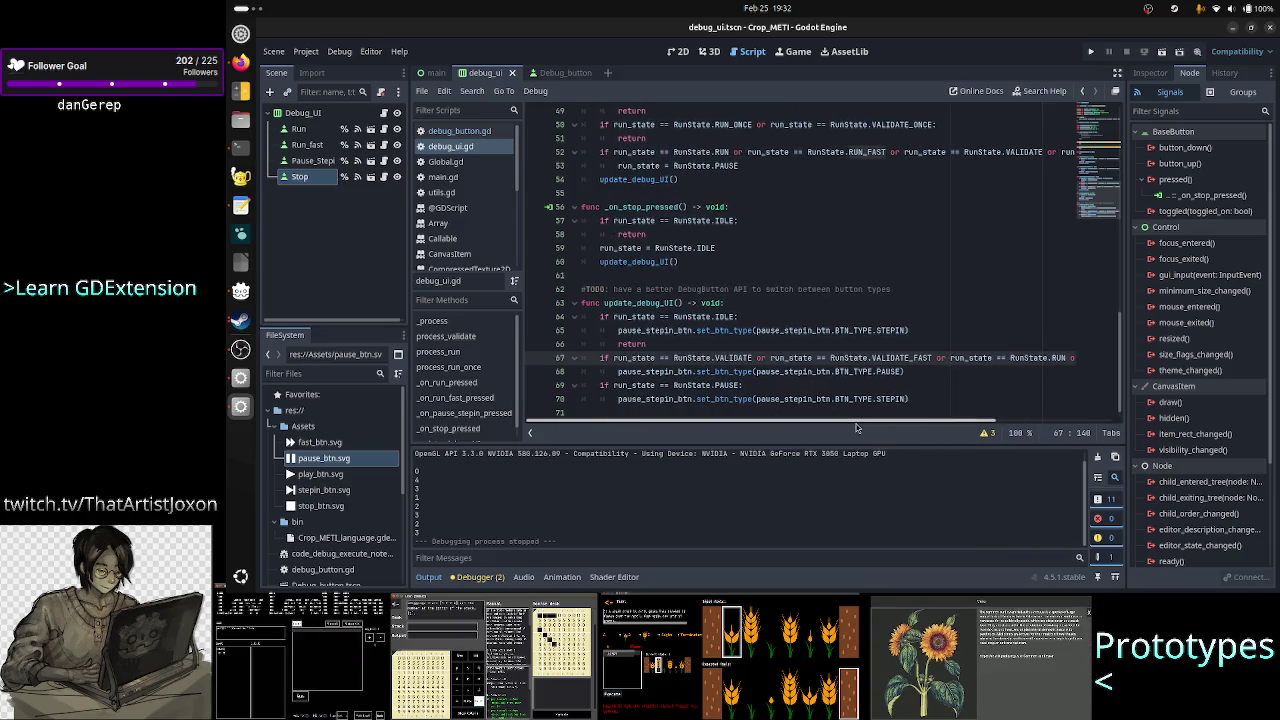
click(1091, 52)
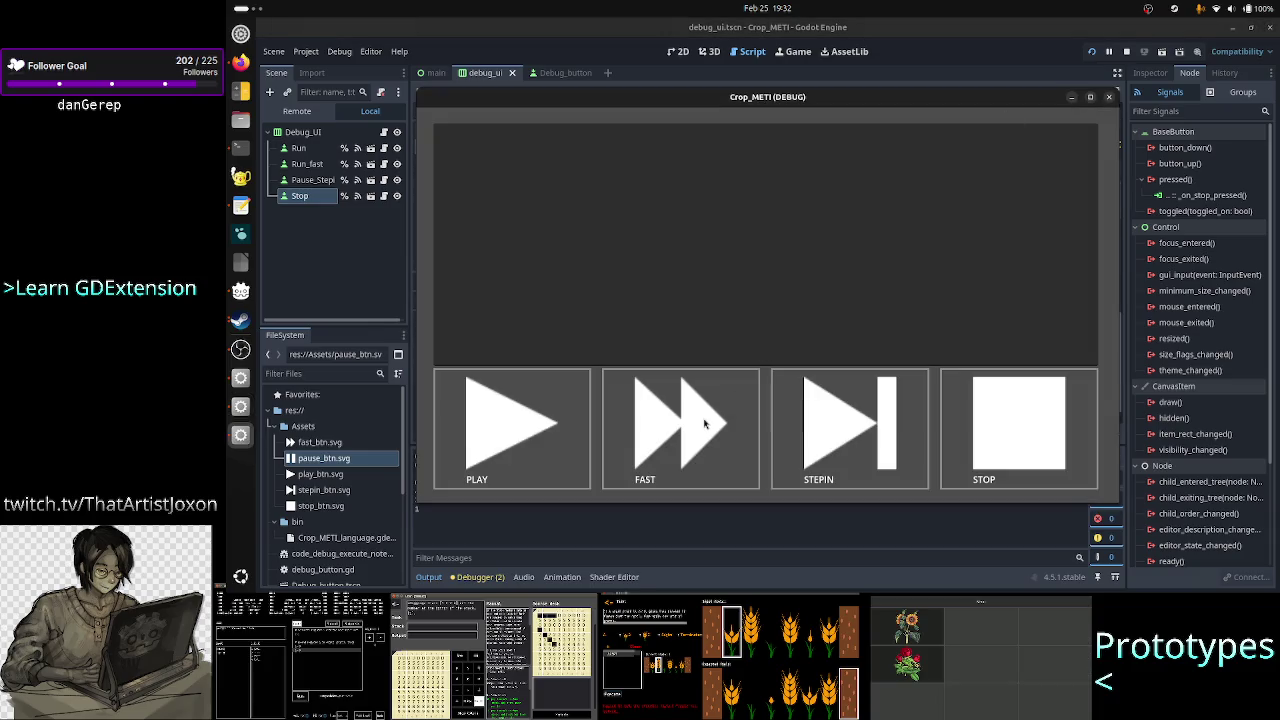
click(704, 424)
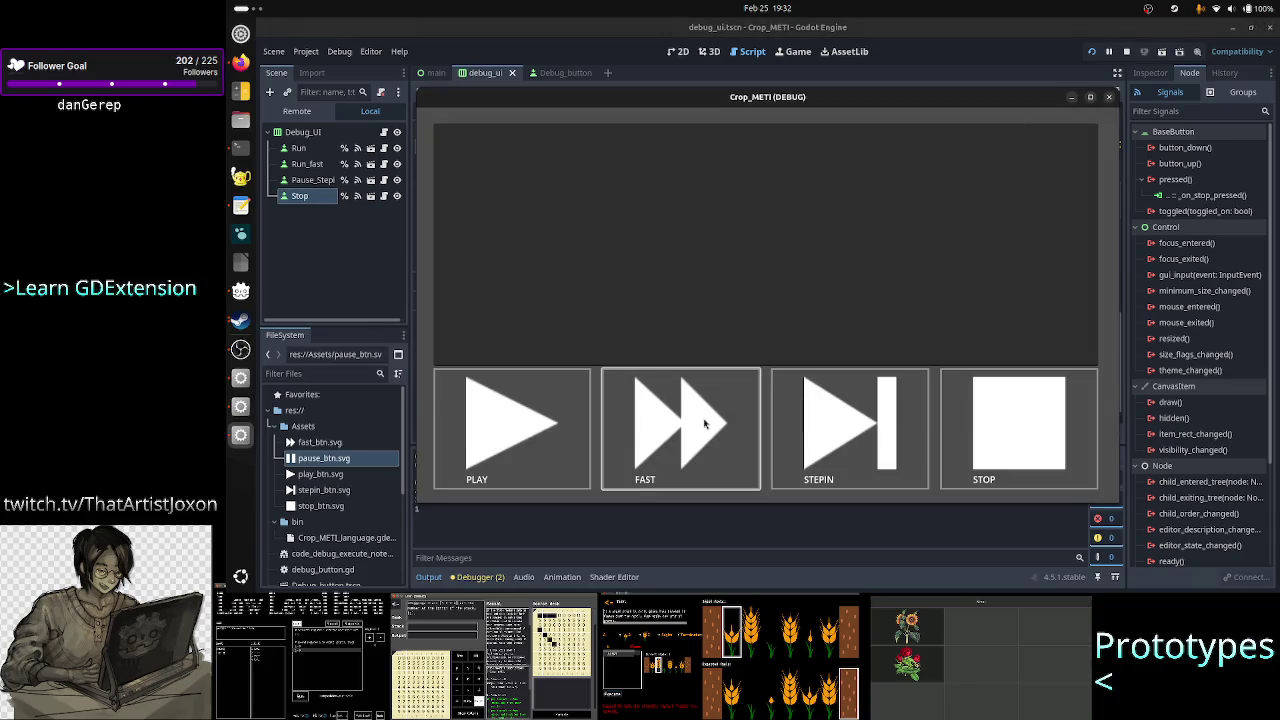
click(1108, 97)
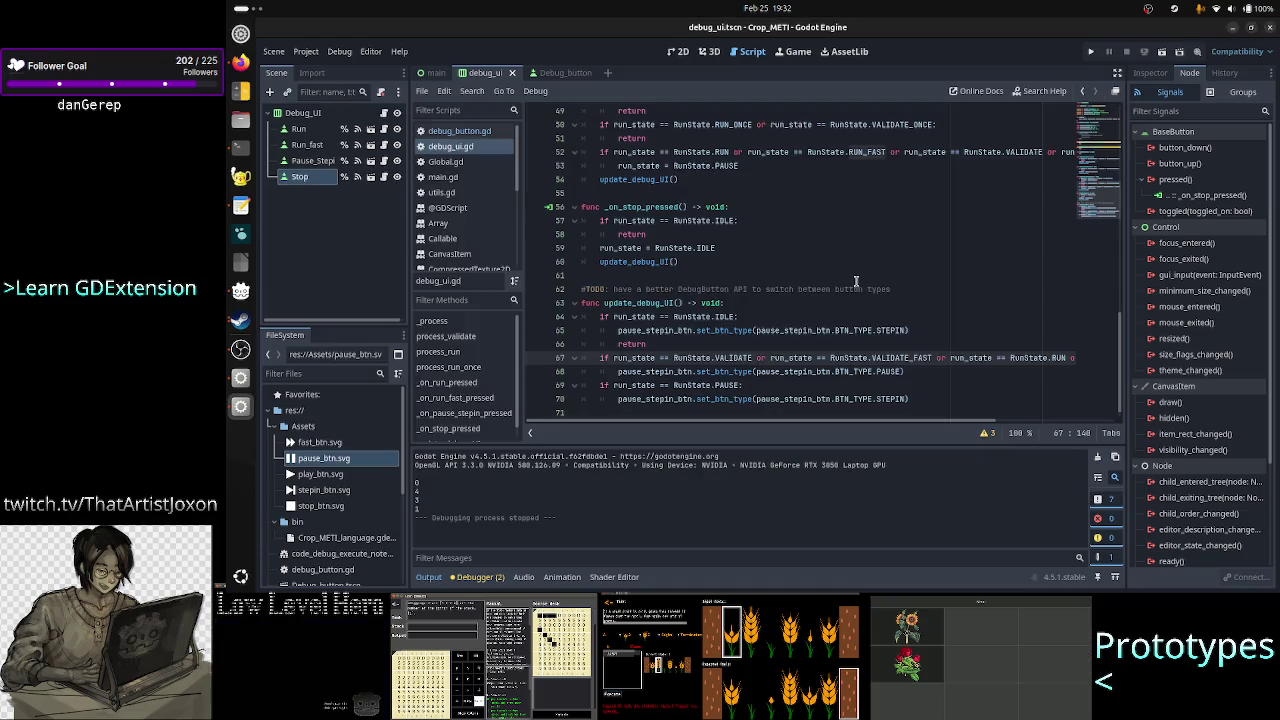
- Review the VALIDATE, VALIDATE_FAST and PAUSE references in the handlers and update_debug_UI
scroll(856, 281, up, 10)
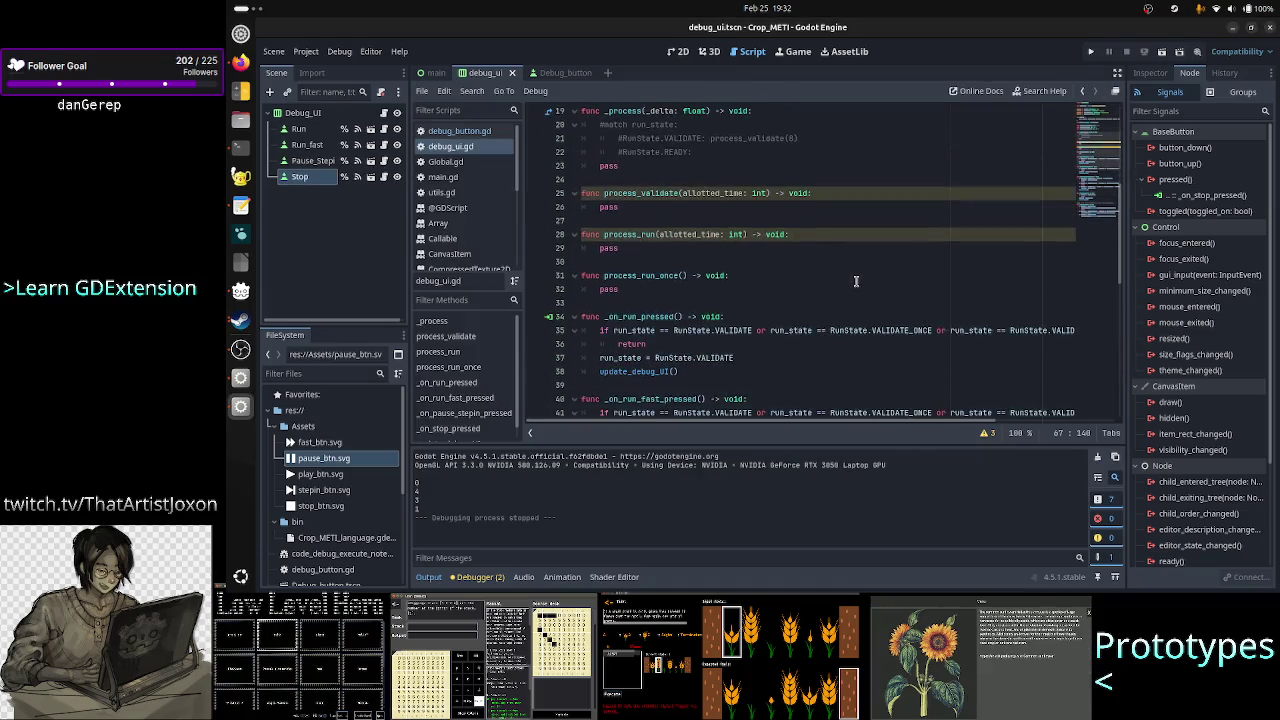
scroll(856, 281, down, 2)
scroll(747, 350, down, 1)
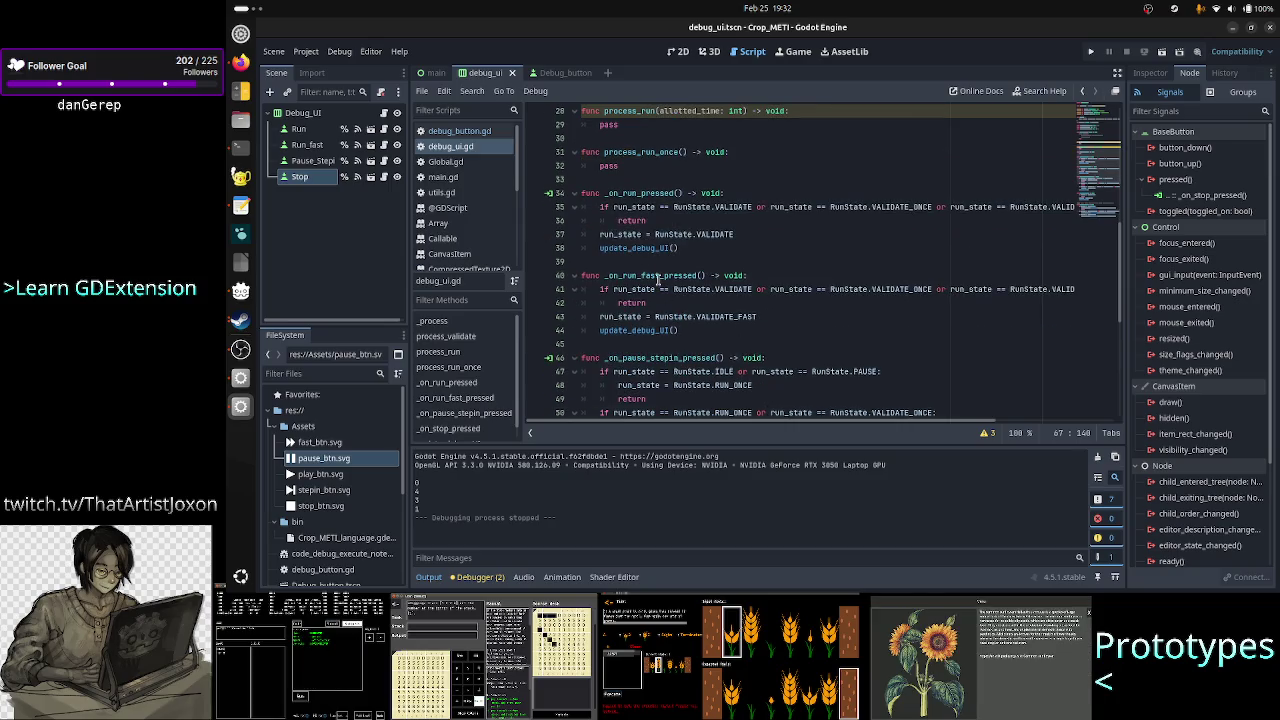
double_click(731, 318)
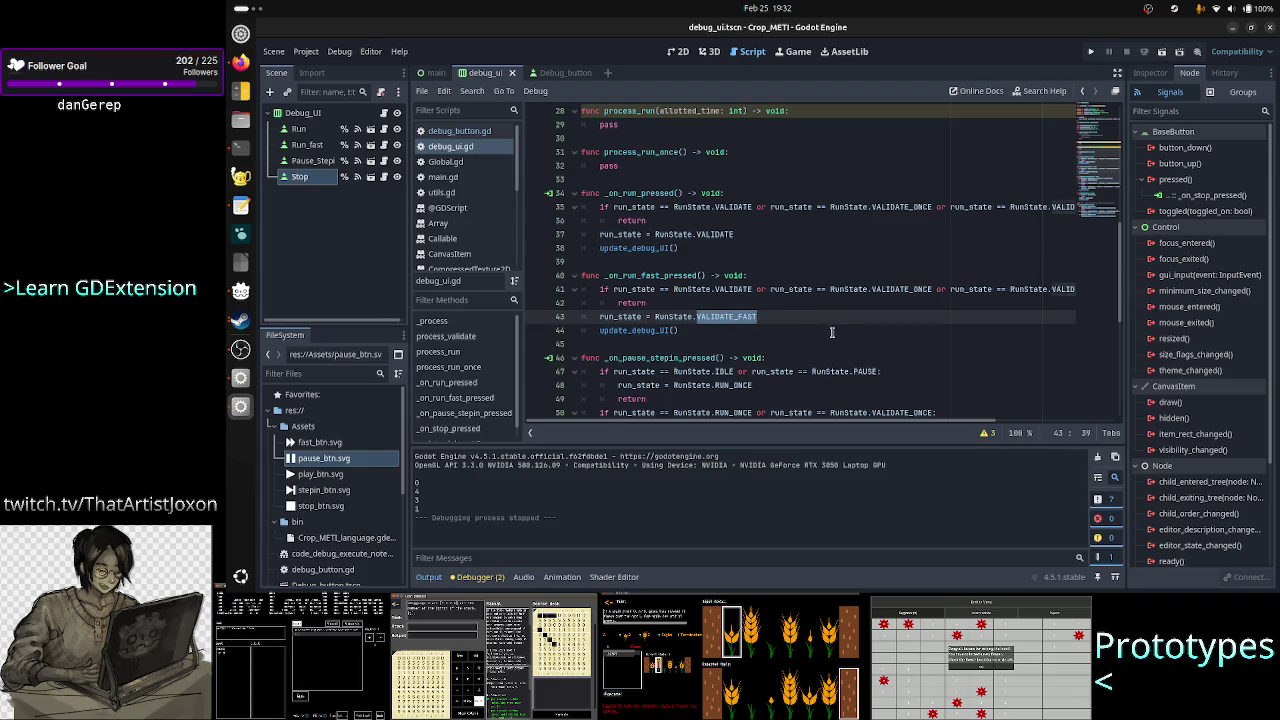
scroll(831, 333, down, 2)
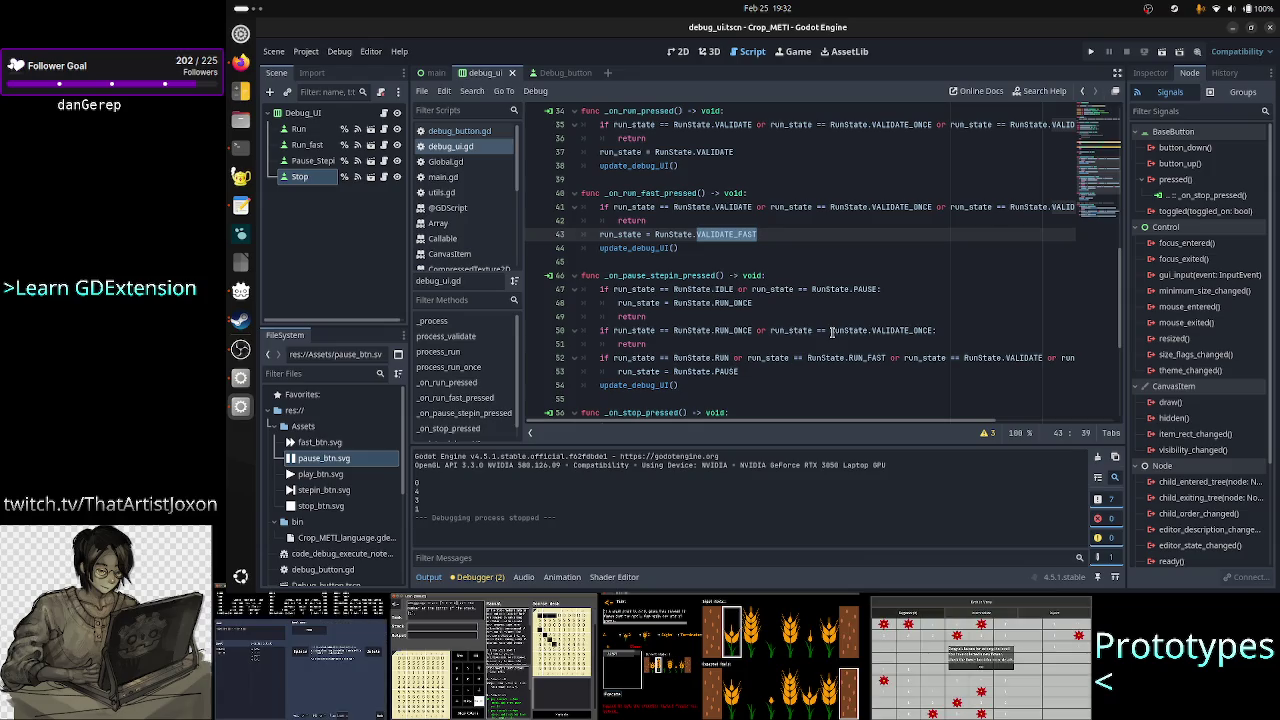
click(658, 248)
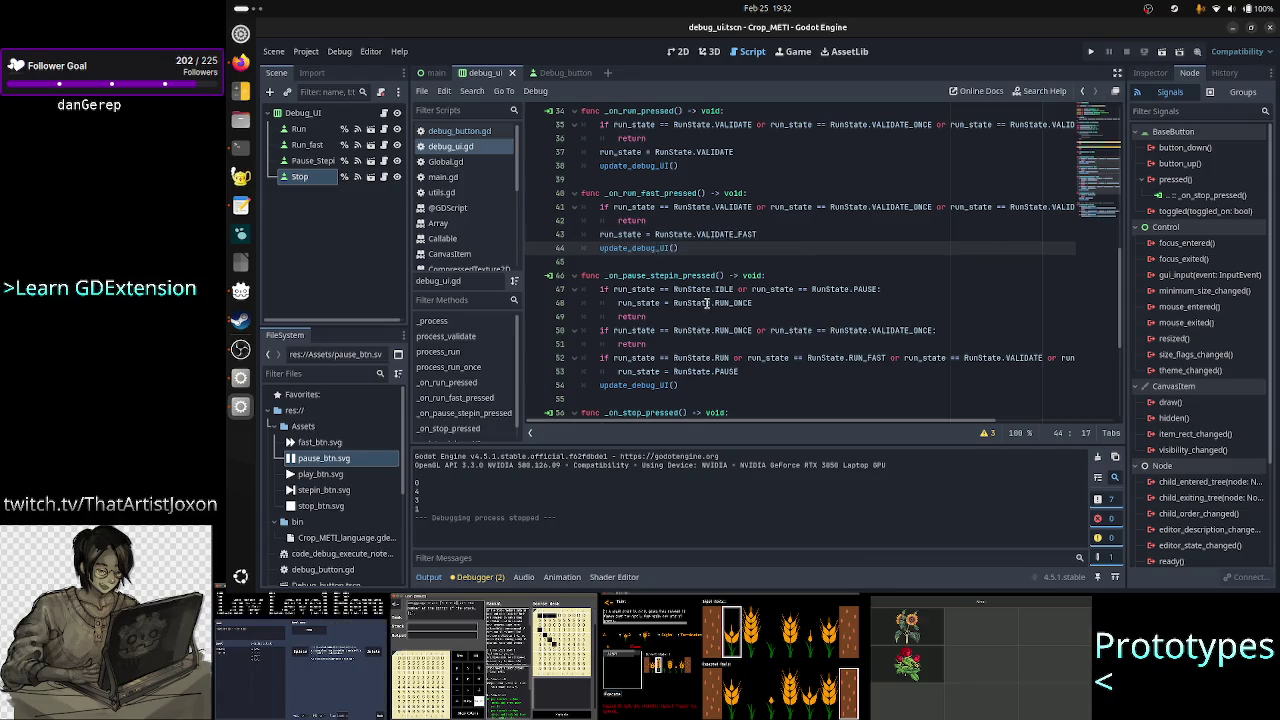
scroll(707, 303, down, 5)
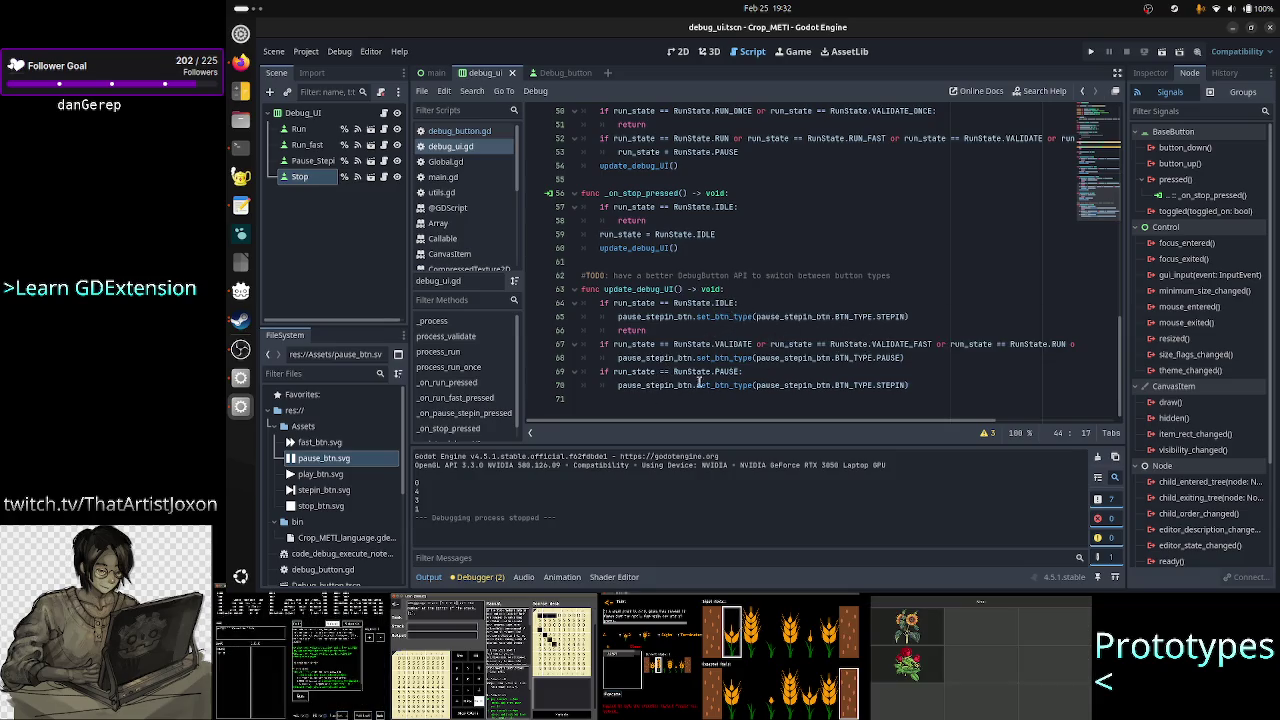
click(739, 344)
double_click(739, 344)
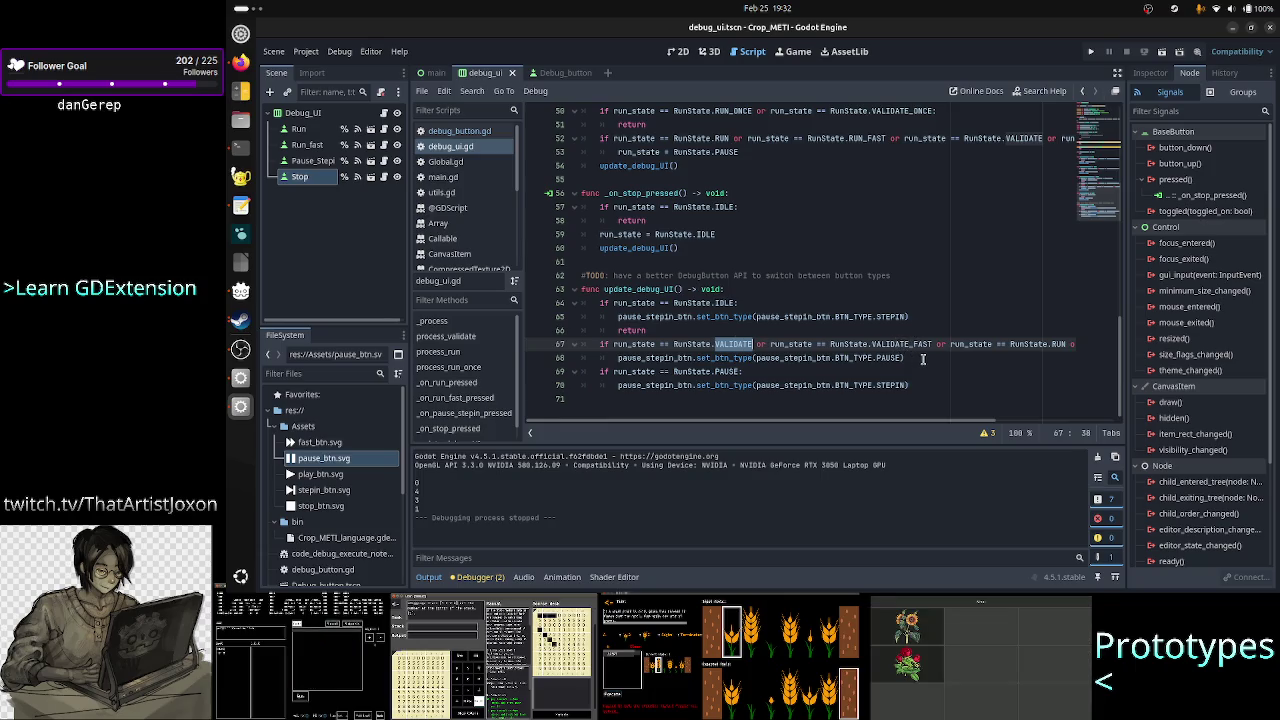
double_click(917, 344)
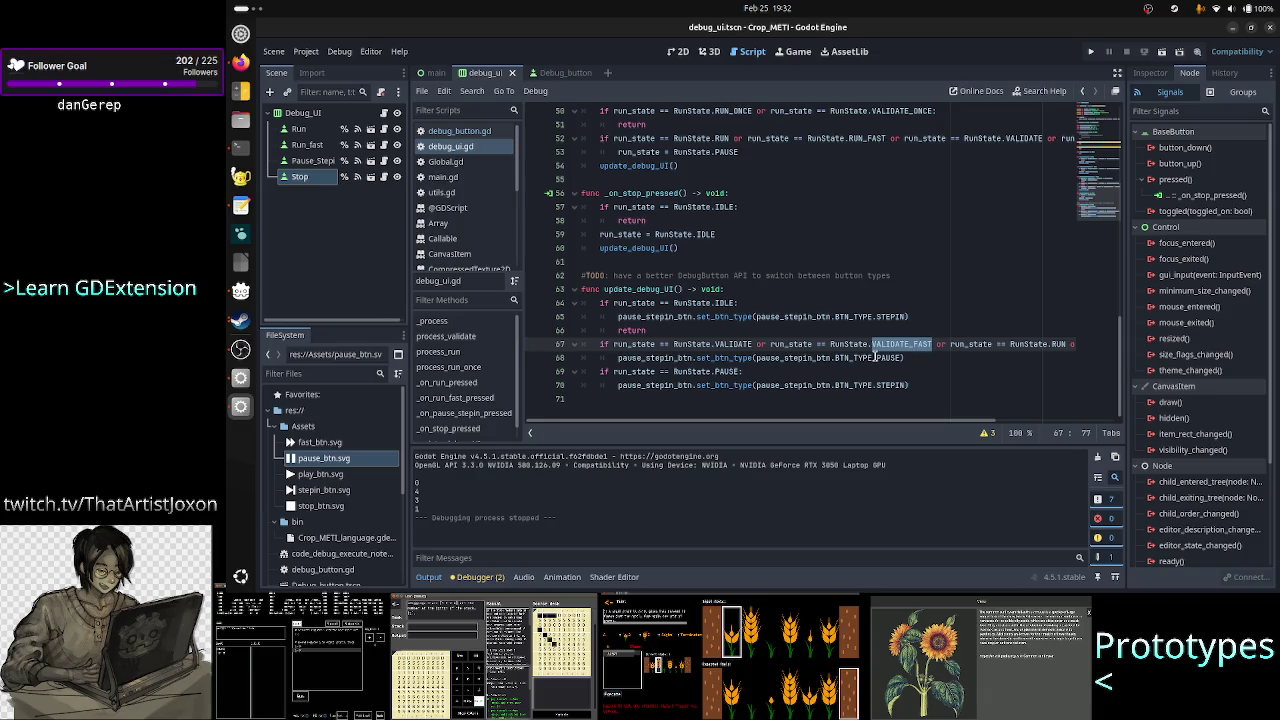
click(887, 358)
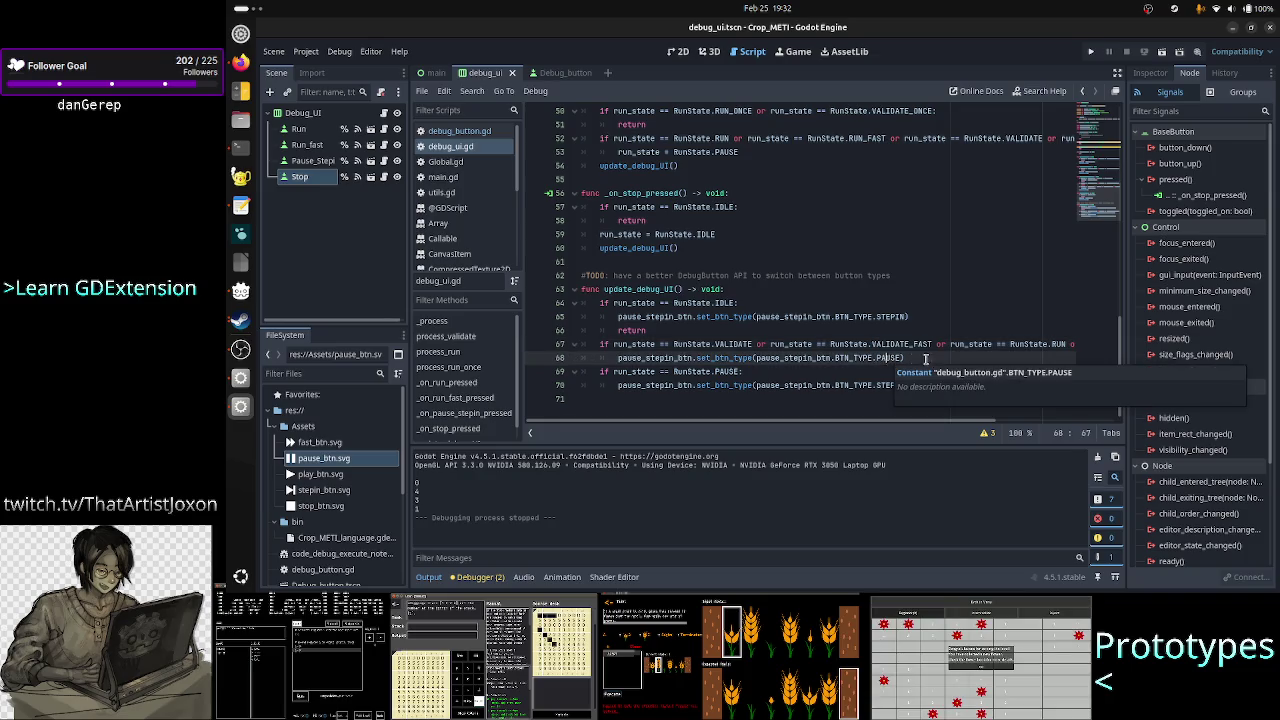
double_click(724, 371)
- Add a return after the PAUSE and STEPIN set_btn_type calls in update_debug_UI
click(925, 363)
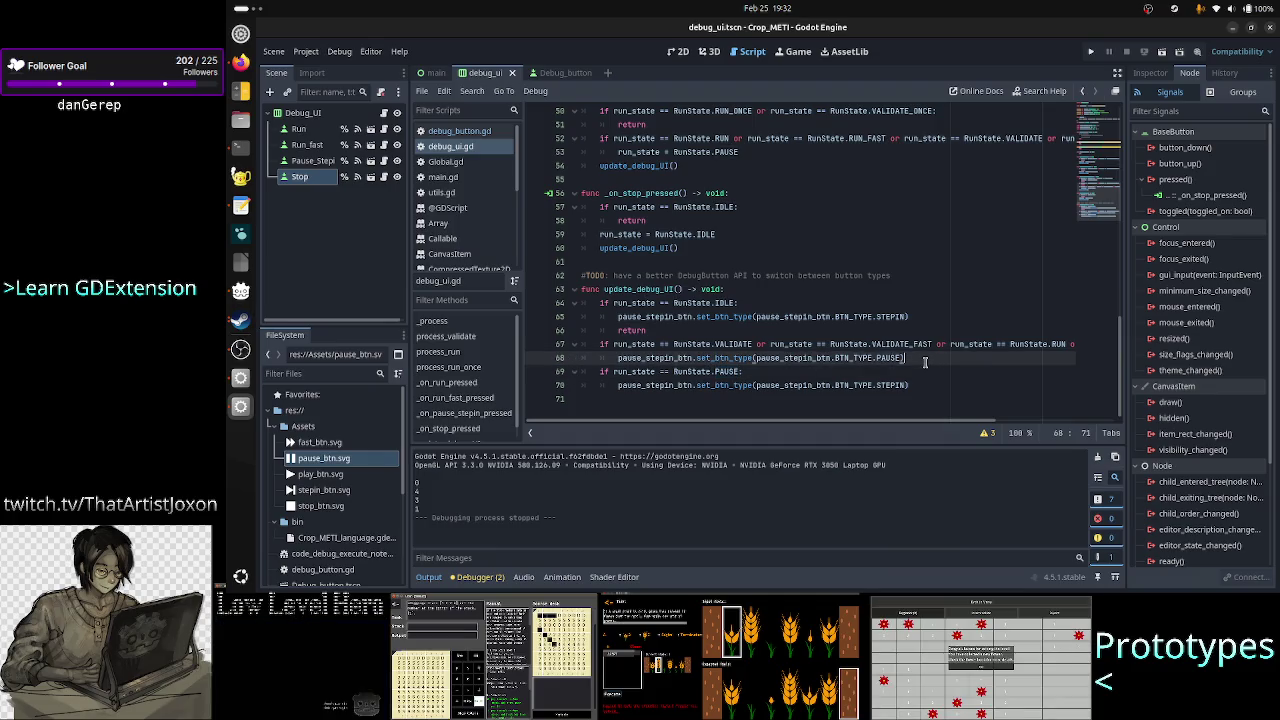
key(Return)
text(return)
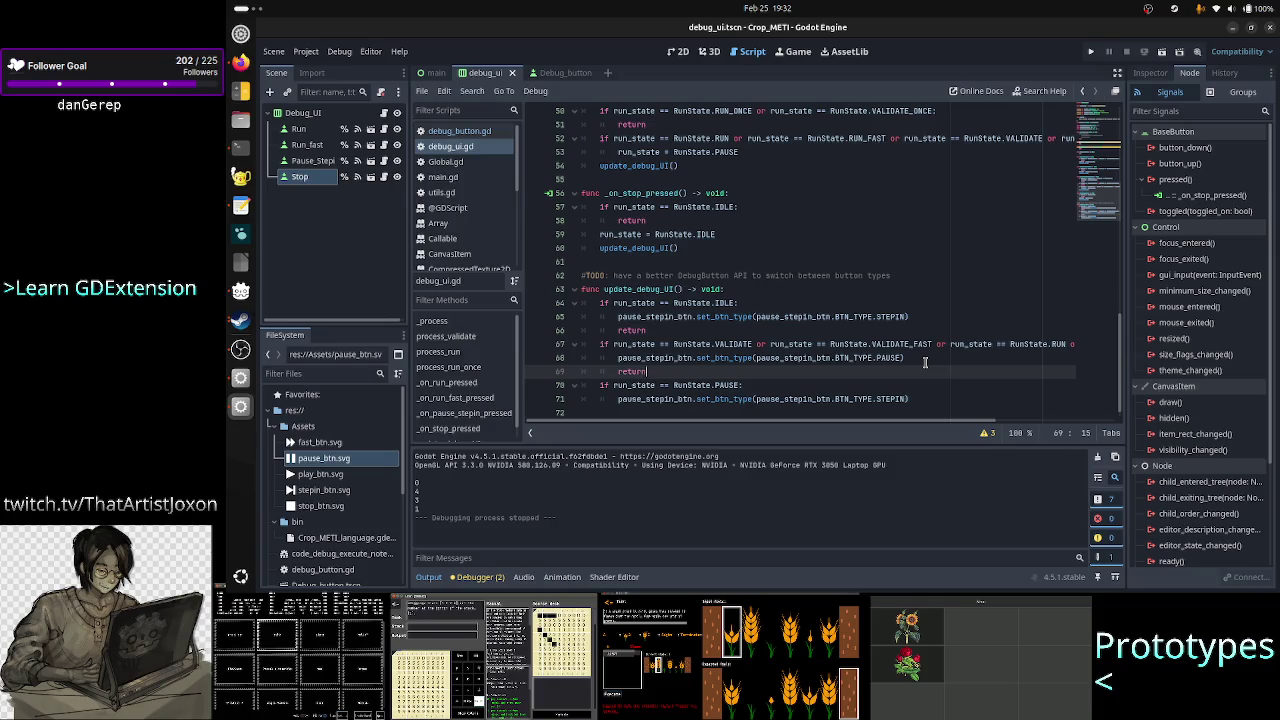
key(Down)
key(Down)
key(End)
key(Return)
text(ret)
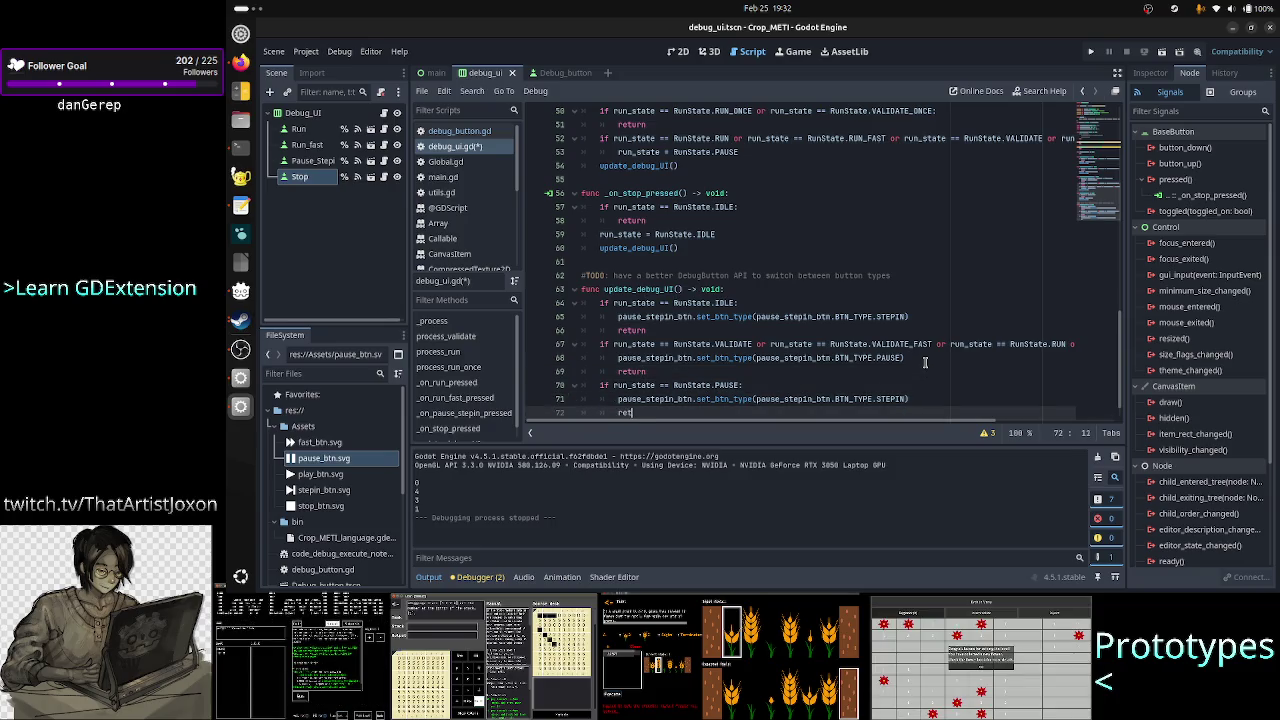
key(Return)
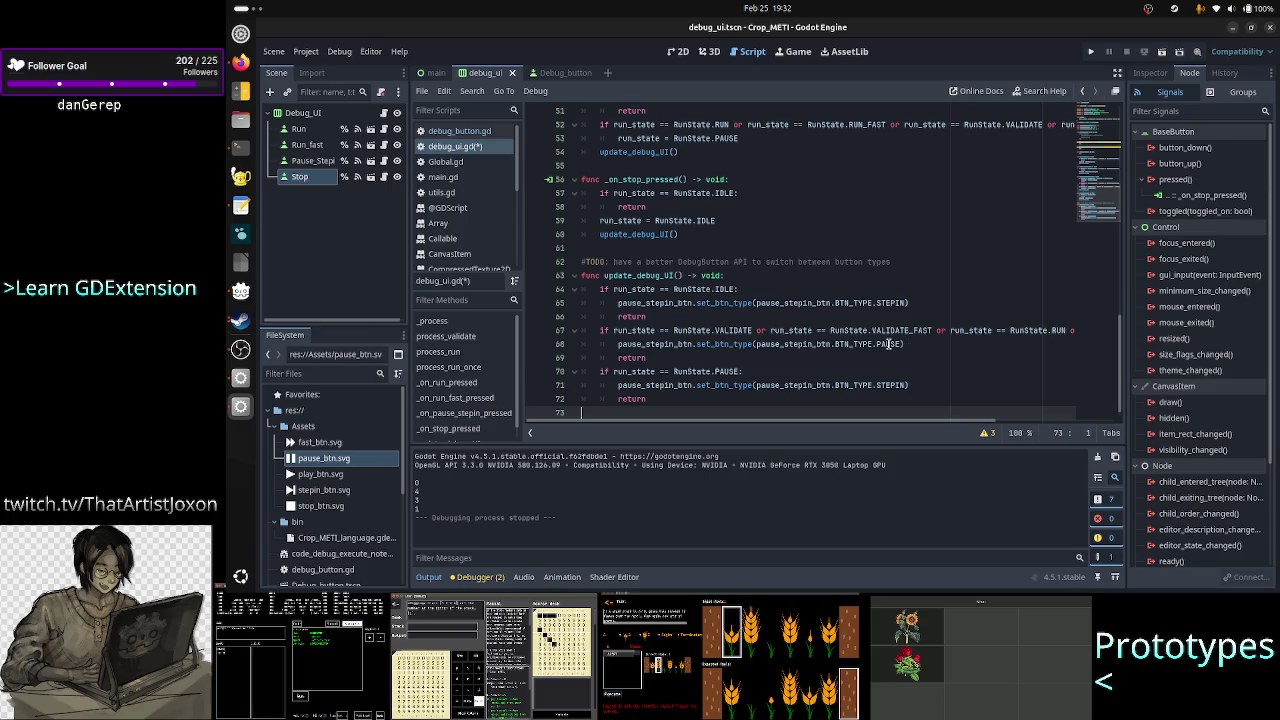
- Recheck the PAUSE line and line 70 comparison, save debug_ui.gd, and run the project
click(888, 344)
double_click(888, 344)
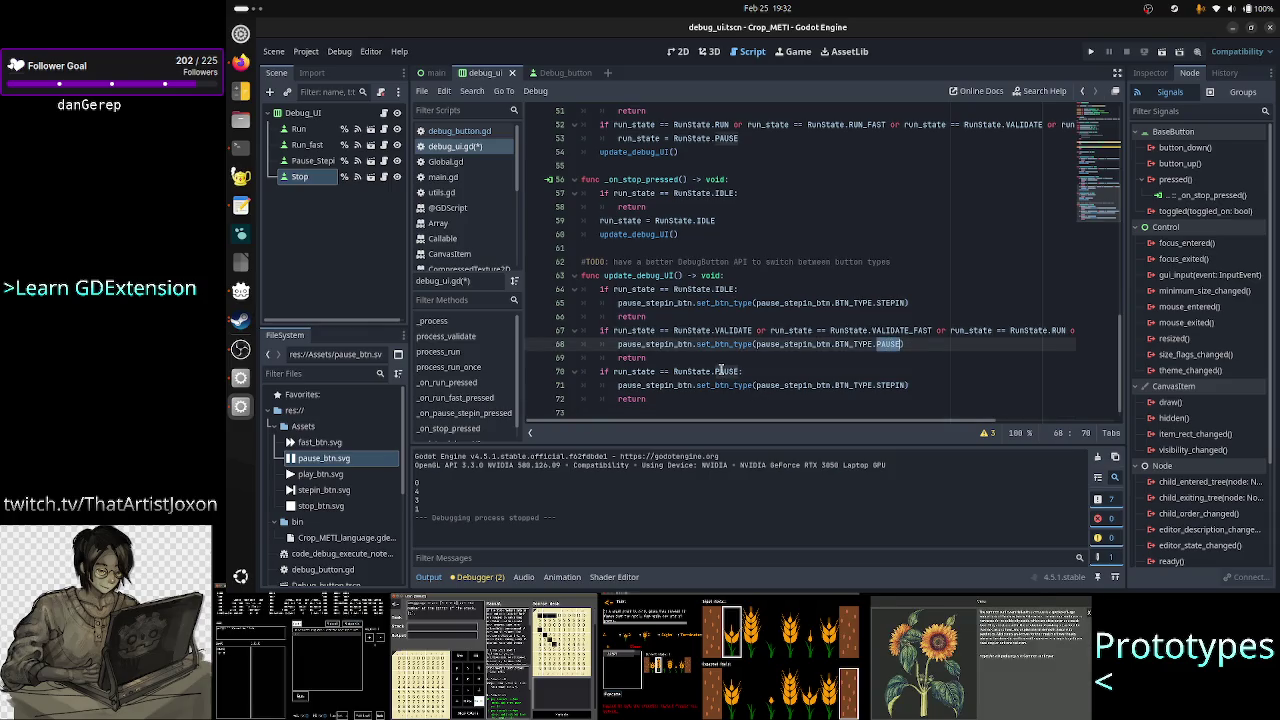
mouse_move(722, 370)
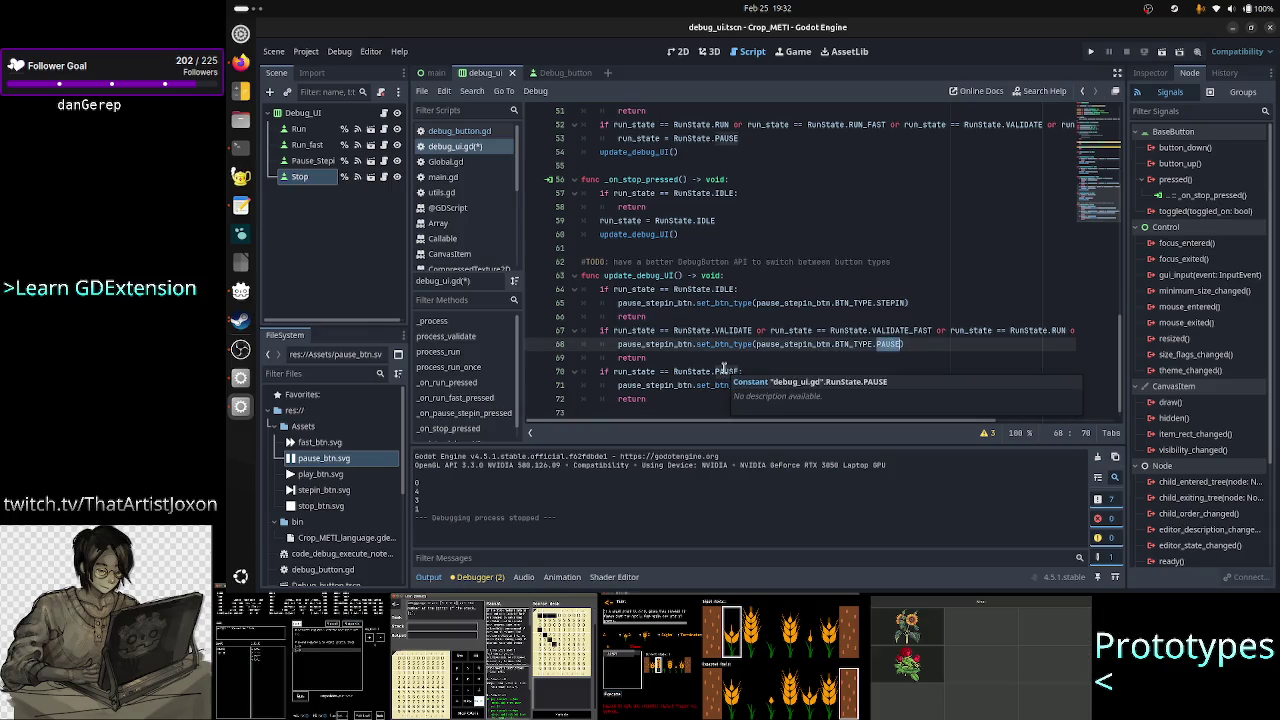
drag(613, 371, 711, 371)
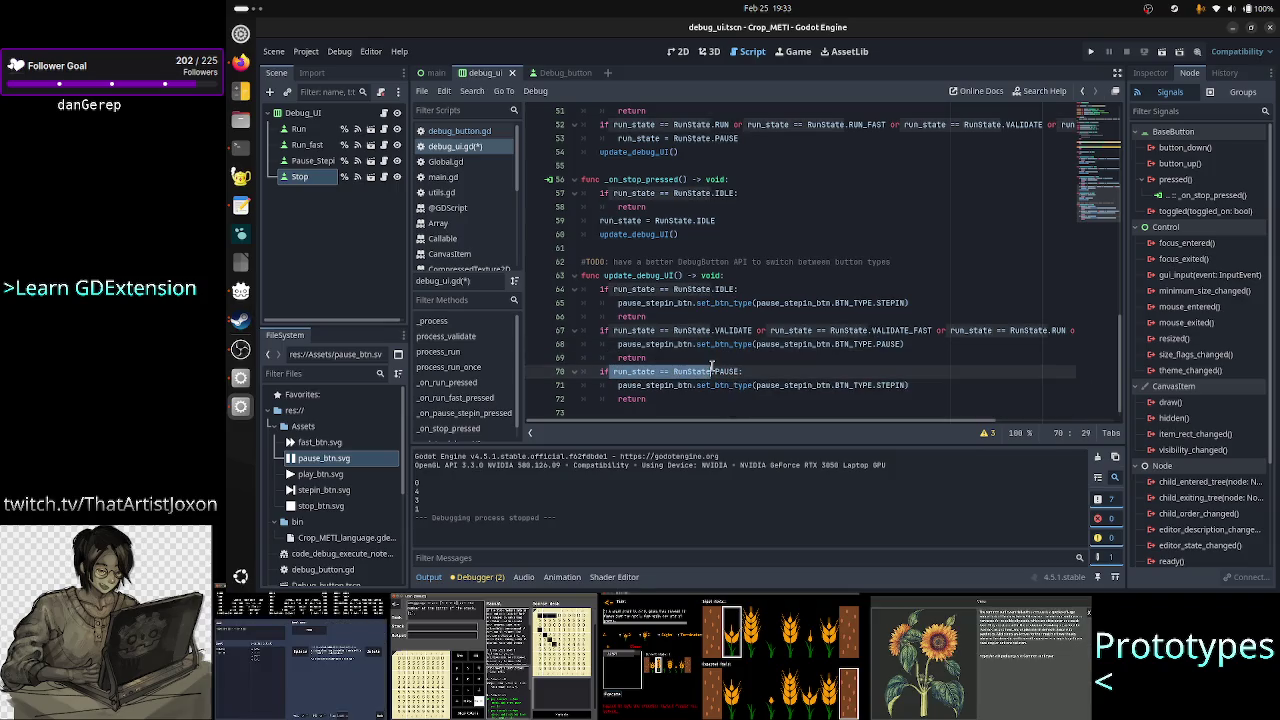
click(906, 385)
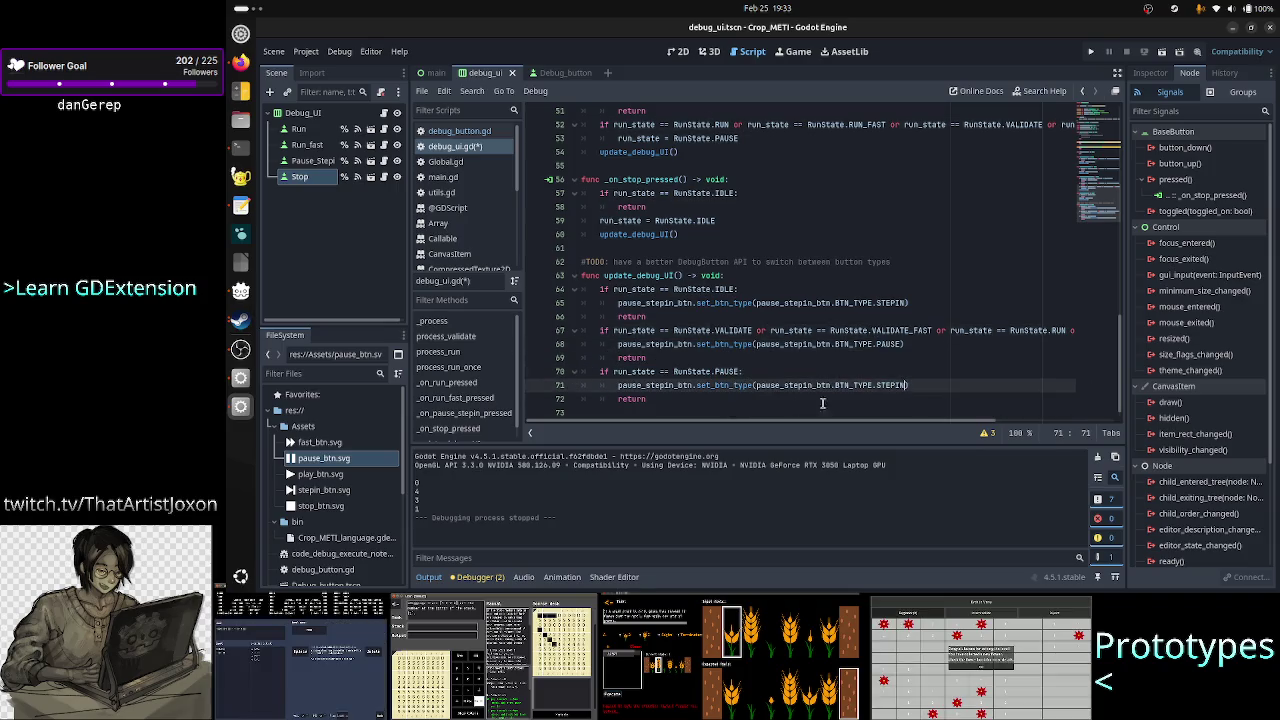
click(722, 411)
key(ctrl+s)
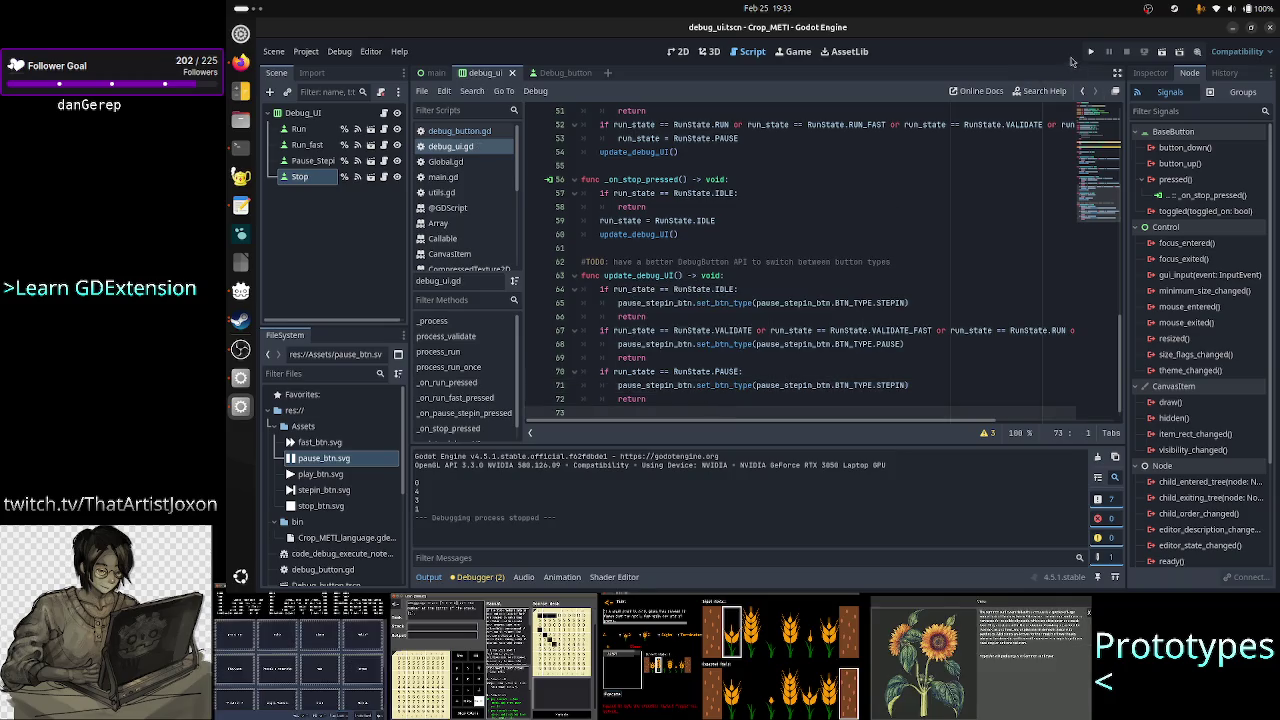
click(1090, 52)
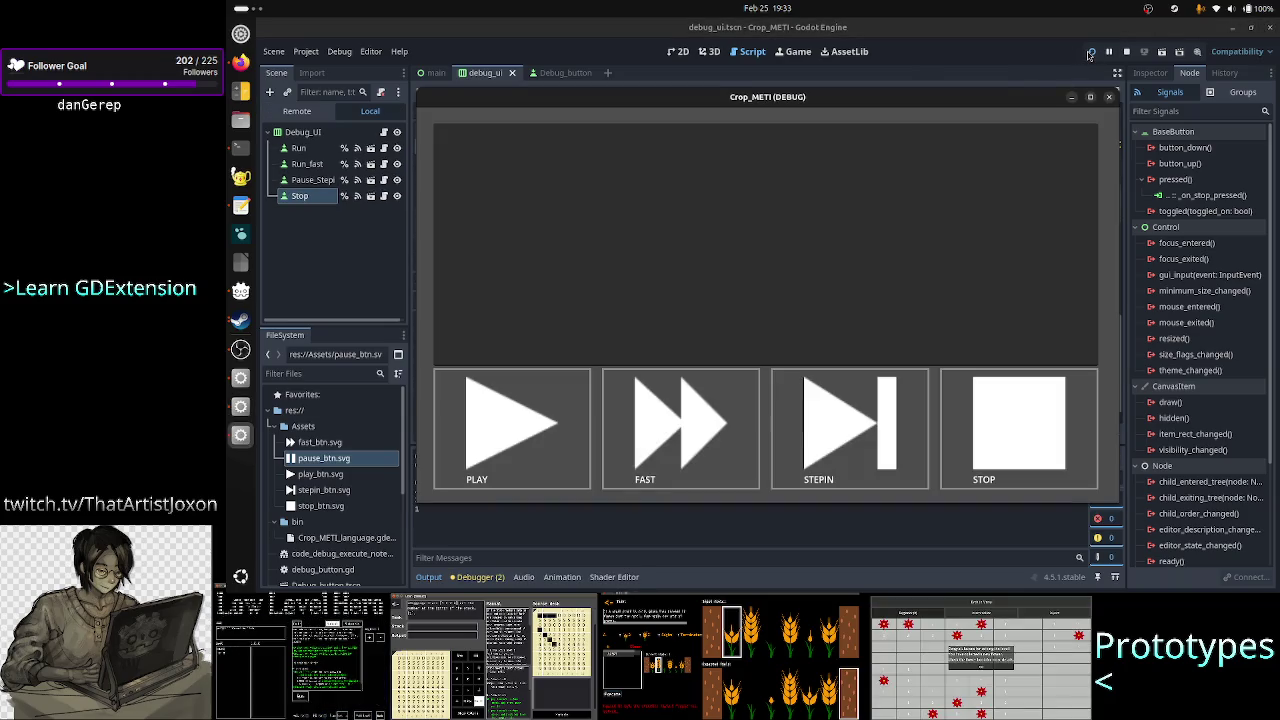
- Test PLAY, FAST, STOP, STEPIN, then FAST three times in the running game, and close it
click(545, 430)
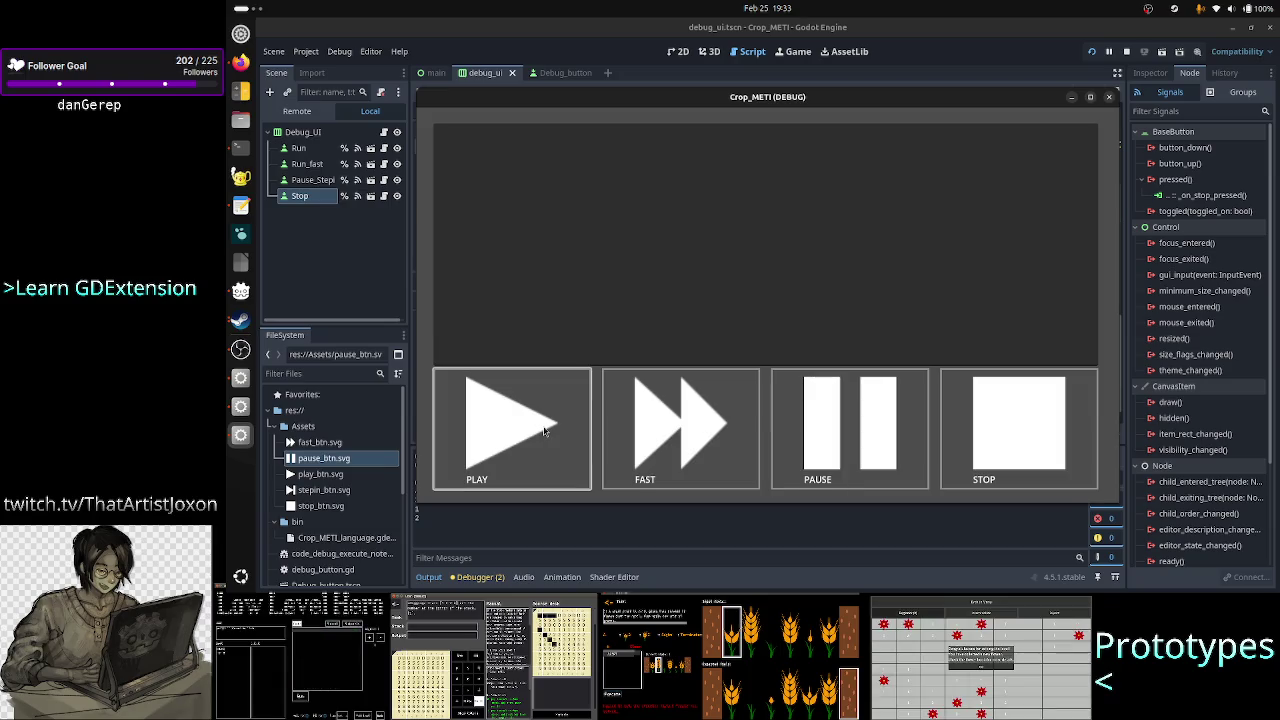
click(688, 430)
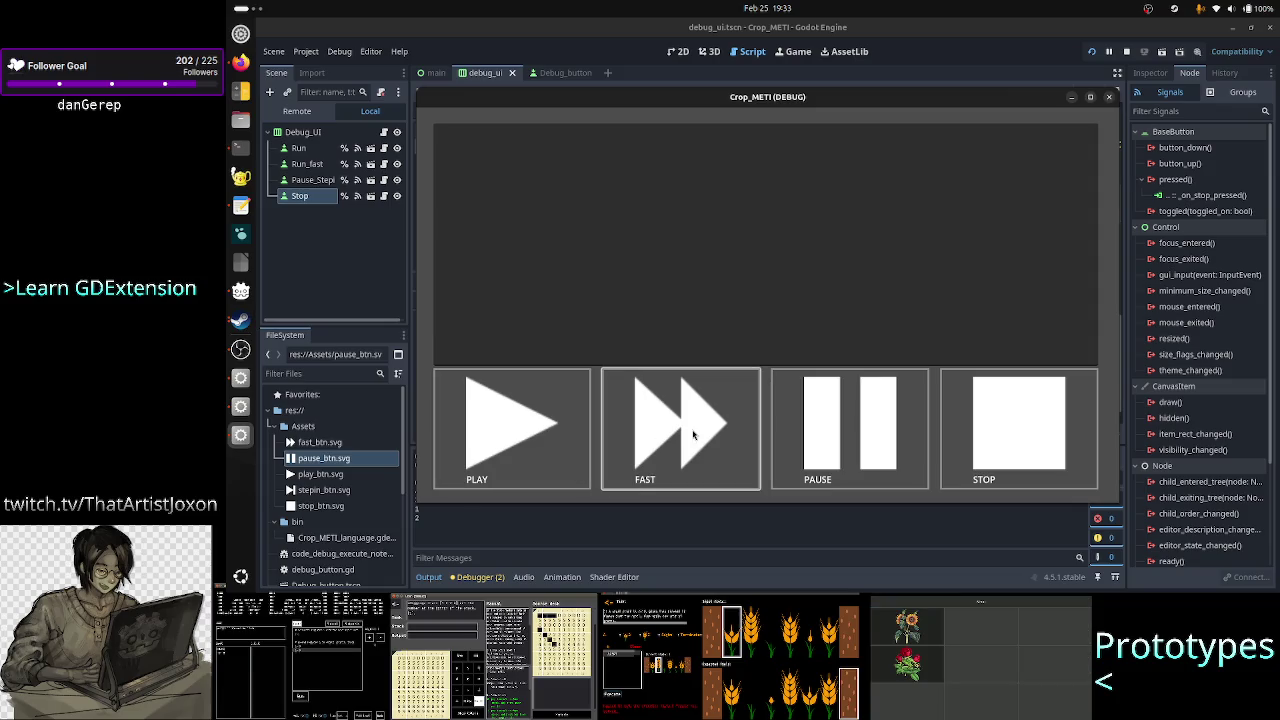
click(985, 431)
click(882, 434)
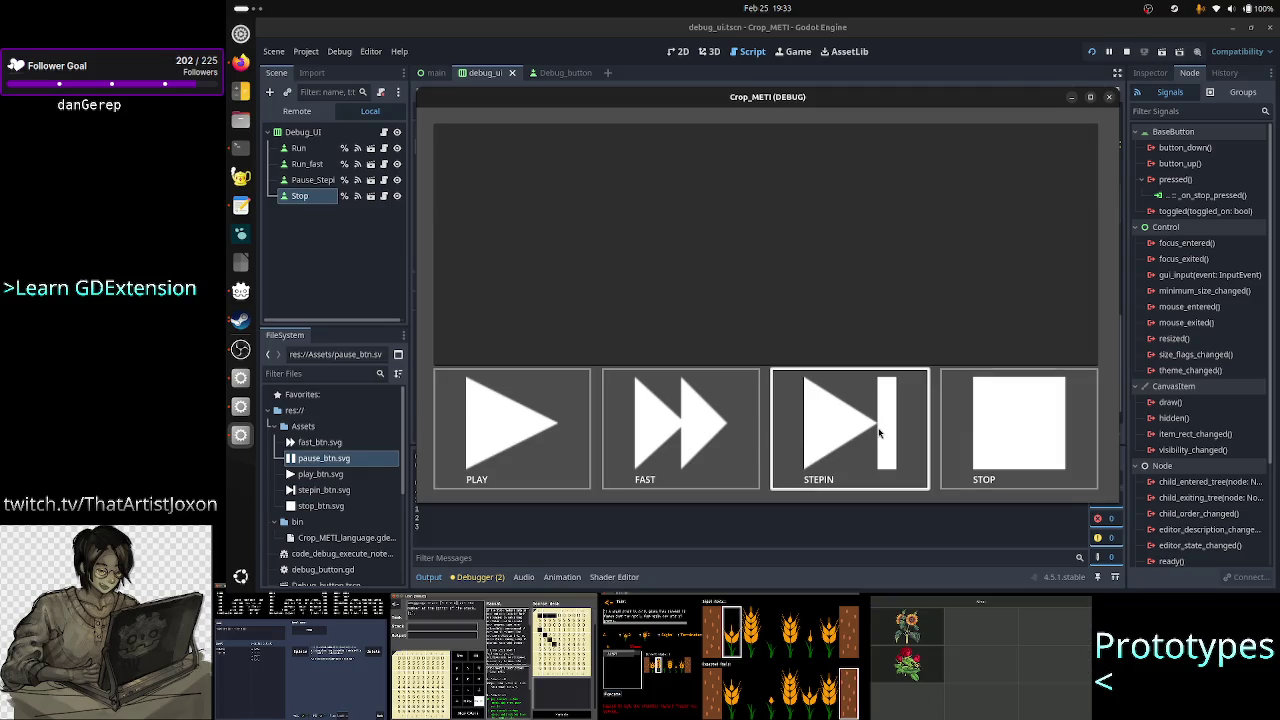
click(707, 437)
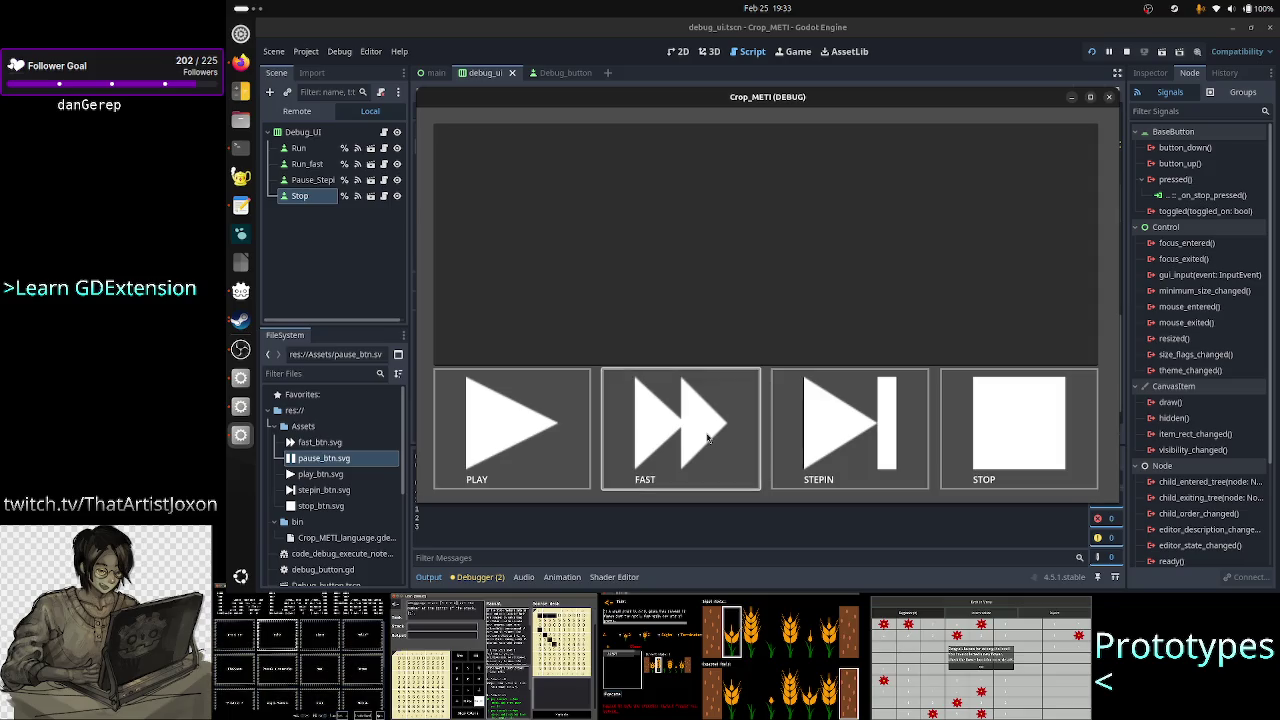
click(707, 437)
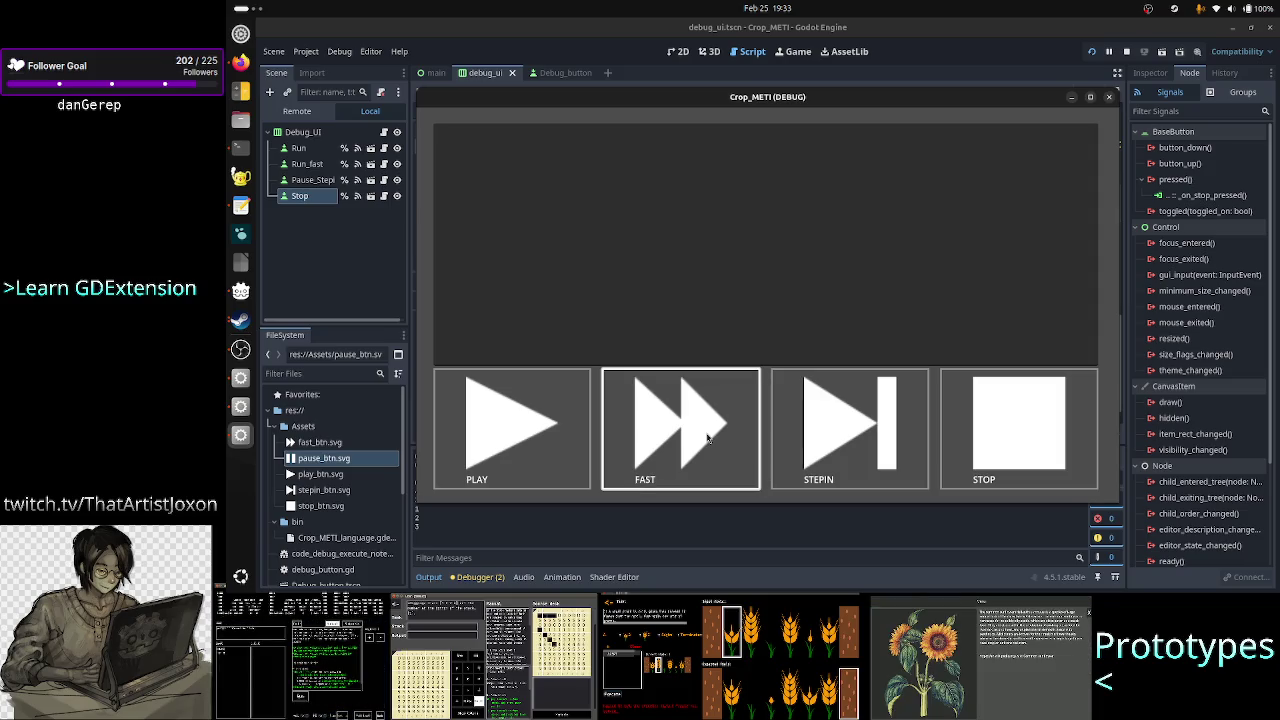
click(707, 437)
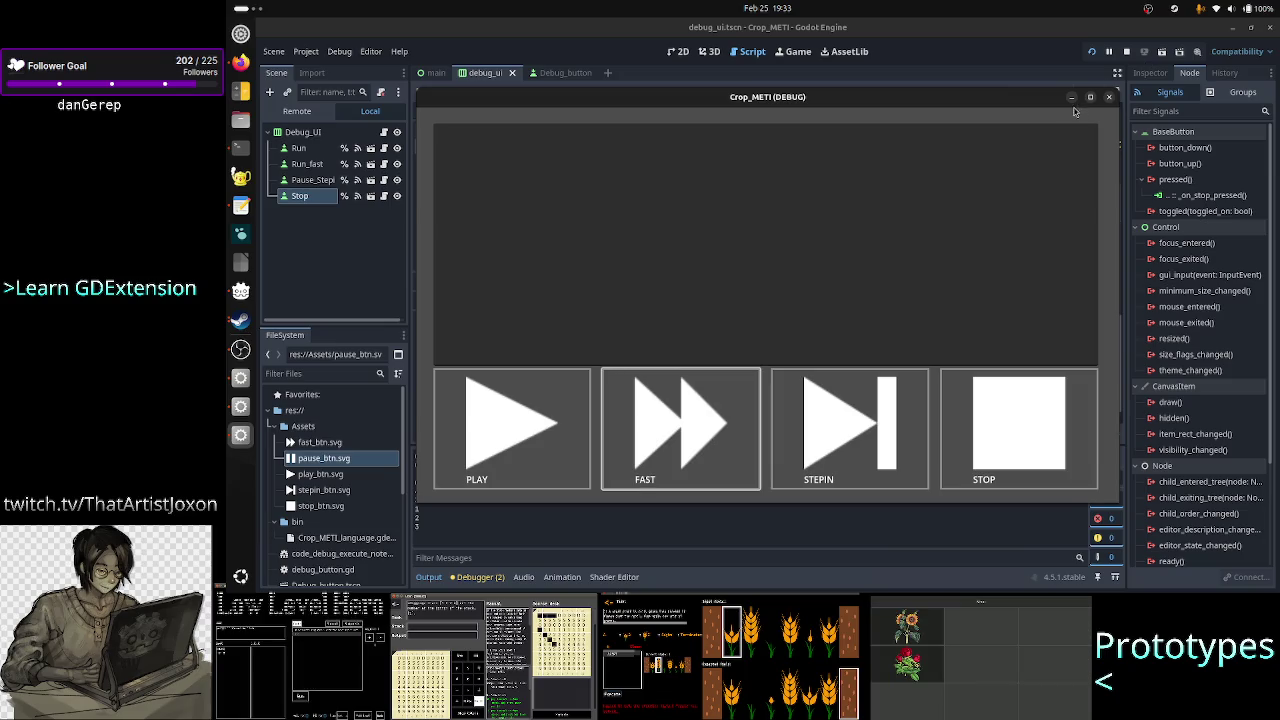
click(1108, 96)
- Add a print(run_state) line after the VALIDATE_FAST assignment in _on_run_fast_pressed and run the game
scroll(818, 281, up, 7)
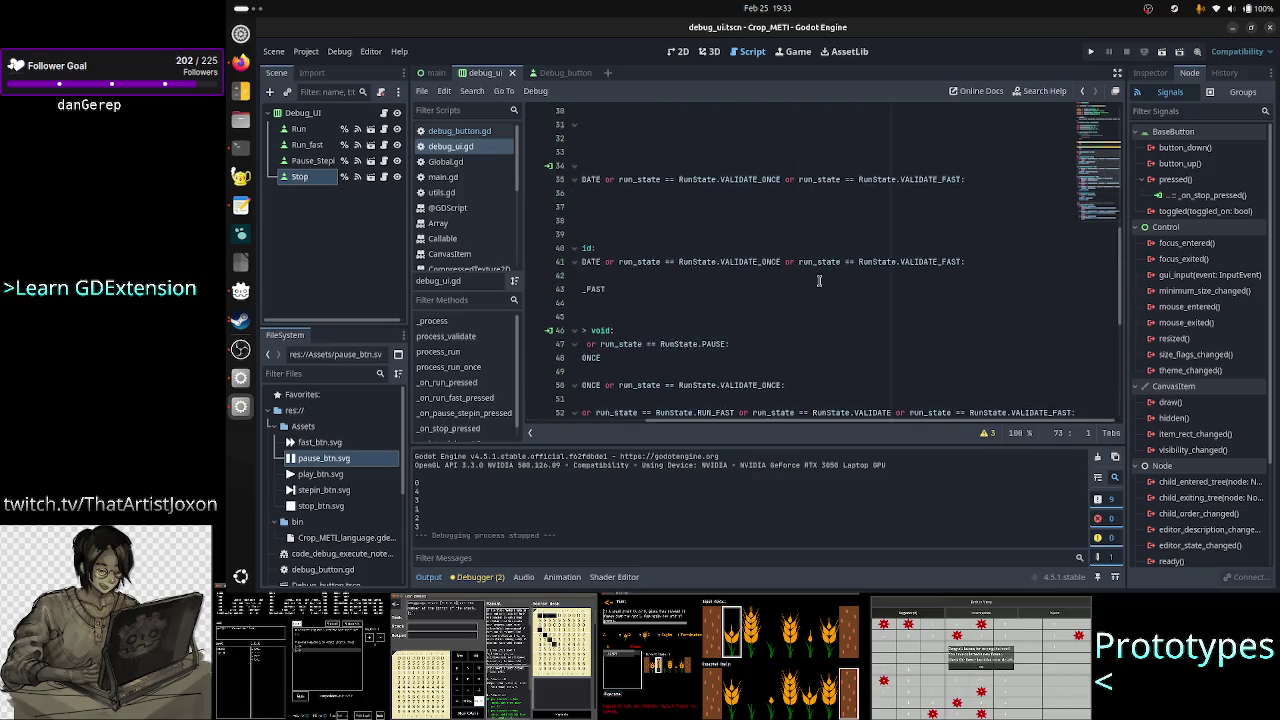
scroll(818, 281, down, 3)
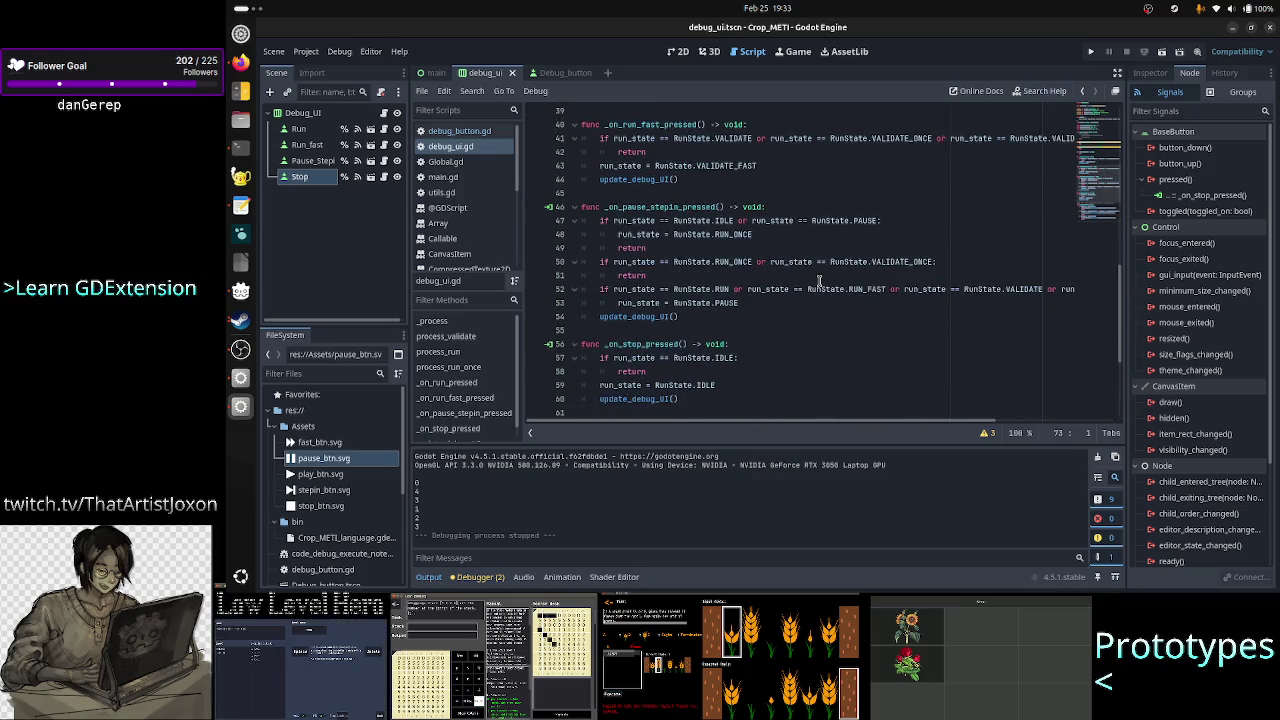
click(786, 166)
key(Return)
text(print)
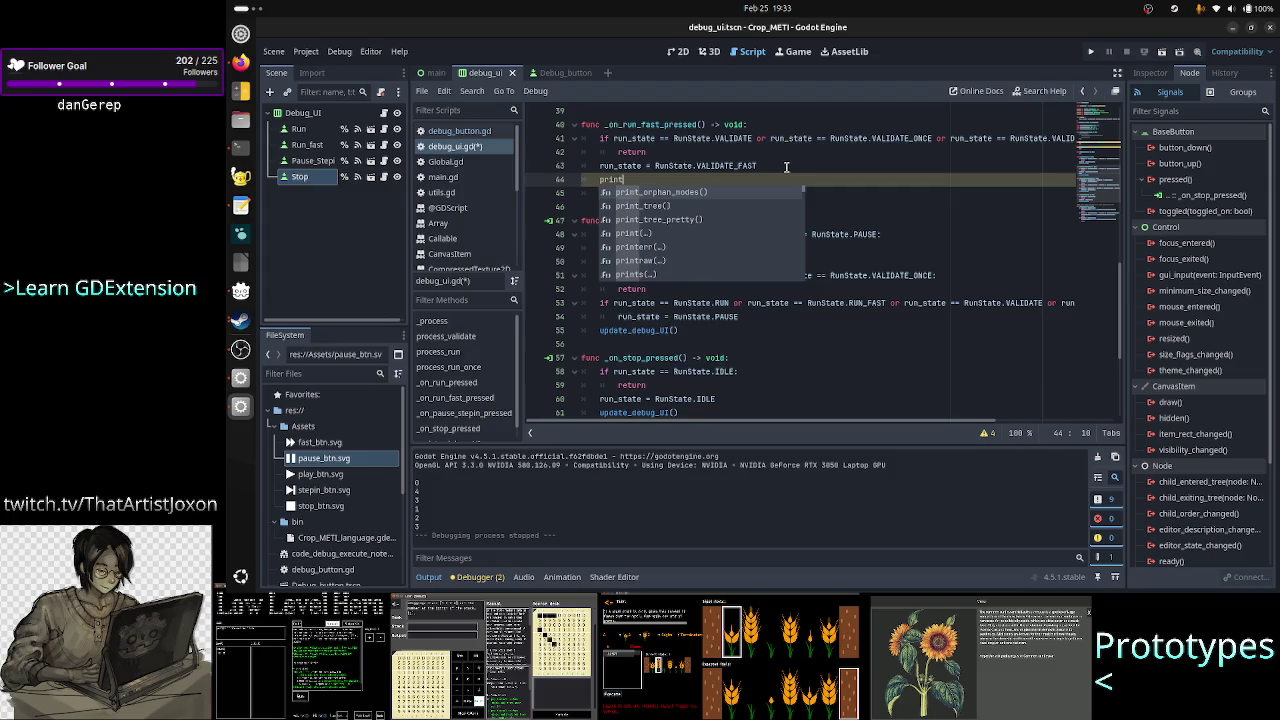
text((ru)
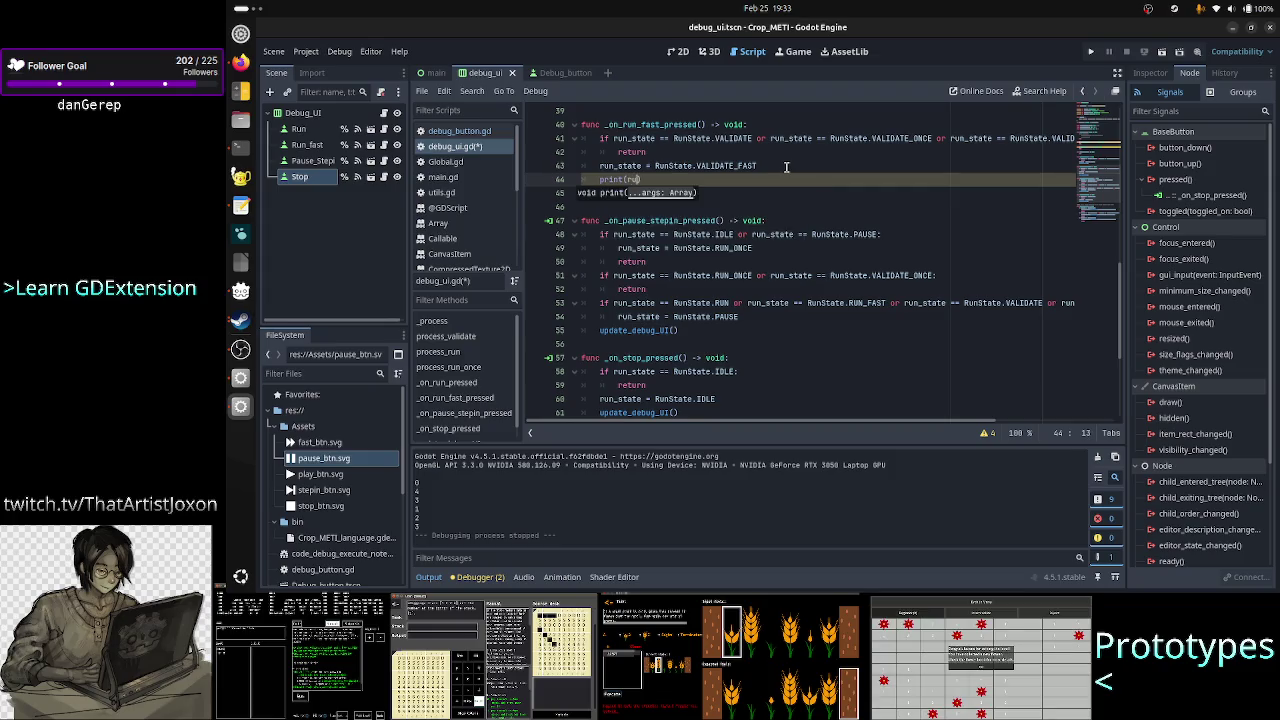
text(n_state)
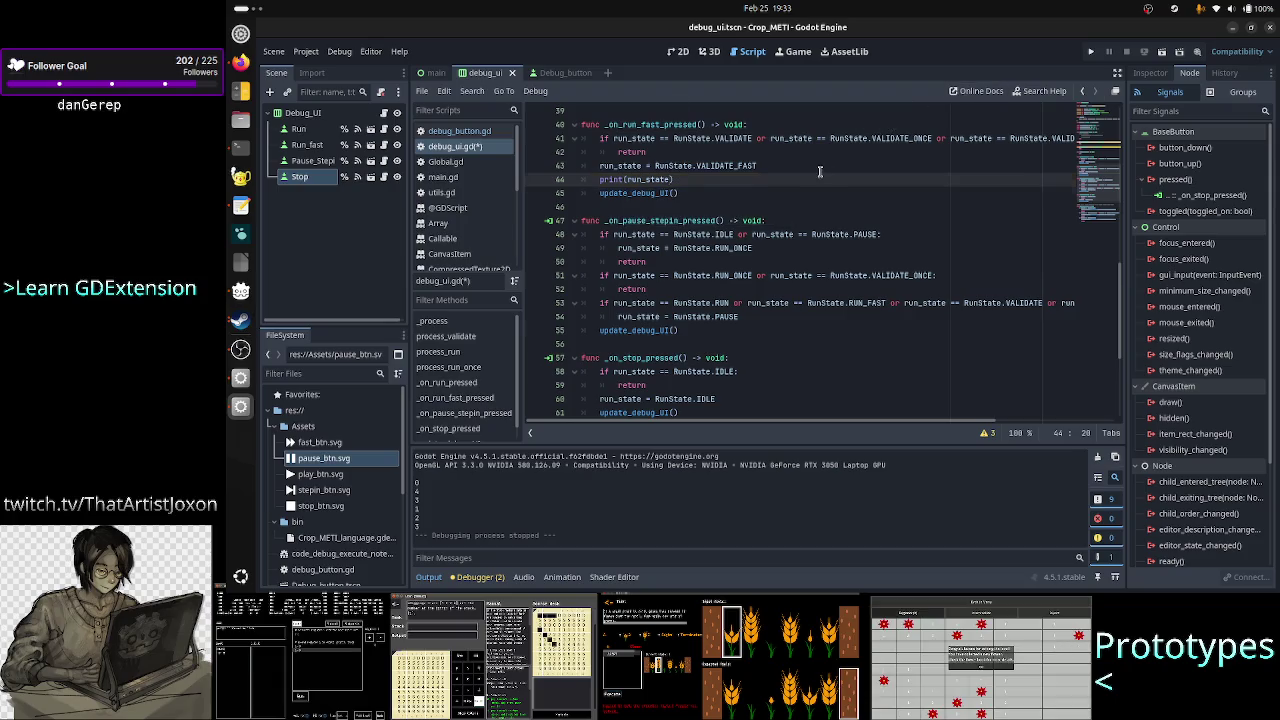
scroll(820, 172, up, 10)
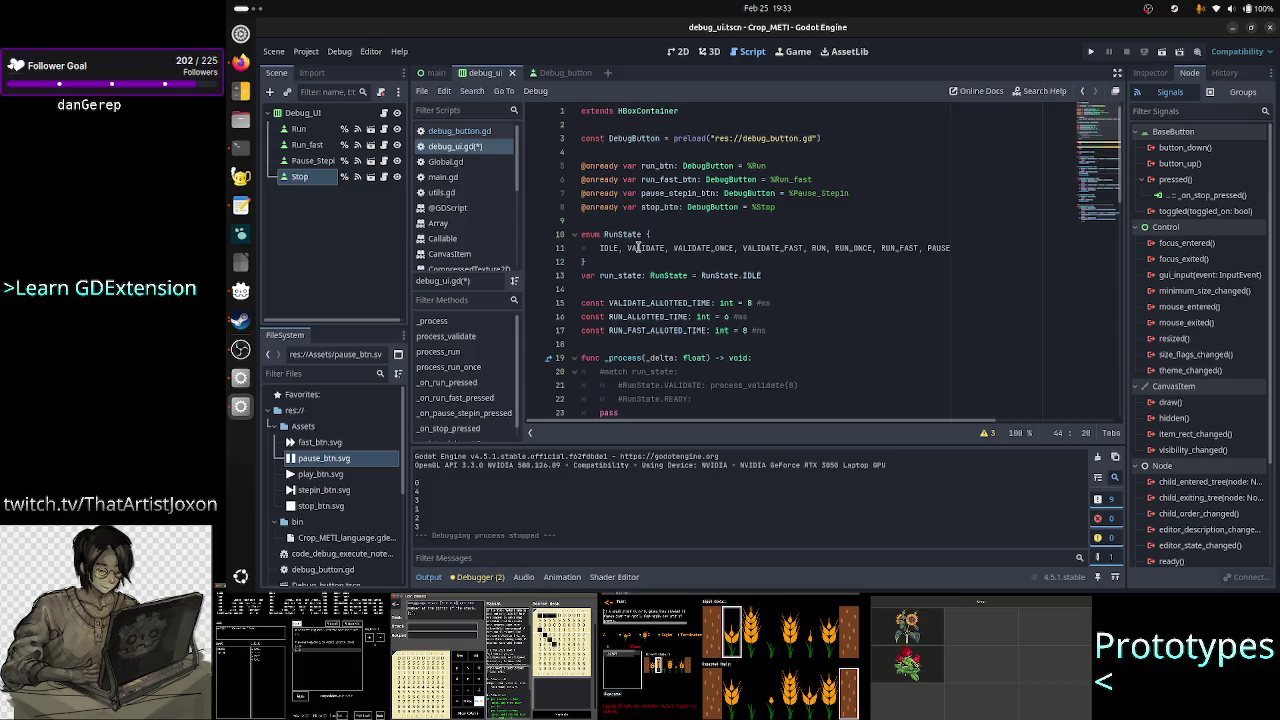
click(1091, 51)
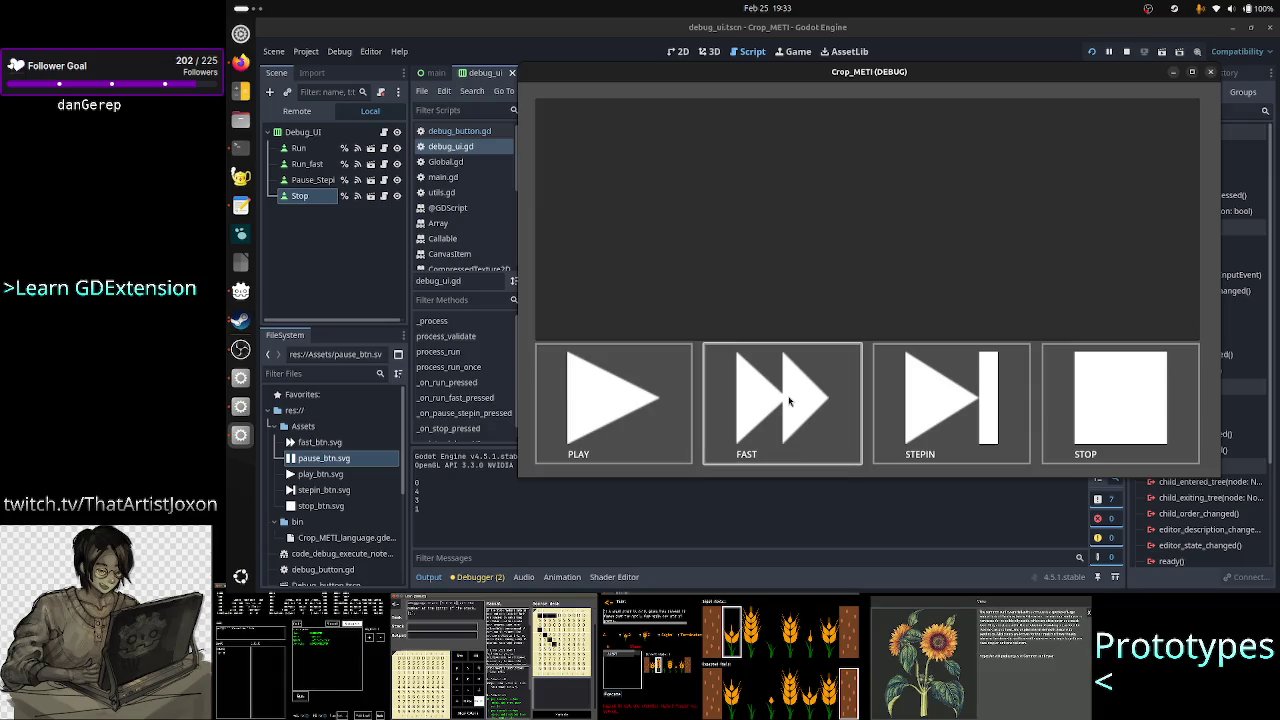
- Switch the running game to FAST mode, then stop it from the editor toolbar
click(788, 400)
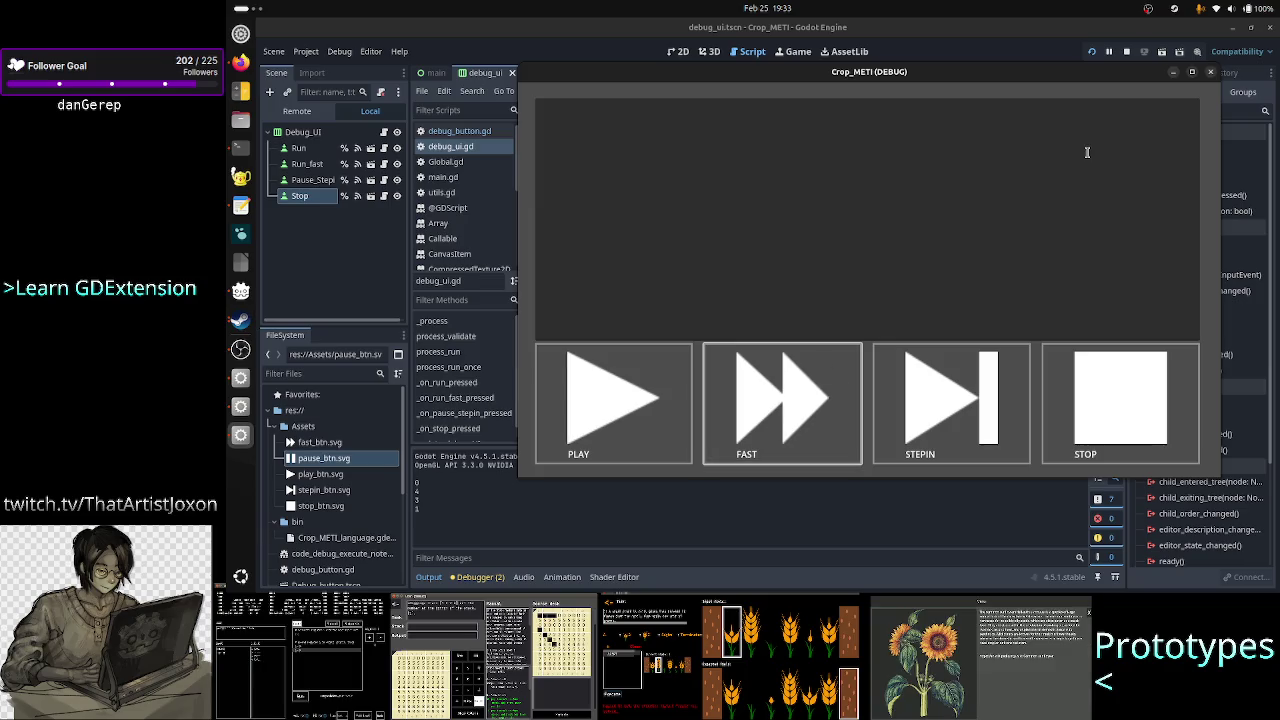
click(1212, 75)
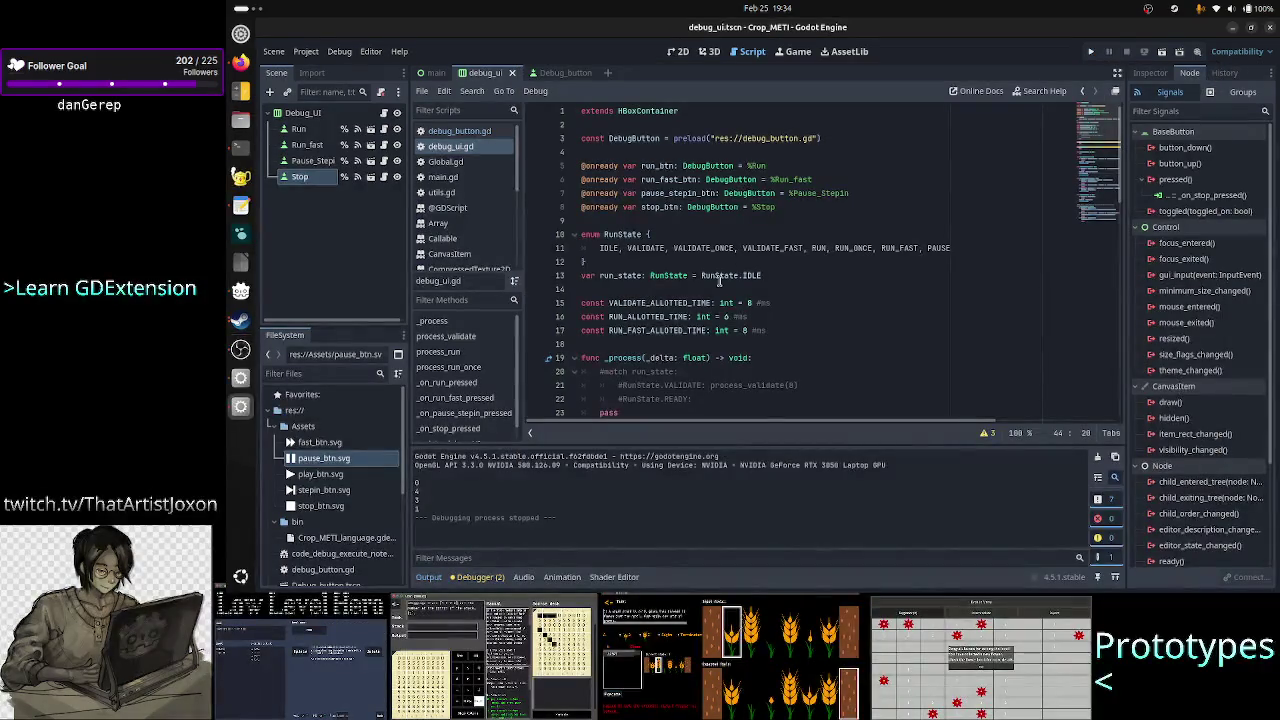
- Reconnect Run_fast's pressed signal from _on_play_fast_pressed to _on_run_fast_pressed
click(308, 146)
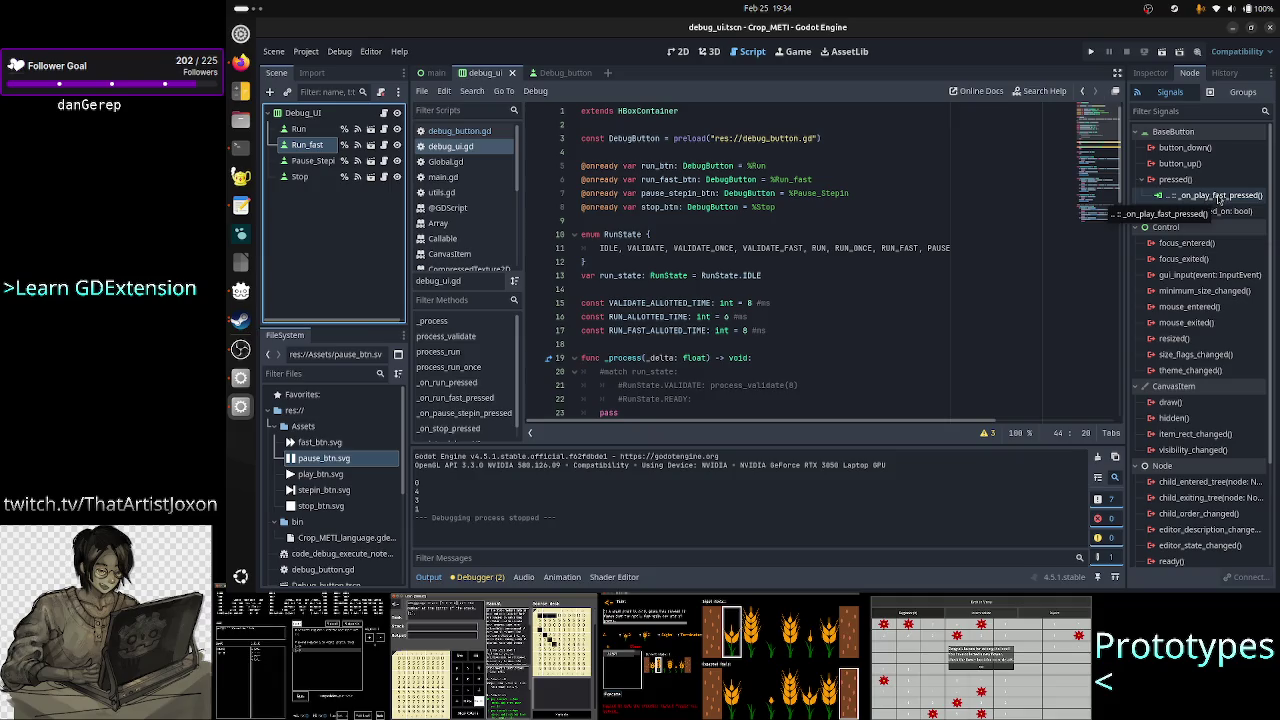
right_click(1218, 197)
click(1218, 234)
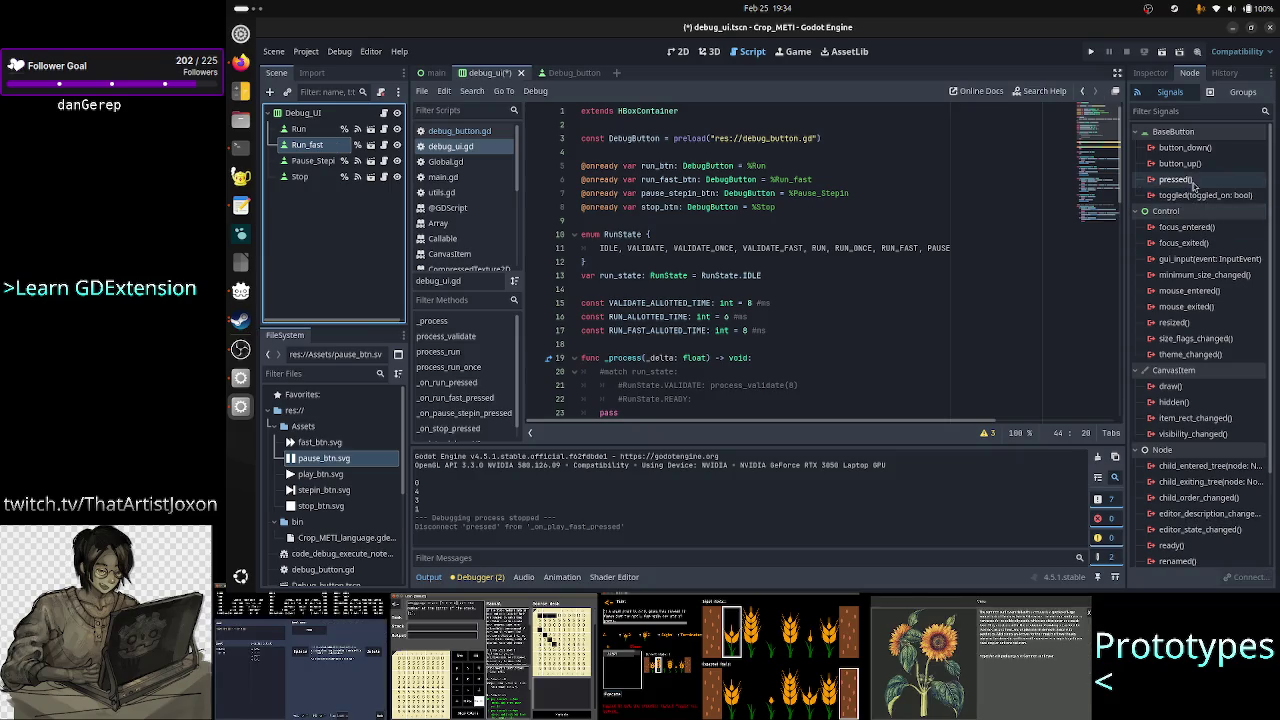
double_click(1192, 183)
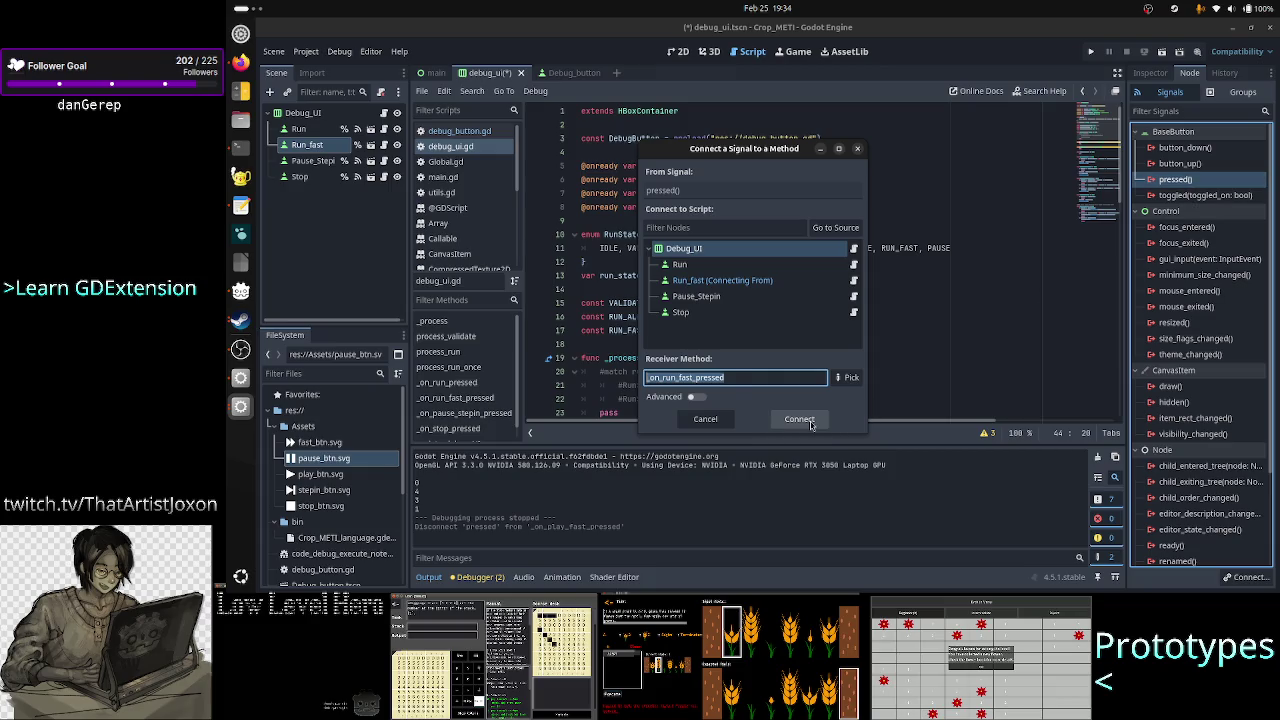
click(811, 425)
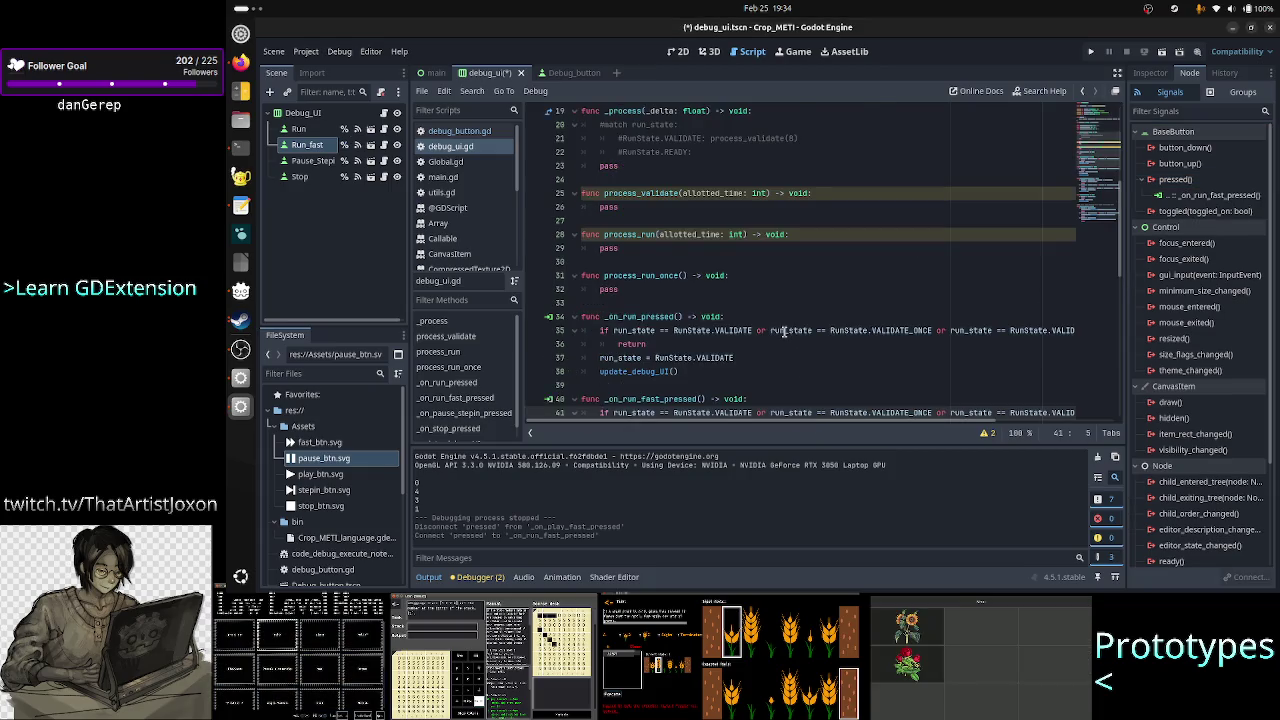
- Delete the print(run_state) debug line from debug_ui.gd and save the script
scroll(784, 331, down, 4)
click(760, 303)
key(Down)
key(Up)
key(Up)
key(Home)
key(shift+End)
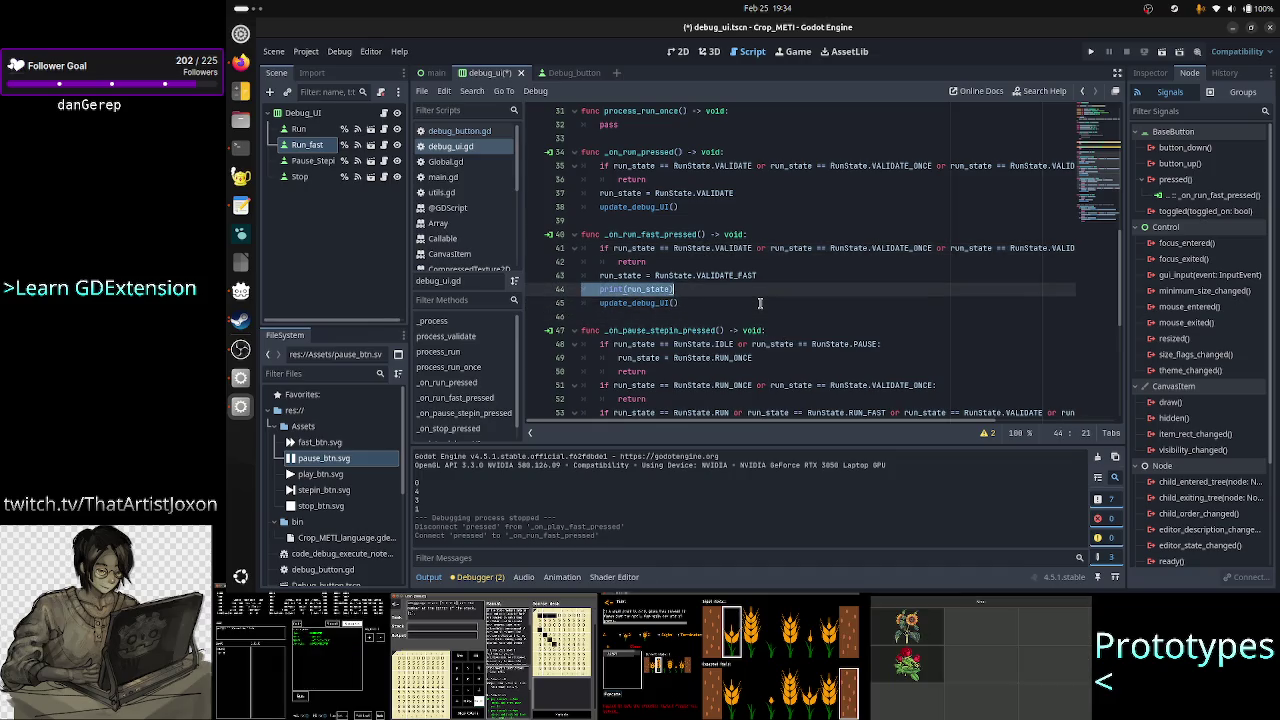
key(BackSpace)
key(BackSpace)
key(ctrl+s)
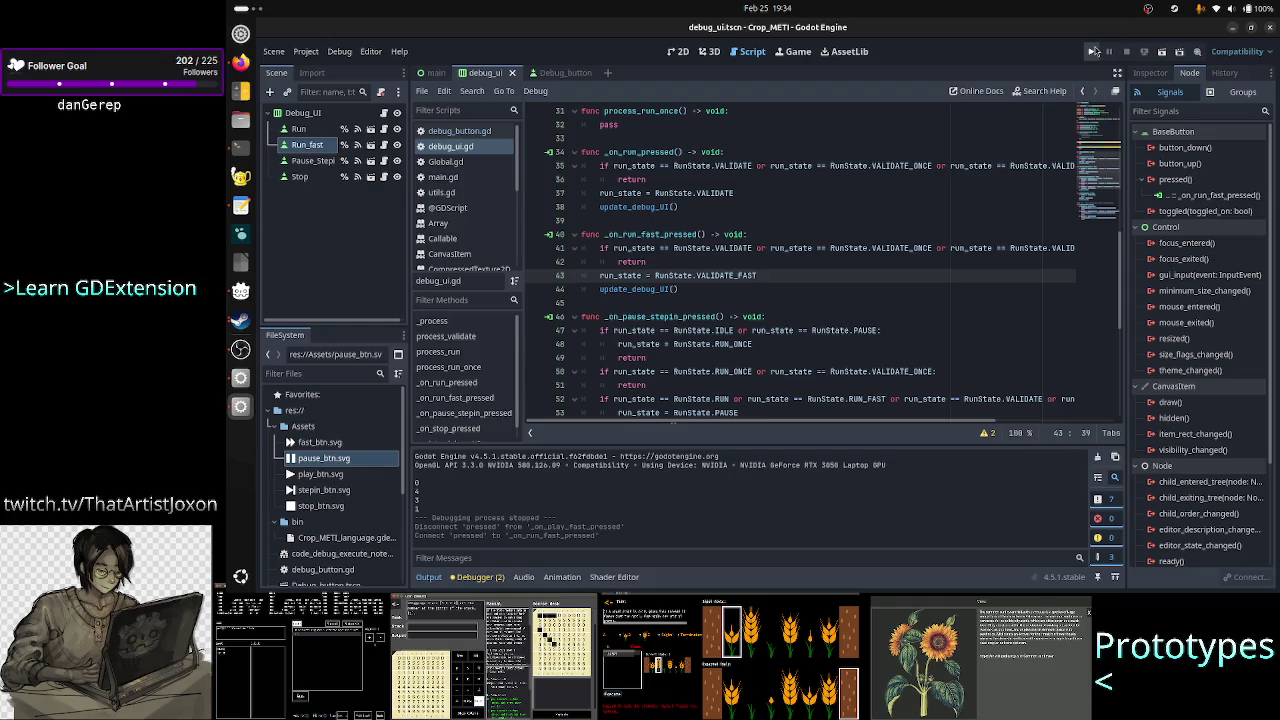
- Run the project and test the FAST, PAUSE, STEPIN and STOP buttons
click(1094, 51)
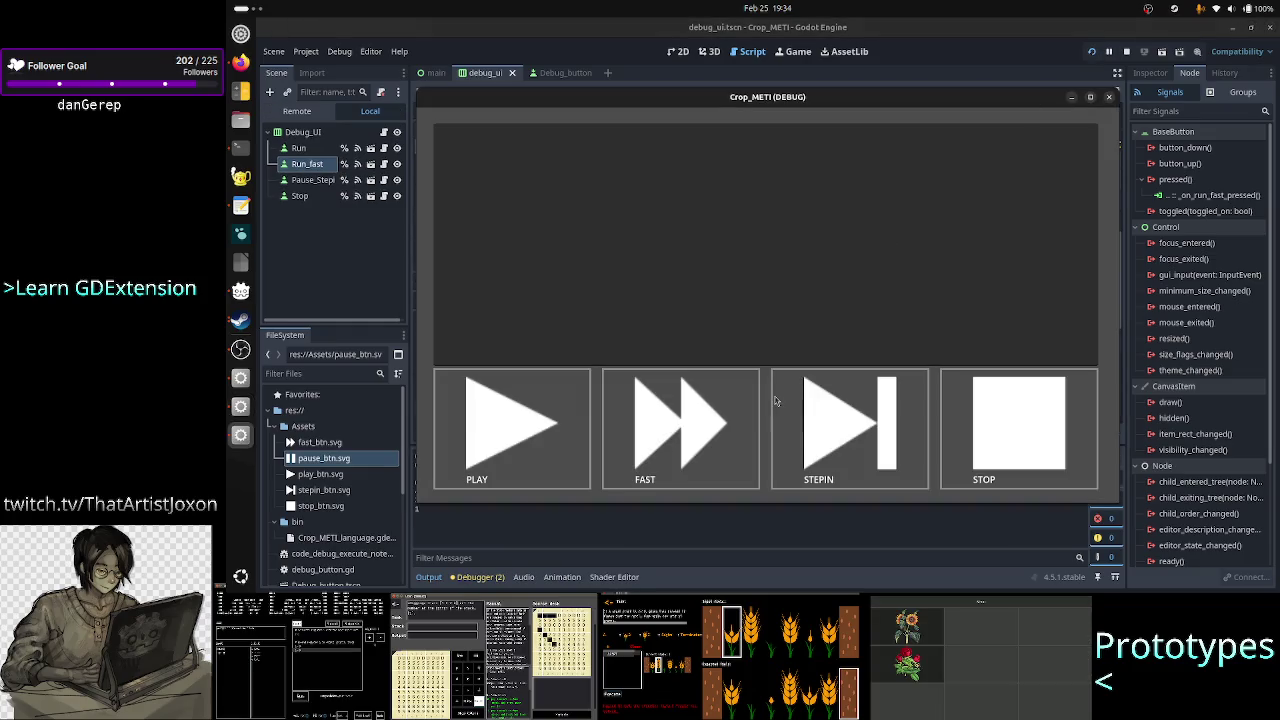
click(714, 428)
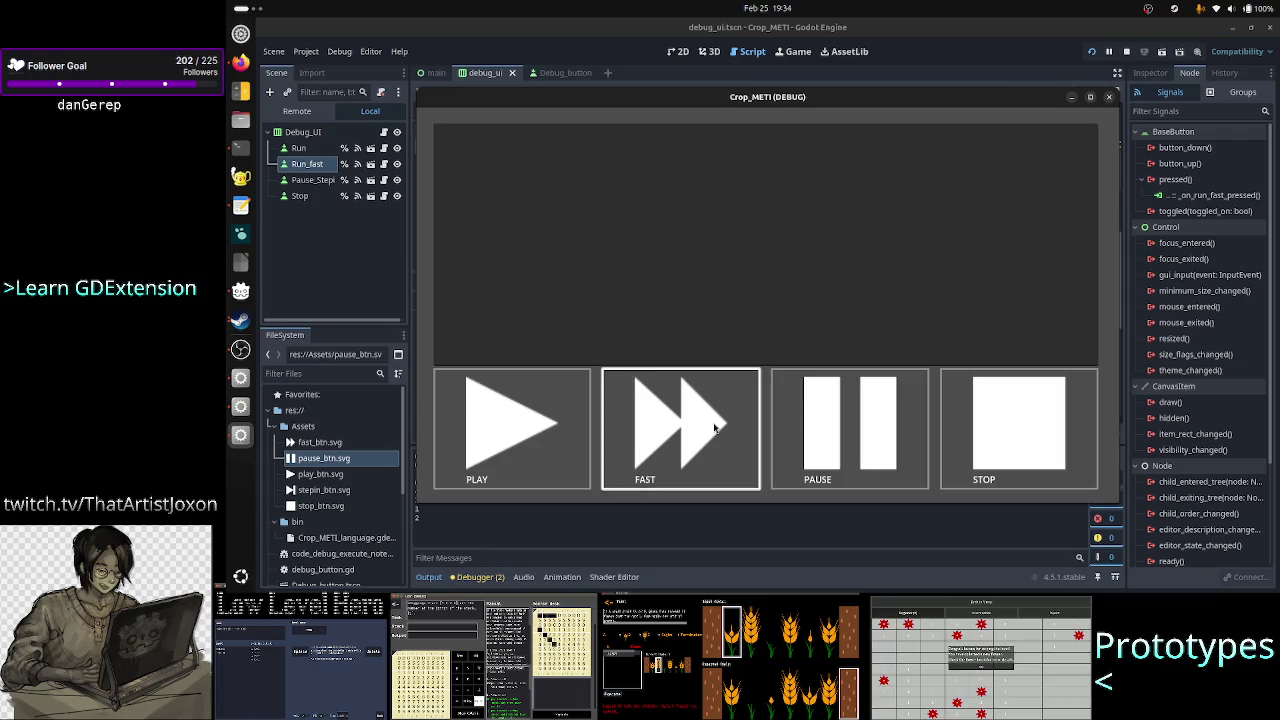
click(872, 446)
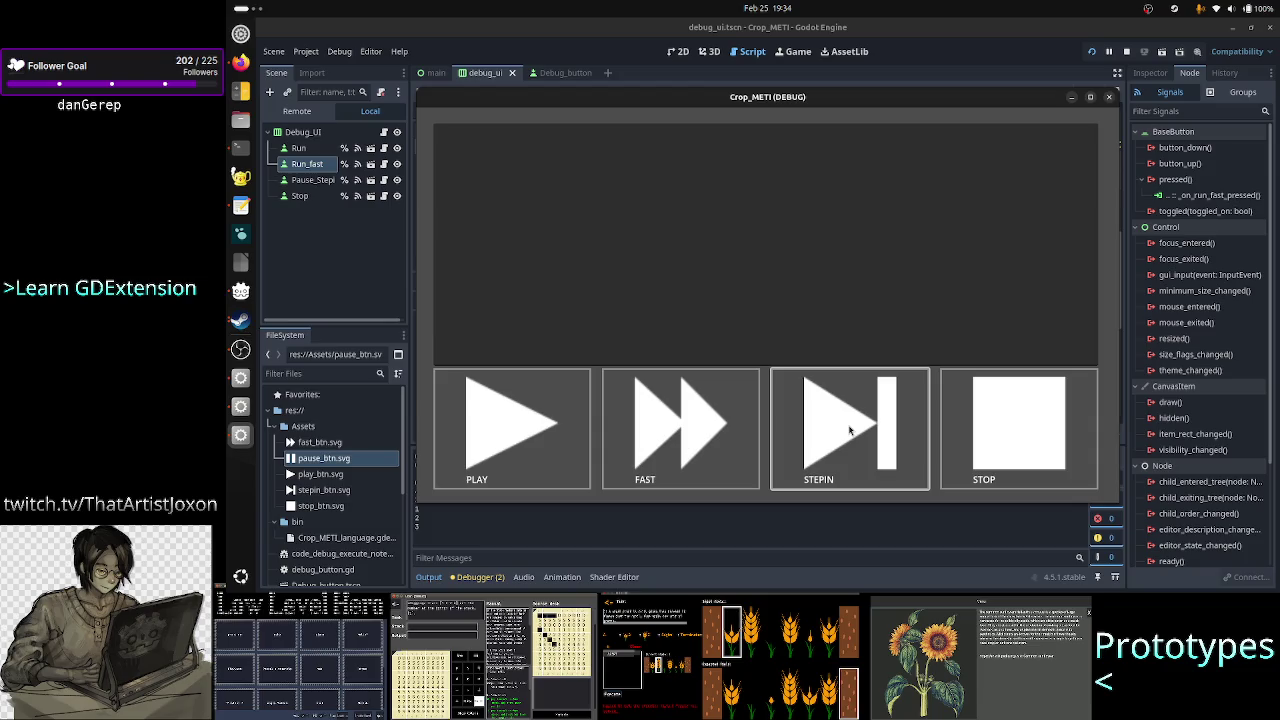
click(849, 430)
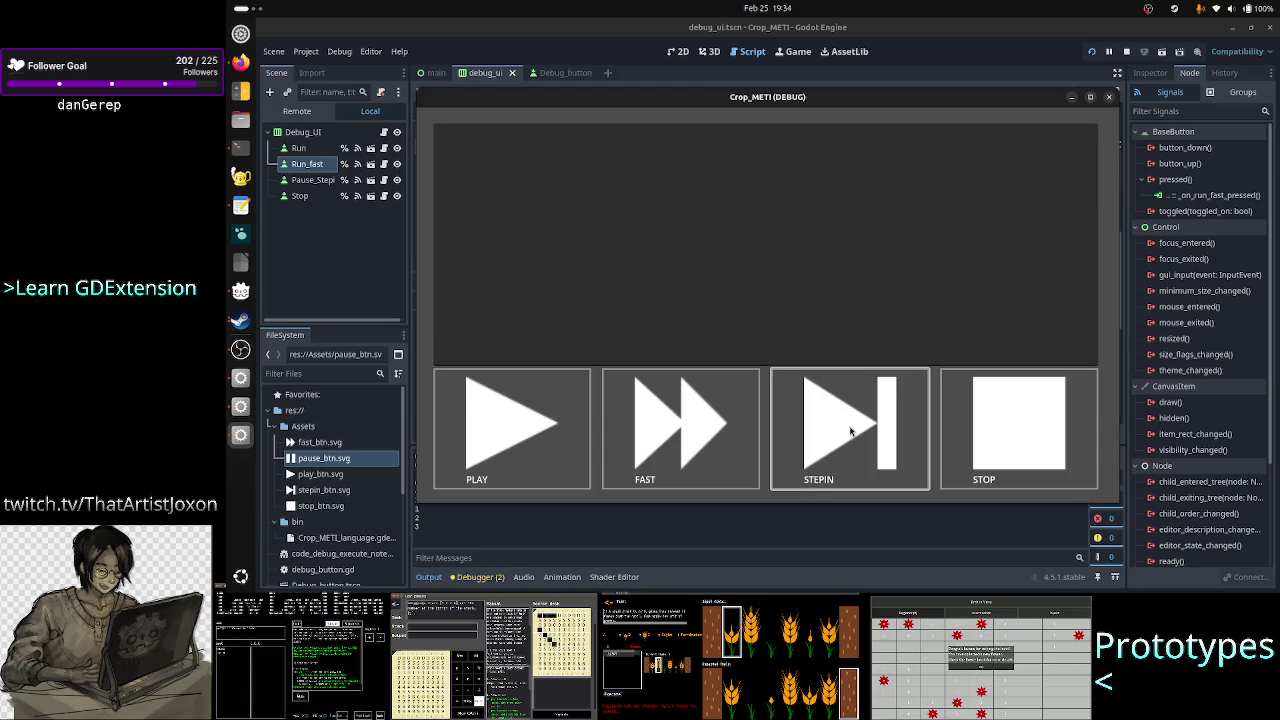
click(694, 436)
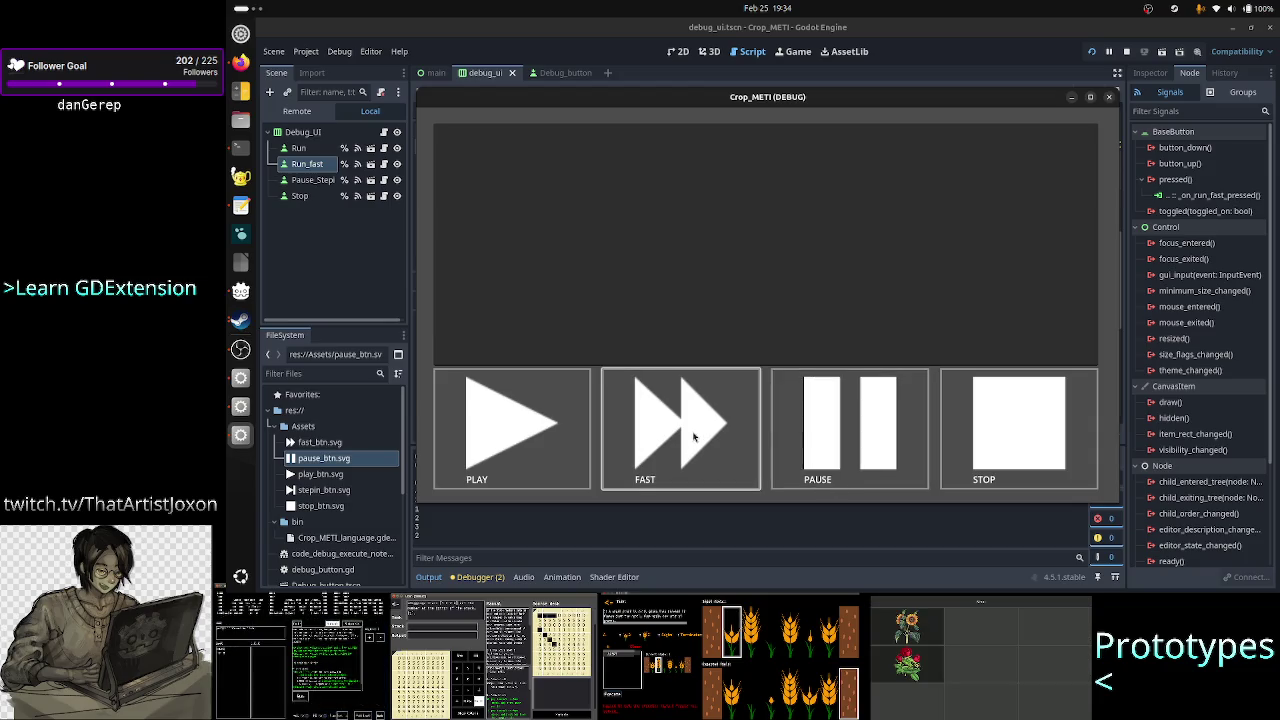
click(833, 436)
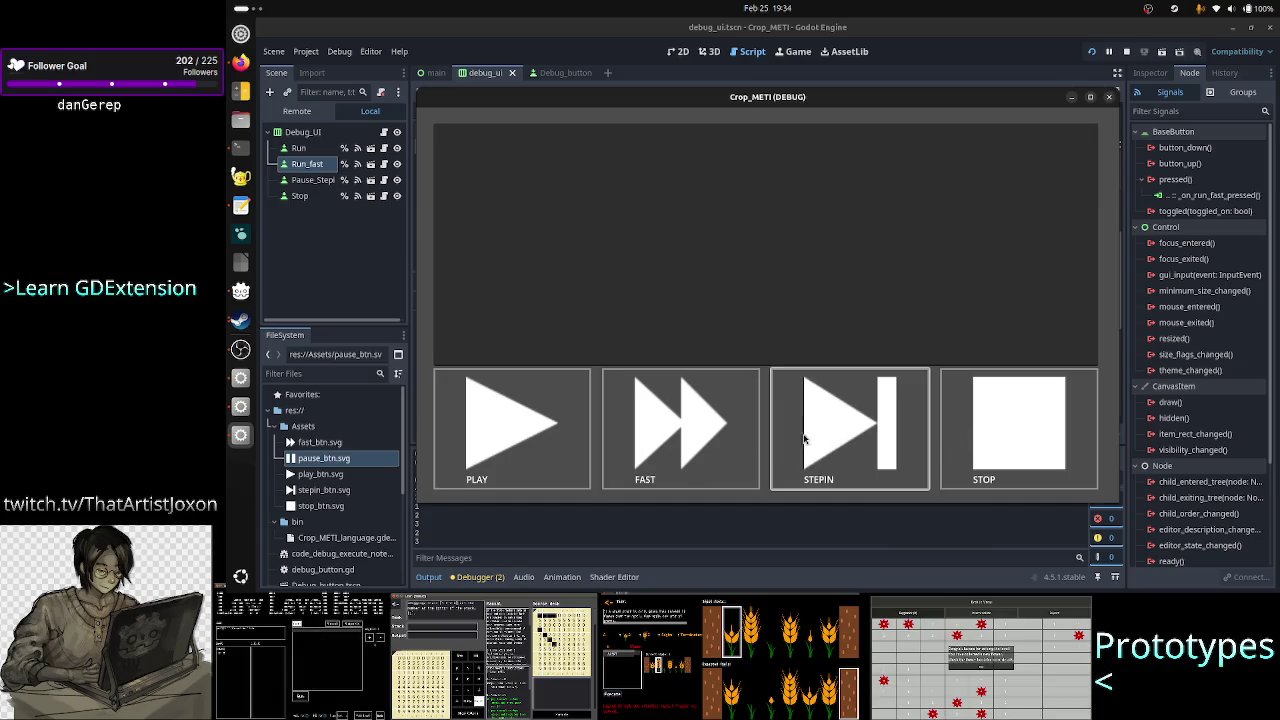
click(694, 437)
click(1021, 452)
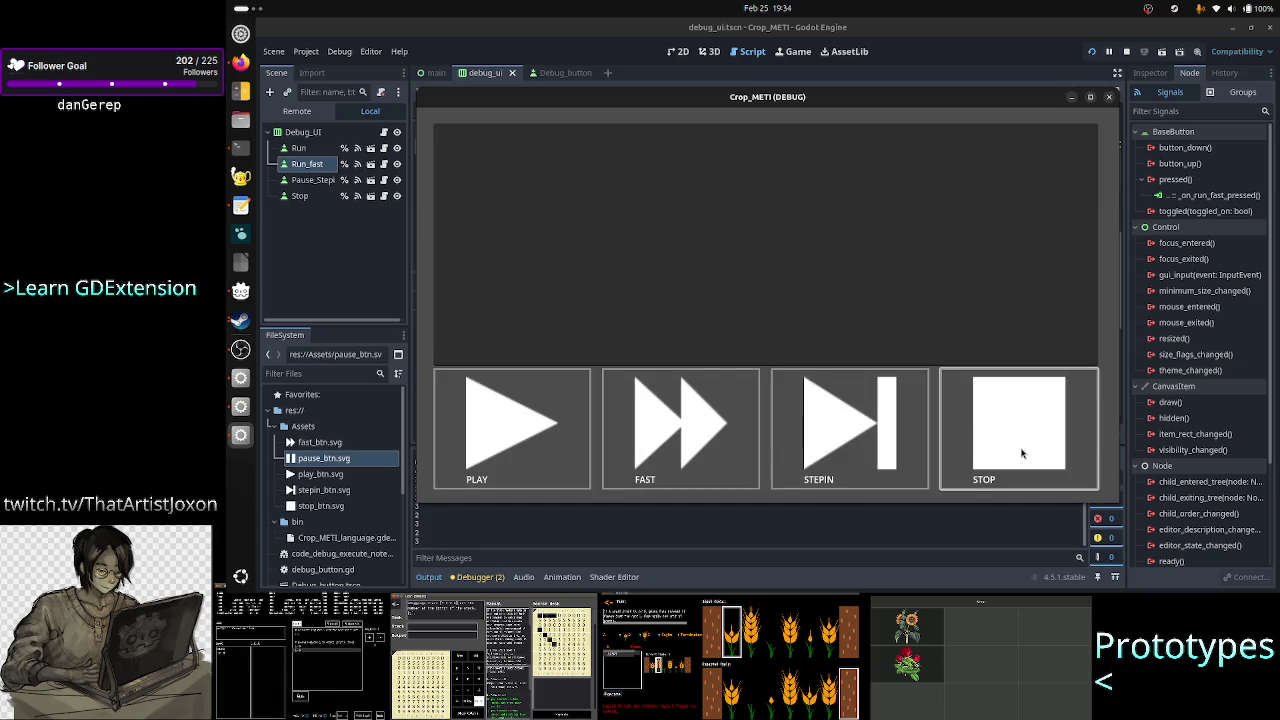
- Cycle through PLAY, PAUSE, FAST and STOP again to check that PAUSE/STEPIN toggles correctly
click(525, 447)
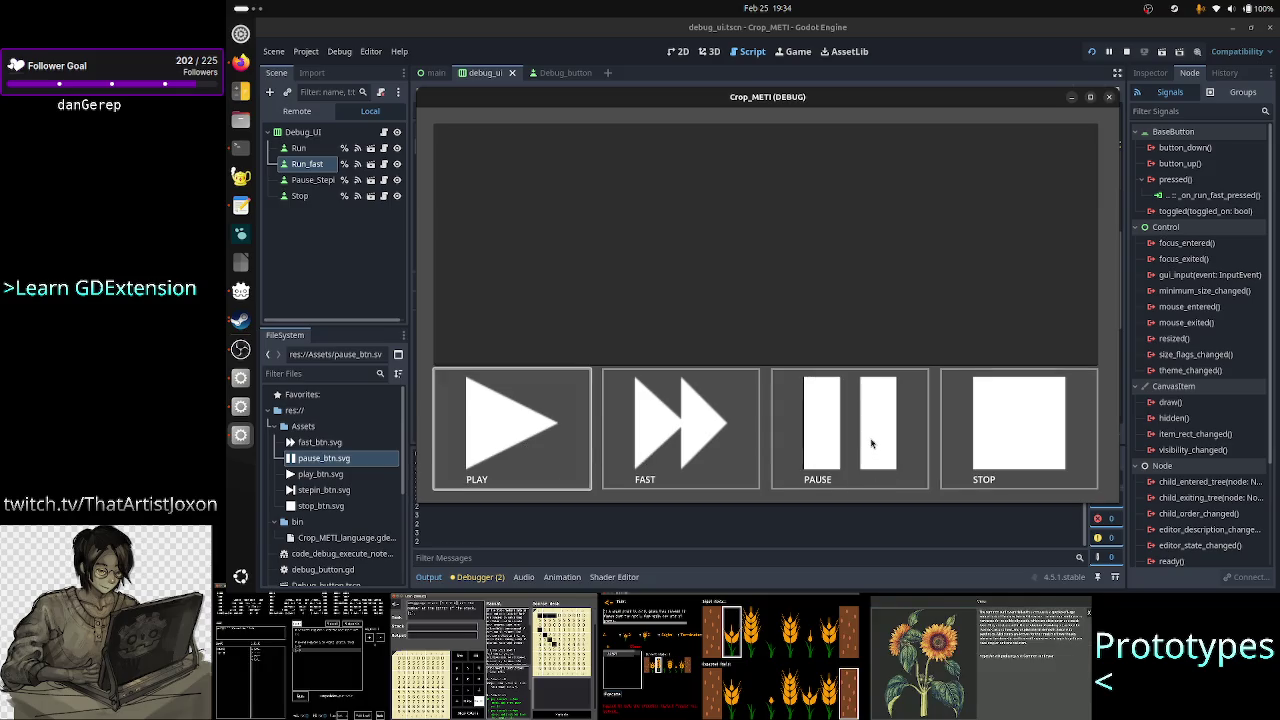
click(871, 444)
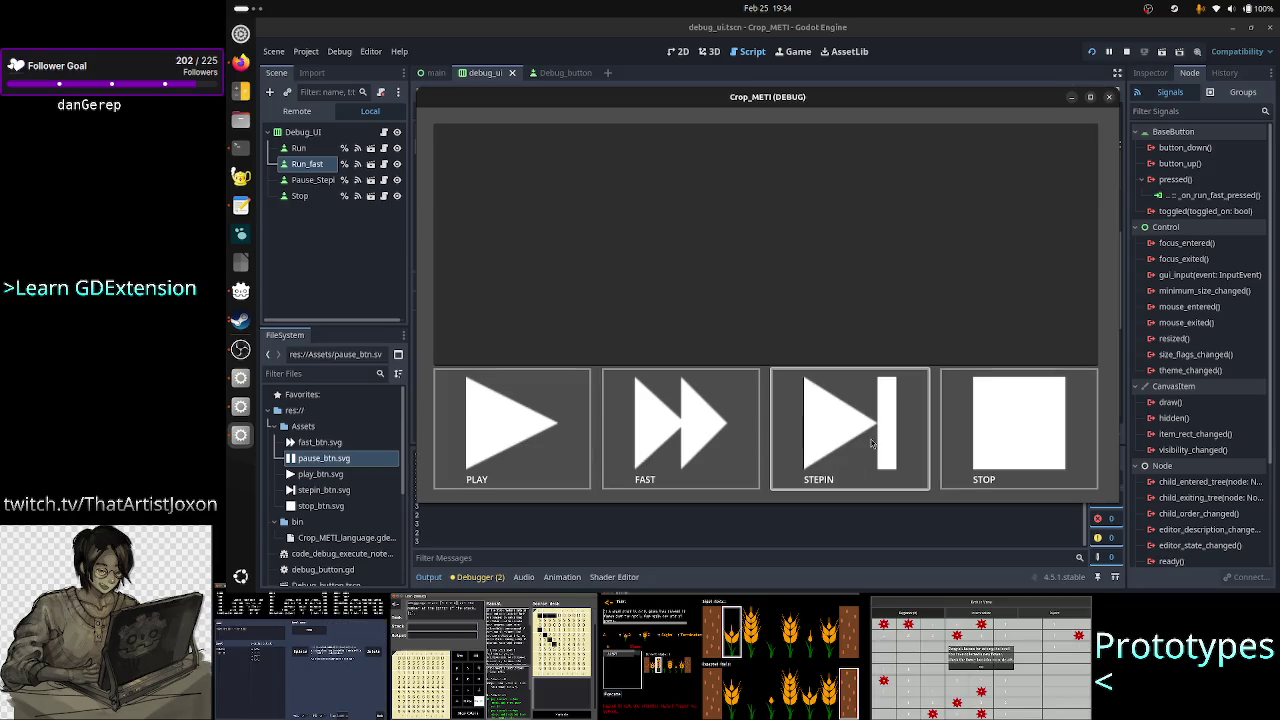
click(706, 428)
click(872, 428)
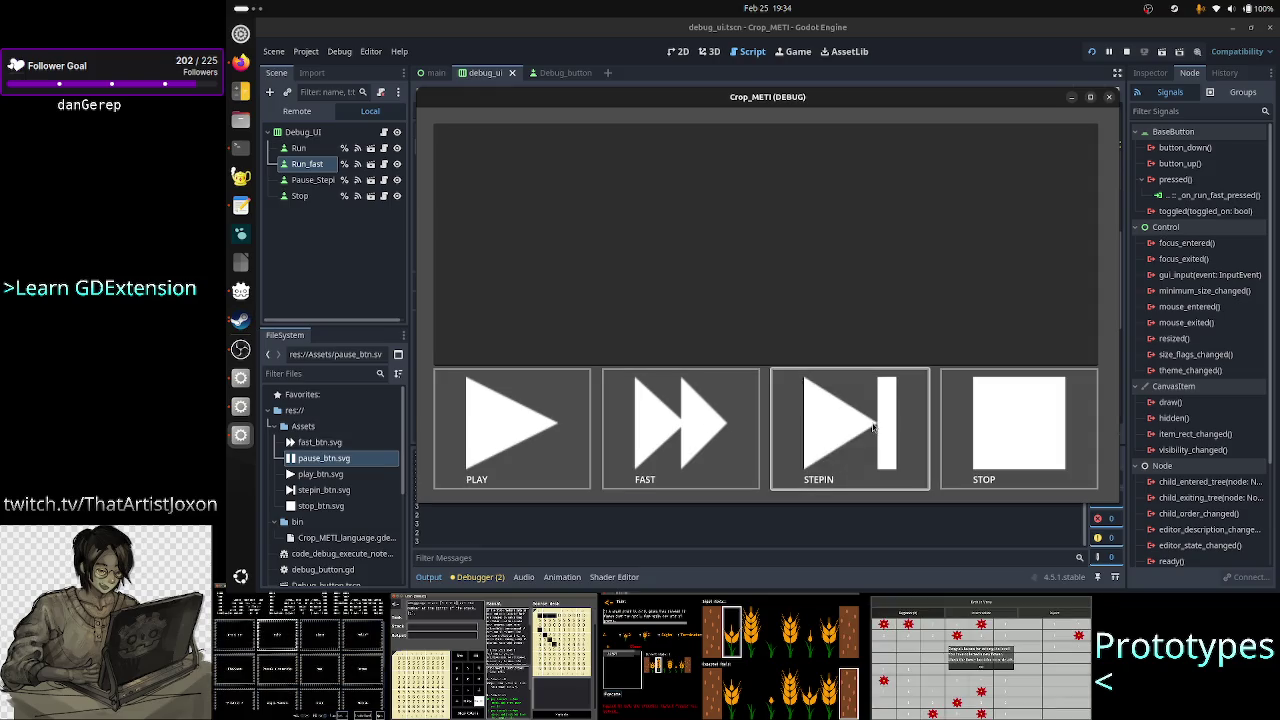
click(648, 444)
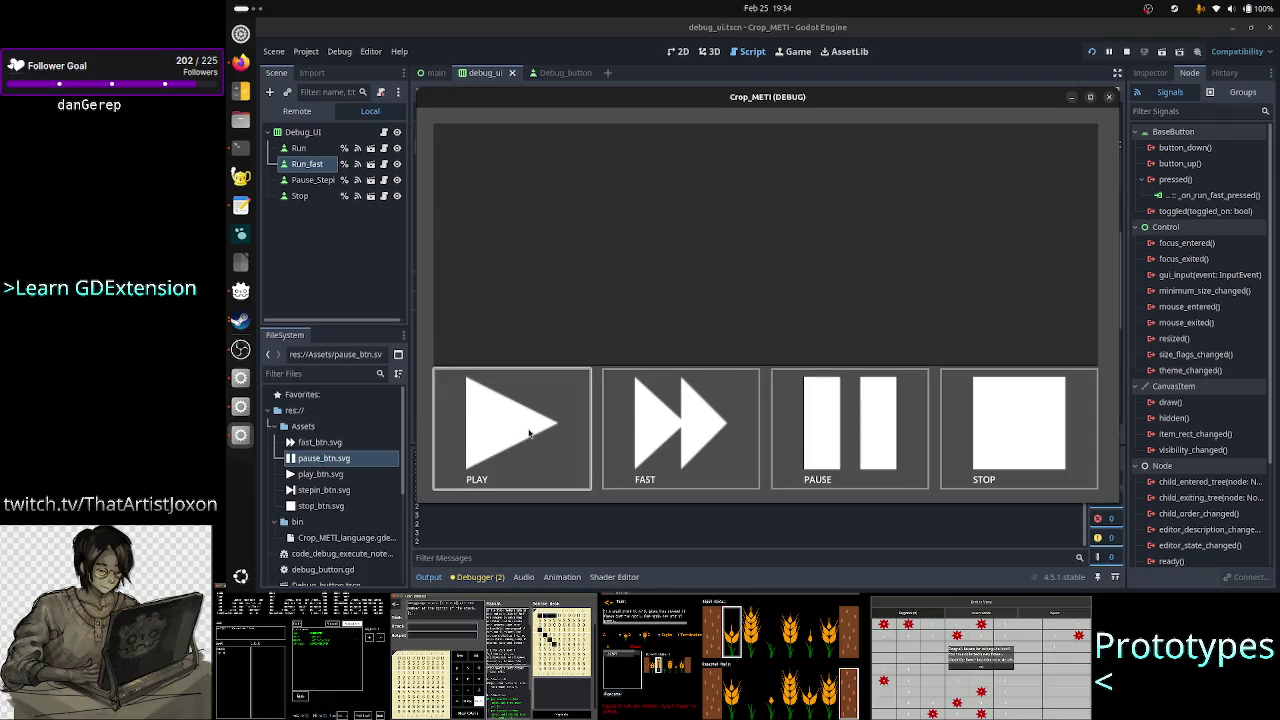
click(638, 432)
click(548, 433)
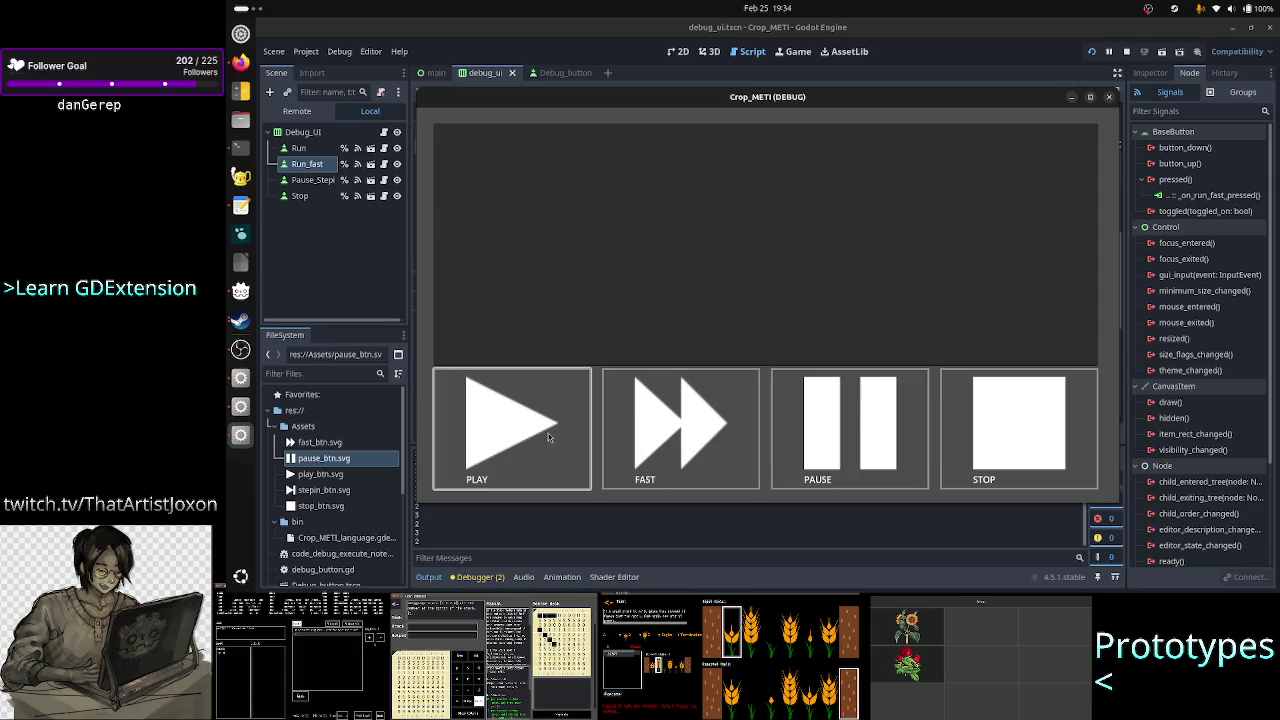
click(816, 460)
click(983, 447)
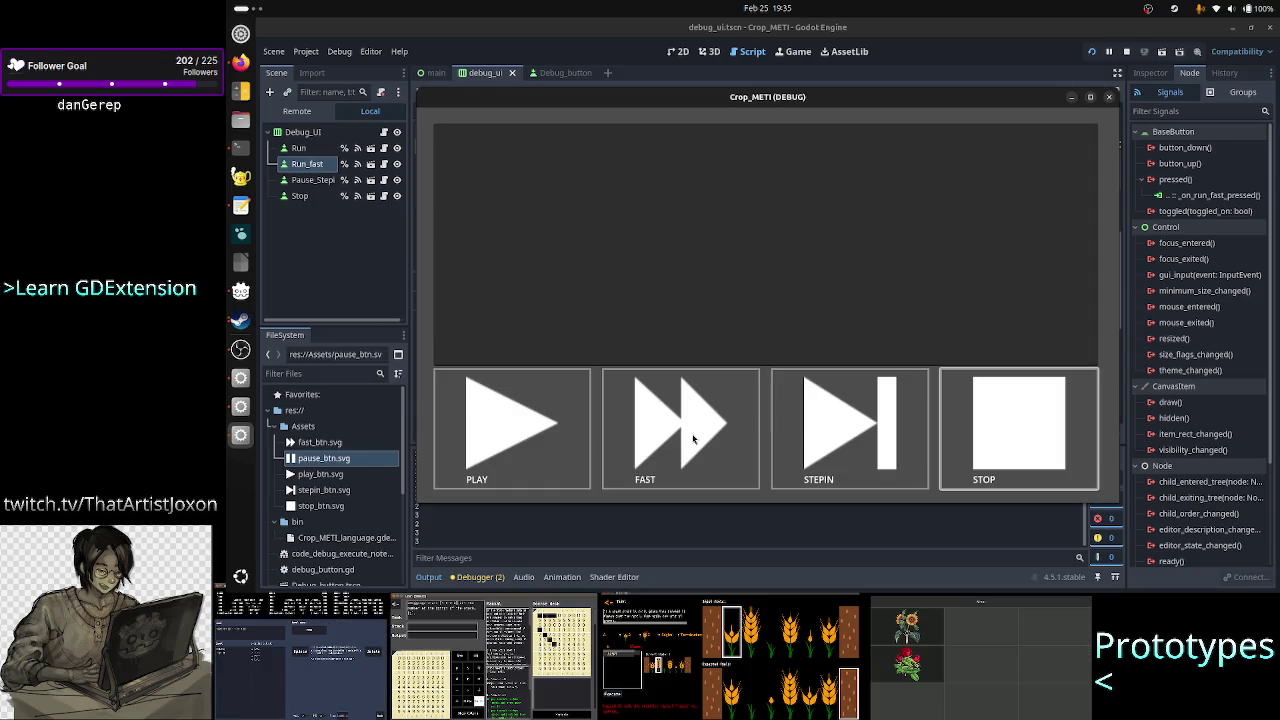
click(696, 439)
click(1010, 443)
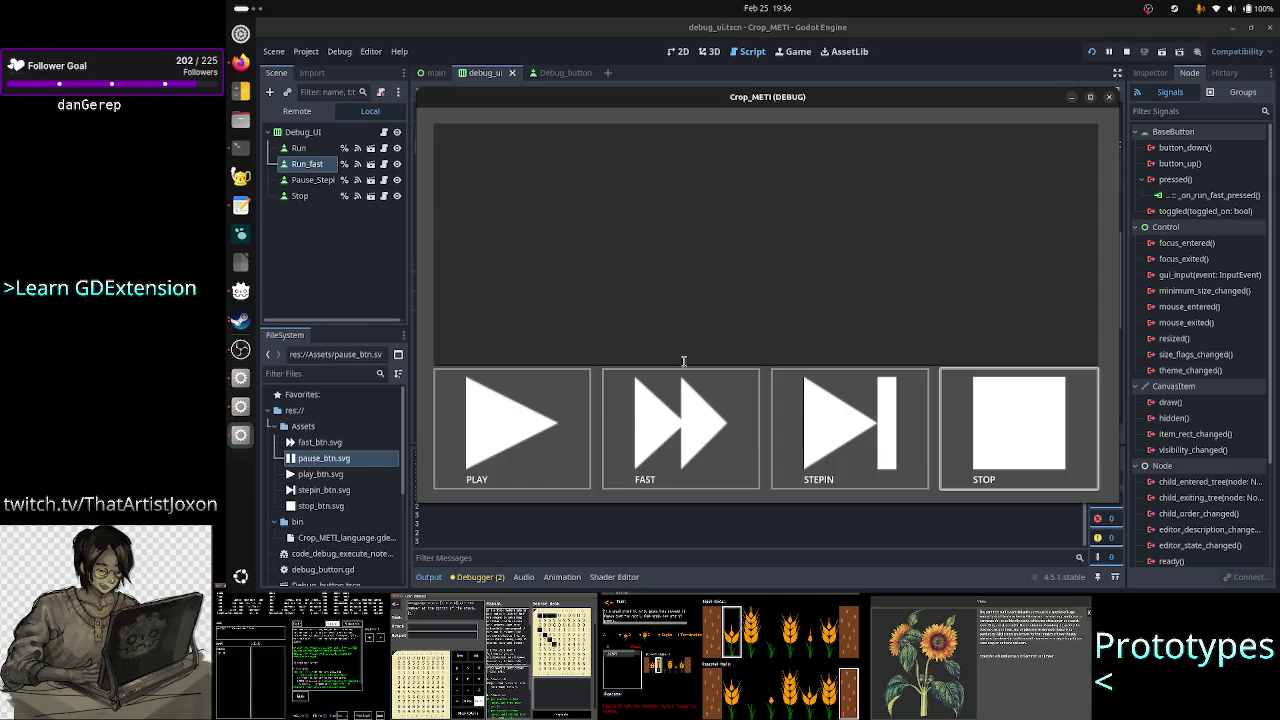
- Move the game window, then test PLAY, FAST, PAUSE, STEP and STOP
mouse_move(844, 97)
mouse_down()
mouse_move(830, 143)
mouse_move(900, 76)
mouse_up()
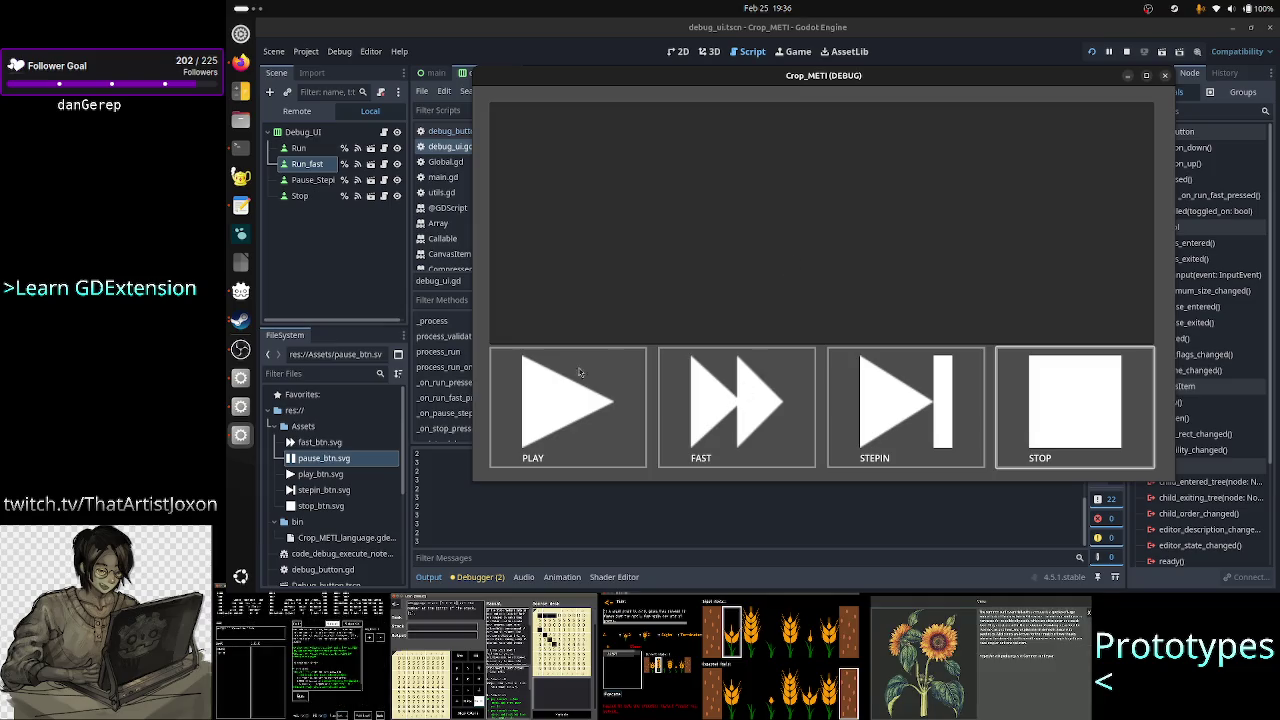
click(600, 400)
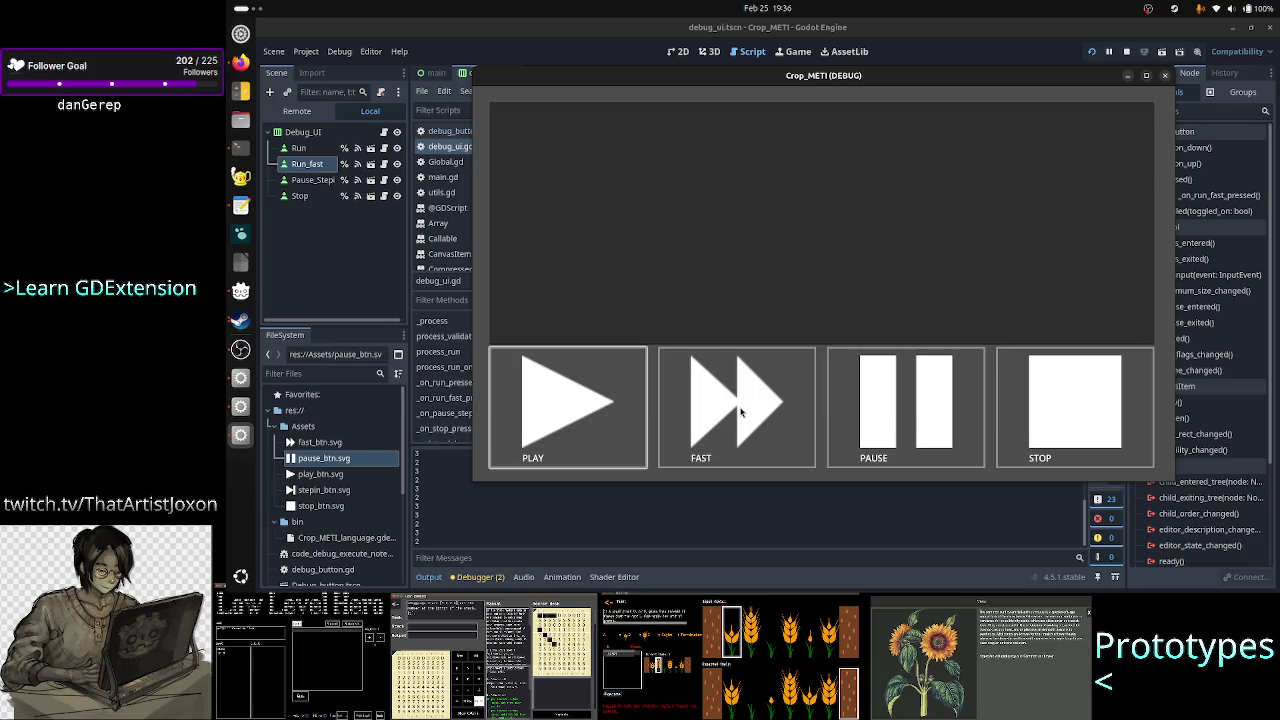
click(741, 412)
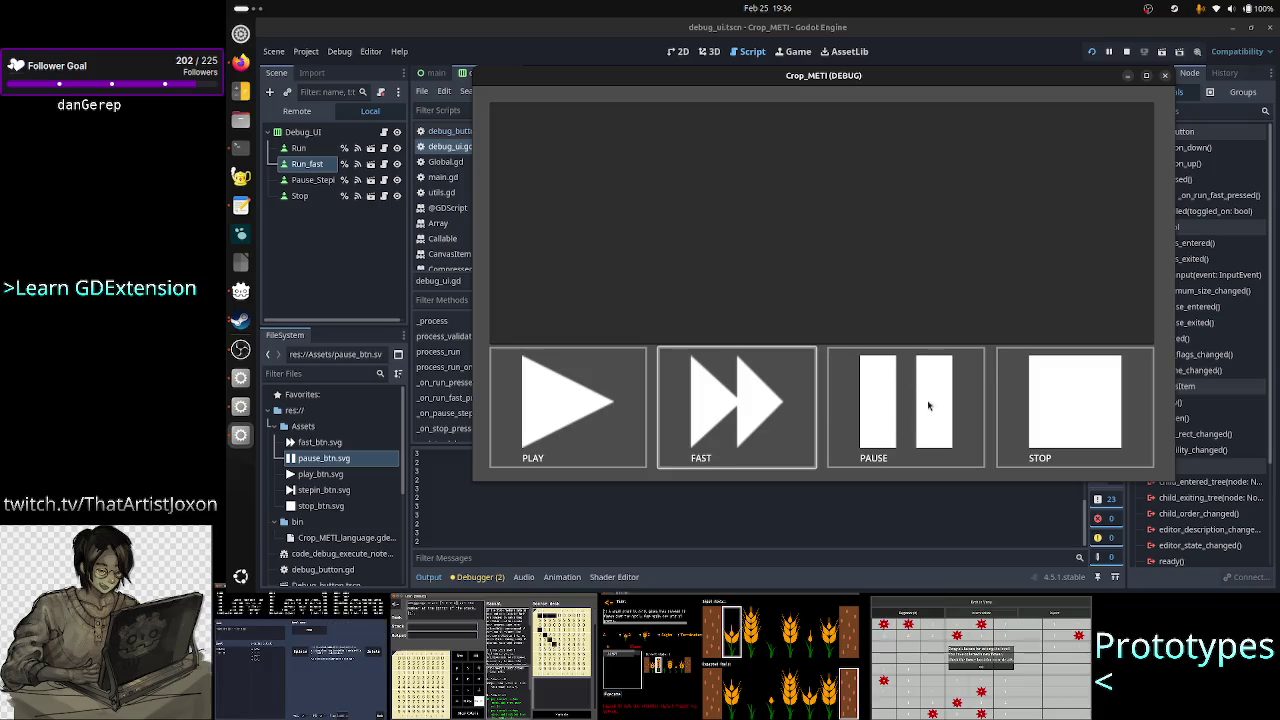
click(881, 392)
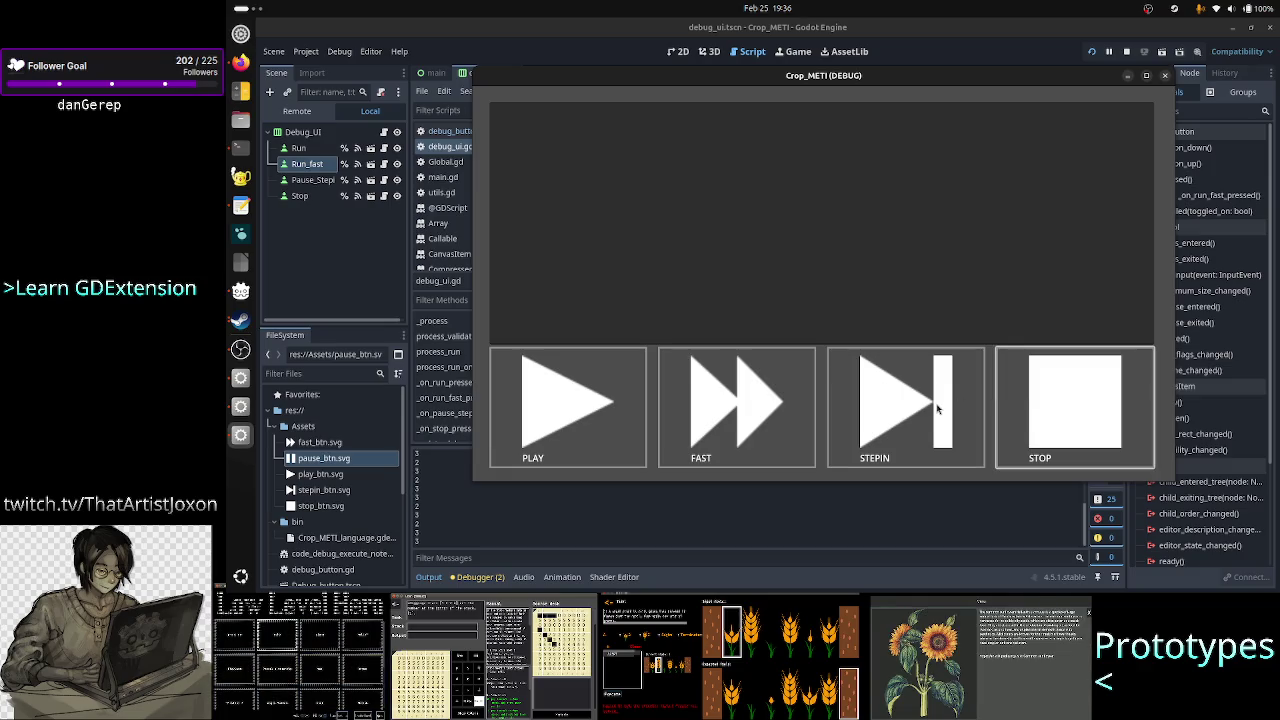
click(900, 409)
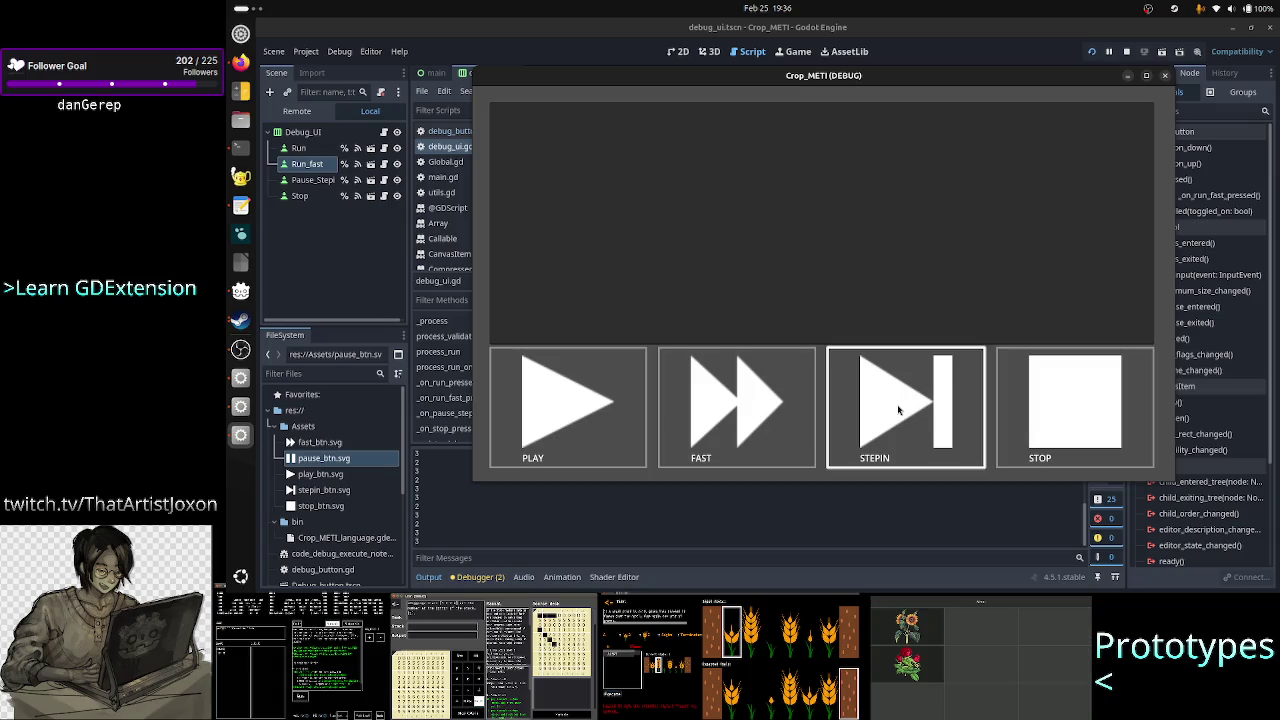
click(1046, 412)
- Retest the STEP, FAST, PLAY and PAUSE toggling, then close the Crop_METI (DEBUG) window
click(928, 412)
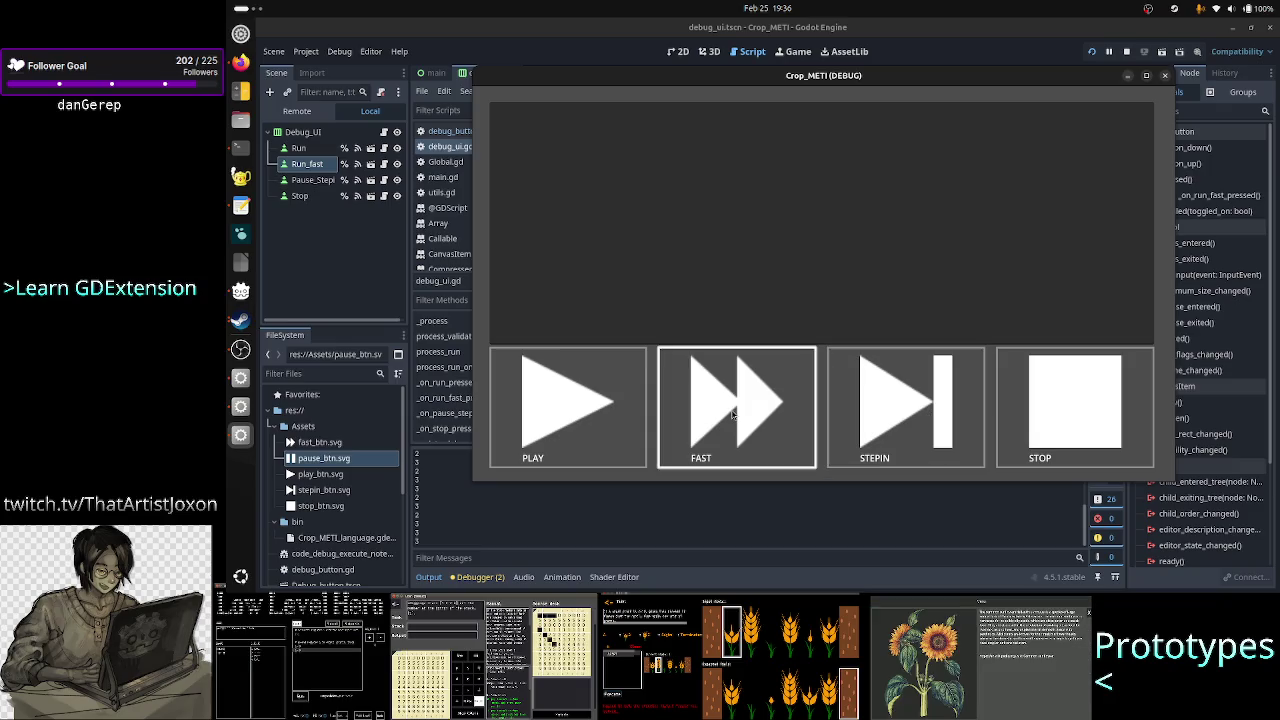
click(733, 414)
click(579, 420)
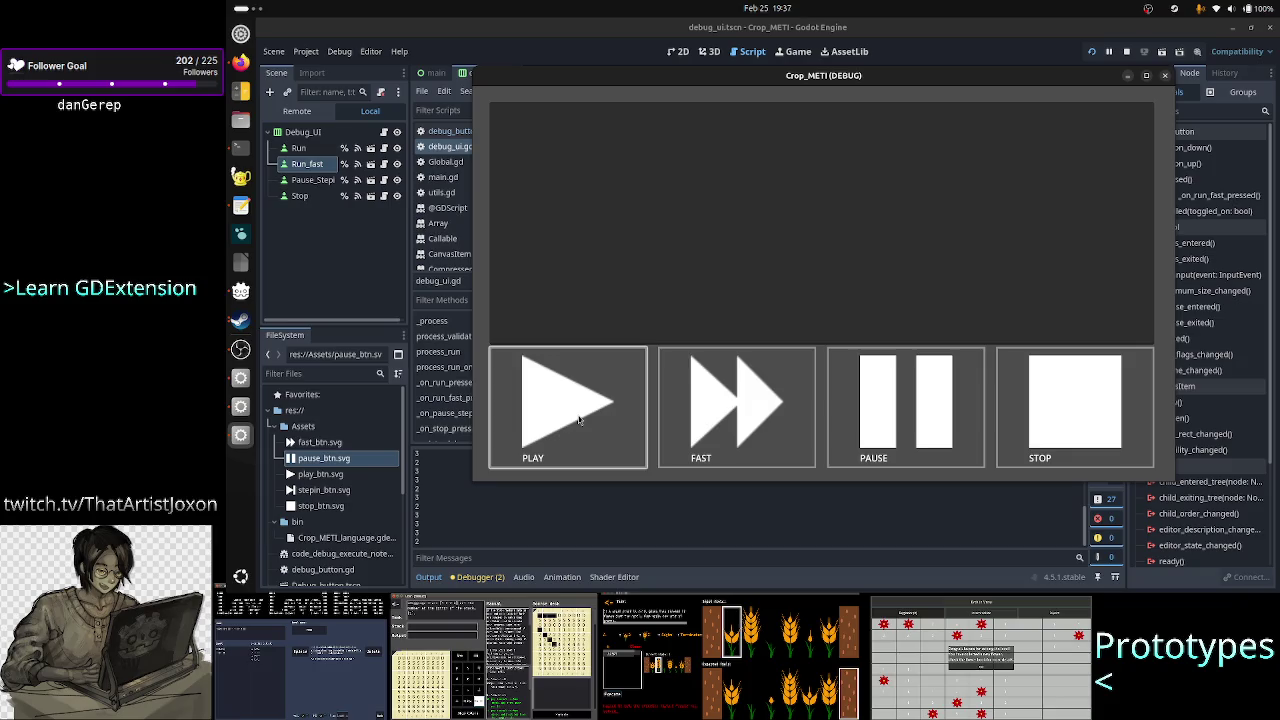
click(891, 407)
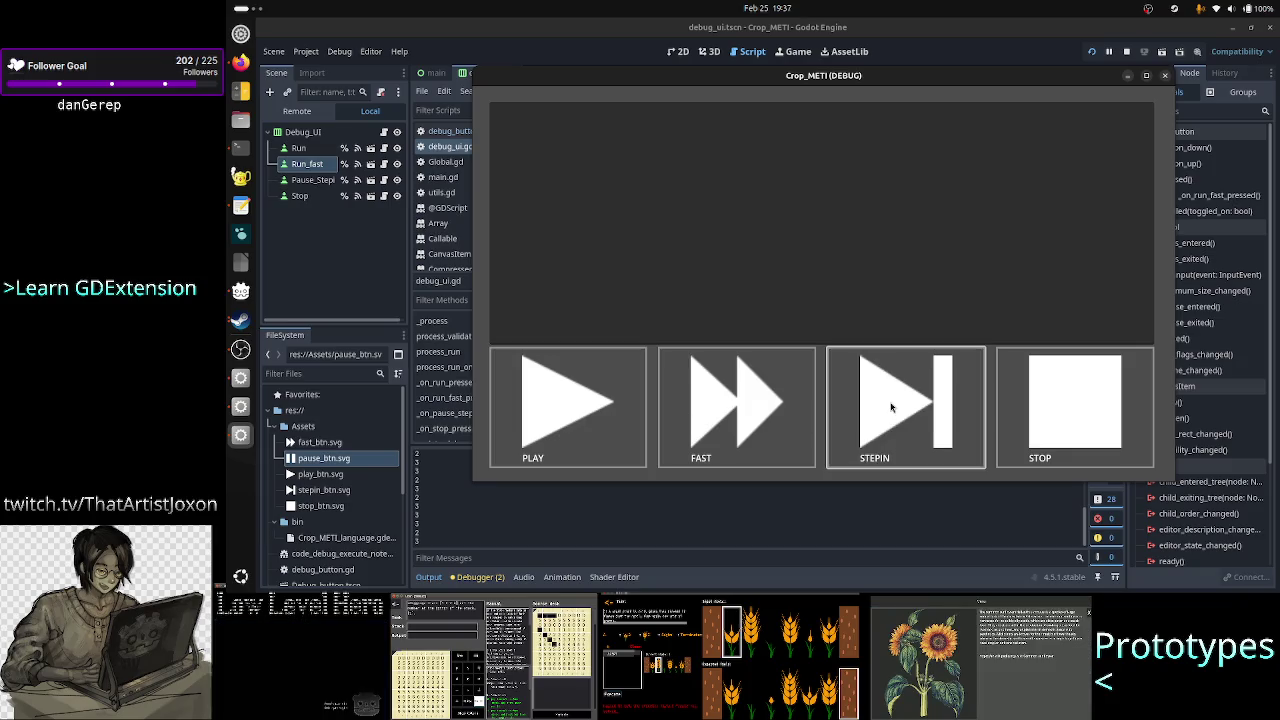
click(564, 436)
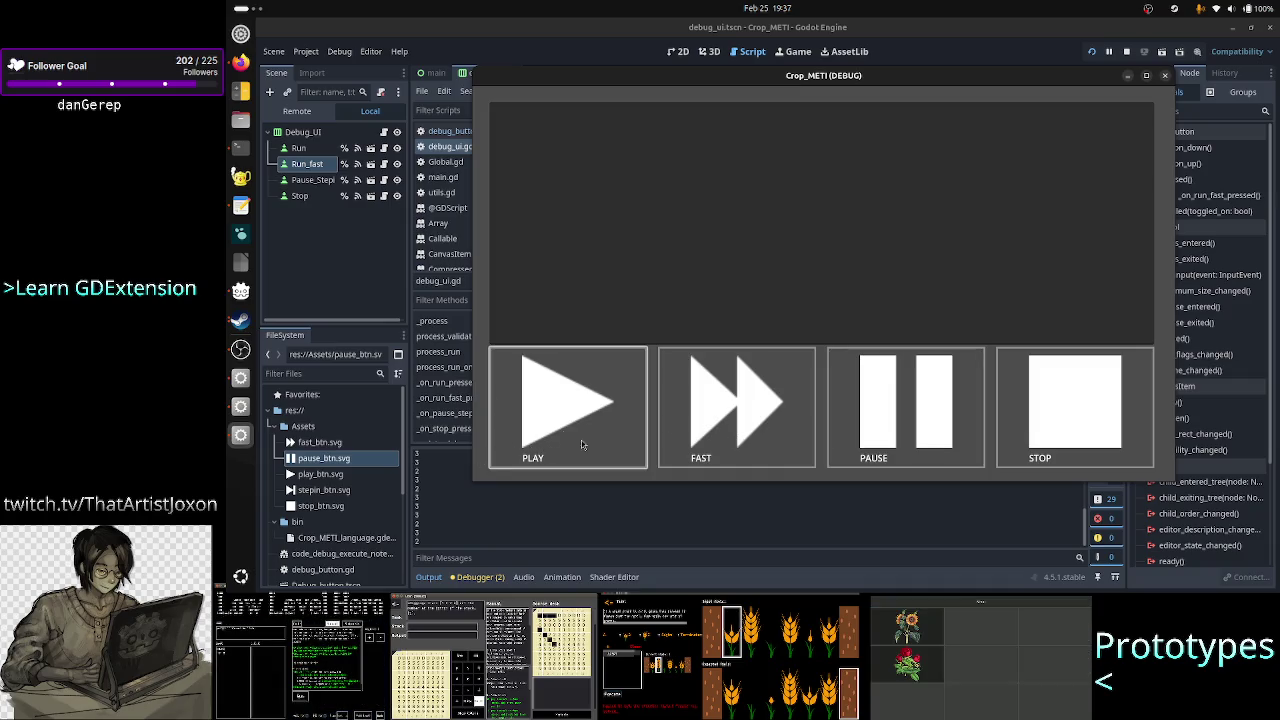
click(735, 420)
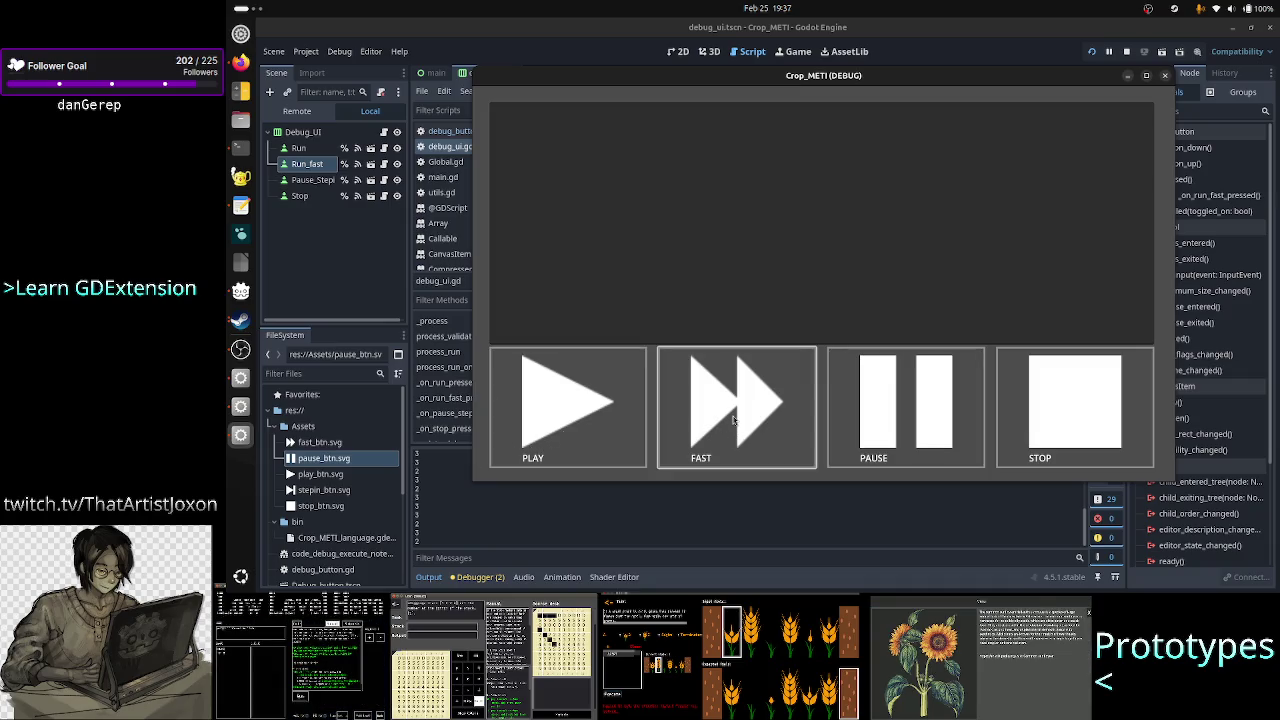
click(558, 407)
click(727, 424)
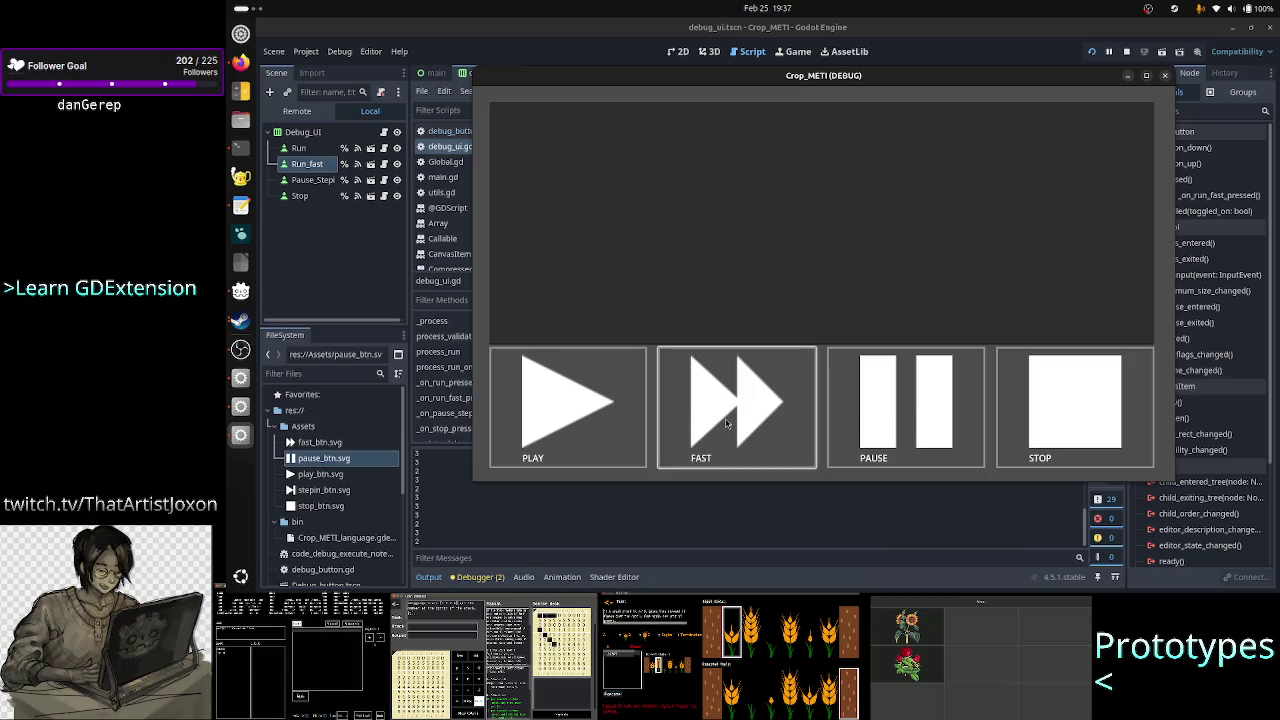
click(1165, 77)
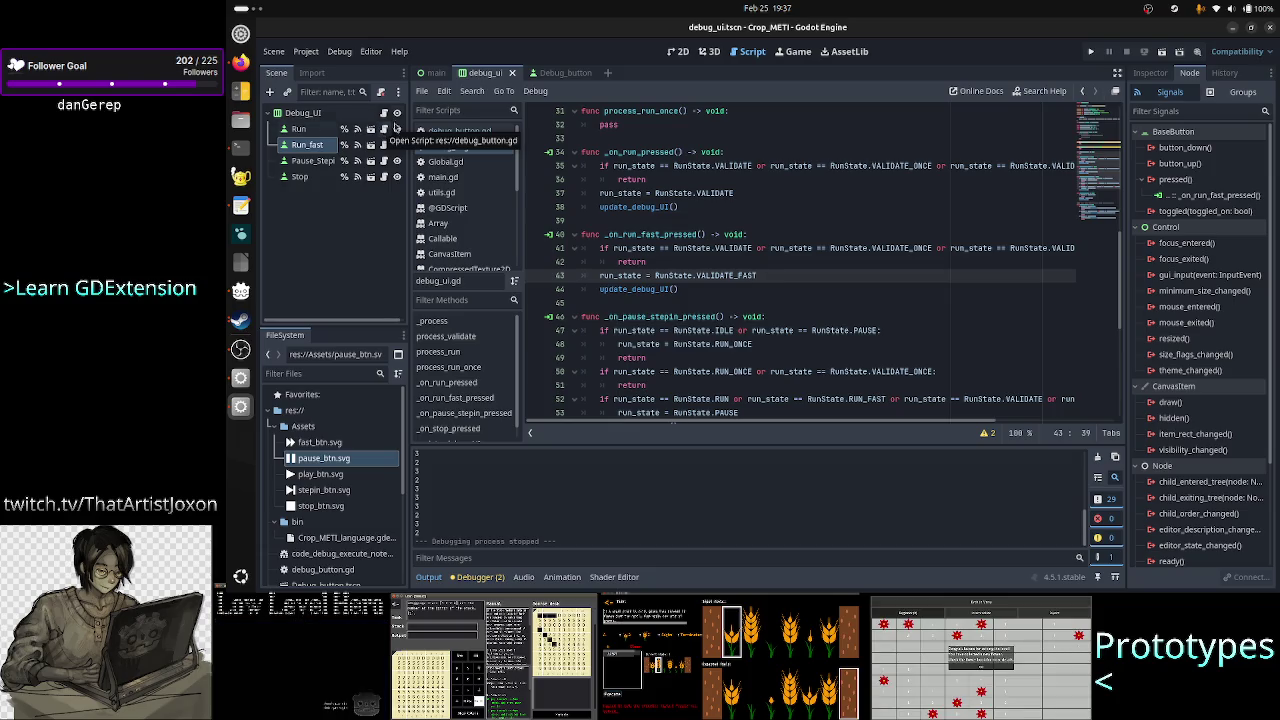
- Rename PLAY to RUN in debug_button.gd's BTN_TYPE enum and texture map
click(565, 76)
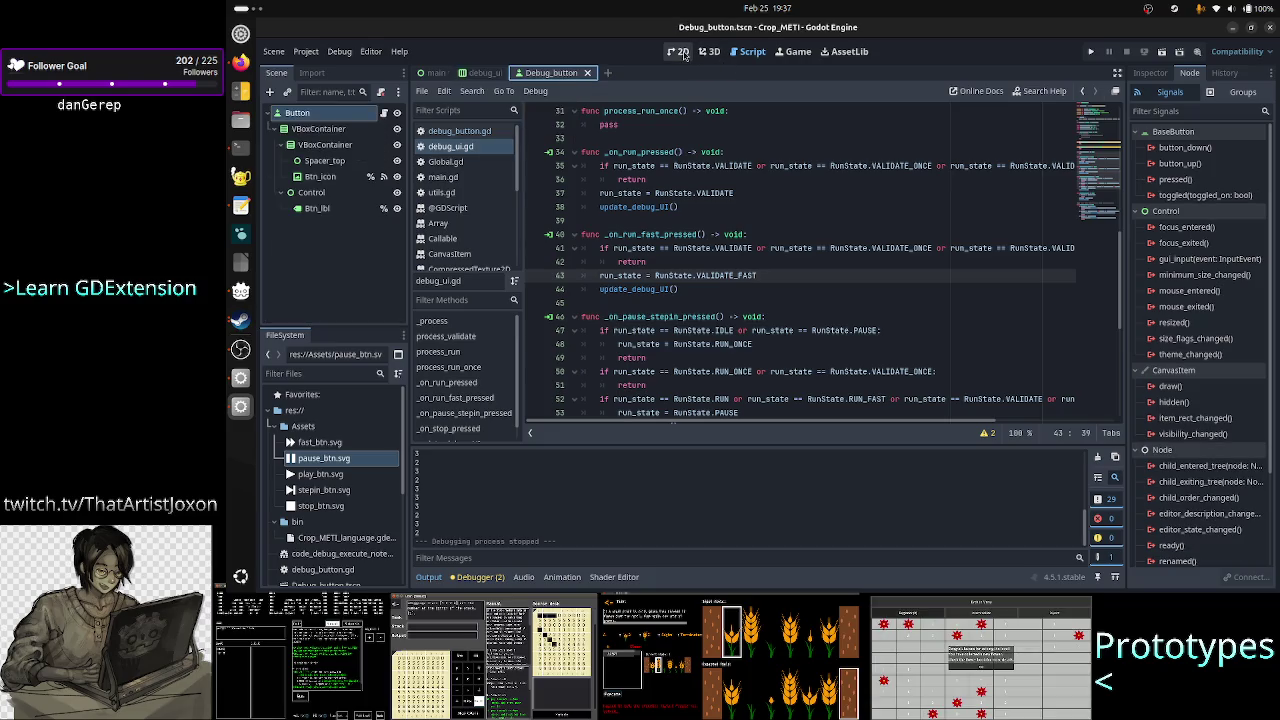
click(681, 53)
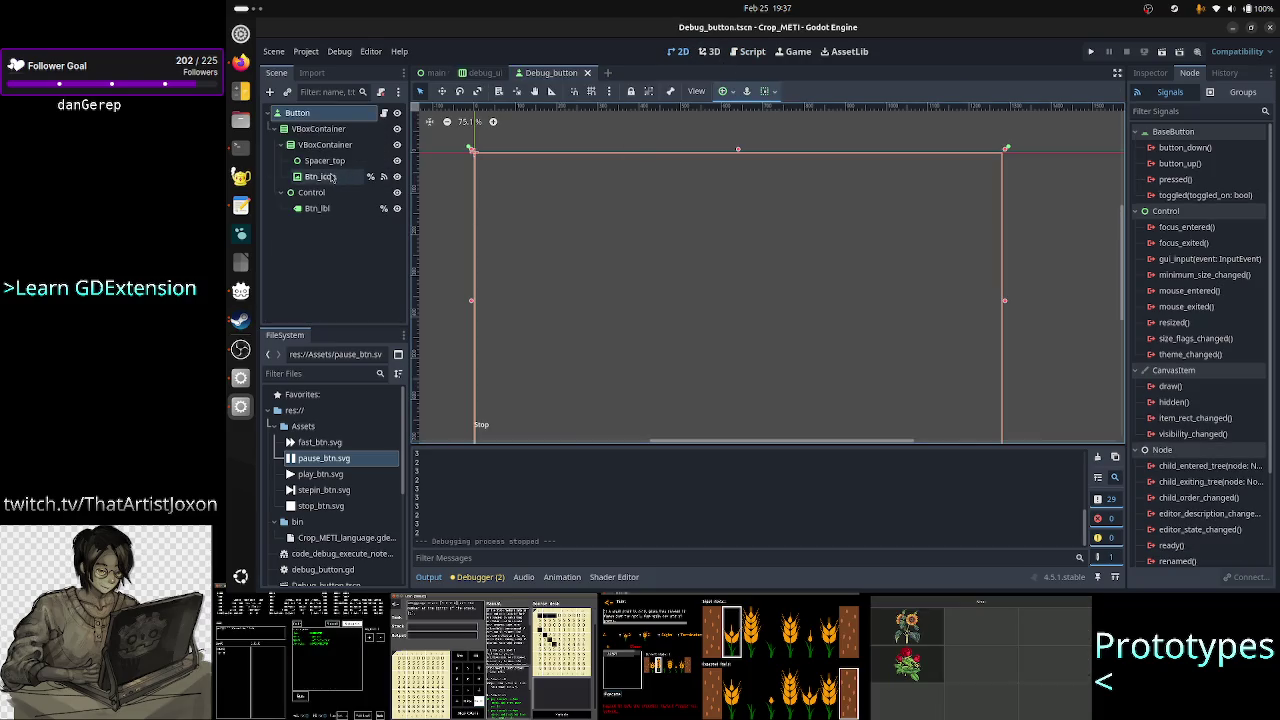
click(383, 114)
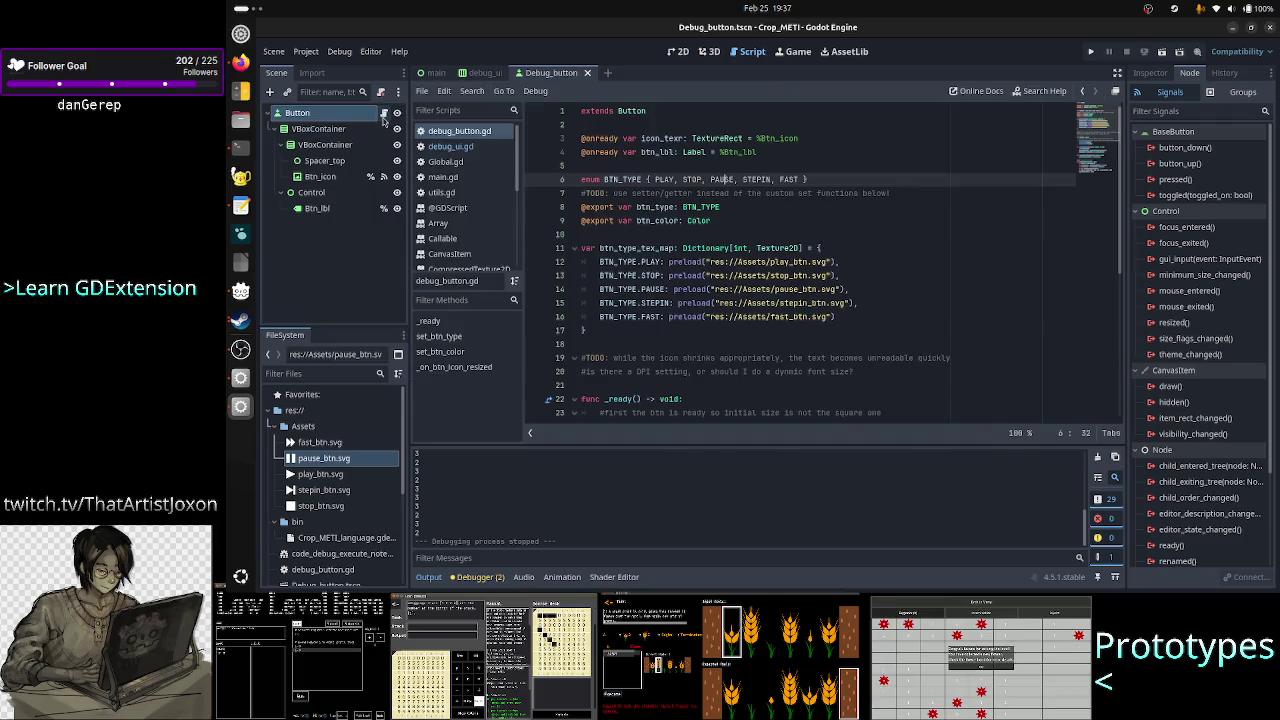
double_click(664, 179)
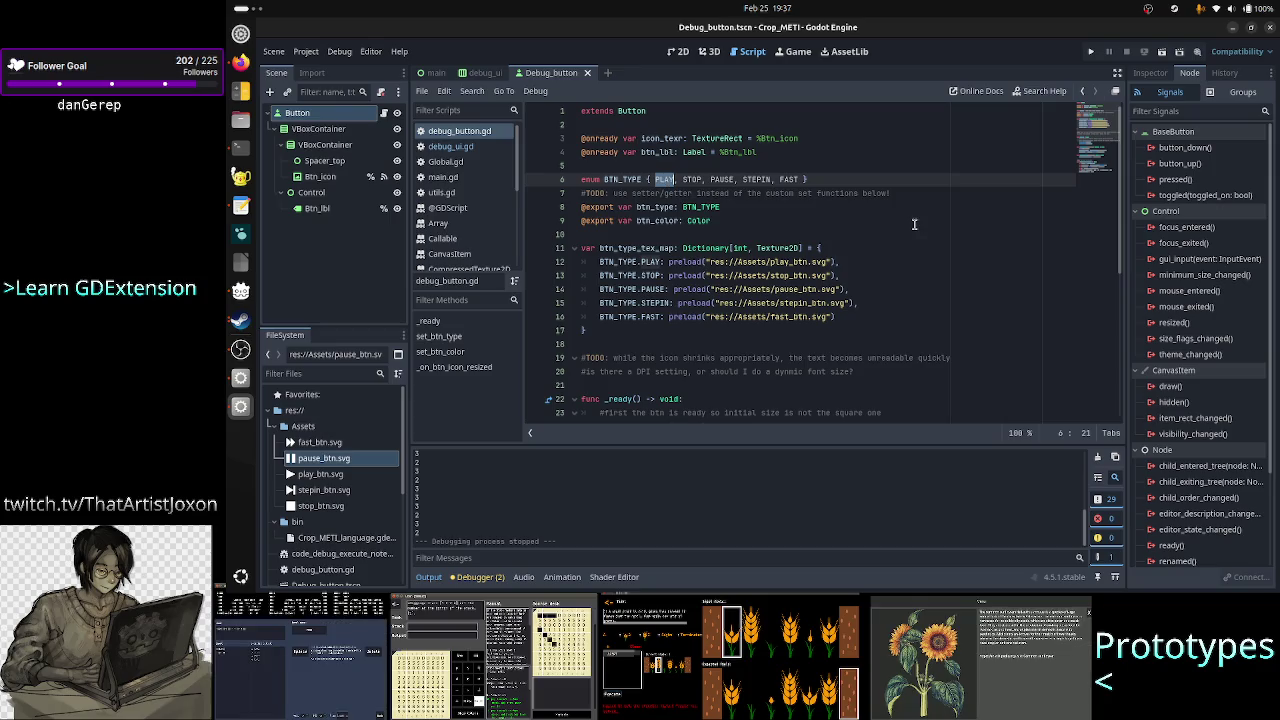
text(RUN)
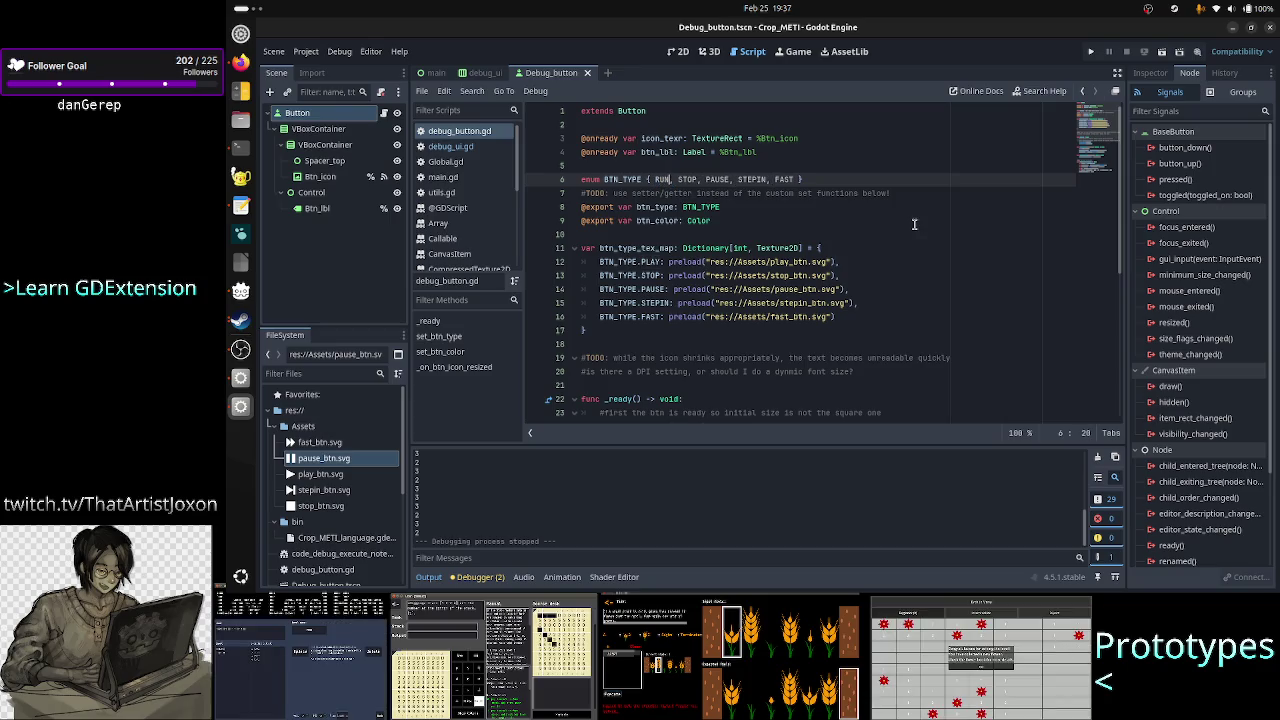
key(Down)
key(Down)
key(Down)
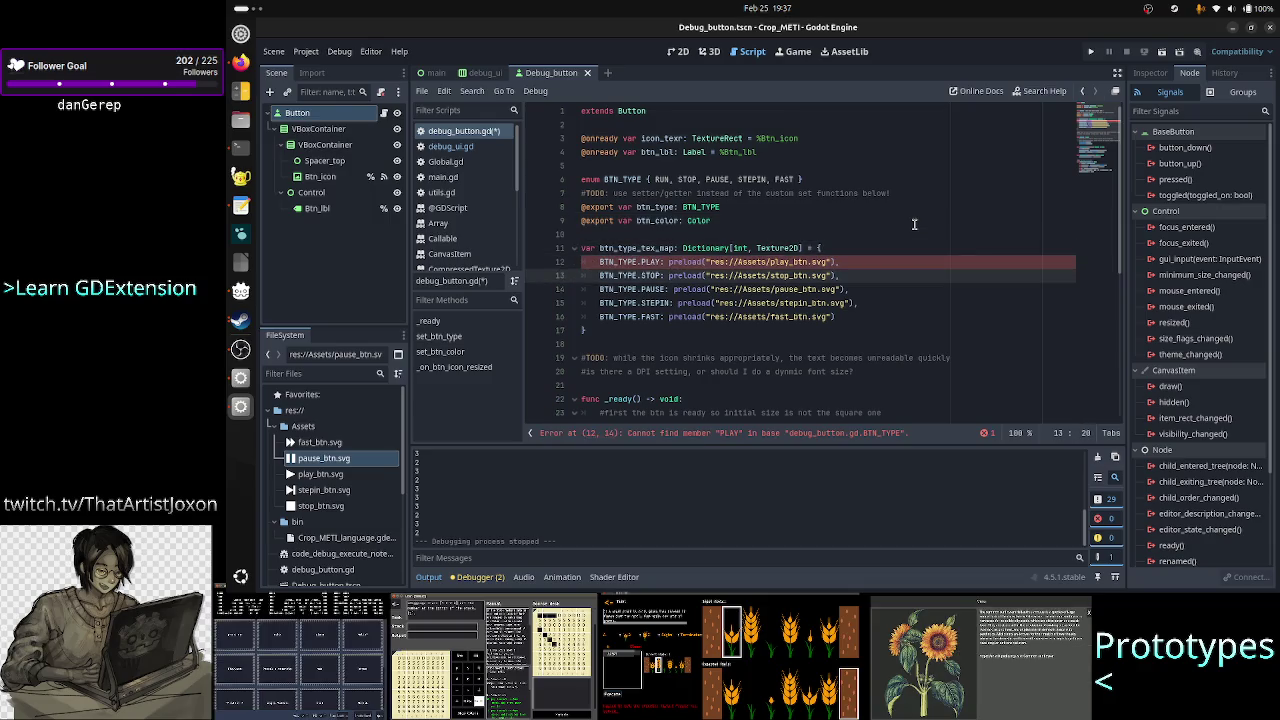
key(Left)
key(Left)
key(BackSpace)
key(BackSpace)
key(BackSpace)
text(RUN)
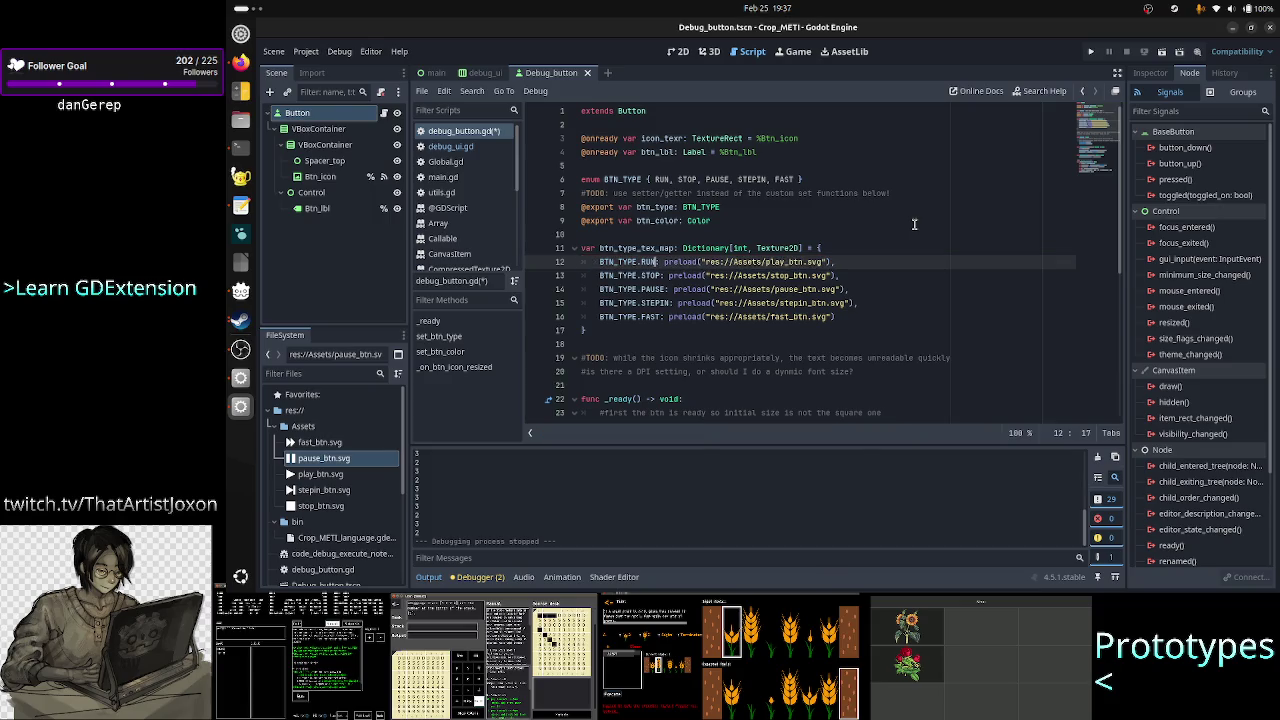
- Save debug_button.gd and bring up the debug_ui.gd script
scroll(776, 260, down, 4)
scroll(776, 260, up, 3)
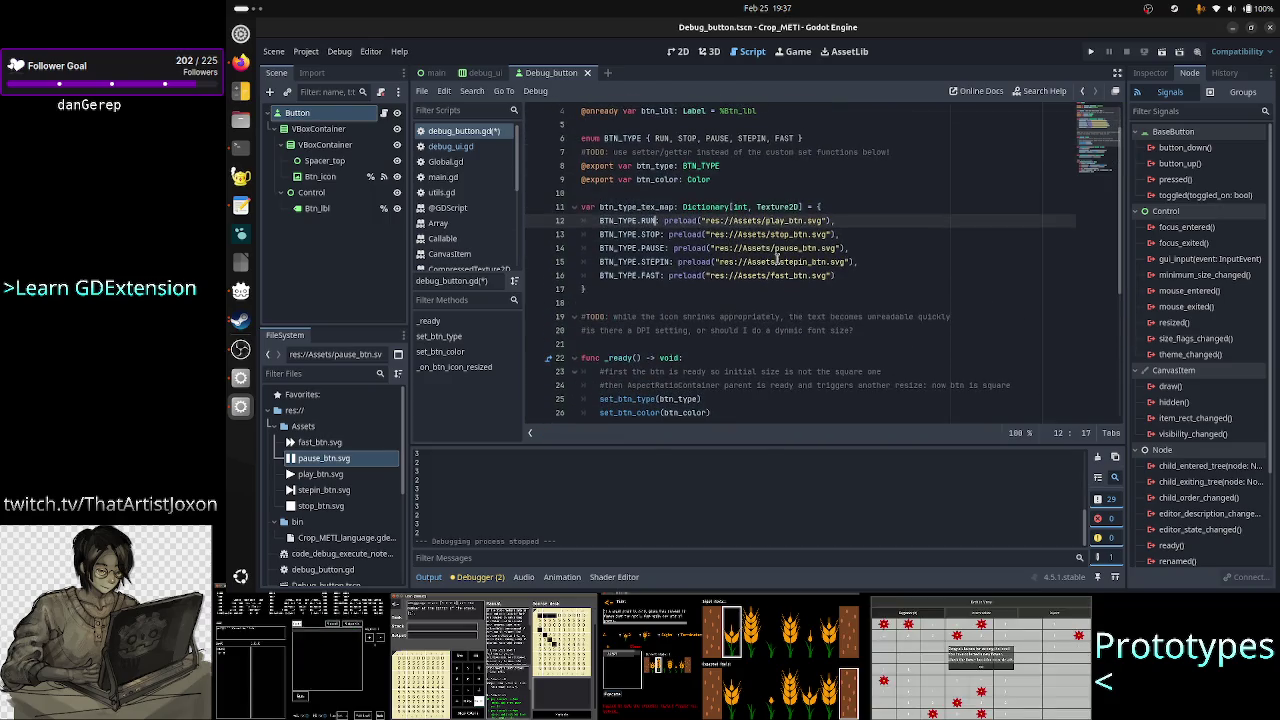
scroll(677, 283, down, 6)
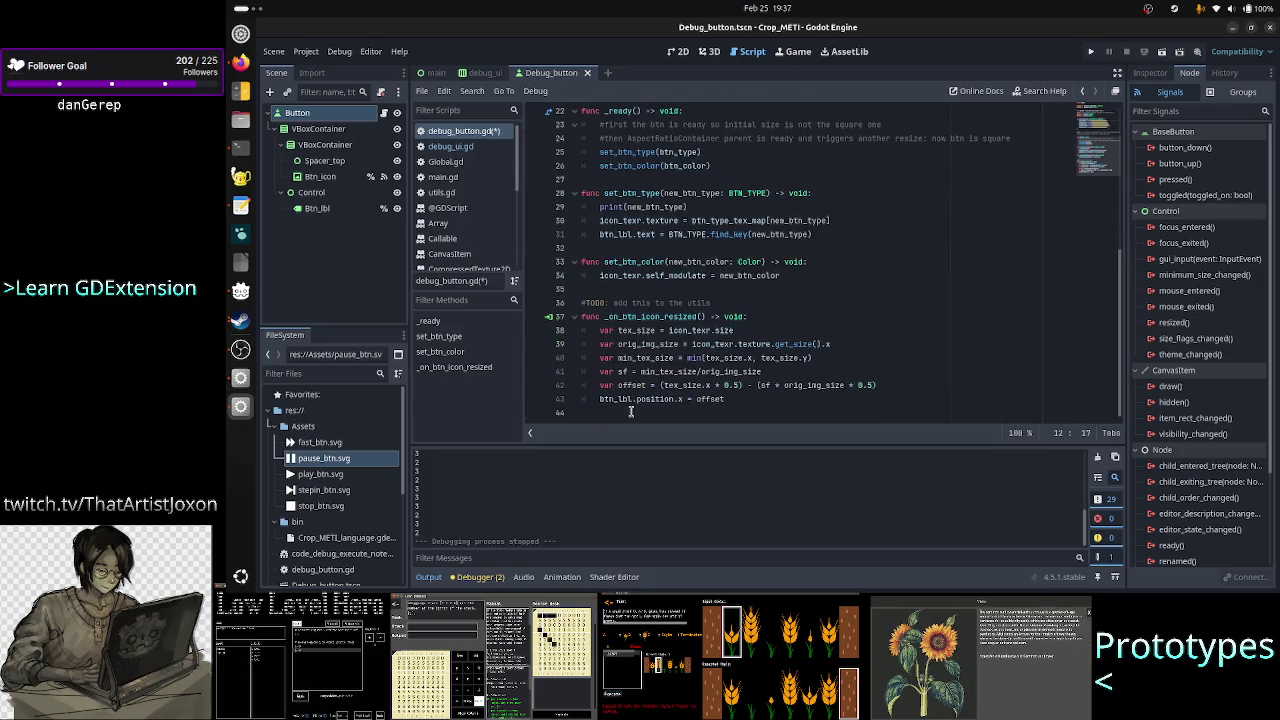
click(630, 411)
key(ctrl+s)
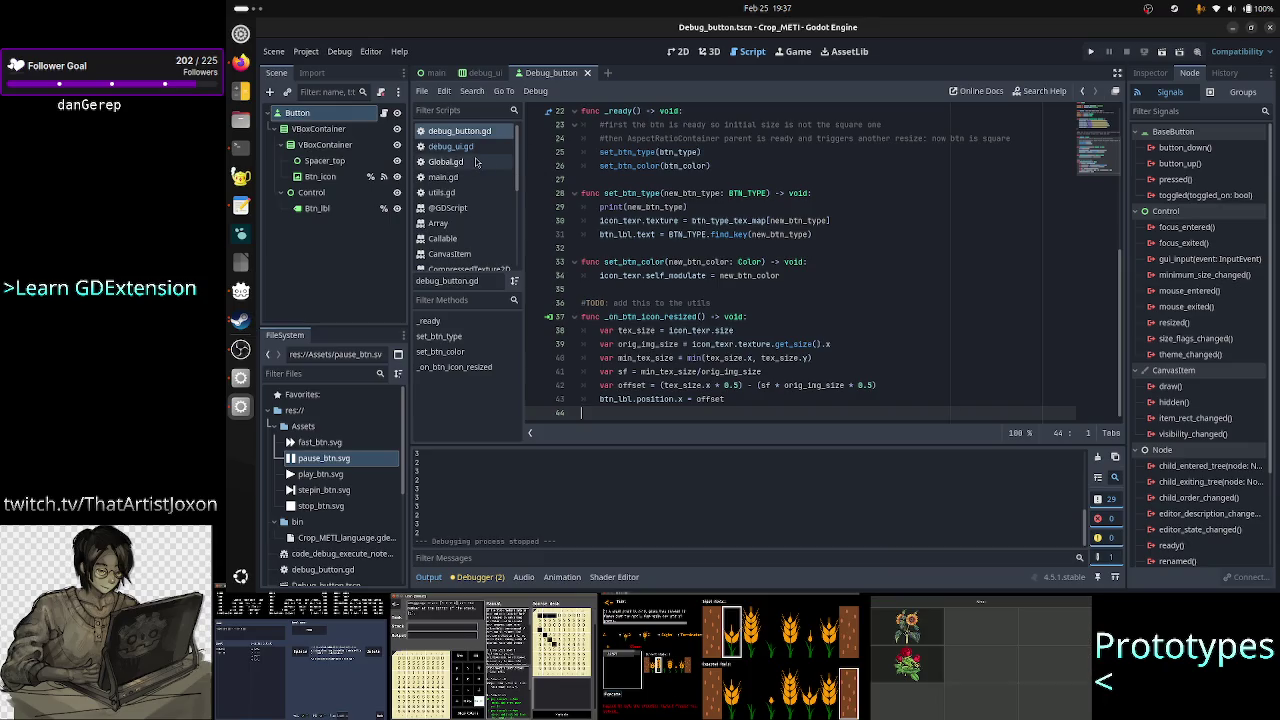
click(477, 147)
scroll(762, 249, down, 3)
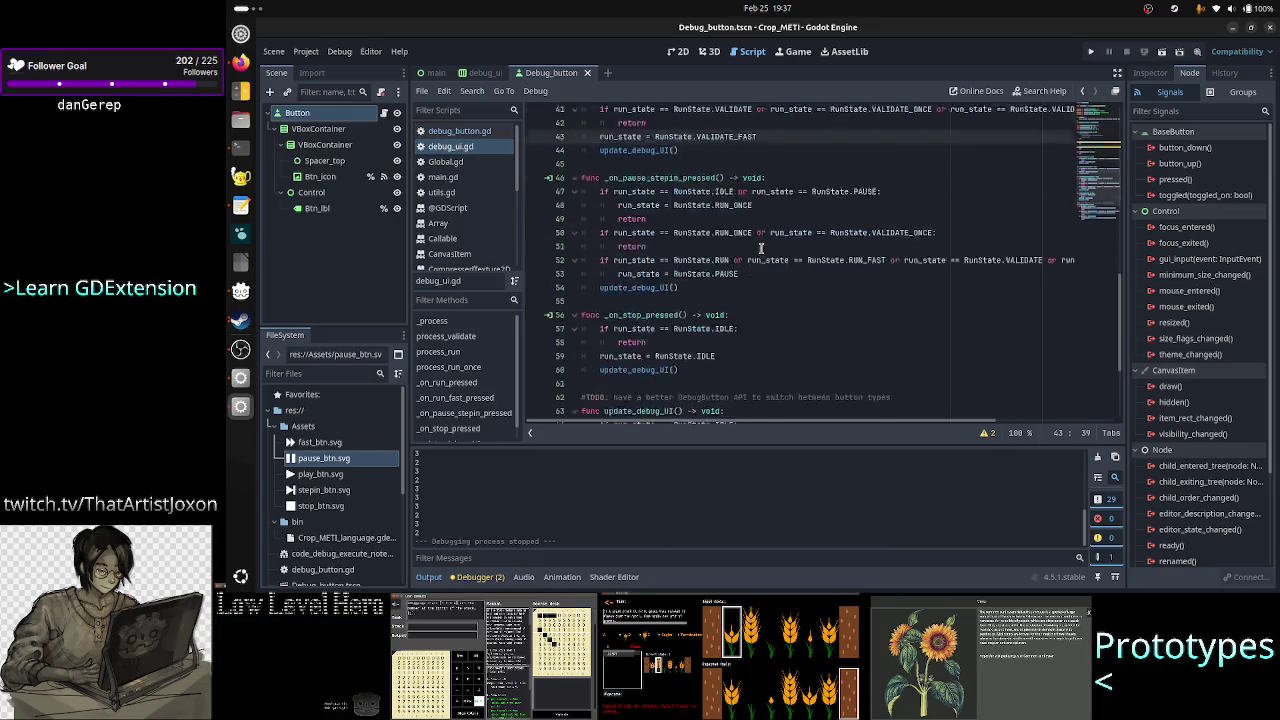
scroll(761, 249, up, 8)
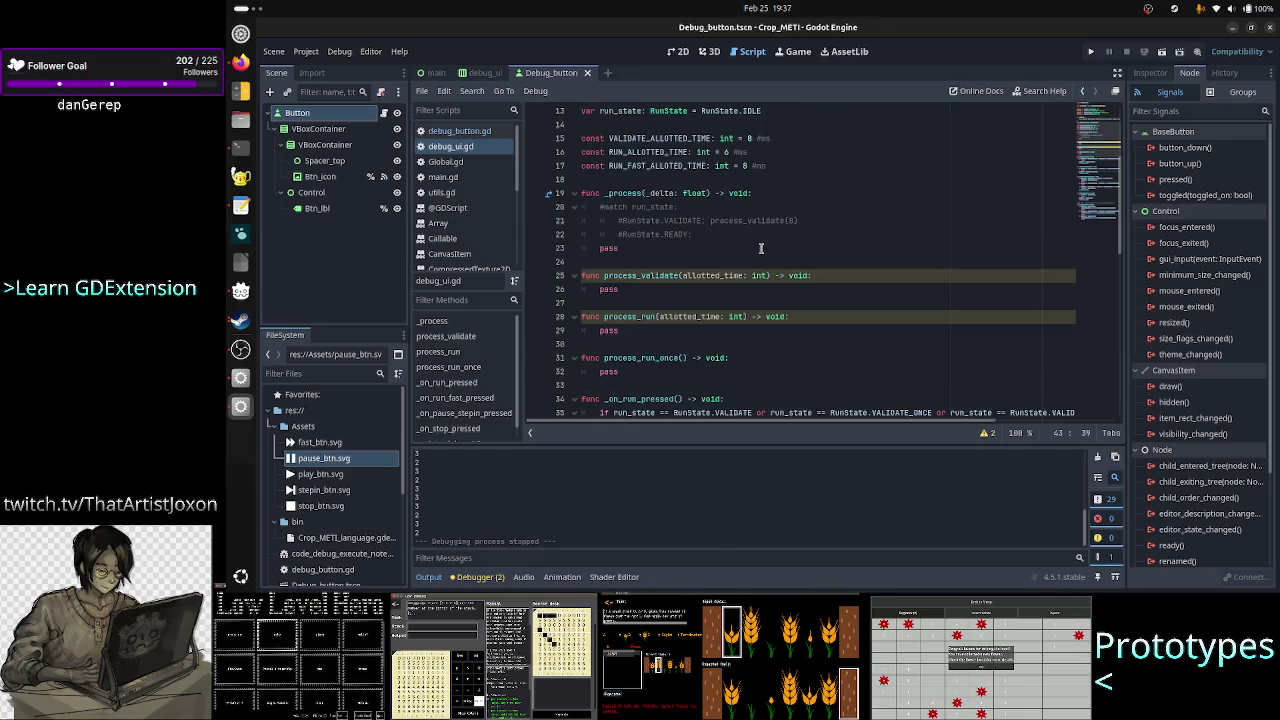
scroll(761, 249, up, 2)
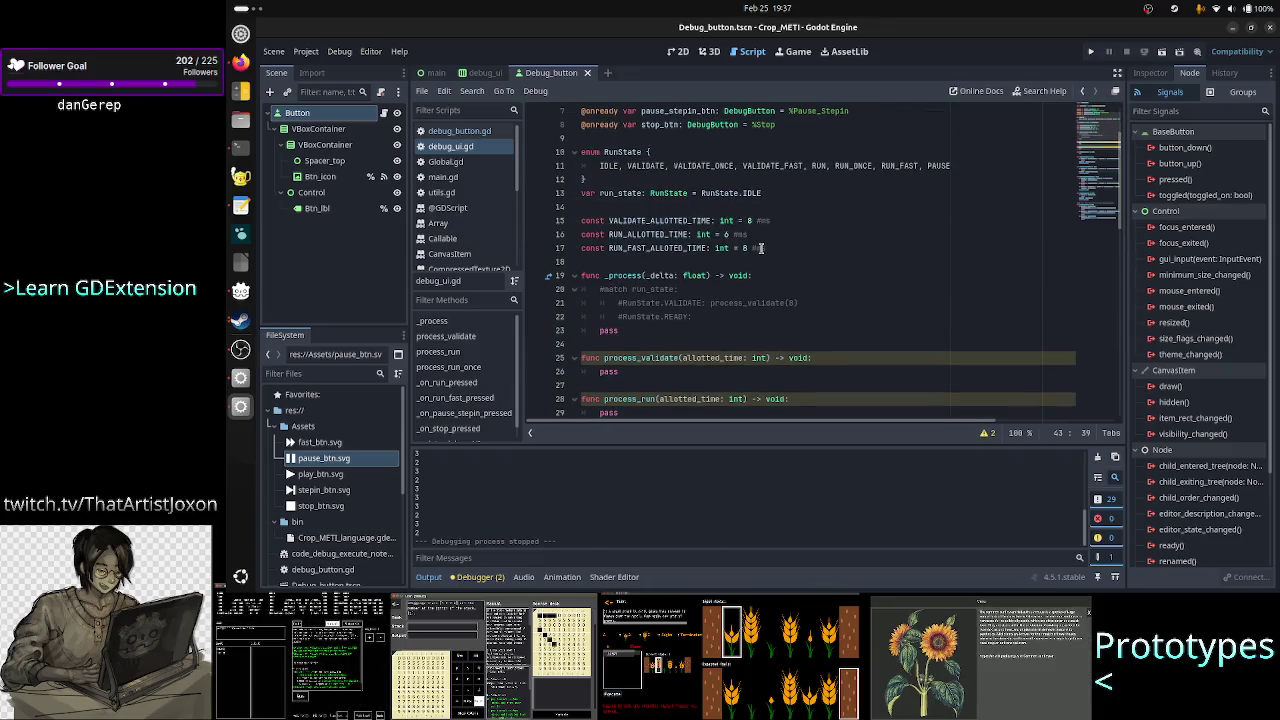
click(1090, 55)
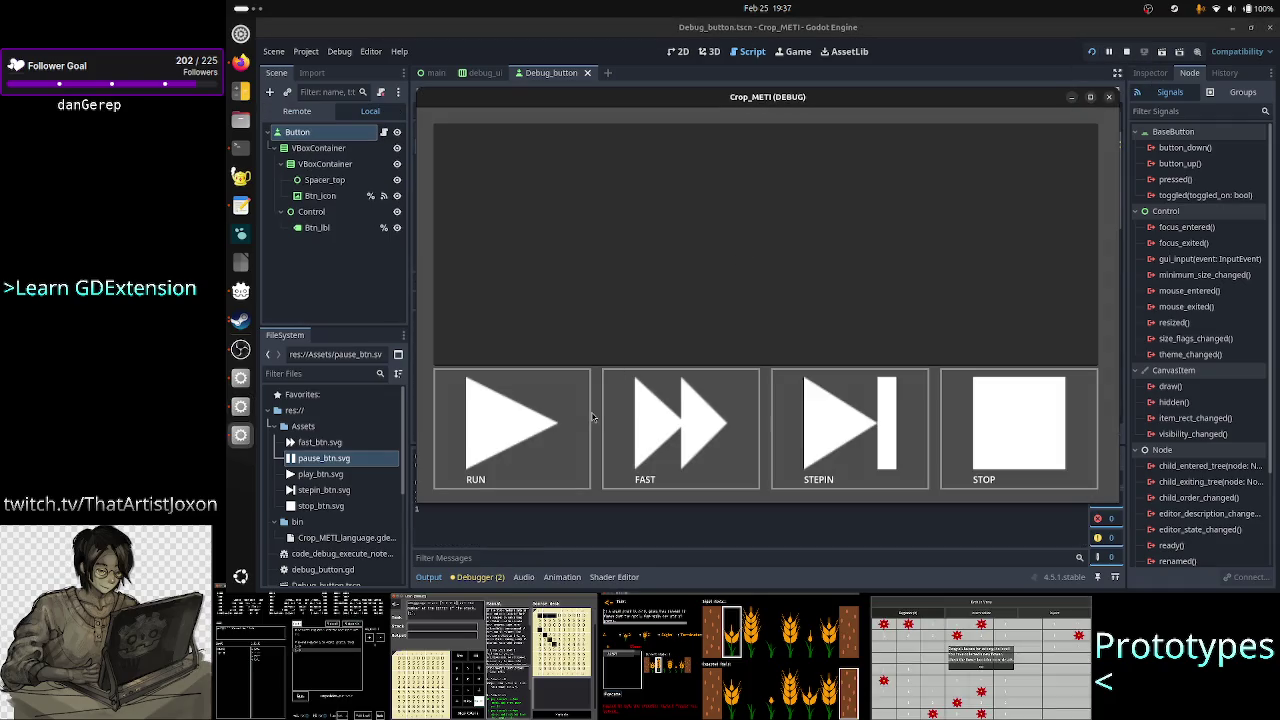
click(528, 441)
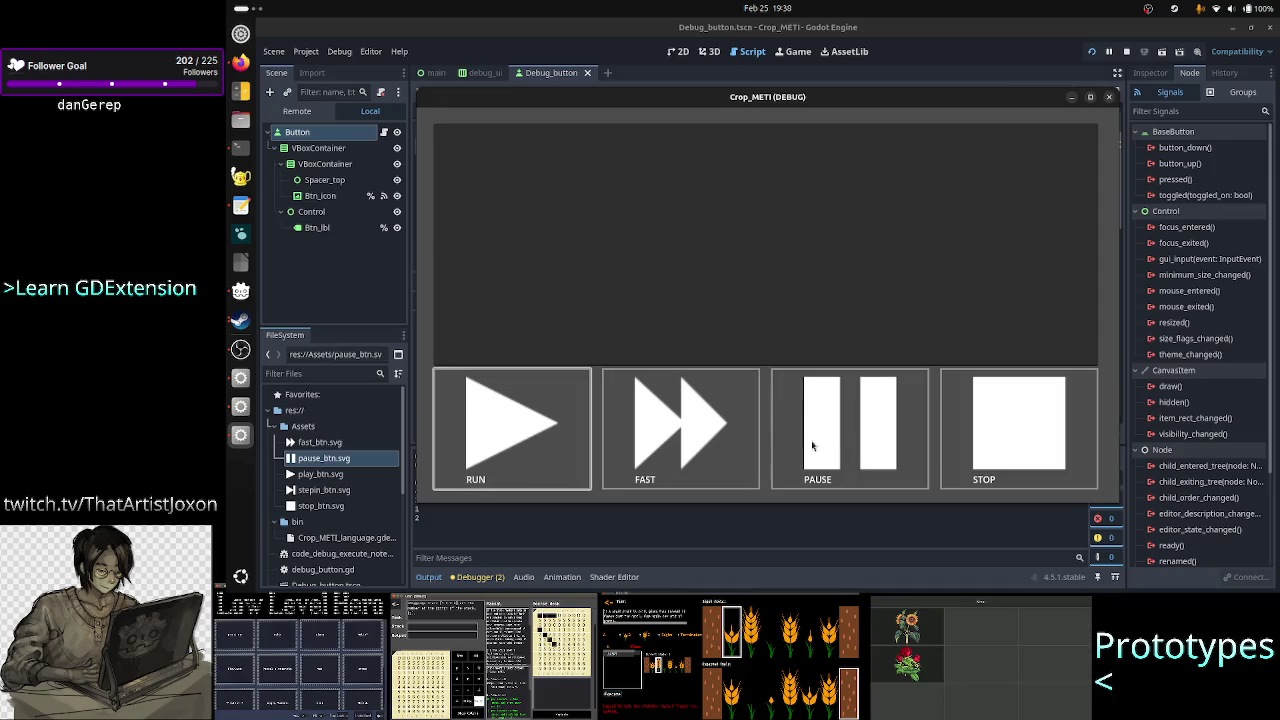
click(1003, 424)
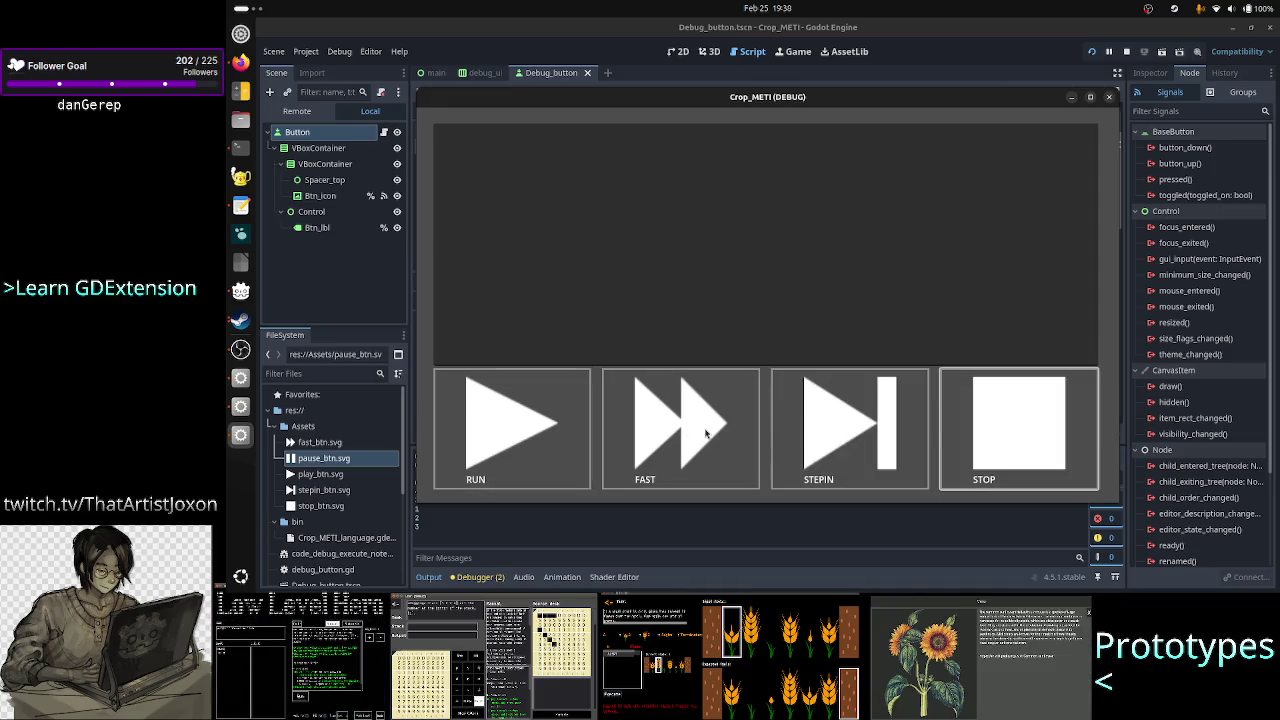
click(706, 432)
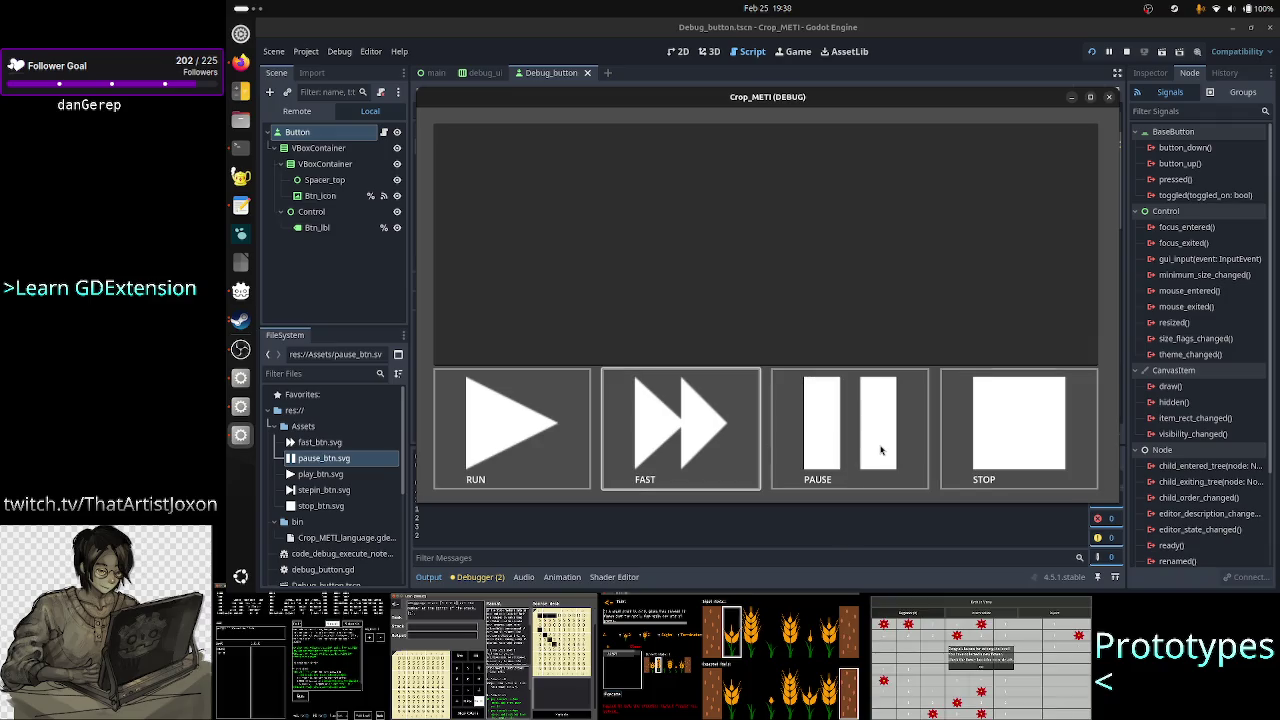
click(541, 449)
click(864, 452)
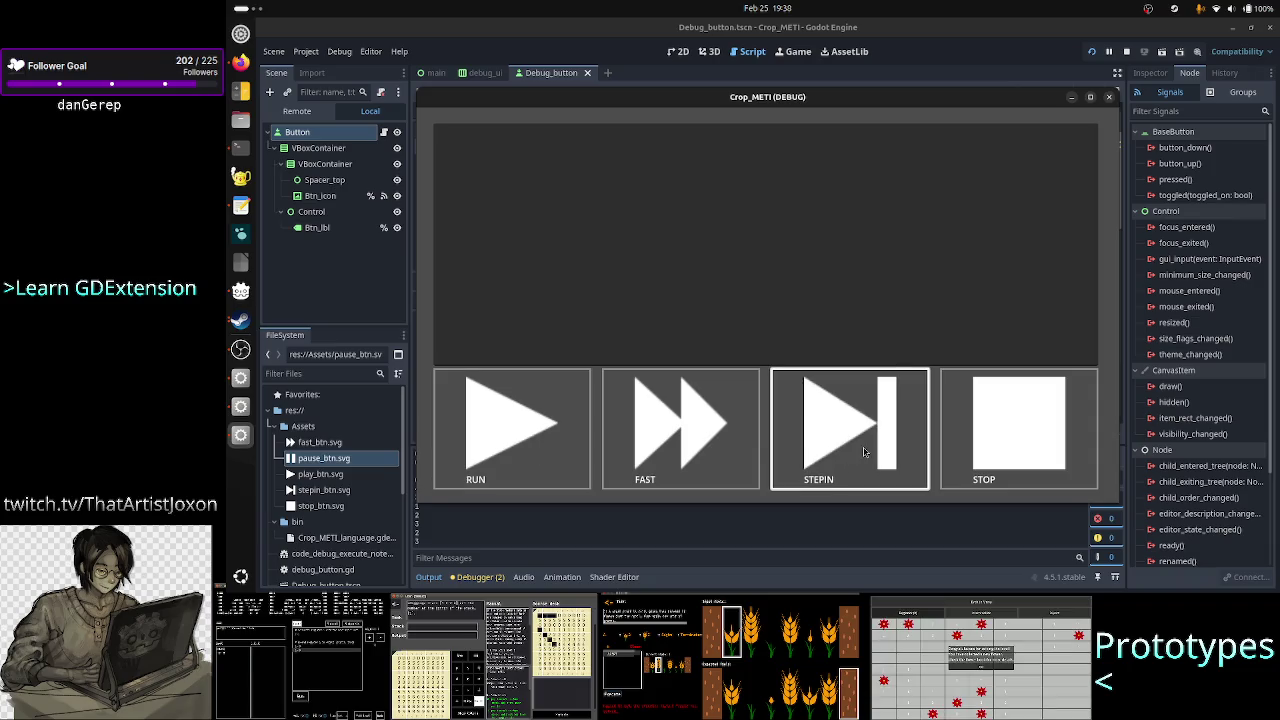
click(1011, 448)
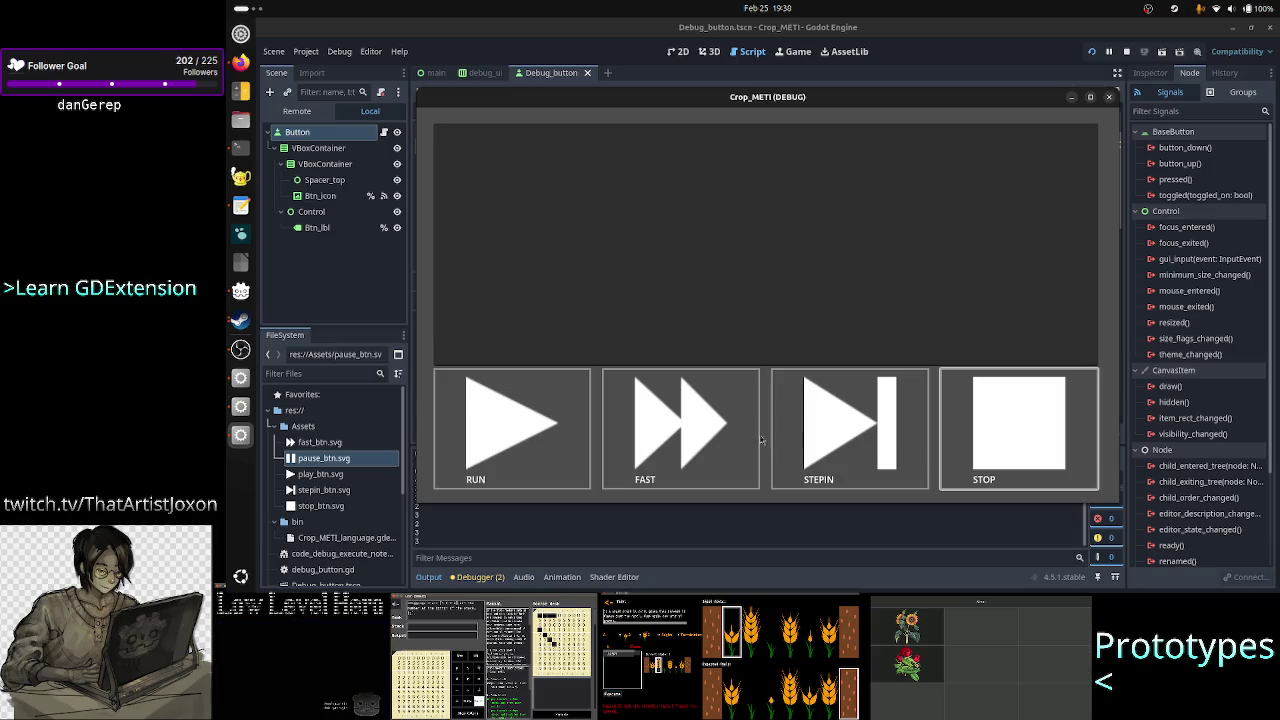
click(849, 444)
click(716, 456)
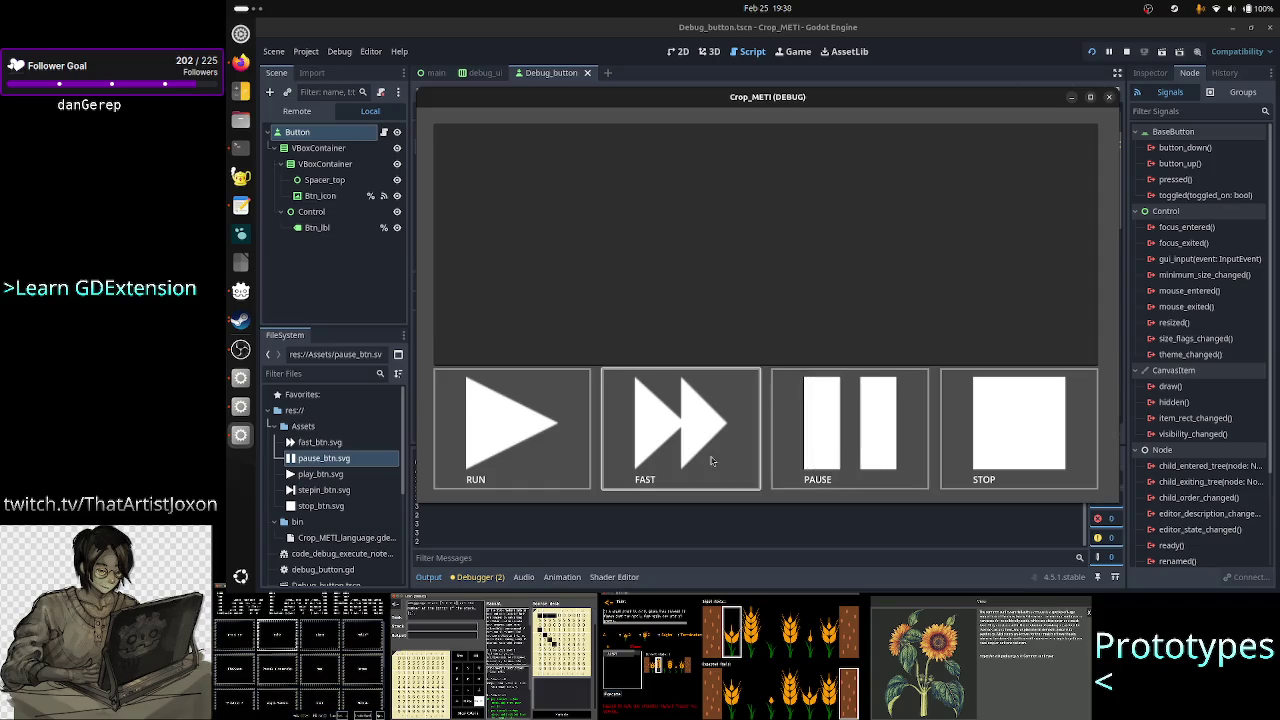
click(830, 452)
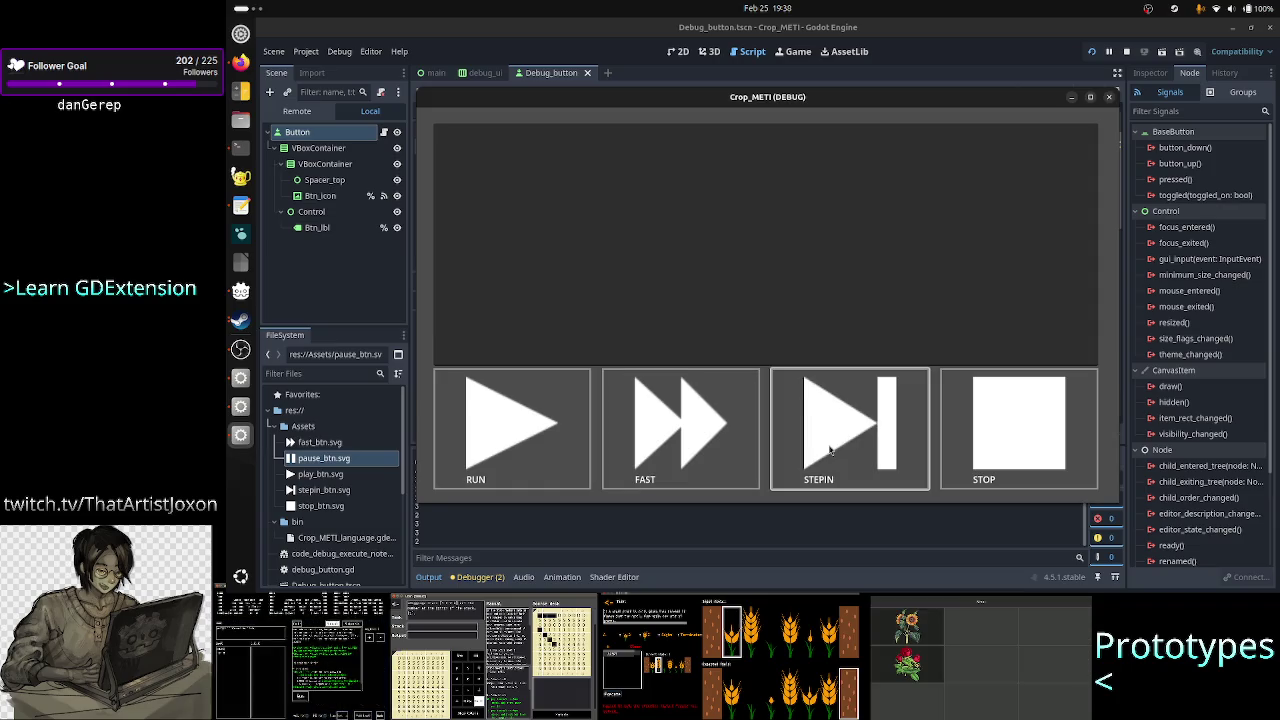
click(549, 440)
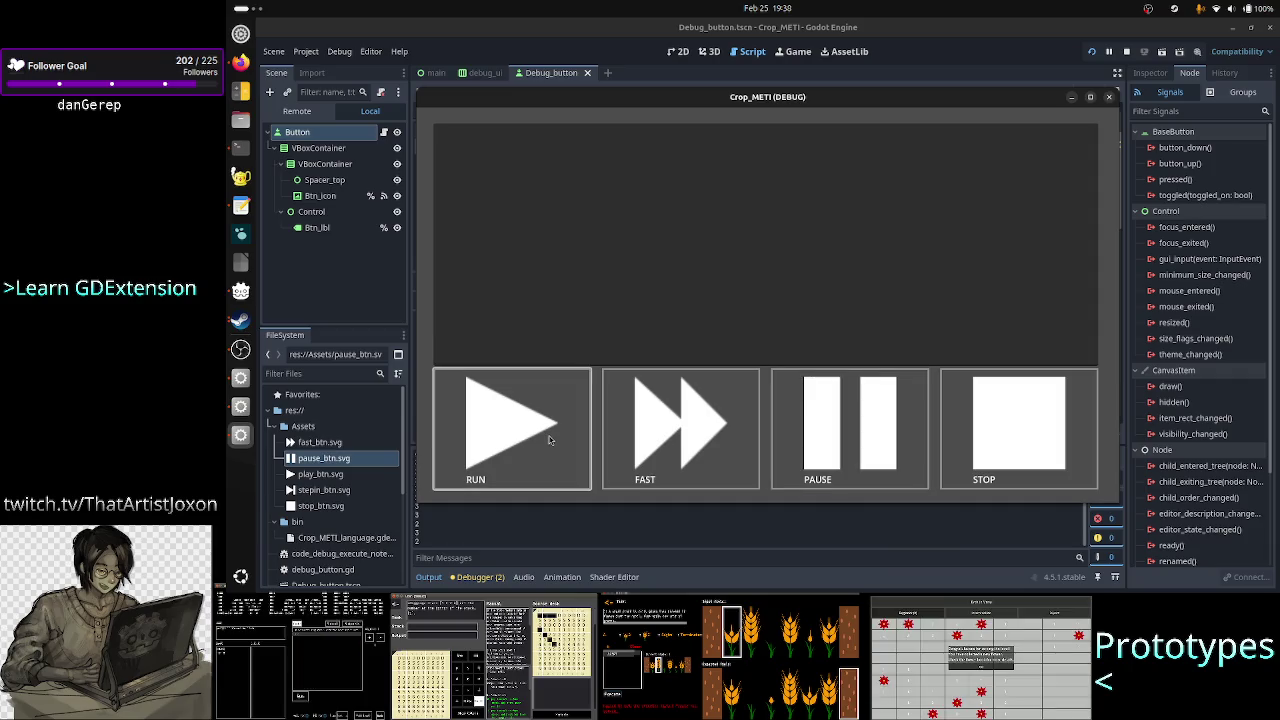
click(863, 423)
click(1032, 449)
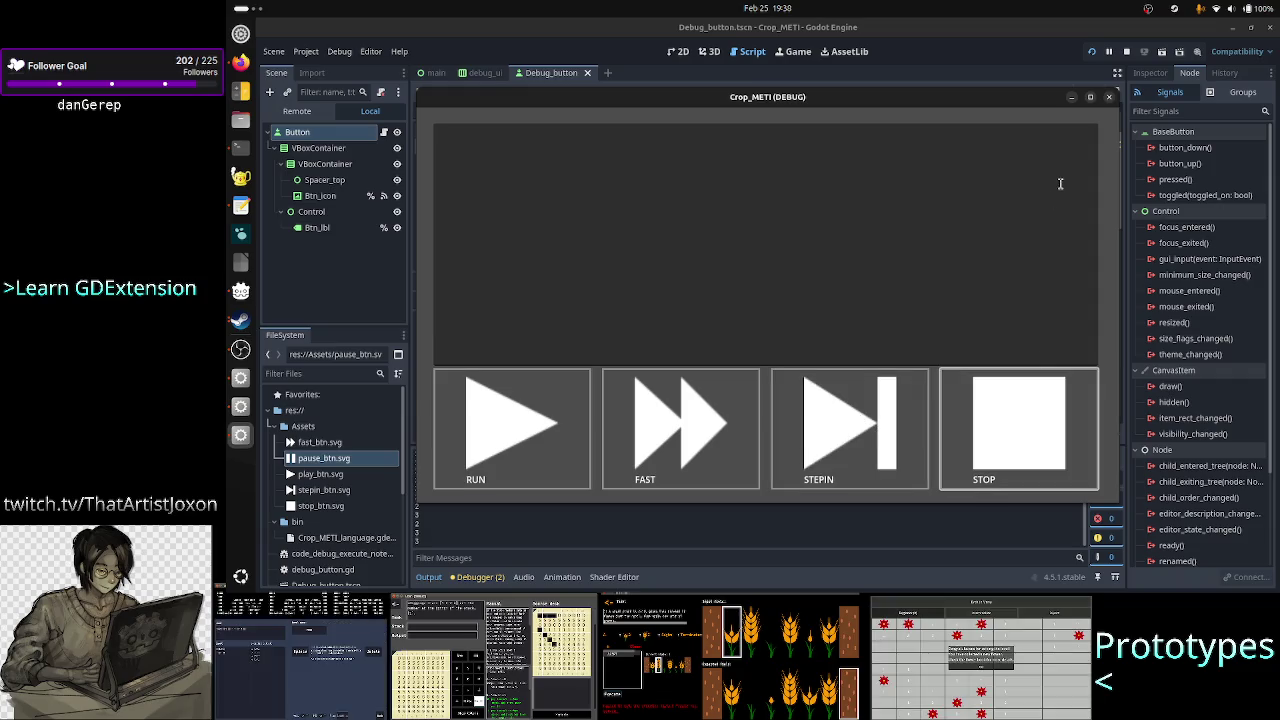
click(1109, 99)
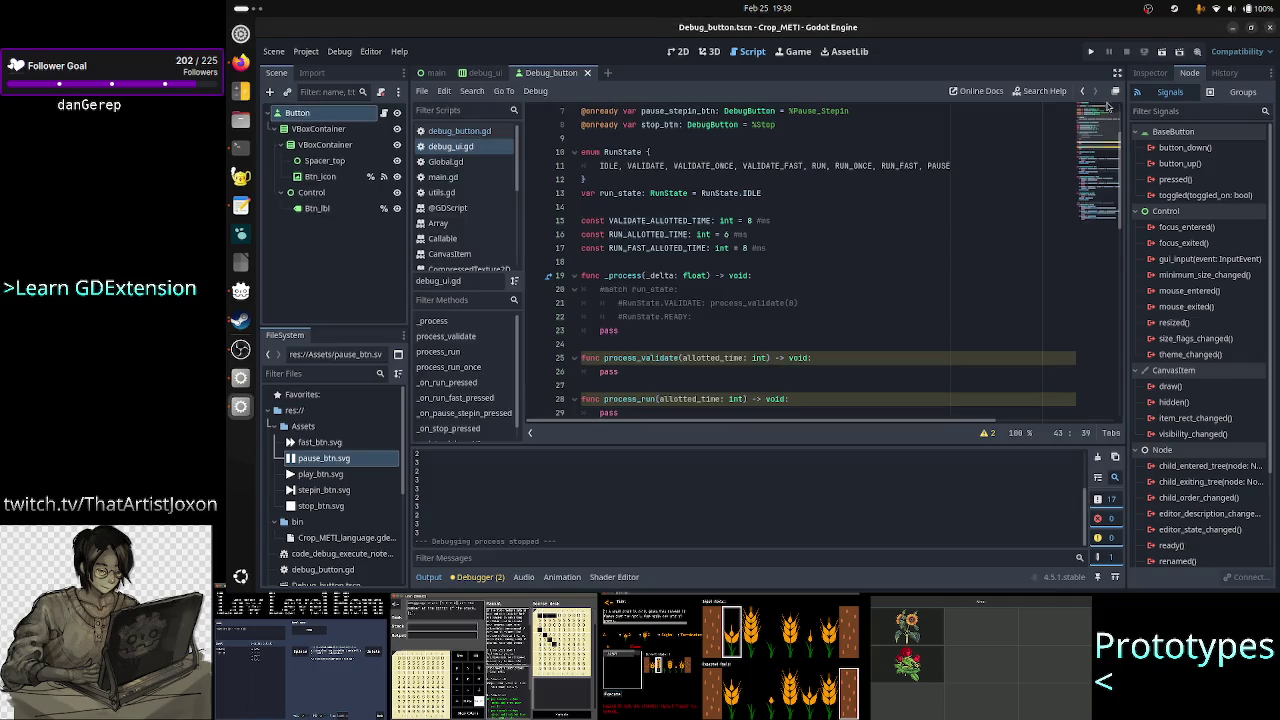
- Delete line 29, print(new_btn_type), from debug_button.gd, then return to debug_ui.gd
click(470, 132)
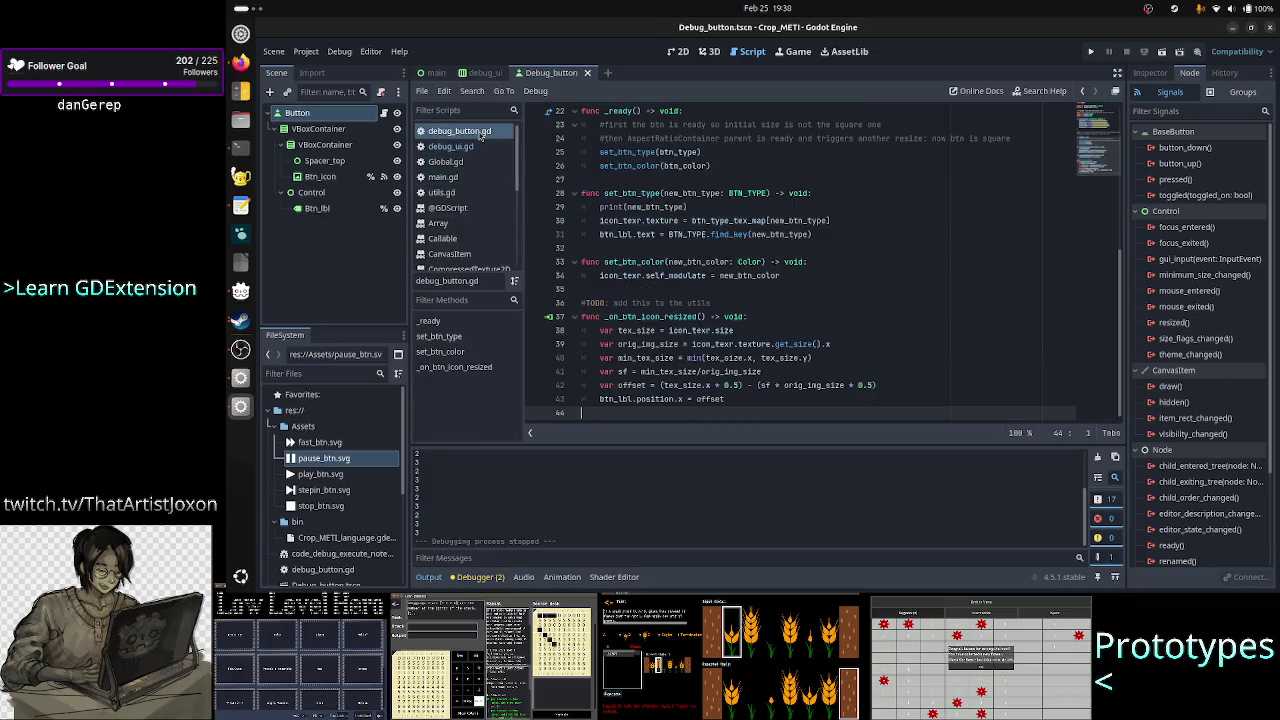
scroll(689, 242, up, 7)
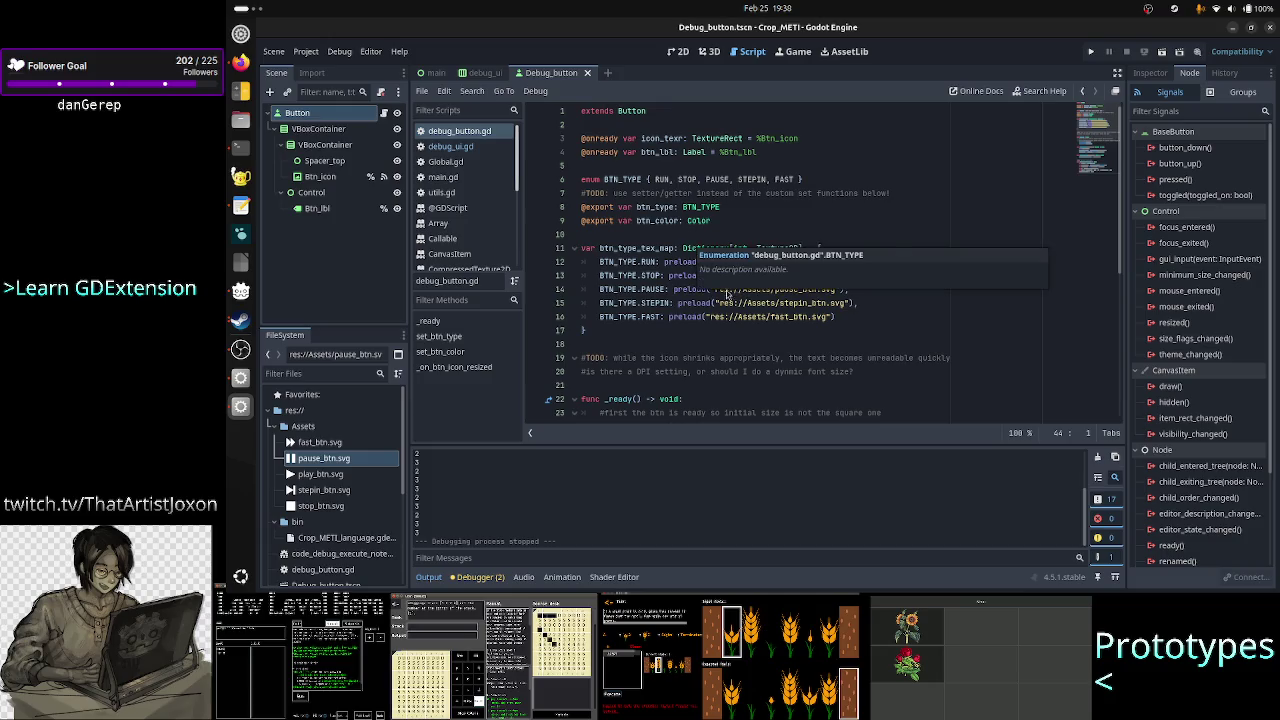
scroll(700, 347, down, 2)
scroll(700, 347, down, 1)
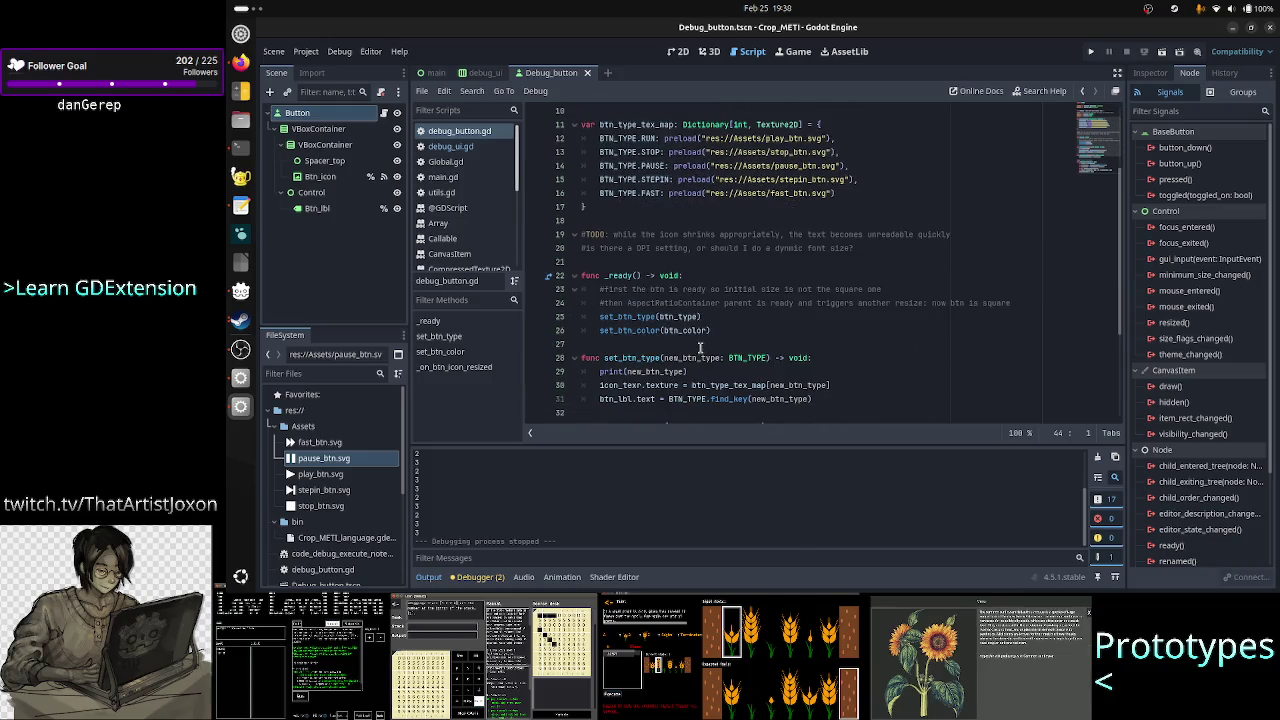
click(710, 371)
key(shift+End)
key(BackSpace)
key(BackSpace)
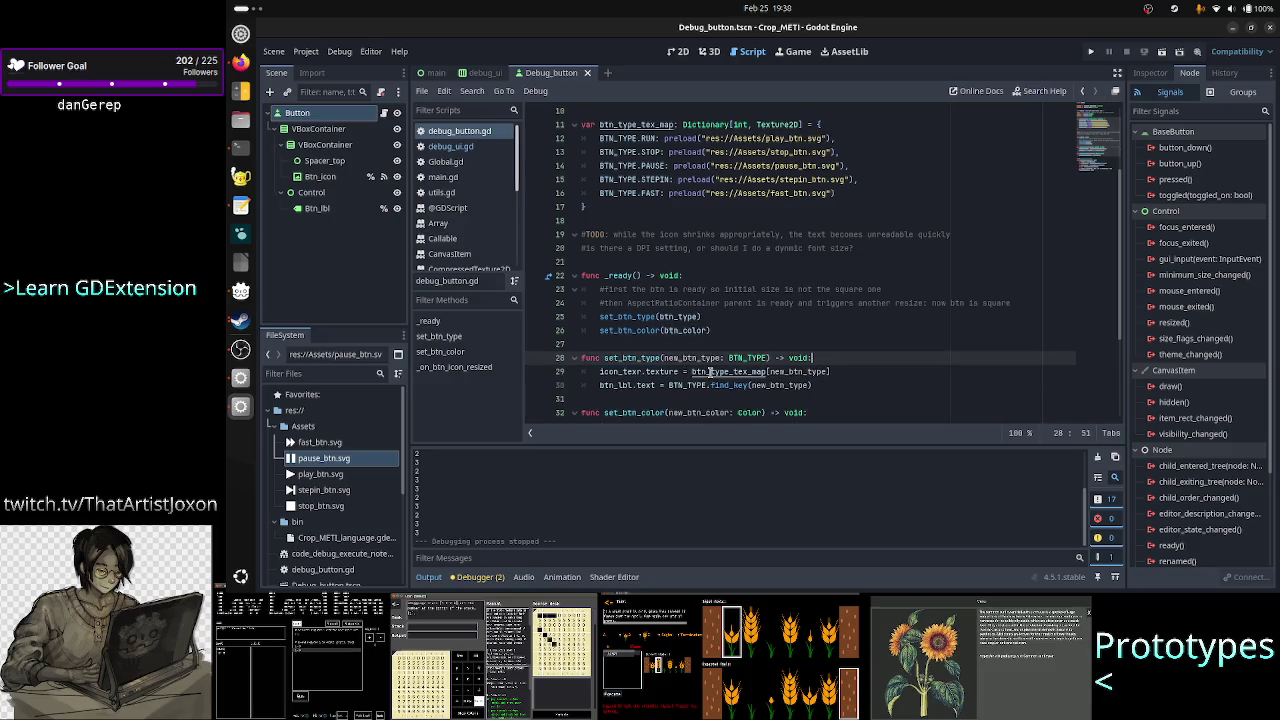
click(479, 150)
click(722, 365)
scroll(779, 340, down, 3)
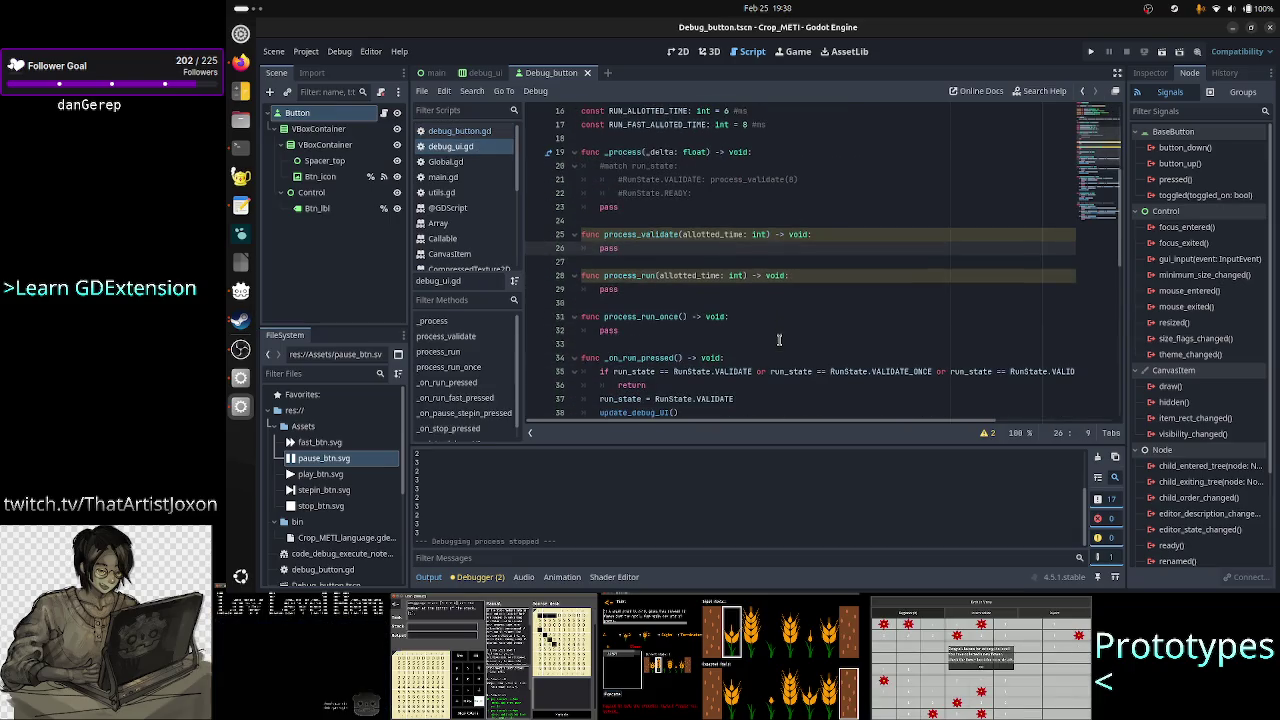
scroll(779, 340, down, 3)
scroll(779, 340, up, 8)
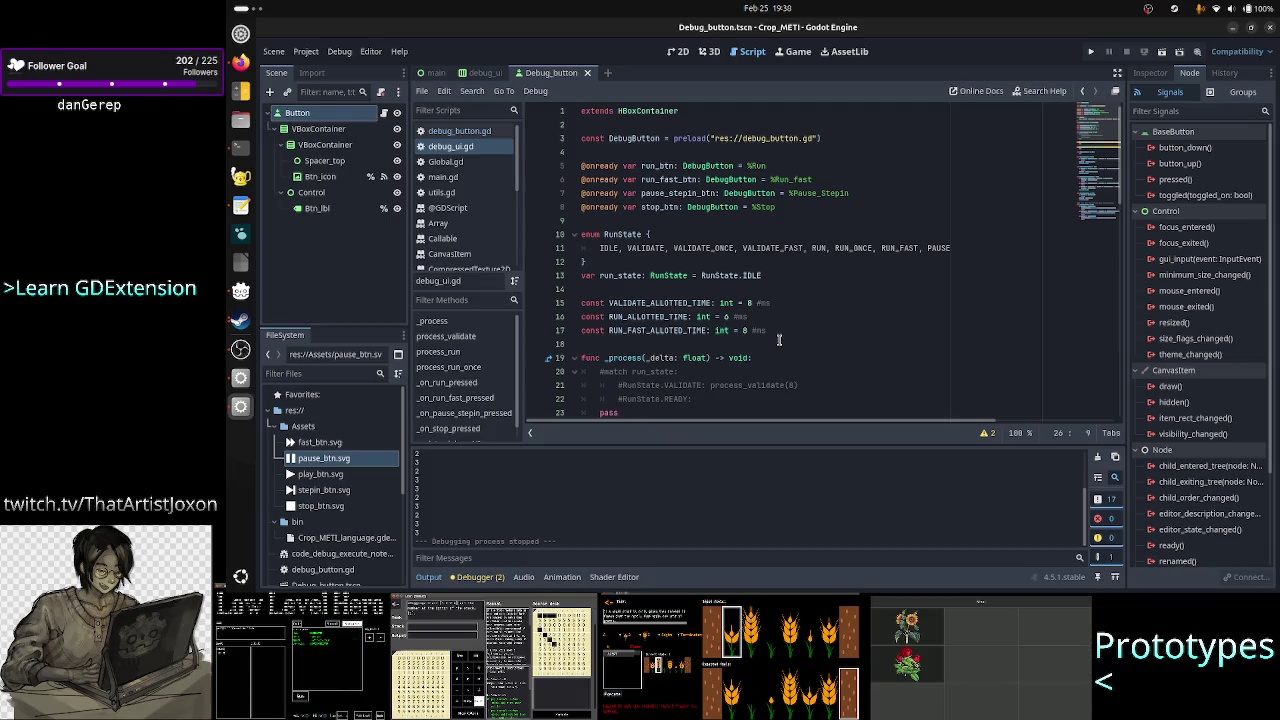
double_click(620, 236)
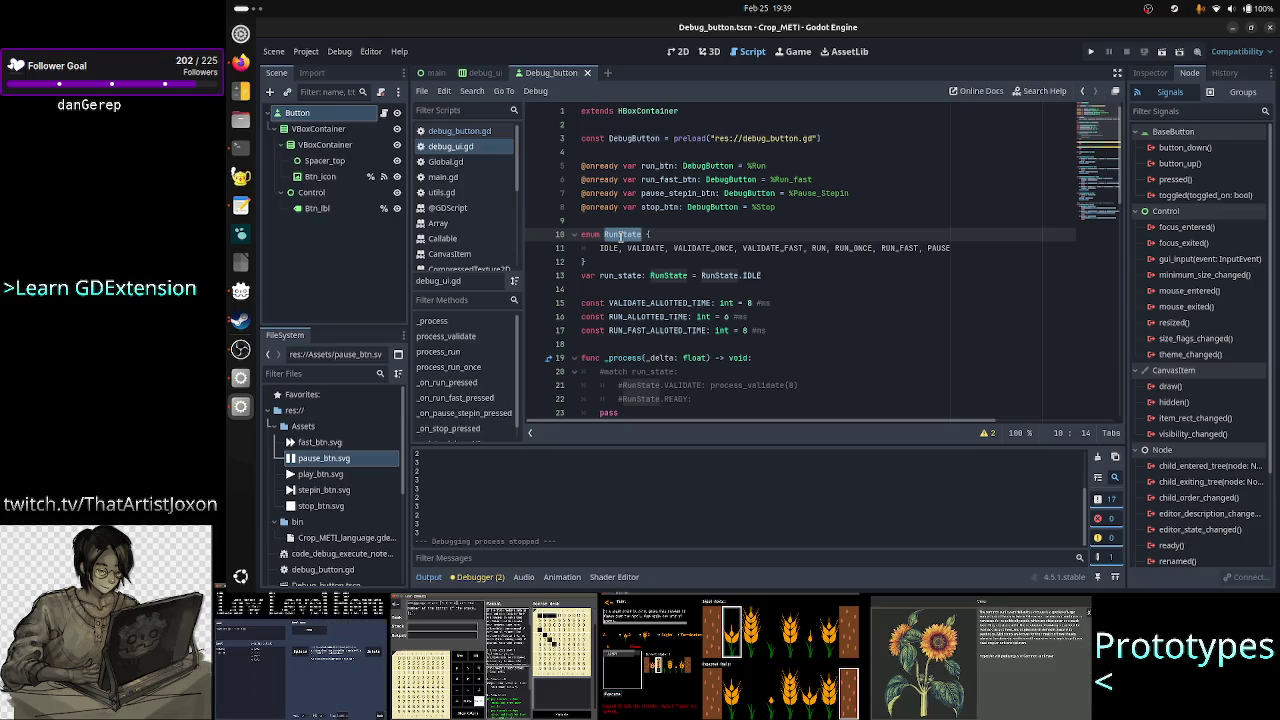
drag(656, 248, 806, 248)
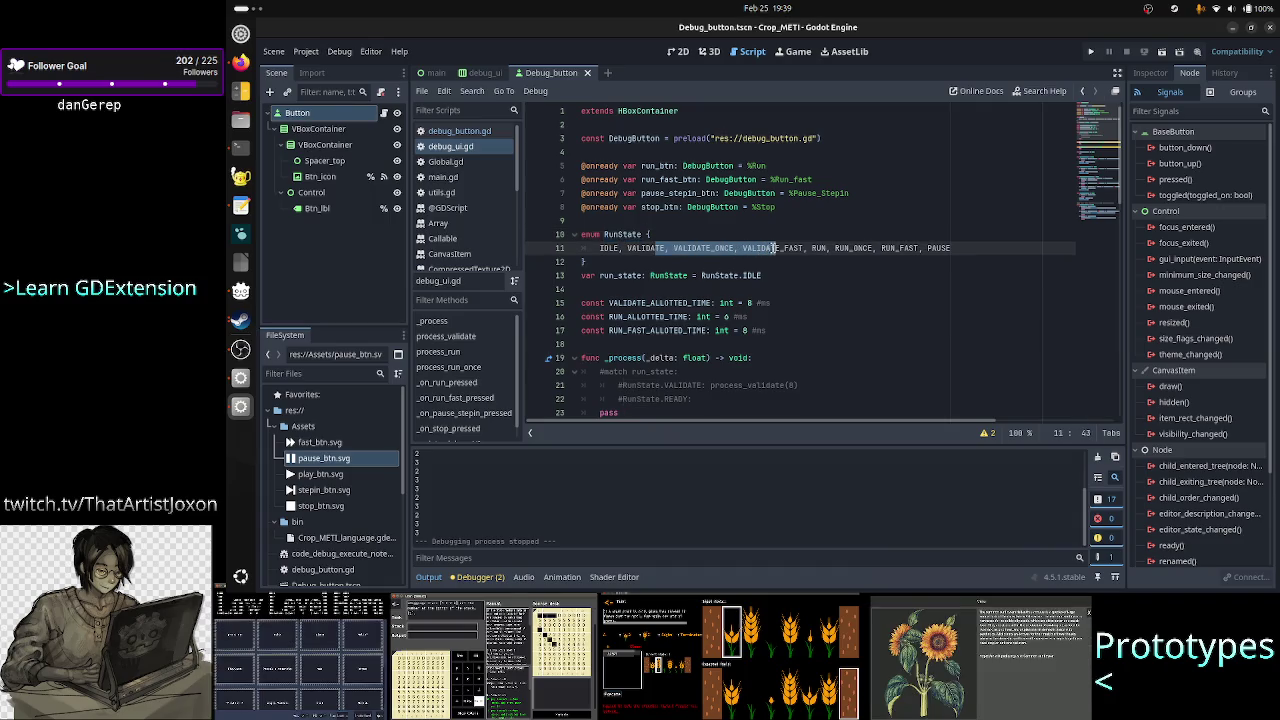
double_click(644, 249)
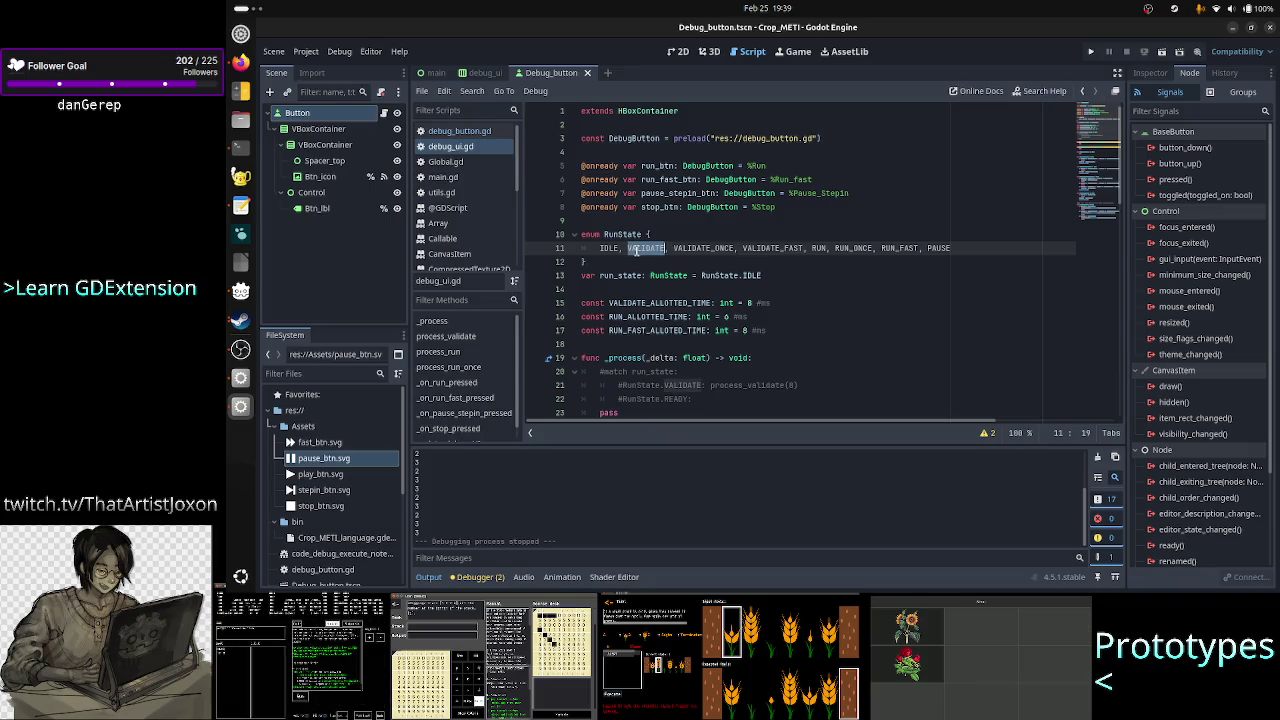
click(636, 250)
drag(636, 250, 772, 243)
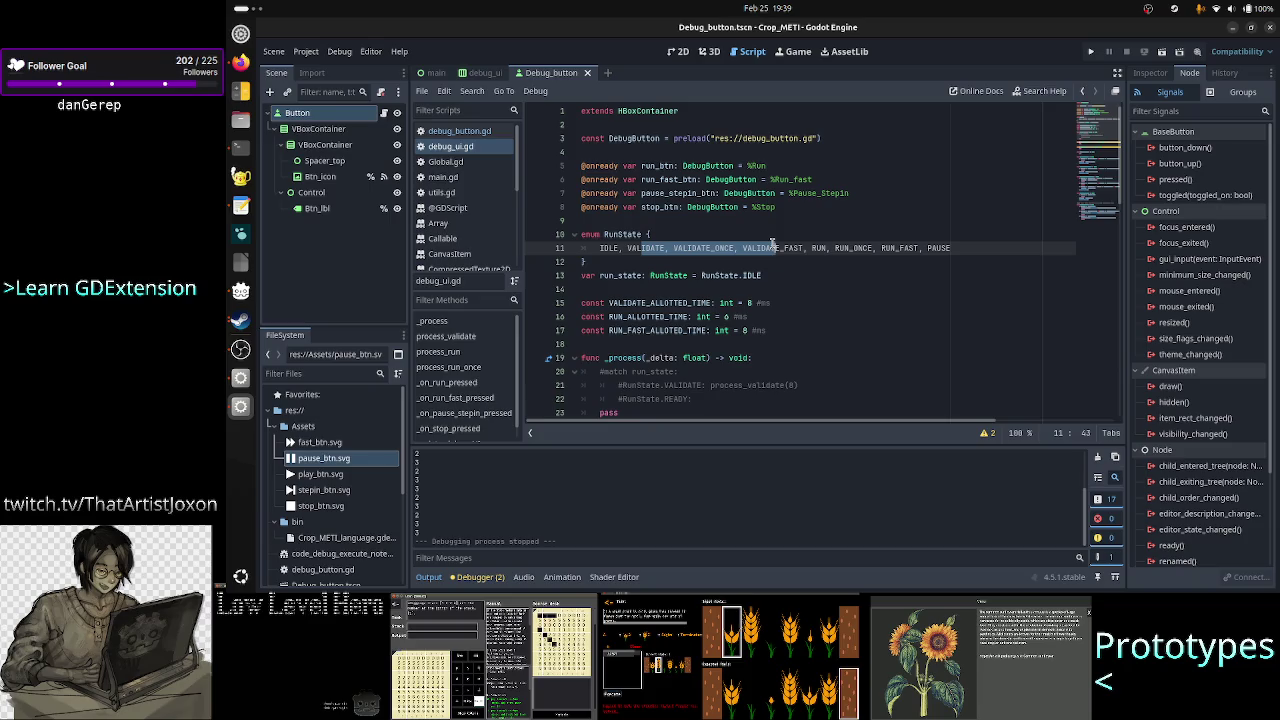
click(648, 249)
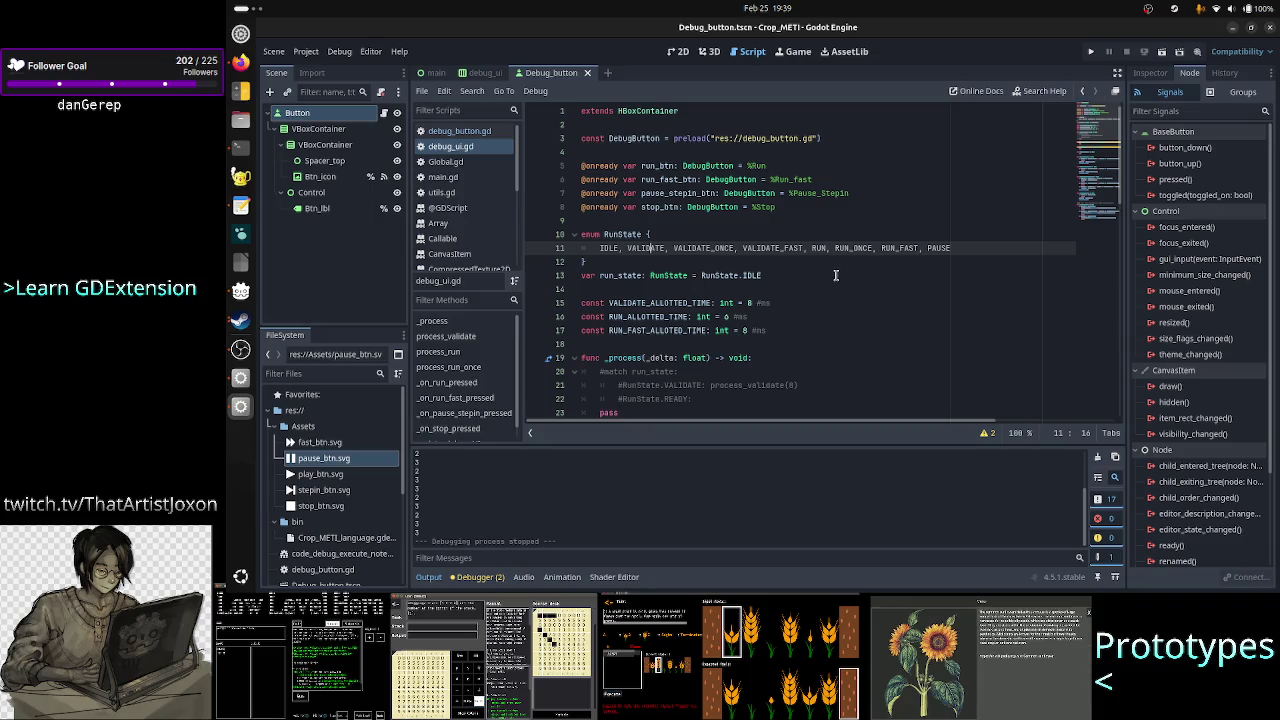
drag(592, 262, 573, 232)
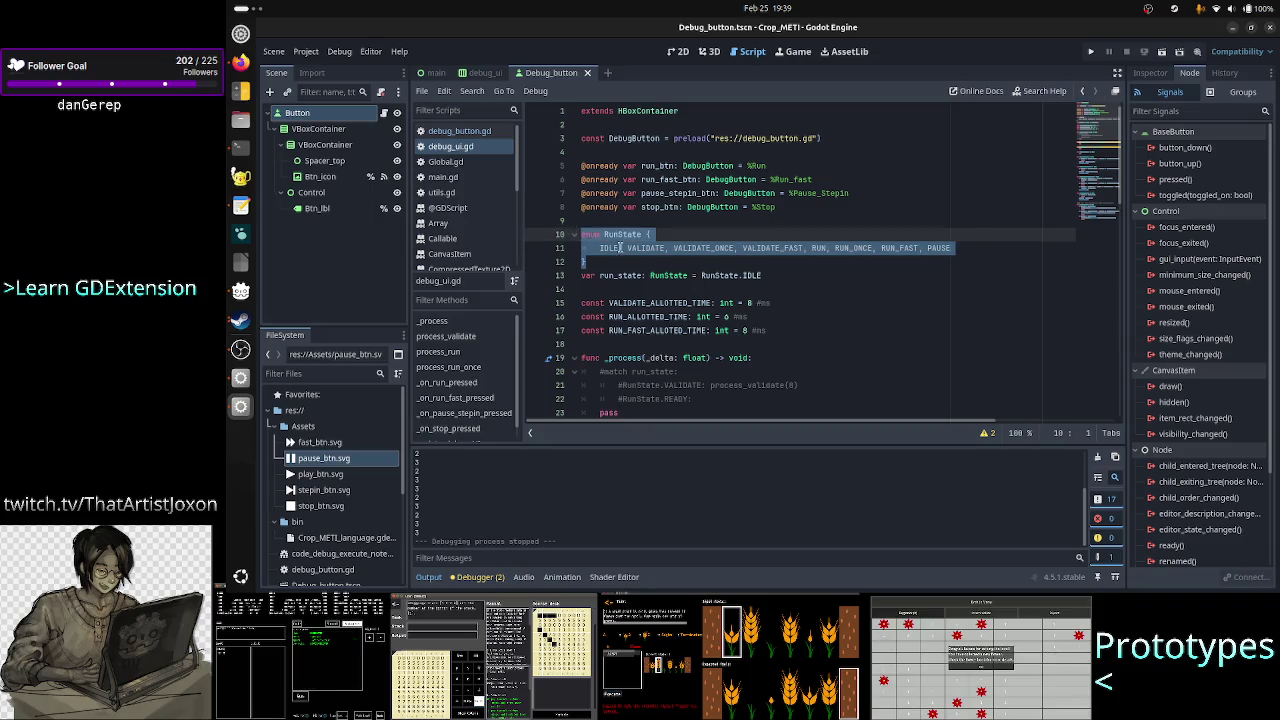
click(802, 279)
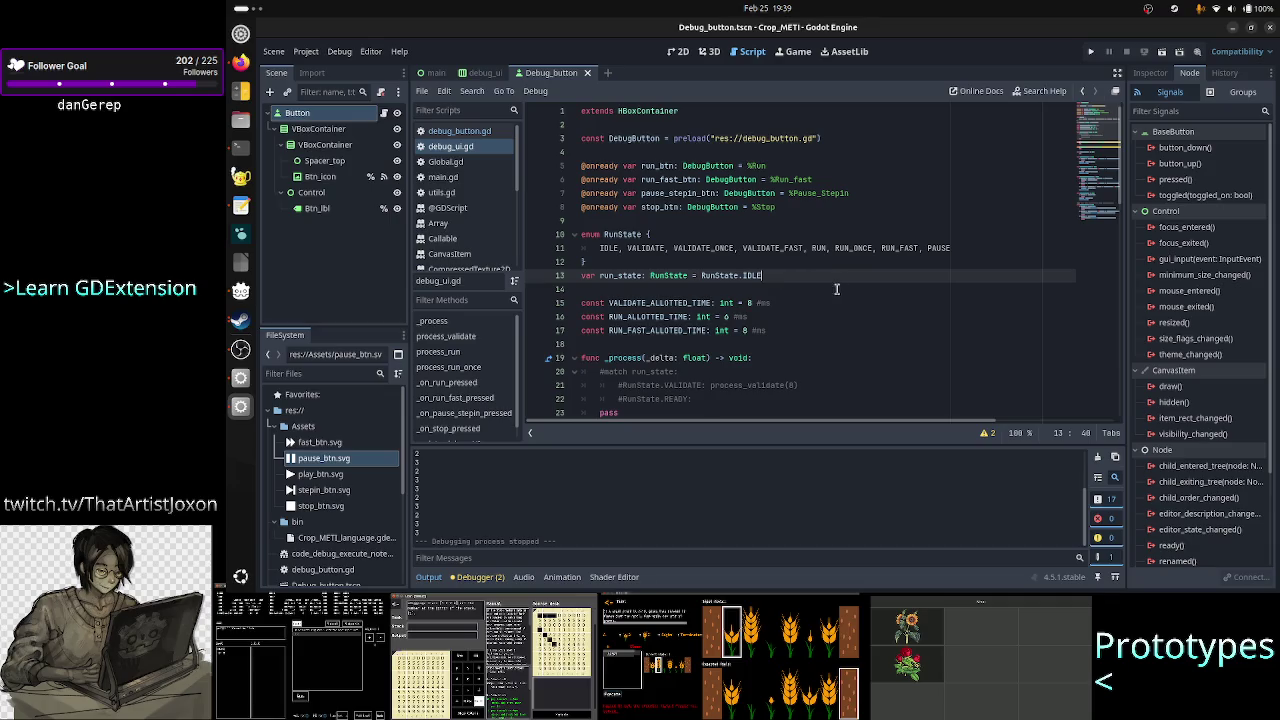
scroll(776, 338, down, 3)
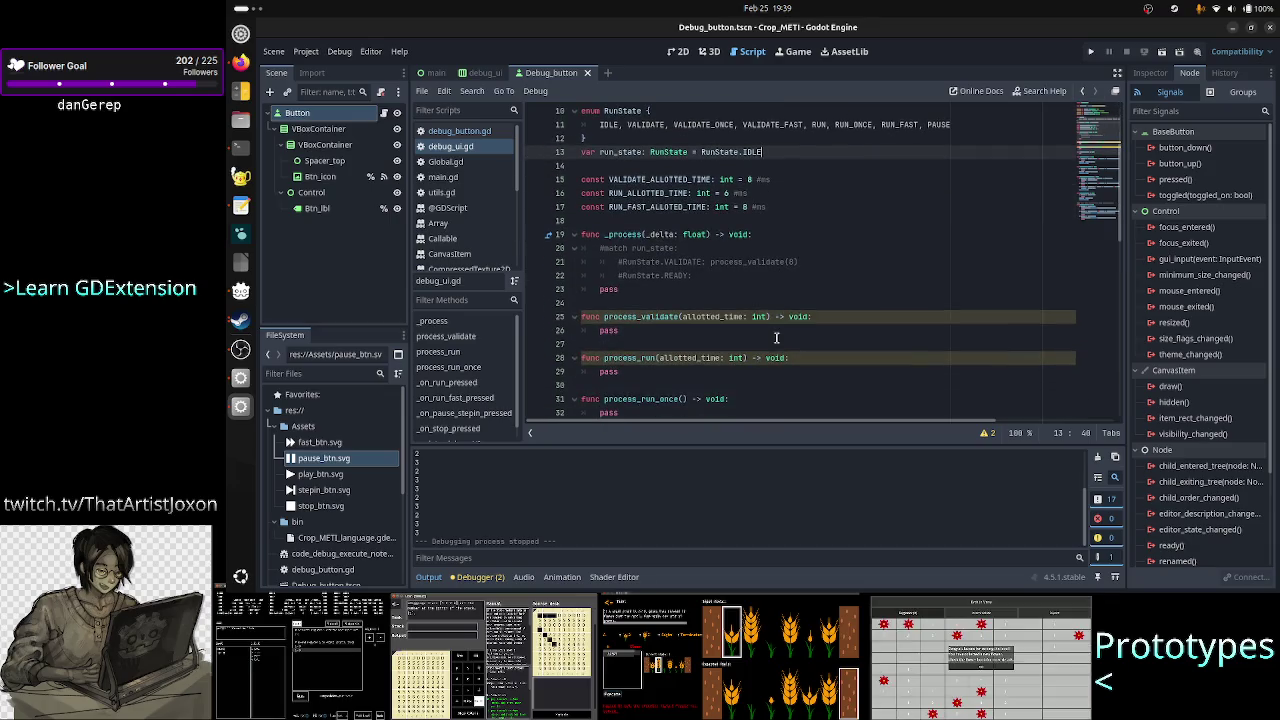
scroll(776, 338, down, 5)
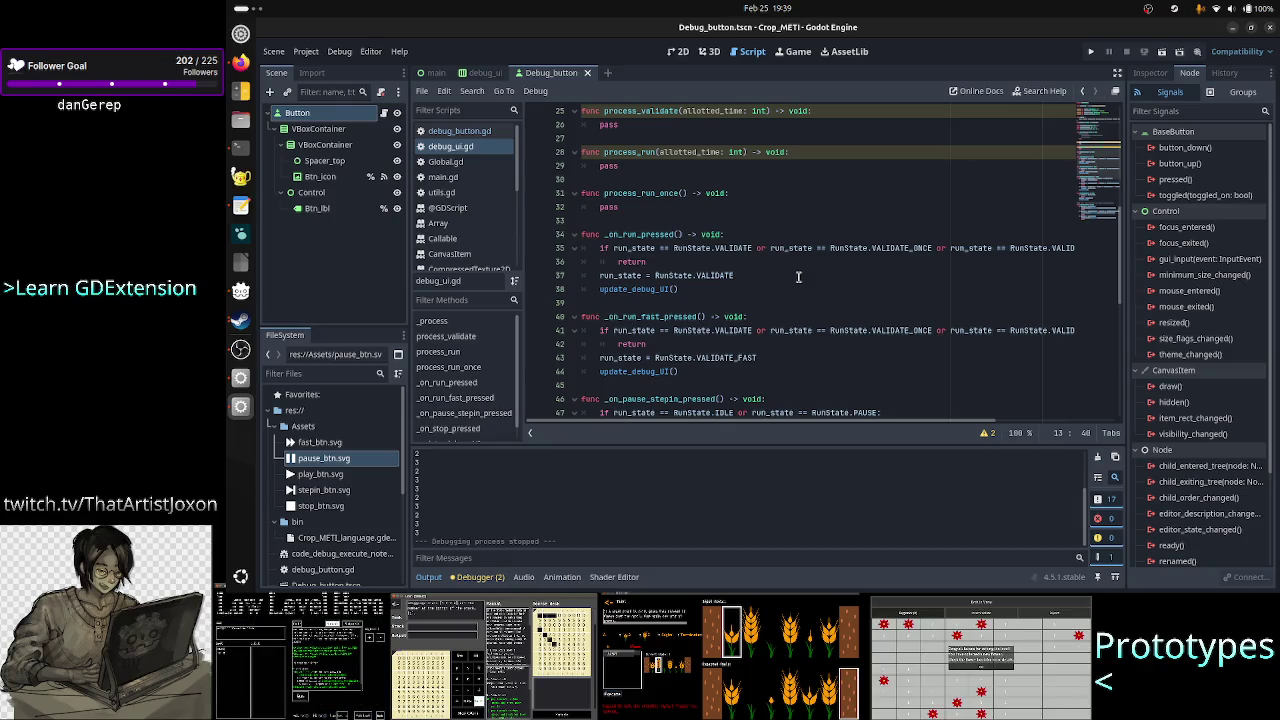
scroll(798, 276, up, 8)
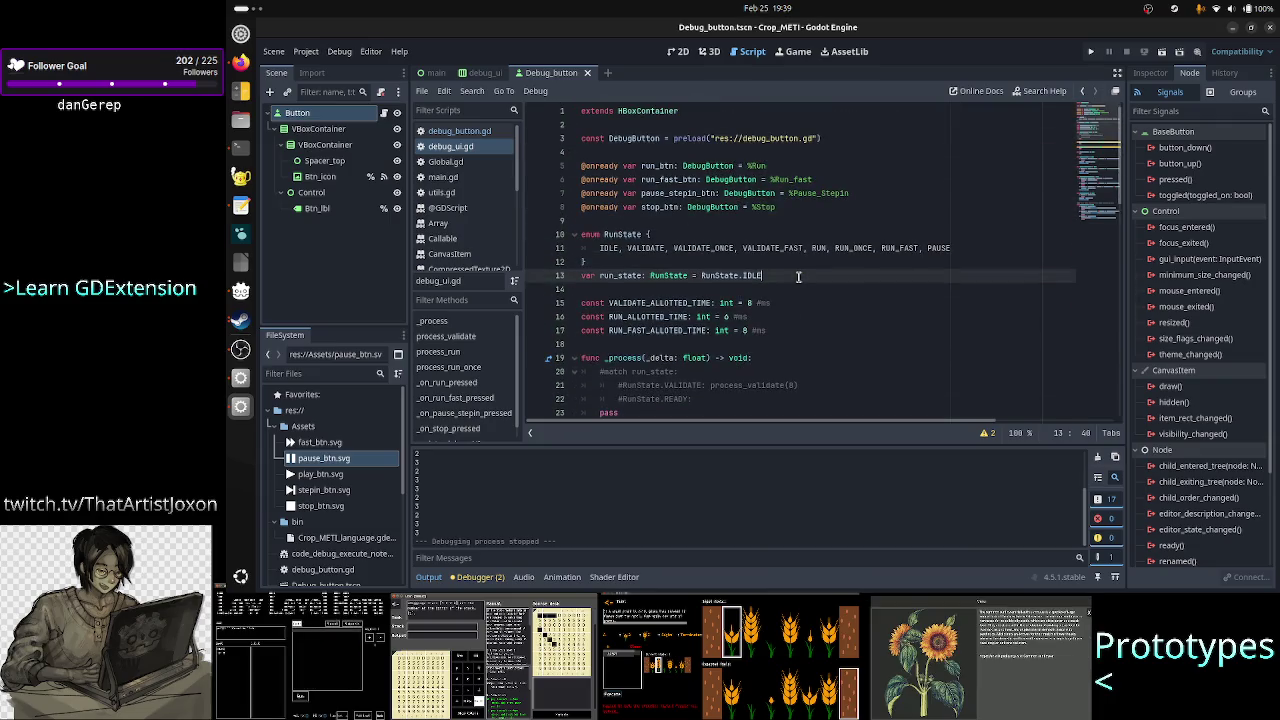
key(Down)
key(Return)
key(Return)
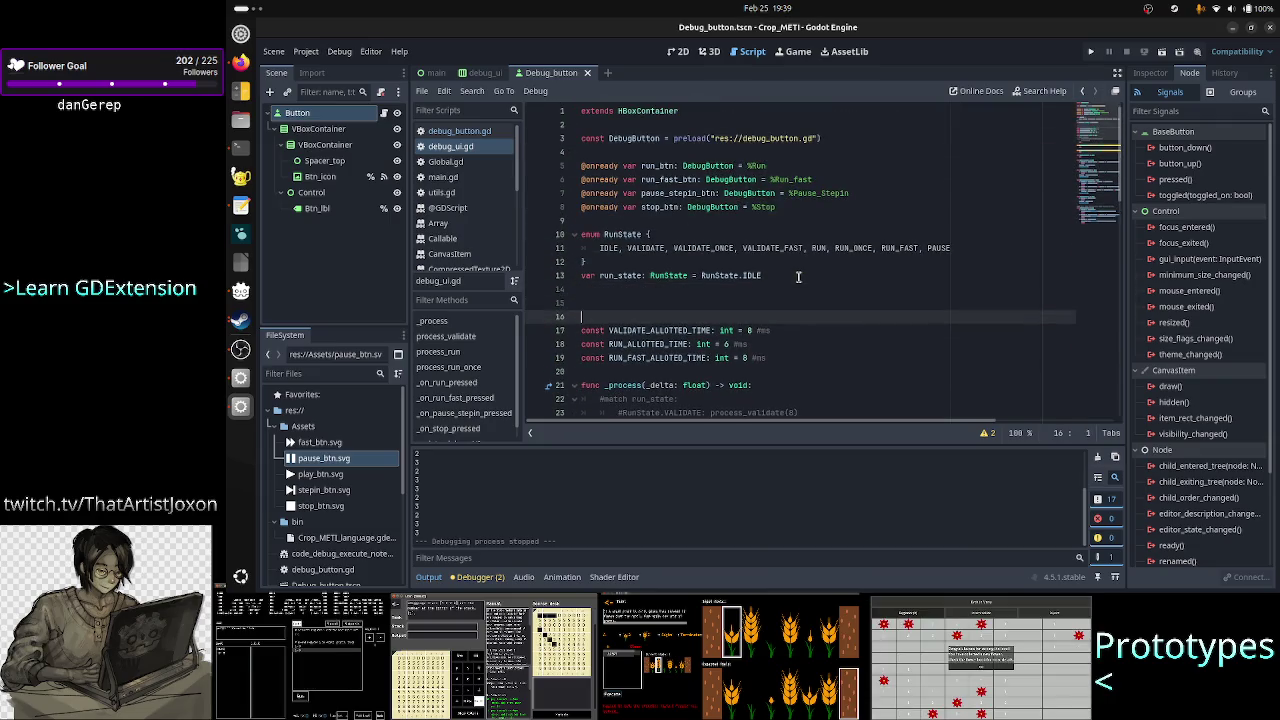
key(Up)
text(runmode)
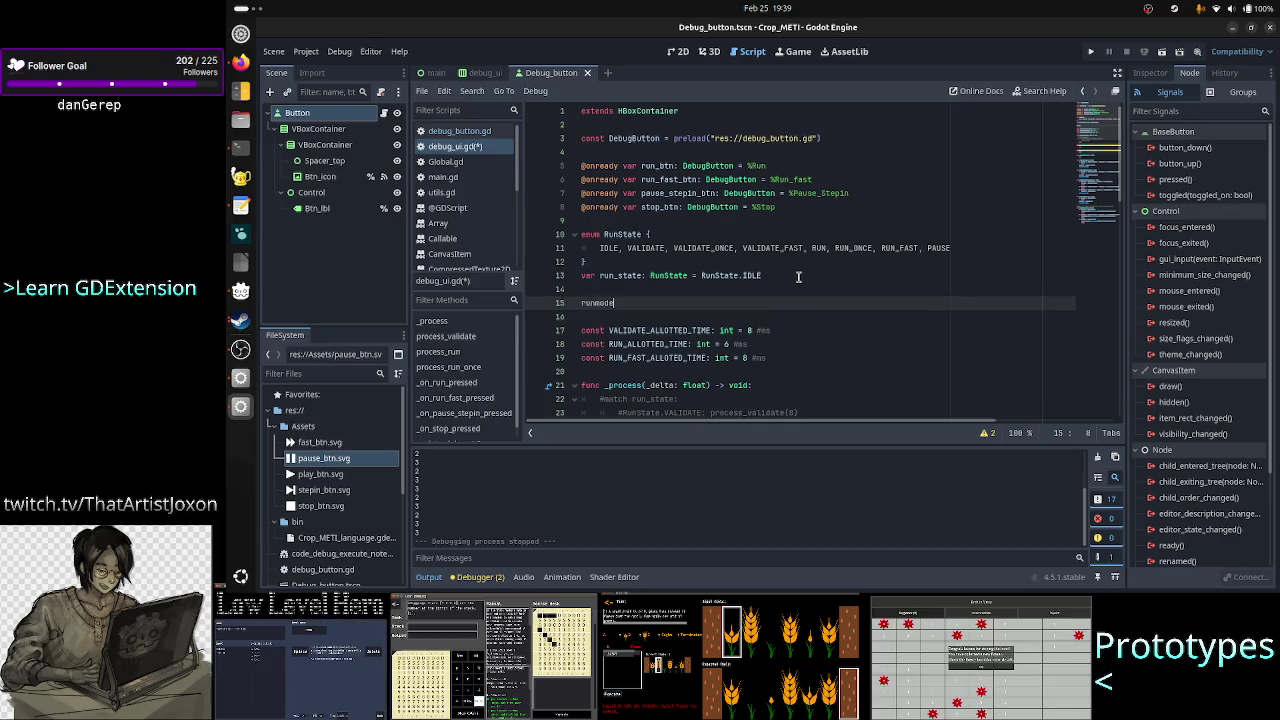
key(BackSpace)
key(BackSpace)
key(BackSpace)
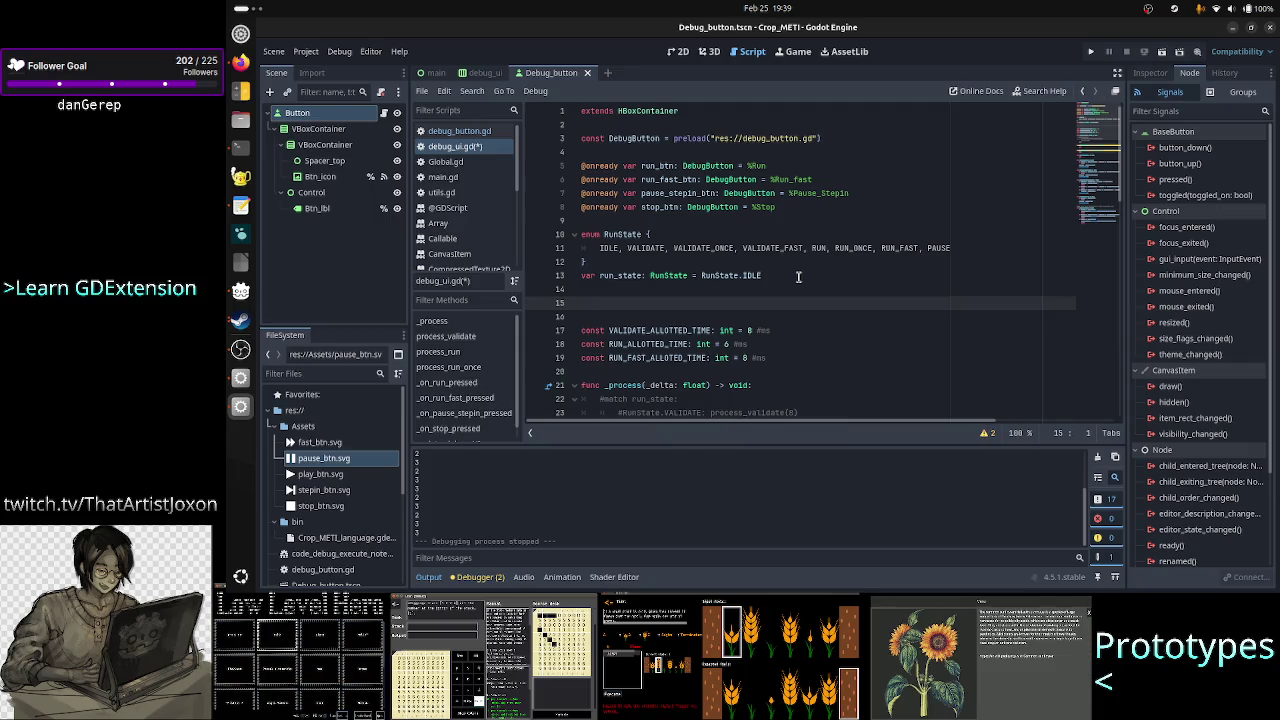
text(btn)
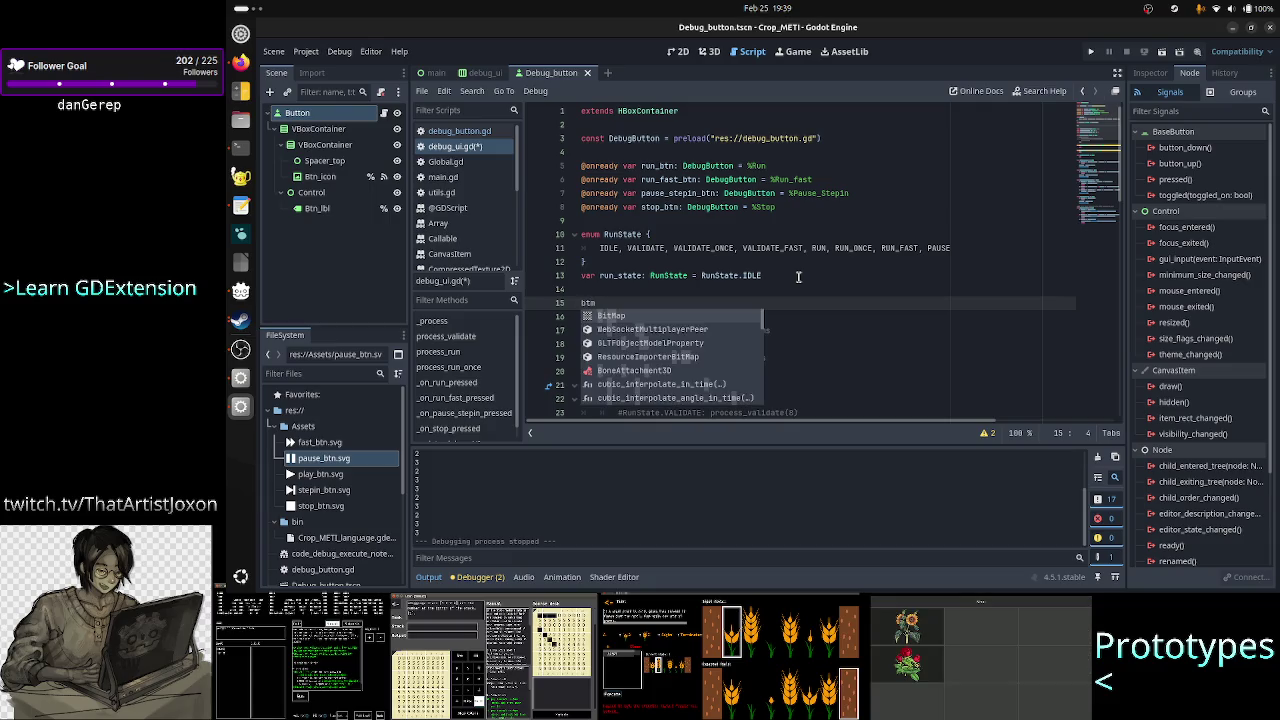
key(BackSpace)
key(BackSpace)
key(BackSpace)
text(pause_st)
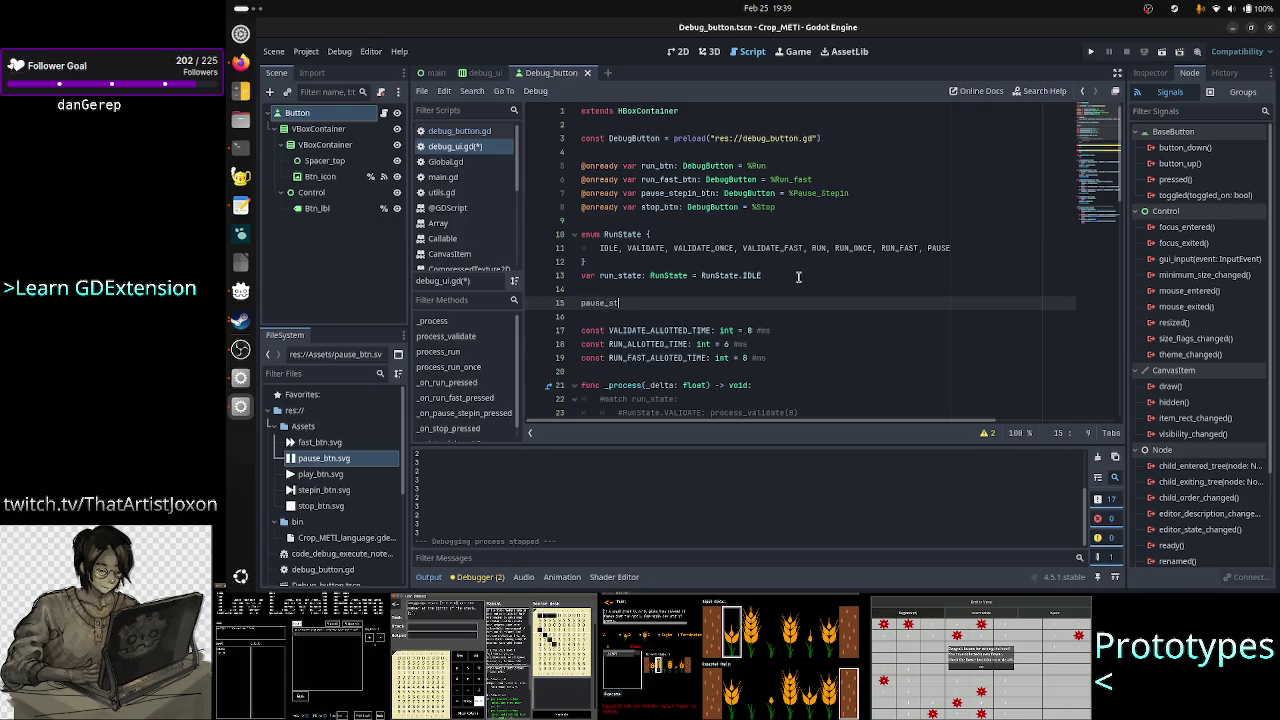
text(a)
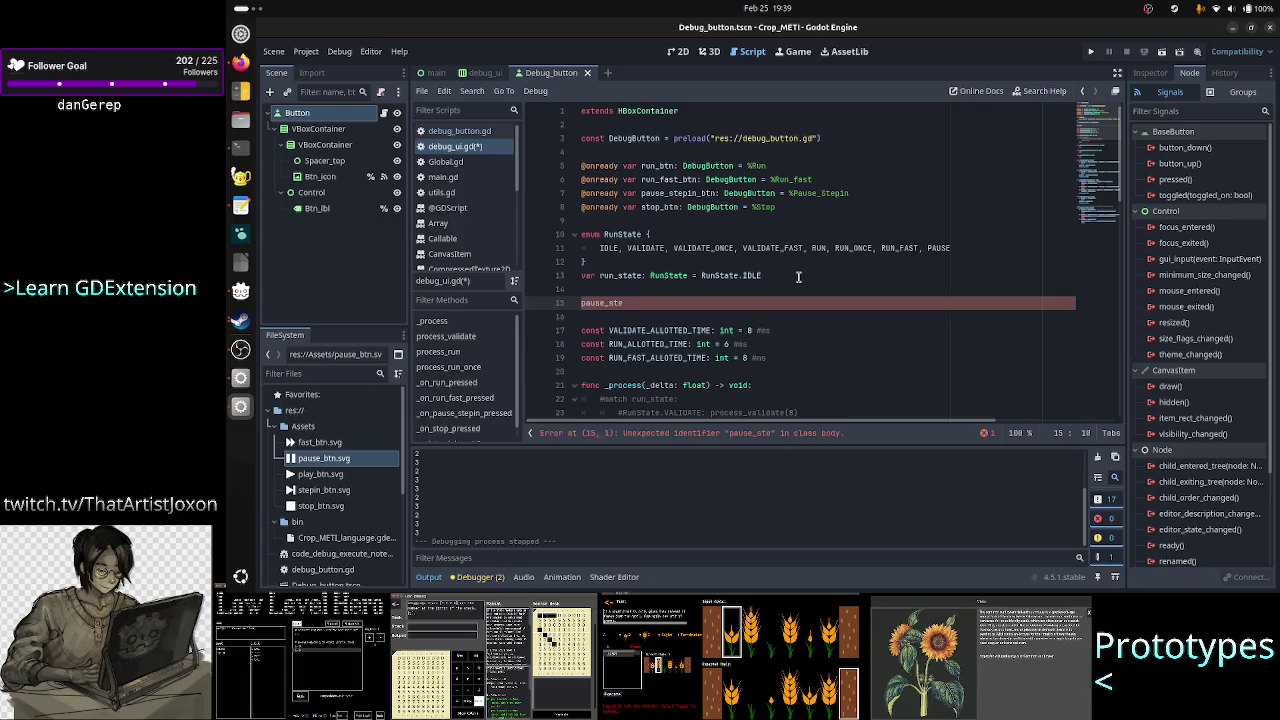
key(BackSpace)
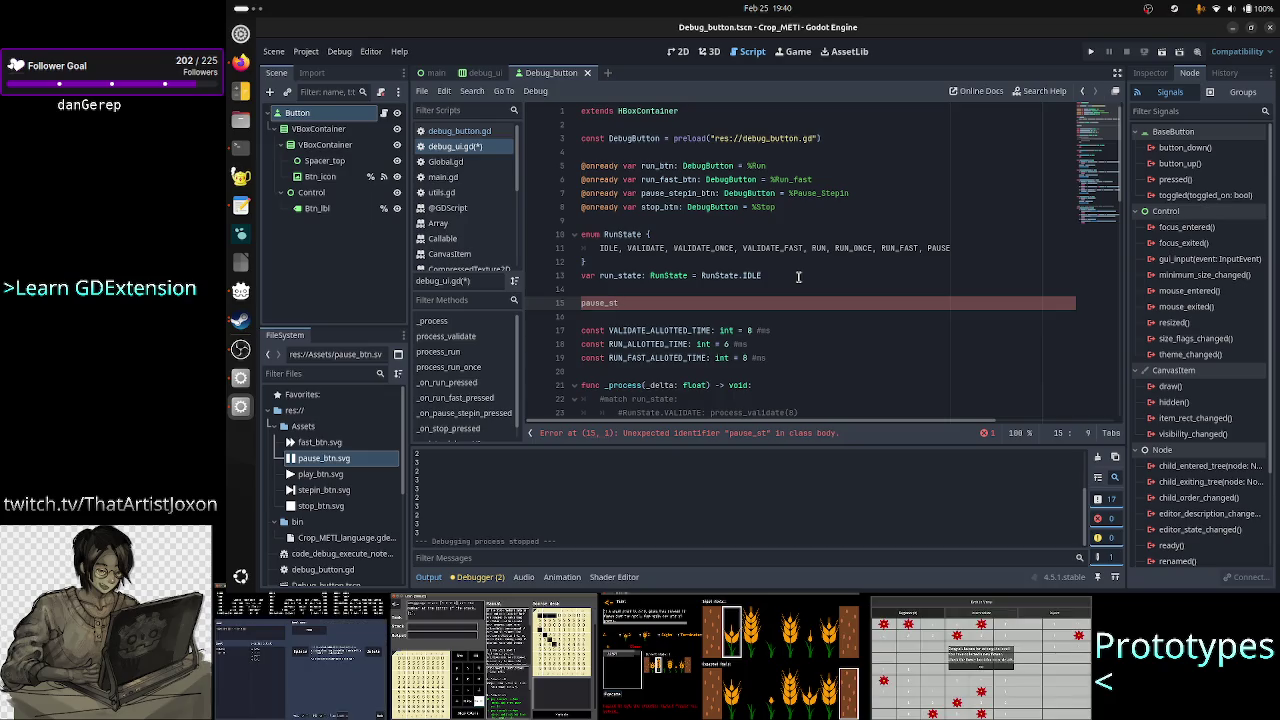
text(epin)
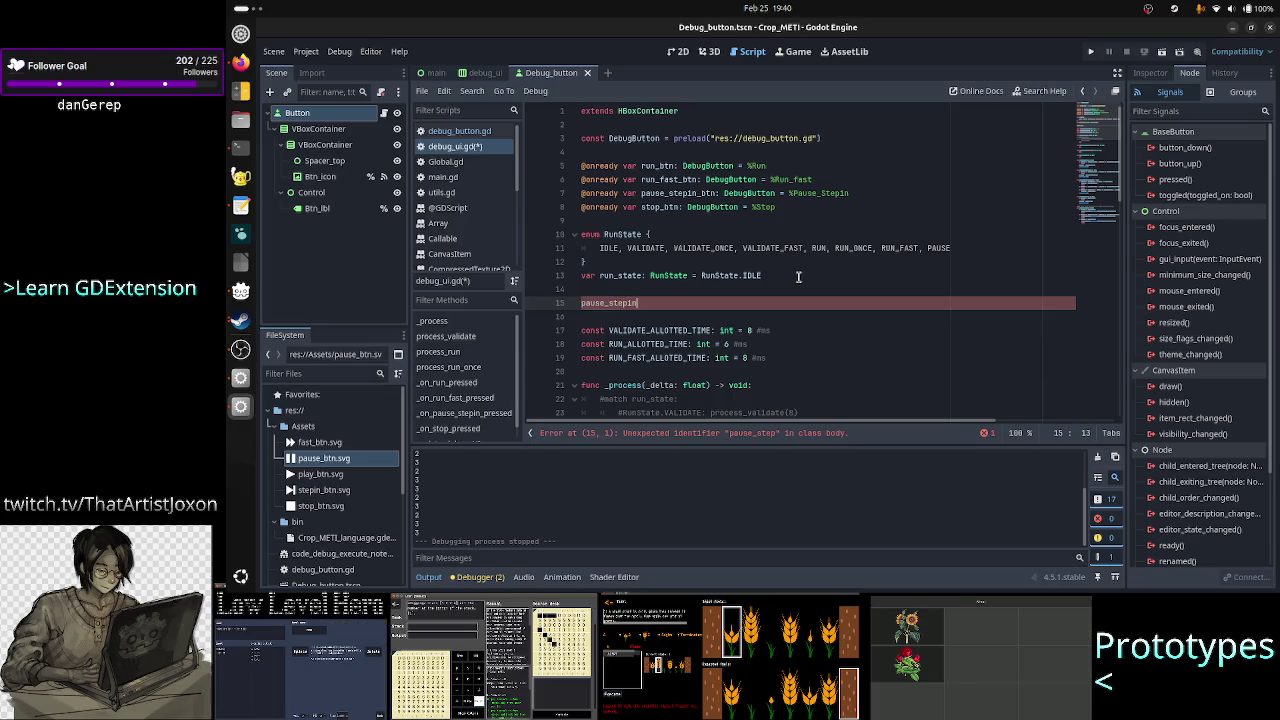
text(_btn.t)
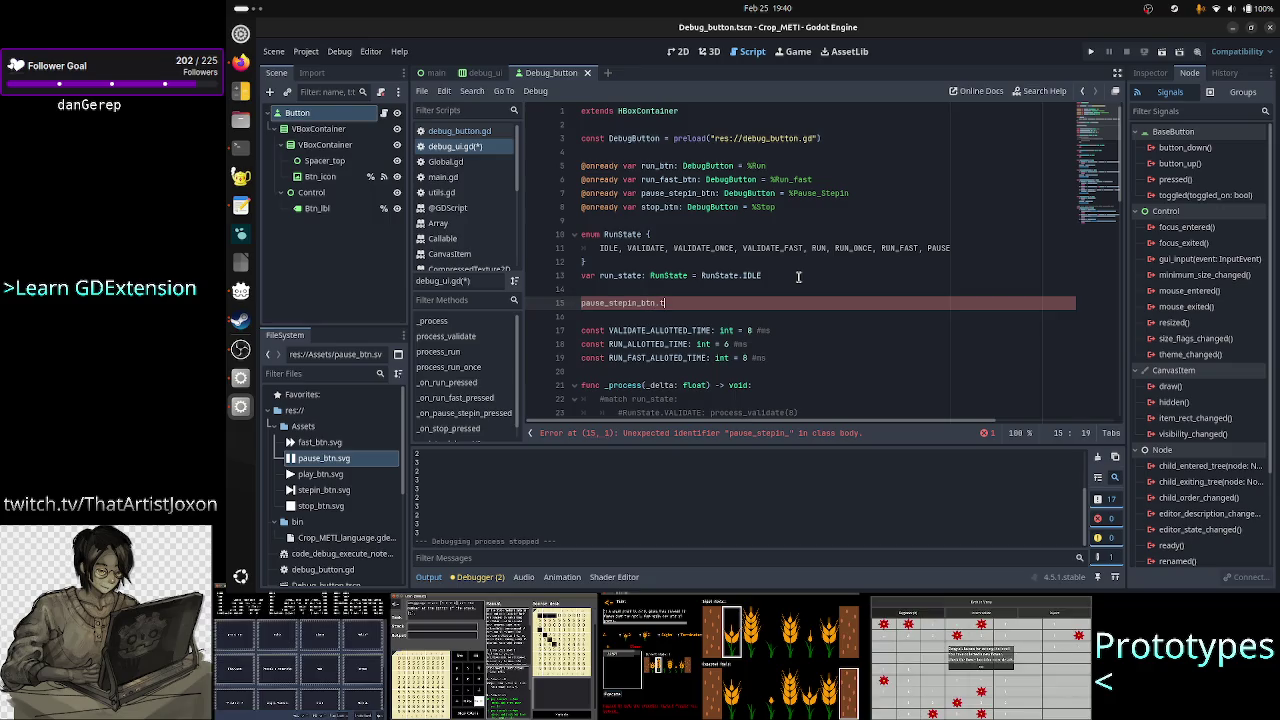
text(ext == "PA)
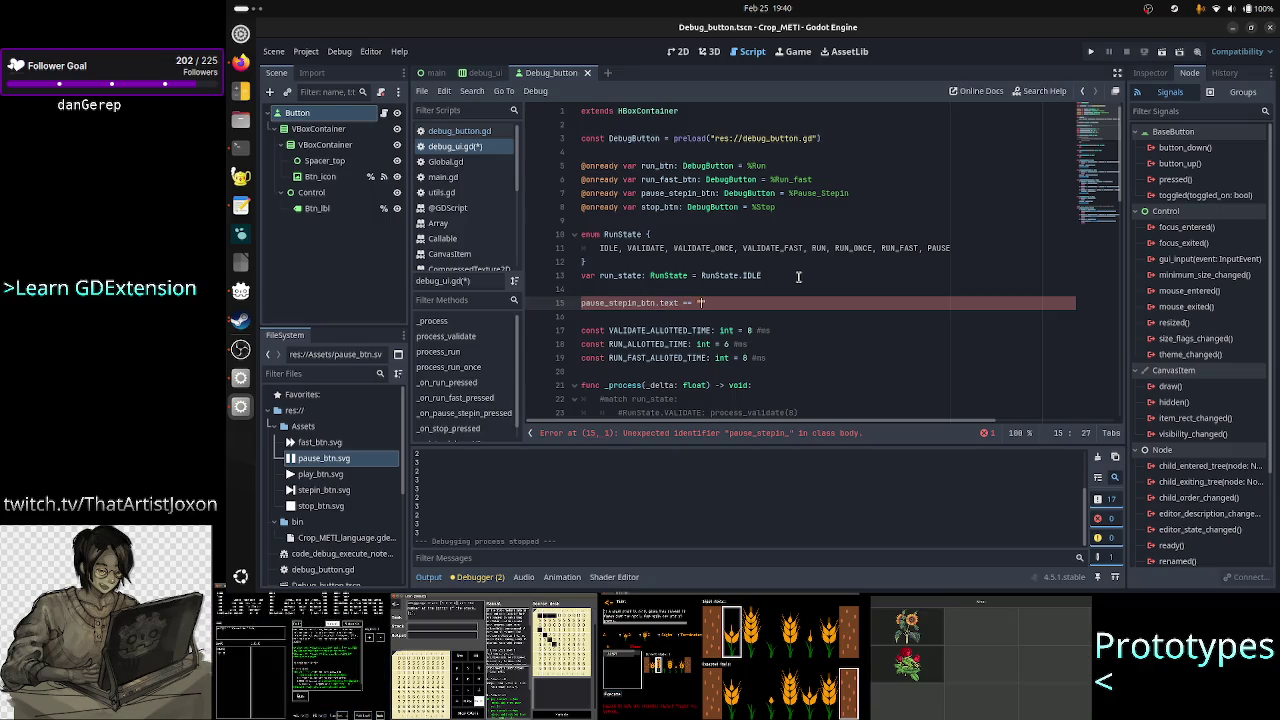
text(USE)
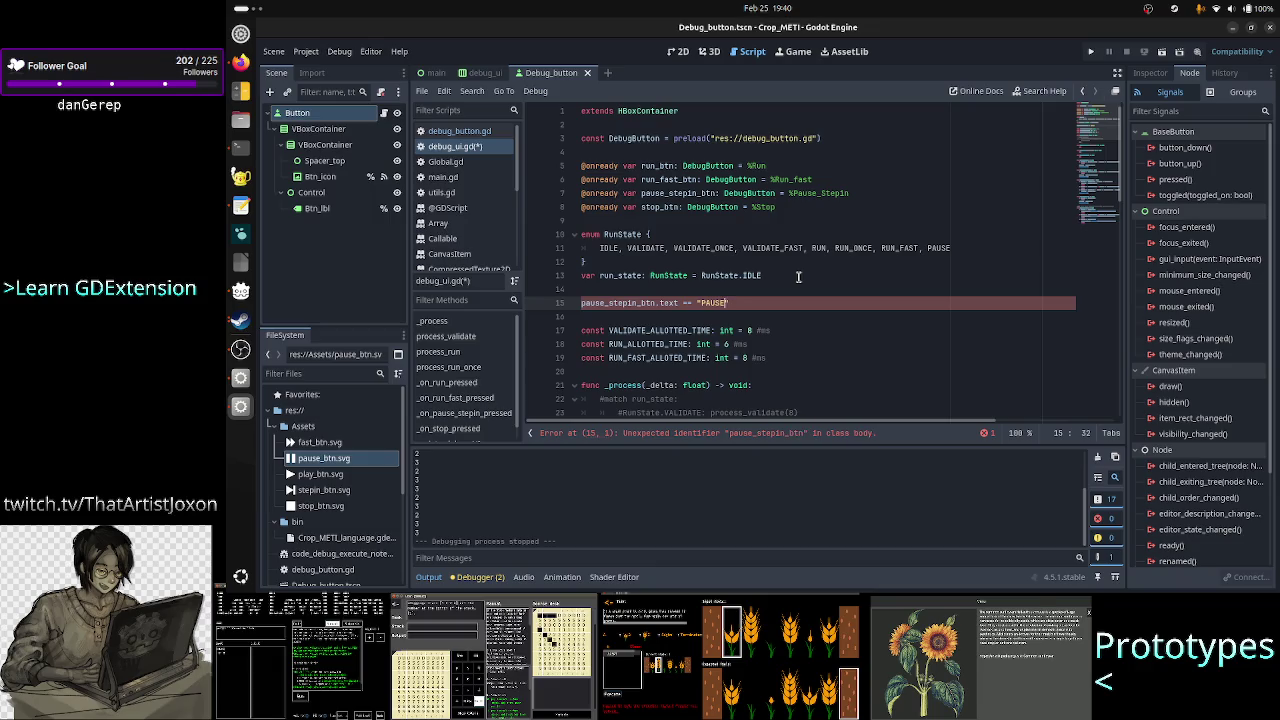
key(shift+Home)
key(BackSpace)
key(BackSpace)
key(BackSpace)
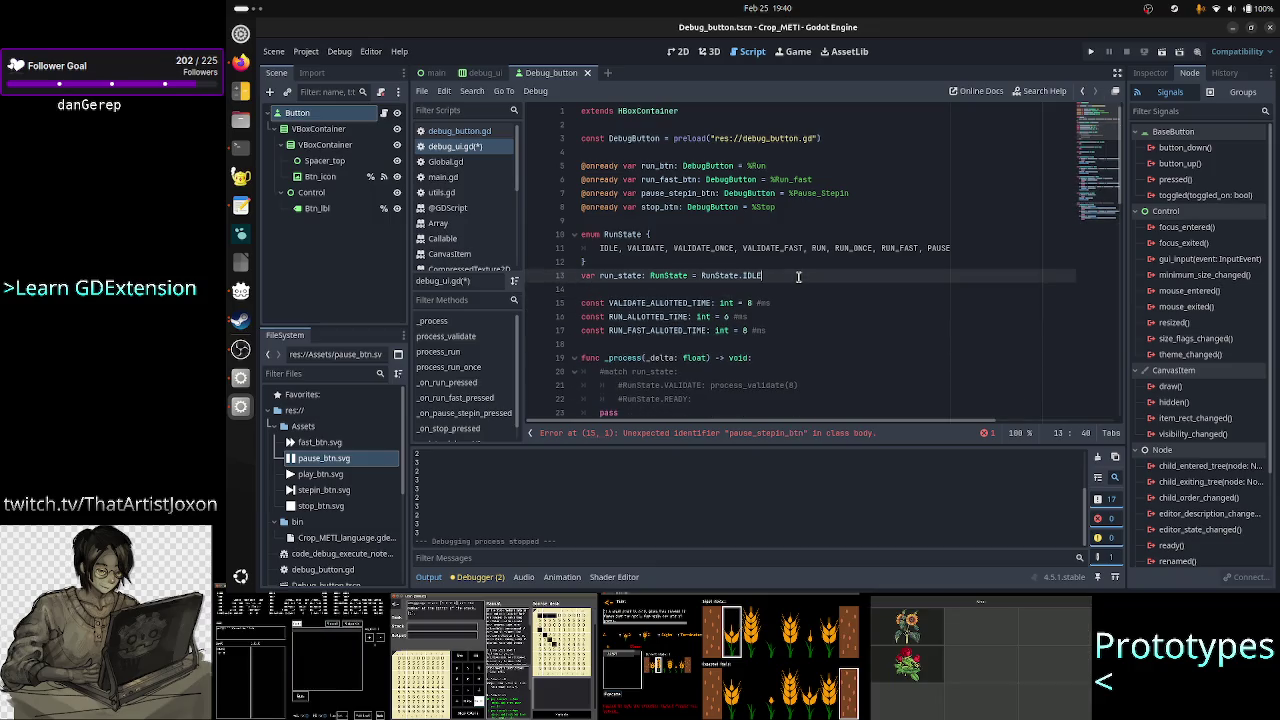
key(Down)
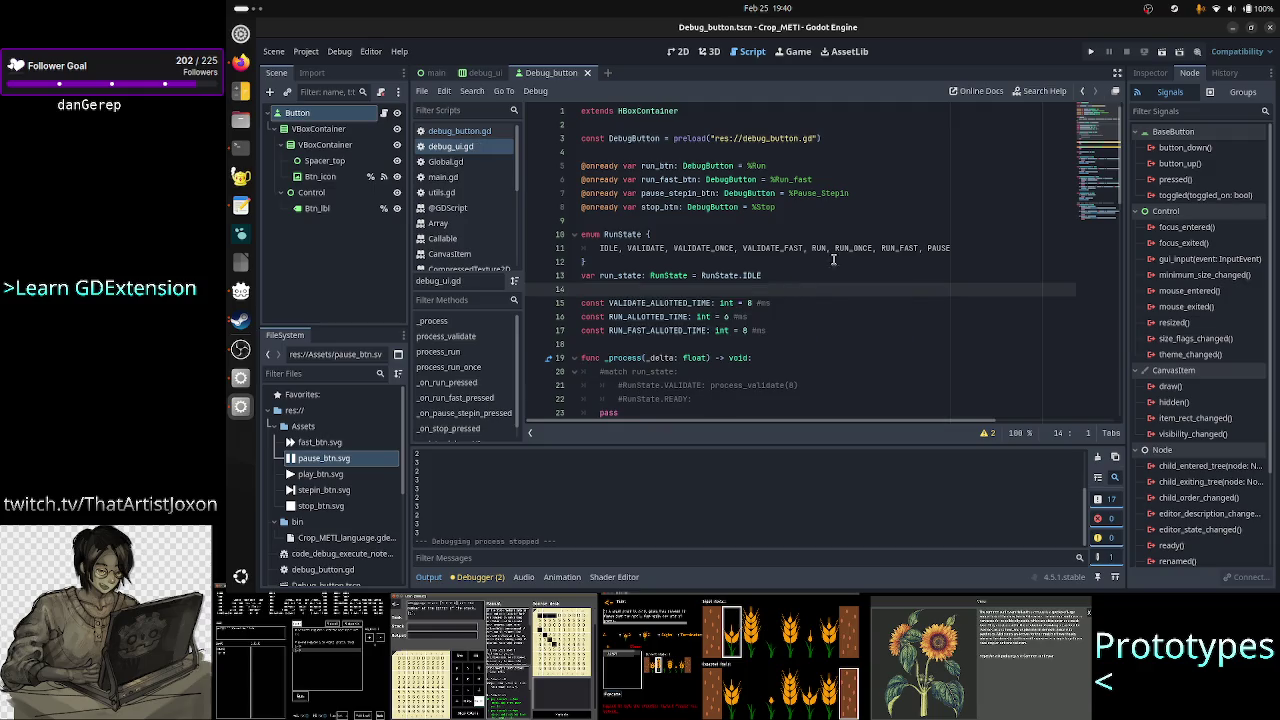
click(800, 262)
scroll(708, 310, down, 1)
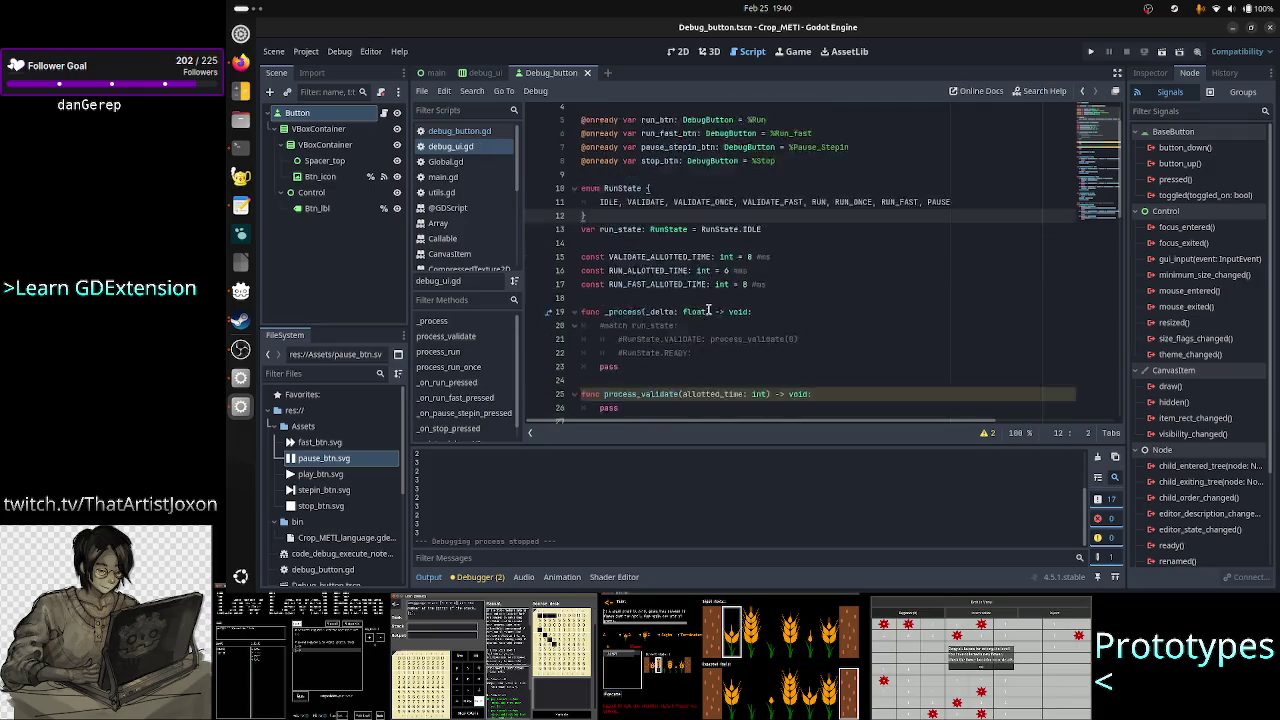
scroll(708, 310, down, 2)
scroll(708, 310, down, 5)
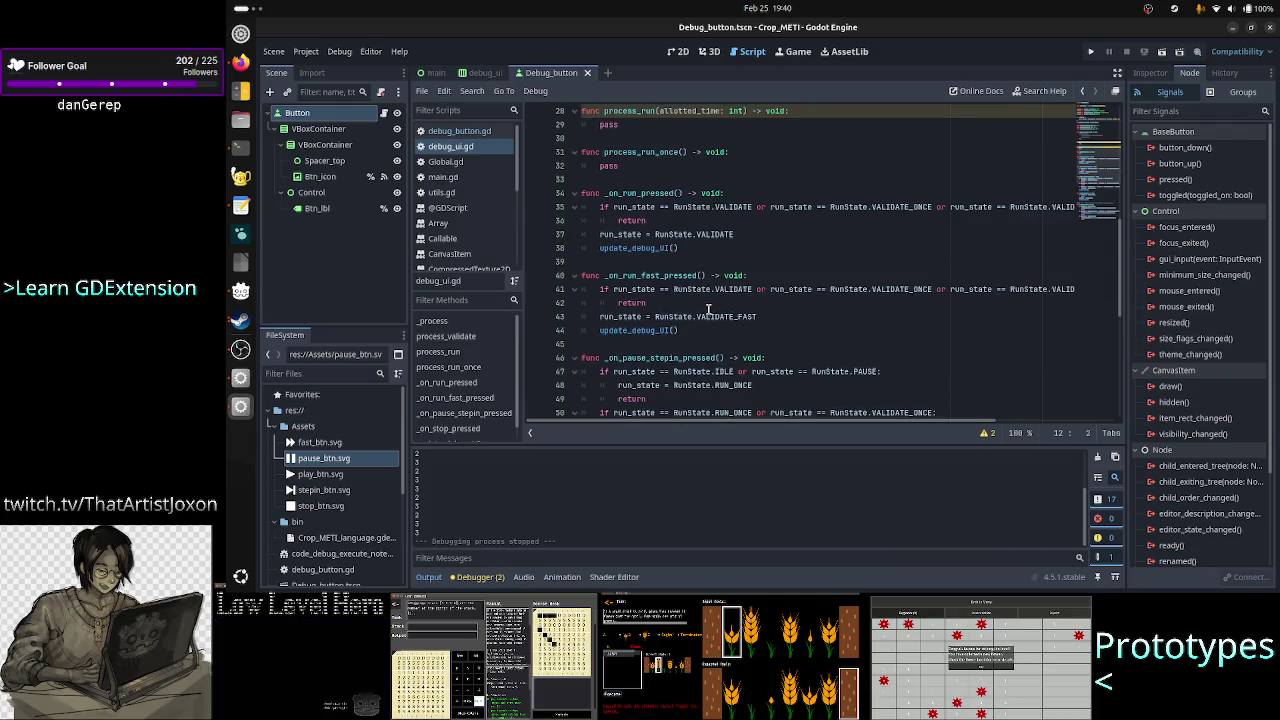
scroll(766, 335, down, 4)
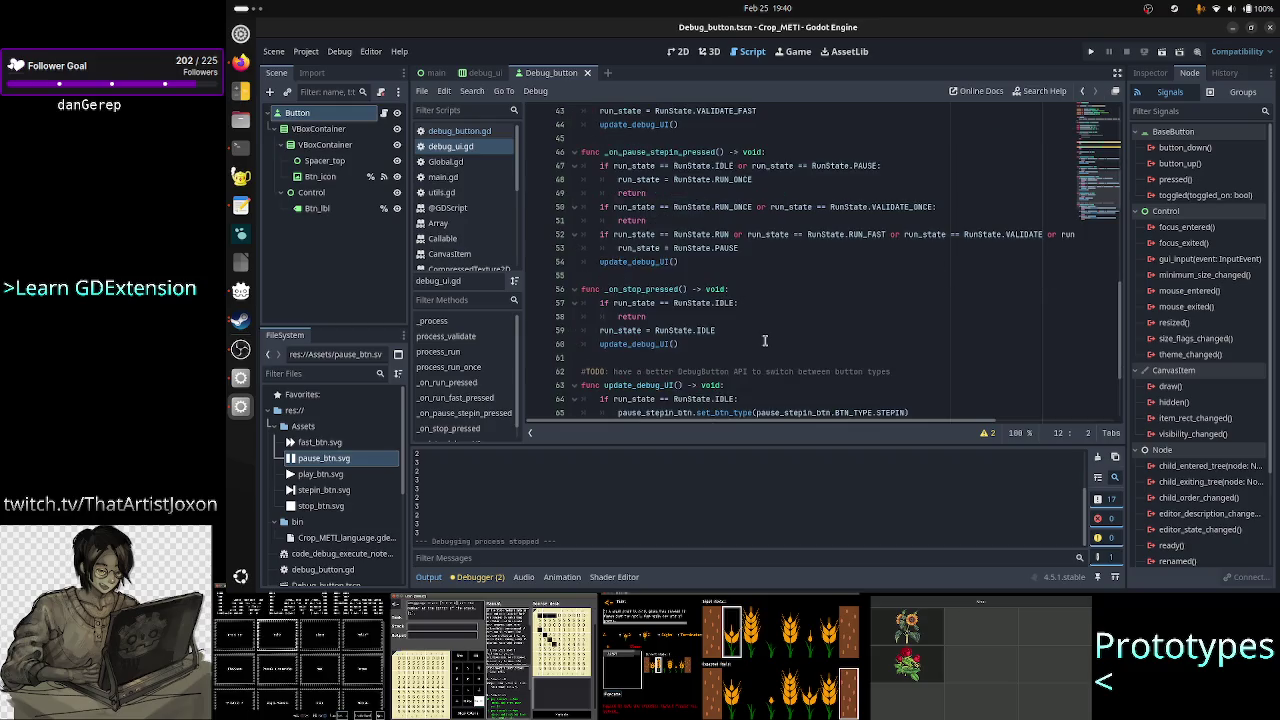
scroll(764, 340, down, 2)
scroll(764, 340, down, 1)
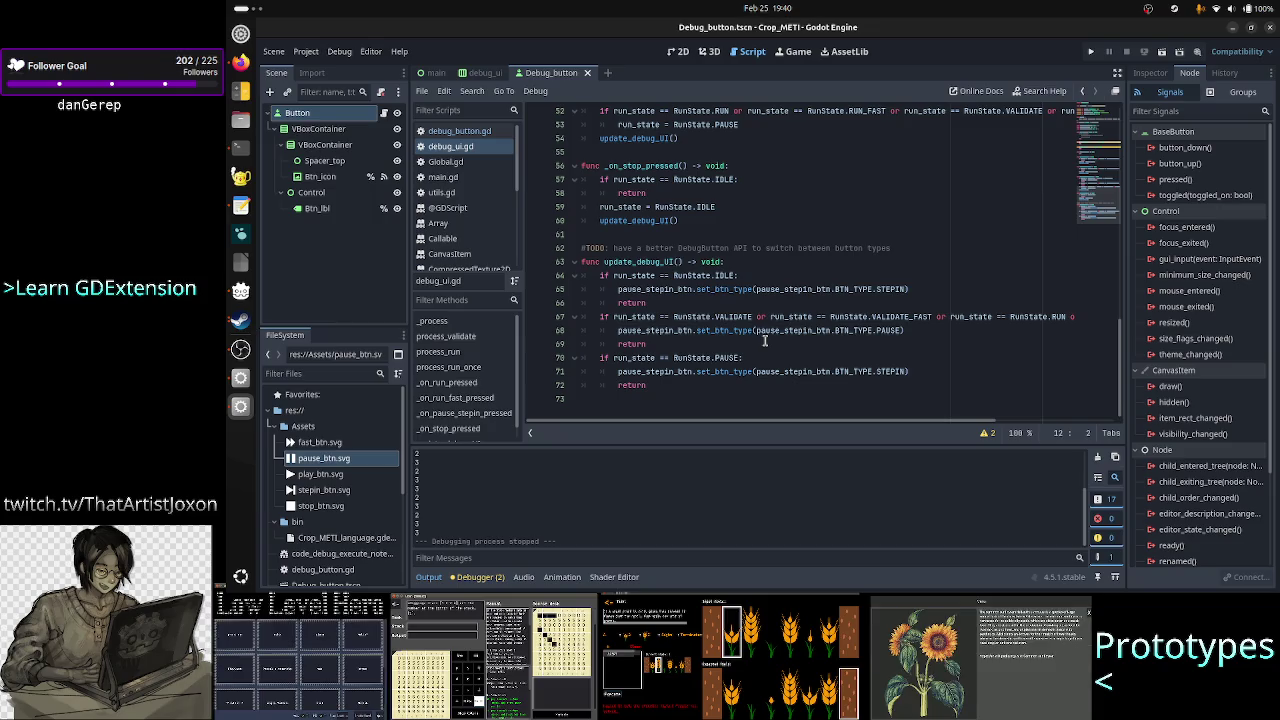
click(240, 62)
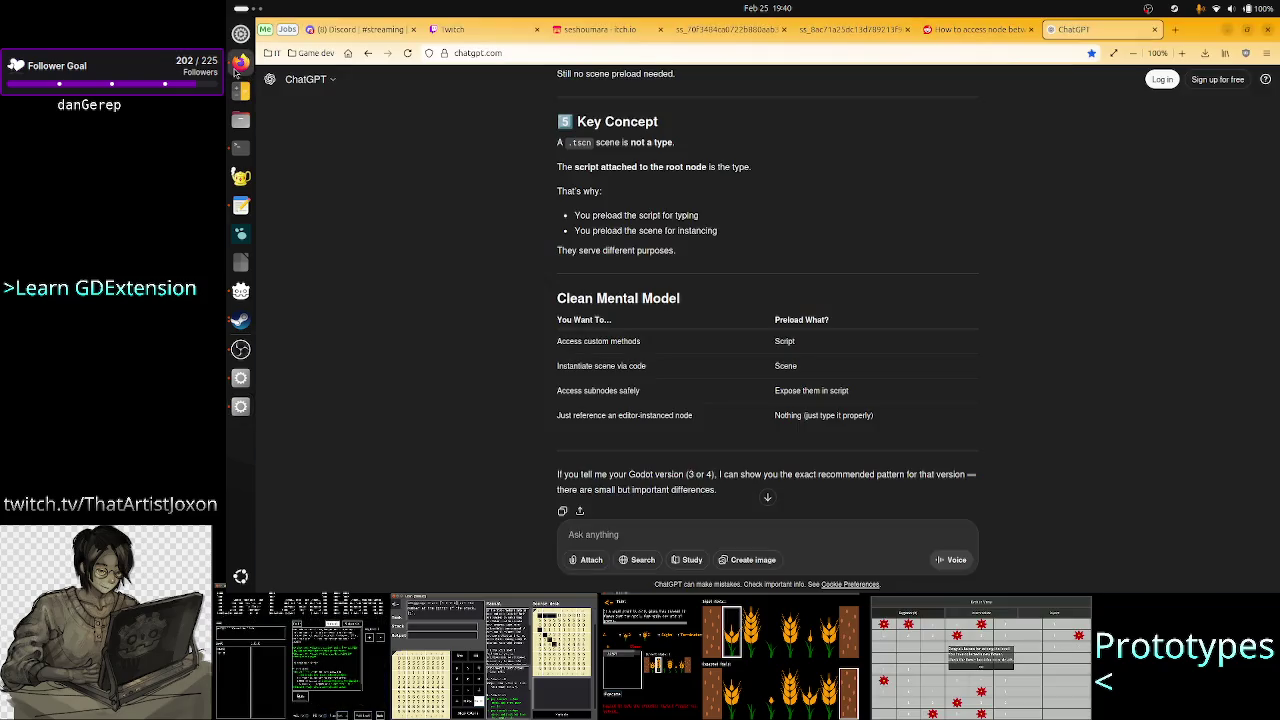
- Switch from ChatGPT to Twitch, then view the ss_8ac71a25 TIS-100 screenshot tab
click(480, 30)
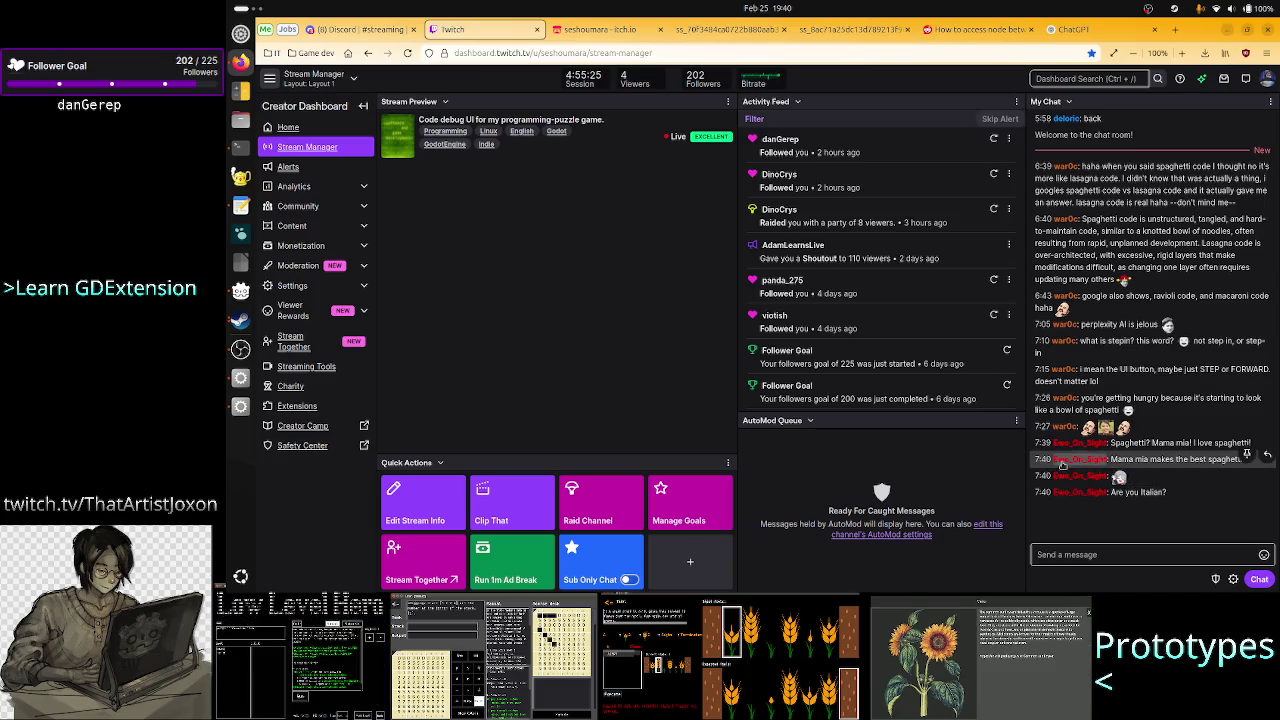
click(847, 30)
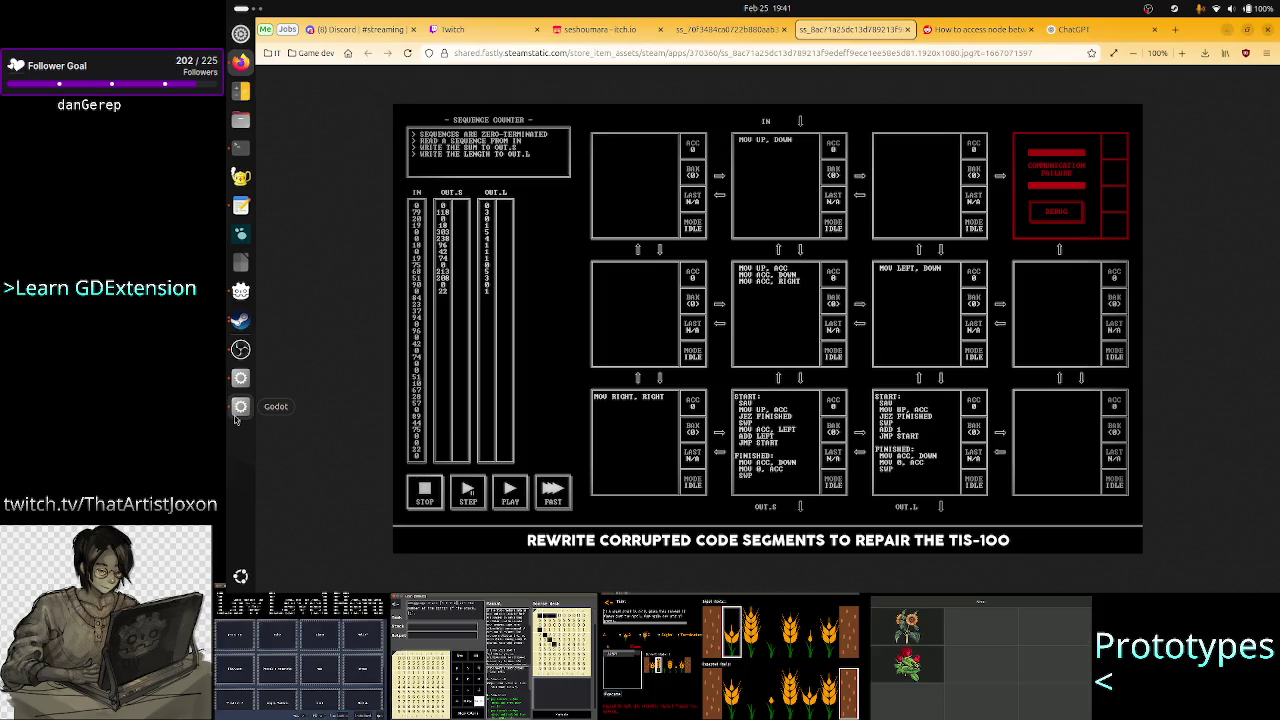
- Check the top of the Godot script and the TIS-100 screenshot, then return to Twitch Stream Manager
click(236, 419)
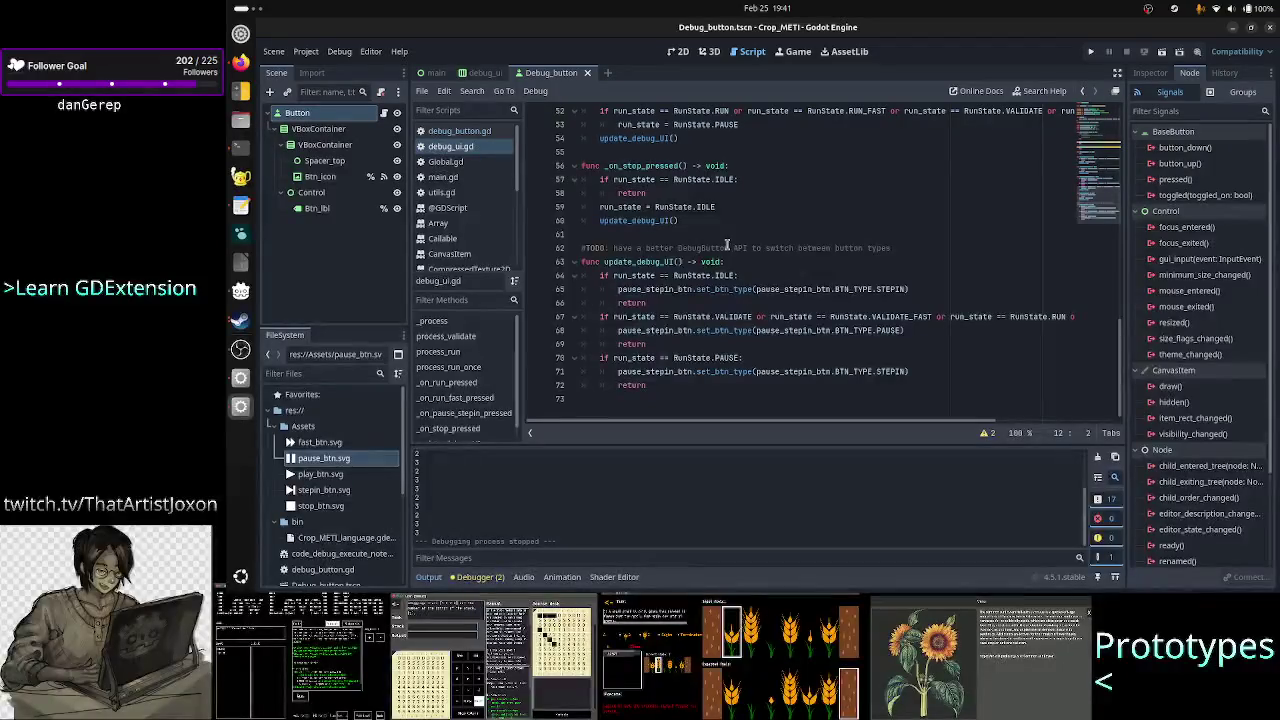
scroll(864, 195, up, 15)
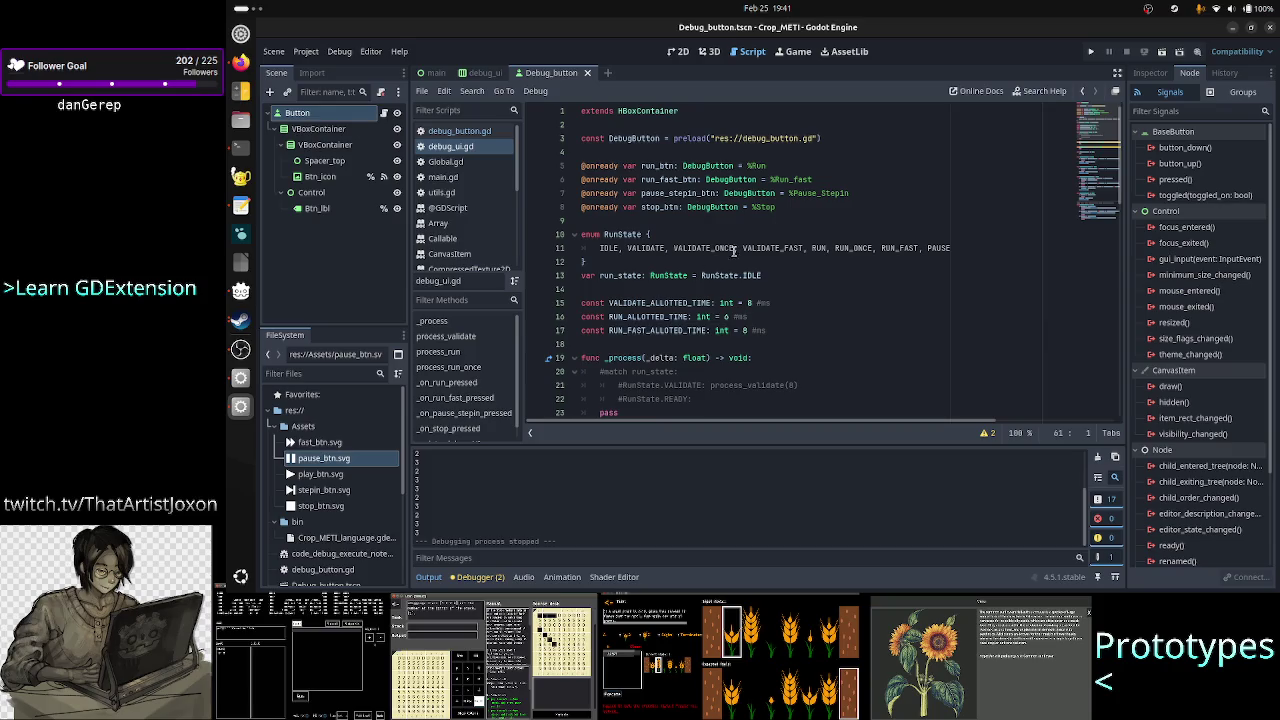
click(234, 66)
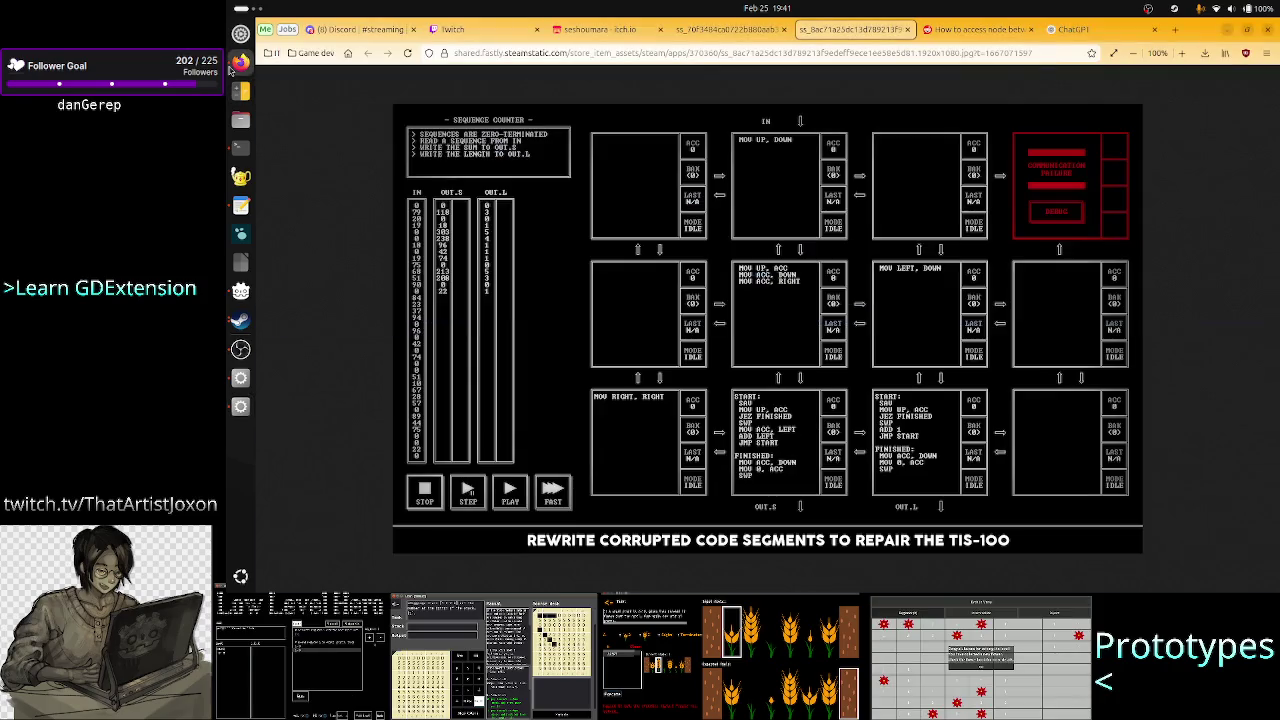
click(484, 41)
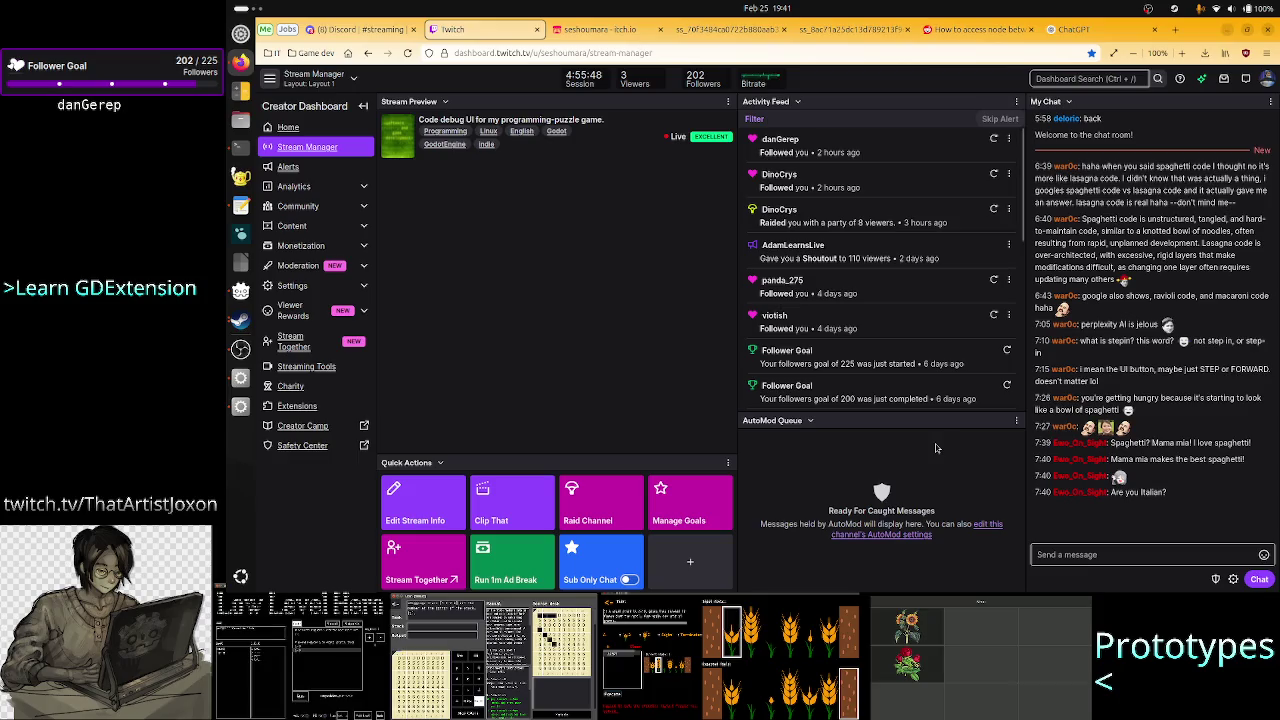
- Read the Twitch chat, then bring the Godot editor with debug_ui.gd back to the front
click(1114, 551)
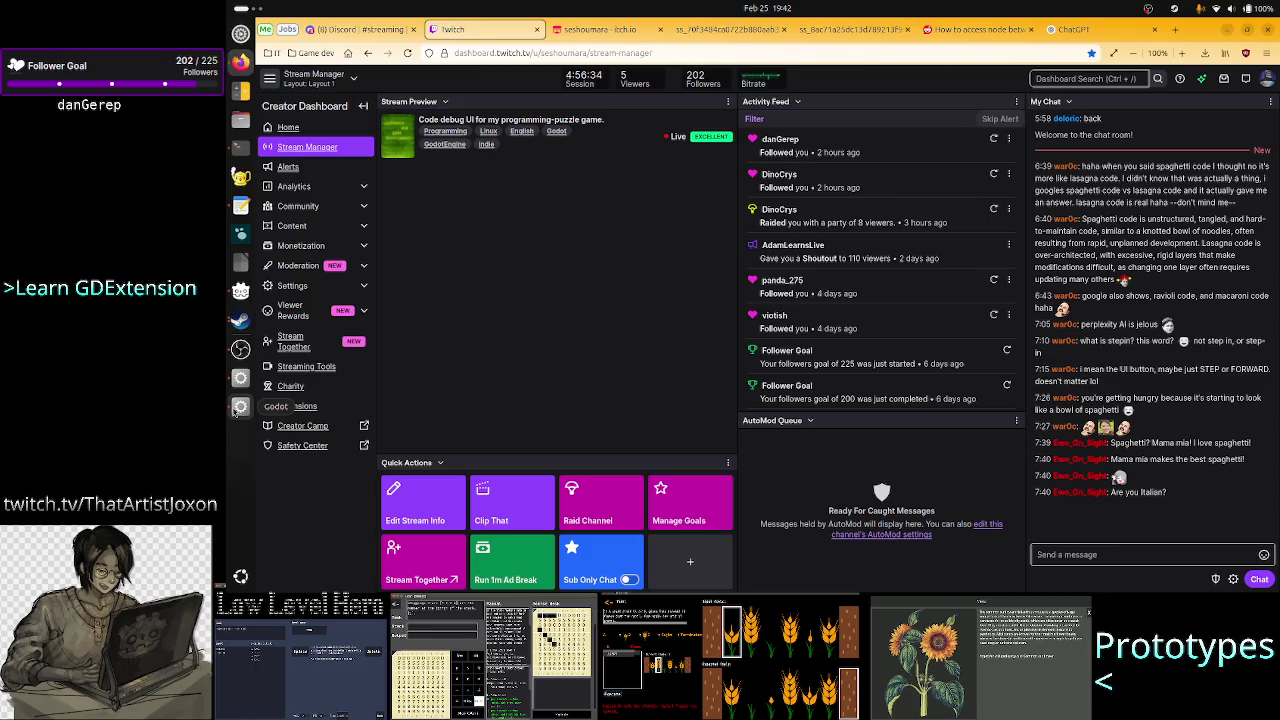
click(237, 410)
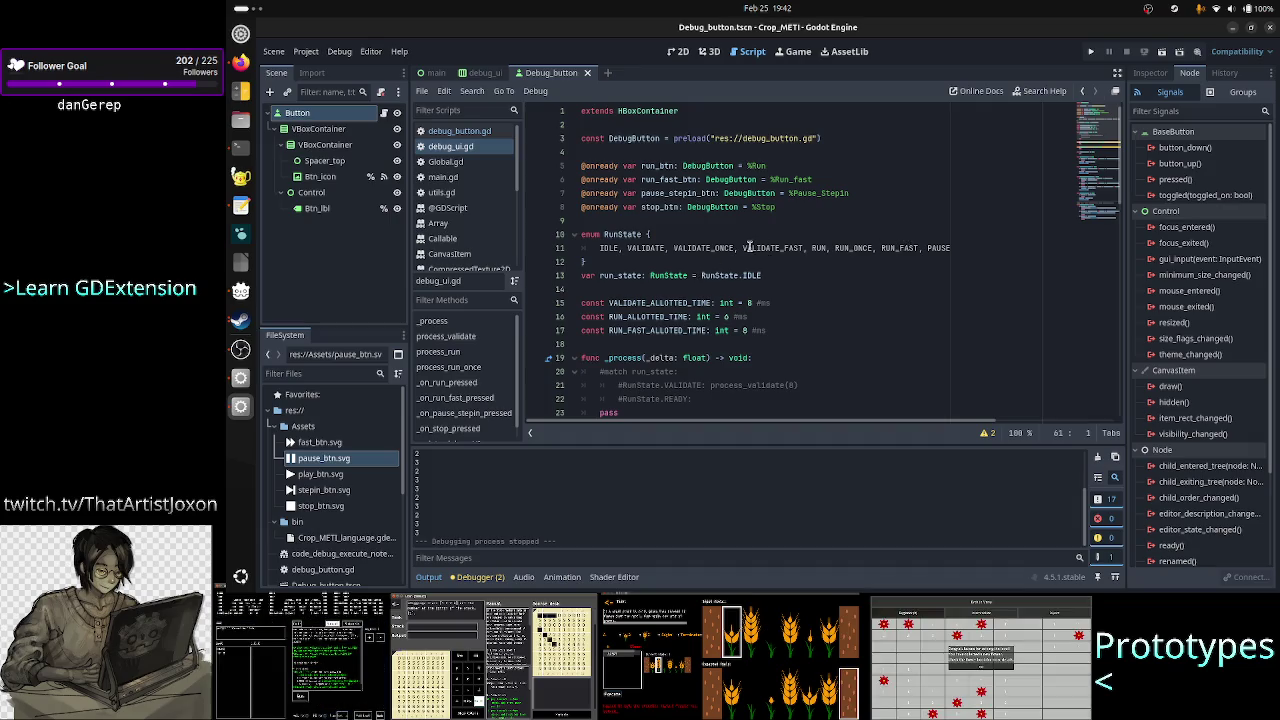
- Shorten STEPIN to STEP on lines 6 and 15 of debug_button.gd
click(469, 131)
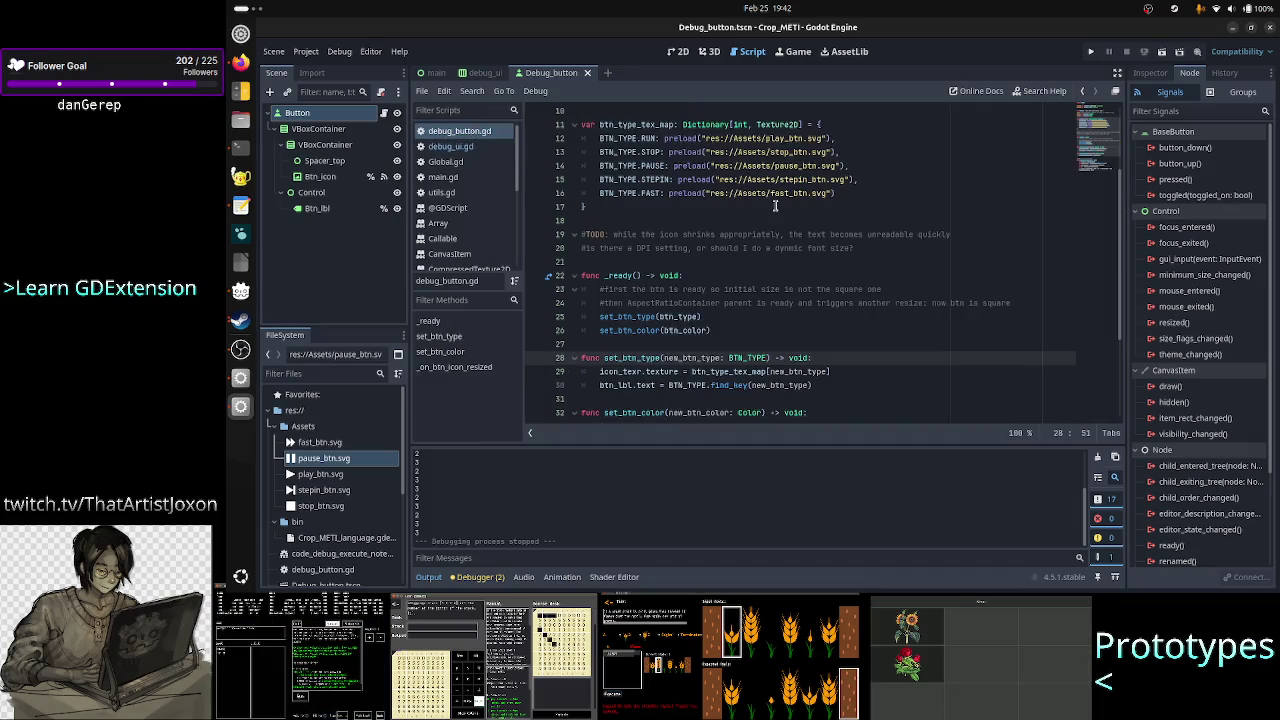
scroll(730, 175, up, 3)
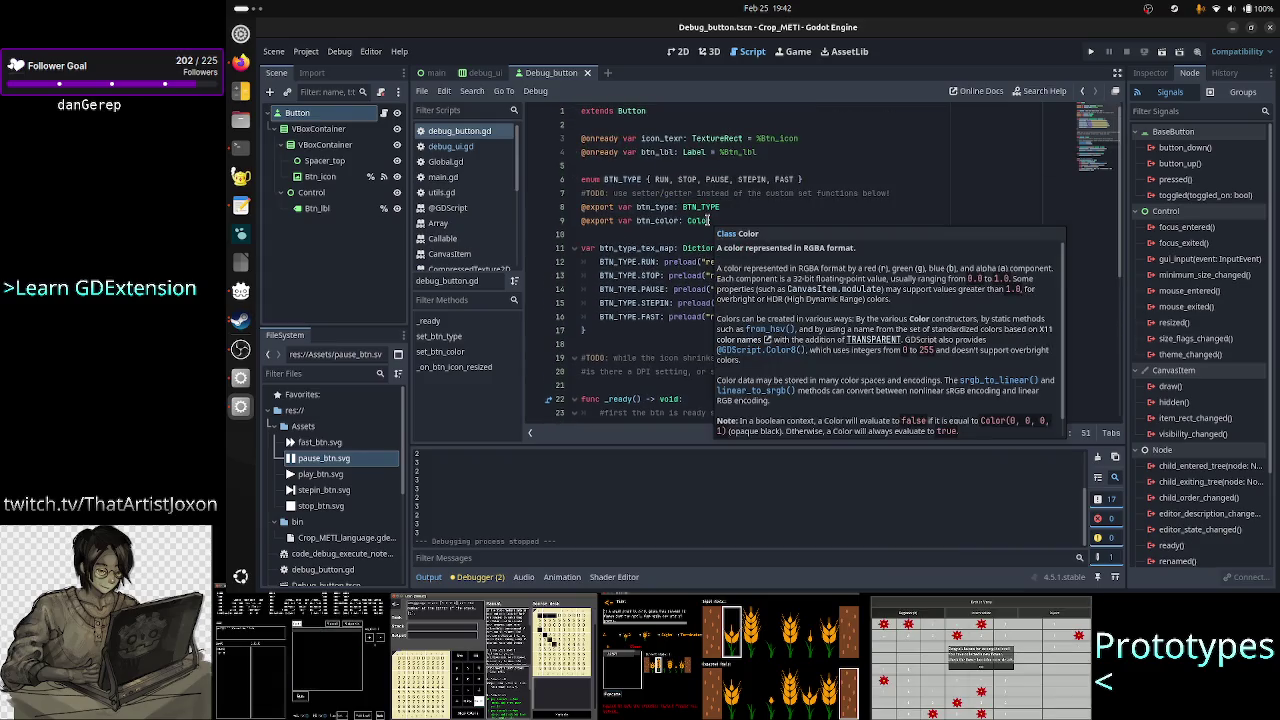
click(769, 179)
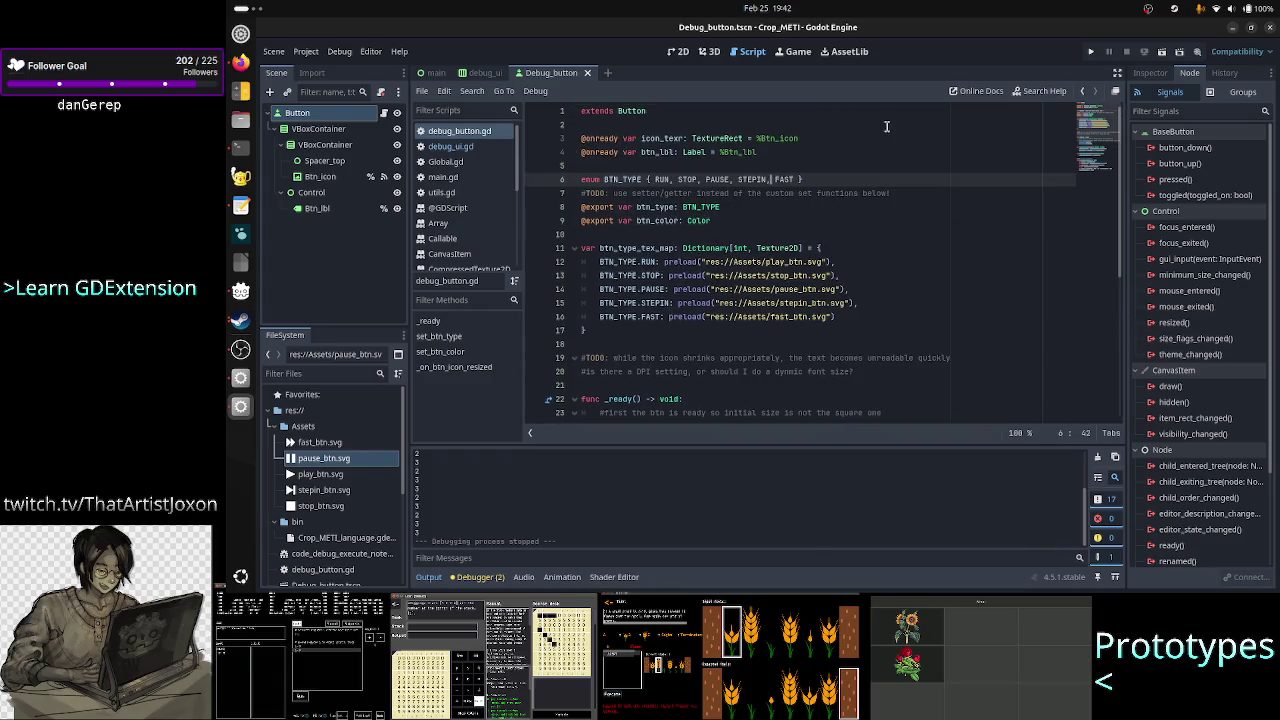
key(BackSpace)
key(BackSpace)
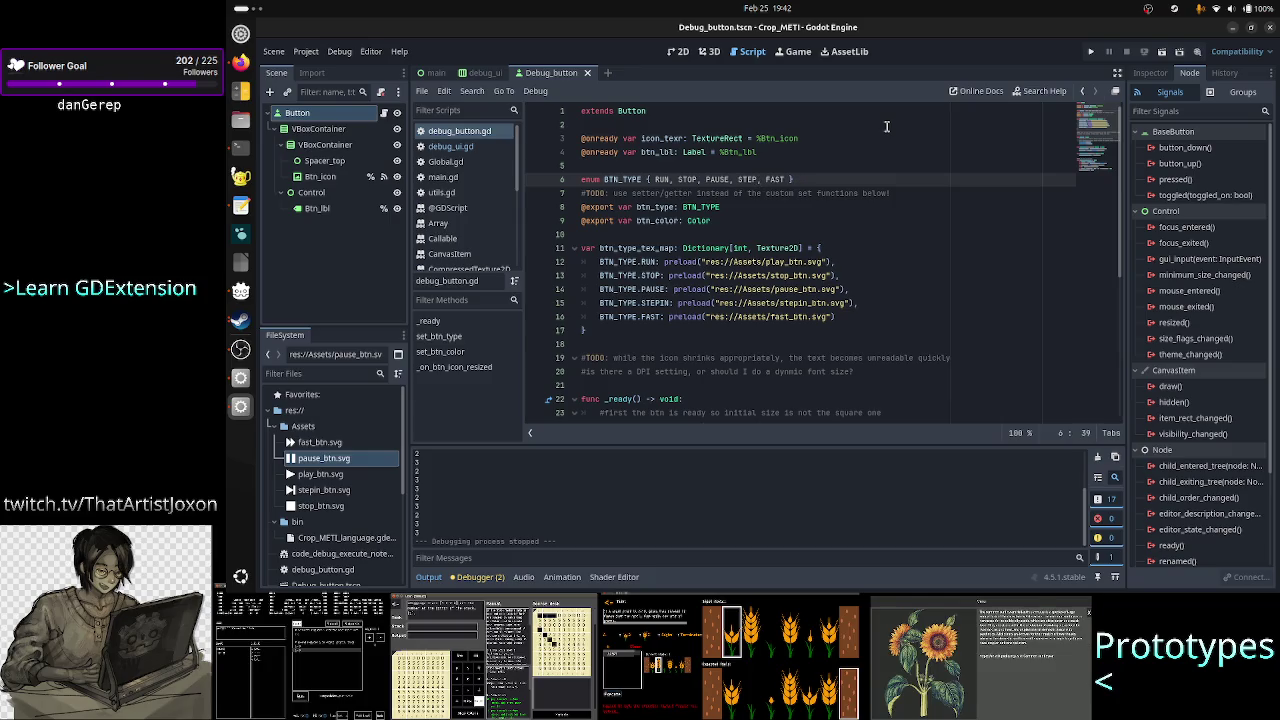
click(670, 302)
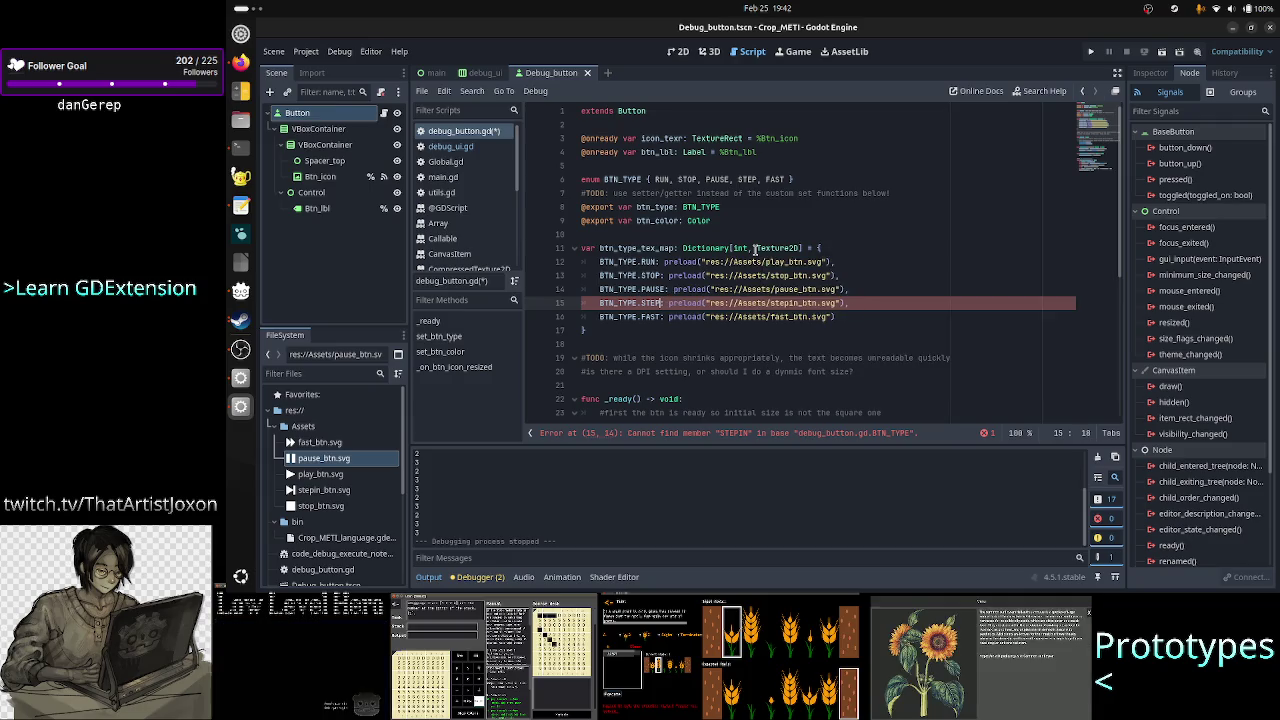
key(BackSpace)
key(BackSpace)
scroll(708, 295, down, 3)
scroll(708, 295, down, 3)
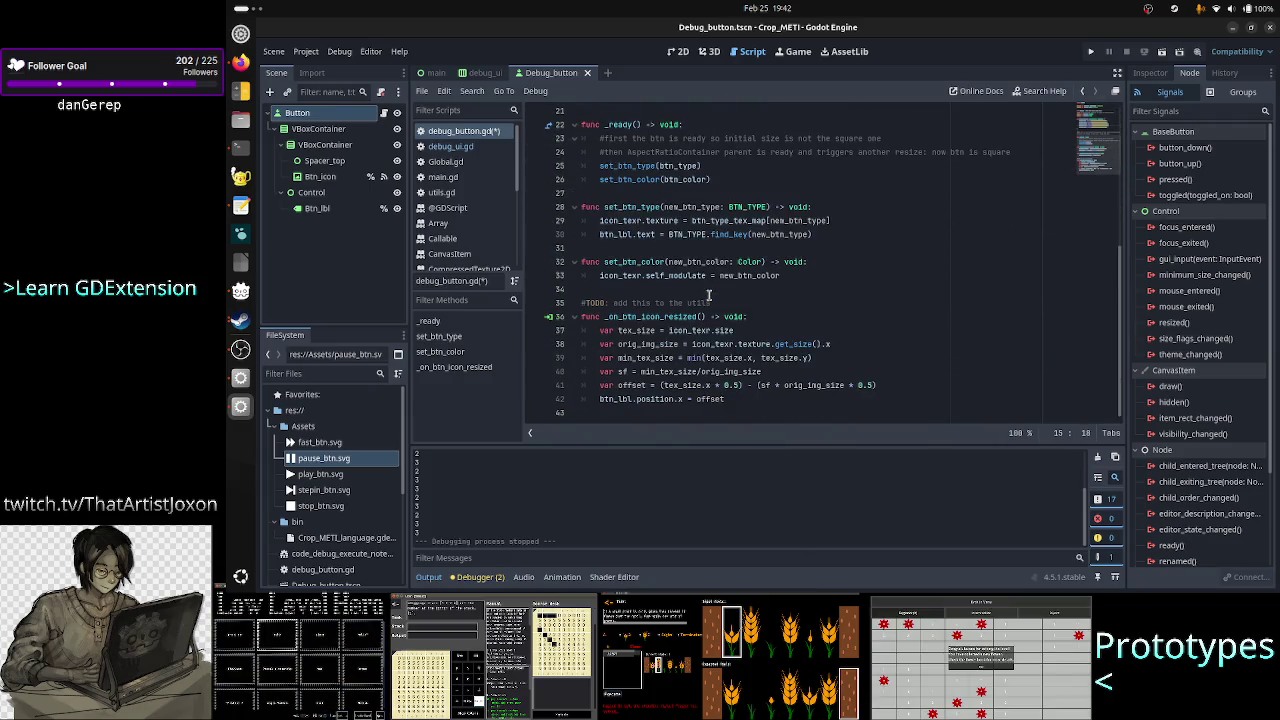
click(482, 148)
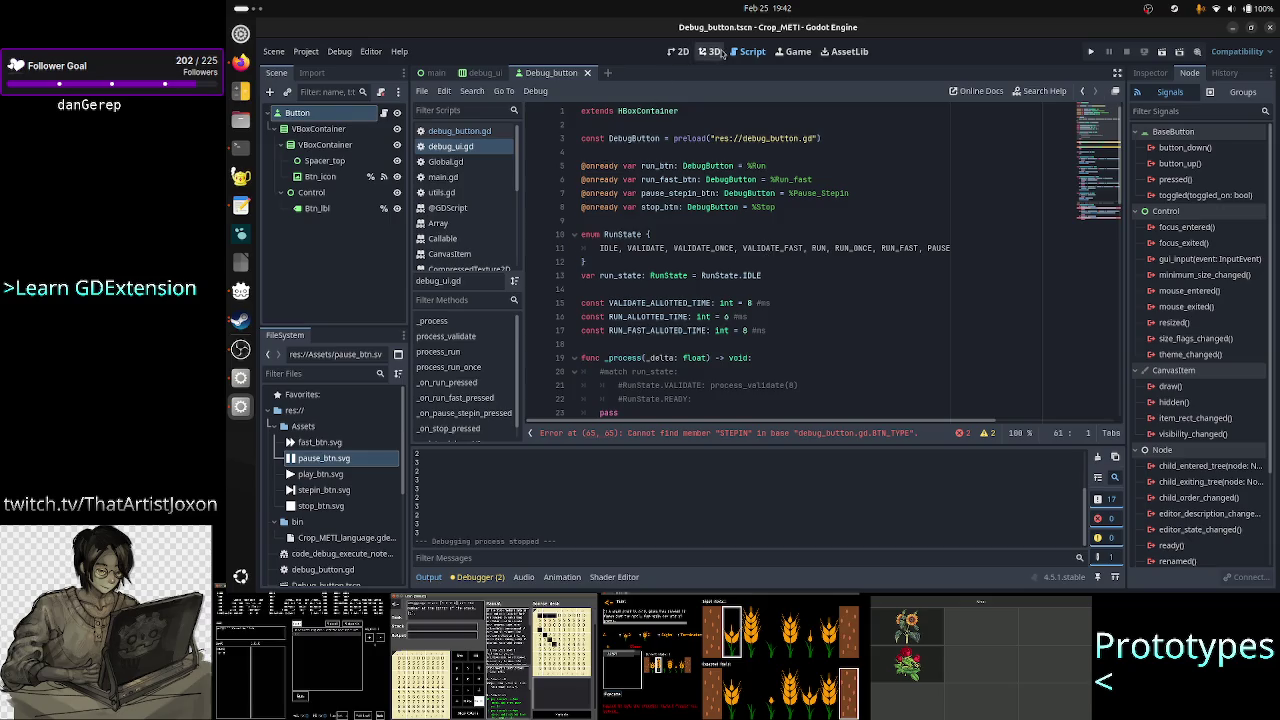
click(678, 51)
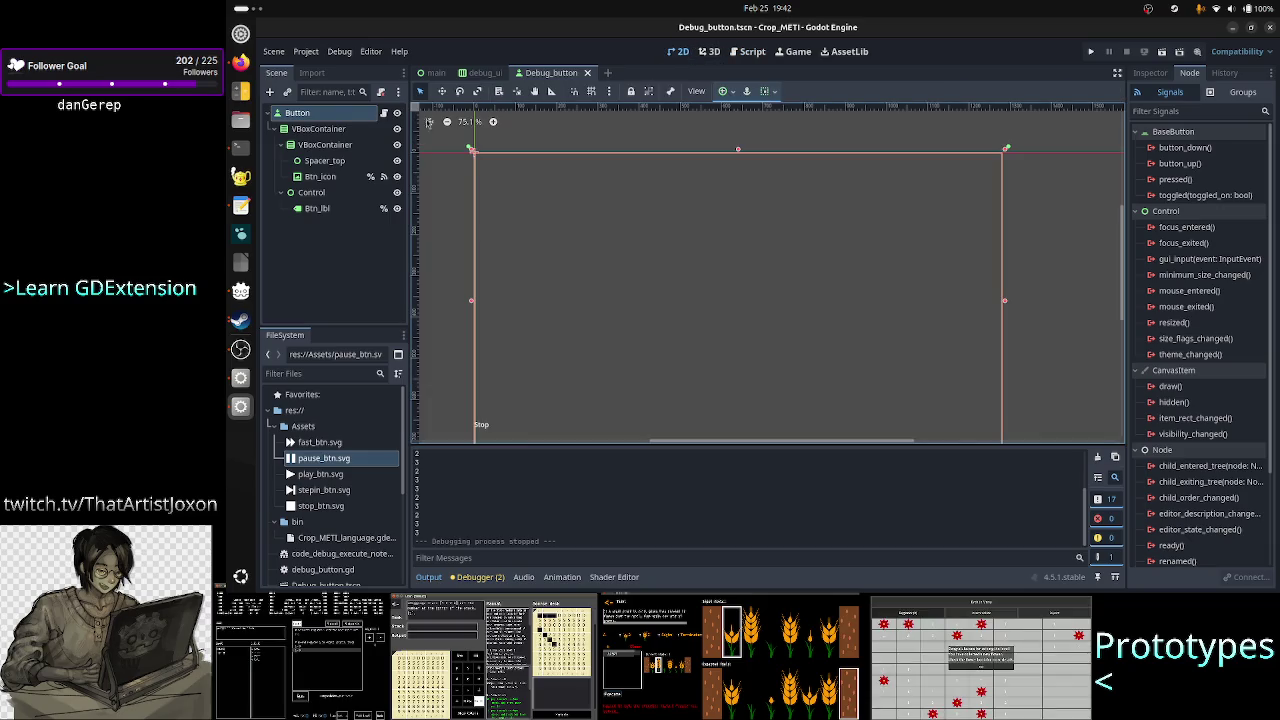
- In the debug_ui scene tree, change the Pause_Stepin node's name to Pause_Step
click(482, 72)
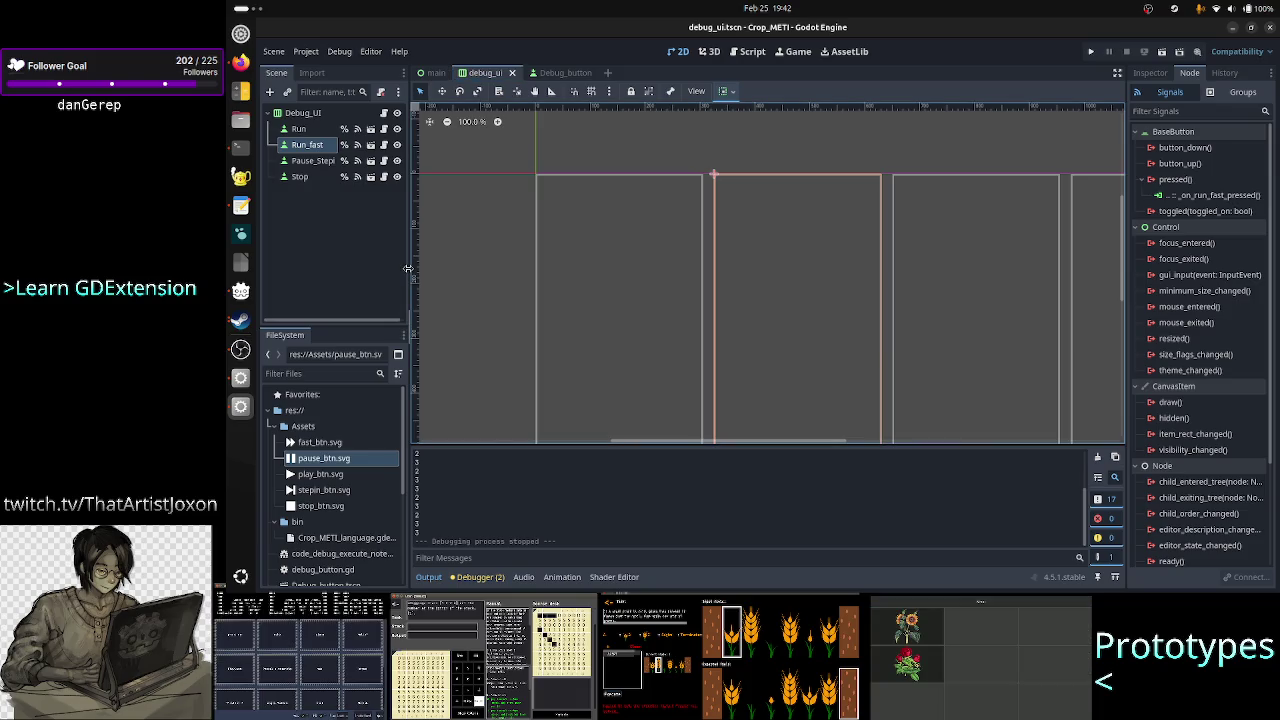
mouse_move(408, 273)
mouse_down()
mouse_move(454, 271)
mouse_move(441, 272)
mouse_up()
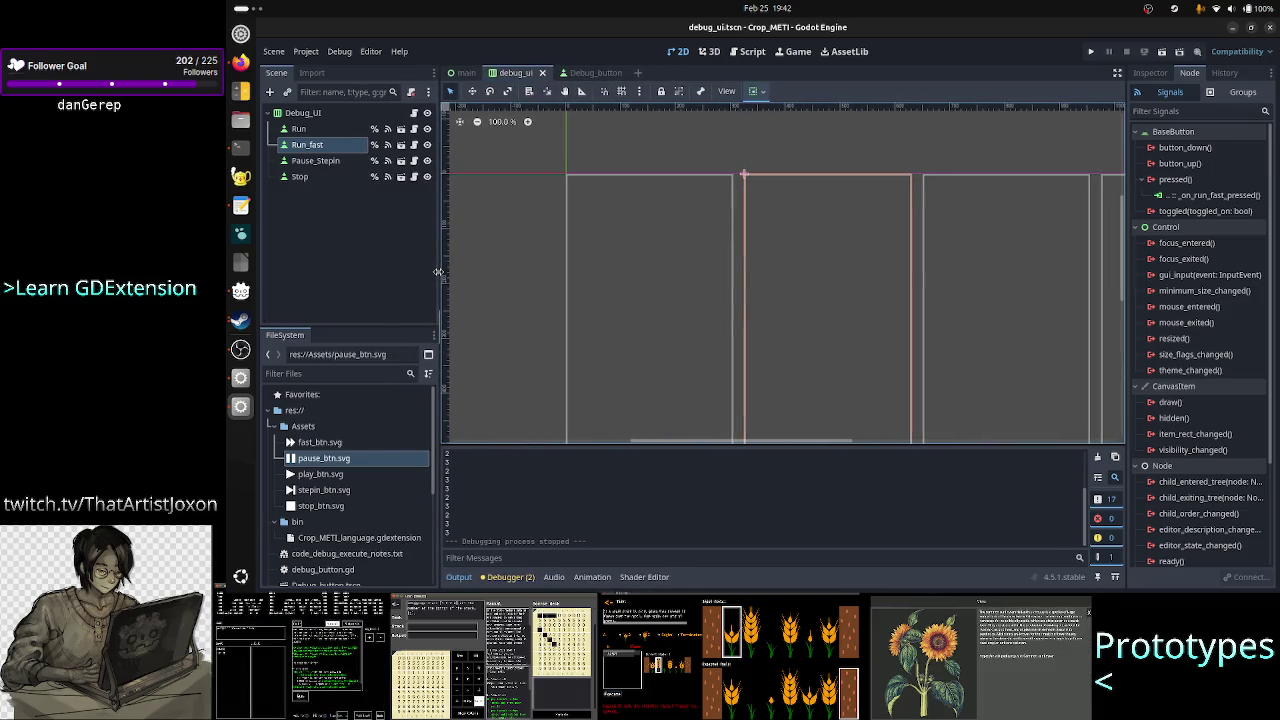
click(338, 163)
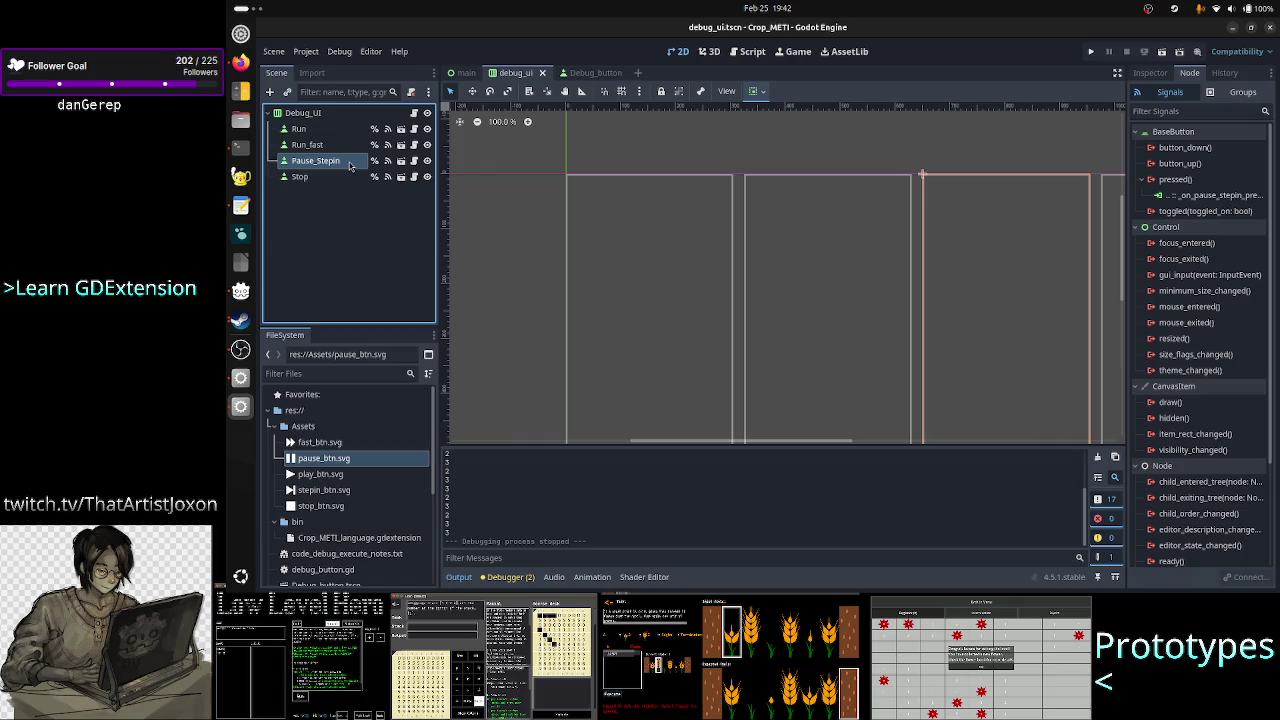
double_click(343, 162)
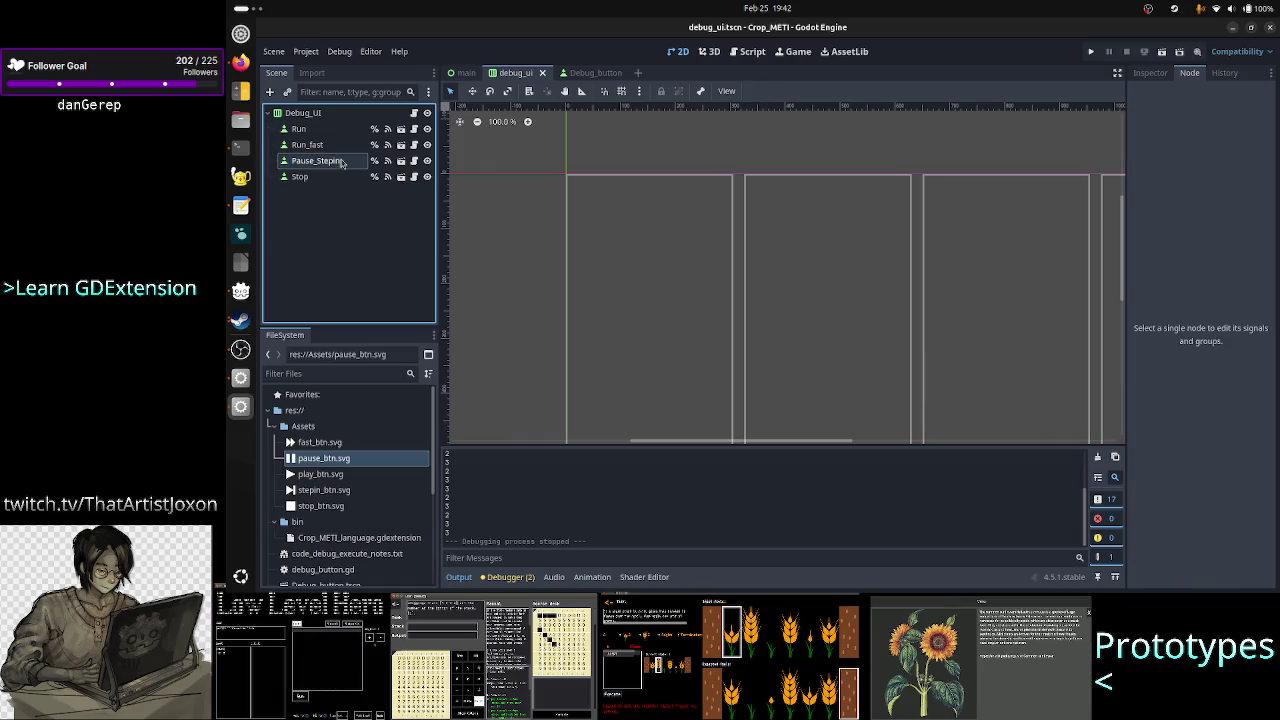
key(End)
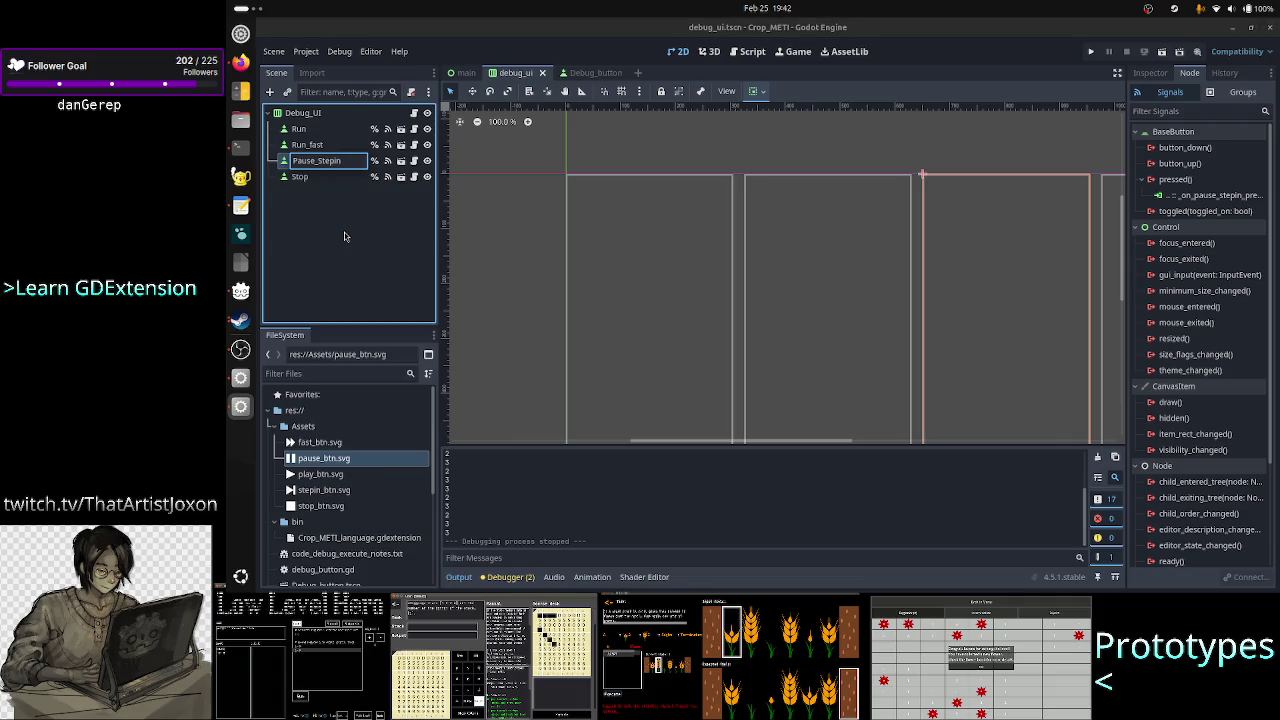
key(BackSpace)
key(Return)
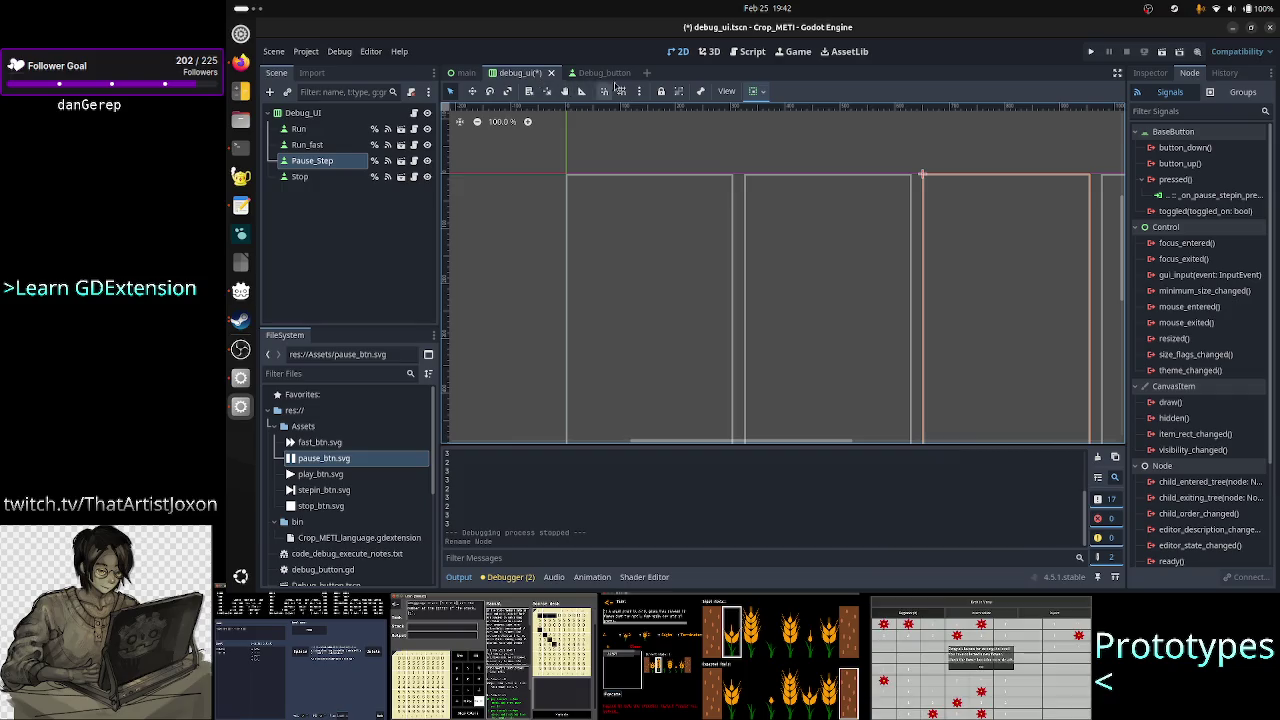
click(745, 52)
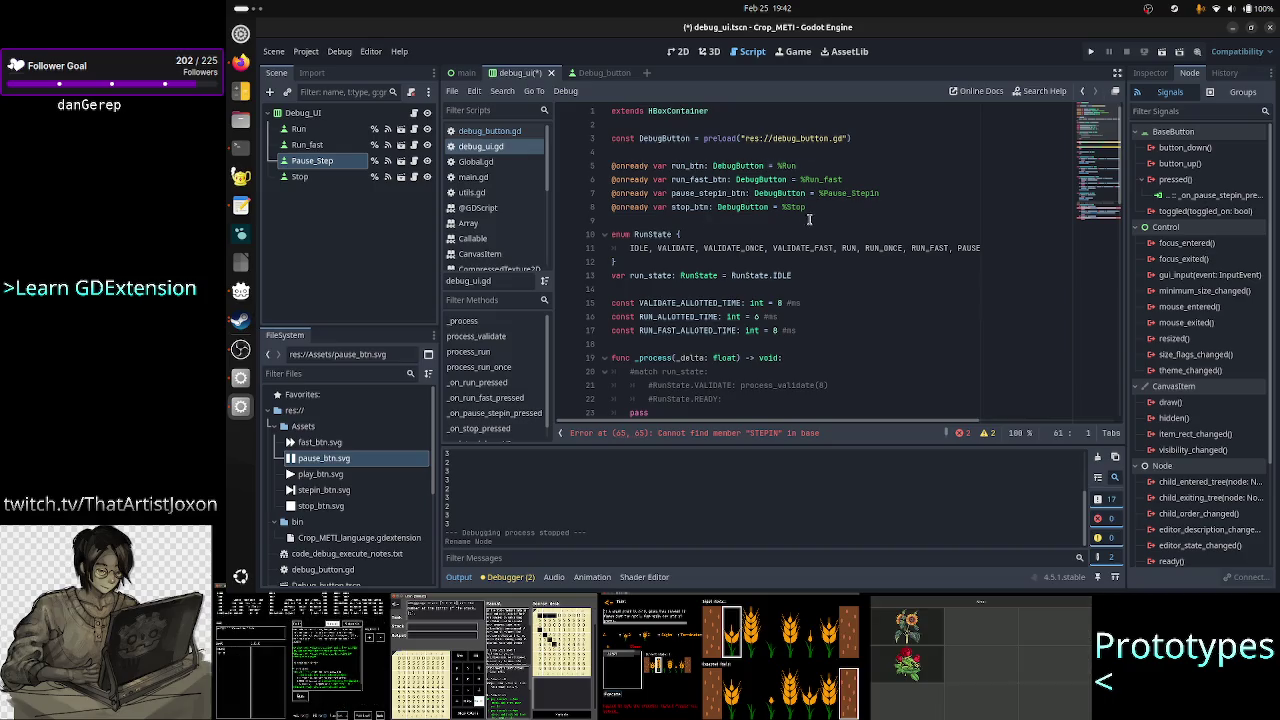
- Rename the pause_stepin pressed handler to _on_pause_step_pressed
scroll(783, 277, down, 6)
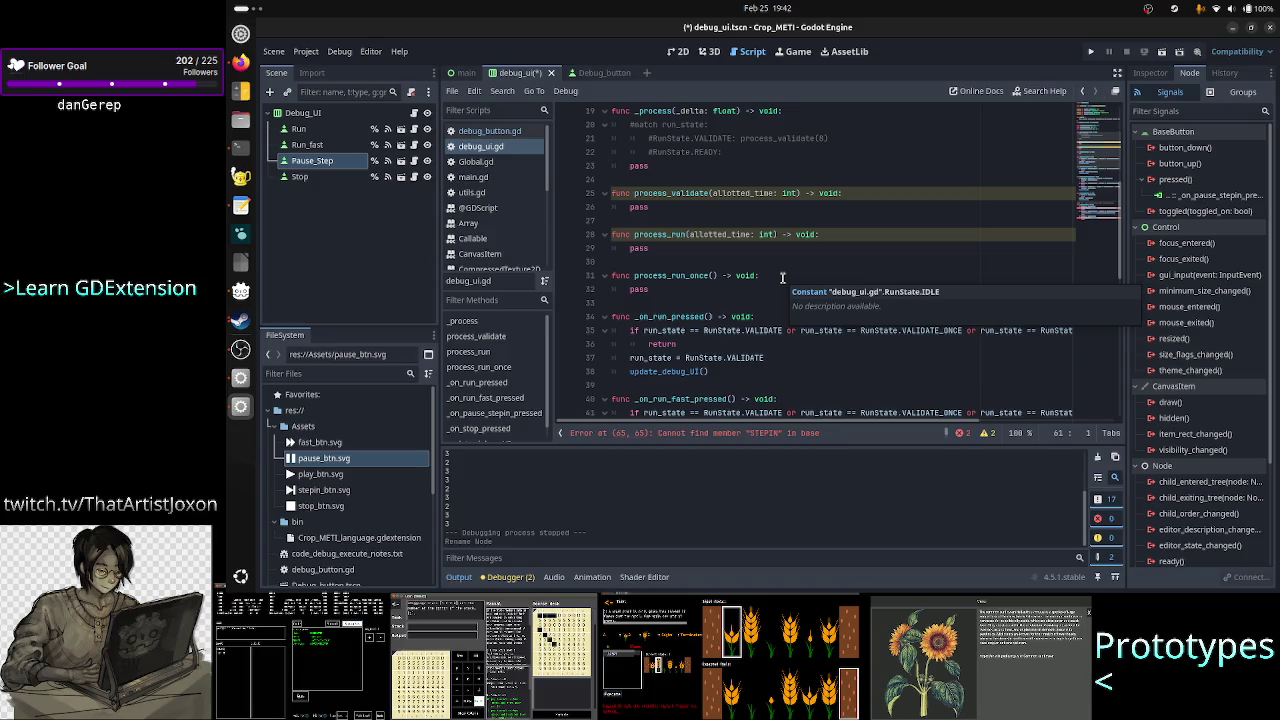
scroll(783, 277, down, 3)
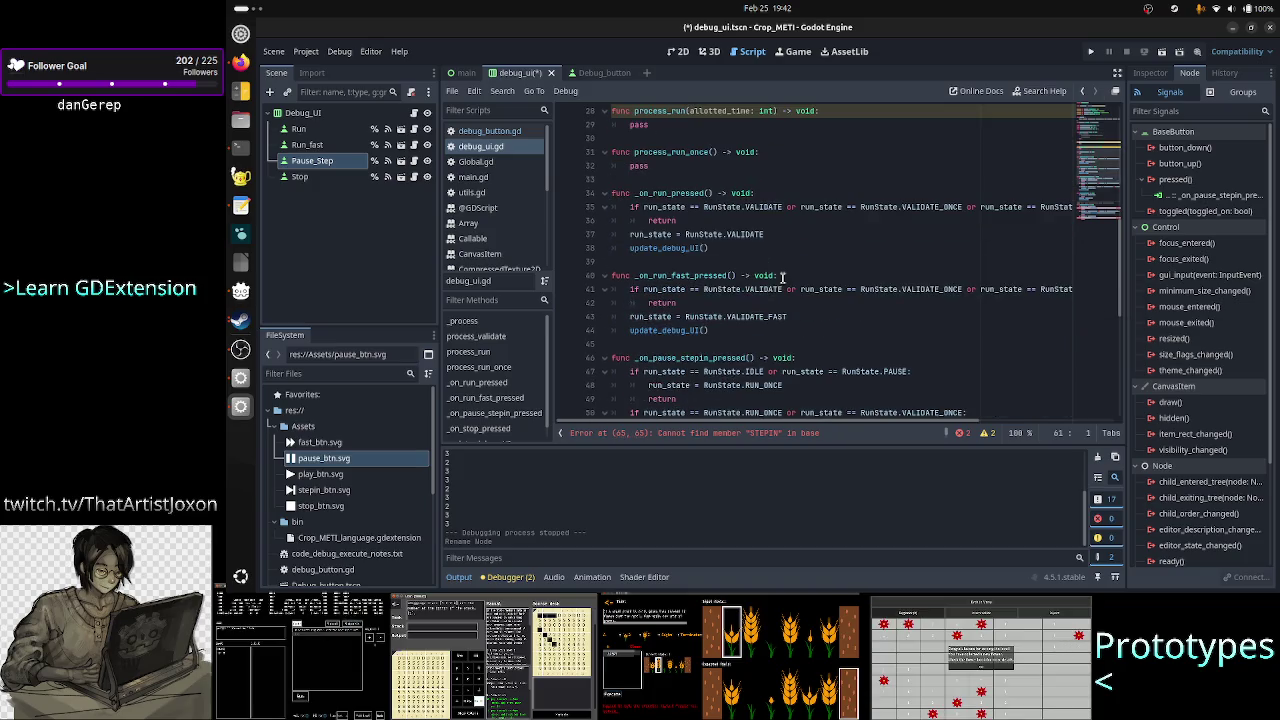
scroll(783, 277, down, 3)
click(711, 234)
key(BackSpace)
key(BackSpace)
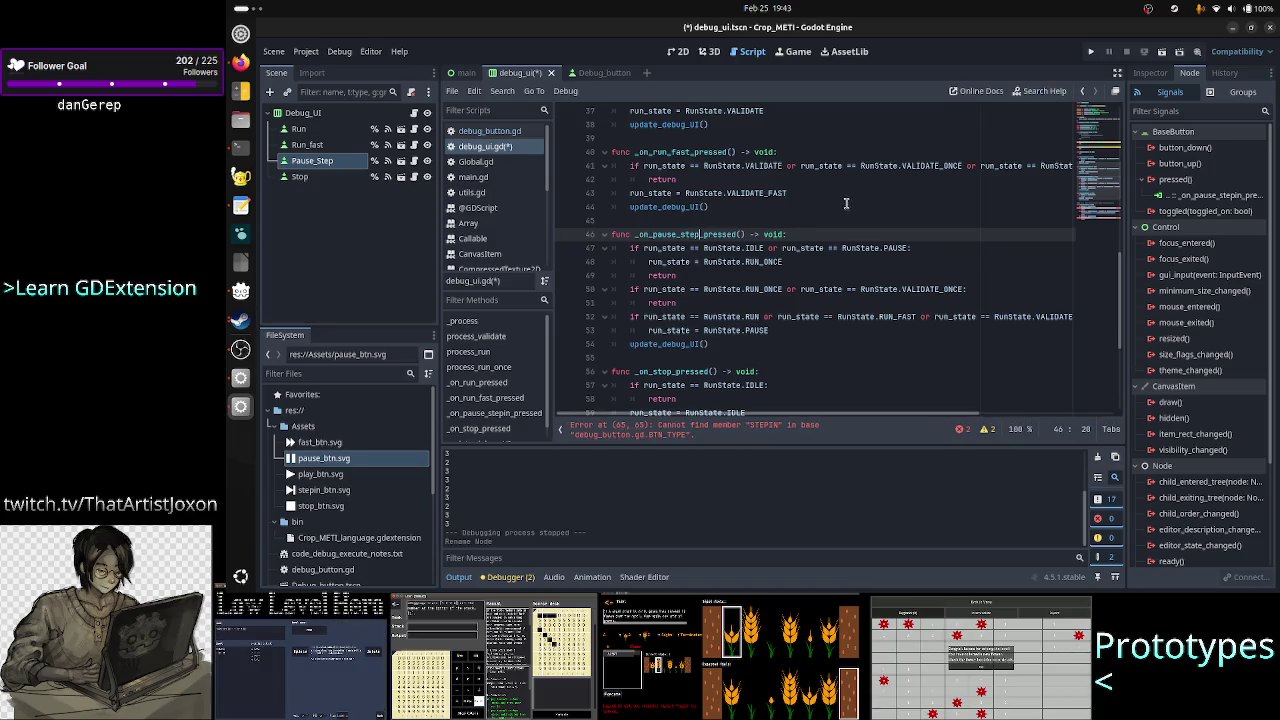
- Change BTN_TYPE.STEPIN to BTN_TYPE.STEP on lines 65 and 71, then save debug_ui.gd
scroll(834, 201, up, 12)
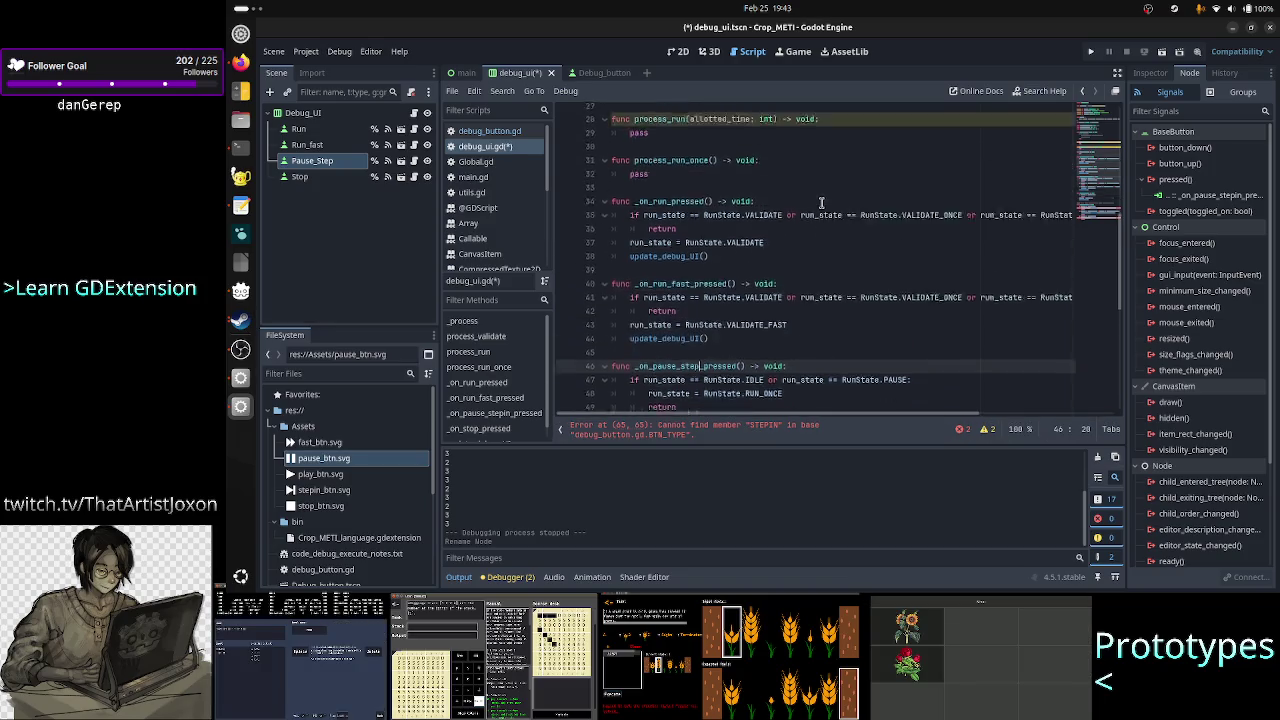
scroll(822, 204, down, 17)
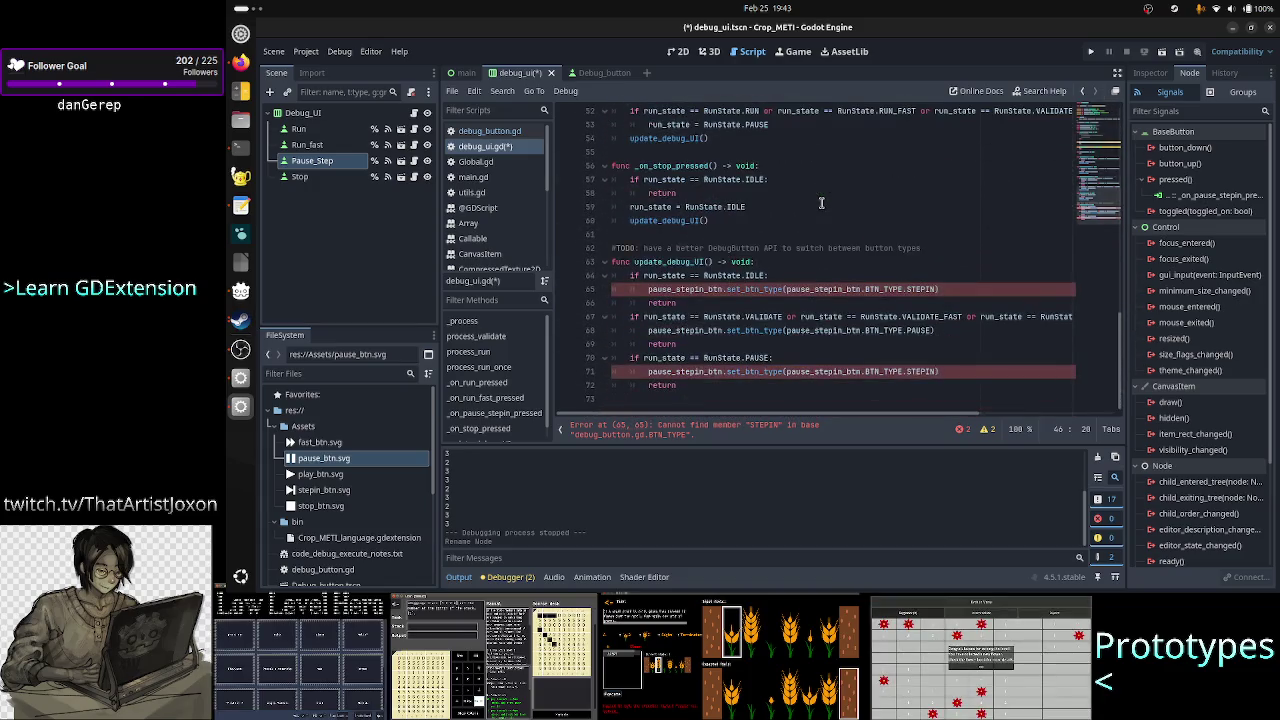
click(940, 287)
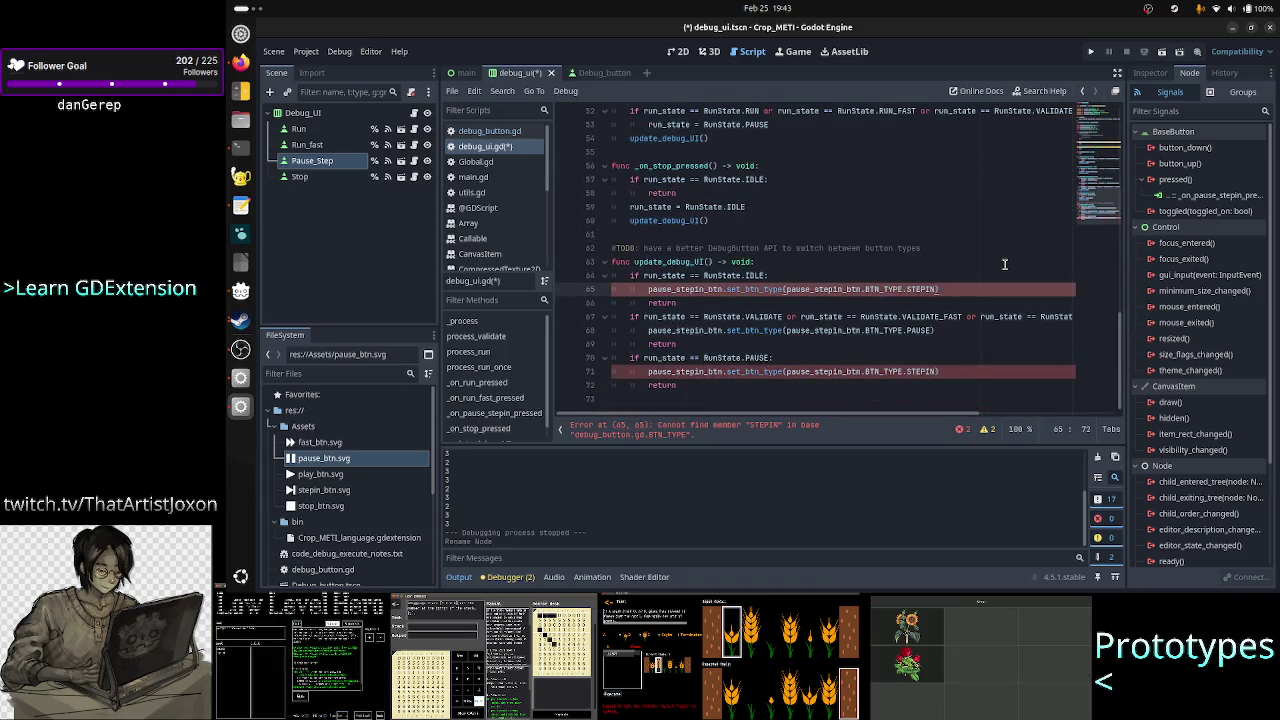
key(BackSpace)
key(BackSpace)
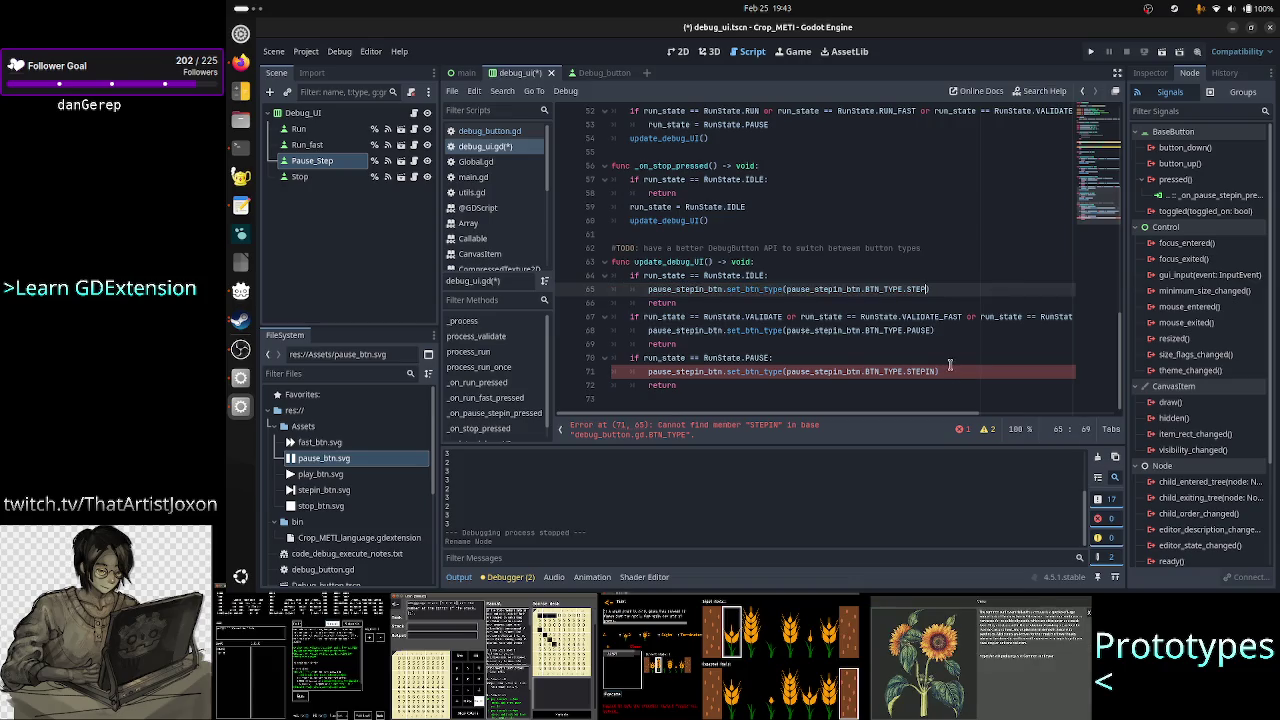
click(947, 370)
key(BackSpace)
key(BackSpace)
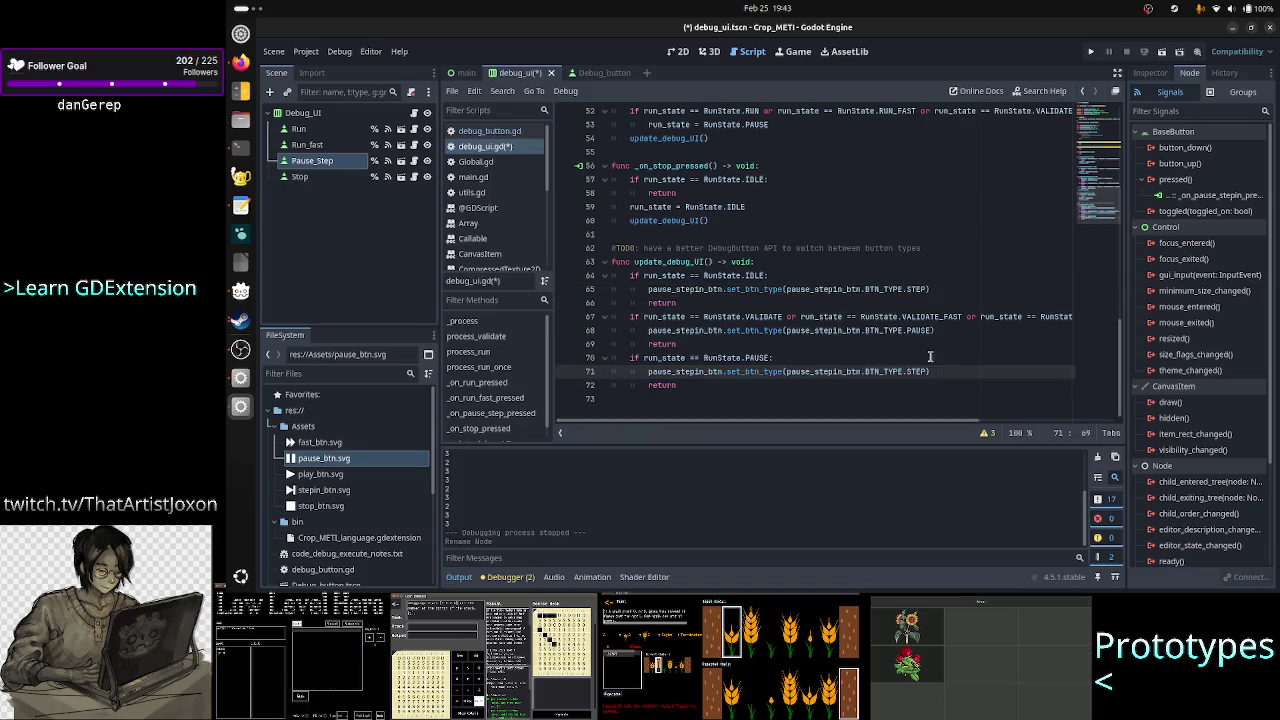
key(ctrl+s)
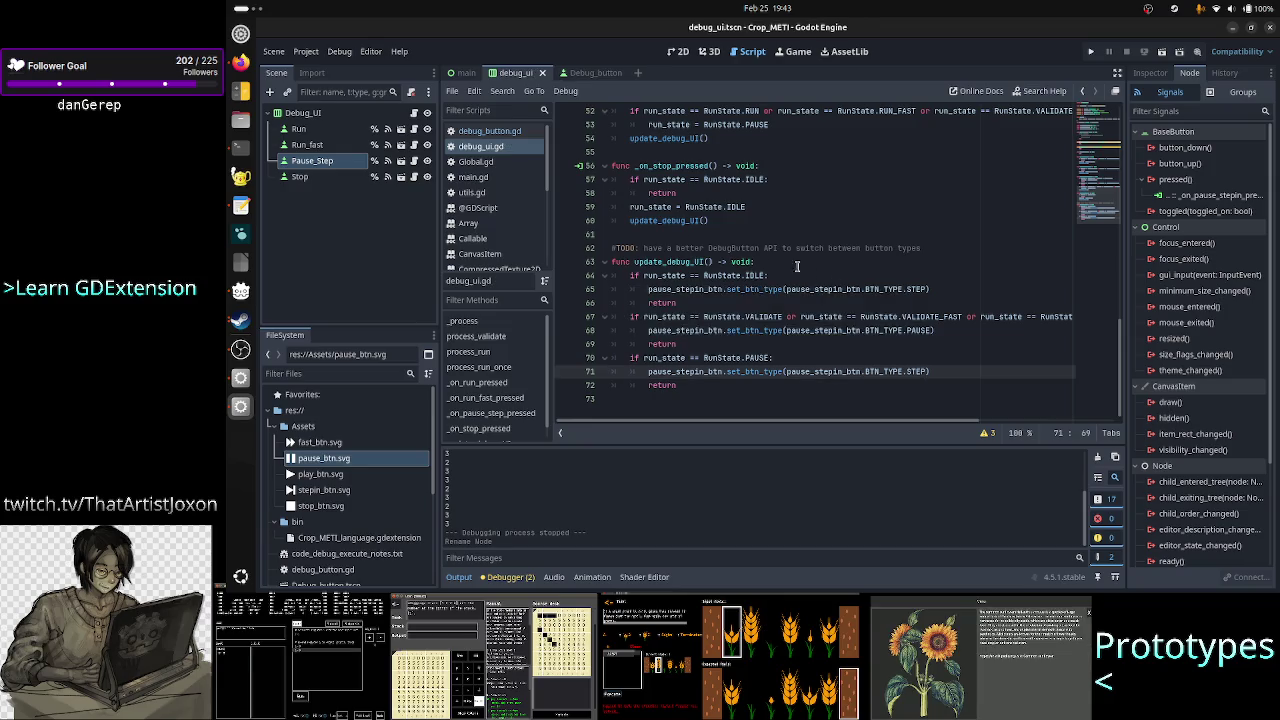
- Disconnect Pause_Step's pressed() signal from _on_pause_stepin_pressed
click(1205, 195)
right_click(1207, 194)
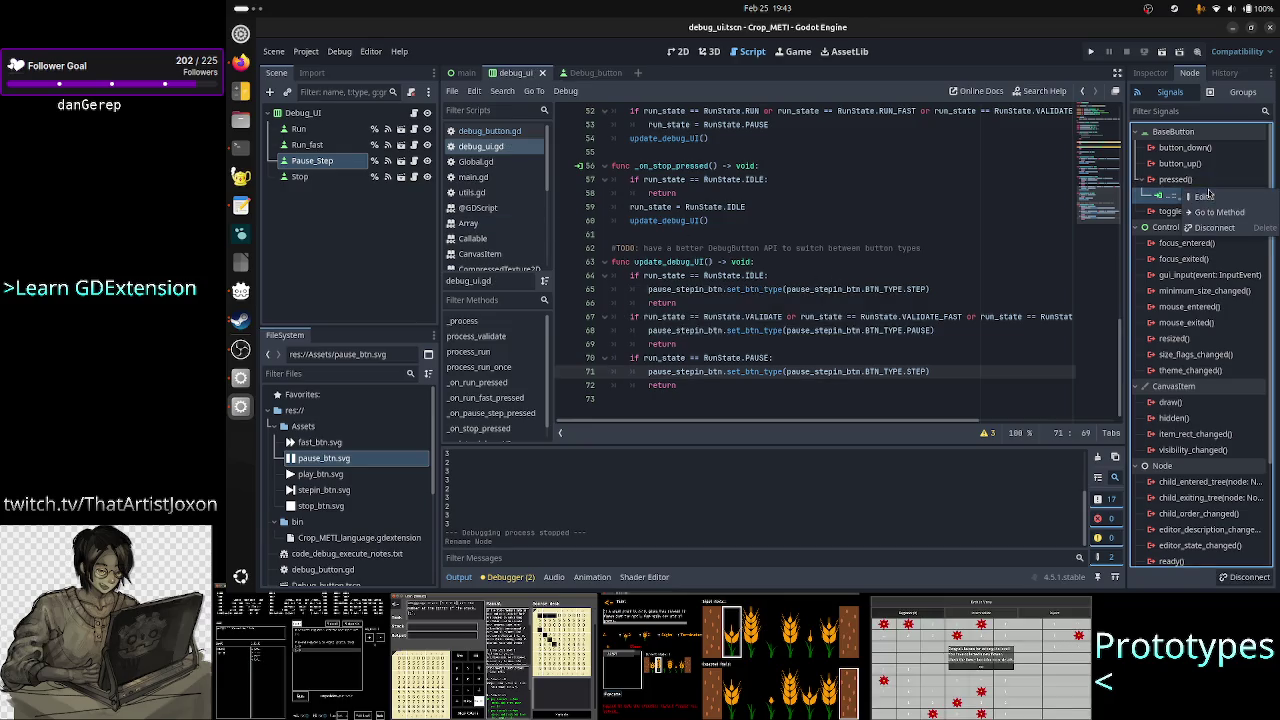
click(1214, 227)
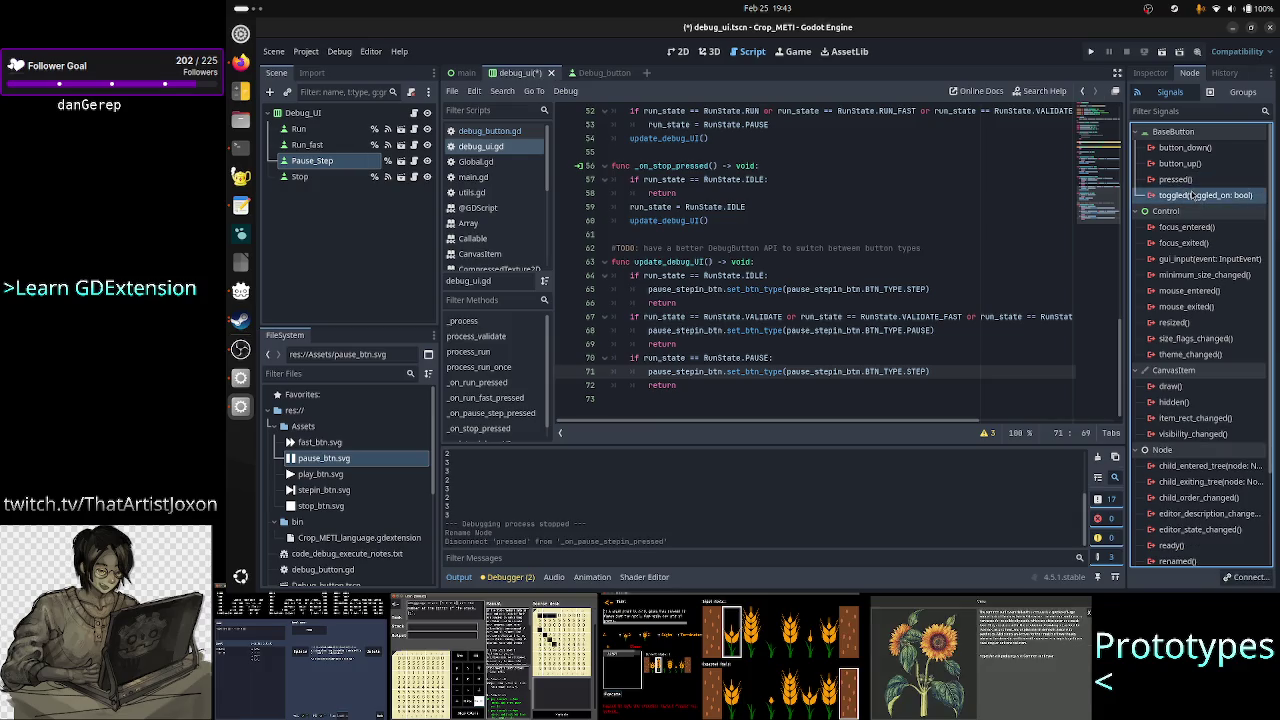
click(1190, 195)
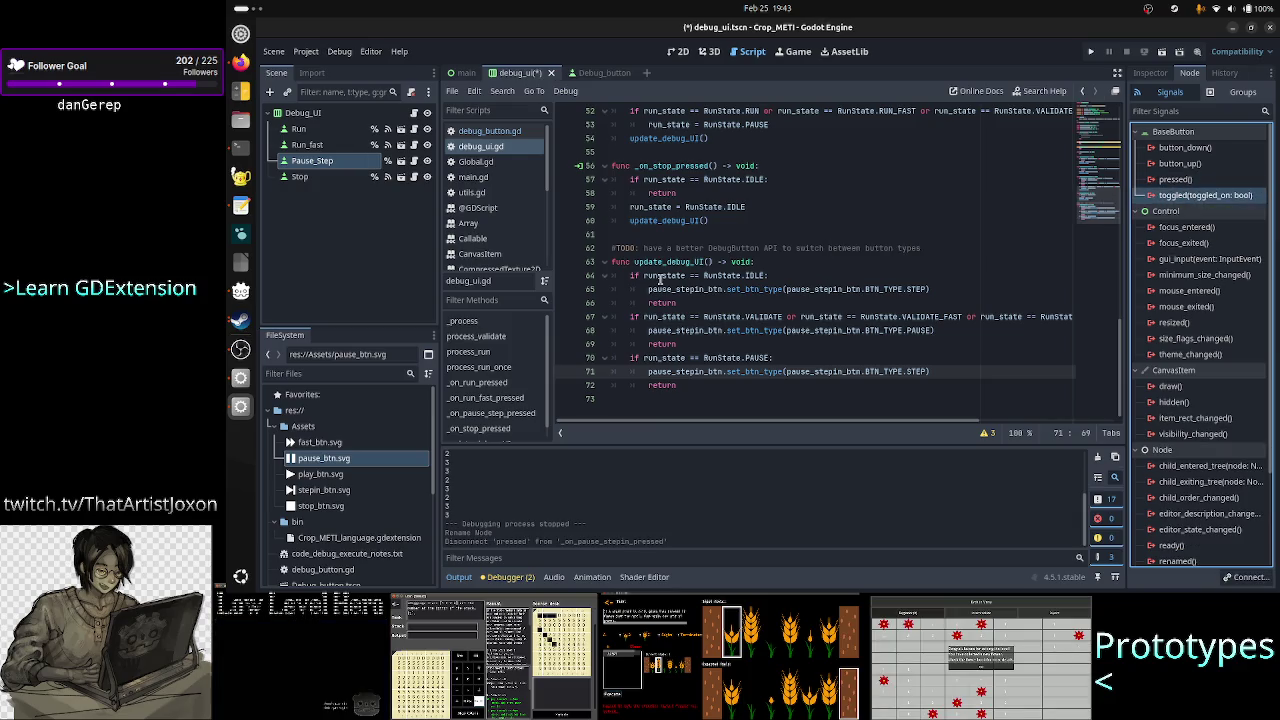
- Connect Pause_Step's pressed() signal to the _on_pause_step_pressed method
click(722, 262)
scroll(722, 262, up, 3)
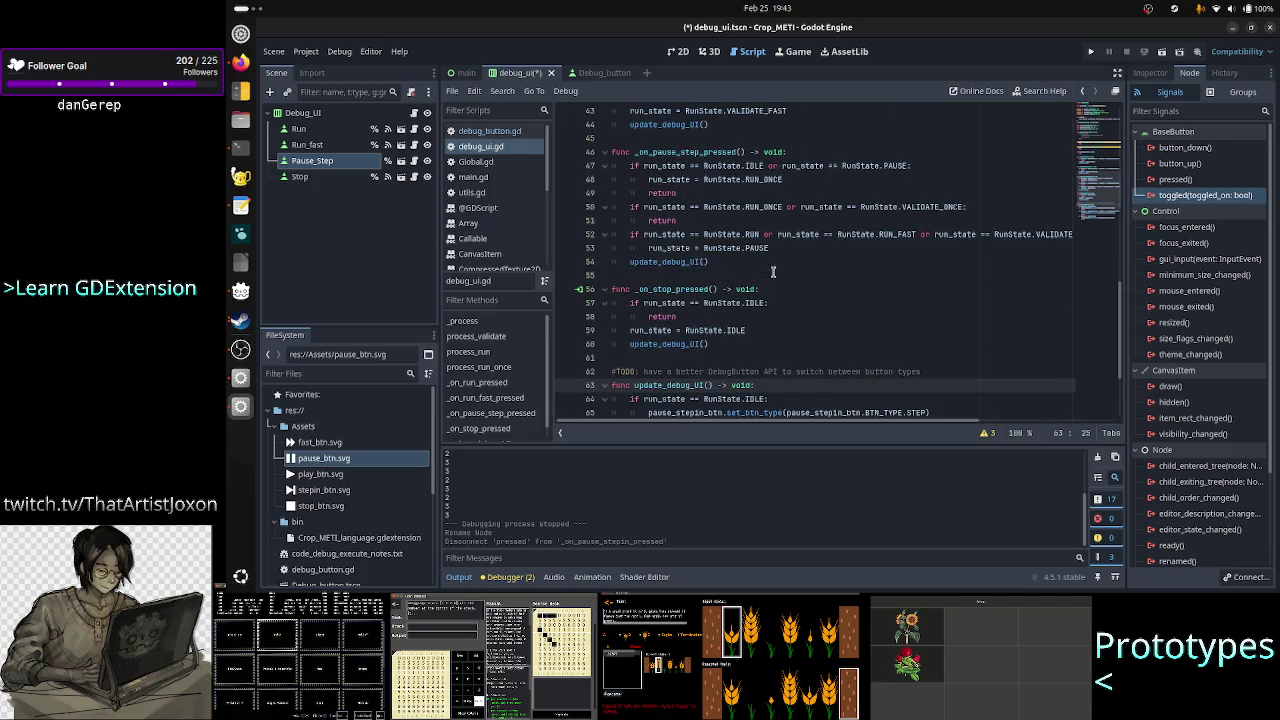
scroll(770, 275, up, 2)
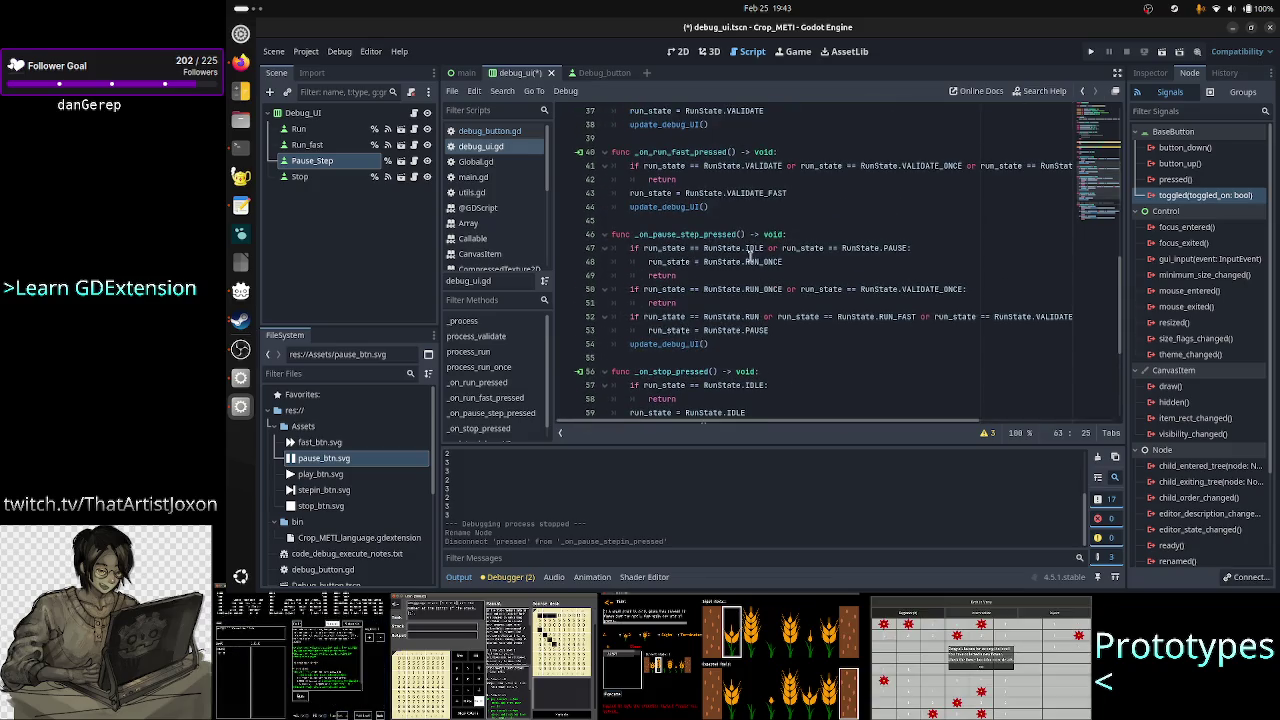
scroll(770, 280, up, 3)
scroll(750, 256, down, 5)
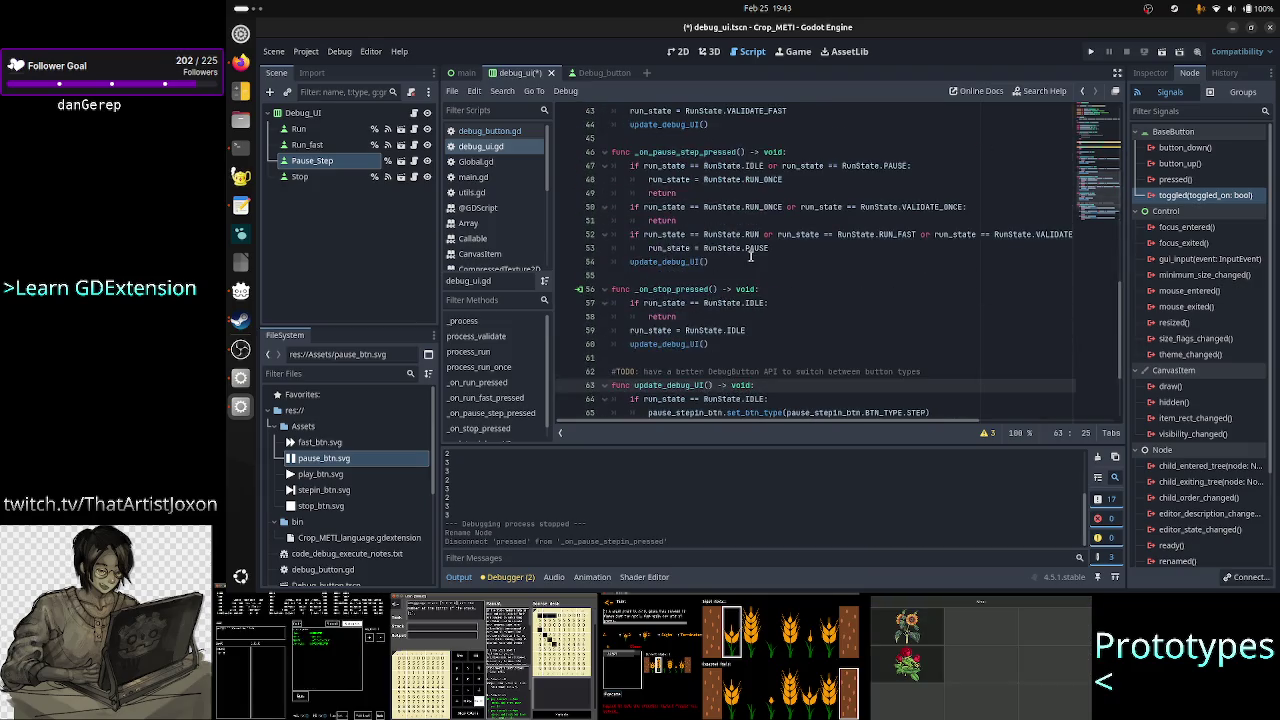
scroll(750, 256, down, 2)
scroll(750, 256, up, 1)
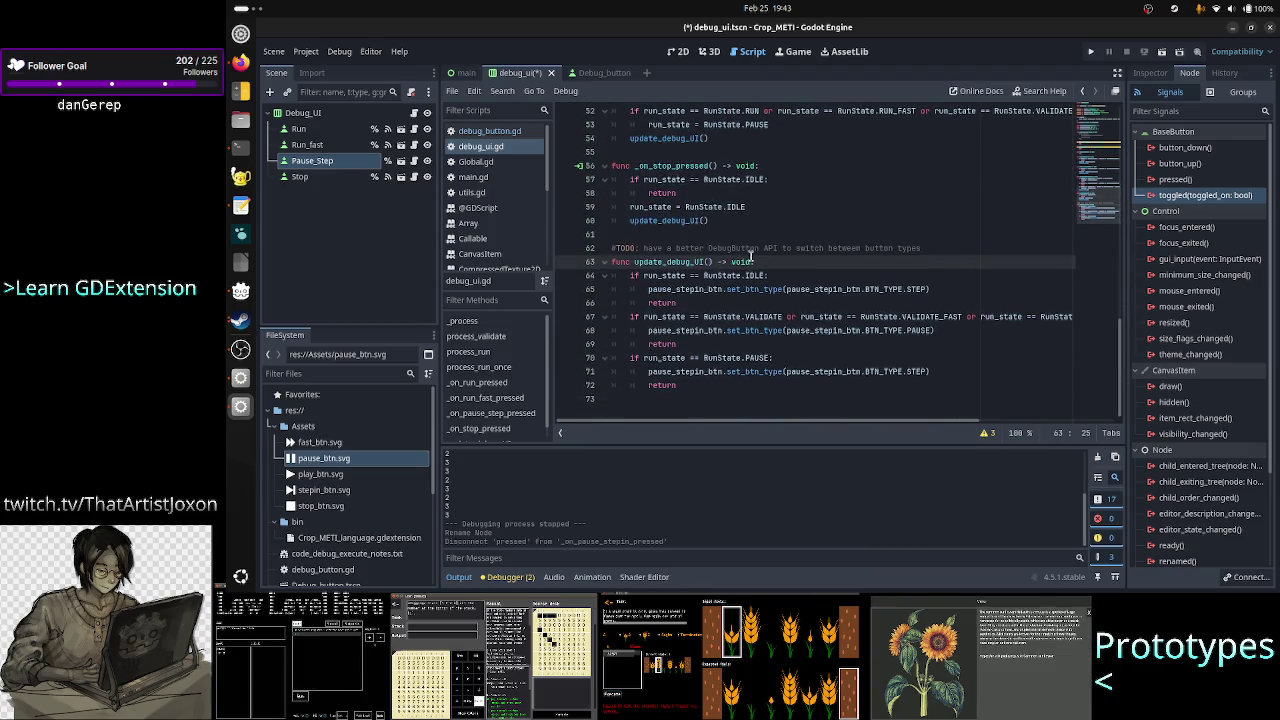
scroll(750, 255, up, 2)
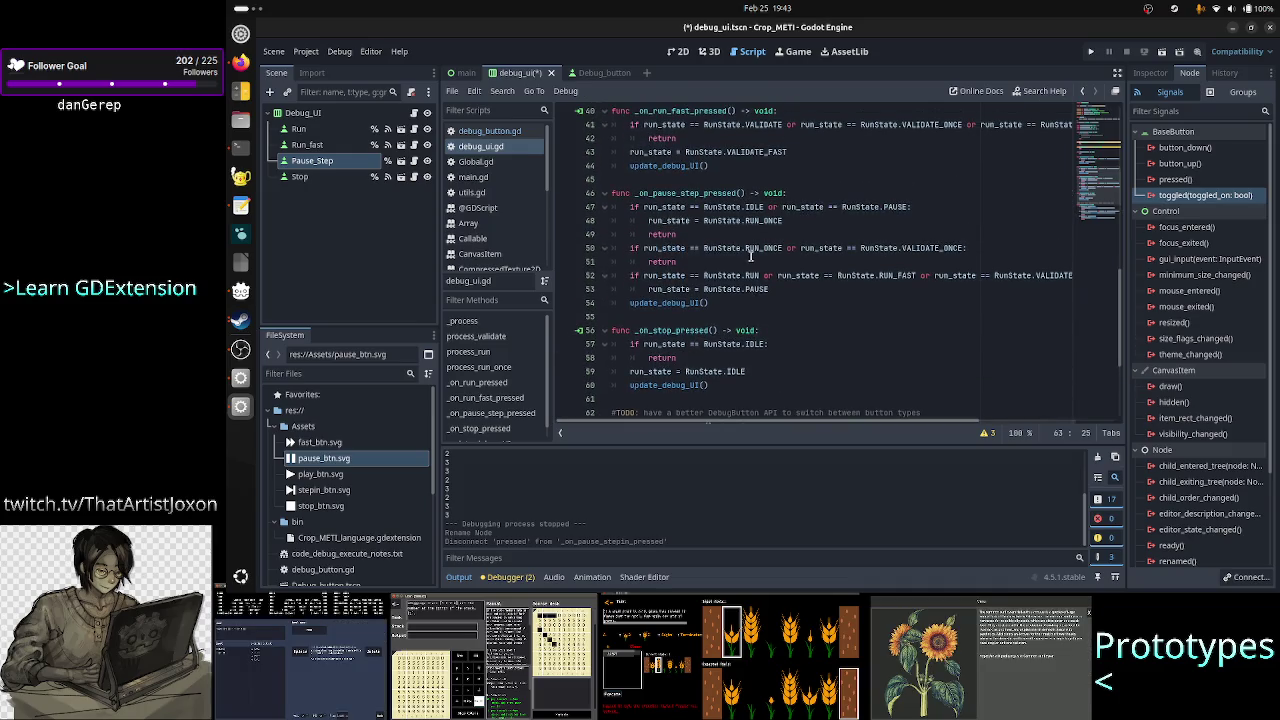
scroll(750, 256, up, 1)
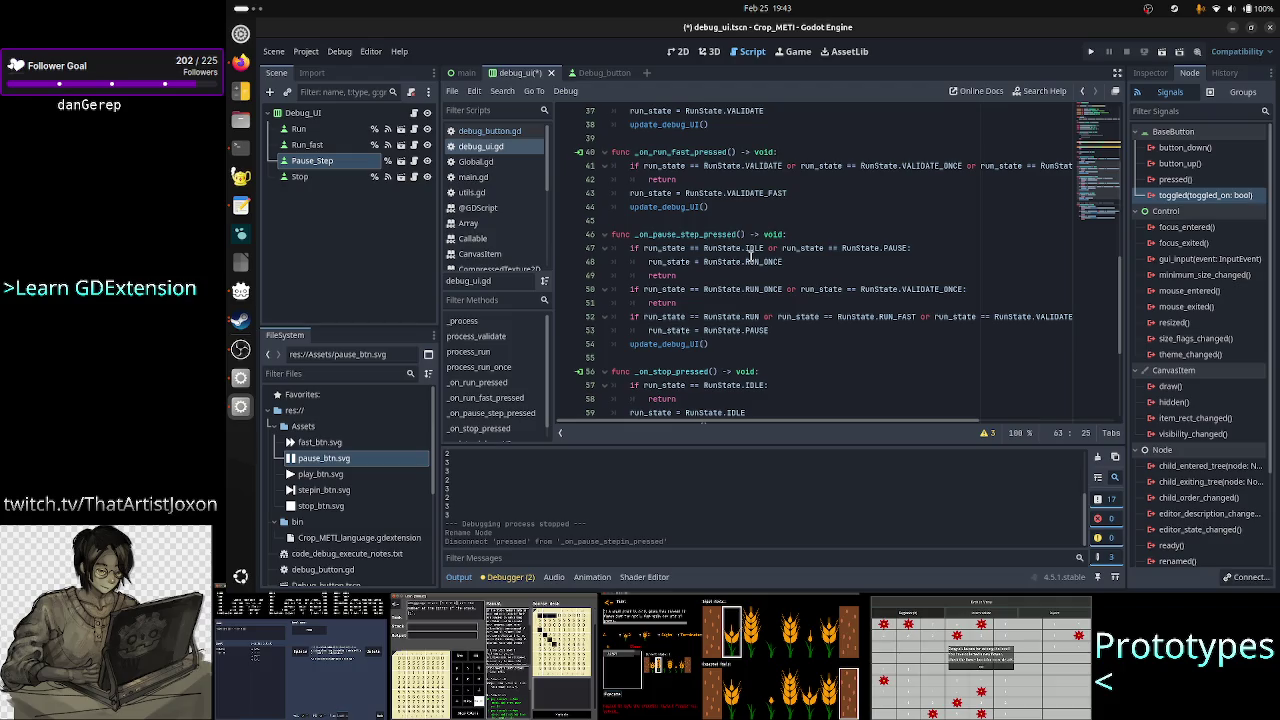
click(712, 236)
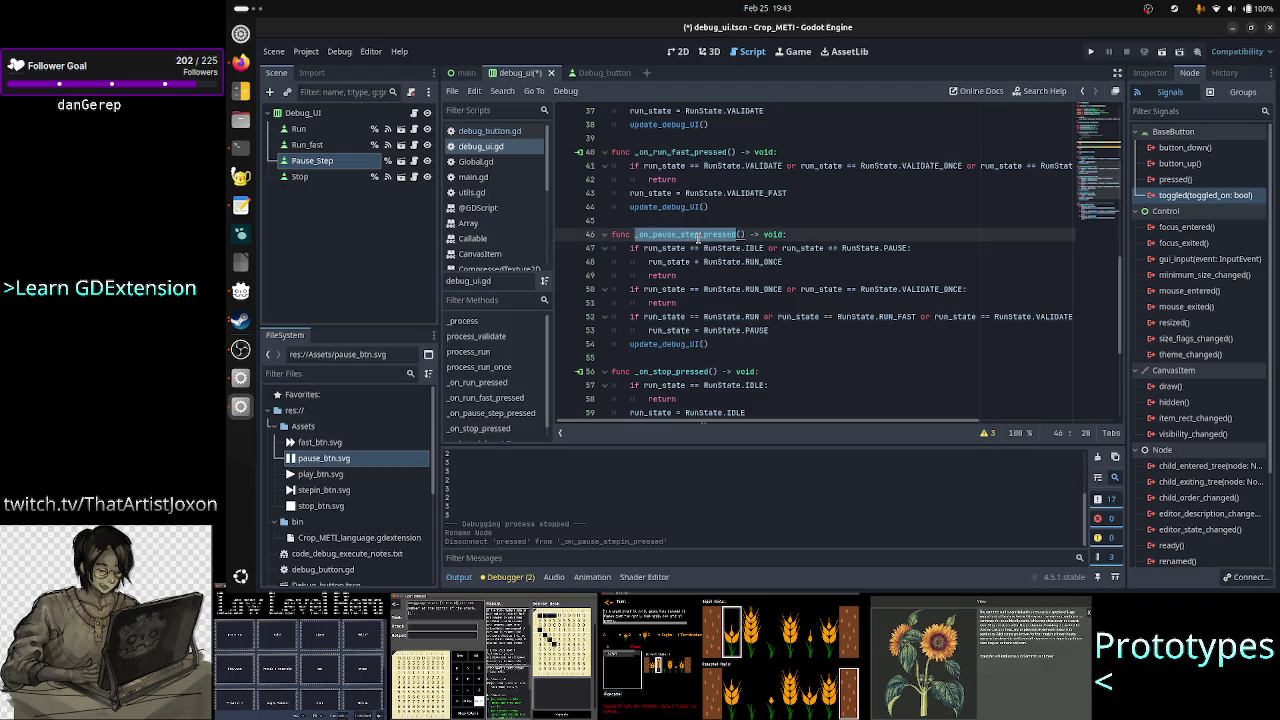
double_click(1180, 180)
click(792, 420)
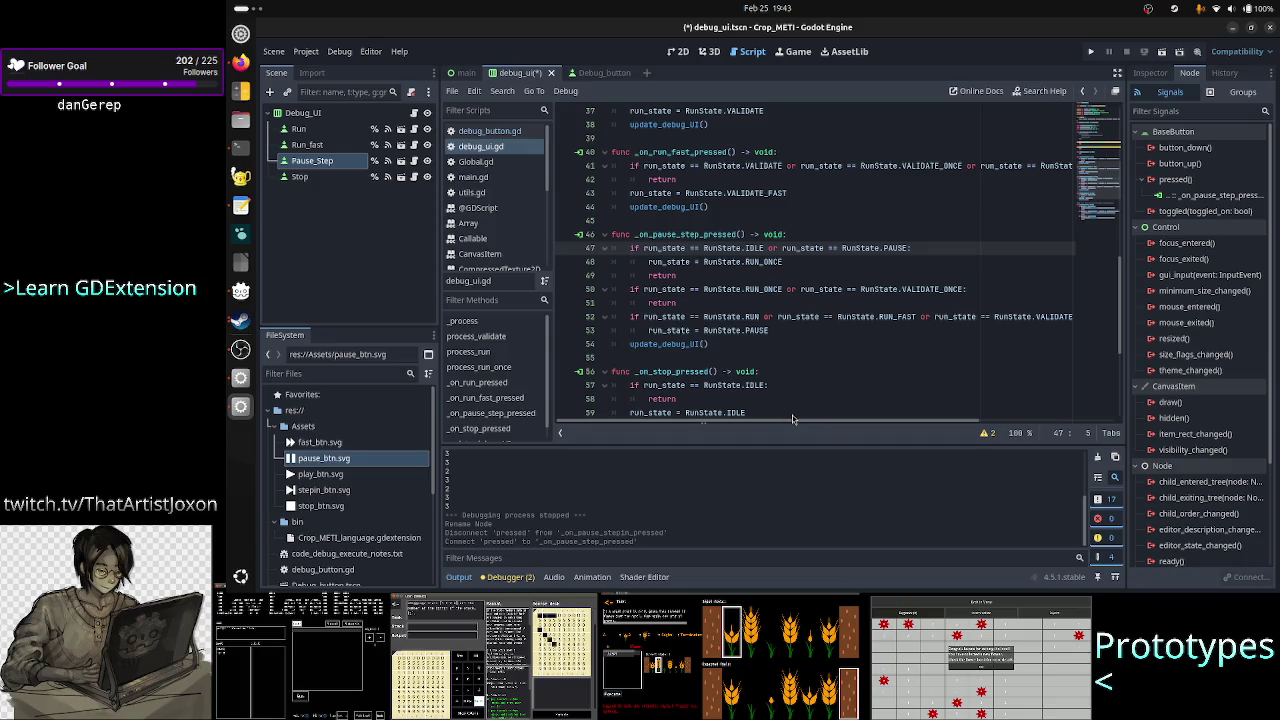
- Save the Debug_UI scene
scroll(778, 312, up, 1)
scroll(778, 312, up, 8)
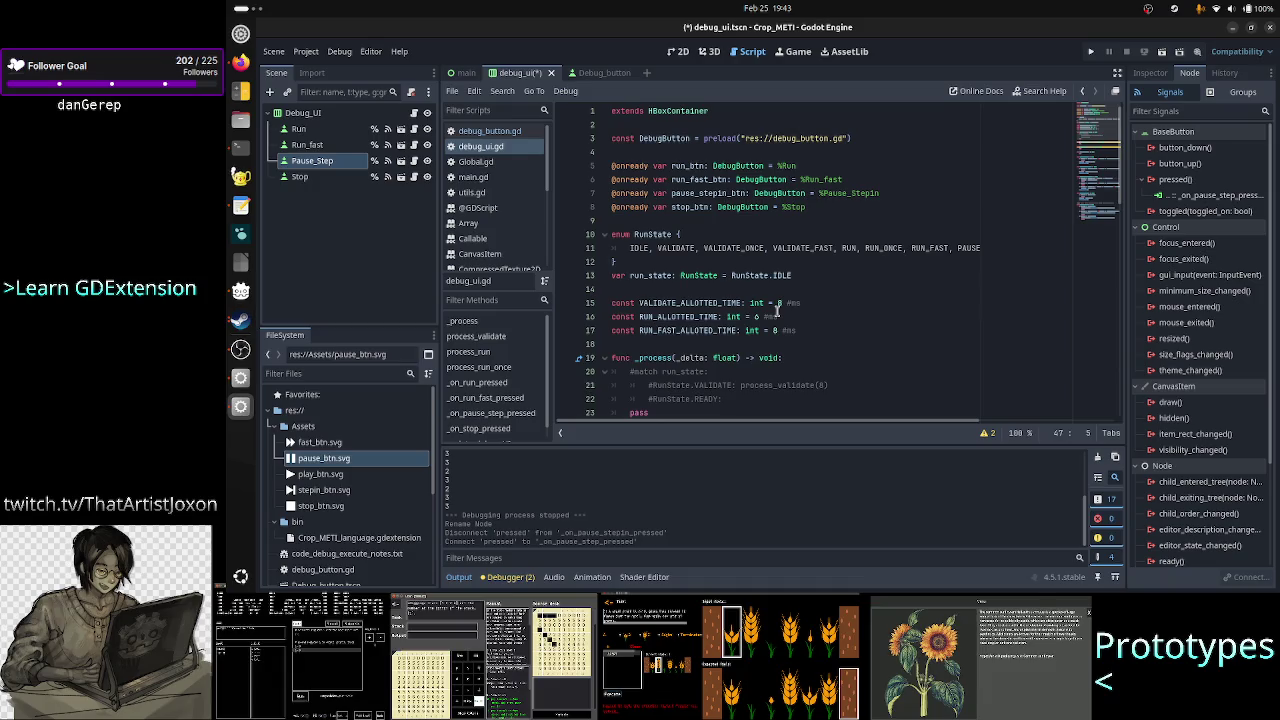
click(676, 264)
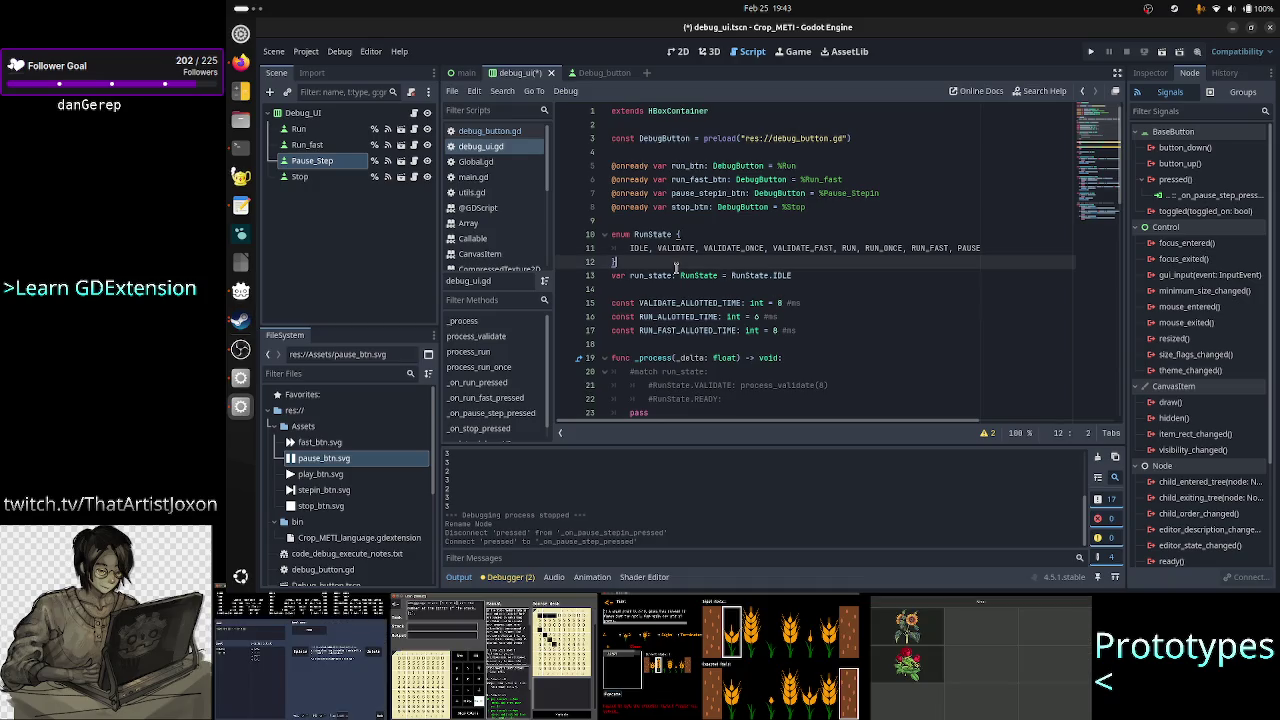
key(ctrl+s)
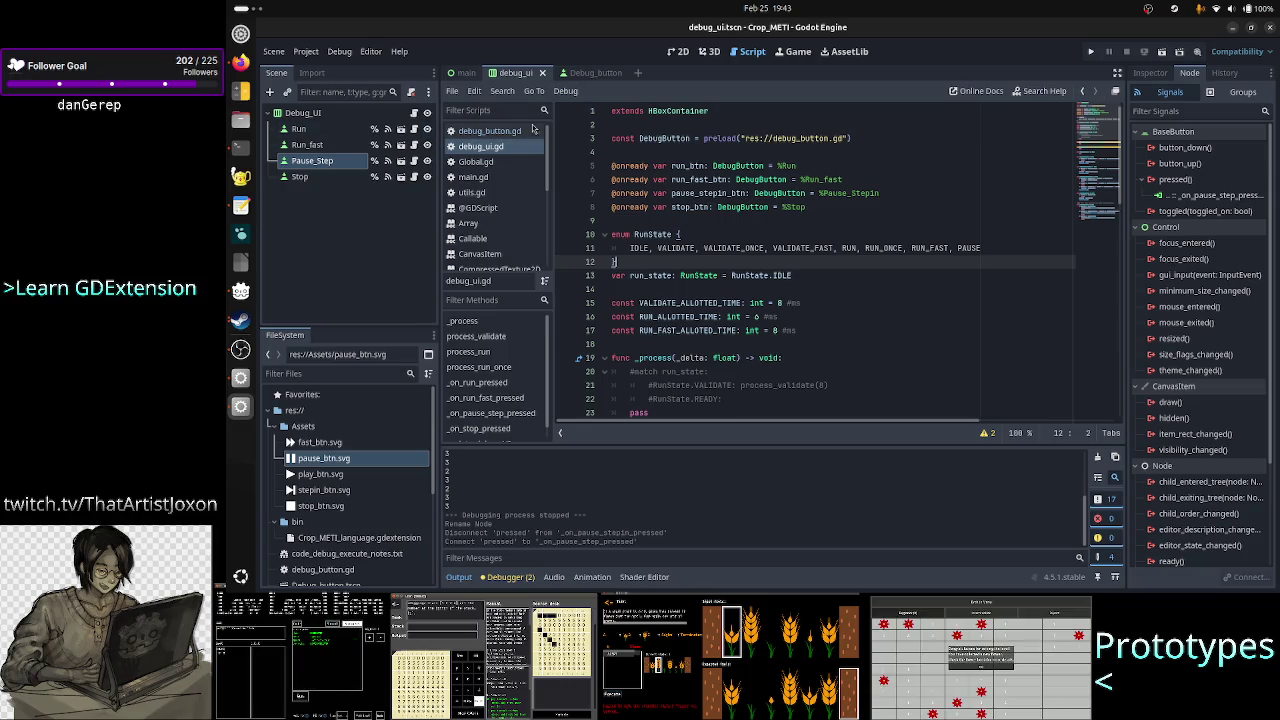
- Switch to the Debug_button scene and bring up debug_button.gd at the PAUSE icon line
click(592, 72)
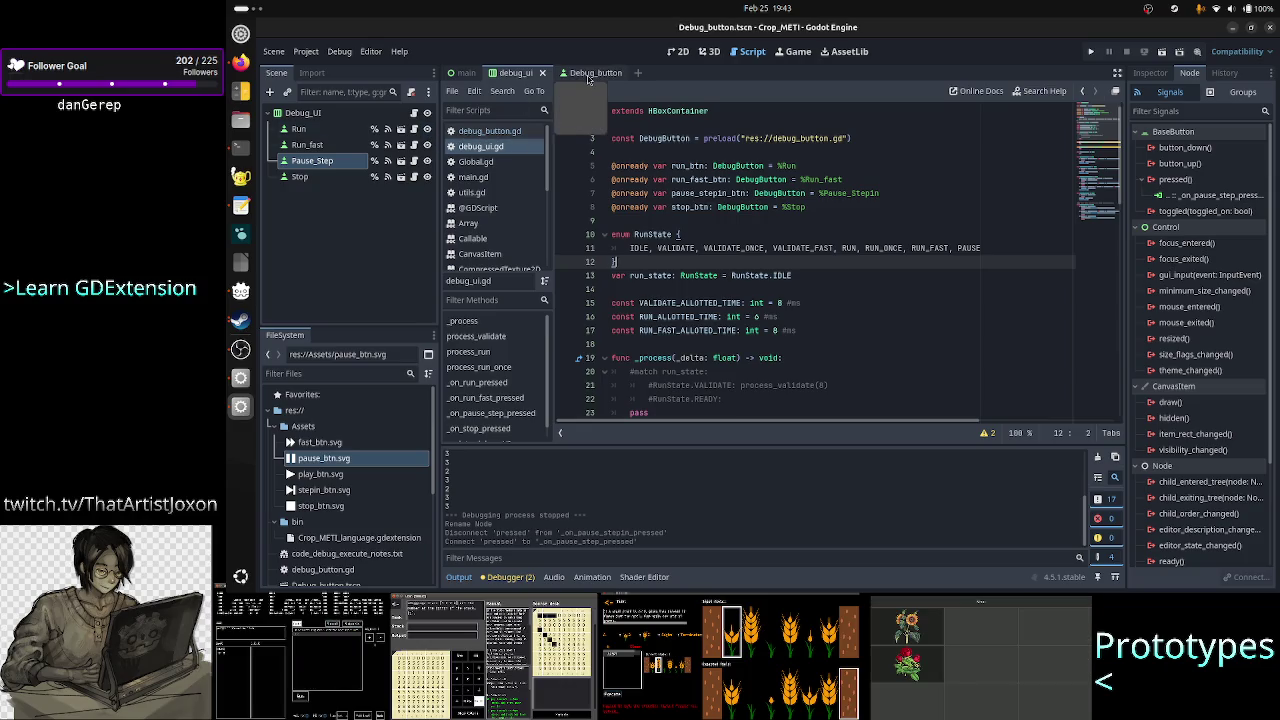
click(492, 132)
scroll(790, 291, up, 5)
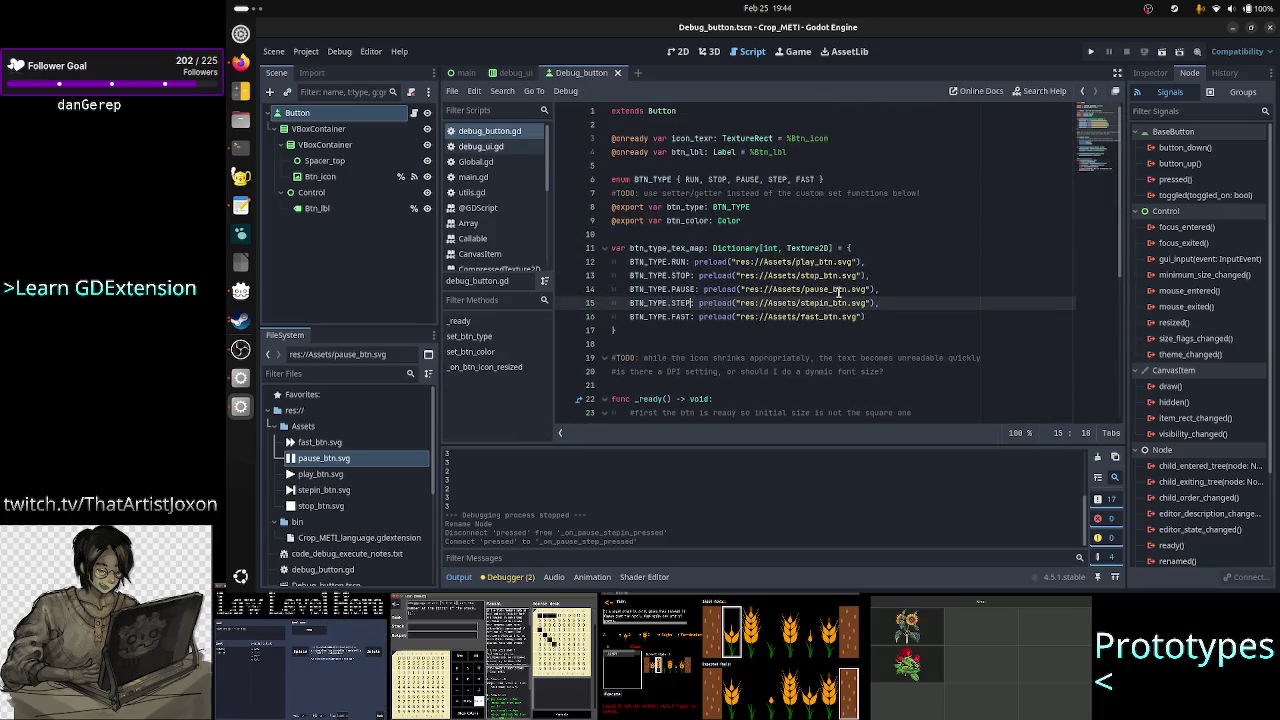
click(842, 289)
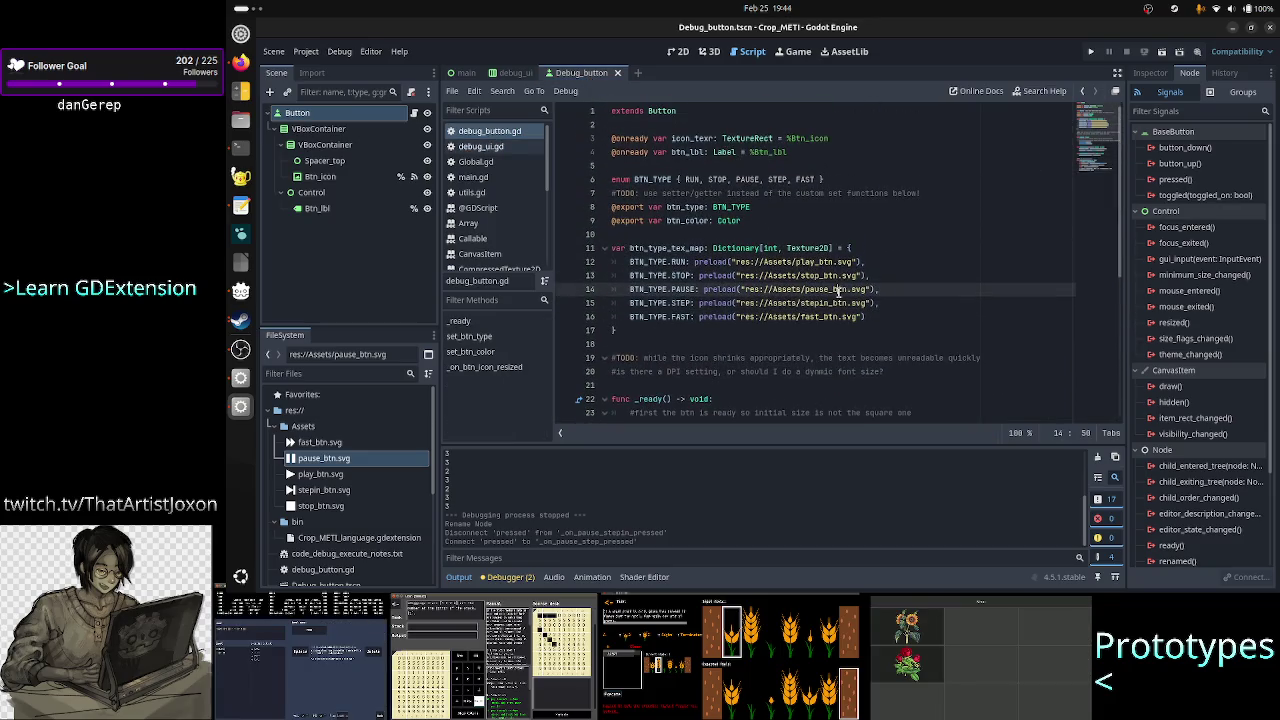
- Rename stepin_btn.svg to step_btn.svg and fix the STEP icon path on line 15
right_click(362, 491)
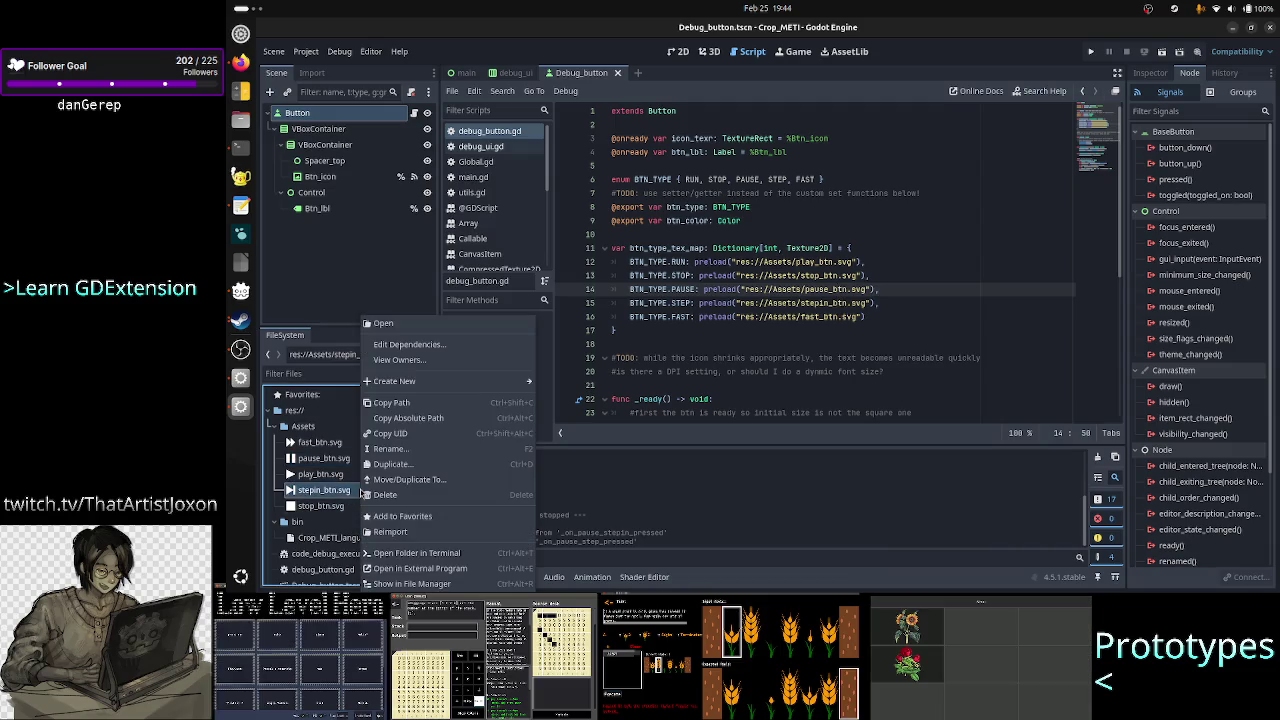
click(403, 451)
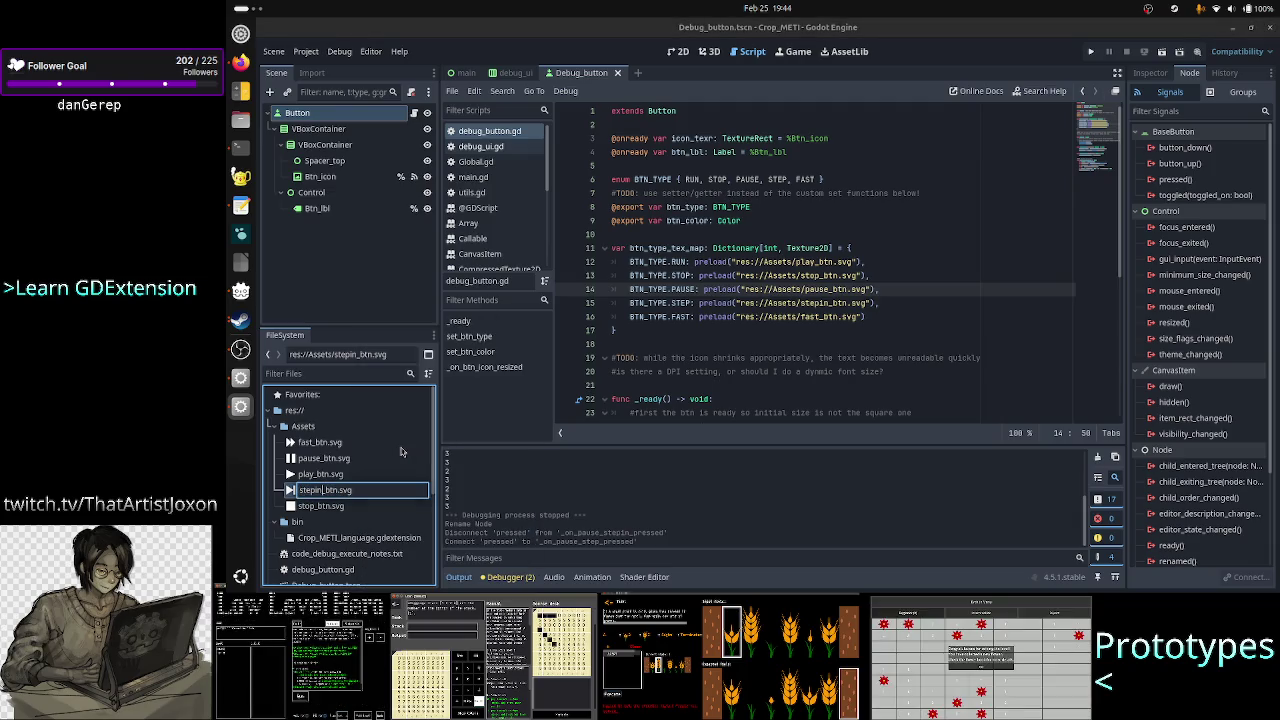
key(BackSpace)
key(BackSpace)
key(Return)
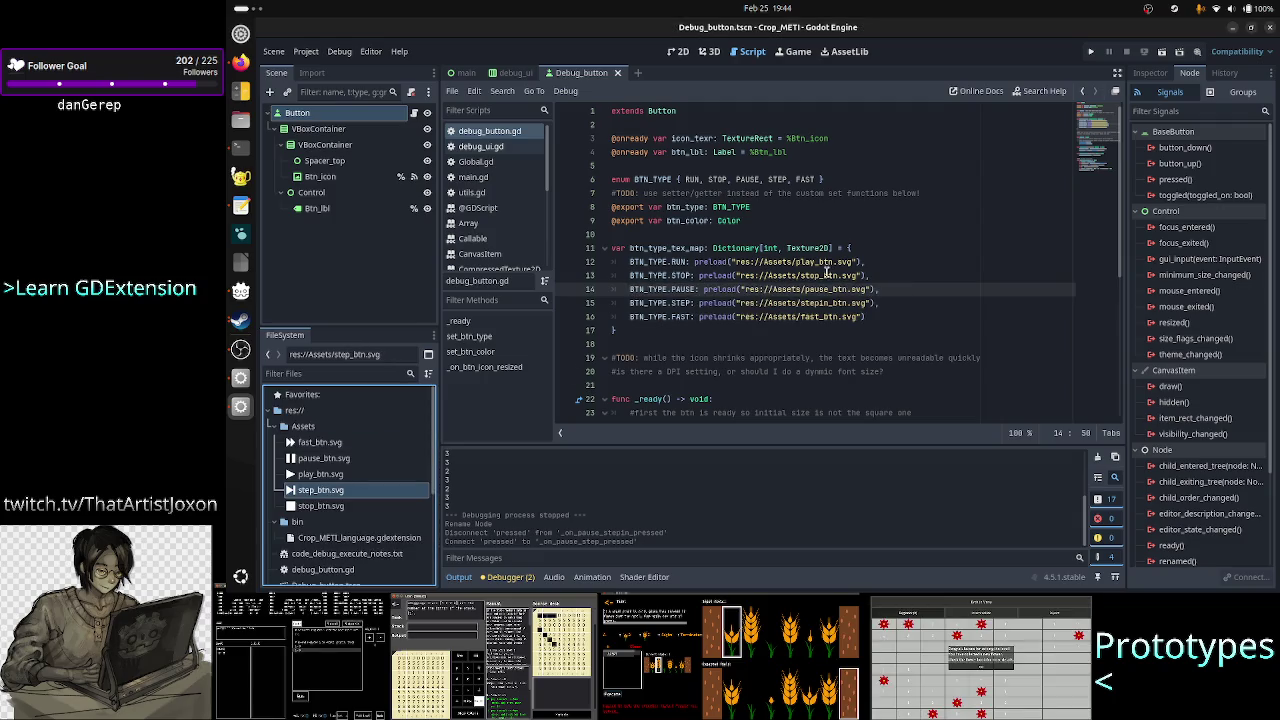
click(832, 302)
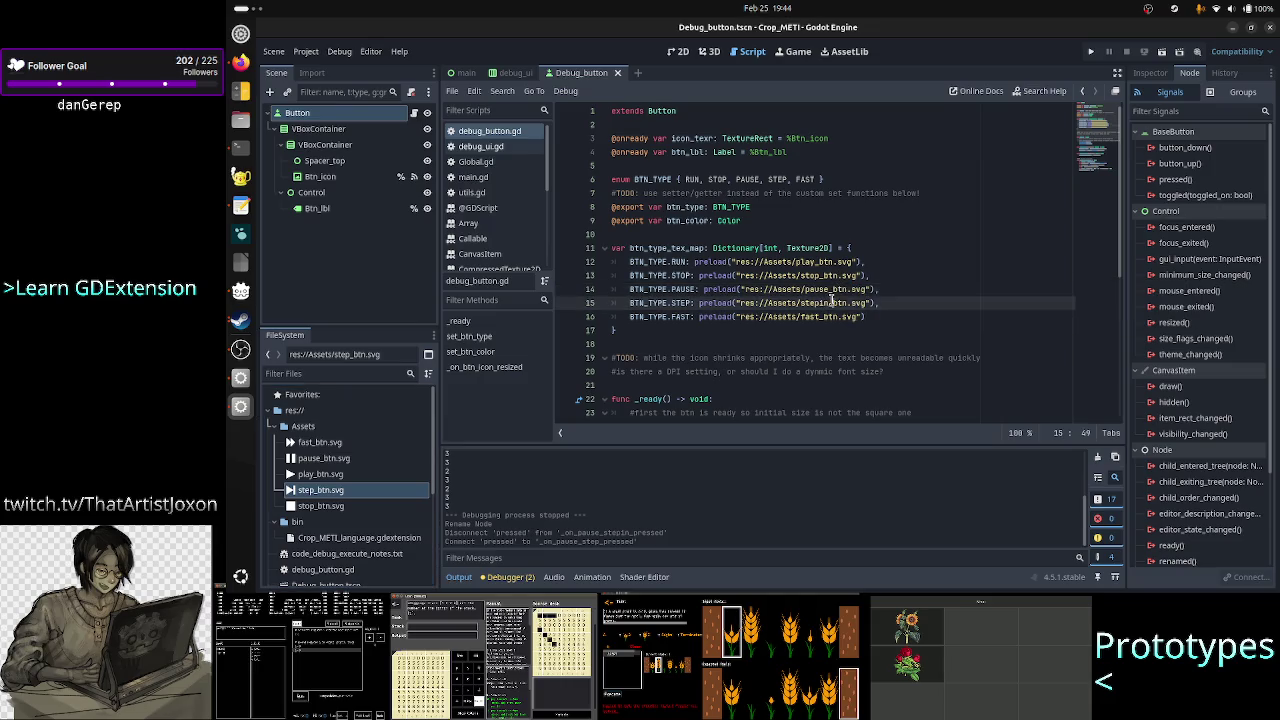
key(BackSpace)
key(BackSpace)
key(BackSpace)
text(_)
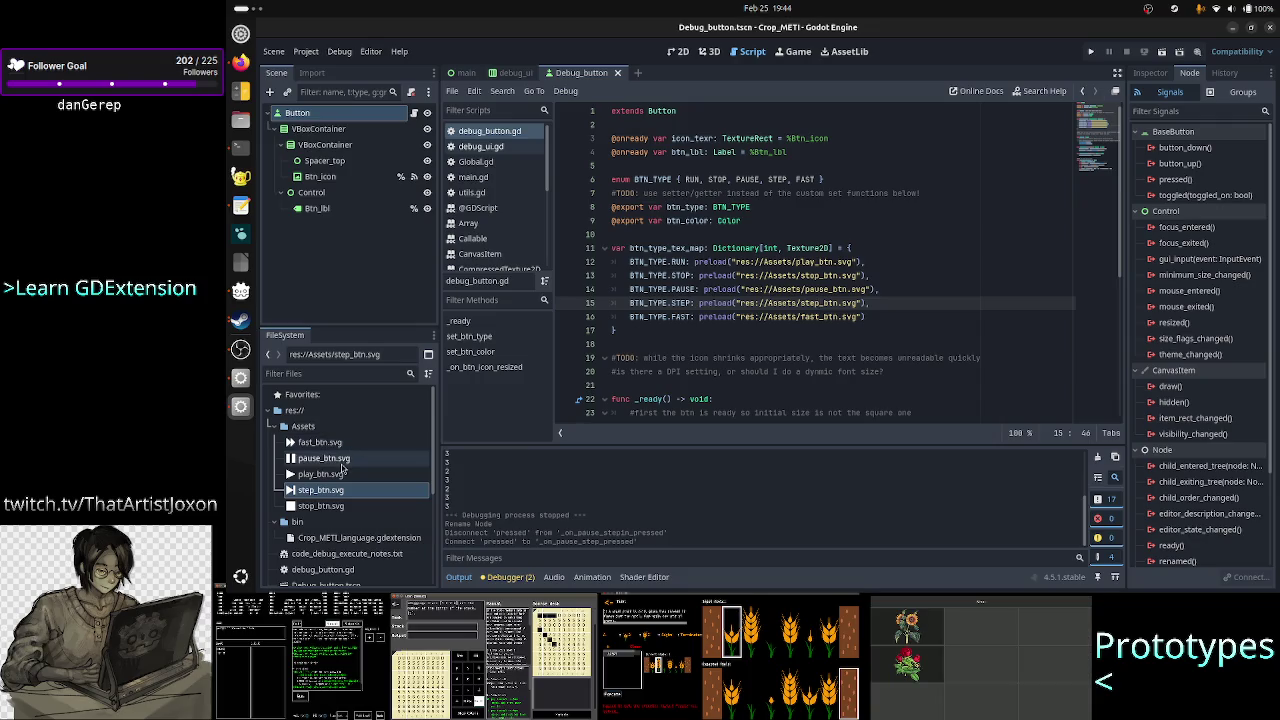
- Rename play_btn.svg to run_btn.svg and point the RUN preload on line 12 to run_btn.svg
click(319, 478)
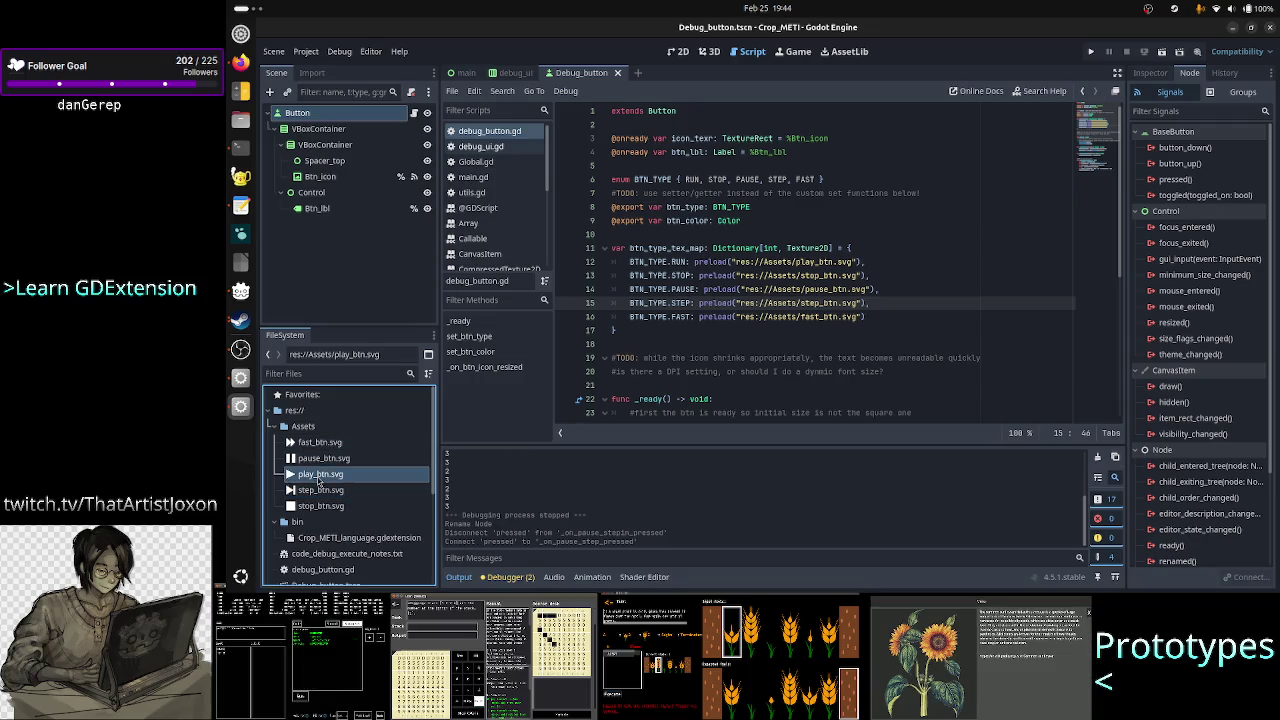
right_click(319, 482)
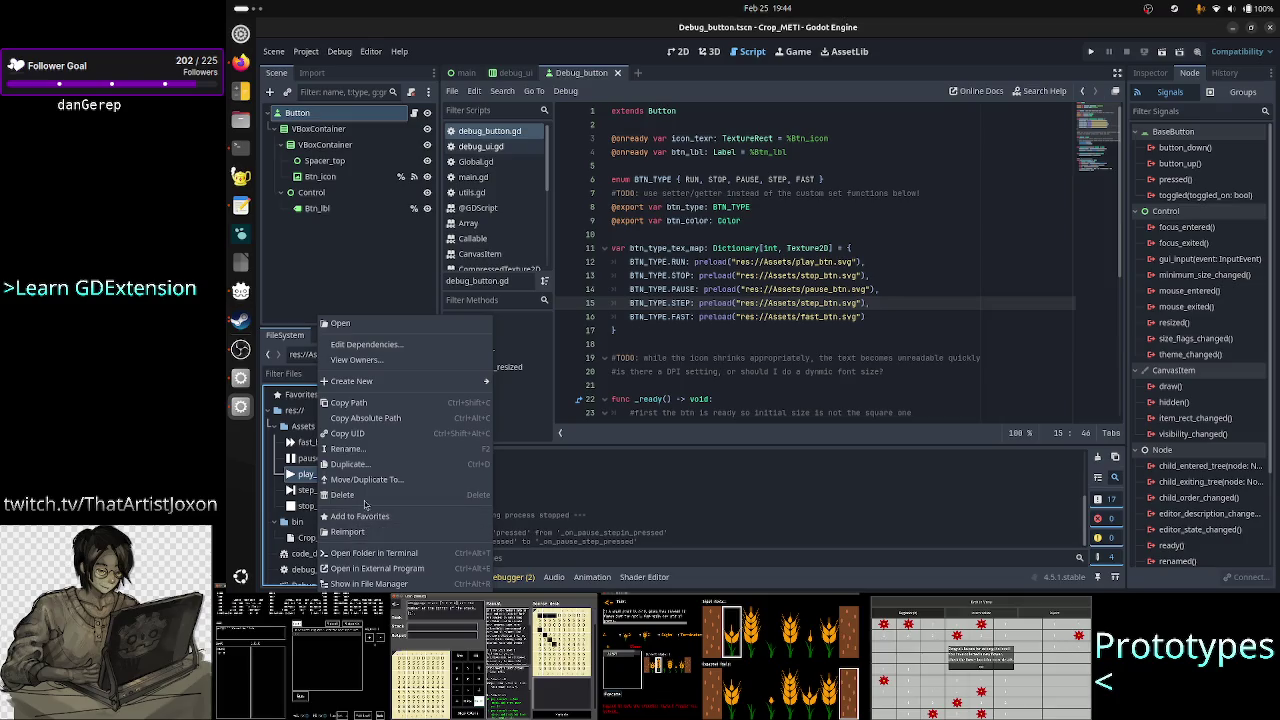
click(350, 449)
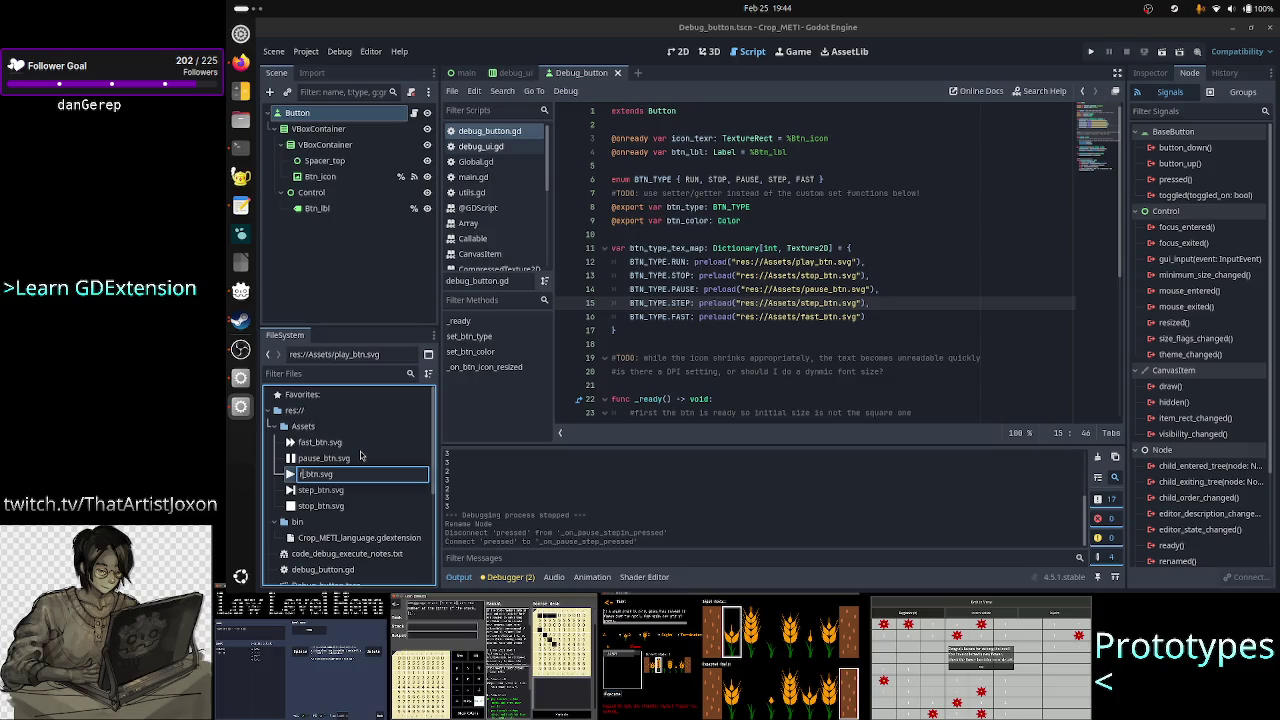
text(ru)
key(Escape)
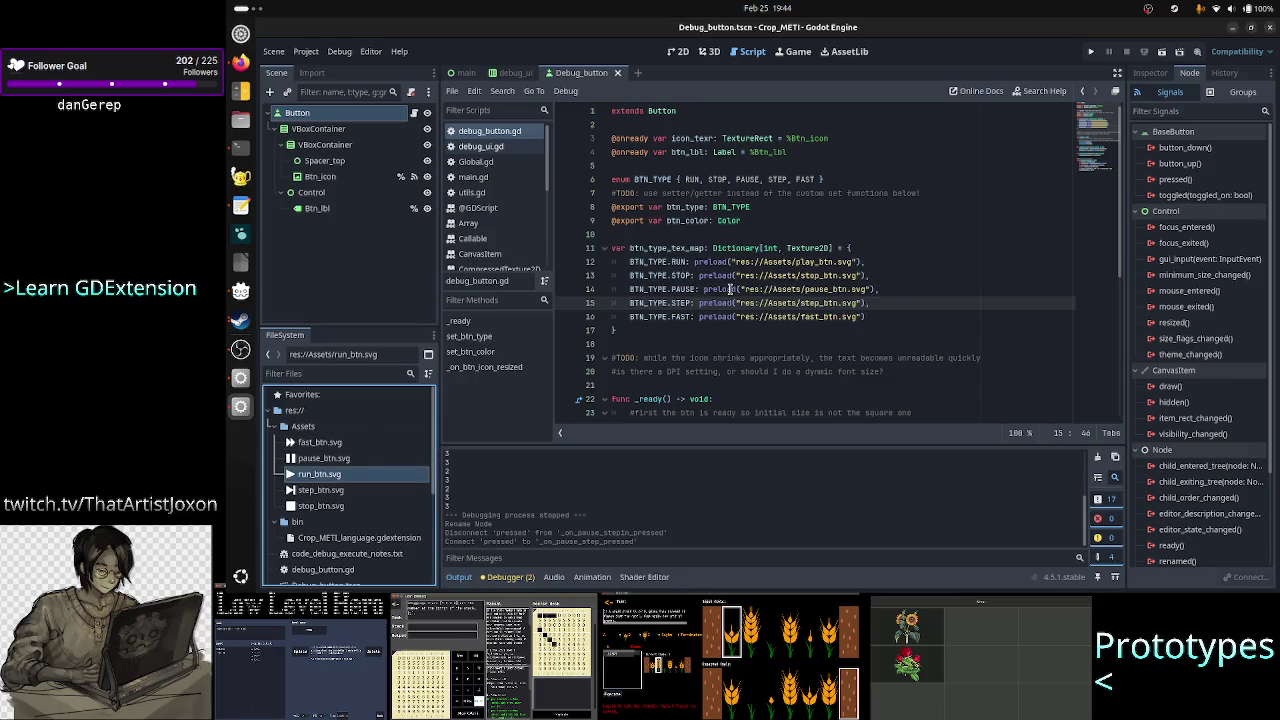
click(817, 262)
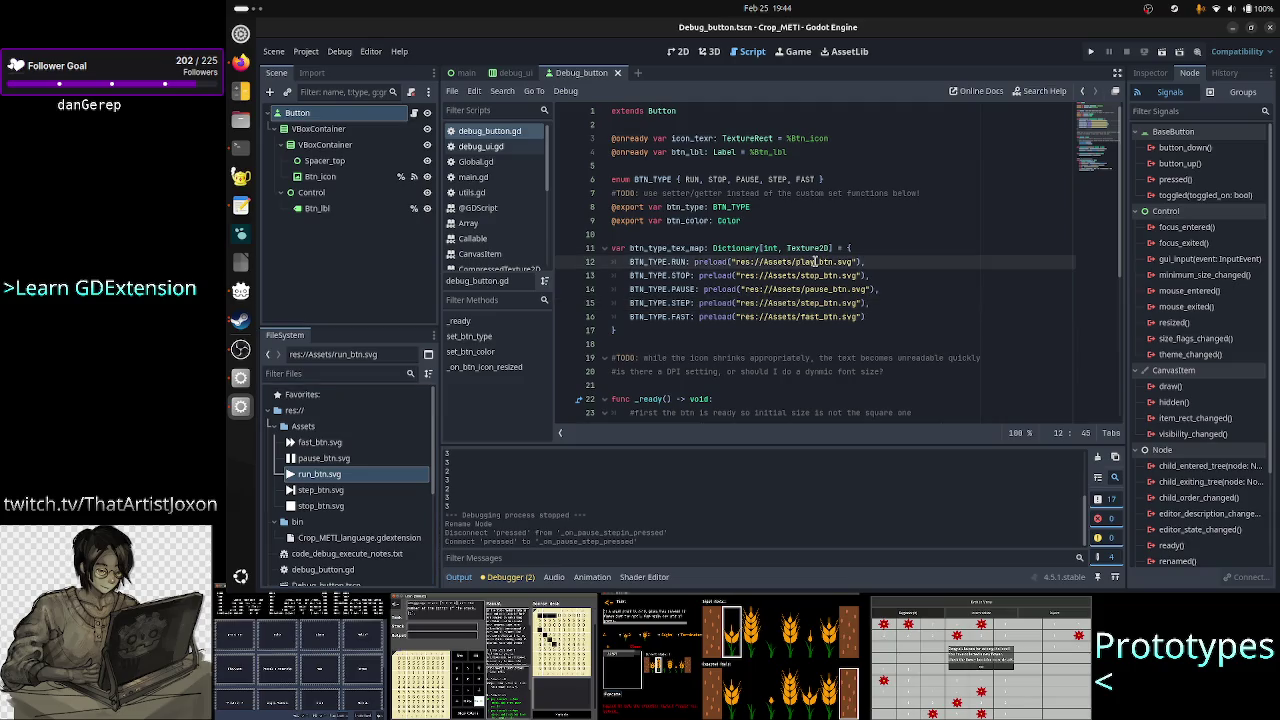
key(BackSpace)
key(BackSpace)
key(BackSpace)
key(BackSpace)
text(run)
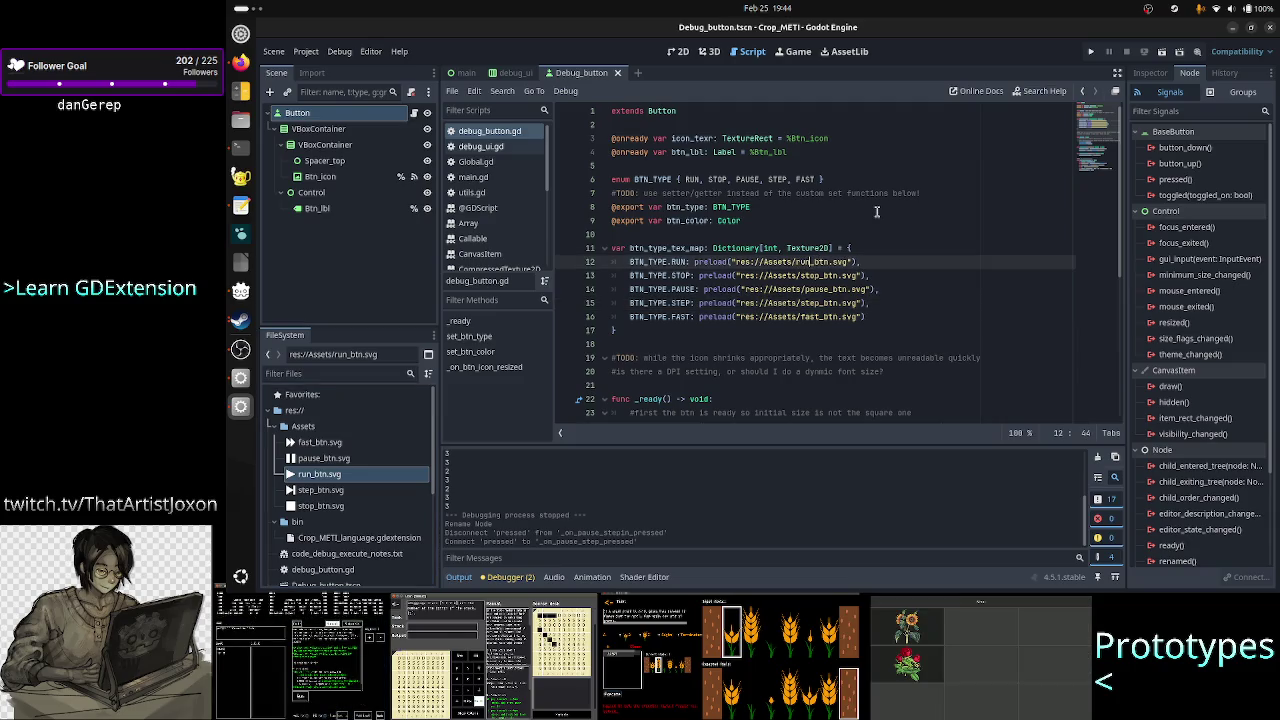
- Launch the game, try the RUN button, then stop the debug session after the update_debug_UI error
click(1091, 52)
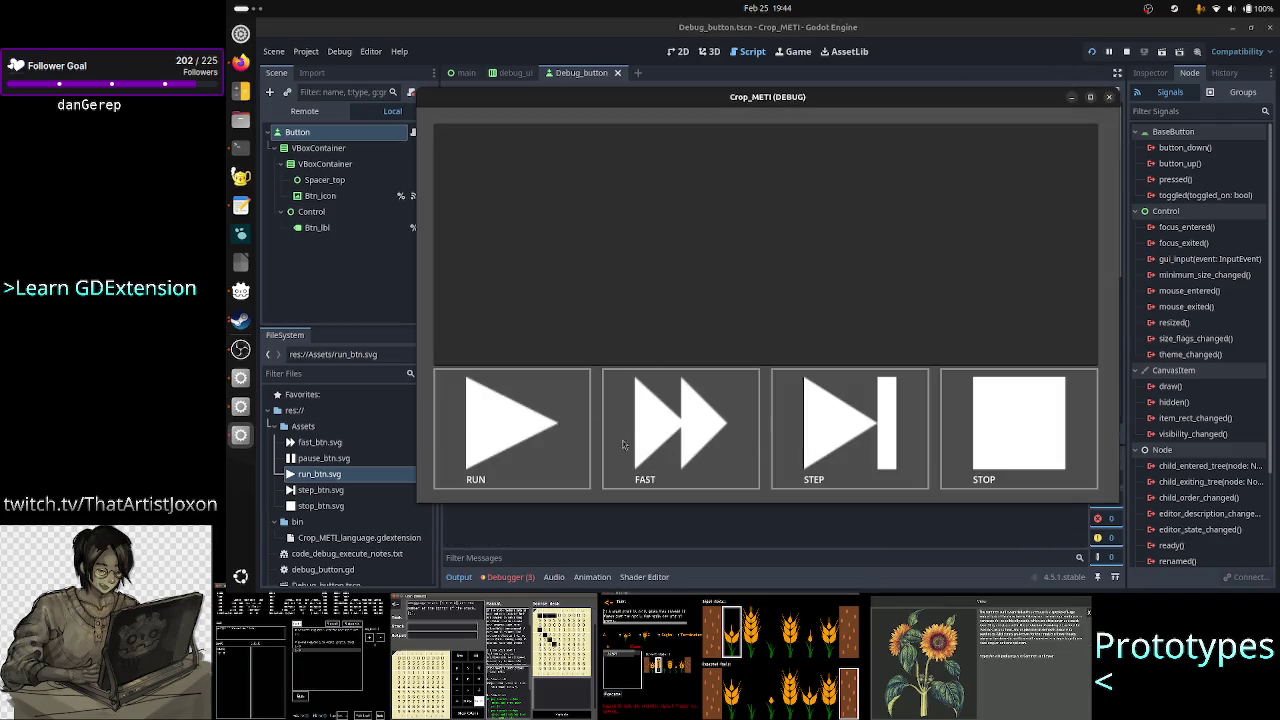
click(537, 453)
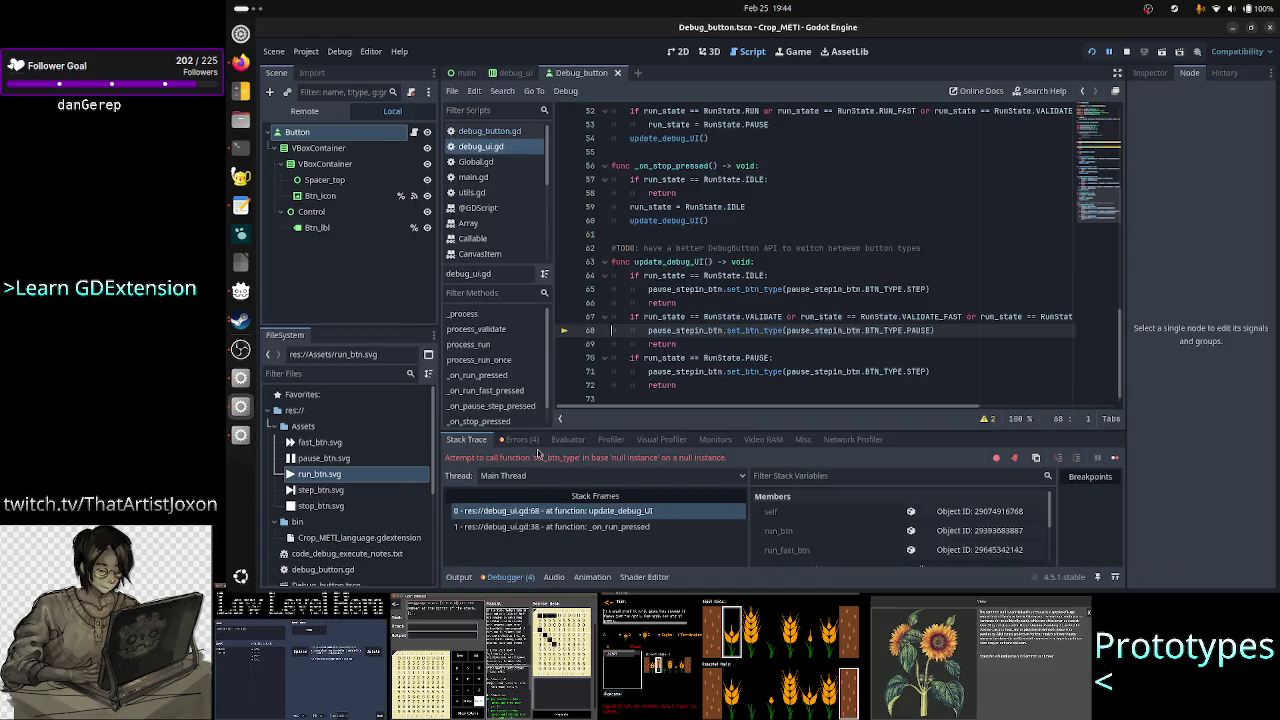
click(1126, 51)
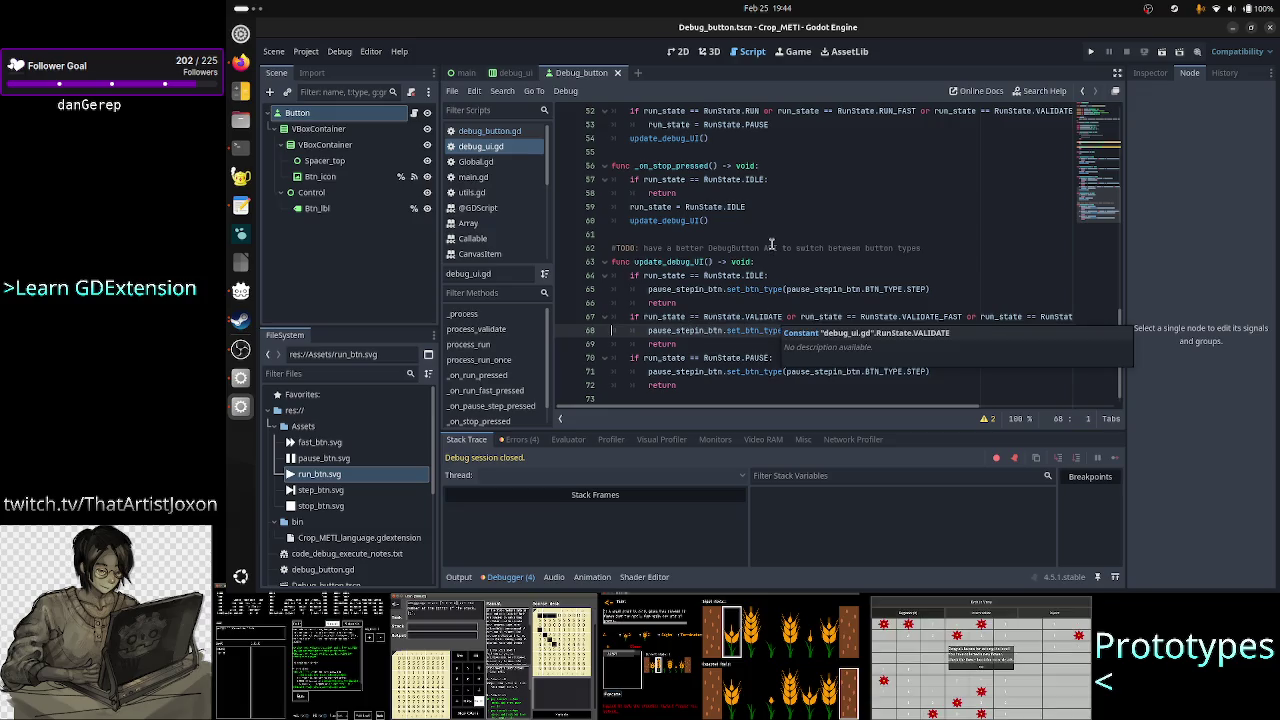
scroll(771, 244, up, 15)
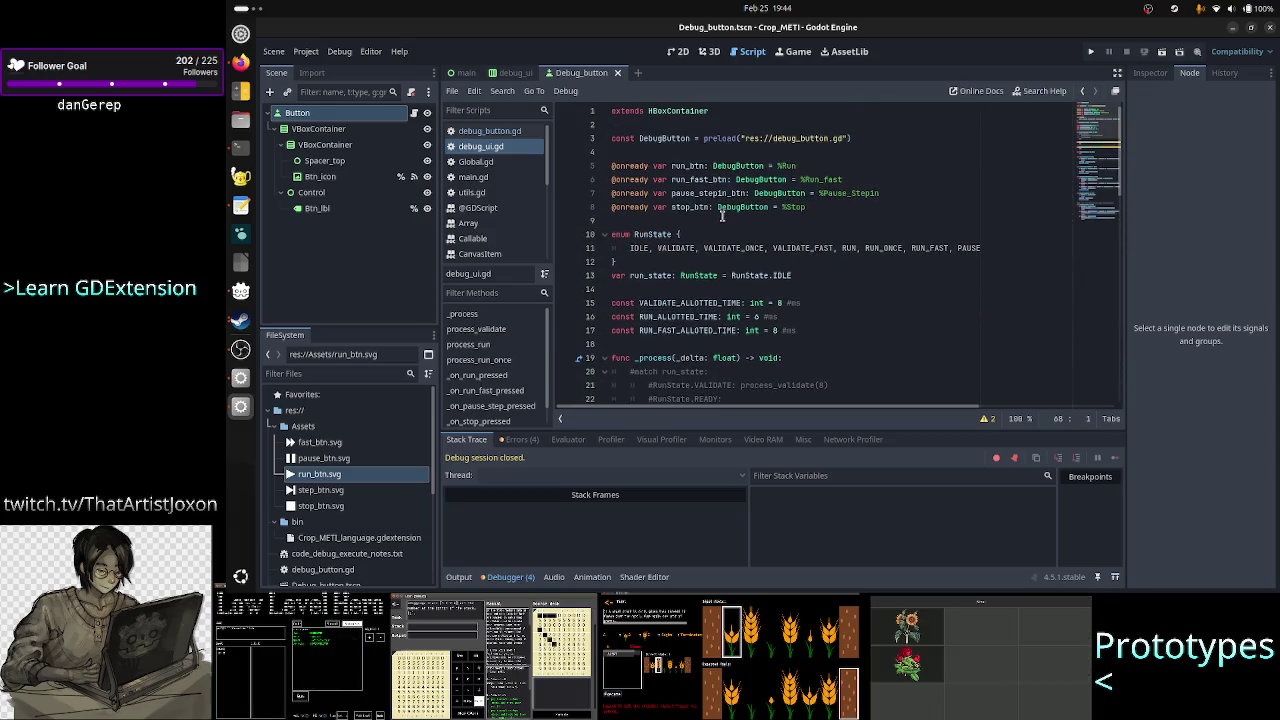
- Rename the line 7 variable to pause_step_btn and point it at %Pause_Step
click(731, 193)
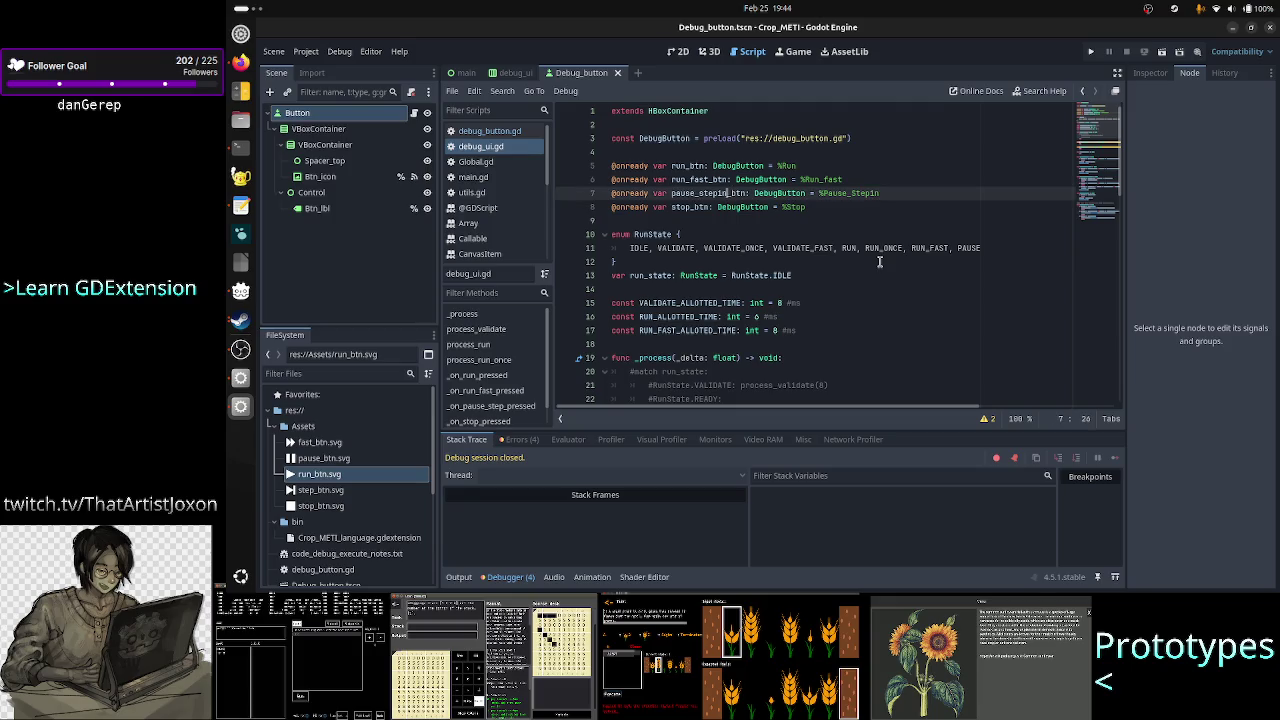
key(BackSpace)
key(BackSpace)
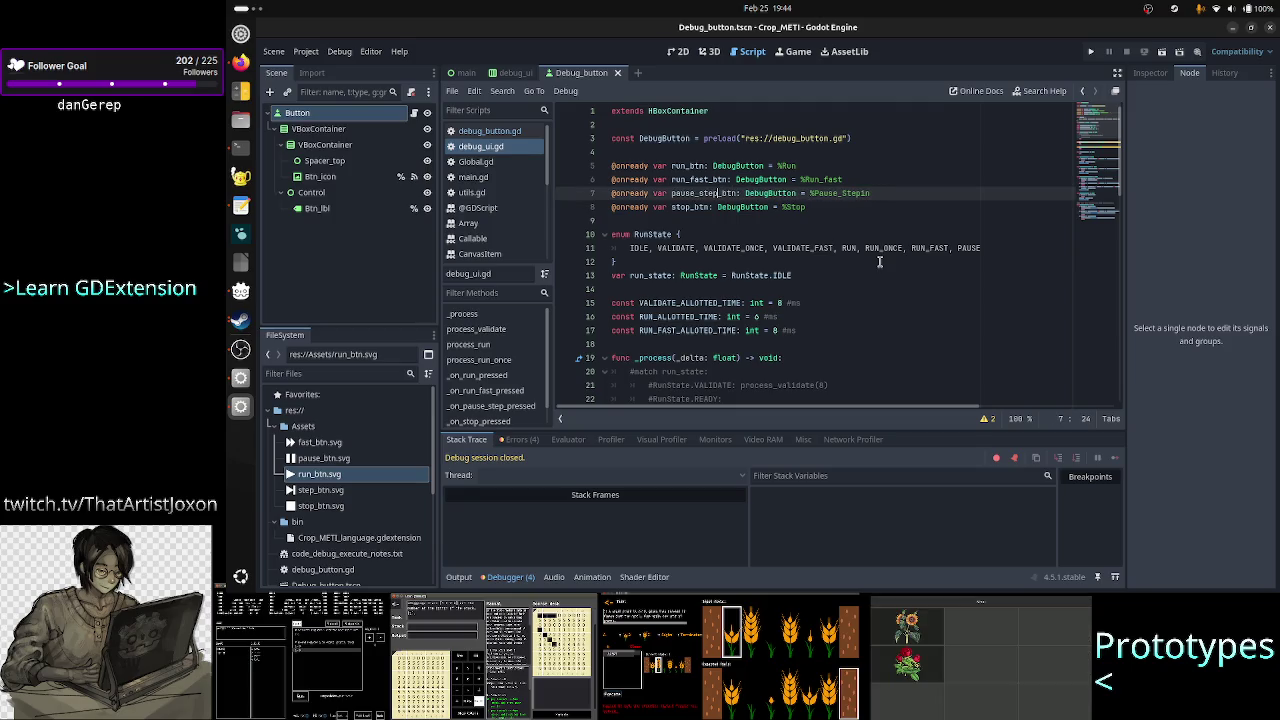
key(Right)
key(Right)
key(Right)
key(Right)
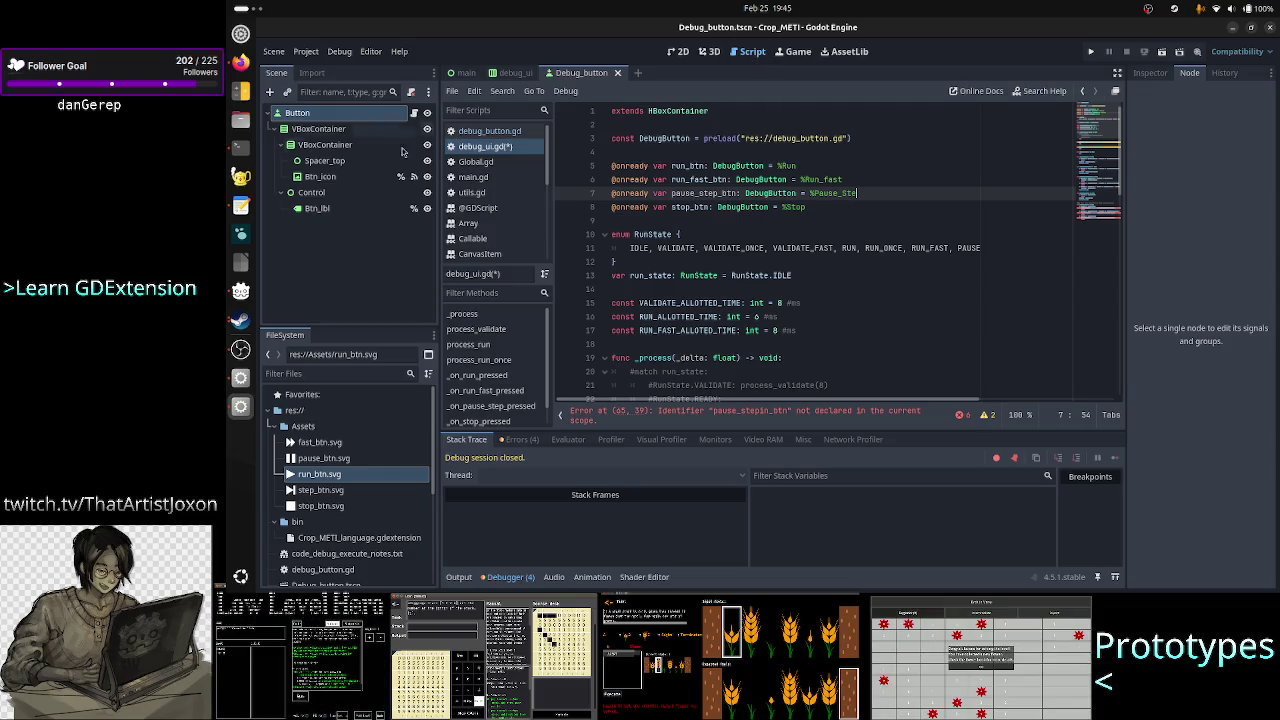
click(512, 73)
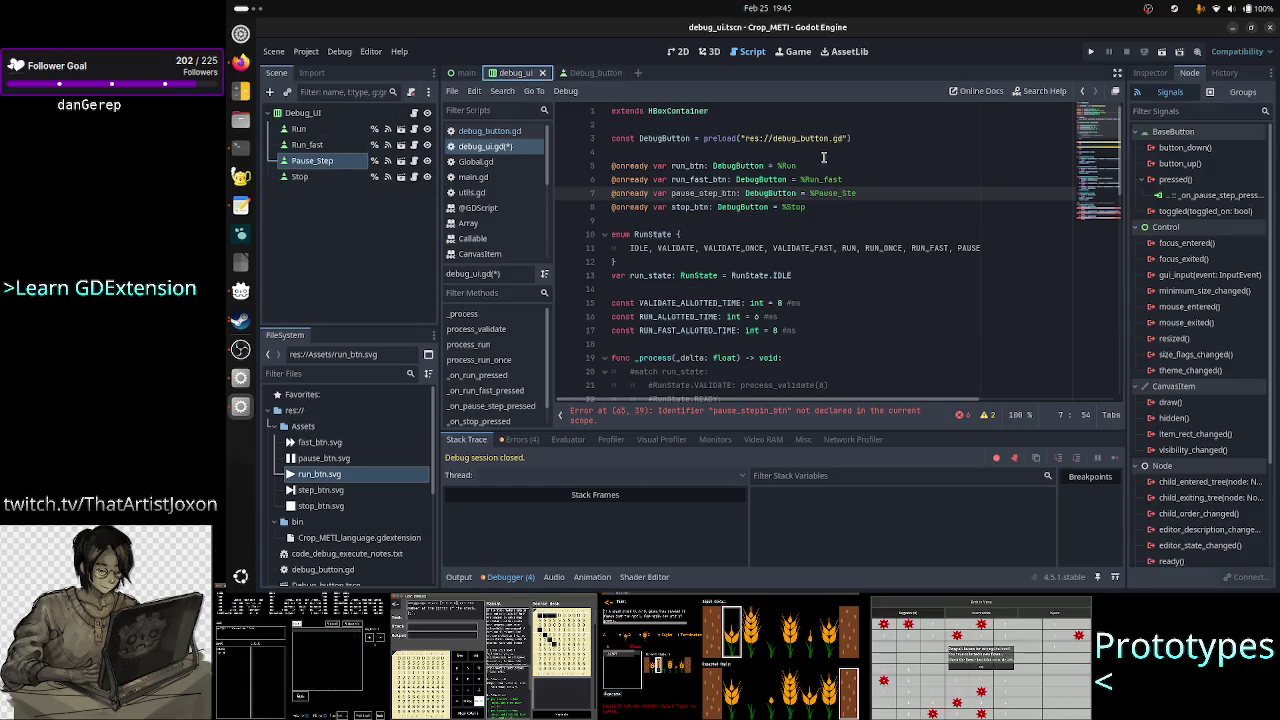
text(p)
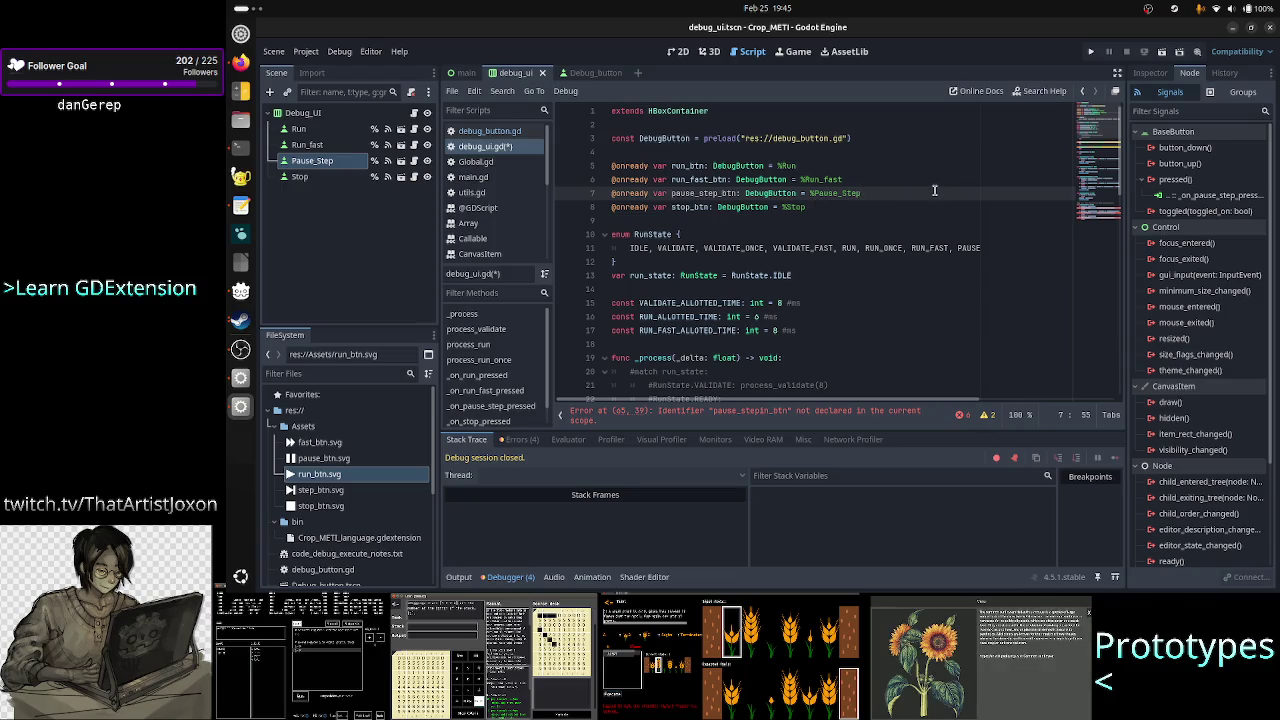
- Rename pause_stepin_btn to pause_step_btn on lines 65, 68 and 71
scroll(800, 244, down, 15)
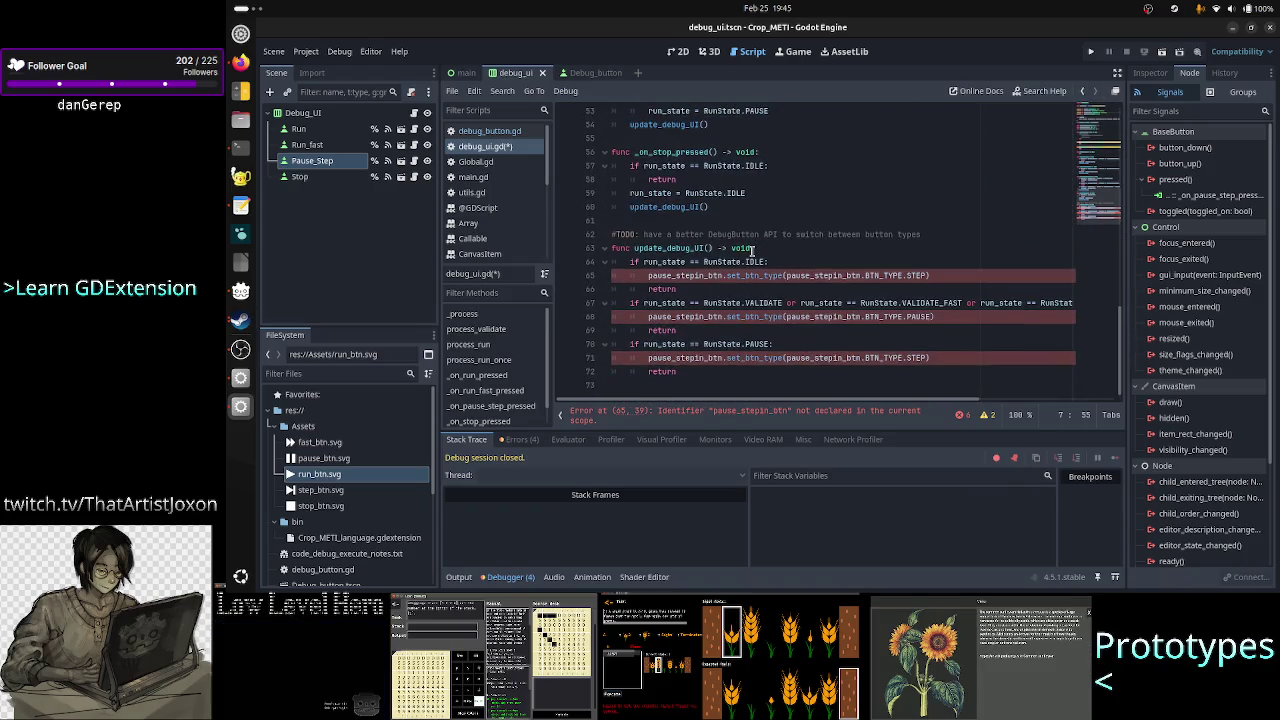
click(734, 275)
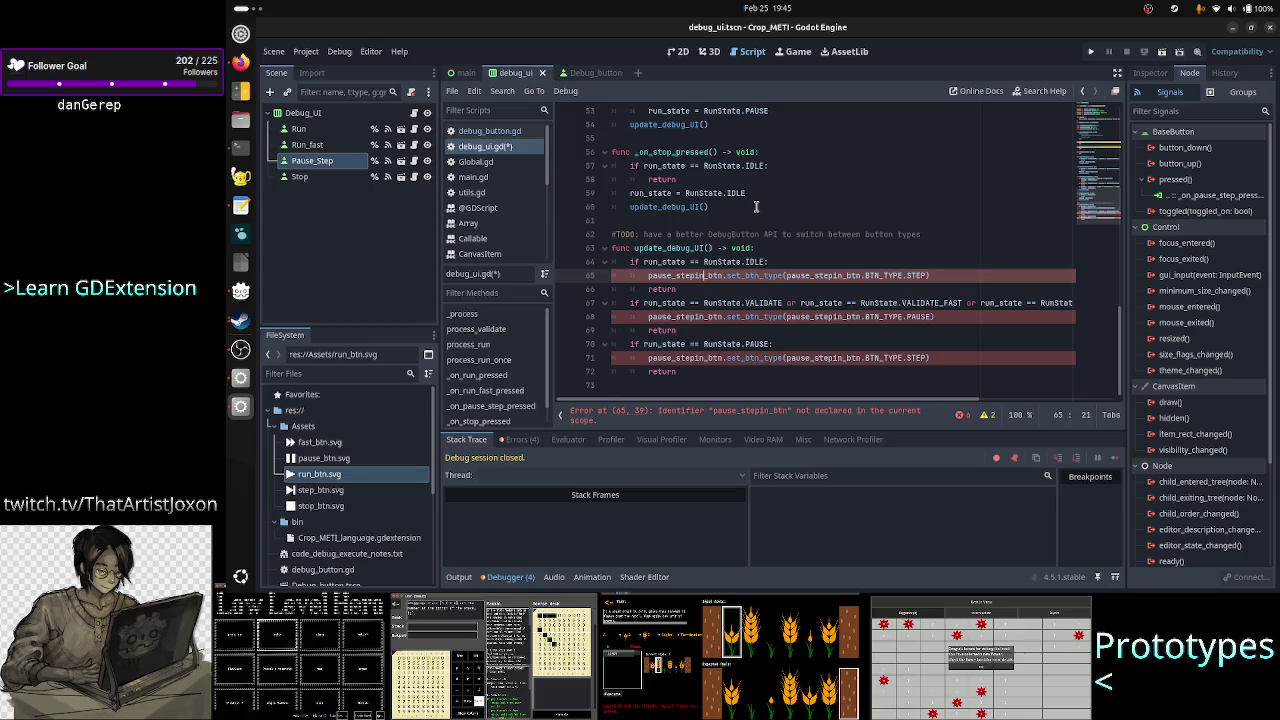
key(BackSpace)
key(BackSpace)
key(Down)
key(Down)
key(Down)
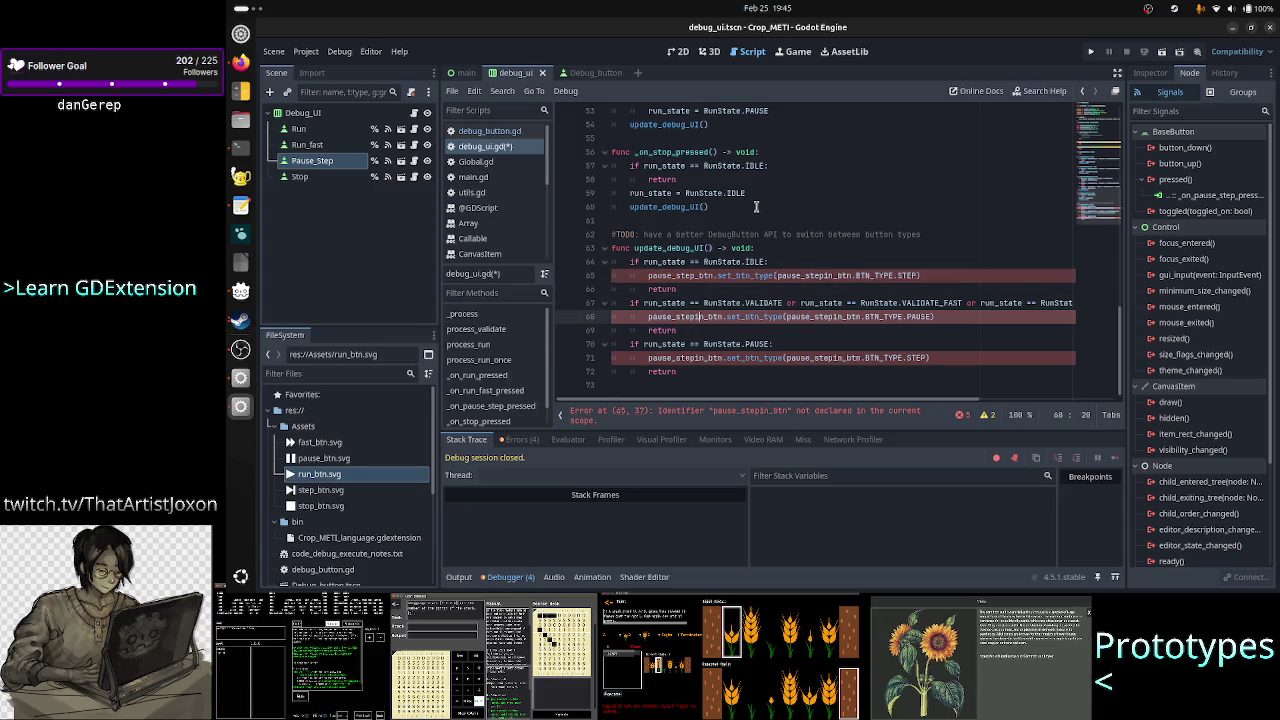
key(BackSpace)
key(BackSpace)
key(Down)
key(Down)
key(Down)
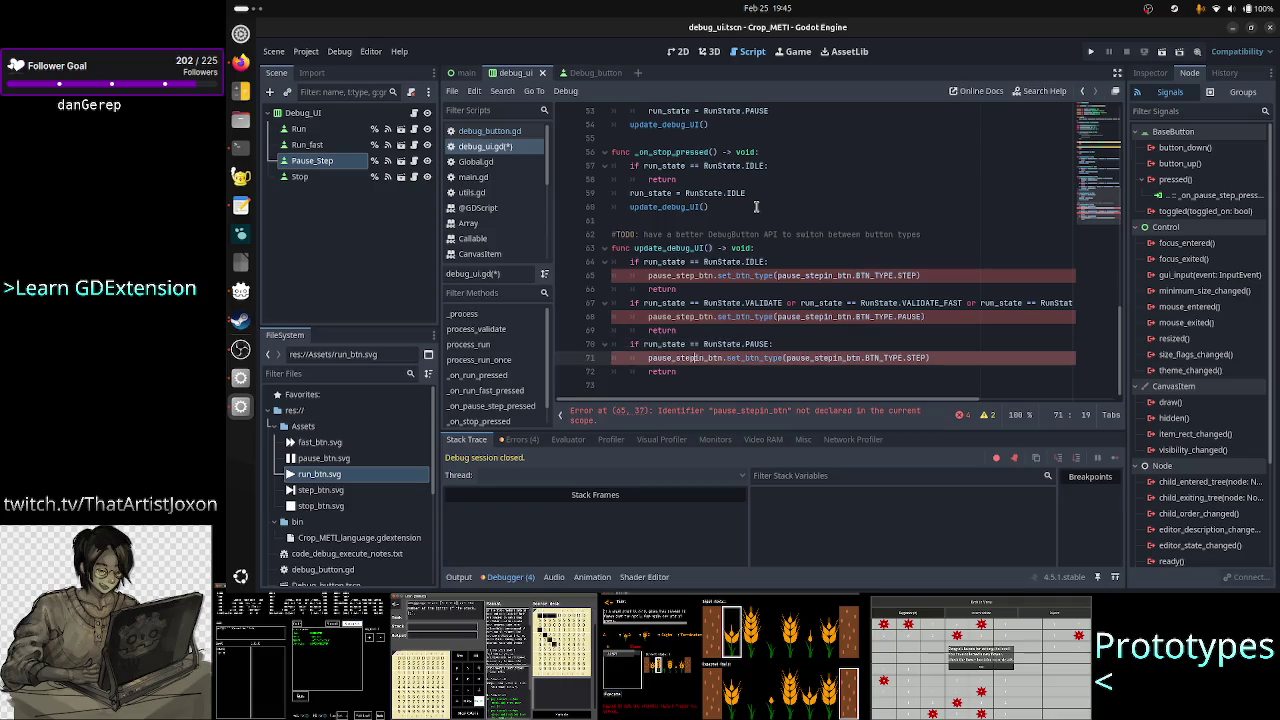
key(BackSpace)
key(BackSpace)
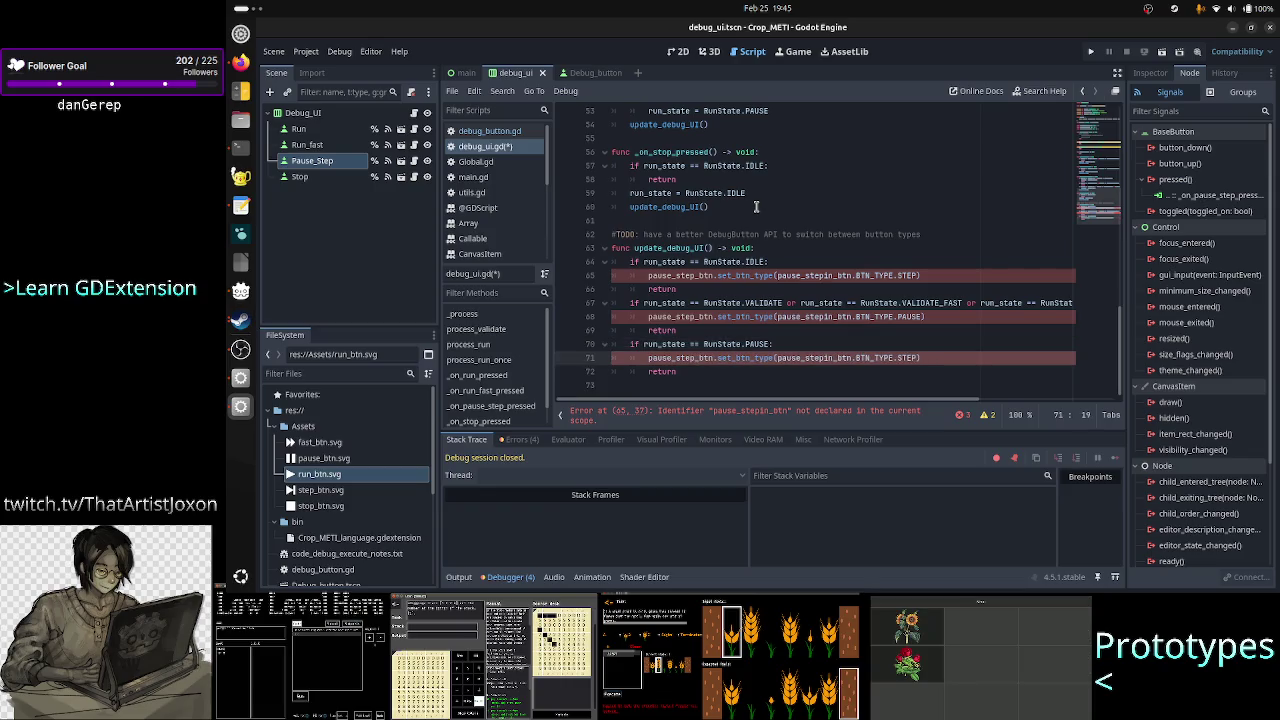
- Rename the pause_stepin_btn arguments on lines 65, 68 and 71 to pause_step_btn and save
click(835, 275)
key(BackSpace)
key(BackSpace)
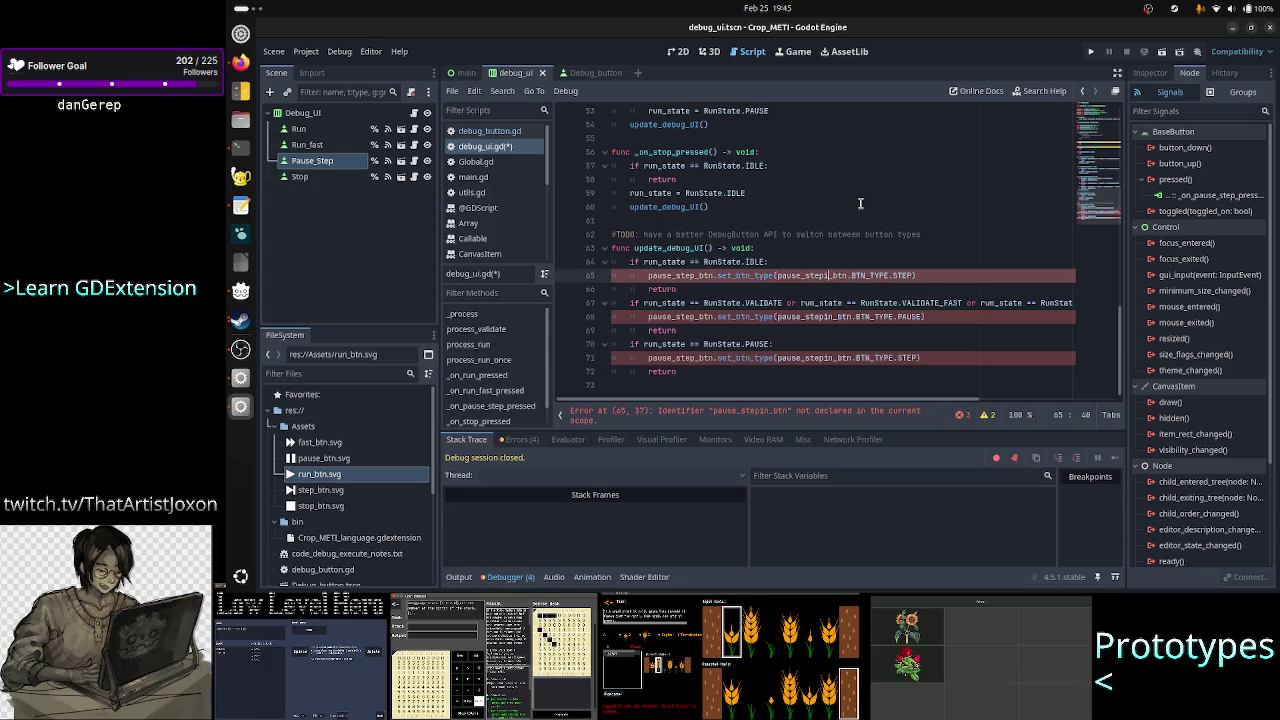
click(836, 316)
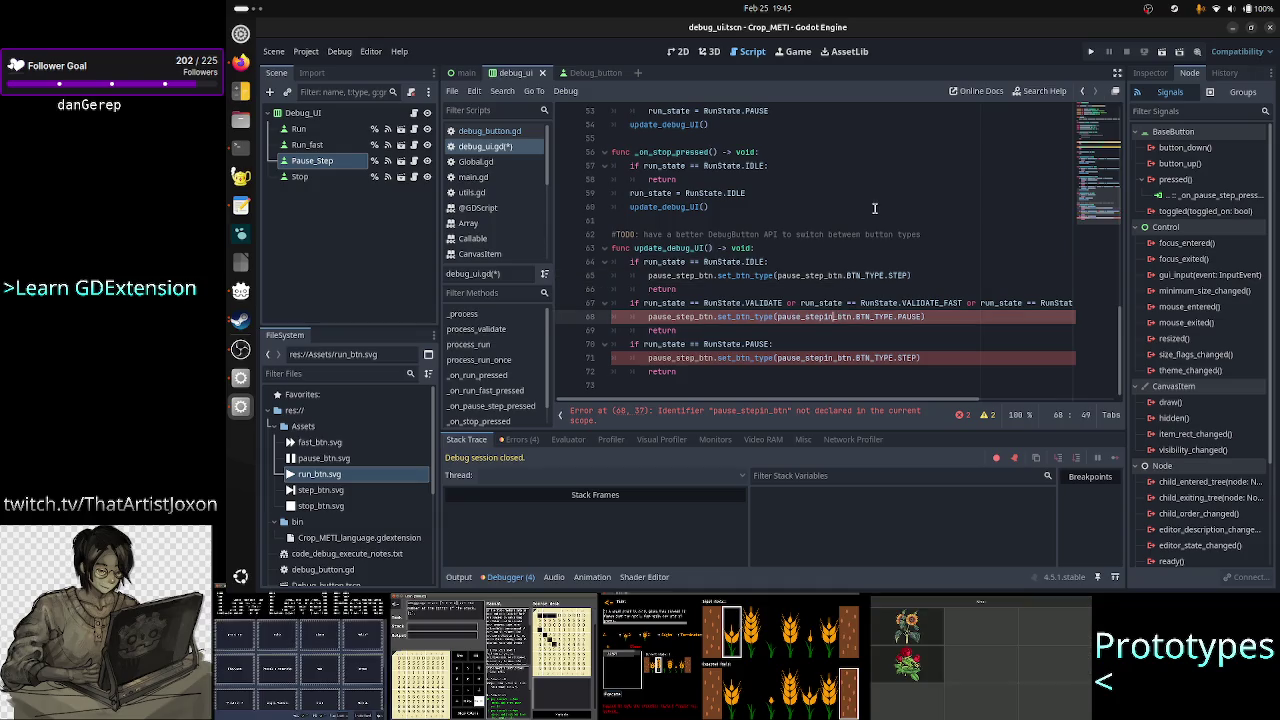
key(Left)
key(BackSpace)
key(BackSpace)
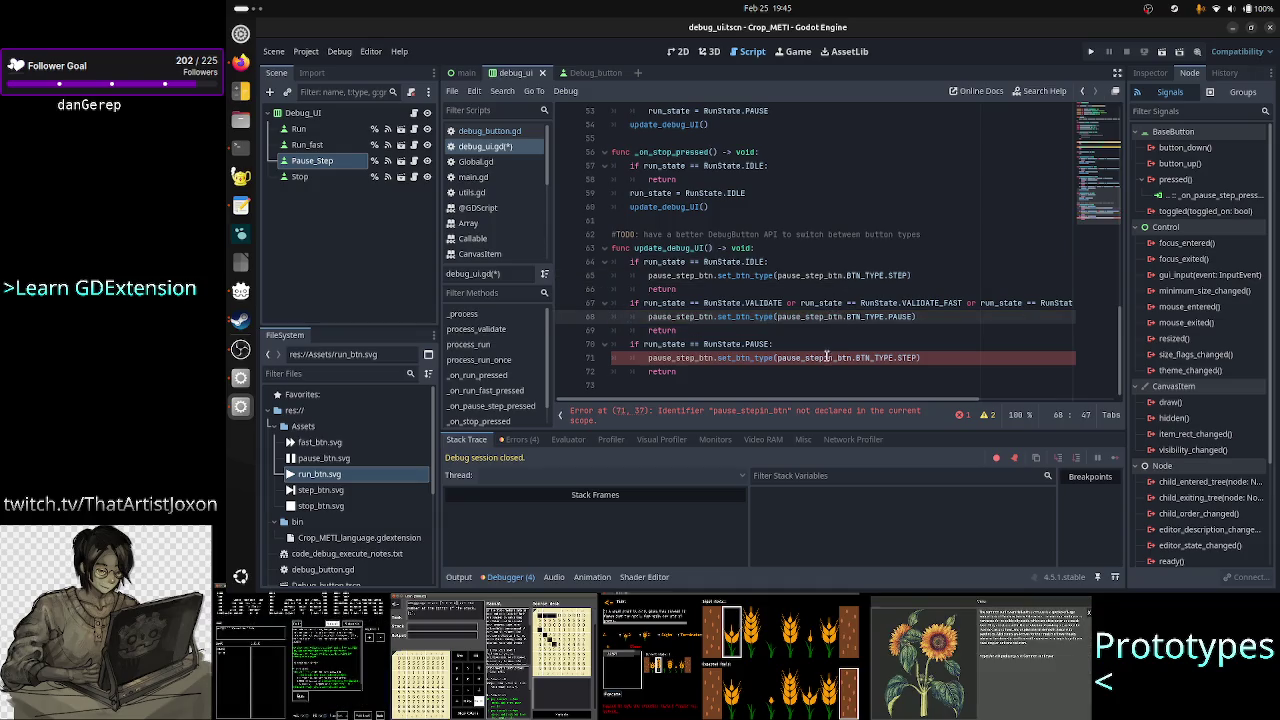
click(833, 357)
key(BackSpace)
key(BackSpace)
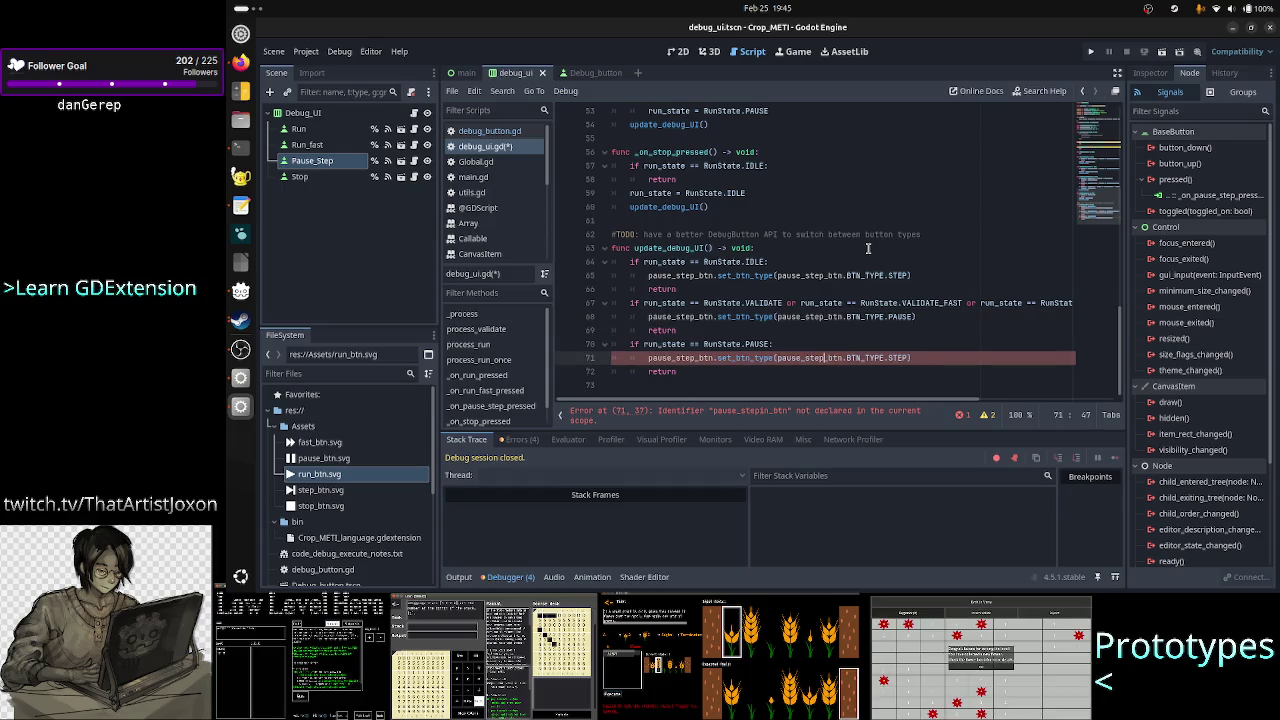
key(Down)
key(Down)
key(ctrl+s)
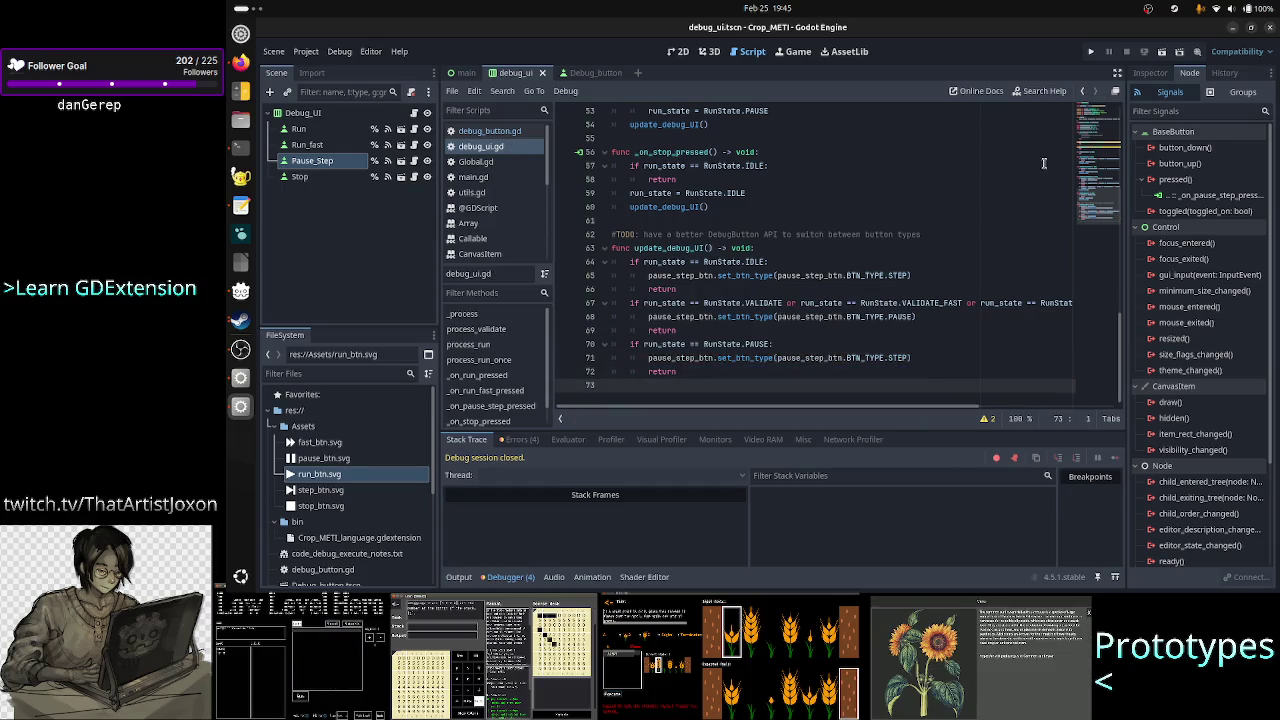
click(1093, 52)
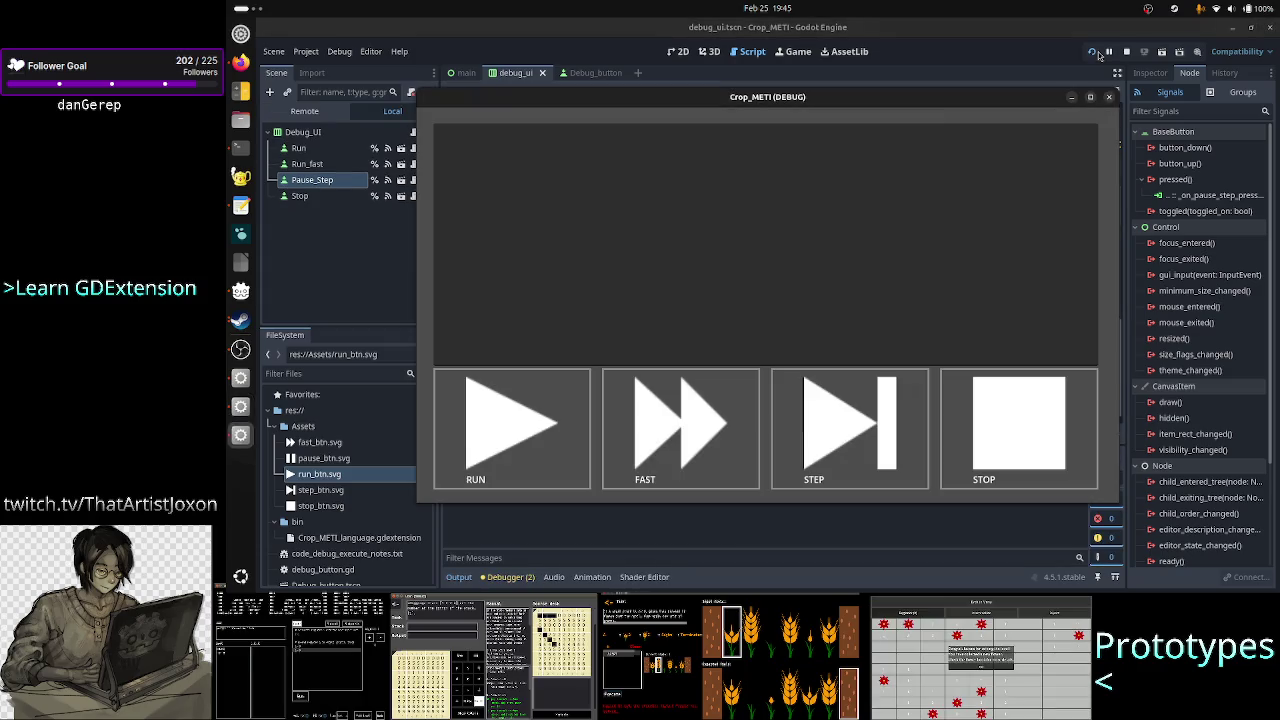
- Cycle through RUN, FAST, STOP, STEP and PAUSE in the running game to check toggling, then close it
click(555, 413)
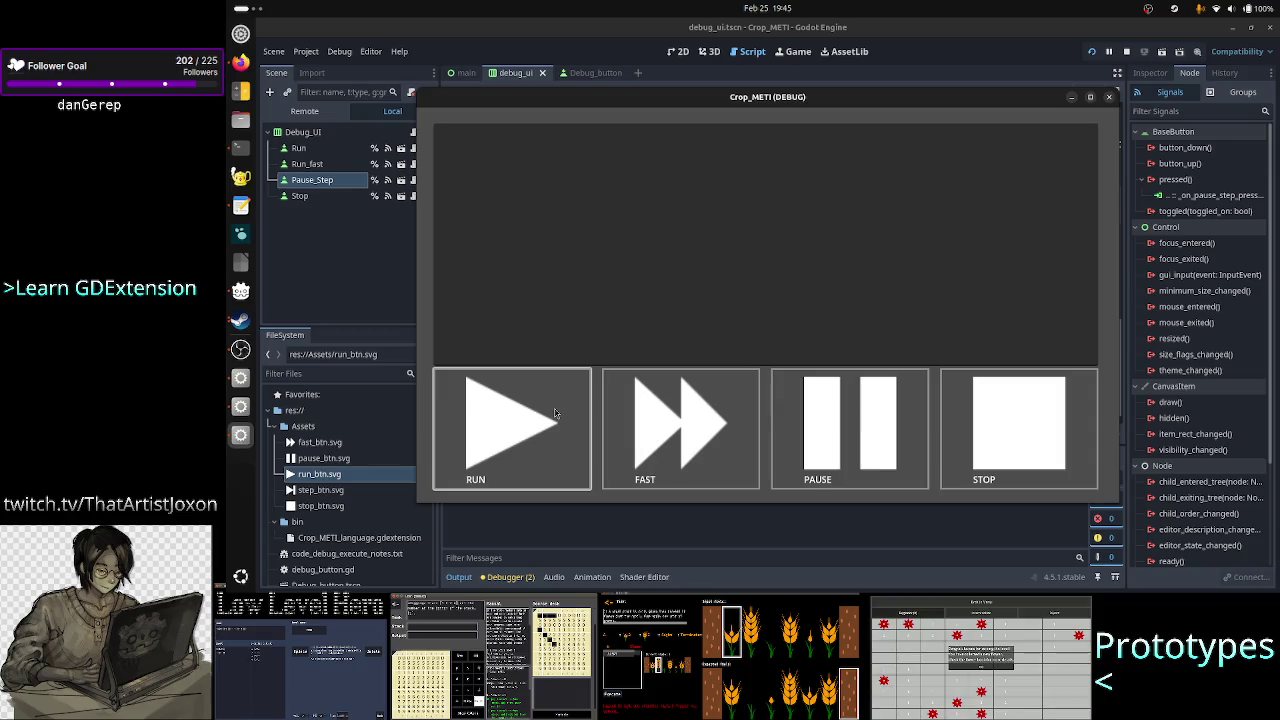
click(686, 440)
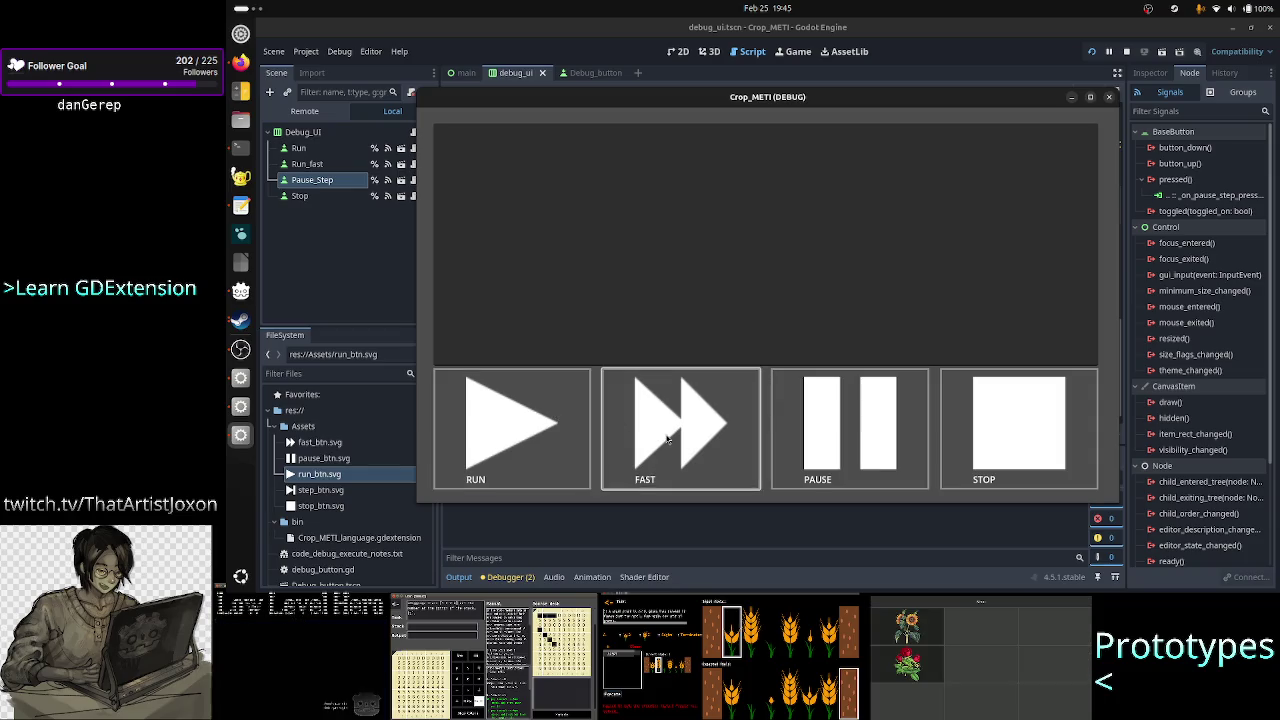
click(977, 445)
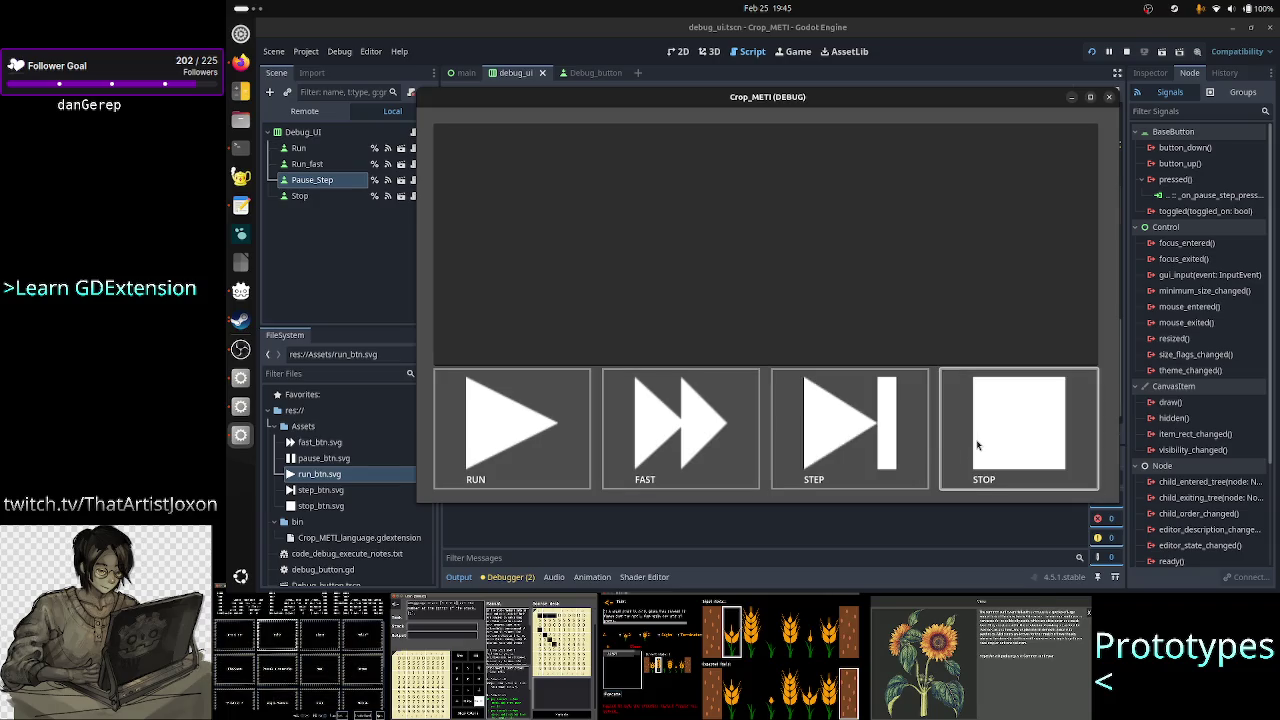
click(864, 437)
click(864, 437)
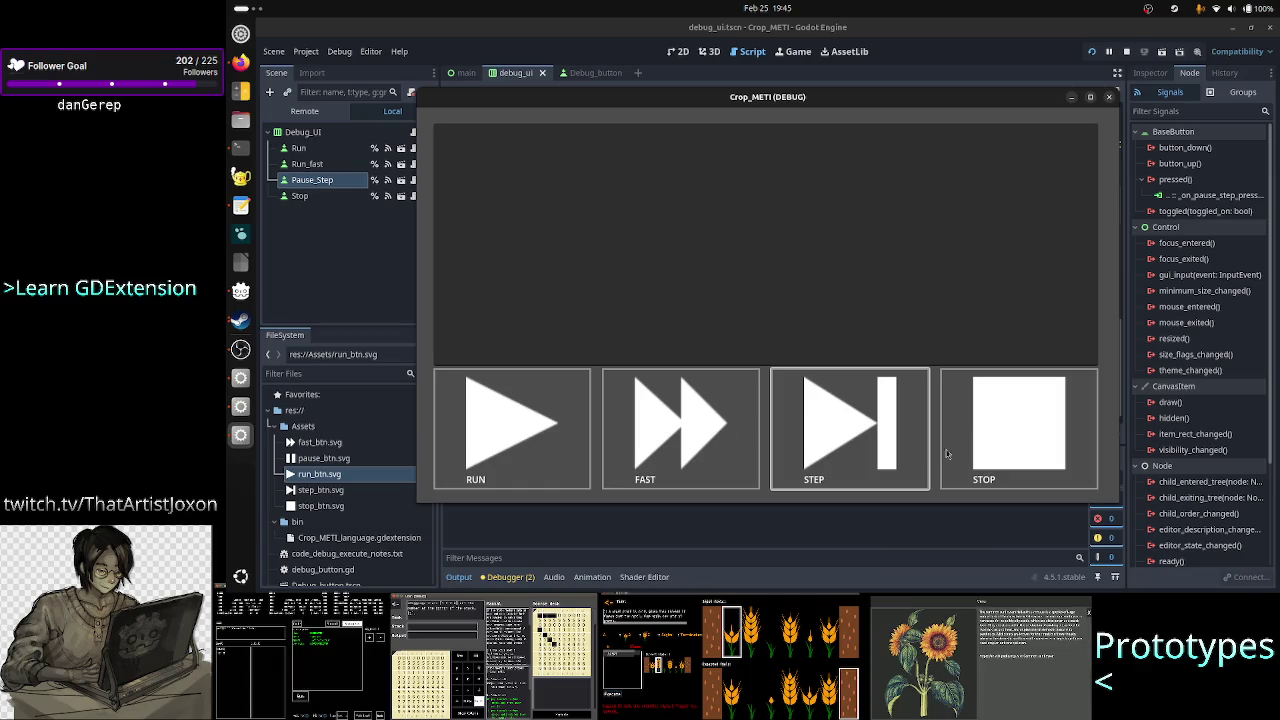
click(864, 448)
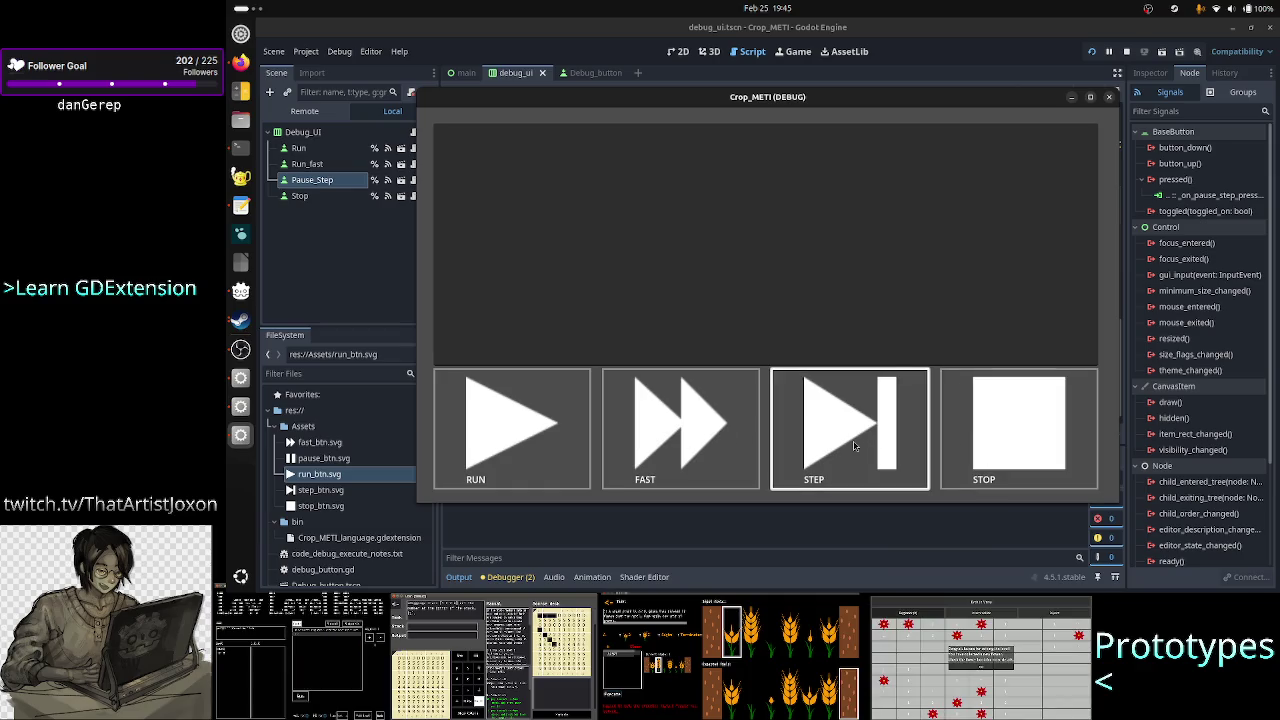
click(729, 441)
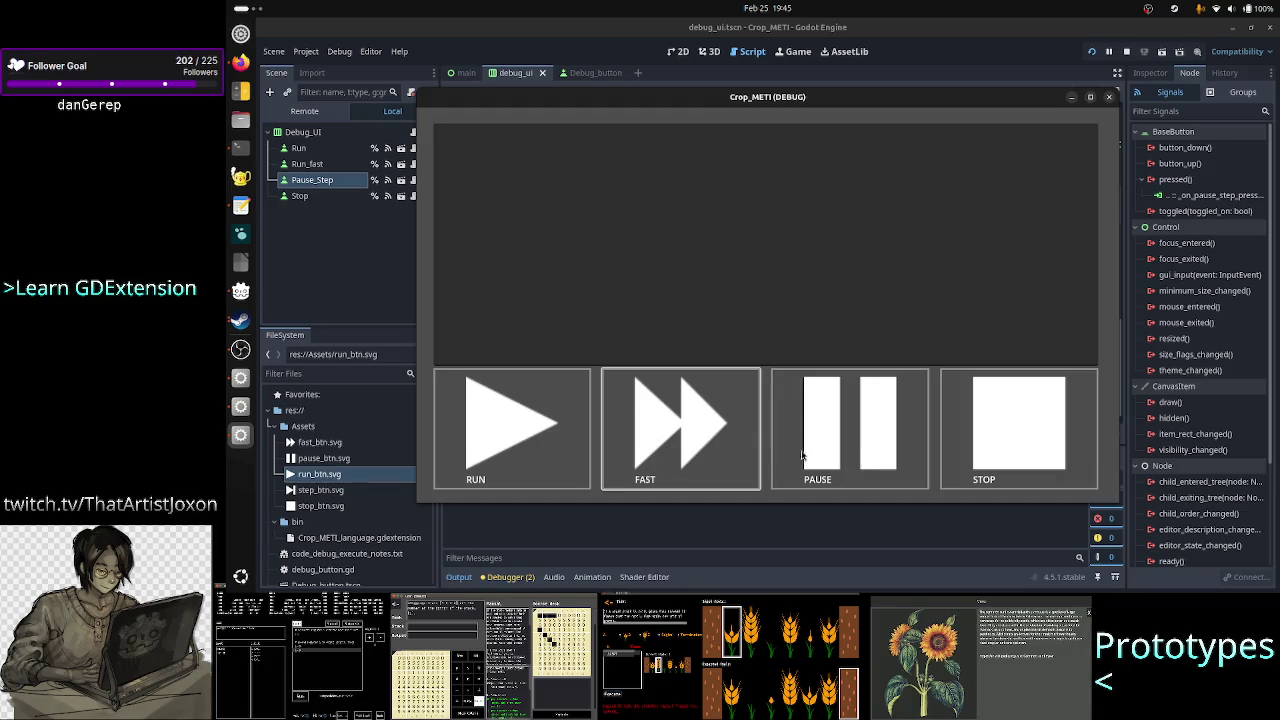
click(877, 451)
click(546, 438)
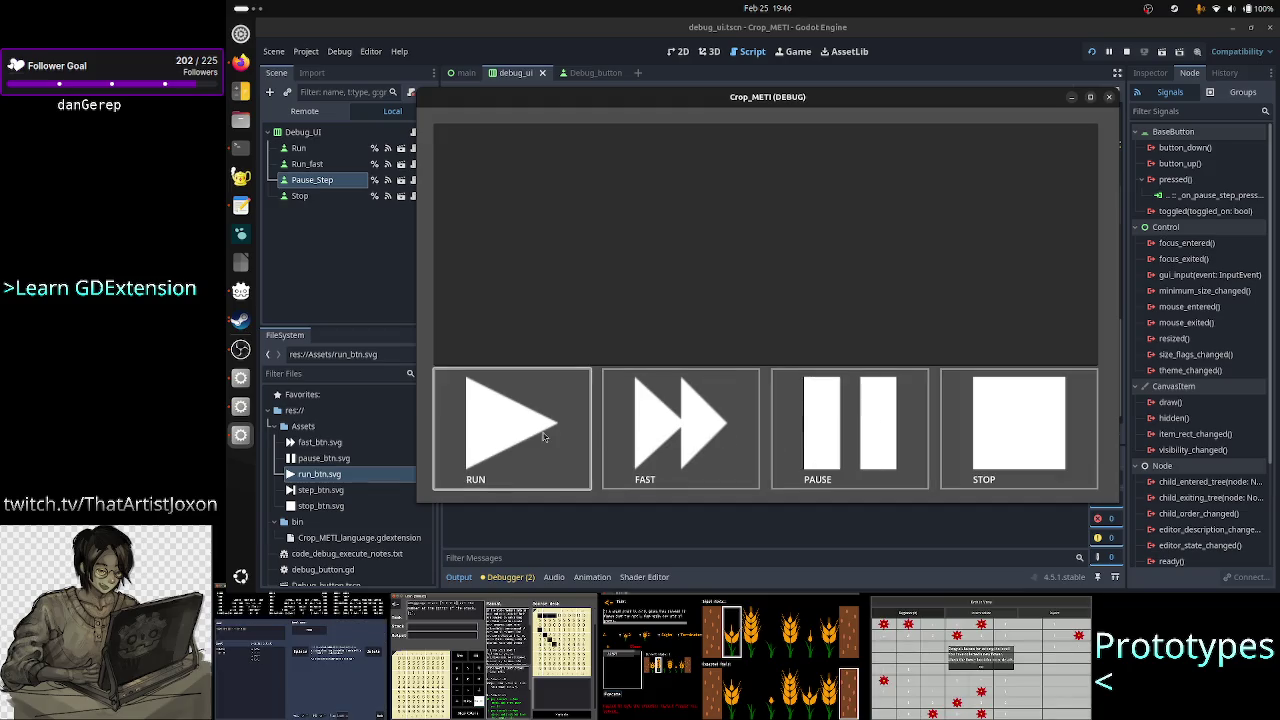
click(830, 431)
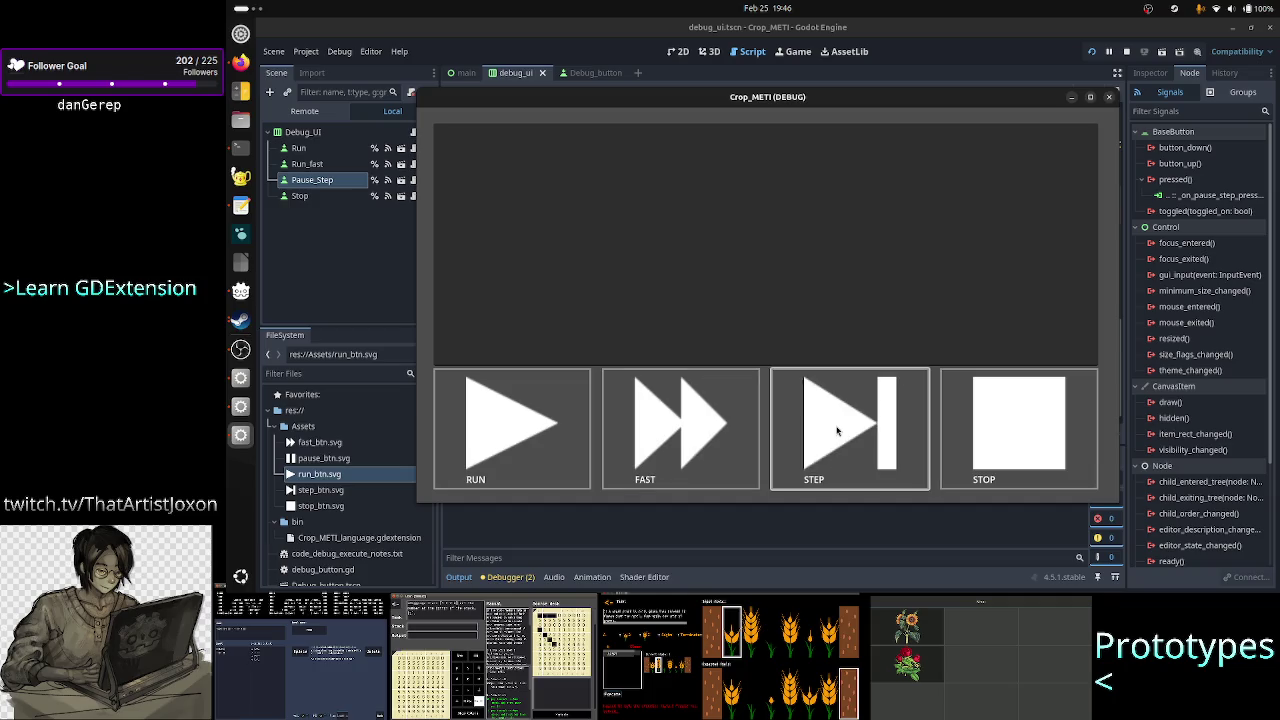
click(1108, 98)
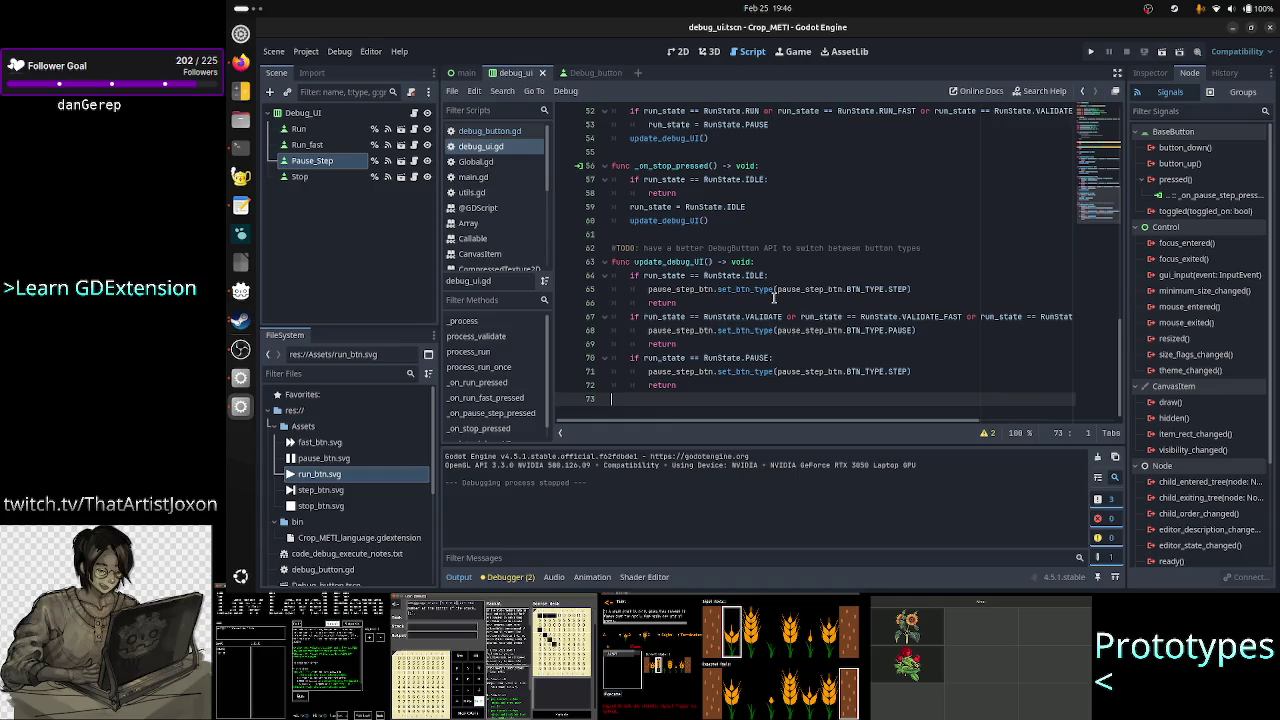
scroll(791, 232, up, 15)
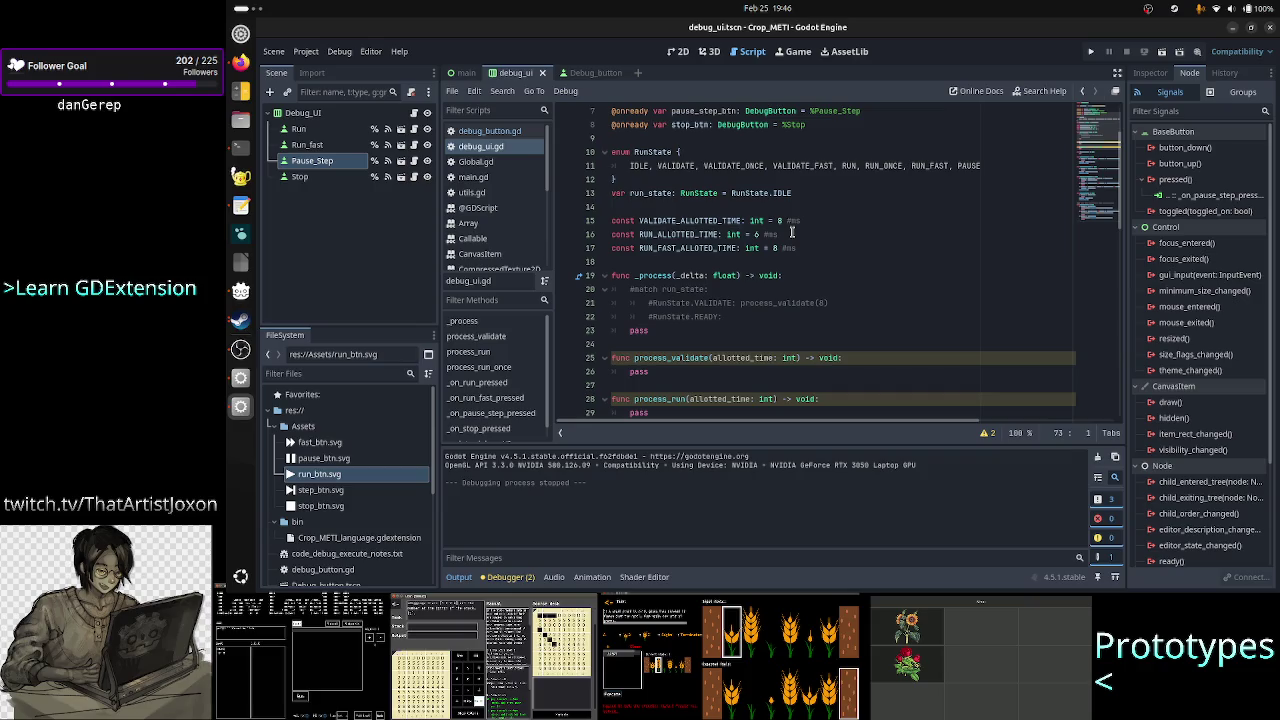
scroll(791, 232, down, 1)
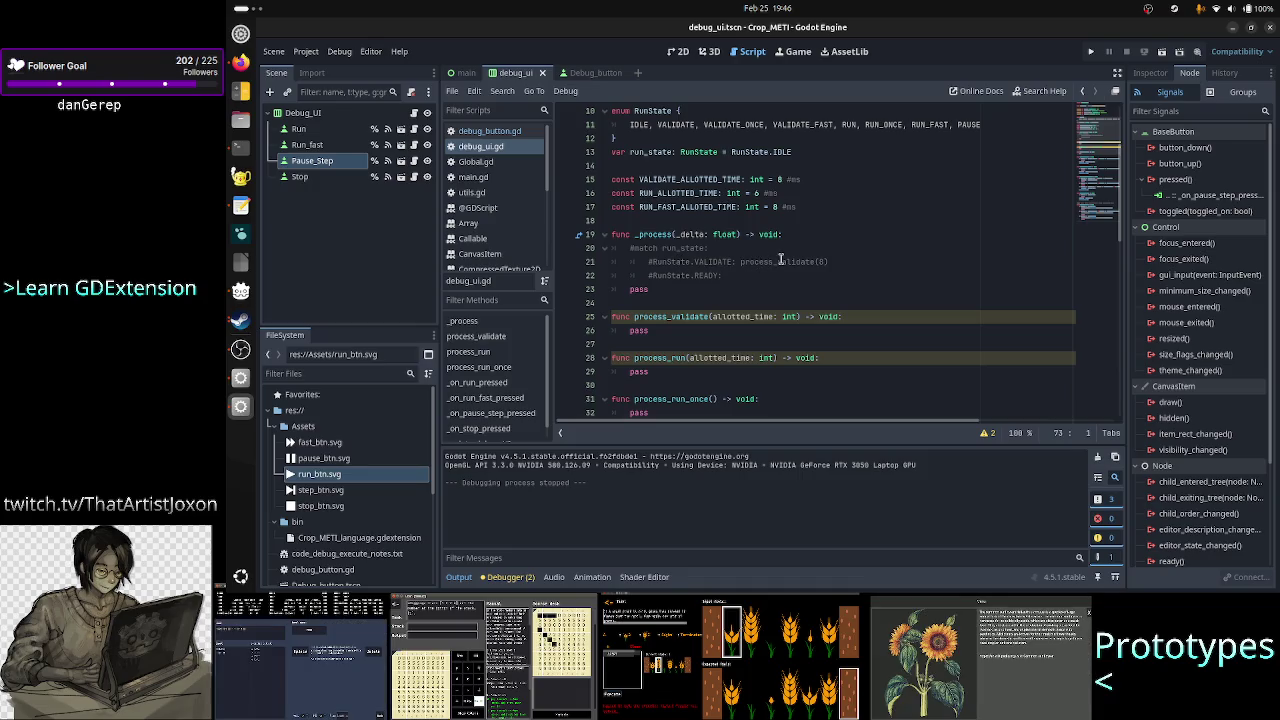
click(694, 288)
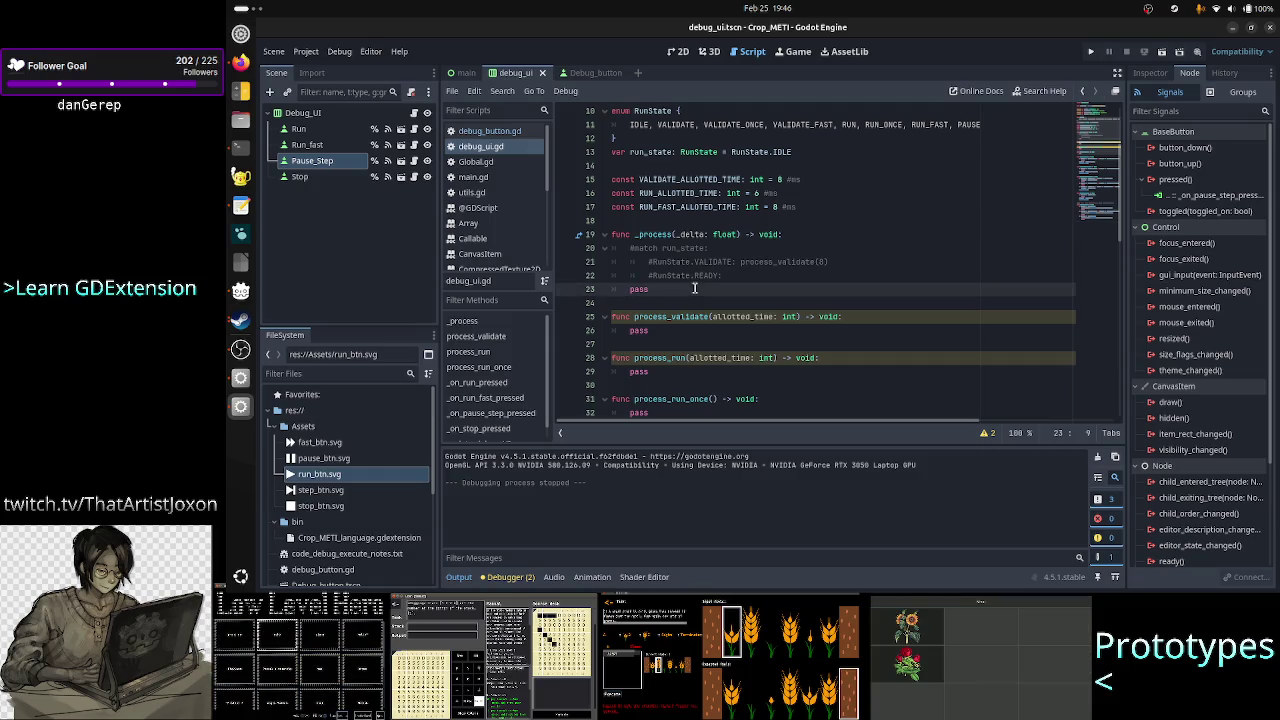
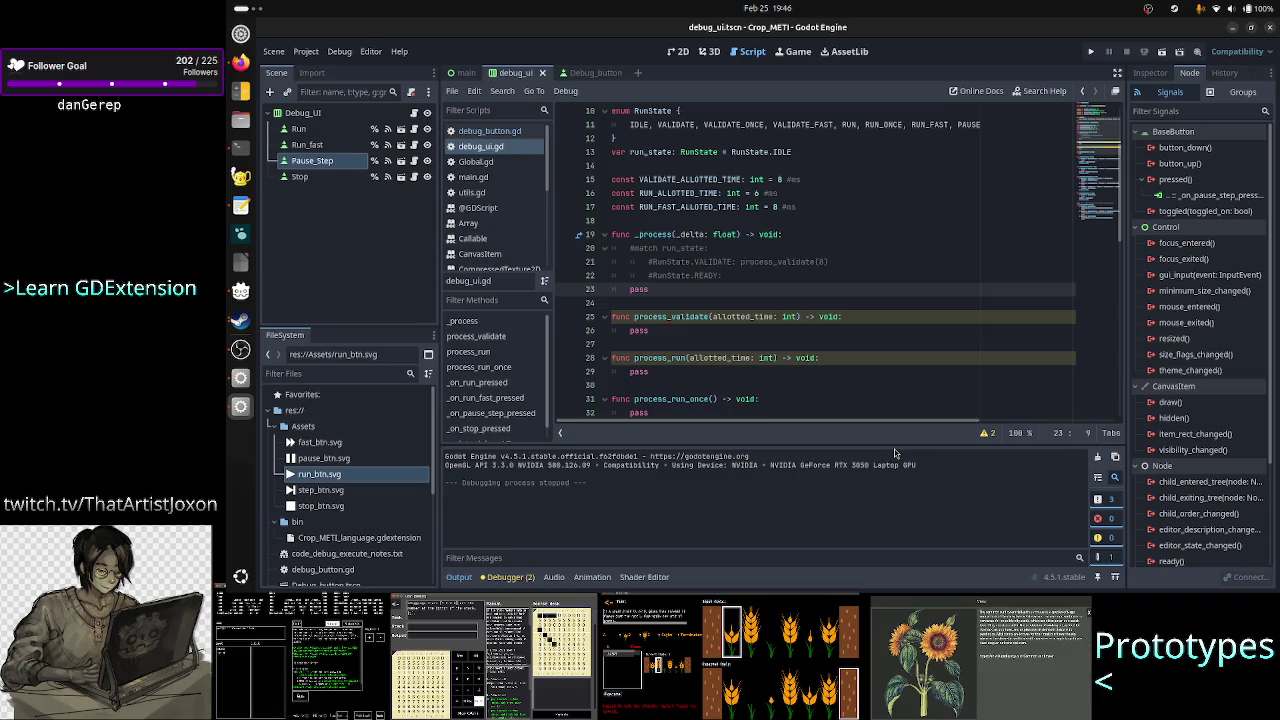
- View the Crop METI game page on the developer's itch.io site, then return to Godot
click(241, 66)
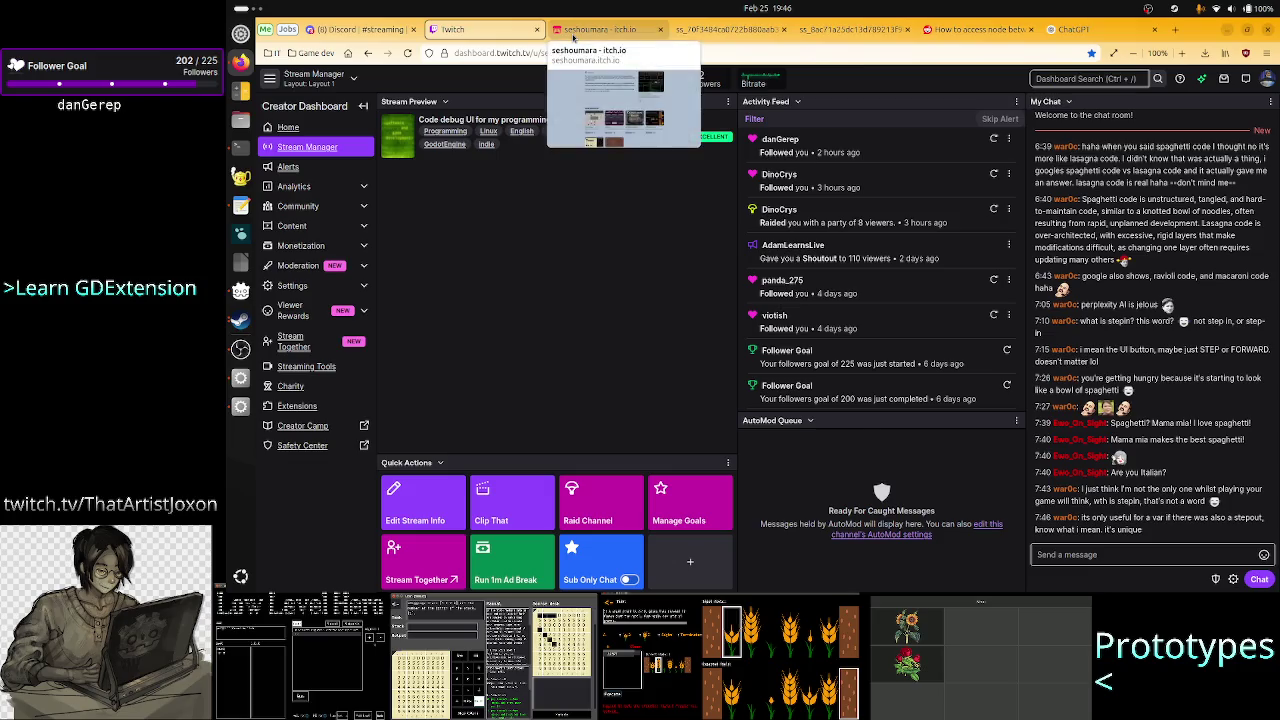
click(580, 30)
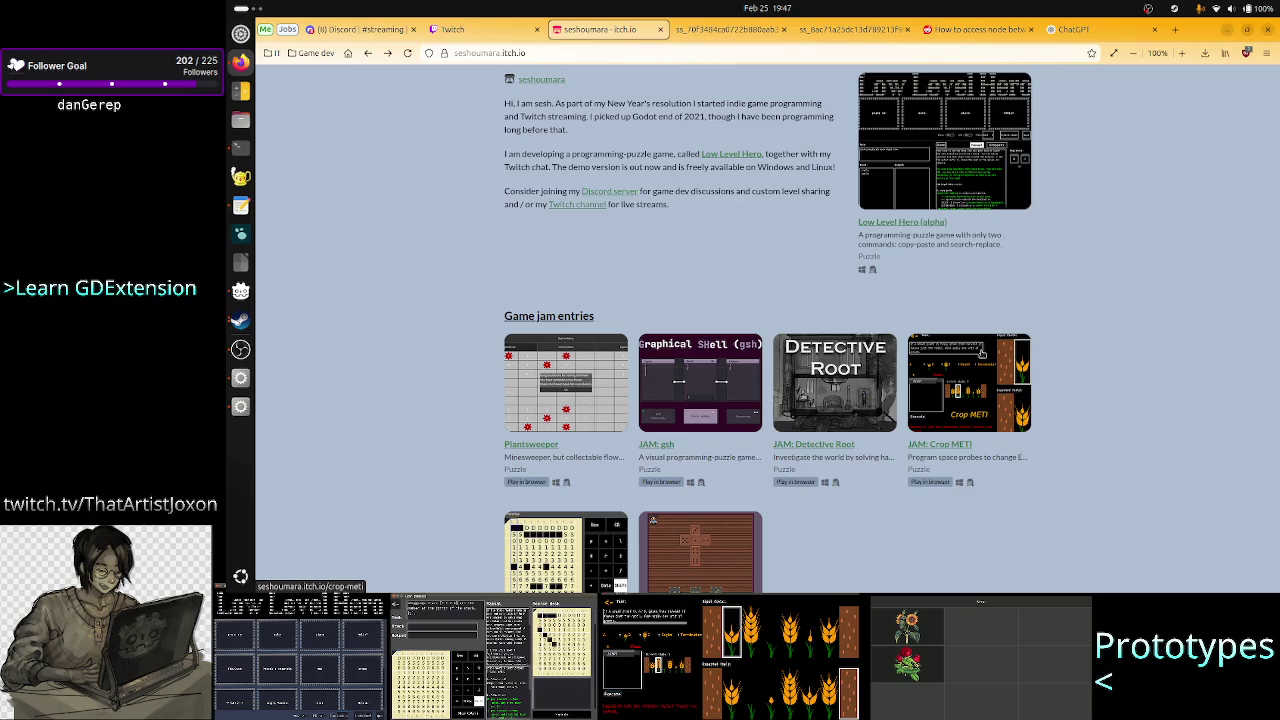
click(946, 397)
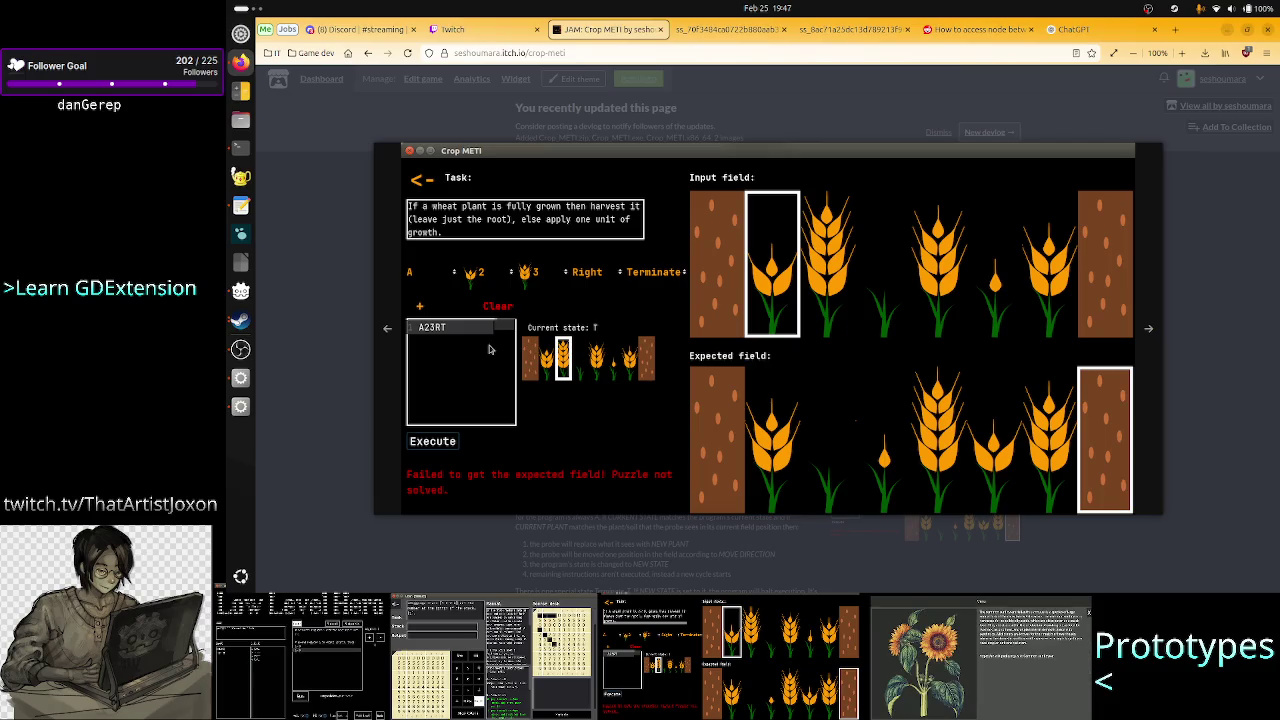
click(240, 407)
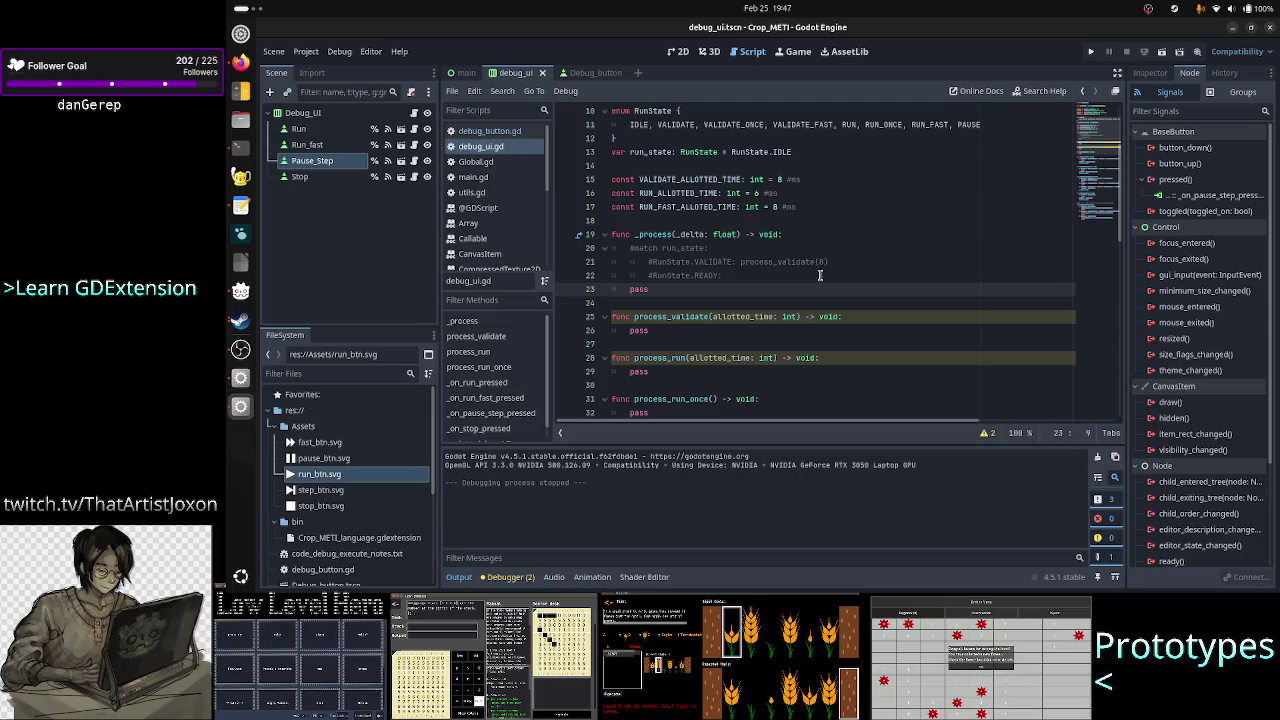
- Run the project from the 2D view, test RUN and PAUSE/STEP in the debug window, then close it
click(686, 55)
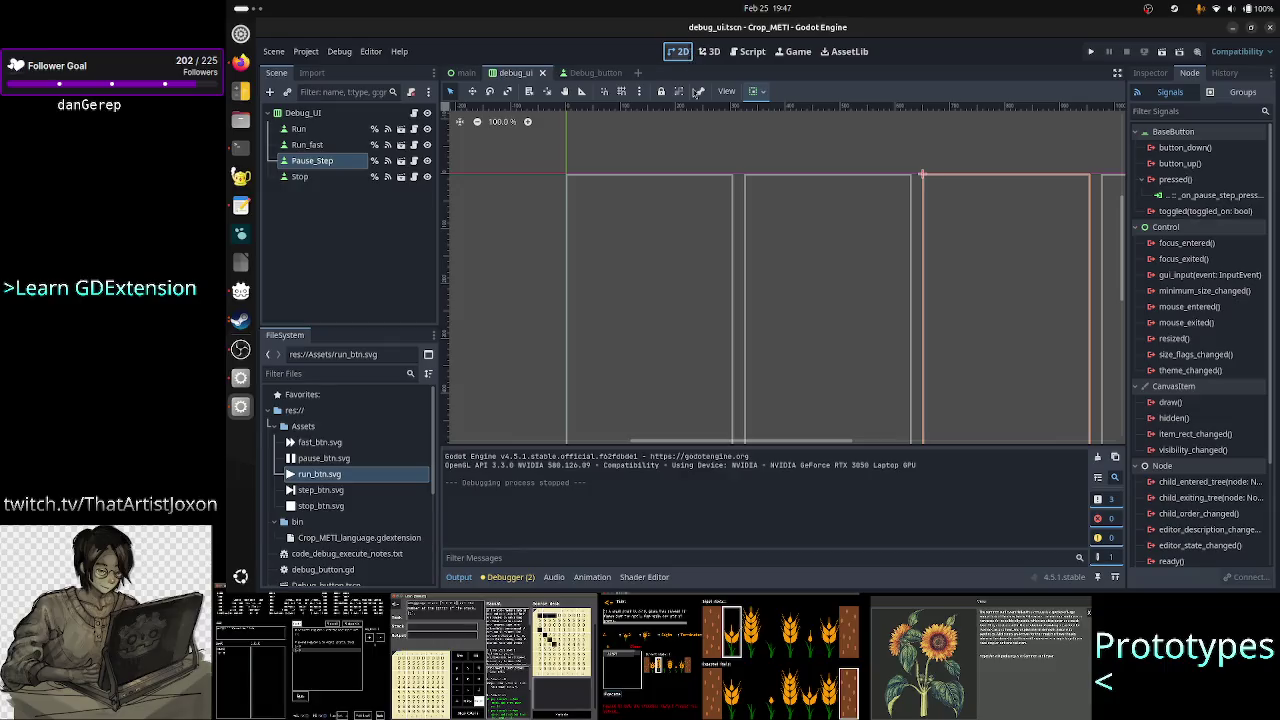
click(1092, 52)
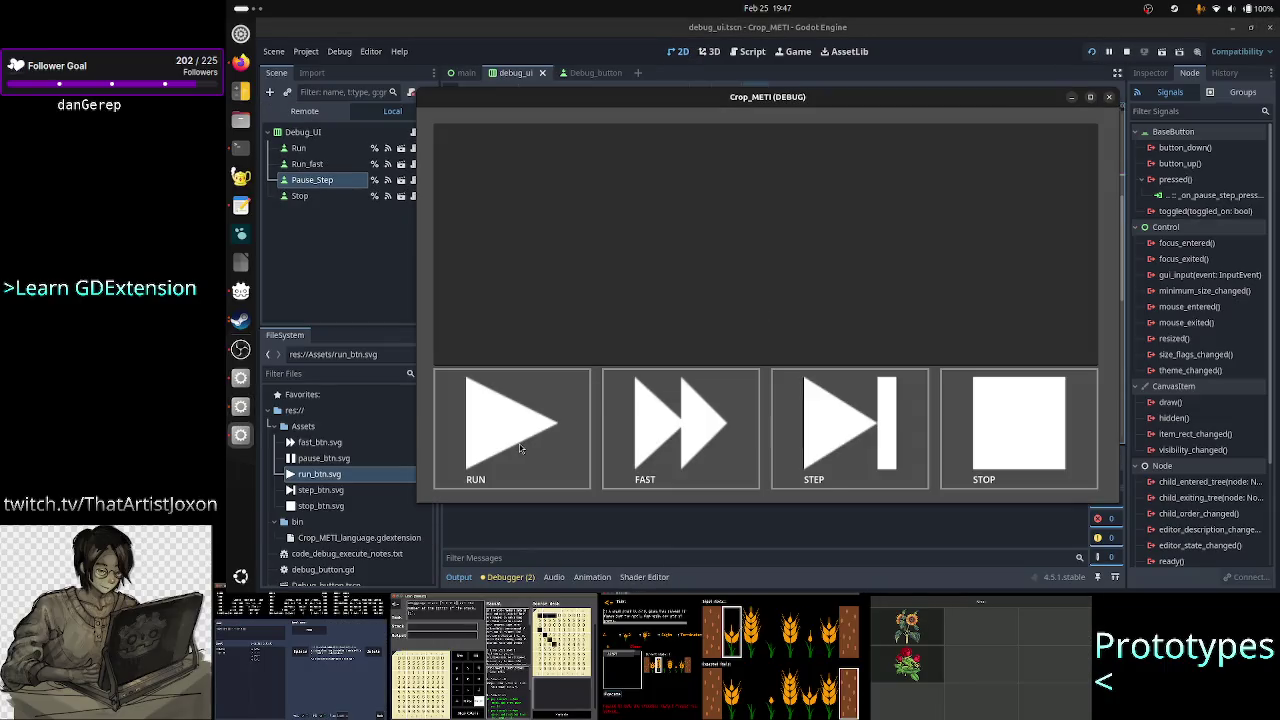
click(519, 447)
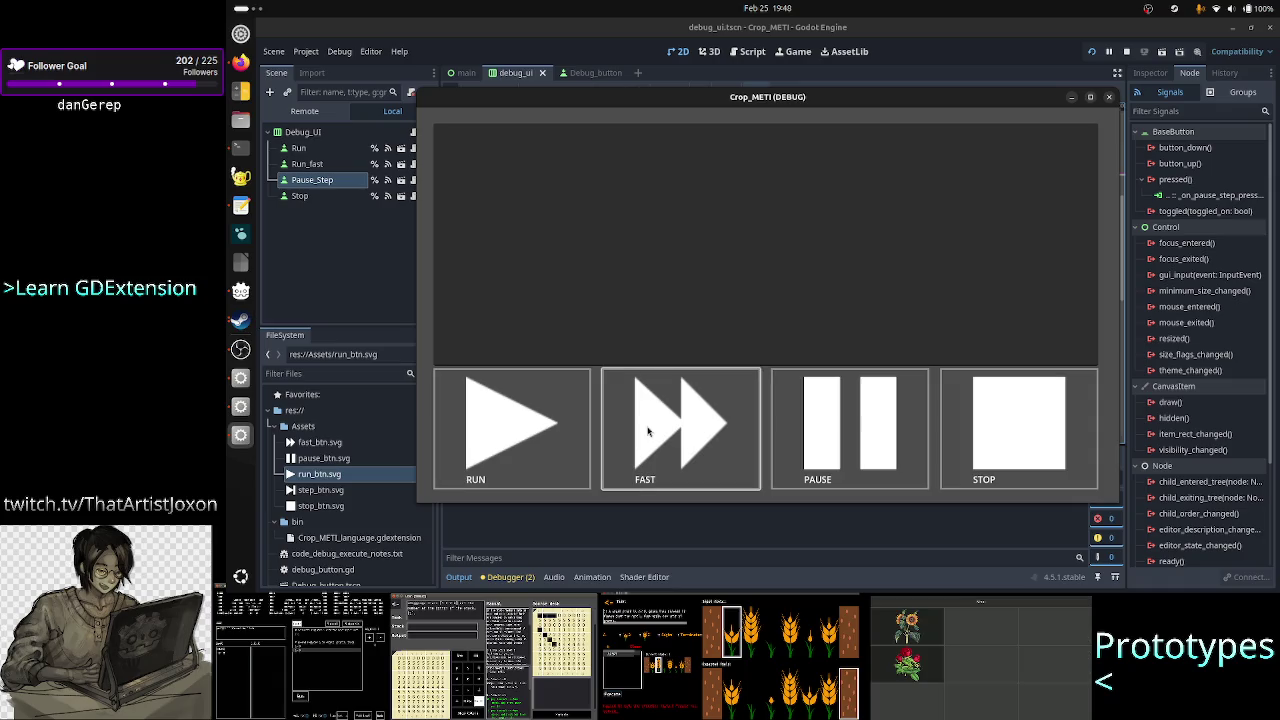
click(842, 432)
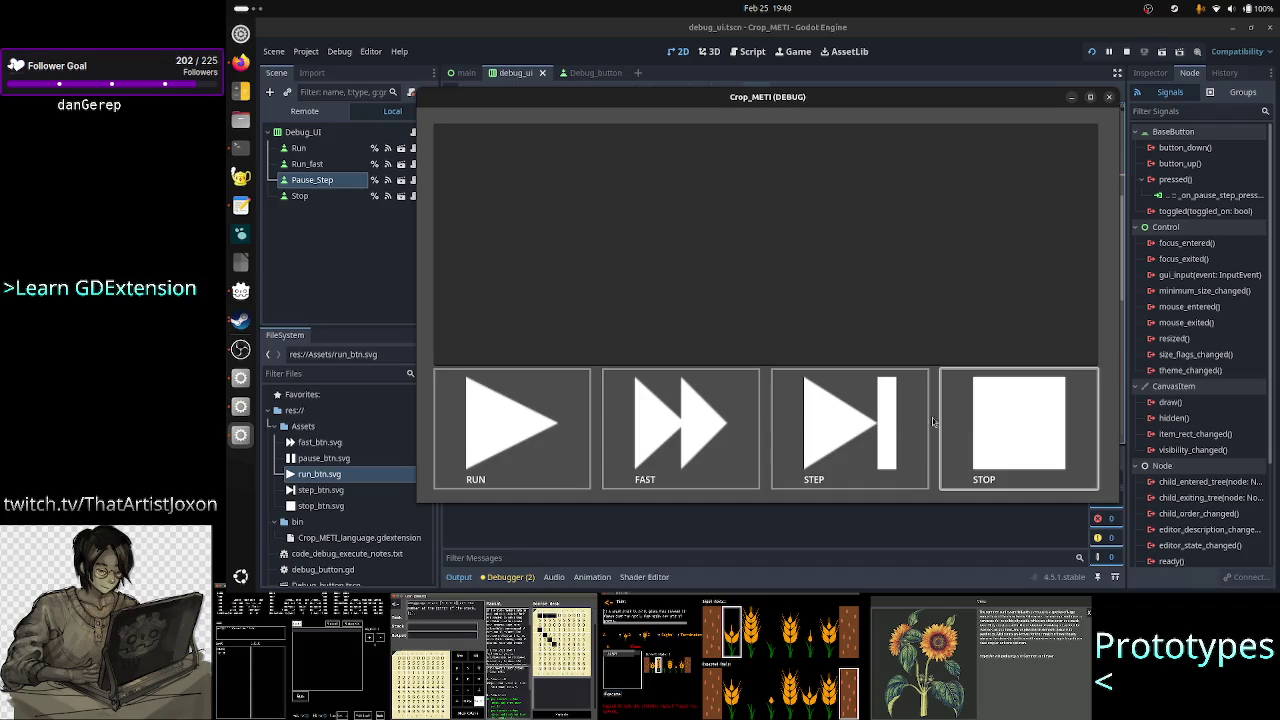
click(565, 432)
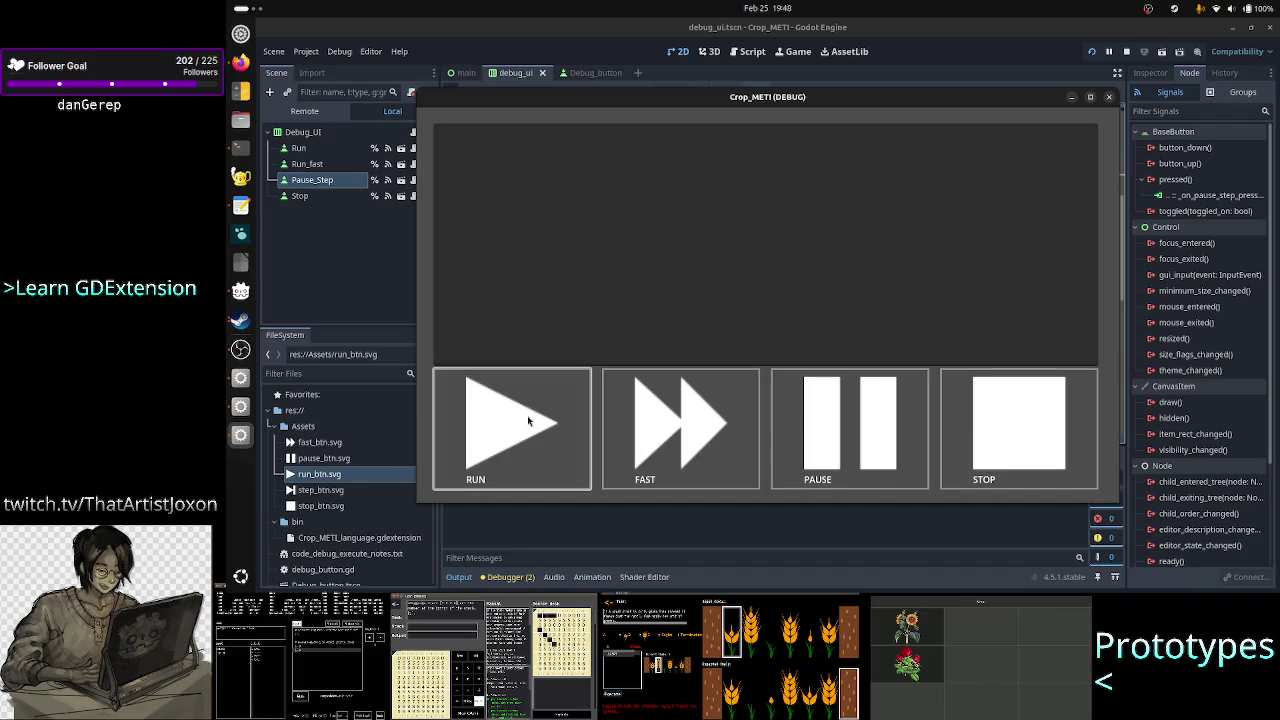
click(549, 421)
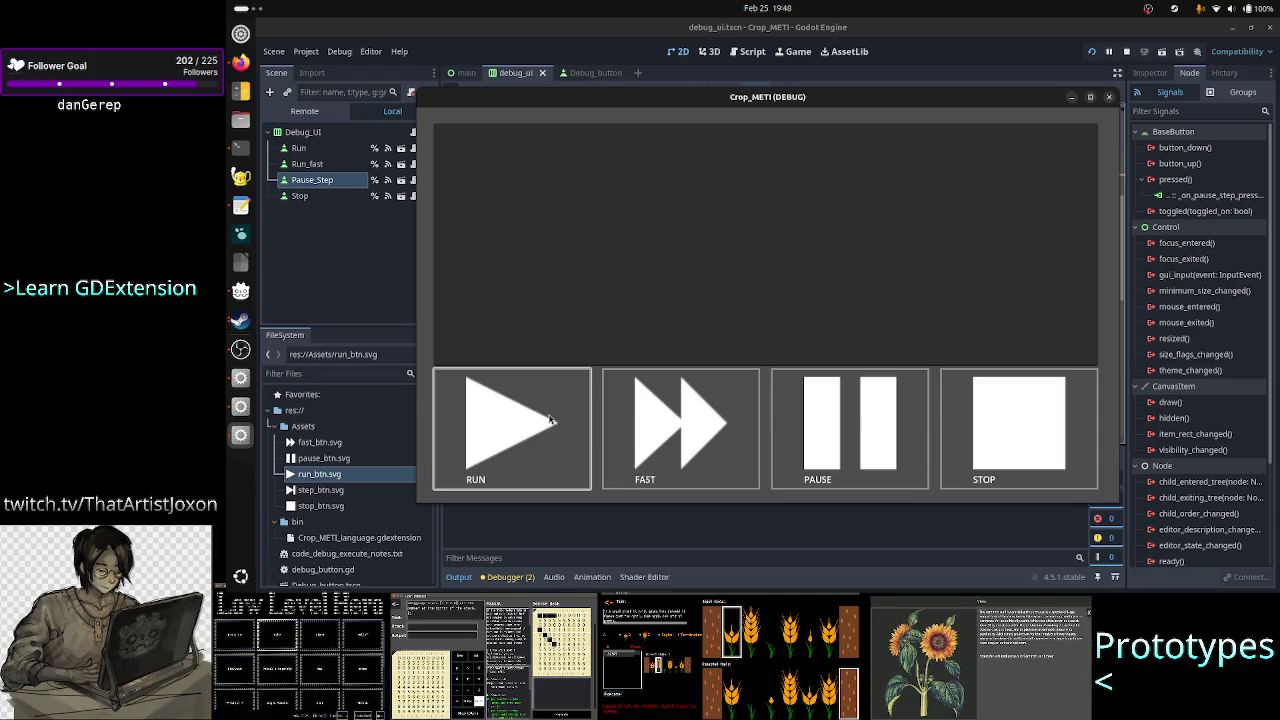
click(549, 421)
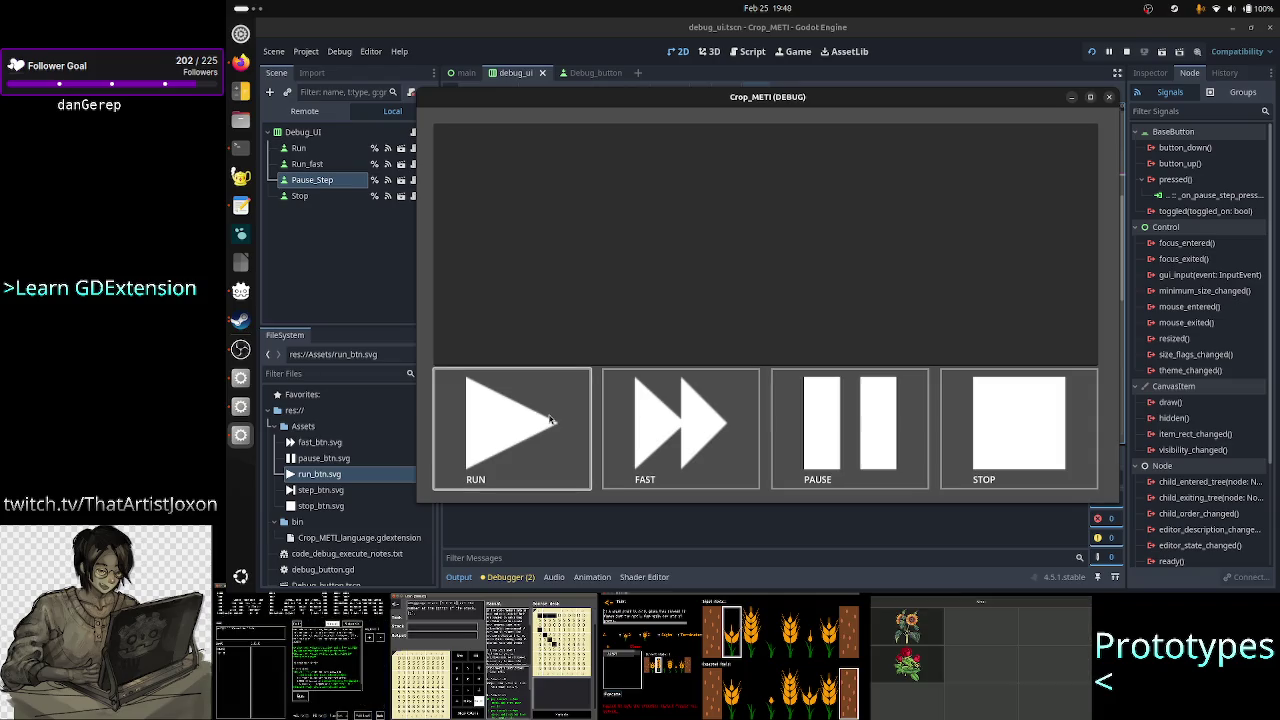
click(549, 421)
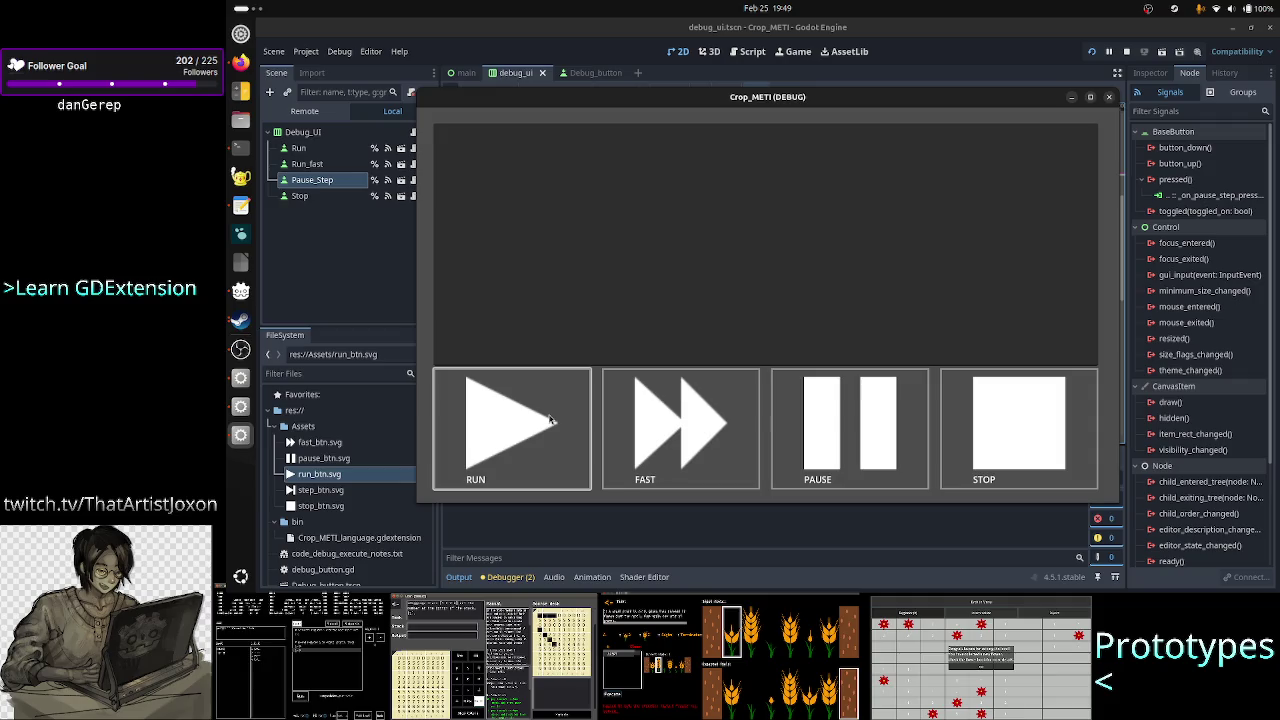
click(1108, 98)
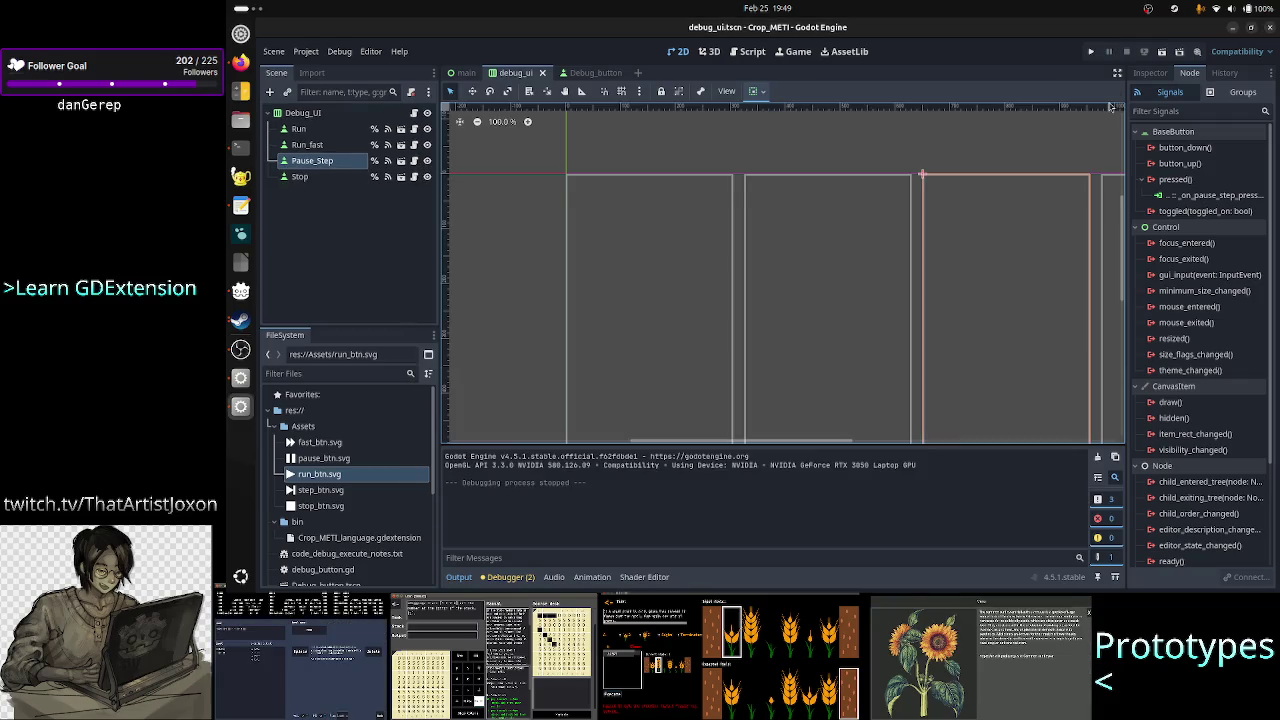
click(755, 53)
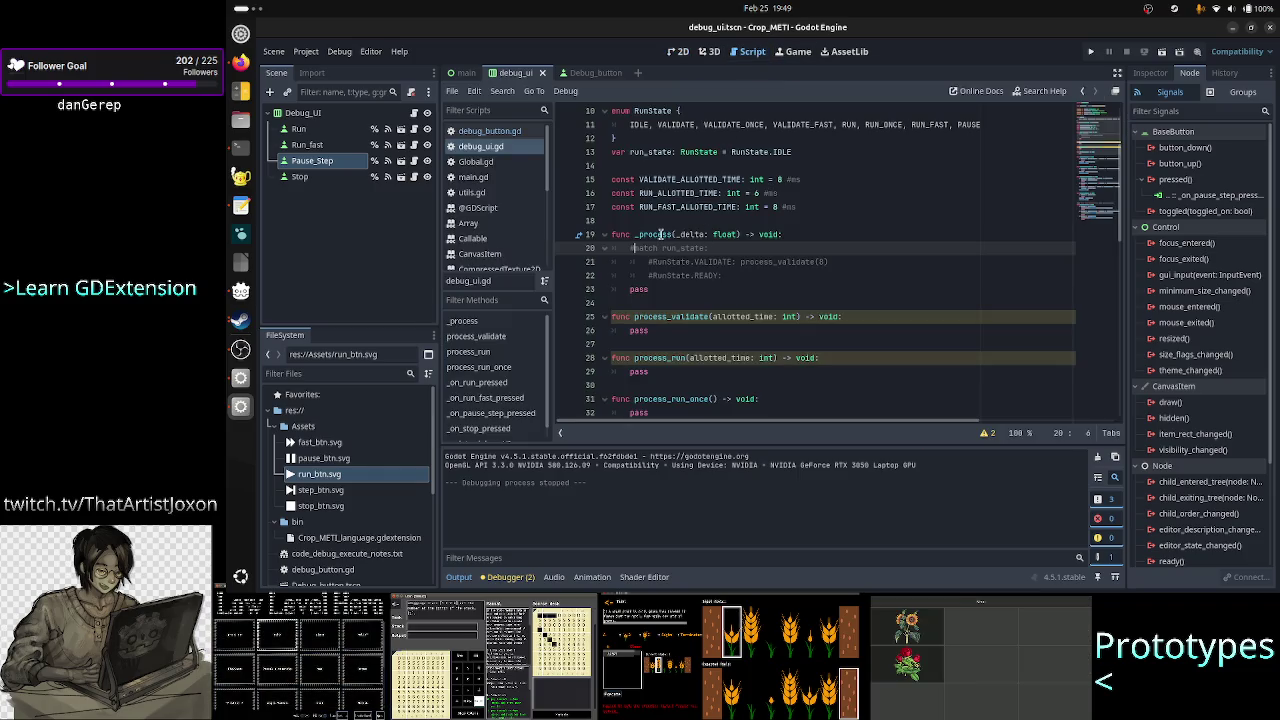
- Uncomment the 'match run_state' line in _process and delete the placeholder pass line
double_click(658, 234)
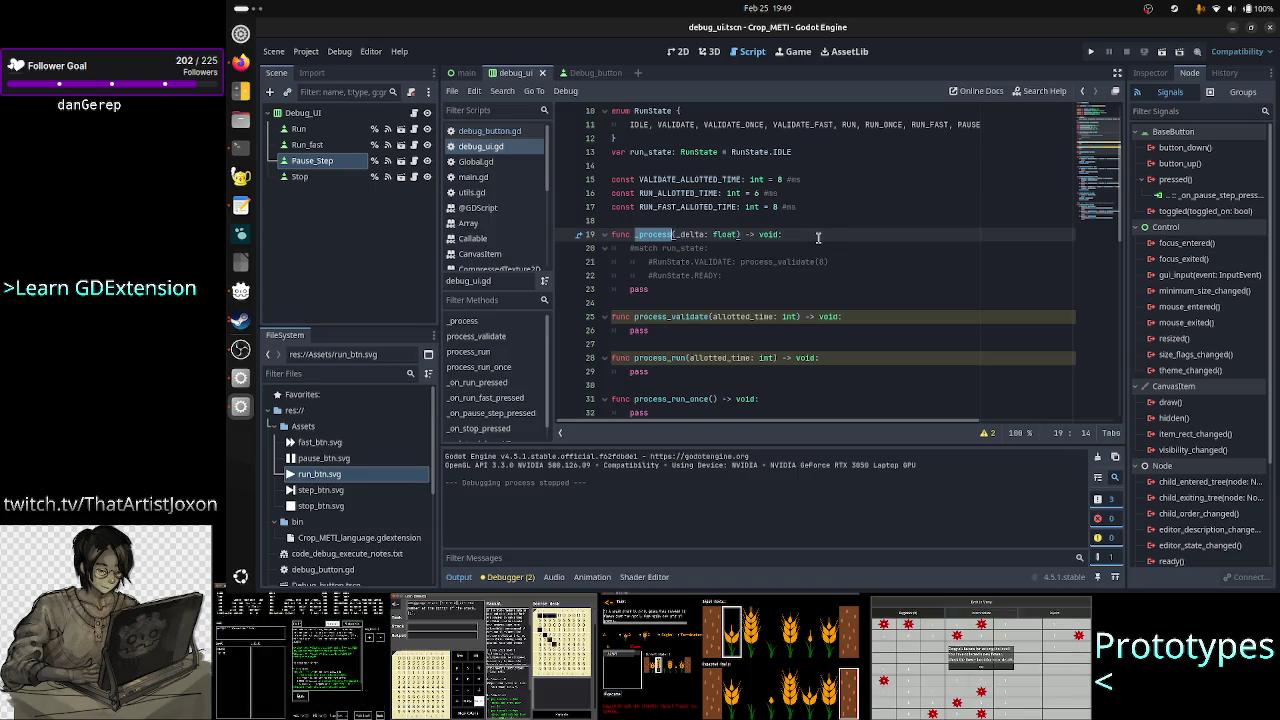
key(Down)
key(Left)
key(Left)
key(Left)
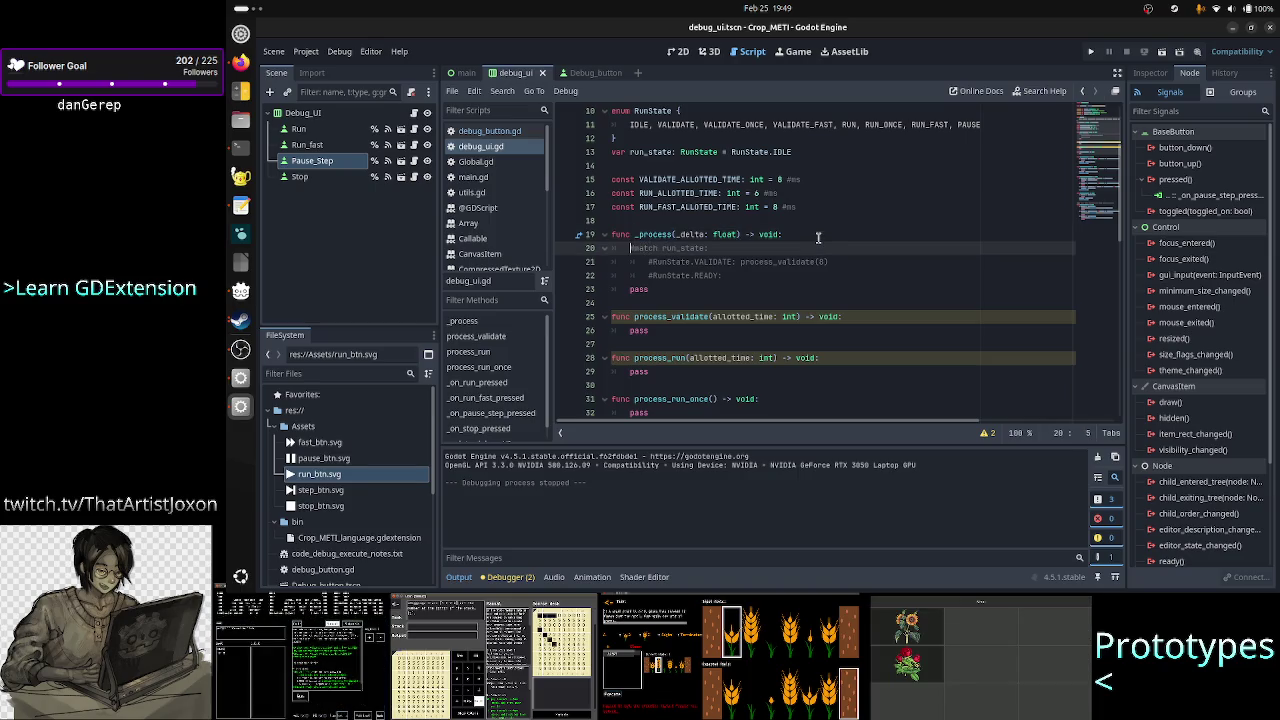
key(BackSpace)
key(Down)
key(Down)
key(Down)
key(Home)
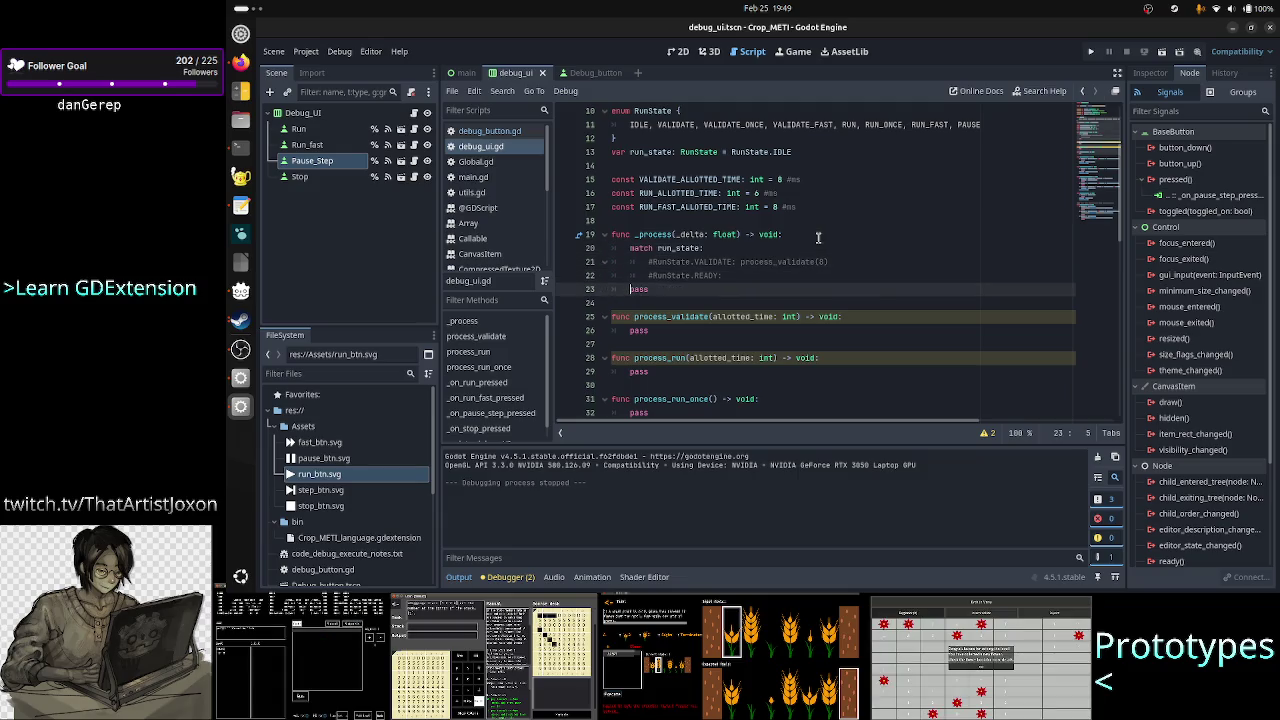
key(shift+Down)
key(BackSpace)
key(Up)
key(Up)
- Uncomment the RunState.VALIDATE and RunState.READY case lines
key(Home)
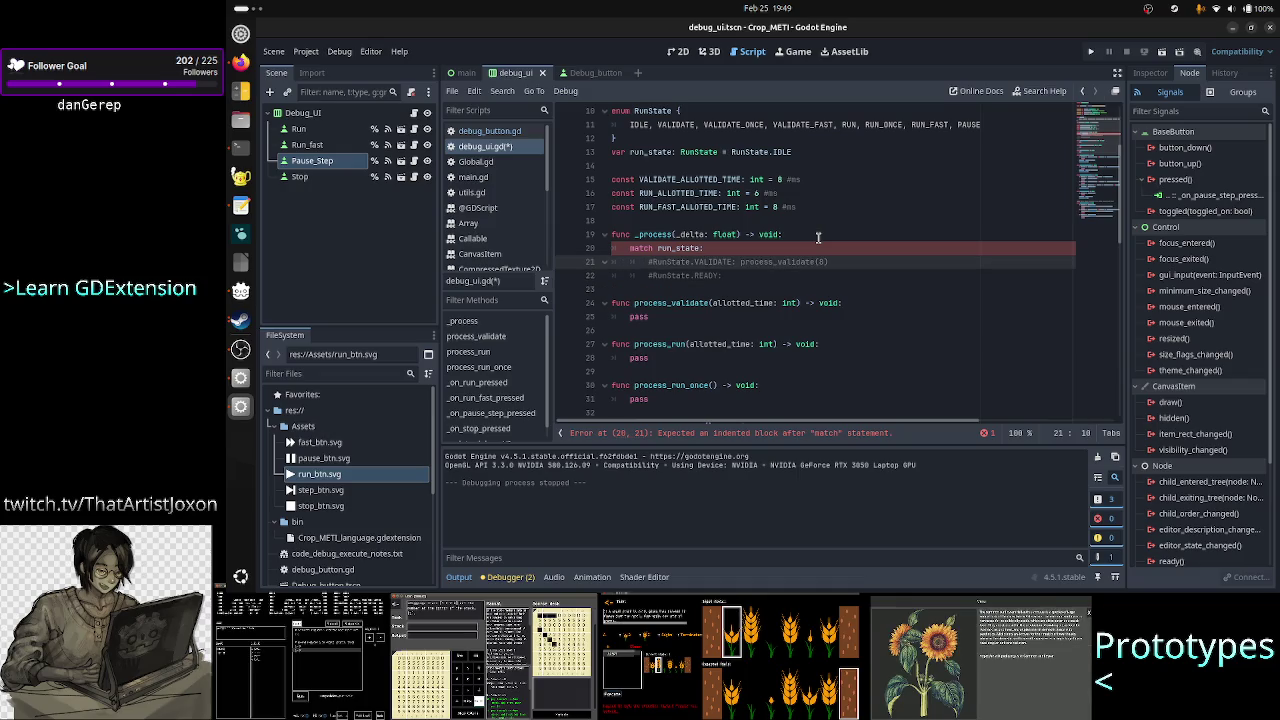
key(Home)
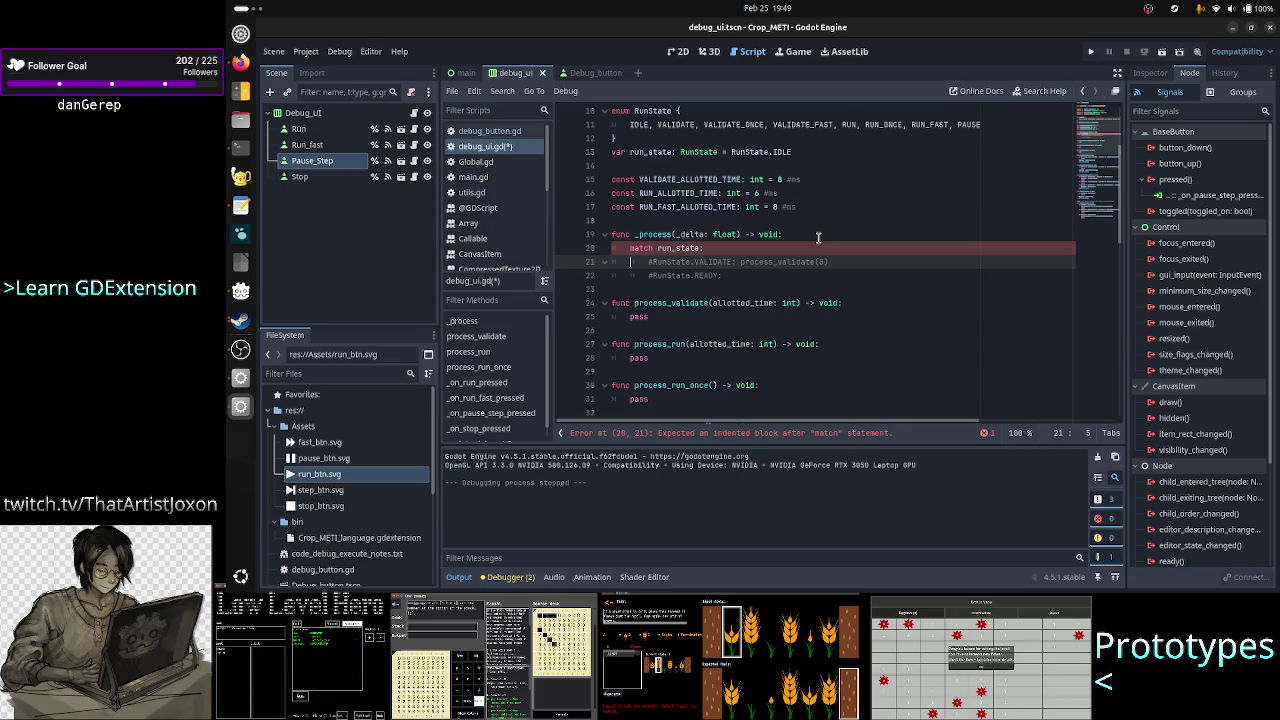
key(Right)
key(Delete)
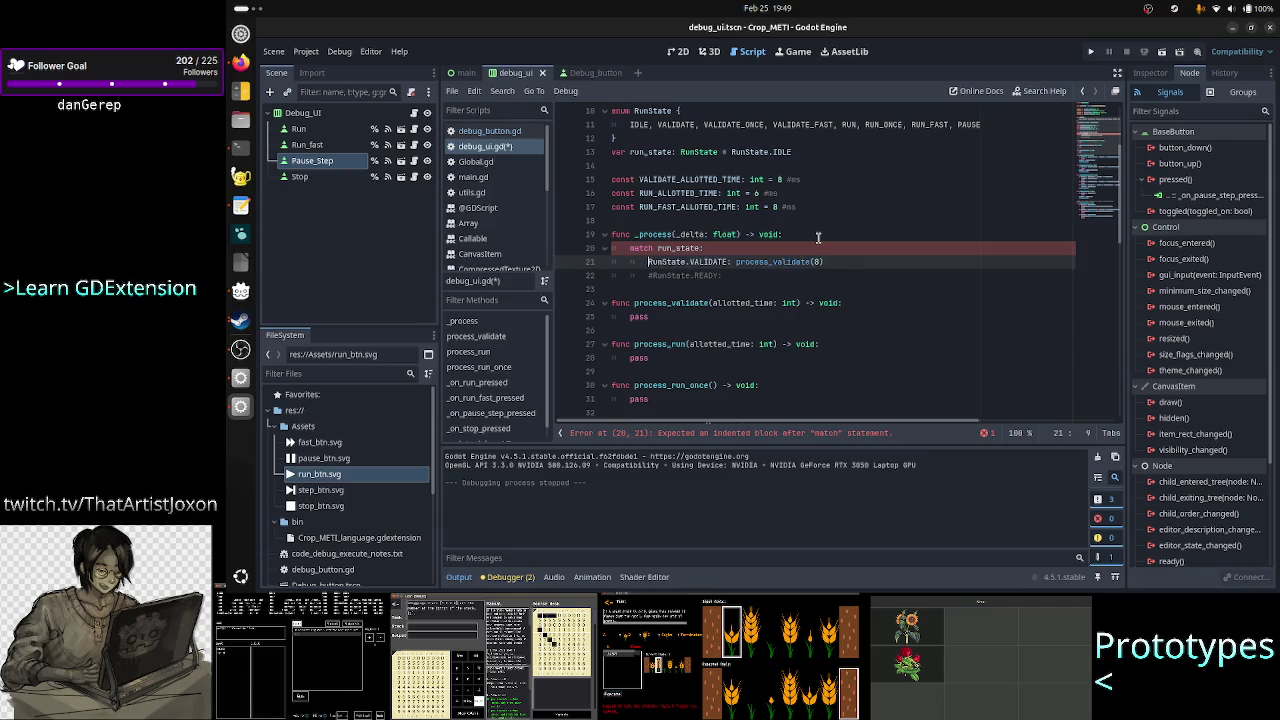
key(Down)
key(Delete)
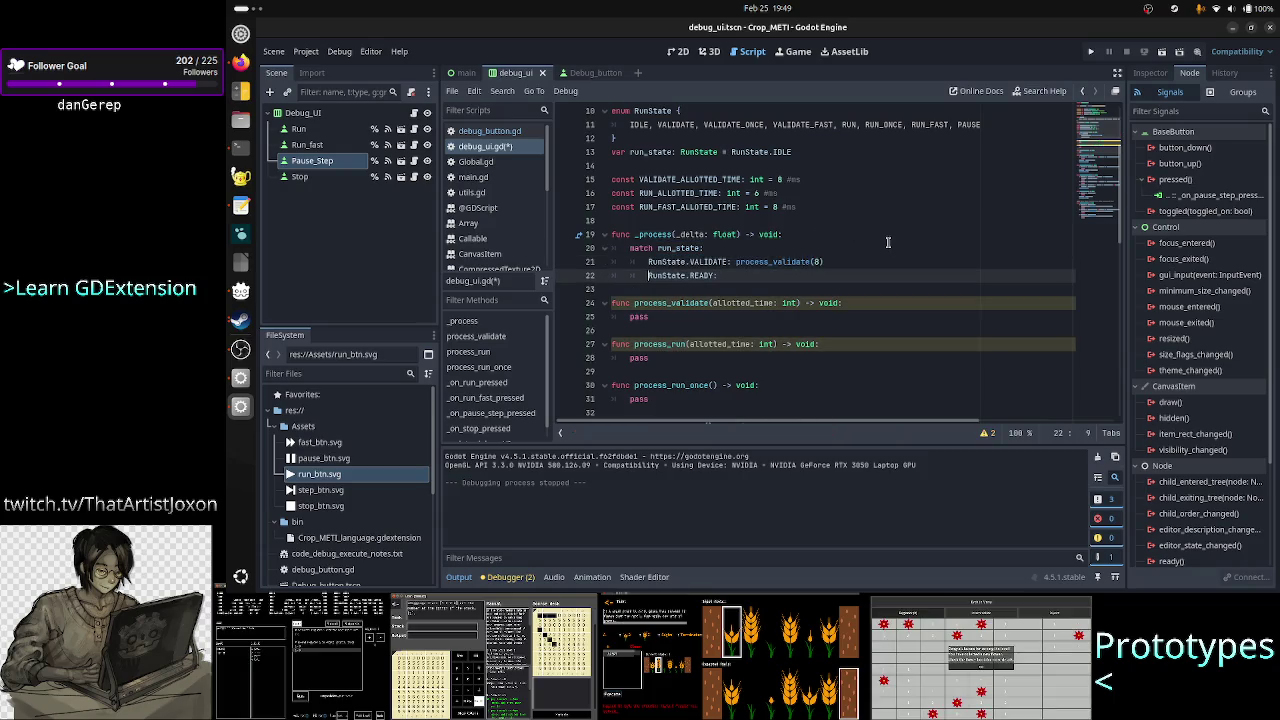
key(Up)
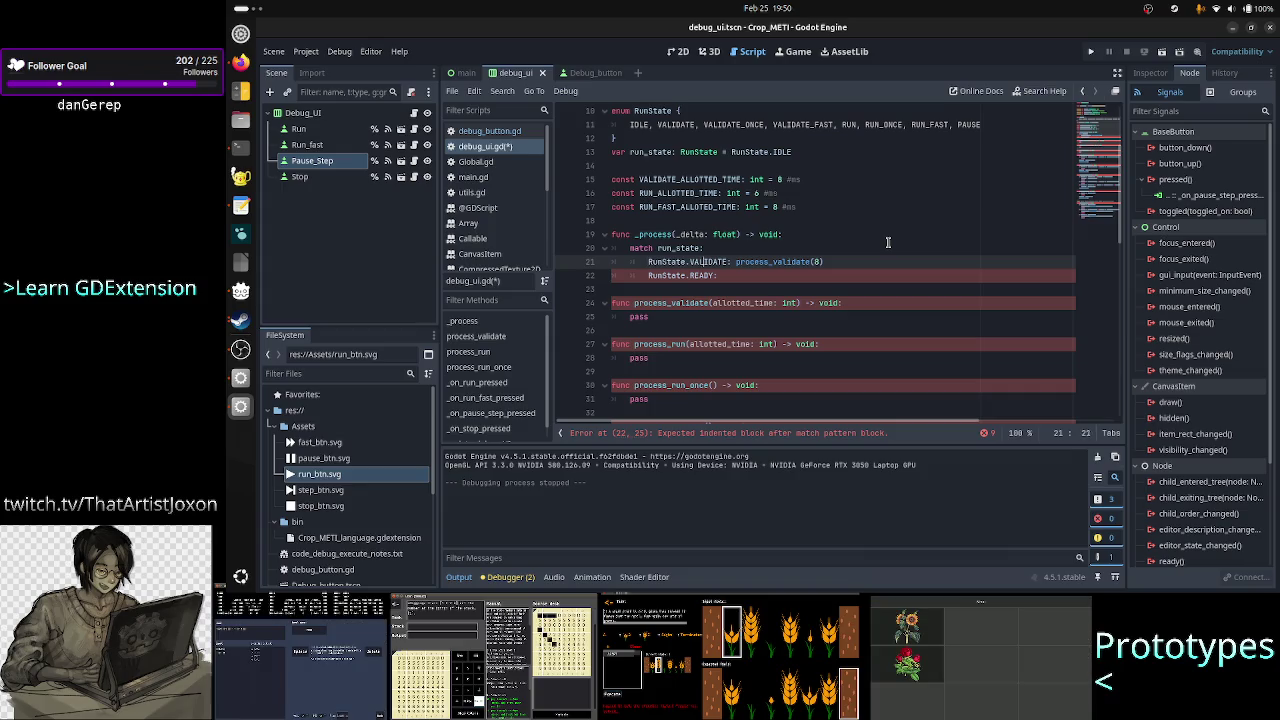
key(Right)
key(Right)
key(Right)
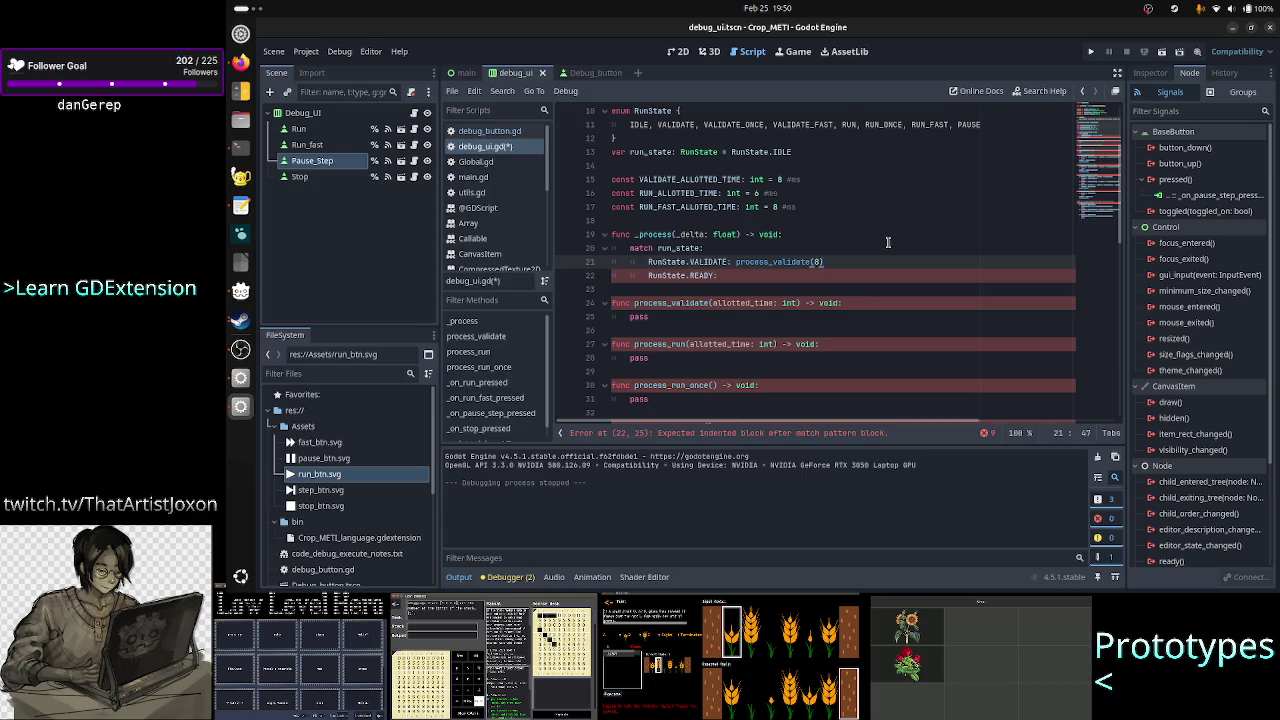
- Add a RunState.VALIDATE_ONCE case calling process_validate_once(8)
key(Return)
text(Ru)
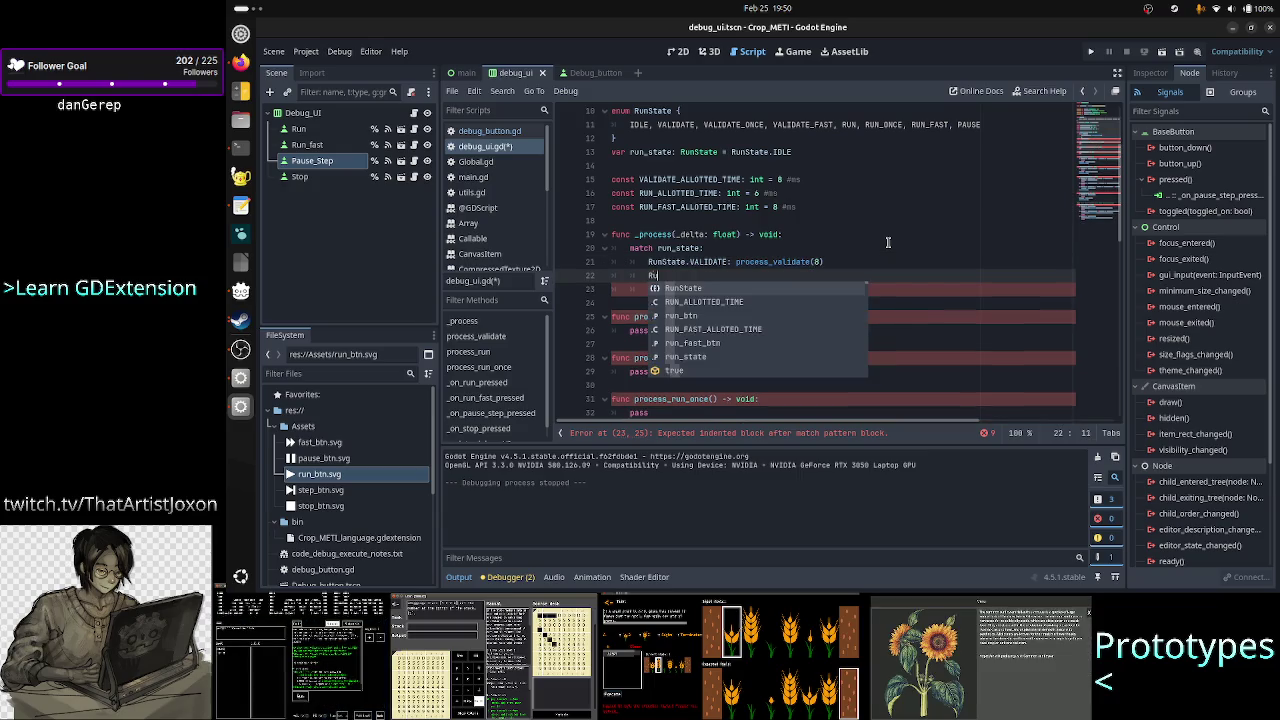
text(nState.VAL)
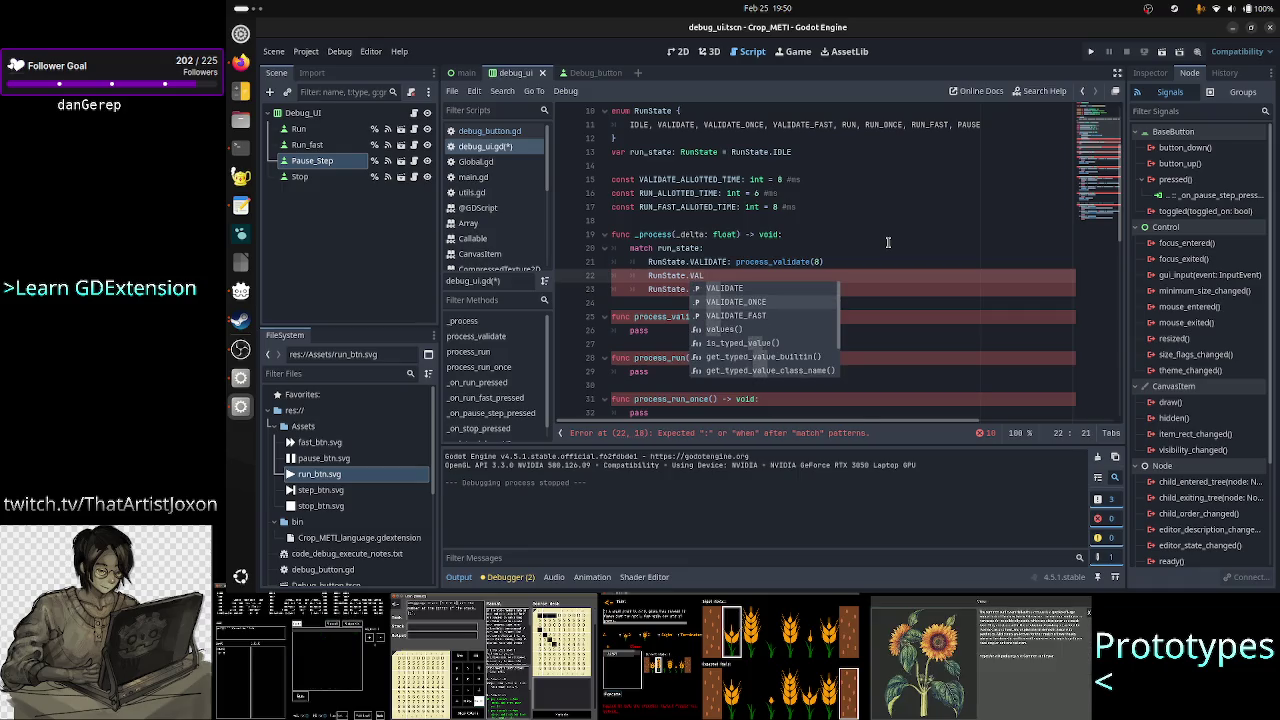
key(Down)
key(Return)
text(: )
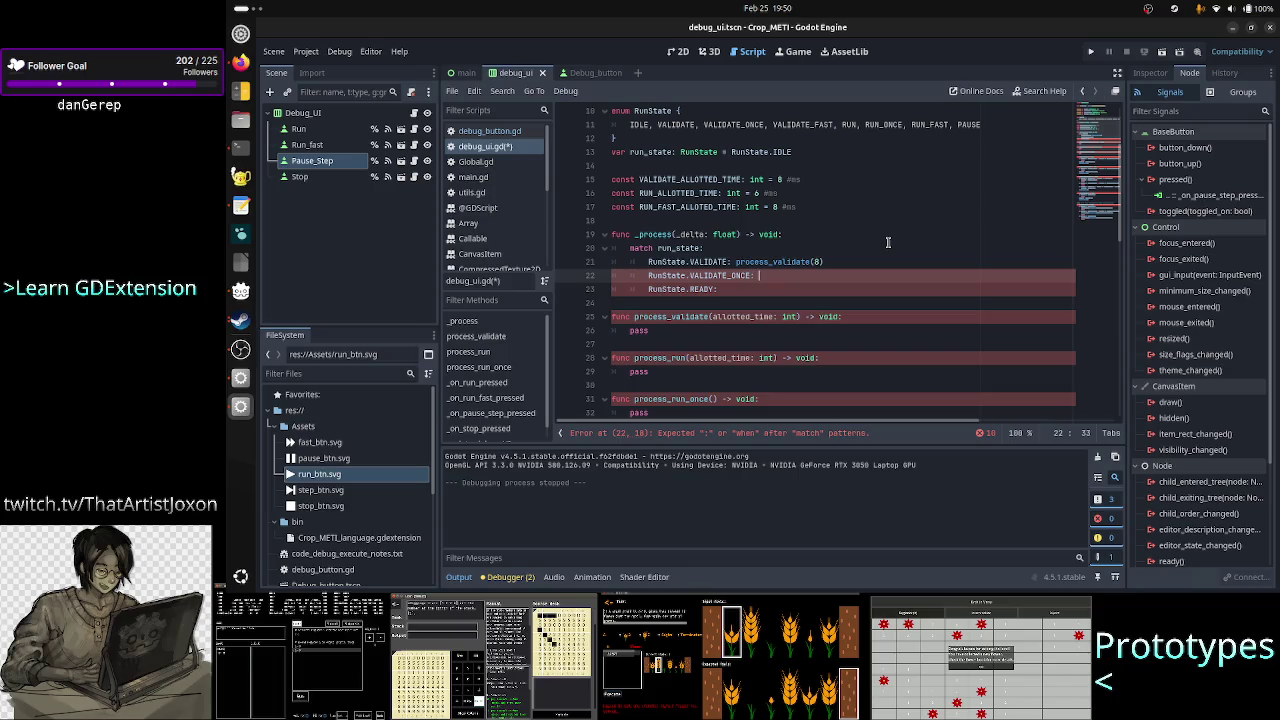
text(process_va)
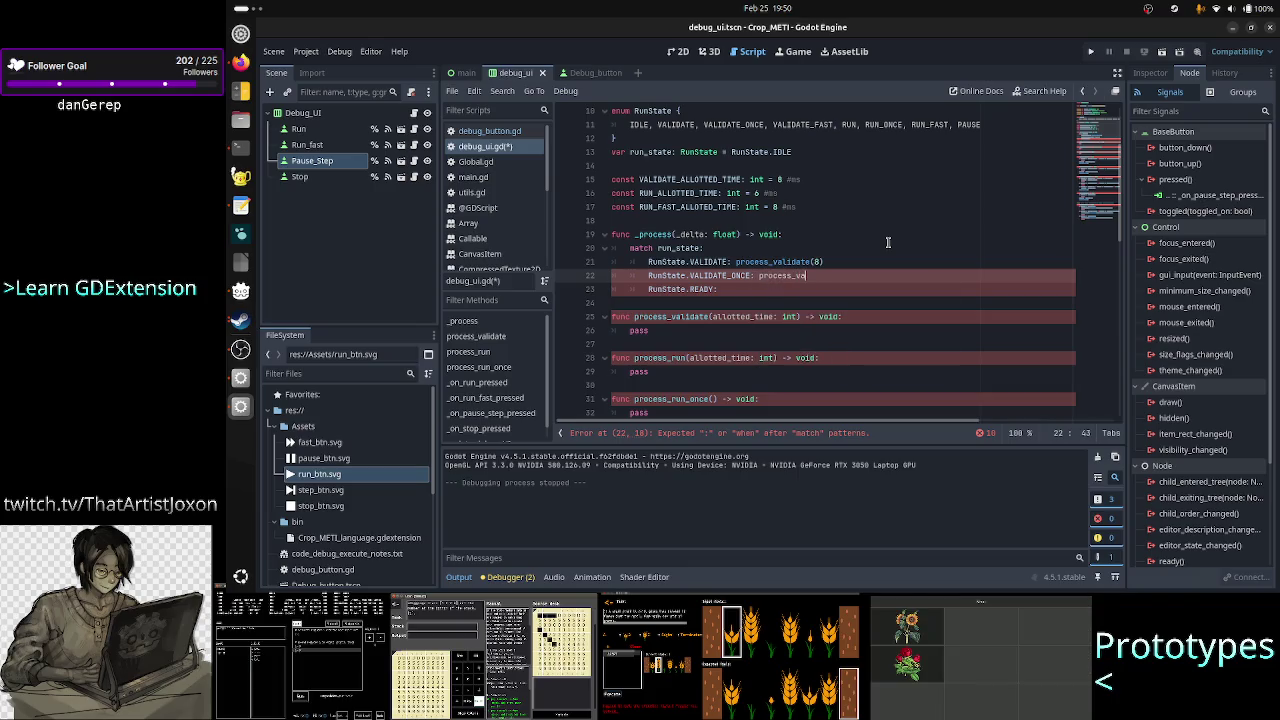
text(lidate_once)
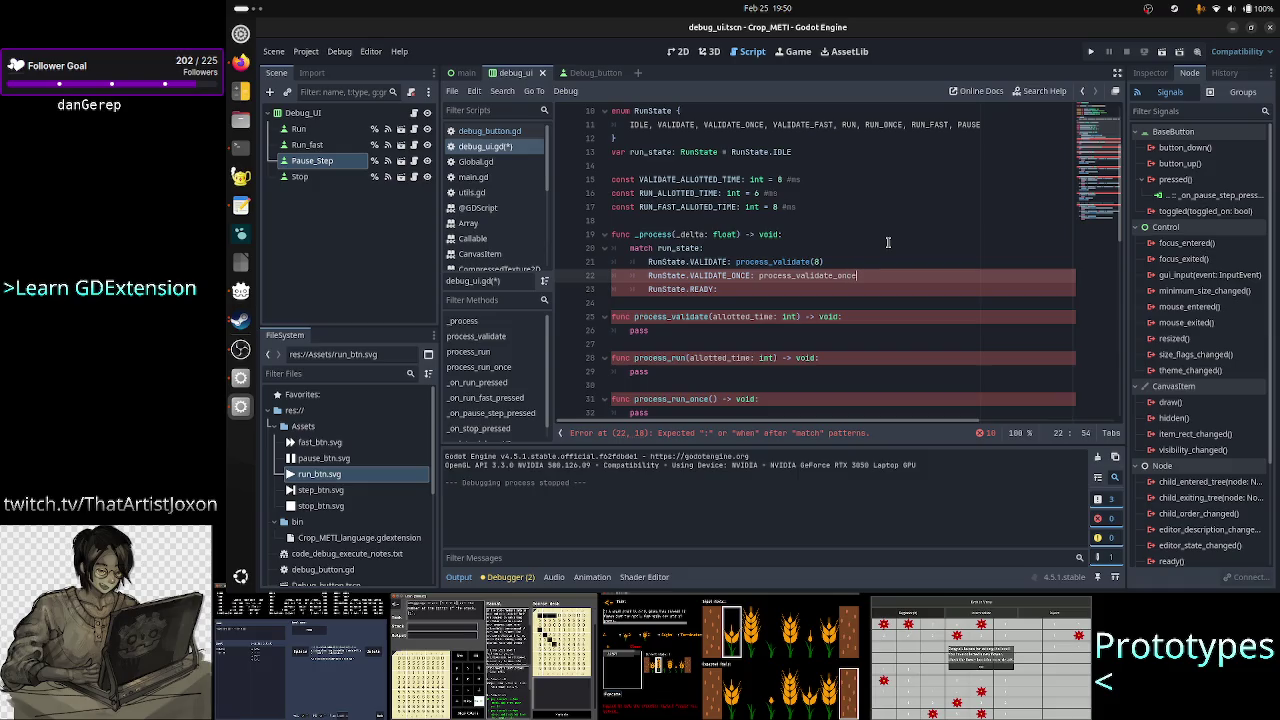
text((8)
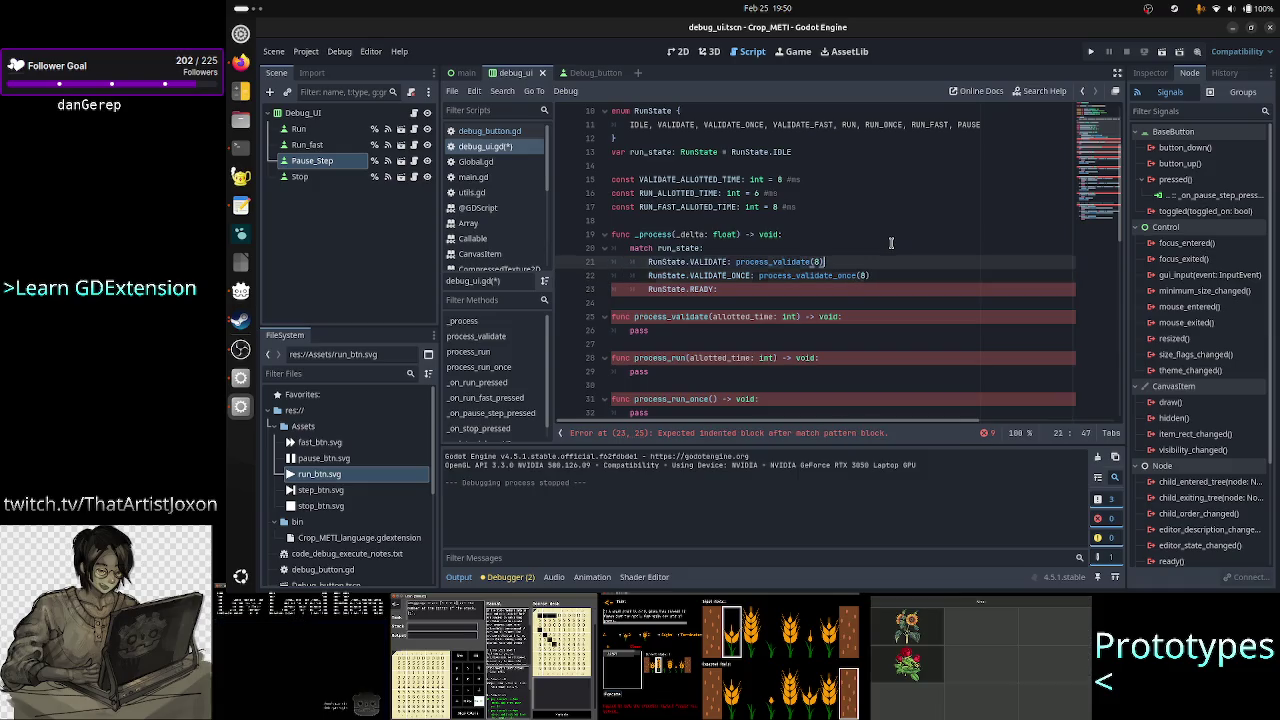
- Replace the hardcoded 8 with VALIDATE_ALLOTTED_TIME in both validate calls
key(Up)
key(Left)
key(BackSpace)
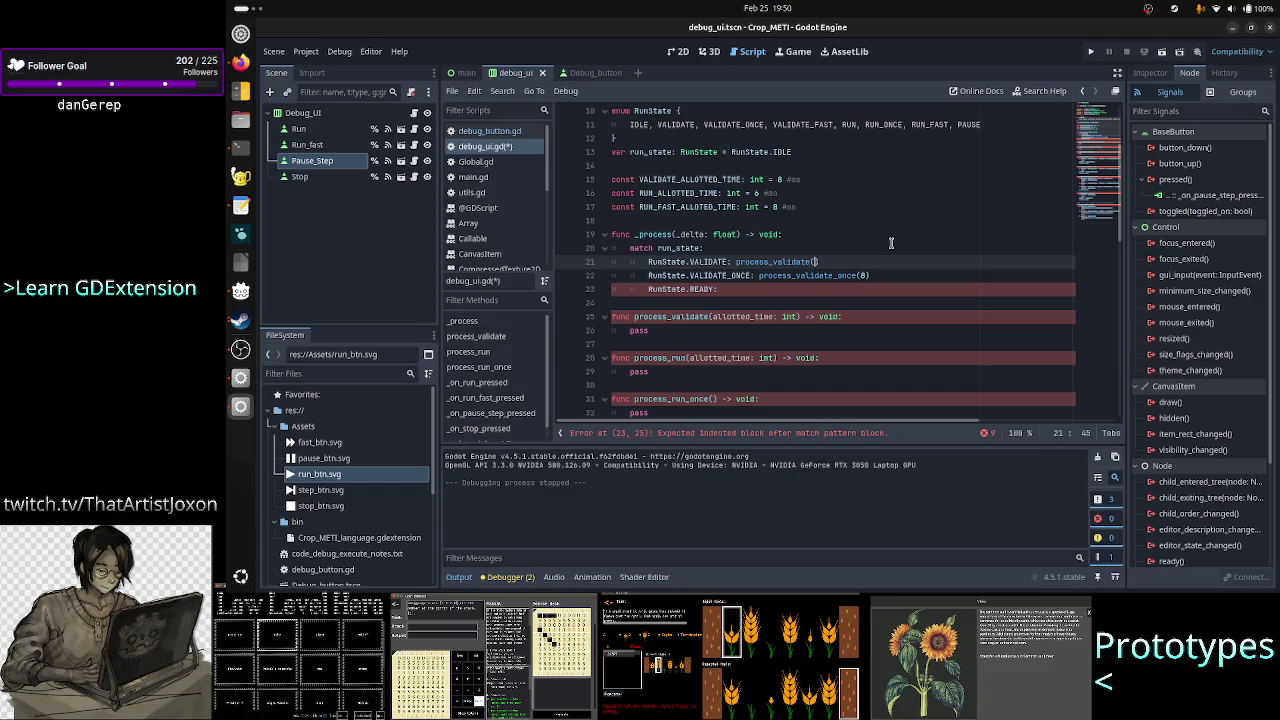
text(VAL)
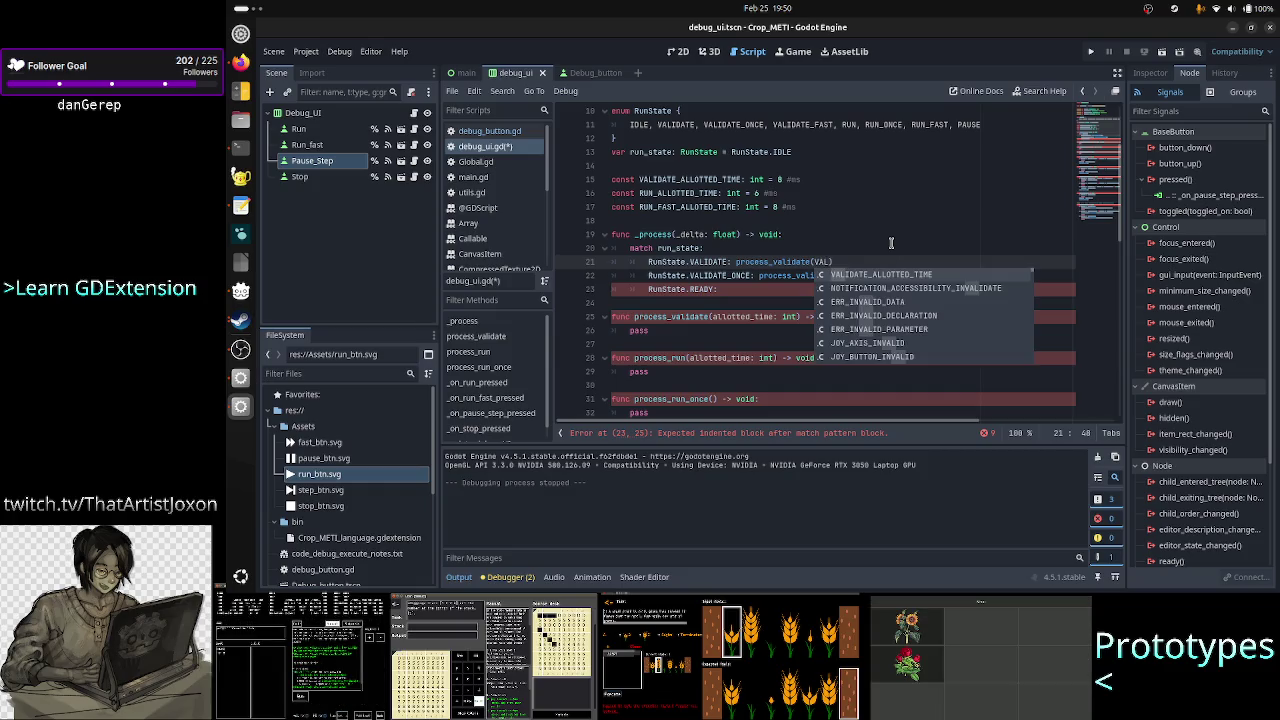
key(Return)
key(Down)
key(Left)
key(BackSpace)
text(VAL)
key(Return)
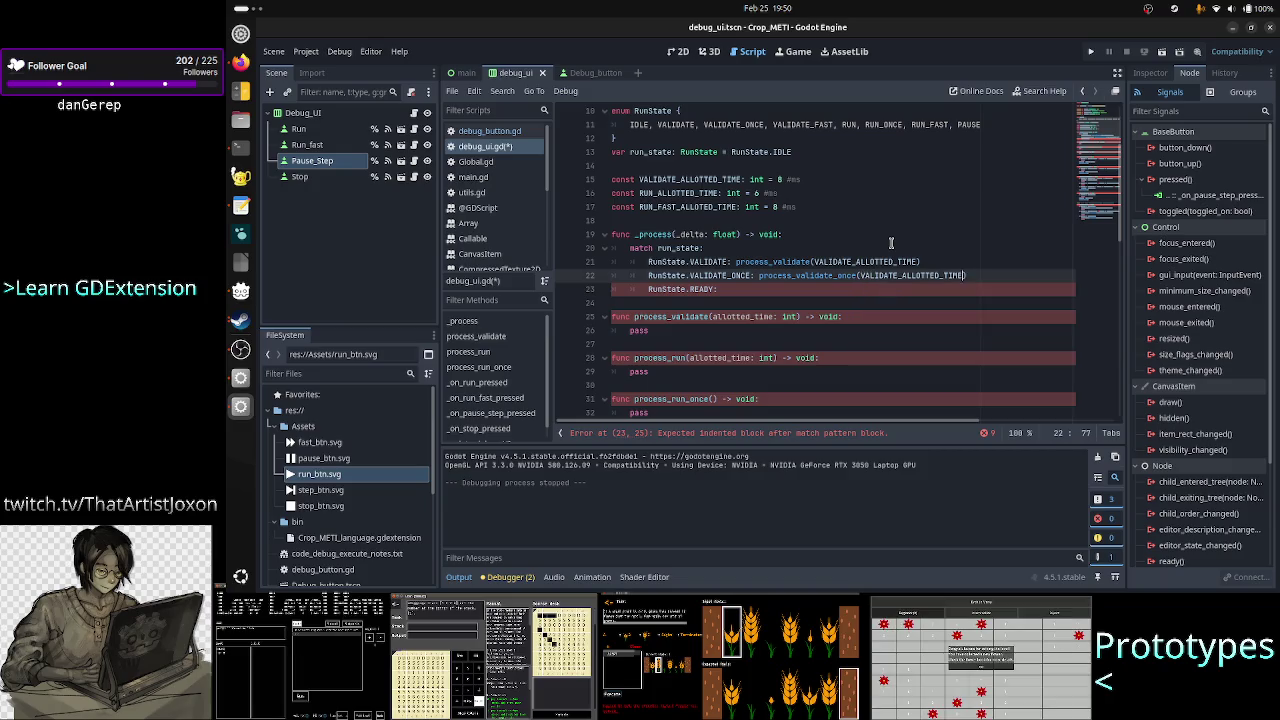
- Add a RunState.VALIDATE_FAST case calling process_validate()
key(Return)
text(RUN)
key(Return)
text(VAL)
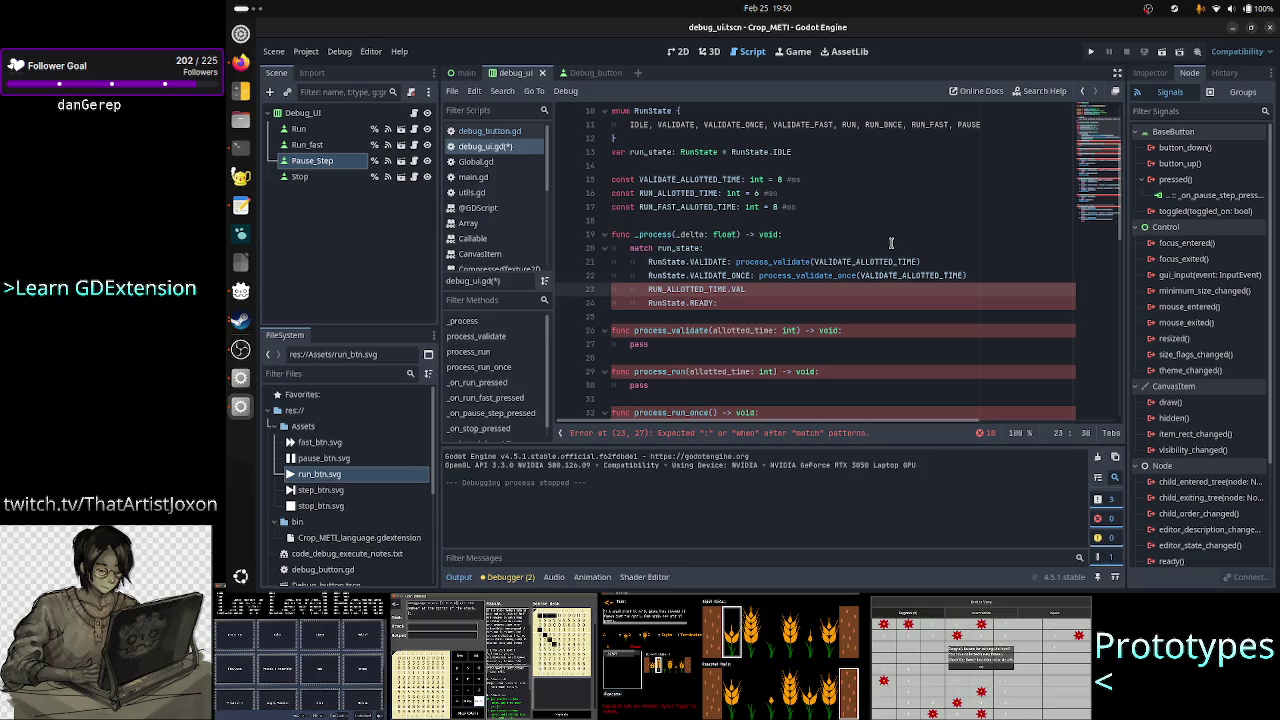
key(BackSpace)
key(BackSpace)
key(BackSpace)
key(BackSpace)
text(RunSt)
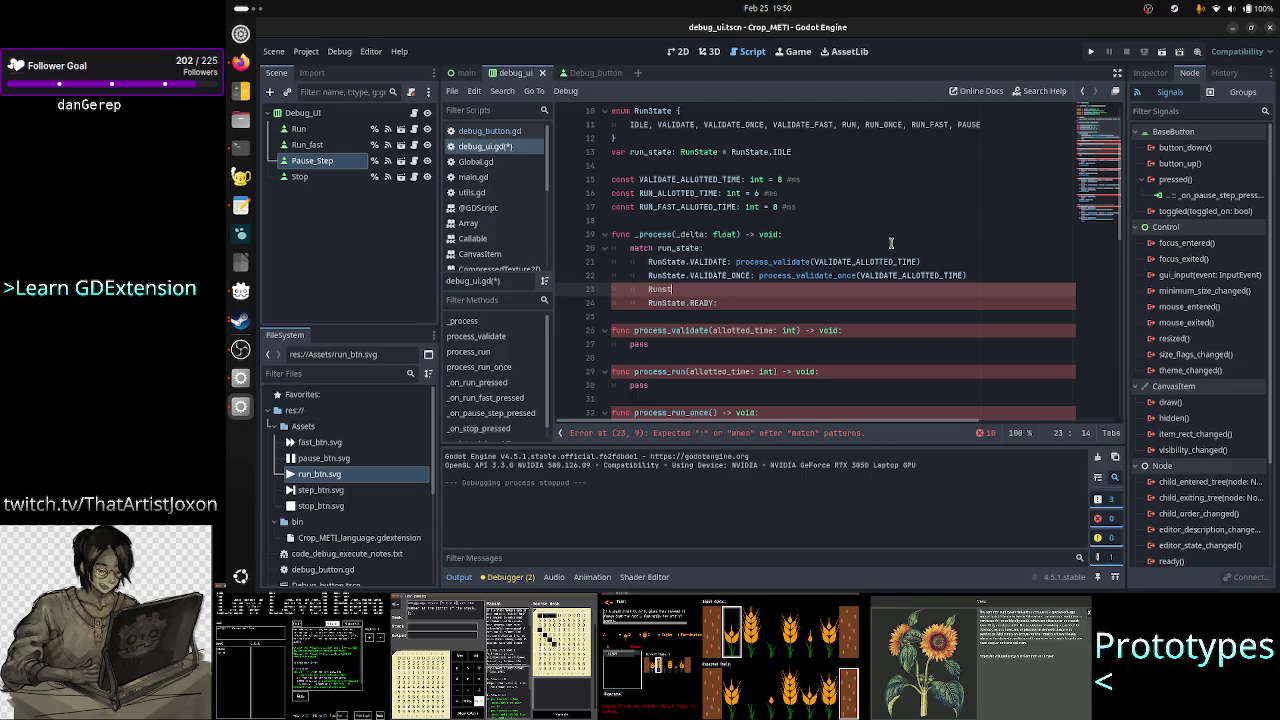
text(ate.val)
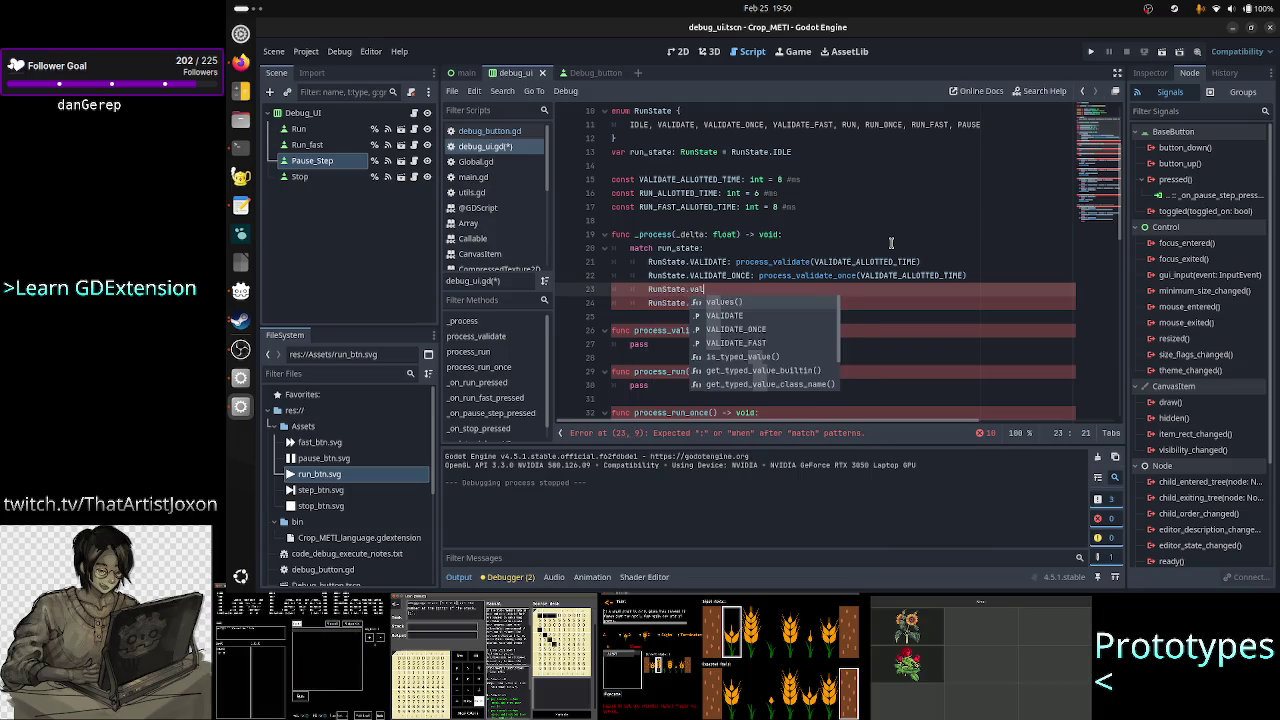
key(Down)
key(Down)
key(Down)
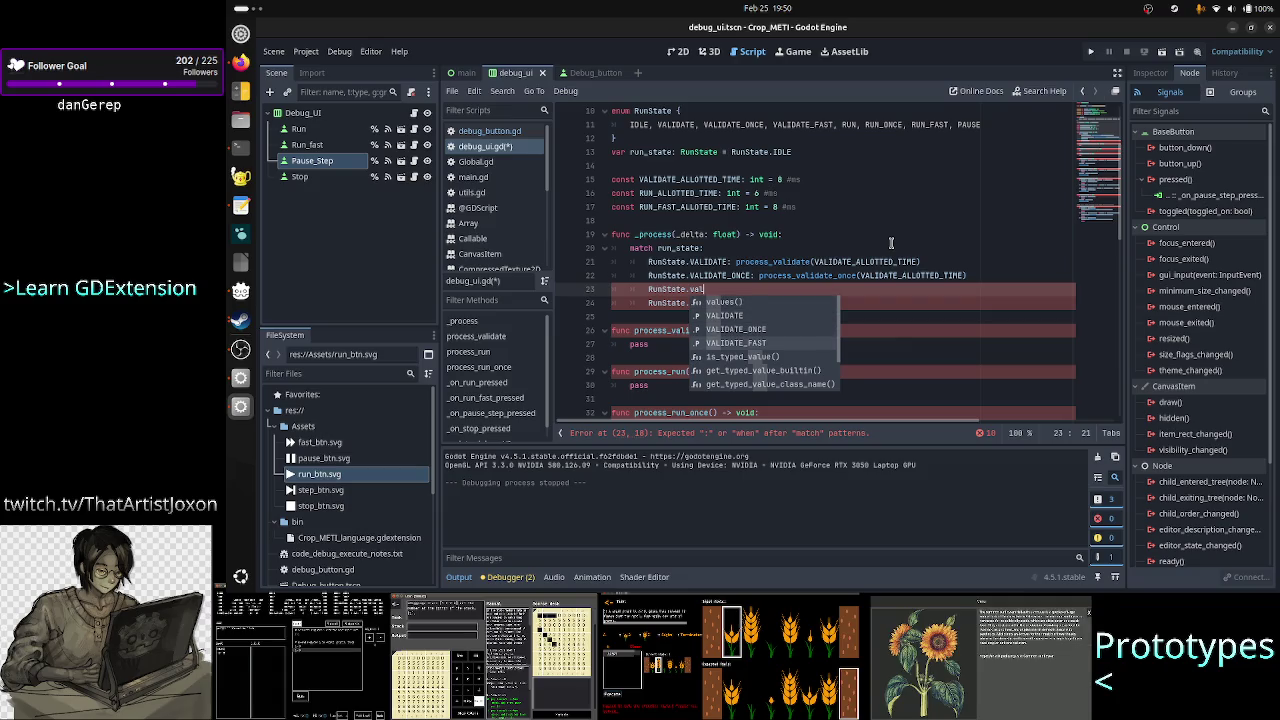
key(Return)
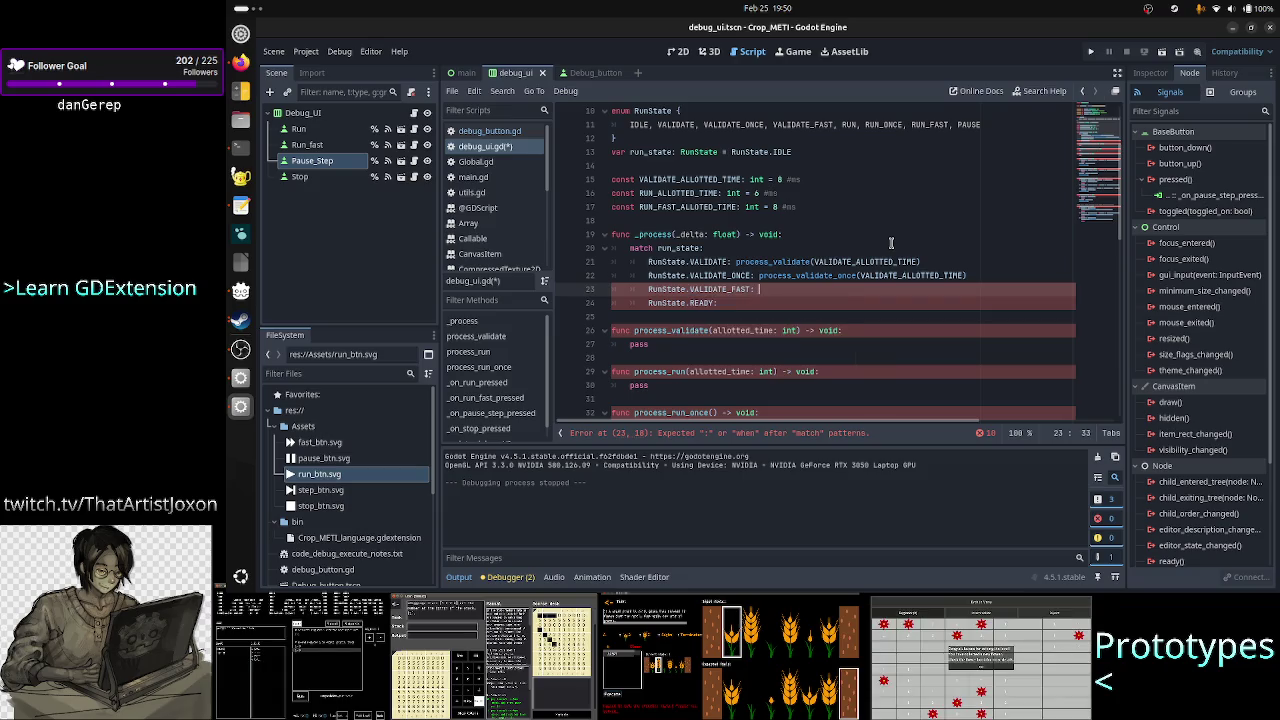
text(pro)
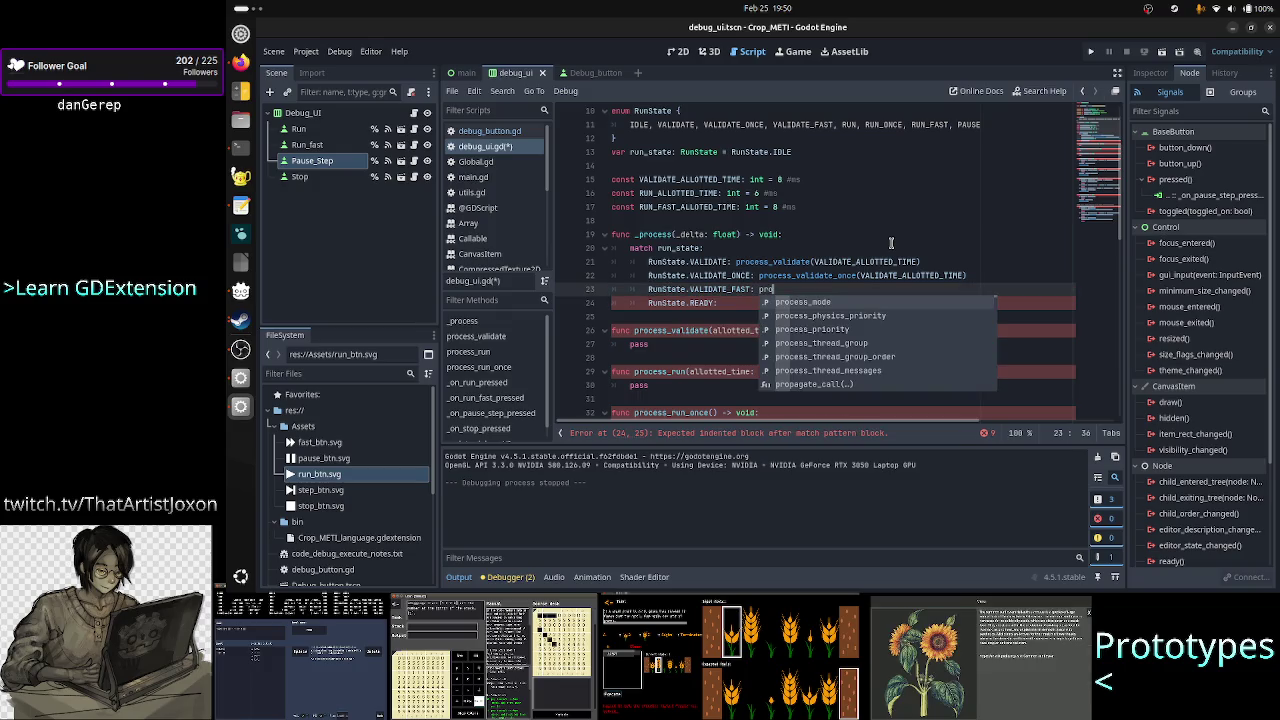
key(Down)
key(Down)
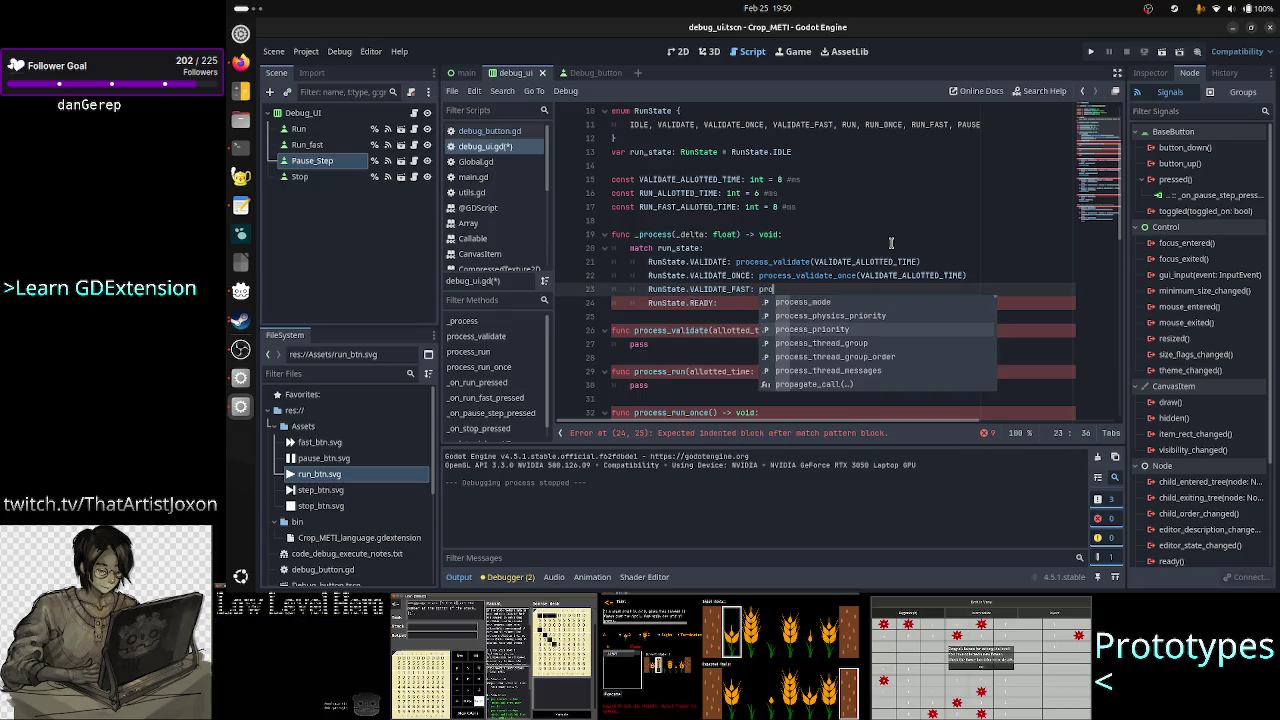
text(cess_val)
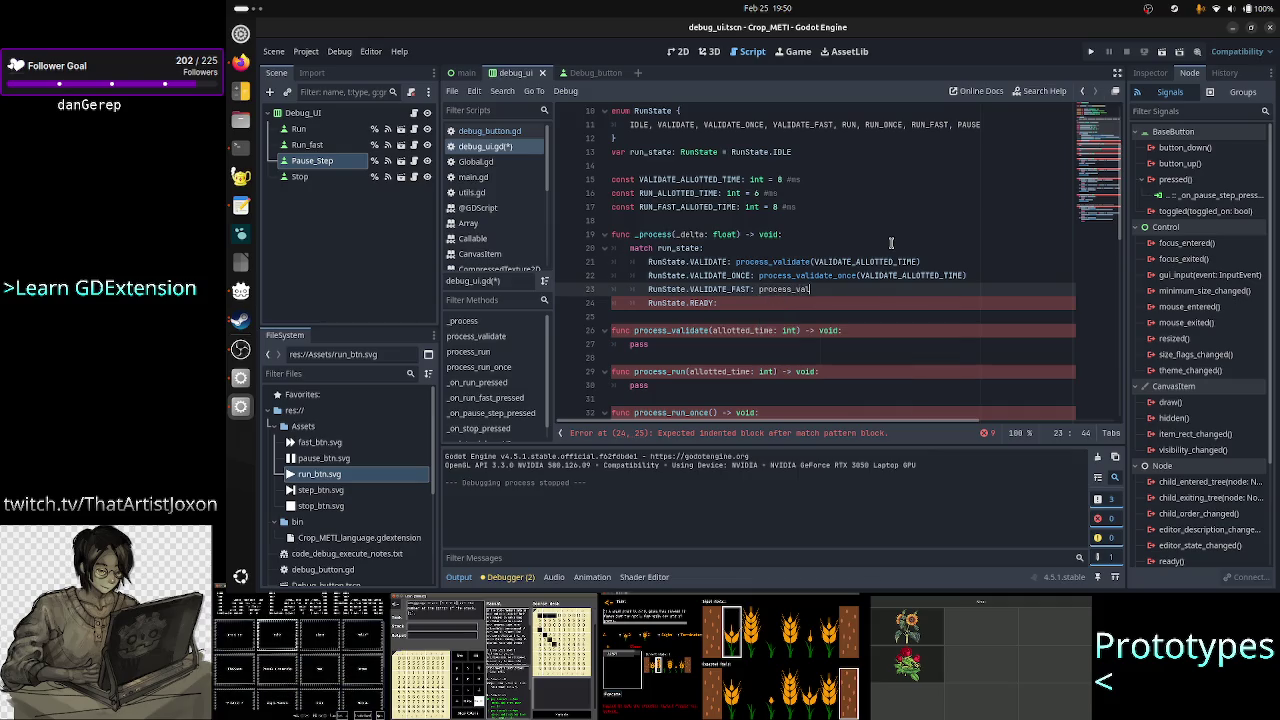
key(BackSpace)
key(BackSpace)
key(BackSpace)
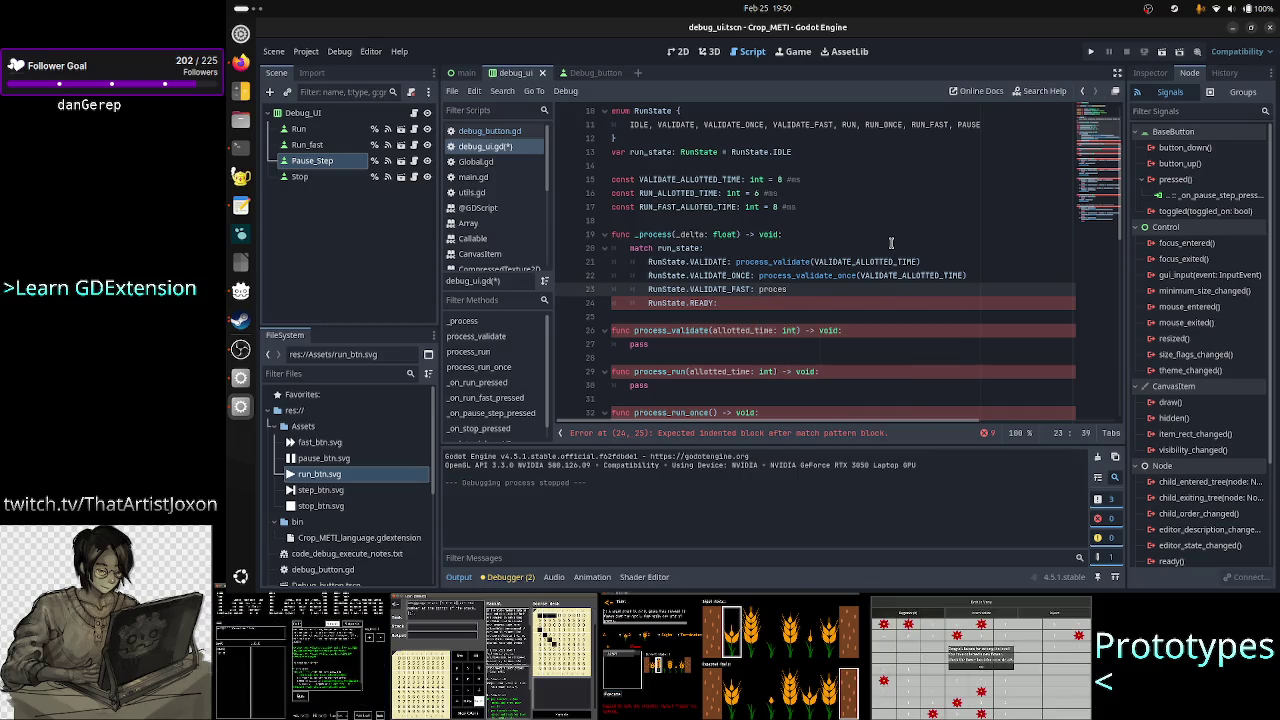
key(ctrl+space)
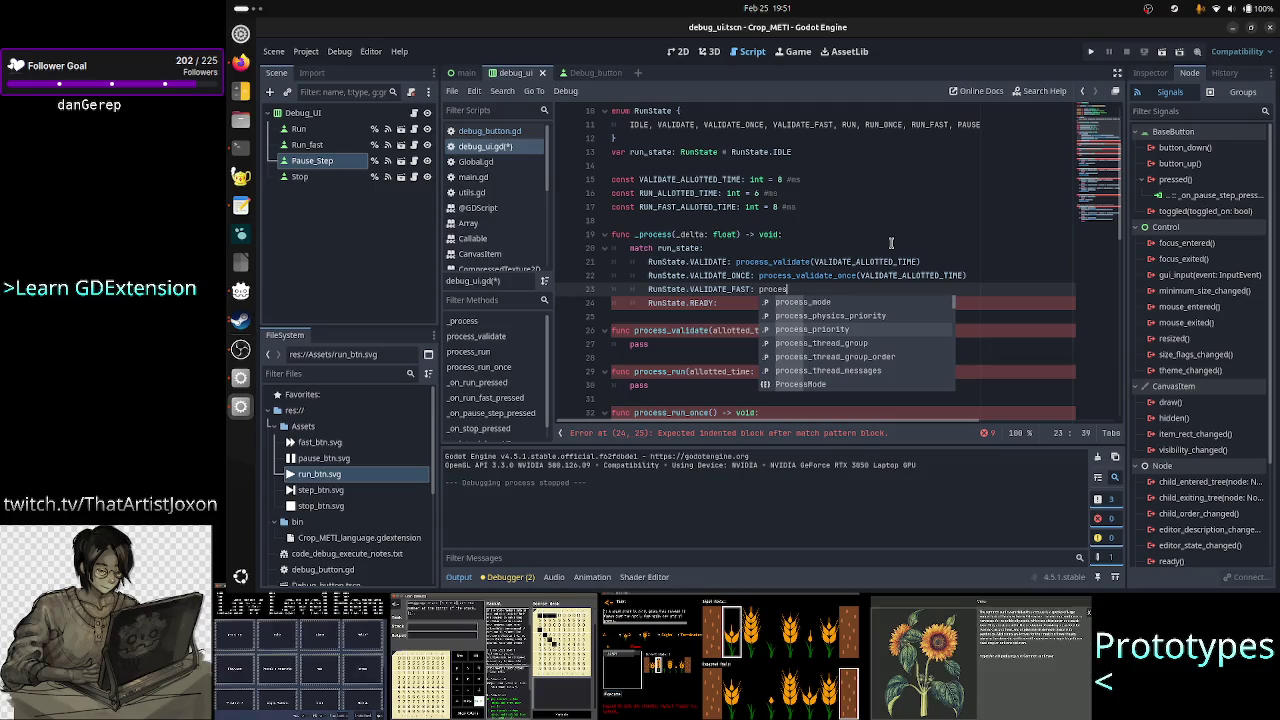
text(s_validate)
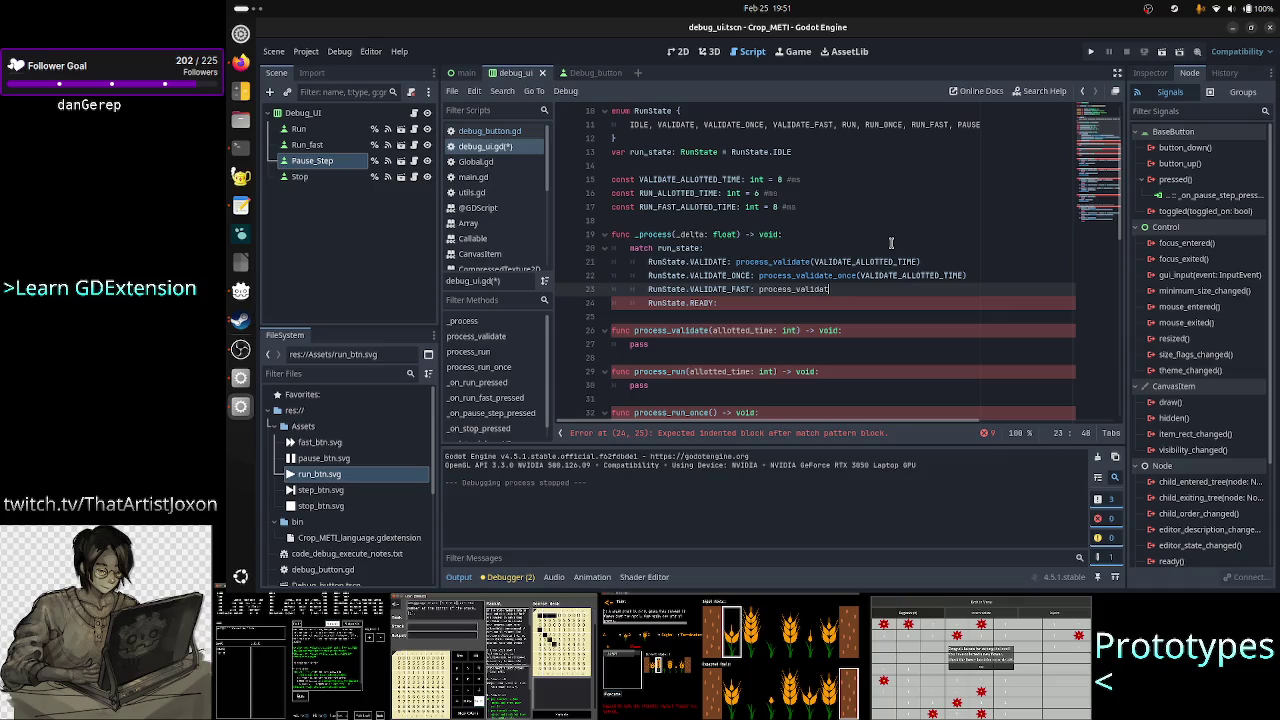
text(()
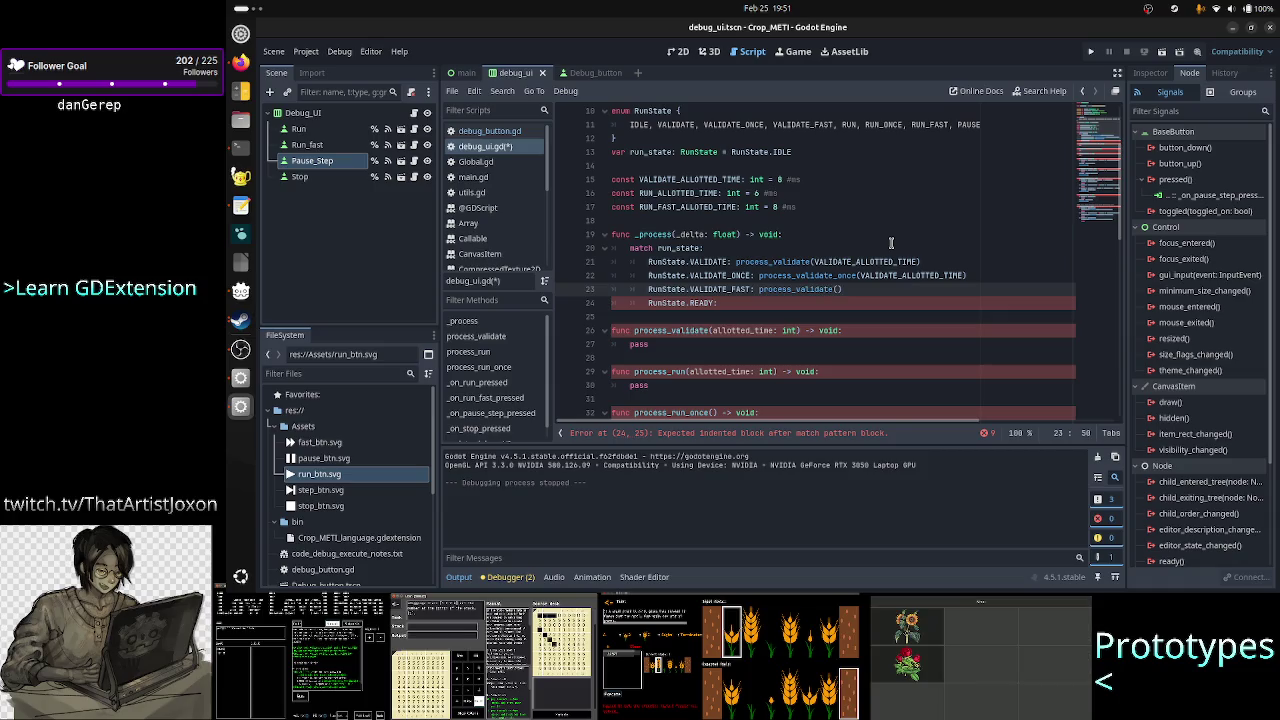
- Copy VALIDATE_ALLOTTED_TIME from line 21 into the VALIDATE_FAST call's parentheses
double_click(867, 260)
key(ctrl+c)
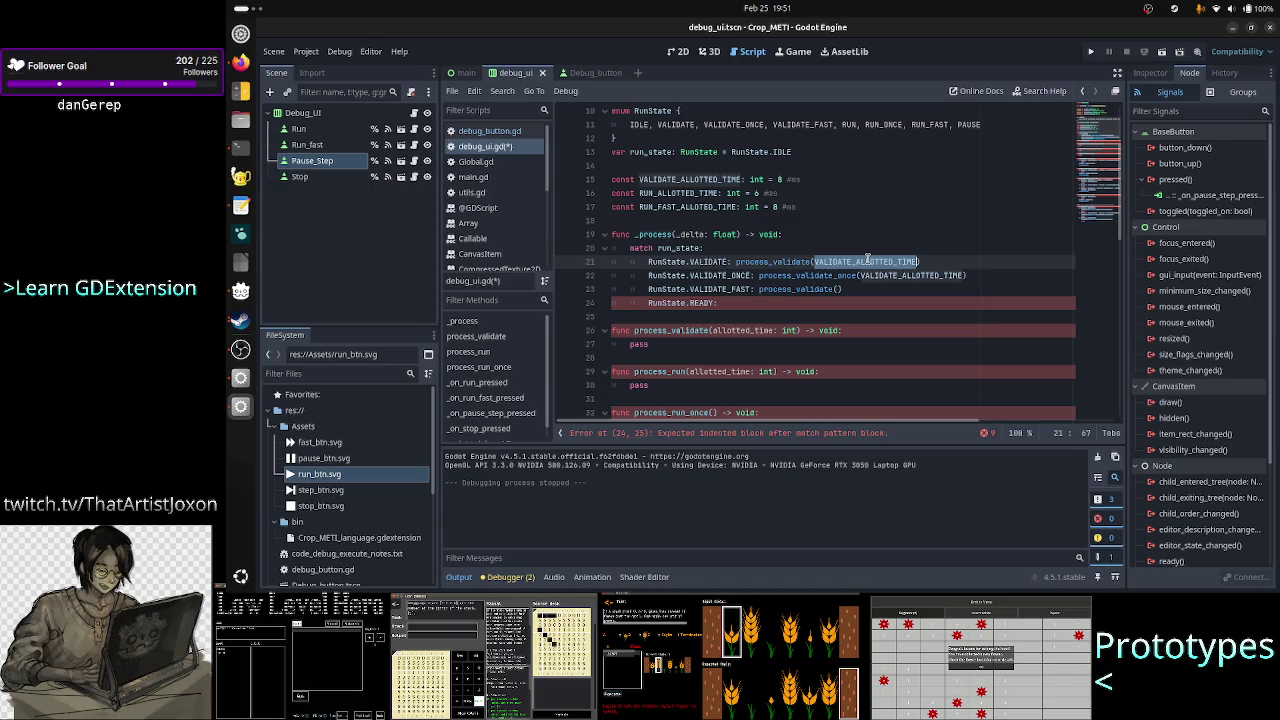
double_click(703, 206)
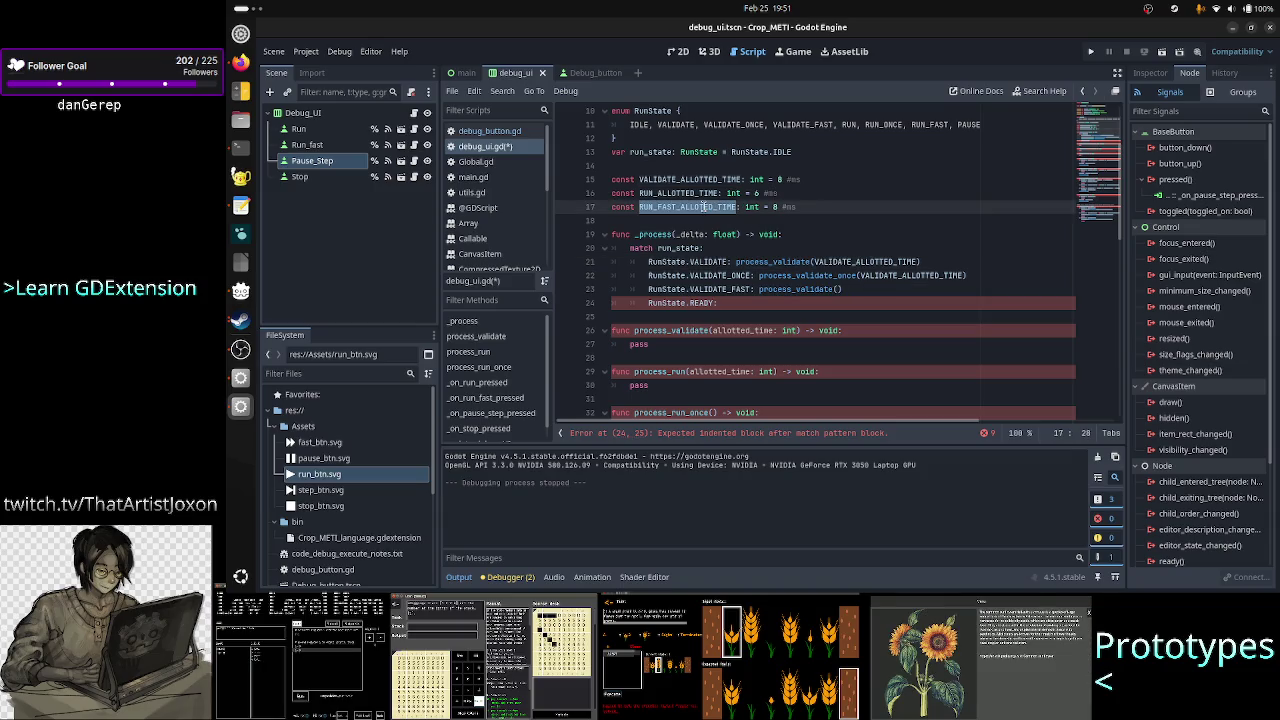
click(880, 262)
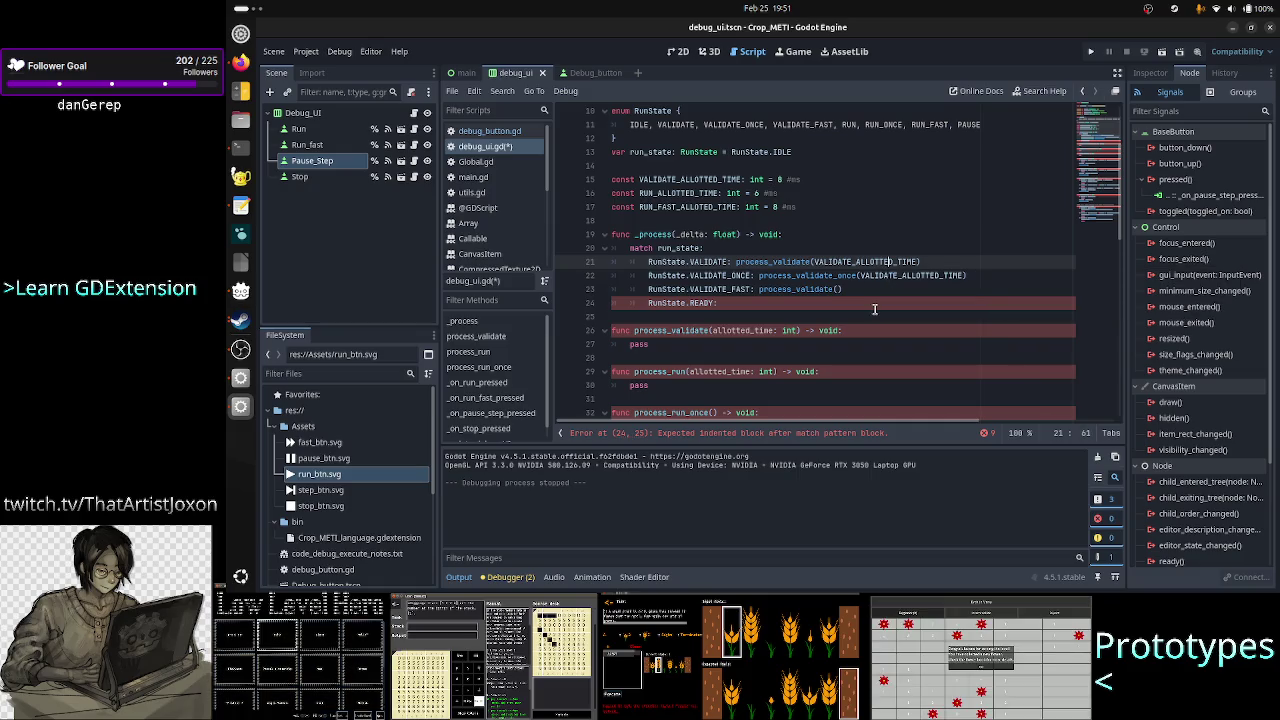
key(Right)
key(Right)
key(Right)
key(shift+Left)
key(shift+Left)
key(shift+Left)
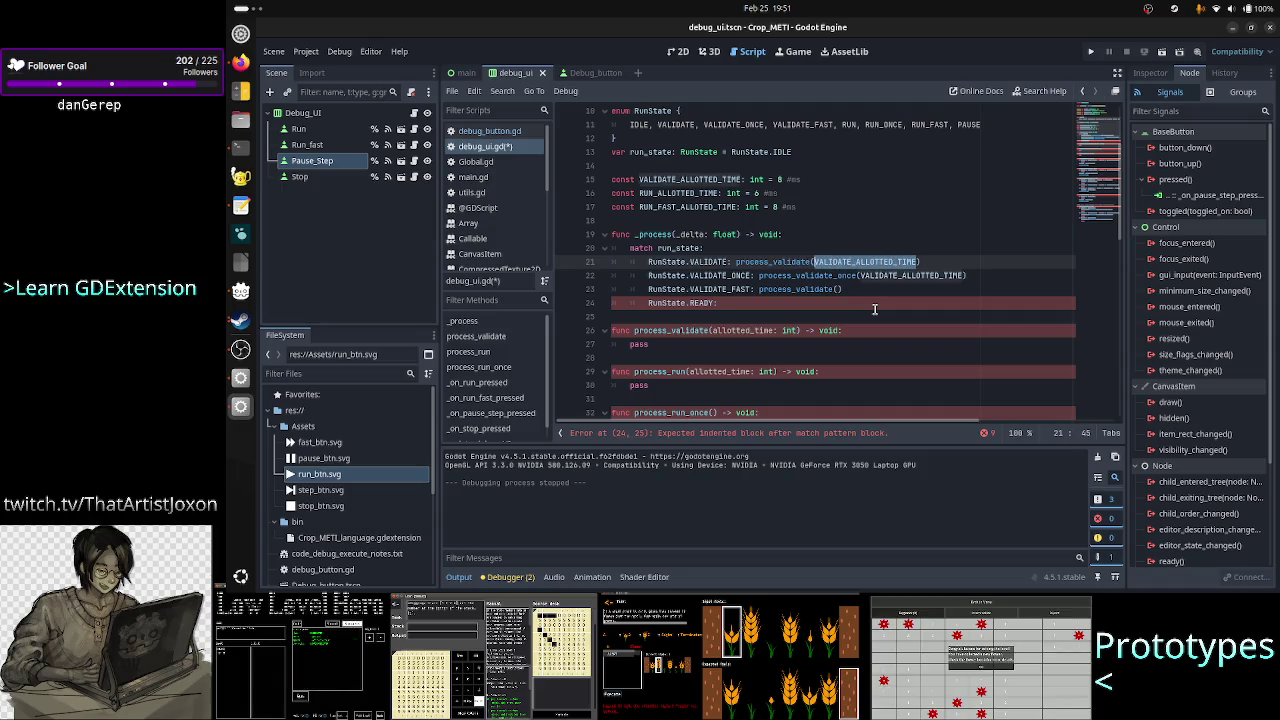
key(Down)
key(Down)
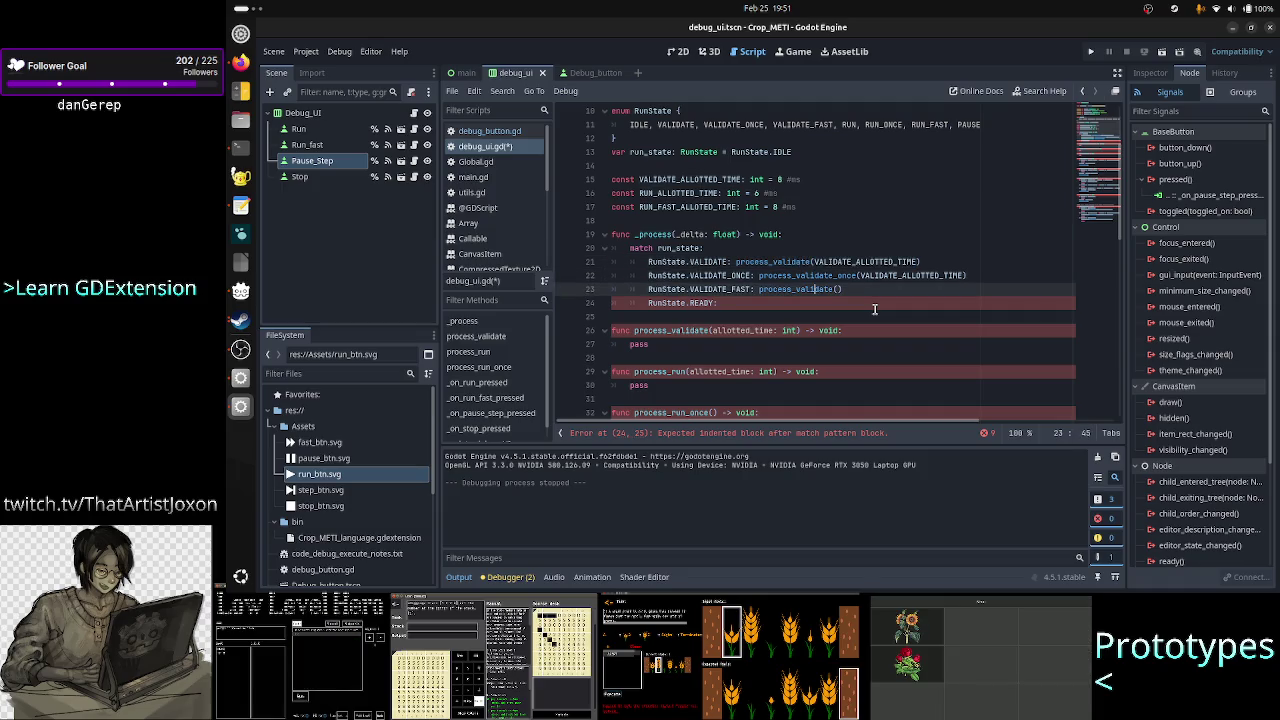
key(Right)
key(Right)
key(Right)
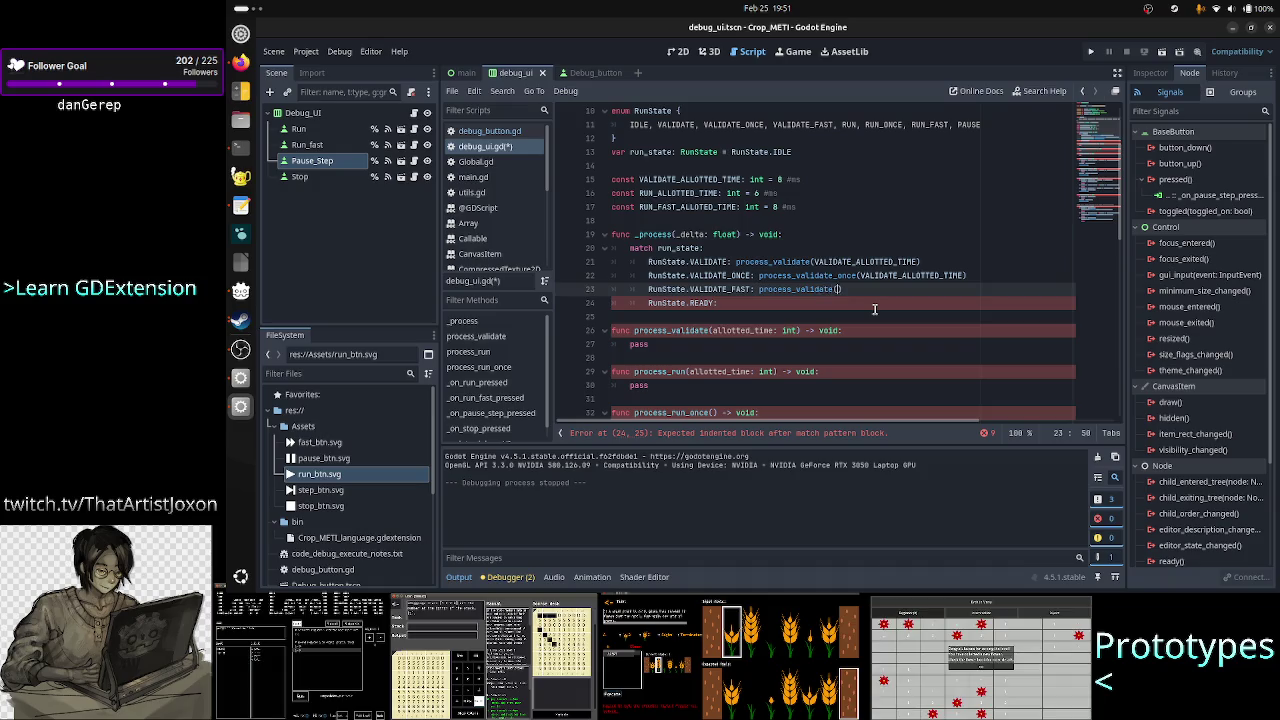
key(ctrl+v)
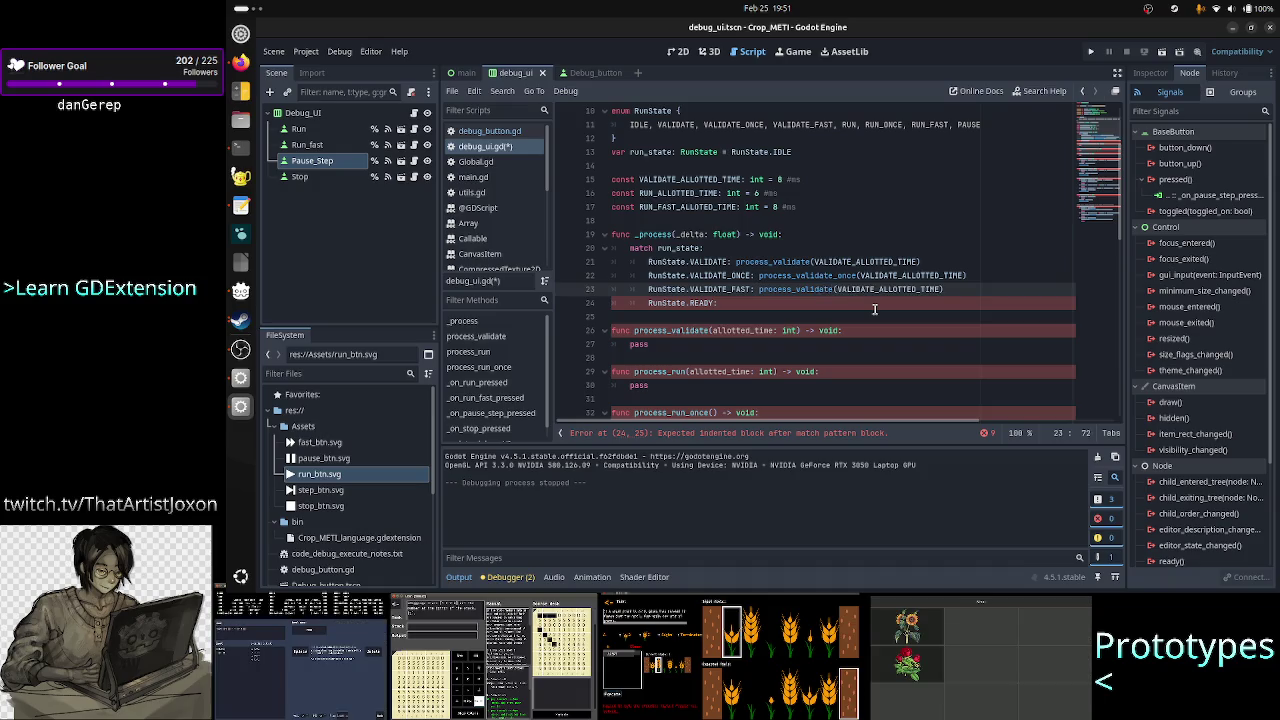
- Check the VALIDATE_ALLOTTED_TIME constant and delete the RunState.READY placeholder line
key(Up)
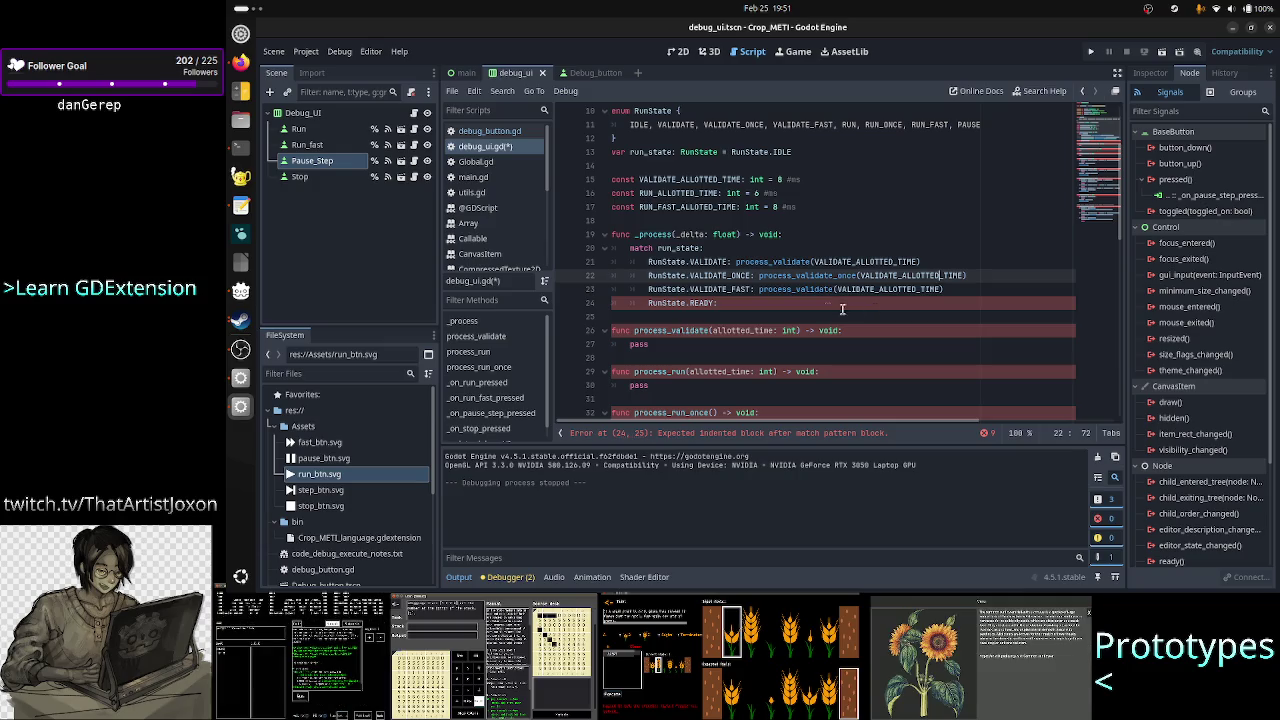
double_click(880, 261)
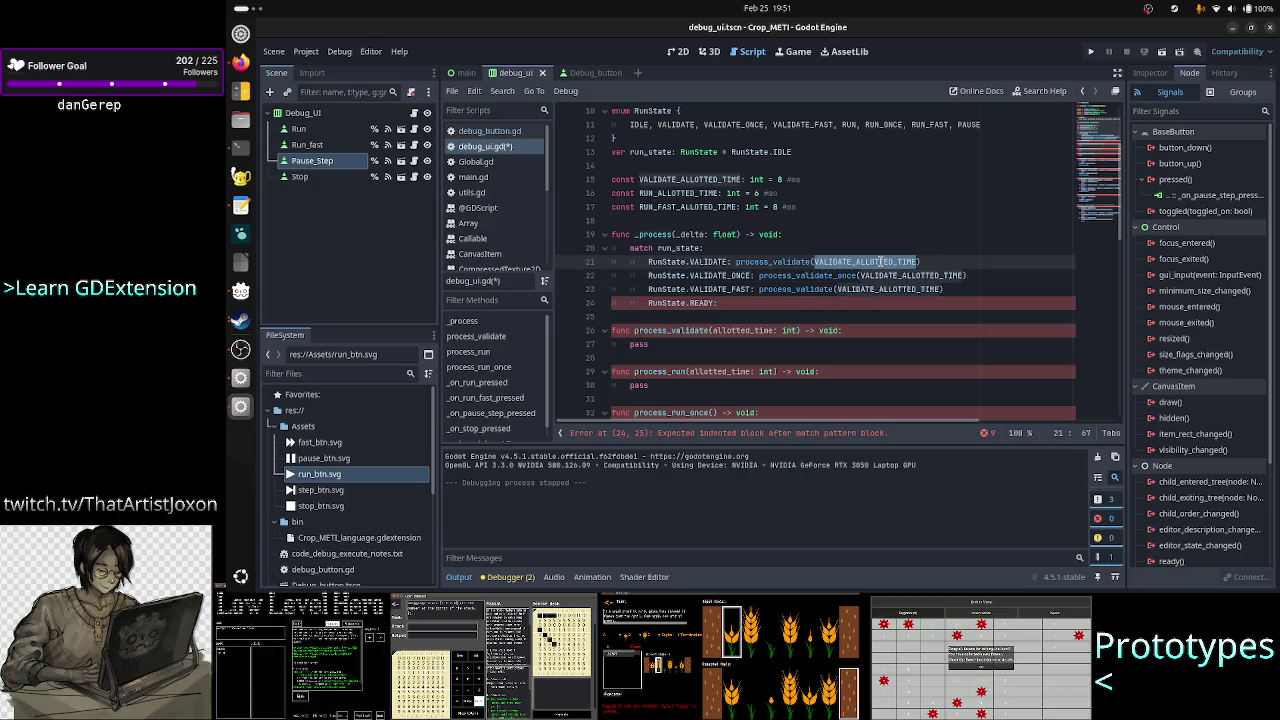
click(828, 179)
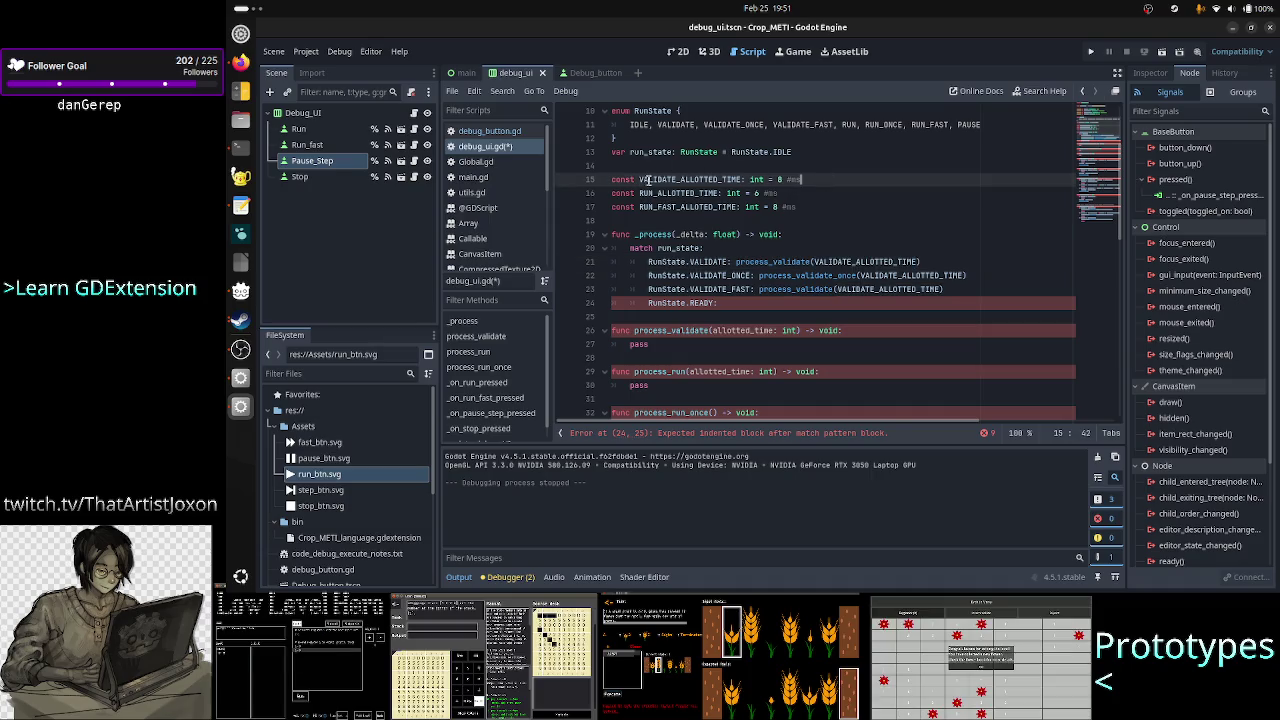
click(968, 287)
key(Down)
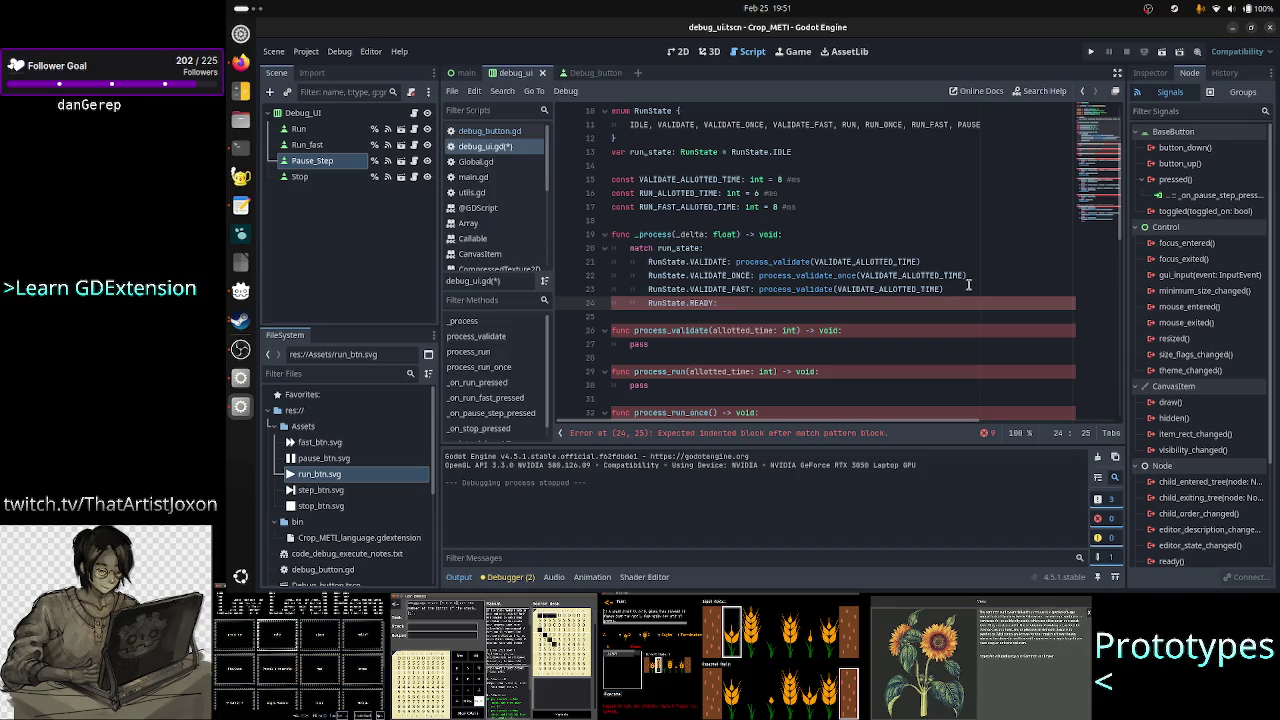
key(BackSpace)
key(BackSpace)
key(BackSpace)
key(Return)
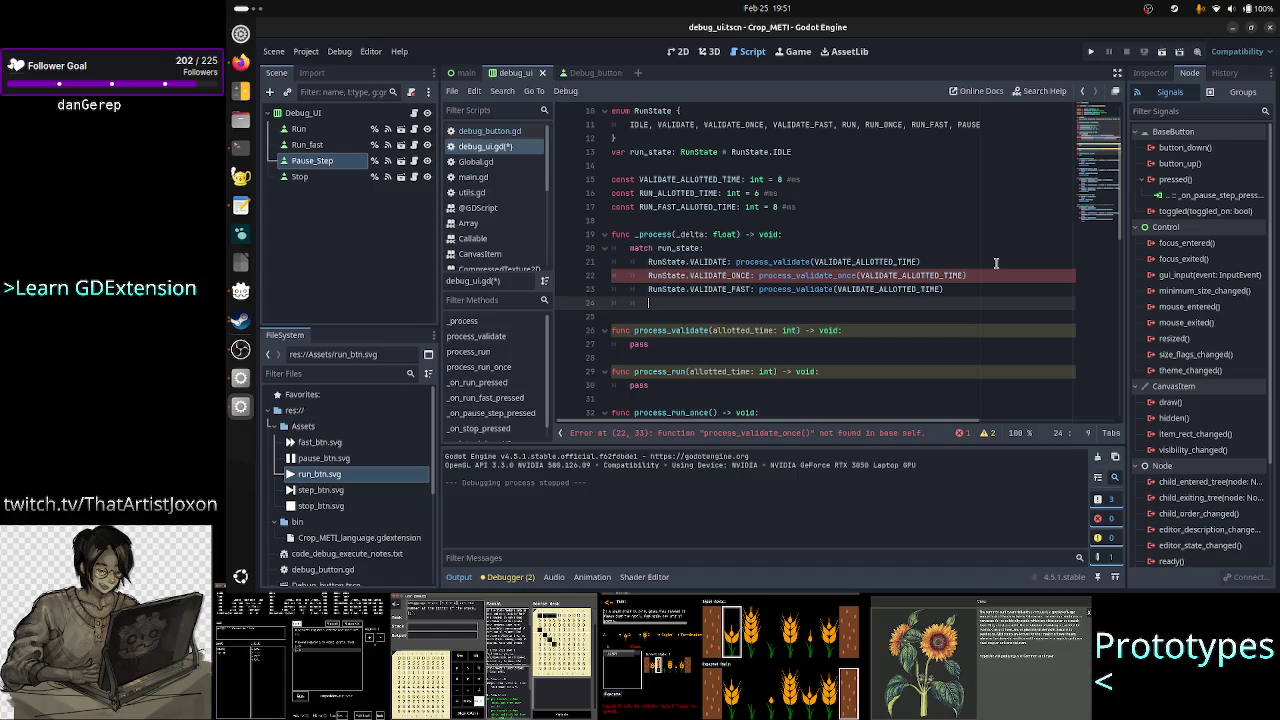
key(Down)
key(Down)
key(Down)
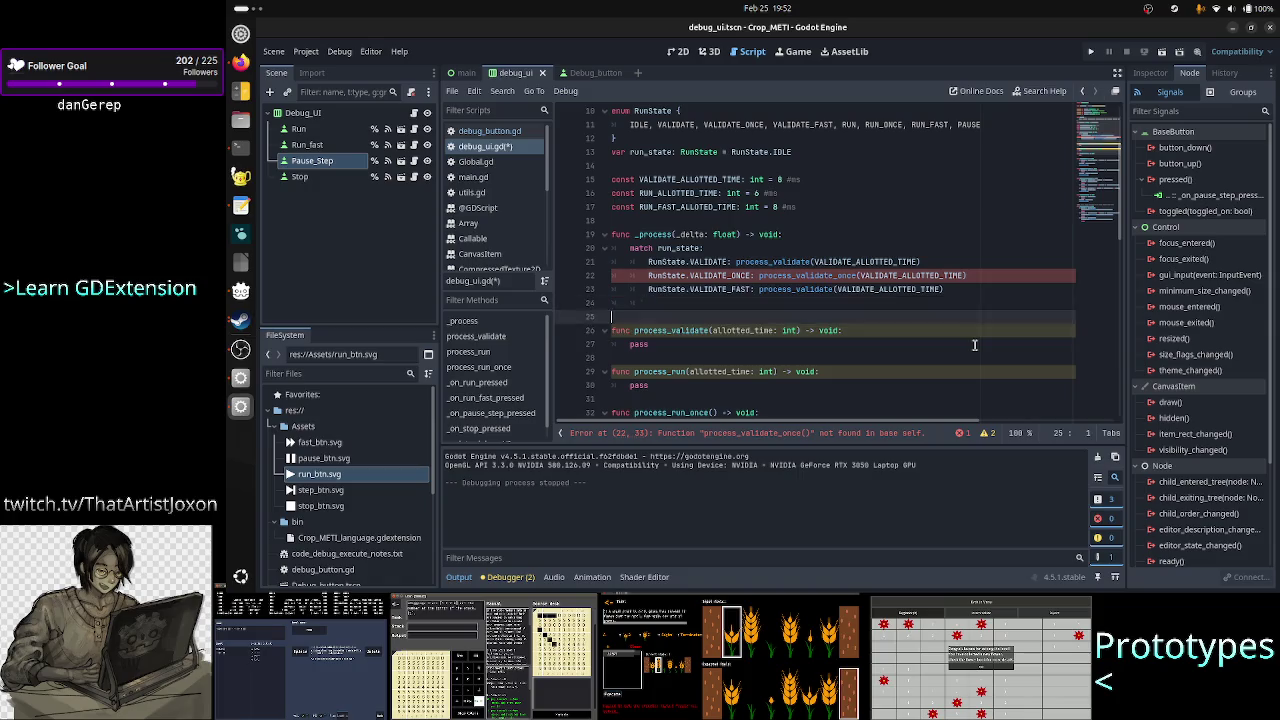
- Duplicate the process_validate function below itself and rename the copy process_validate_once
key(Return)
key(Return)
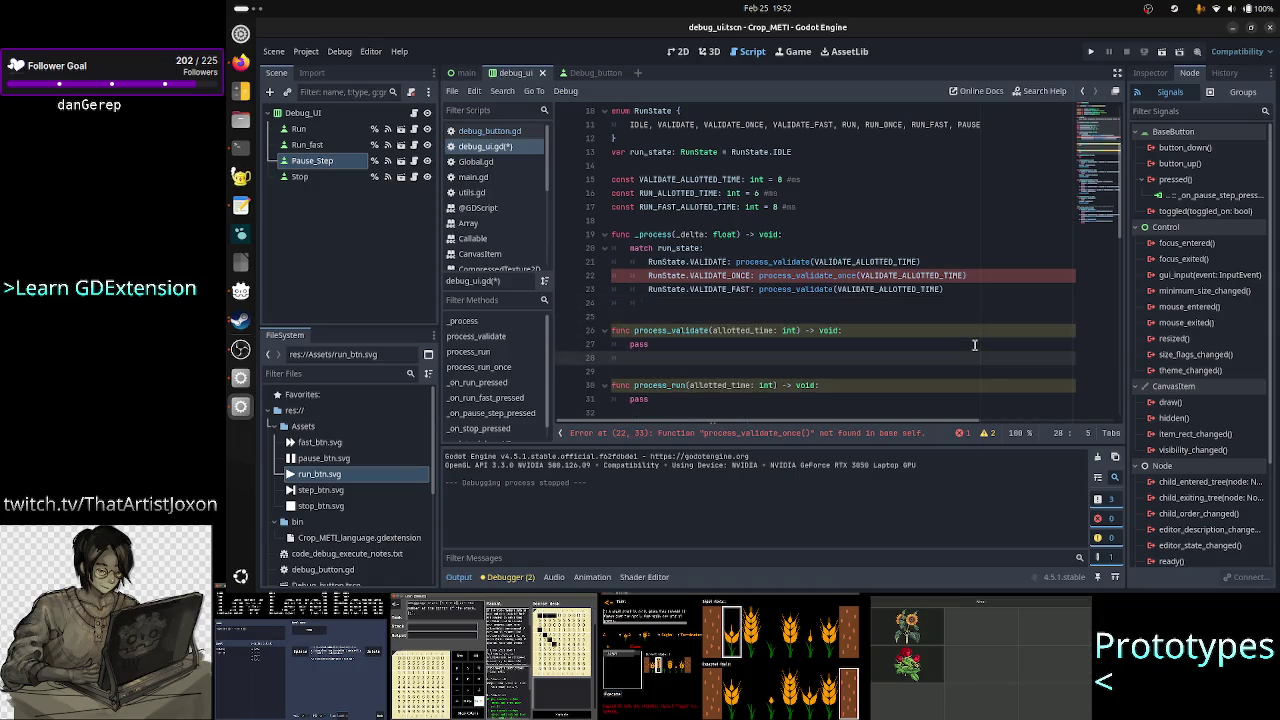
text(fu)
key(Escape)
key(Up)
key(Up)
key(Up)
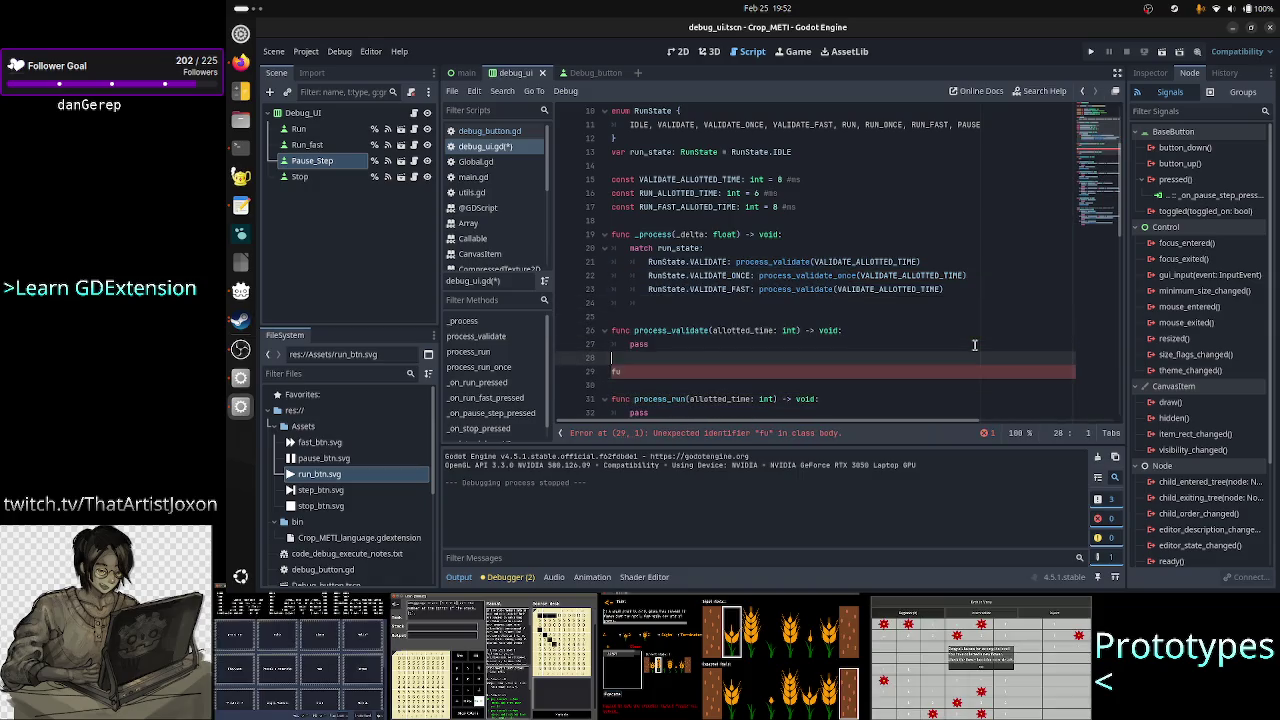
key(Home)
key(shift+Down)
key(shift+End)
key(ctrl+c)
key(Down)
key(Down)
key(Home)
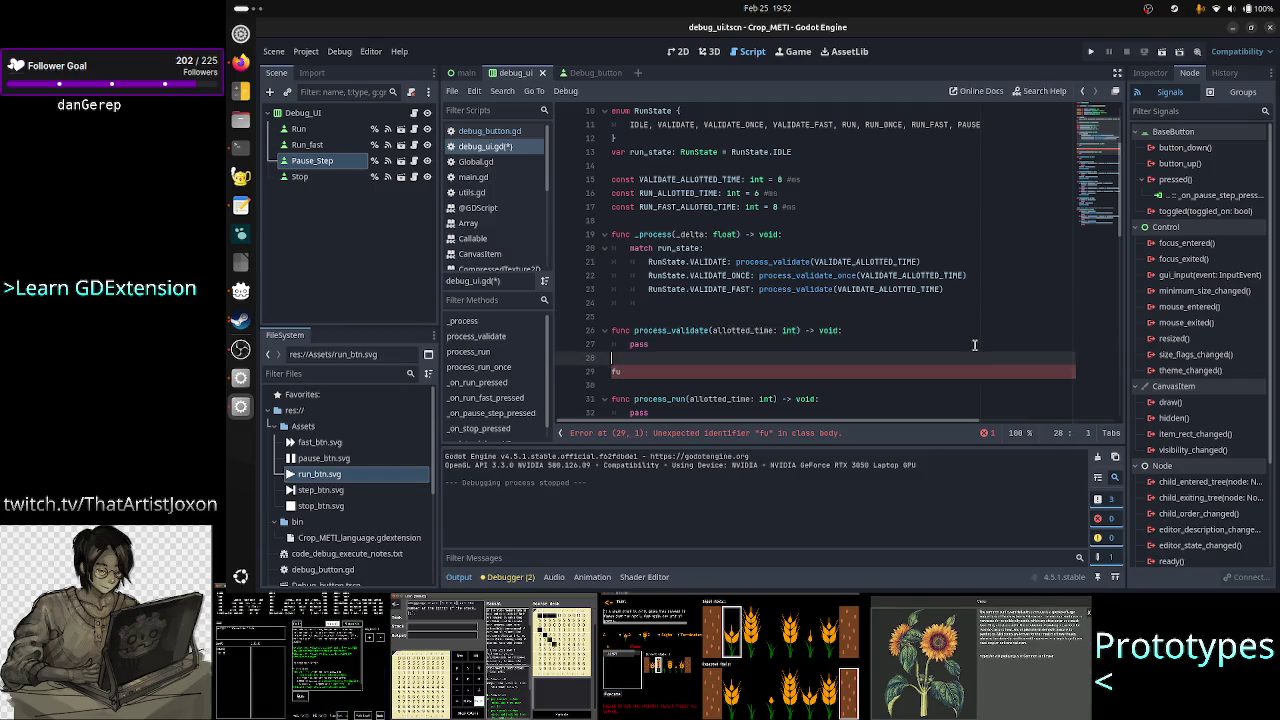
key(shift+Down)
key(ctrl+v)
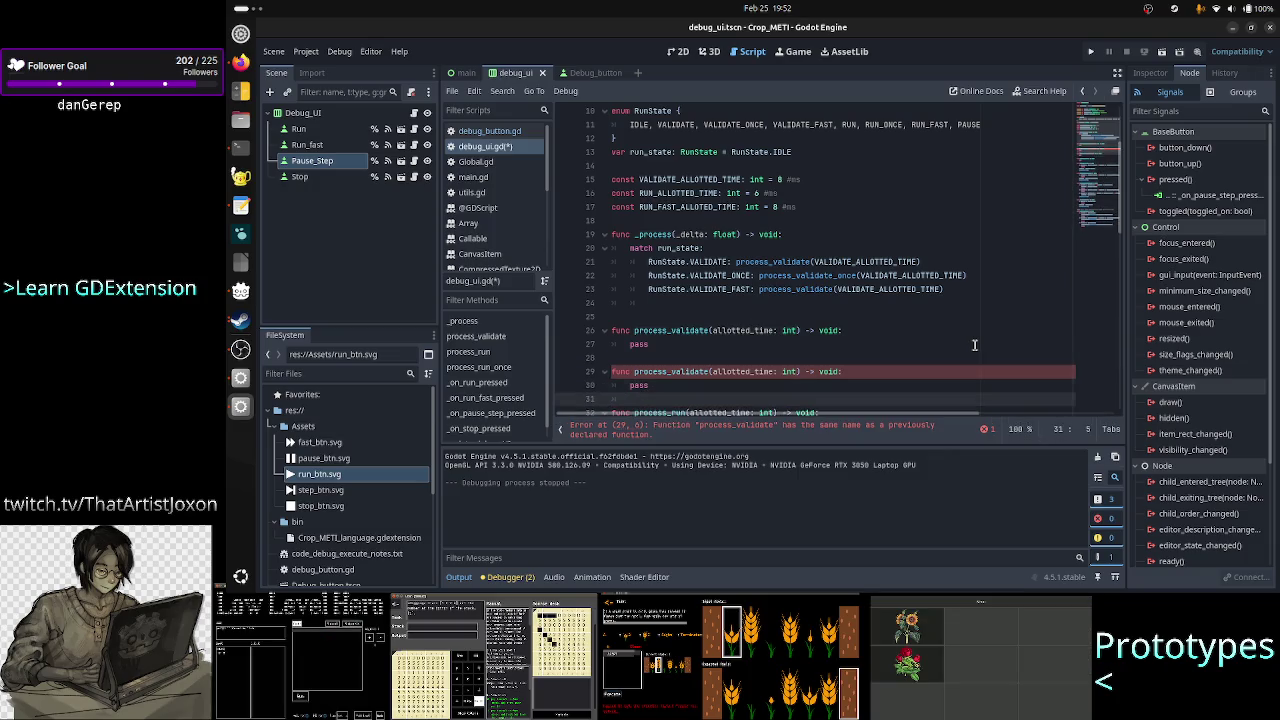
key(Up)
key(Right)
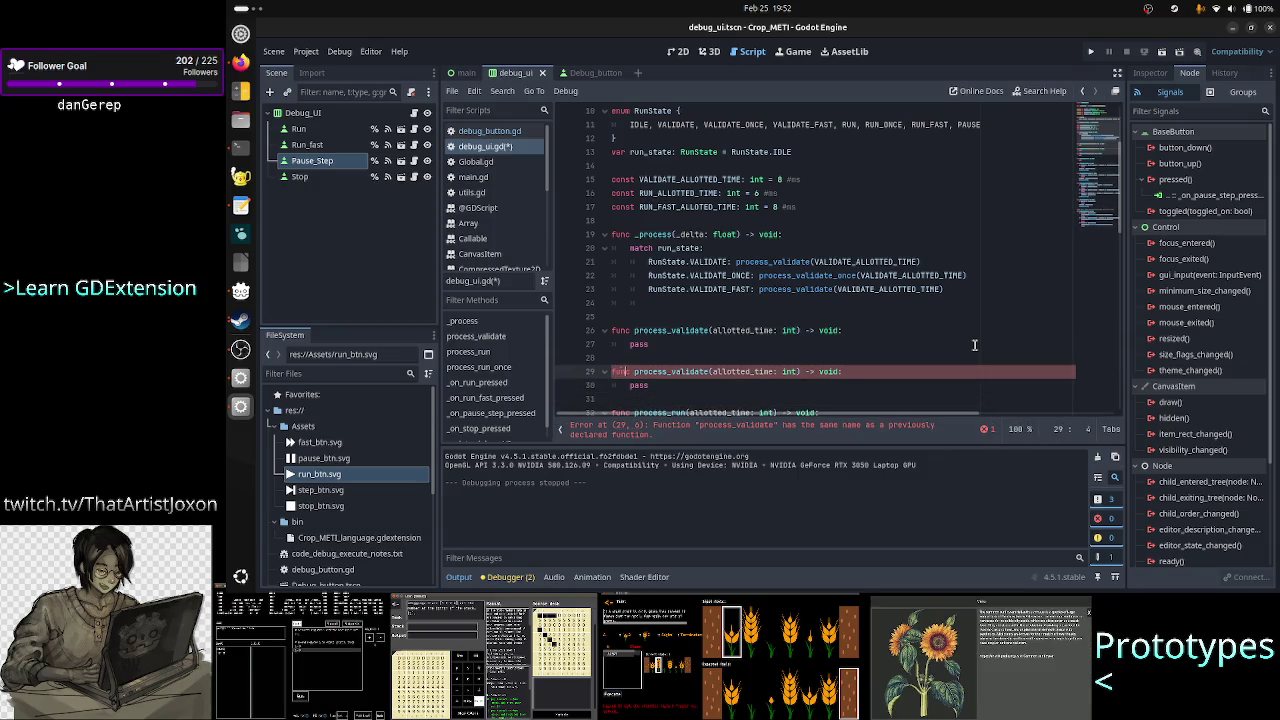
key(ctrl+Right)
key(ctrl+Right)
text(_once)
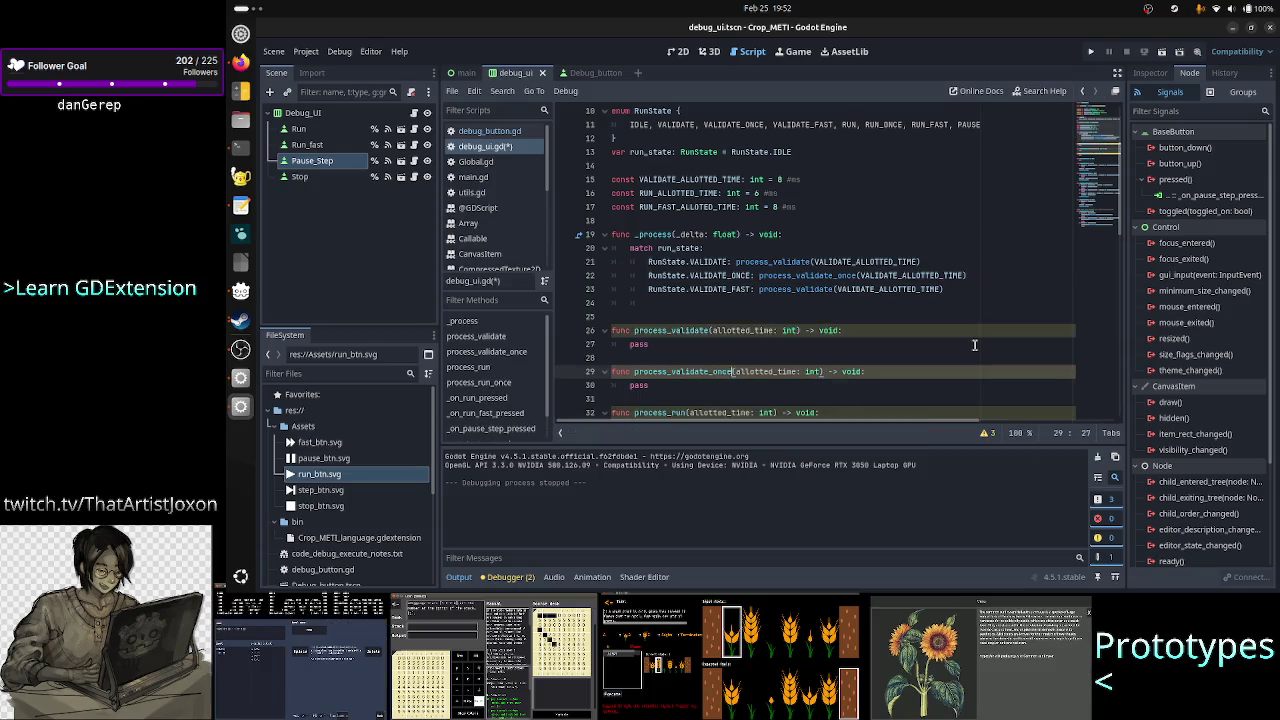
- Paste another copy of the function and name it process_validate_fast
key(Down)
key(Down)
key(Return)
key(ctrl+v)
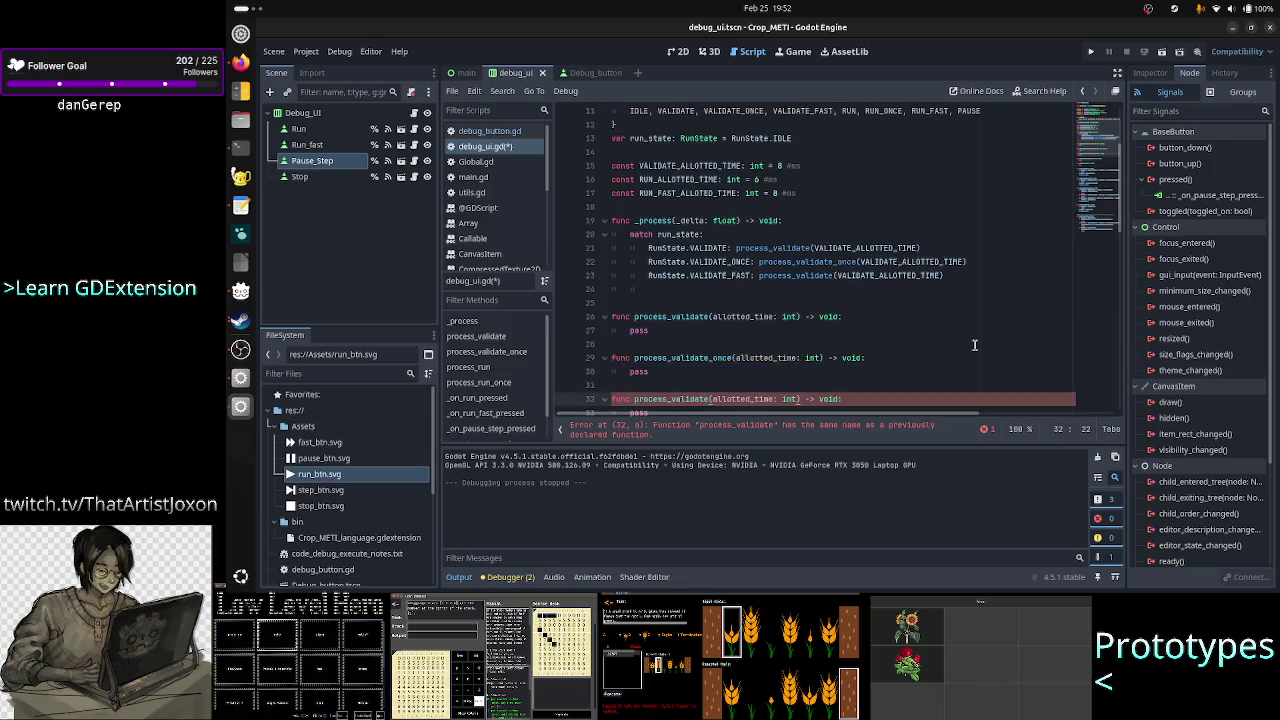
text(_fast)
- Make the VALIDATE_FAST case call process_validate_fast instead of process_validate
key(Up)
key(Up)
key(Up)
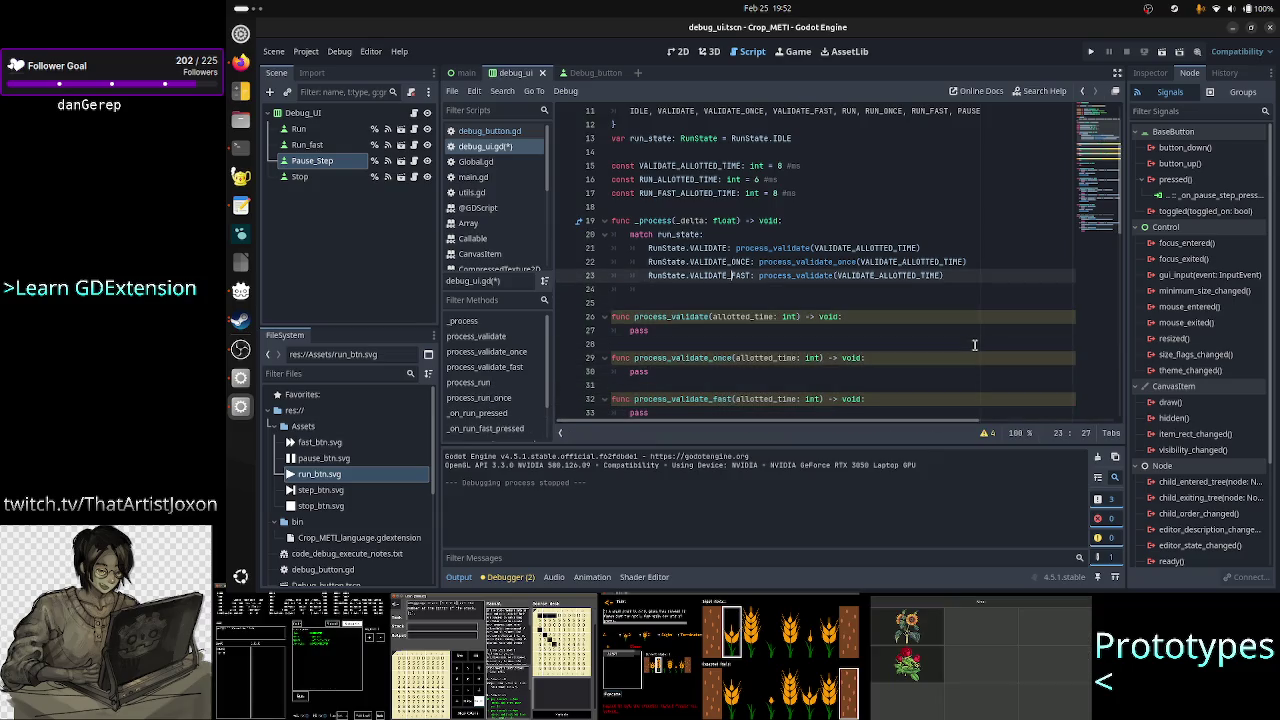
key(Right)
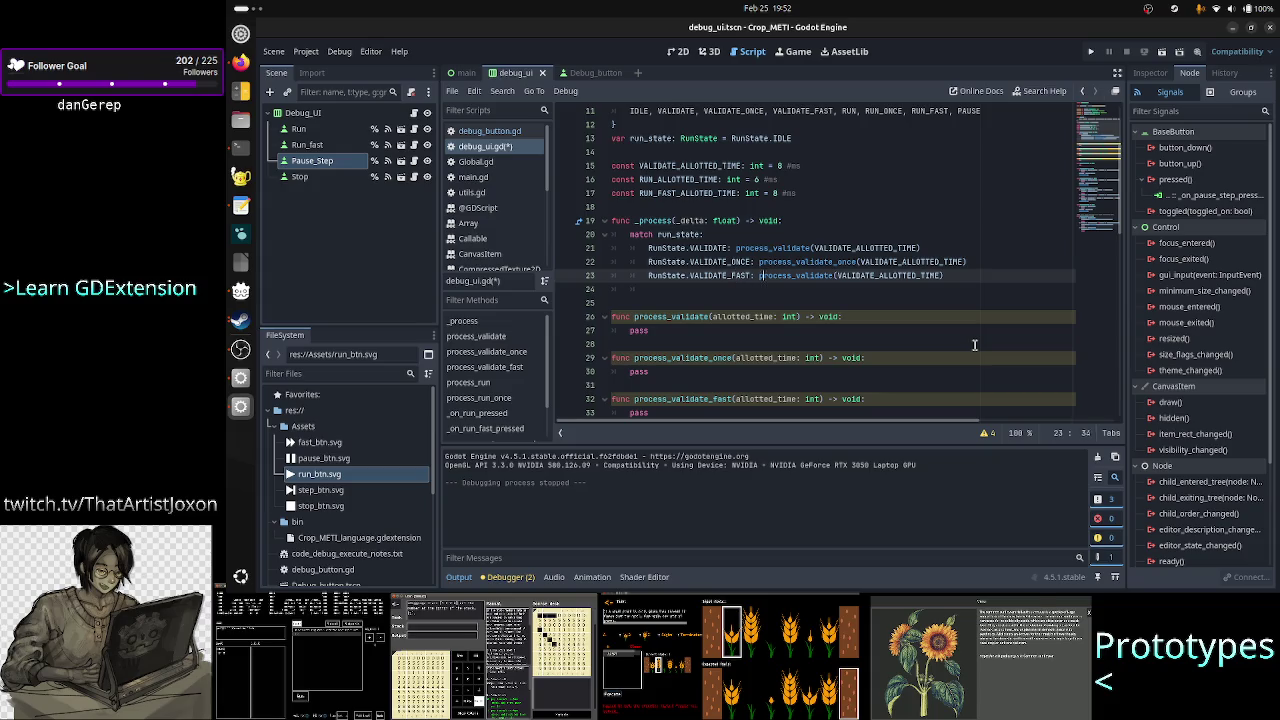
key(ctrl+Right)
text(_)
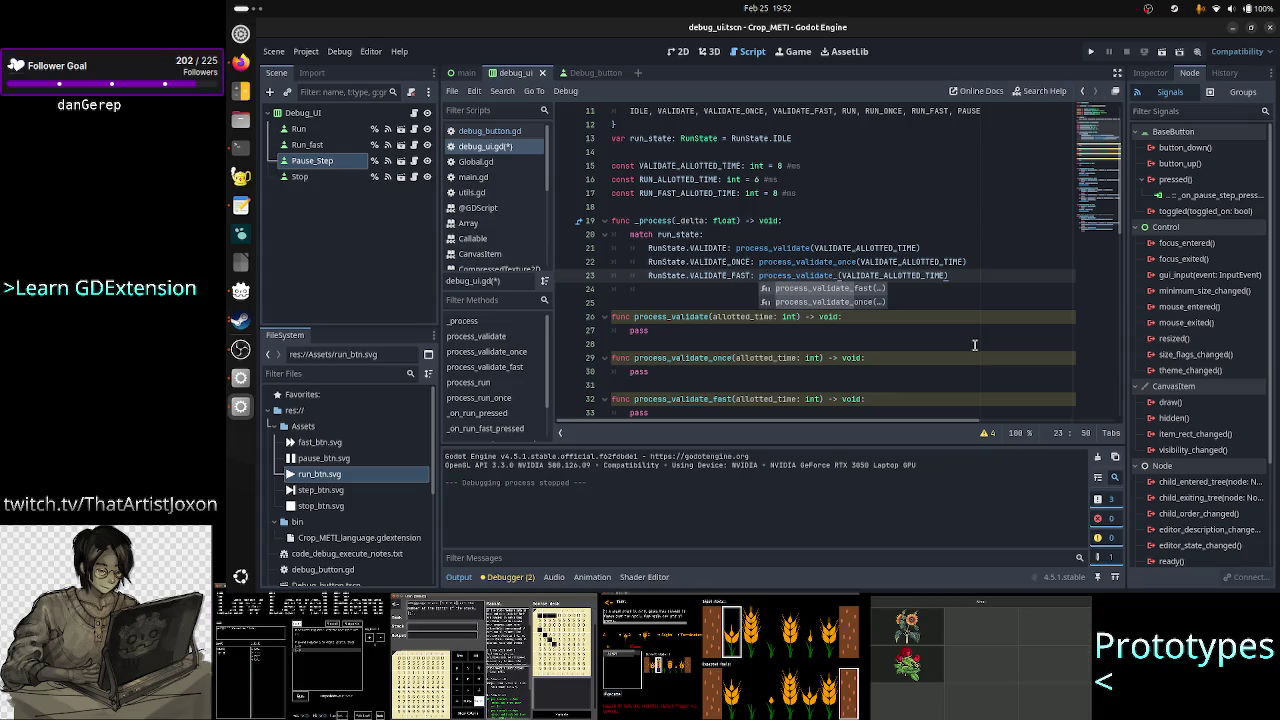
text(dast)
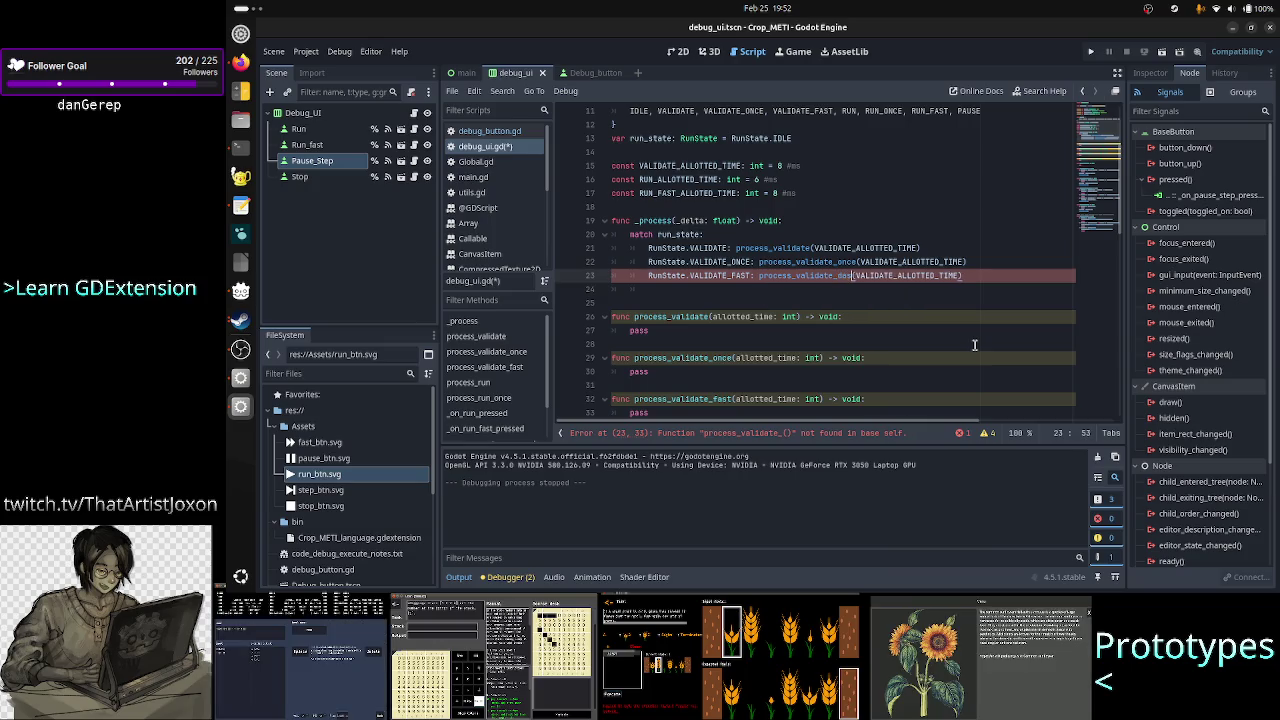
key(BackSpace)
key(BackSpace)
key(BackSpace)
text(fast)
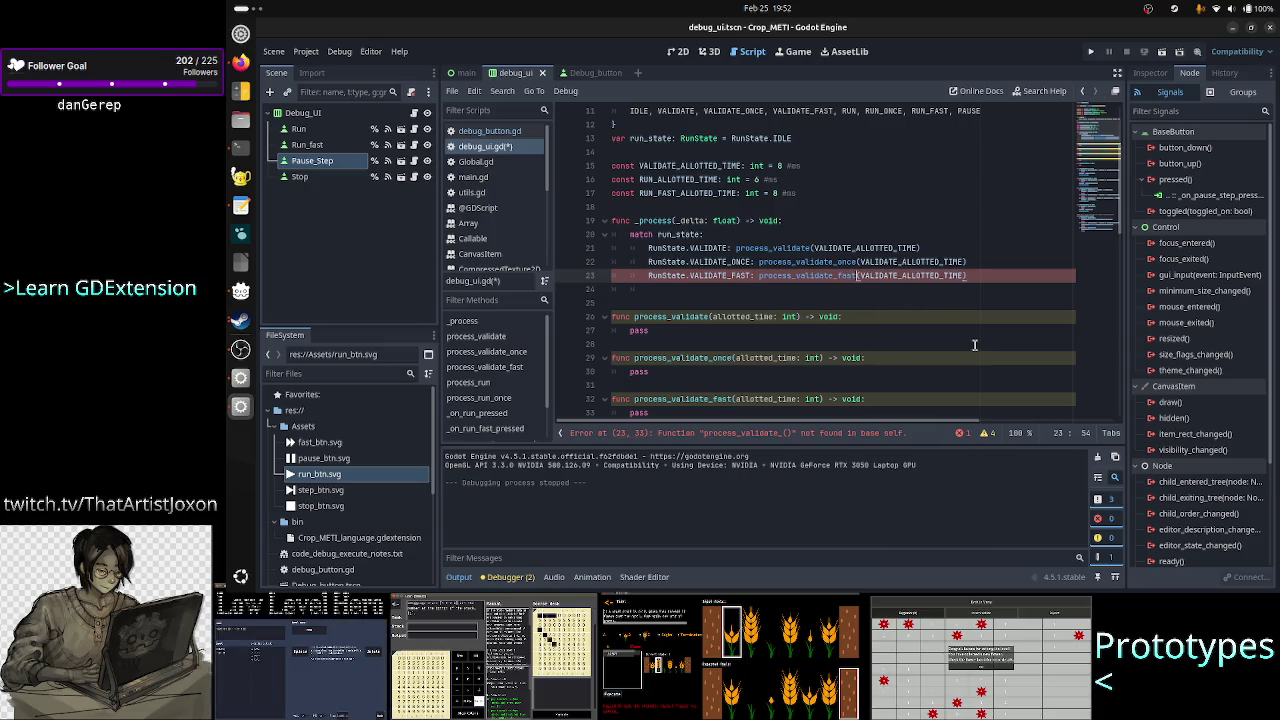
key(Down)
key(Down)
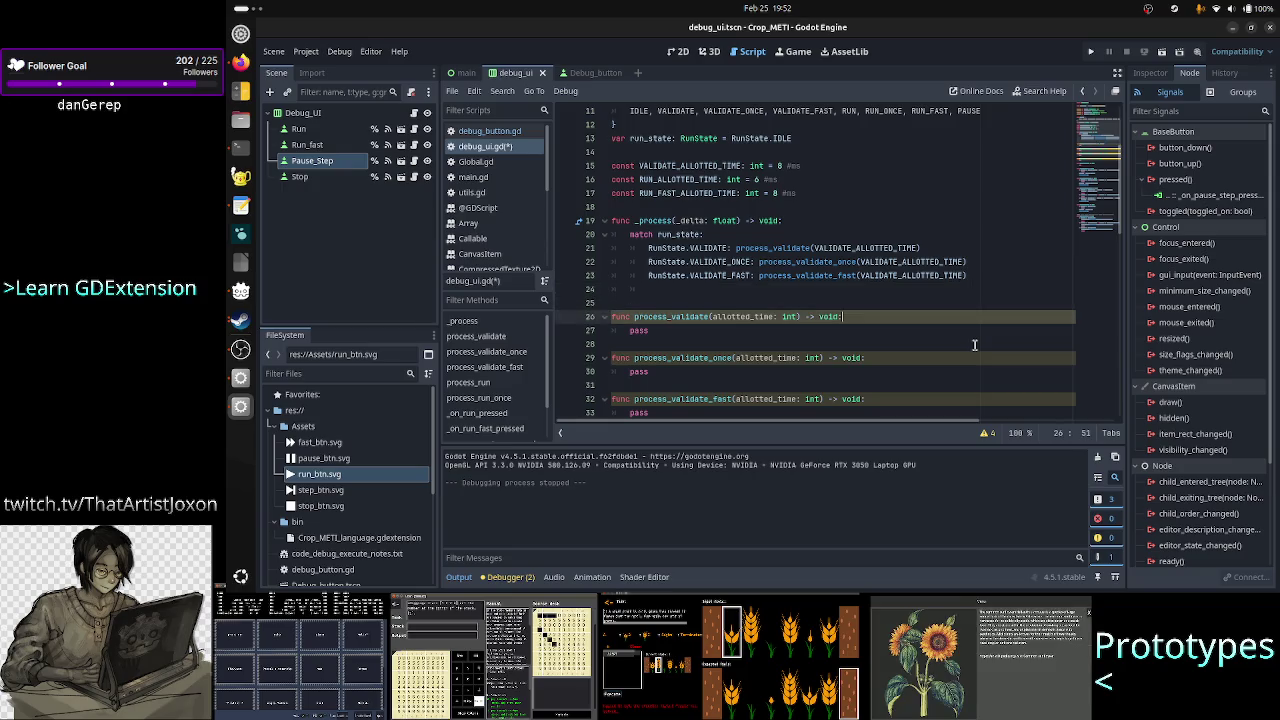
key(Down)
key(Down)
key(Down)
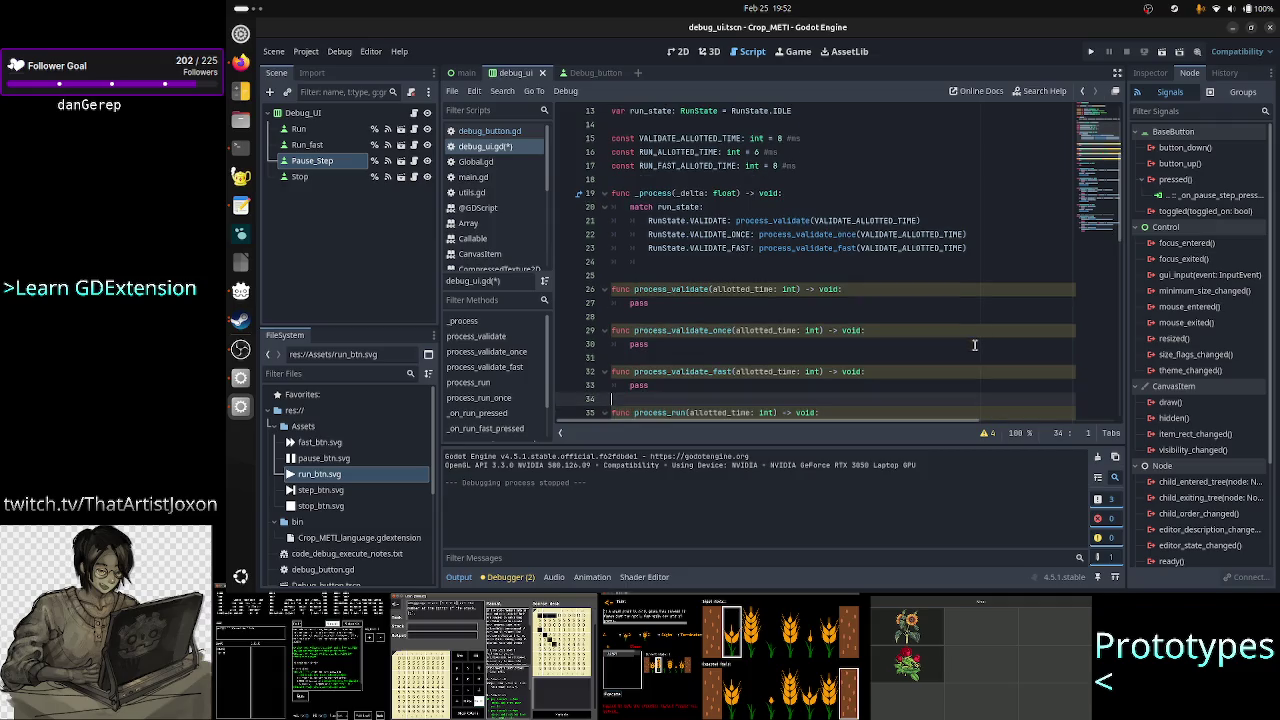
key(Up)
key(Up)
key(Up)
key(End)
- Add a RunState.RUN case calling process_run(RUN_ALLOTTED_TIME)
text(RunState.p)
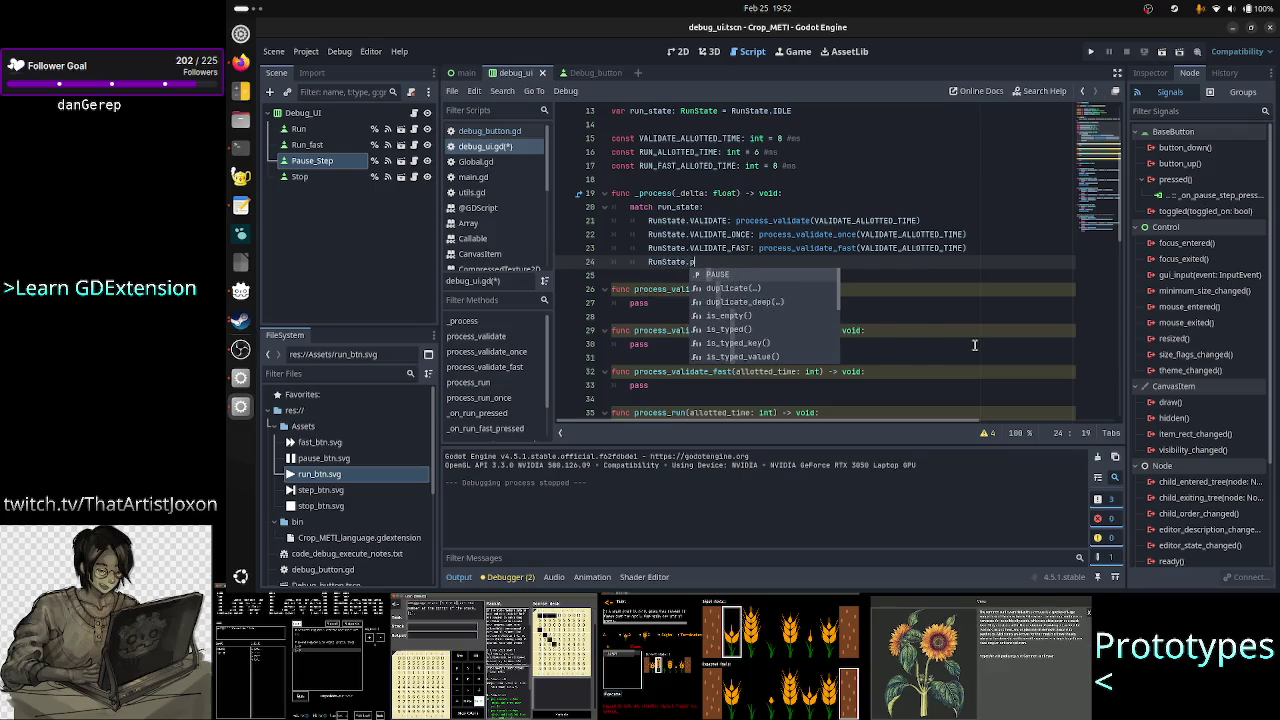
key(BackSpace)
text(RUN)
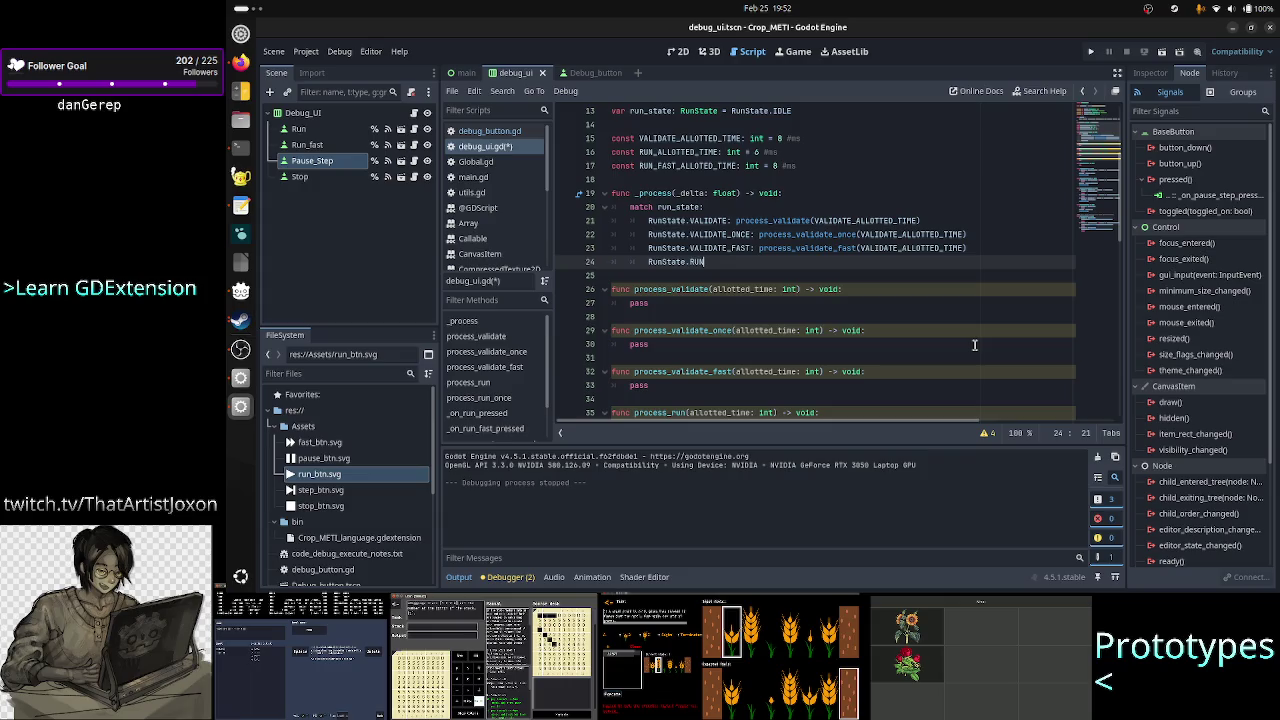
text(: proces)
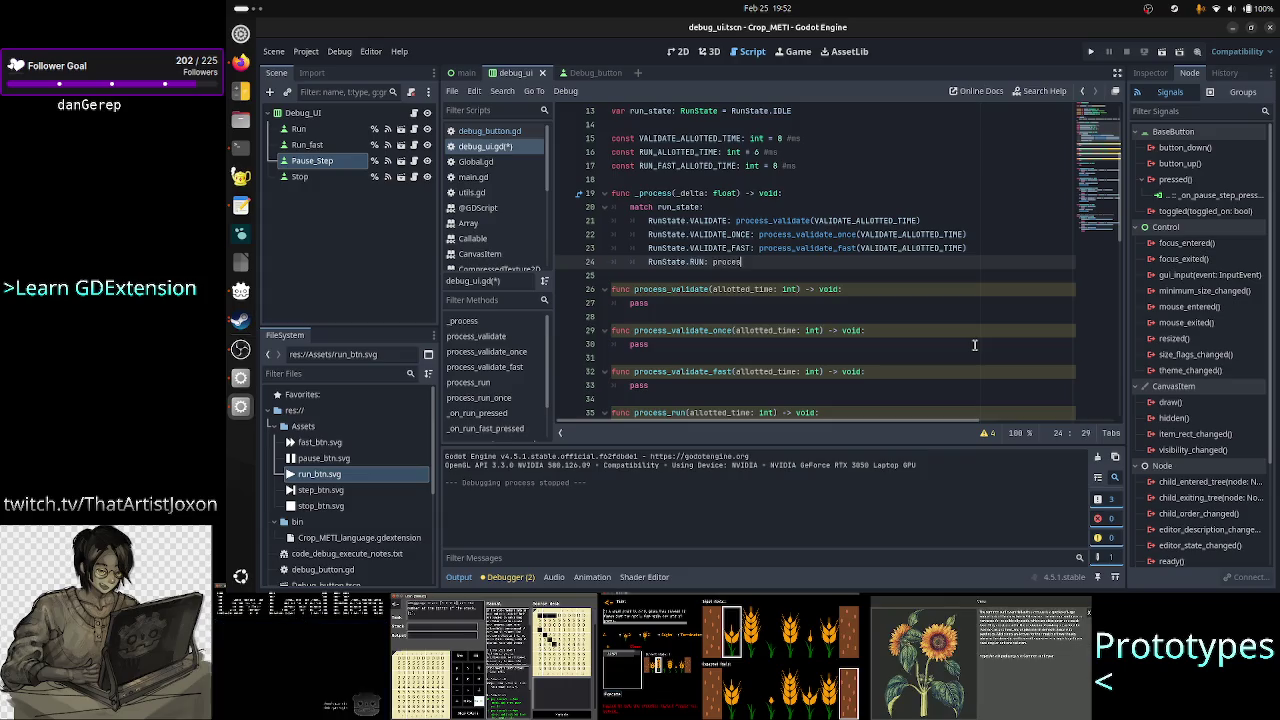
text(s_run)
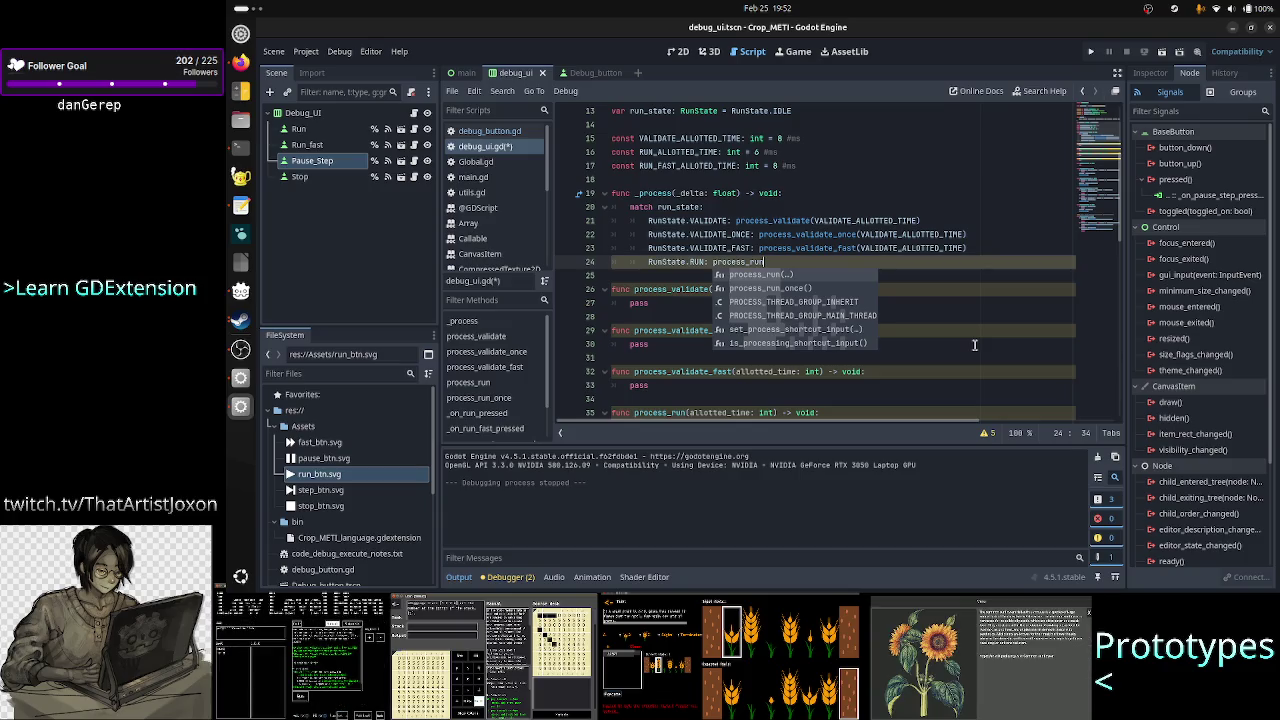
key(Return)
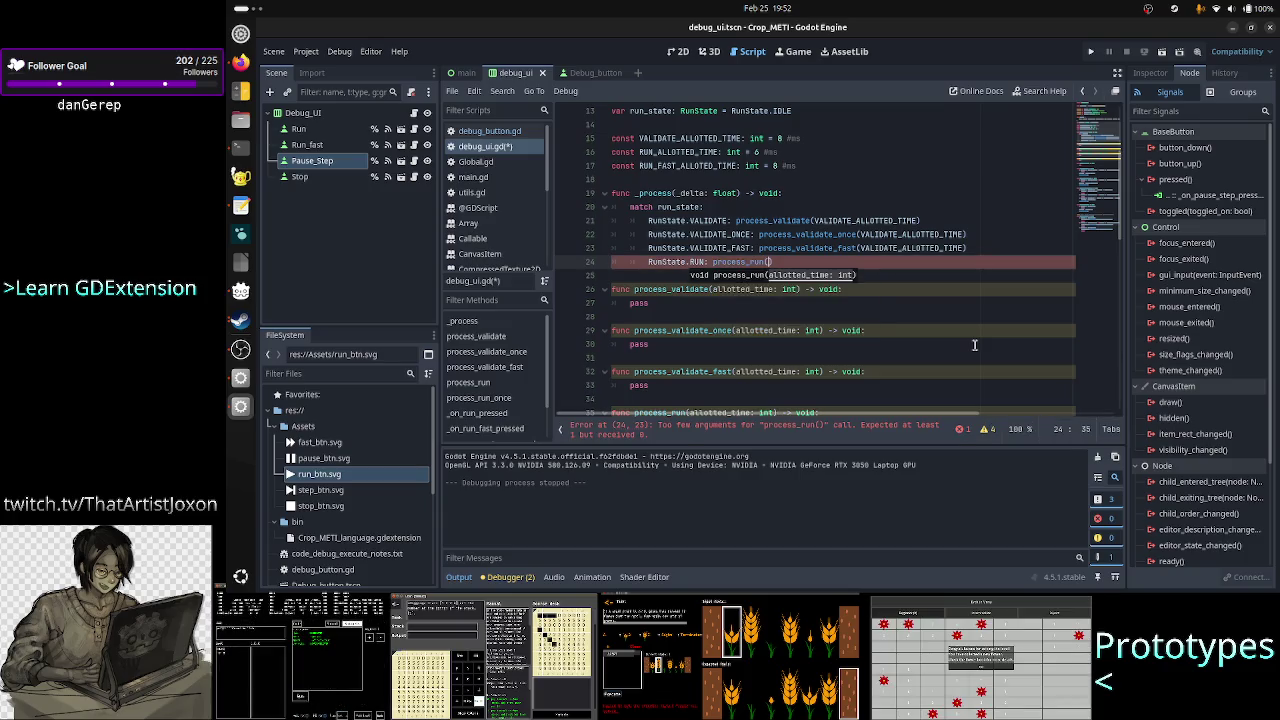
text(RUN_A)
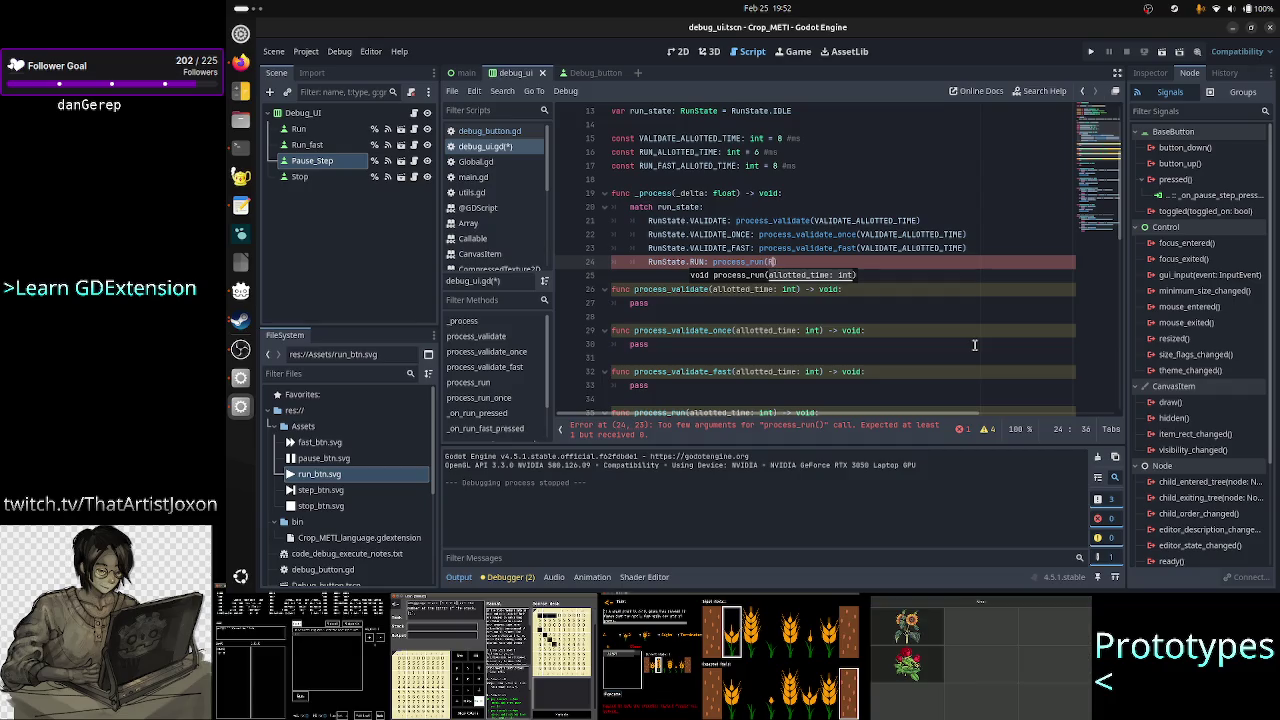
key(Return)
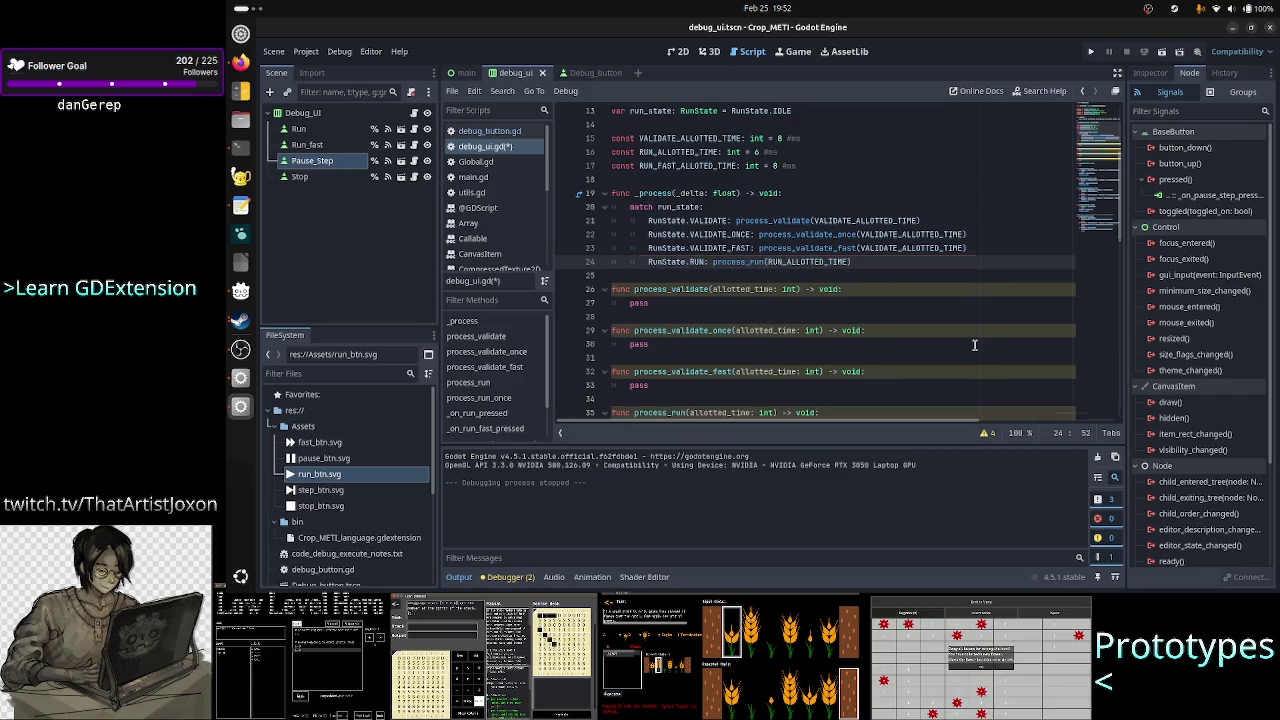
key(End)
key(Return)
- Add a RunState.RUN_ONCE case calling process_run_once()
text(r)
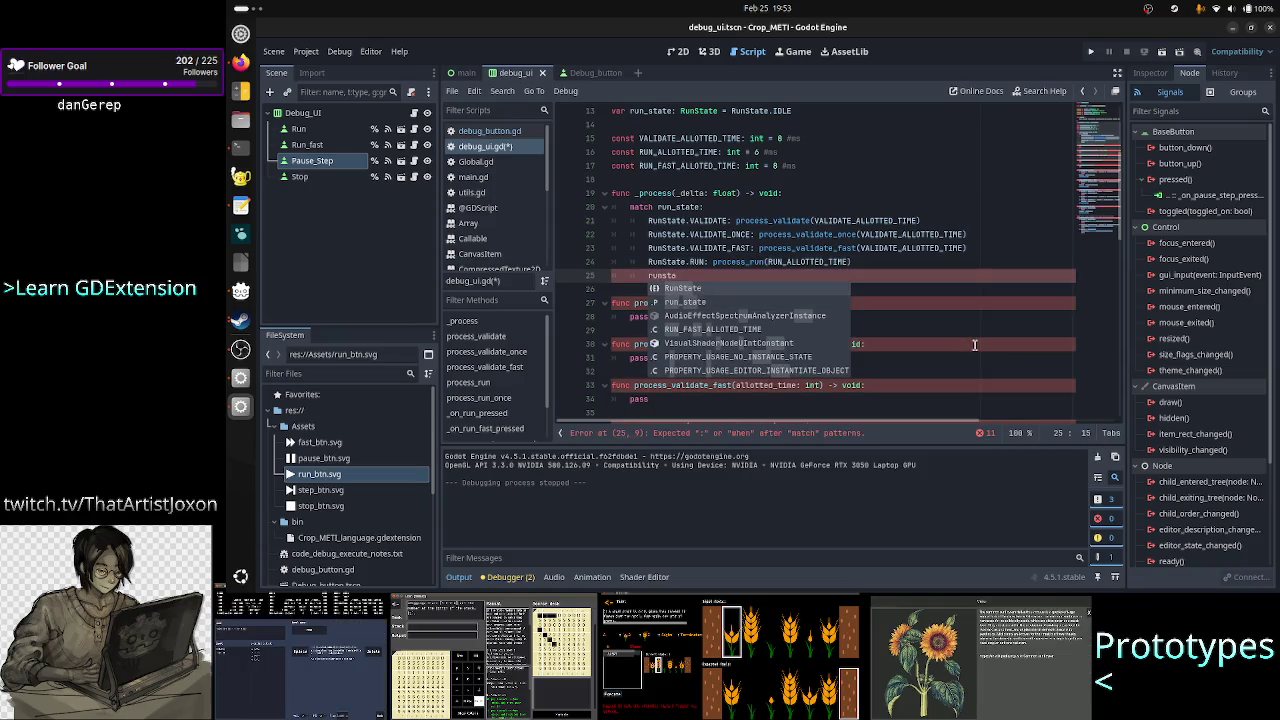
key(Return)
text(.run_)
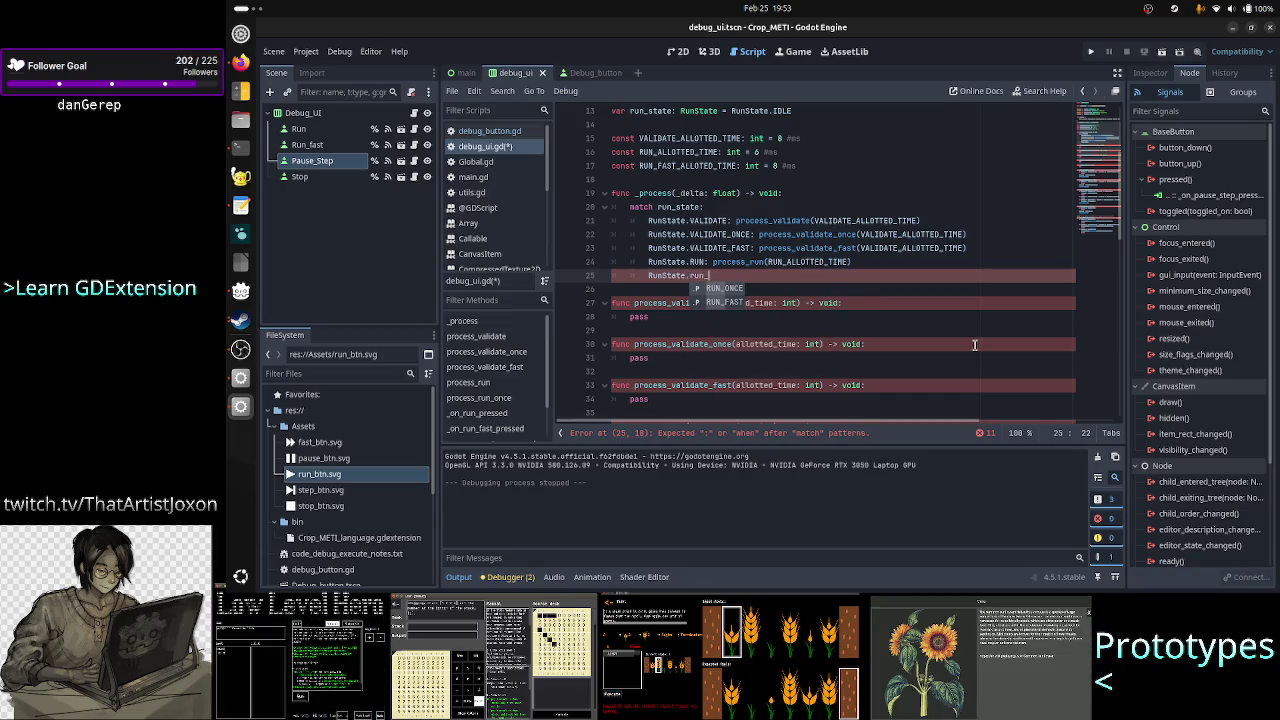
key(Return)
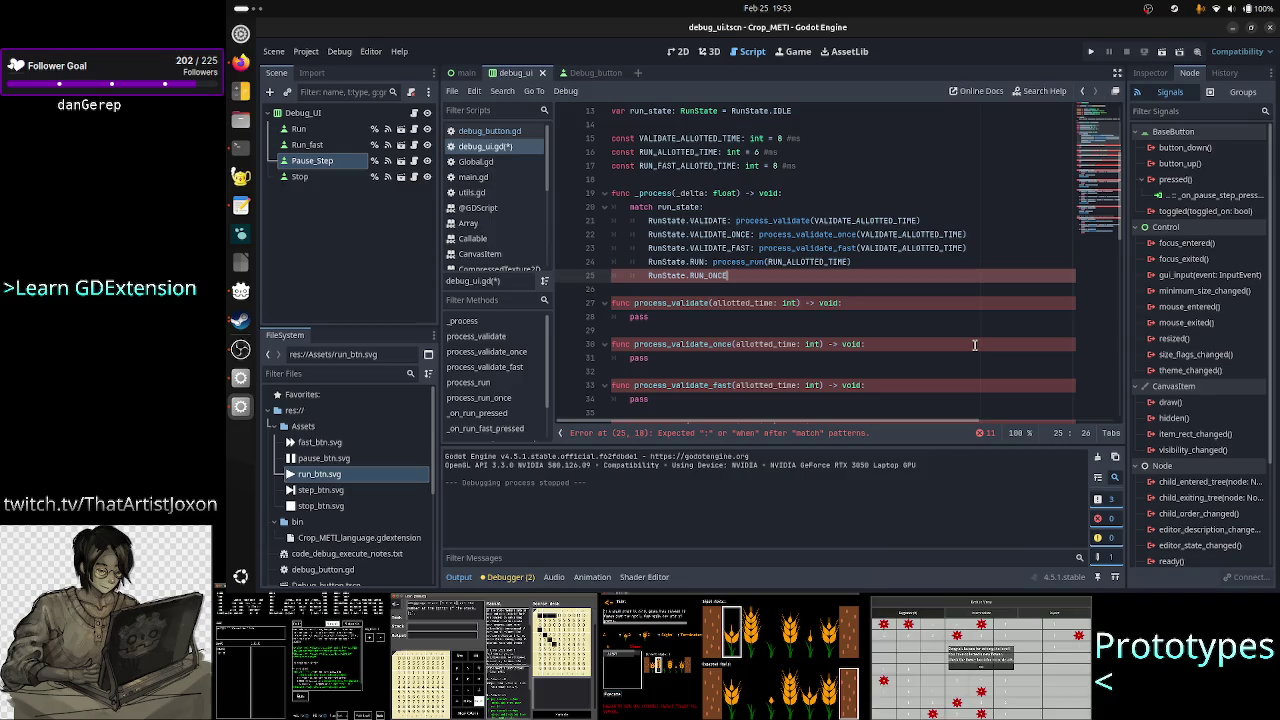
scroll(985, 330, up, 3)
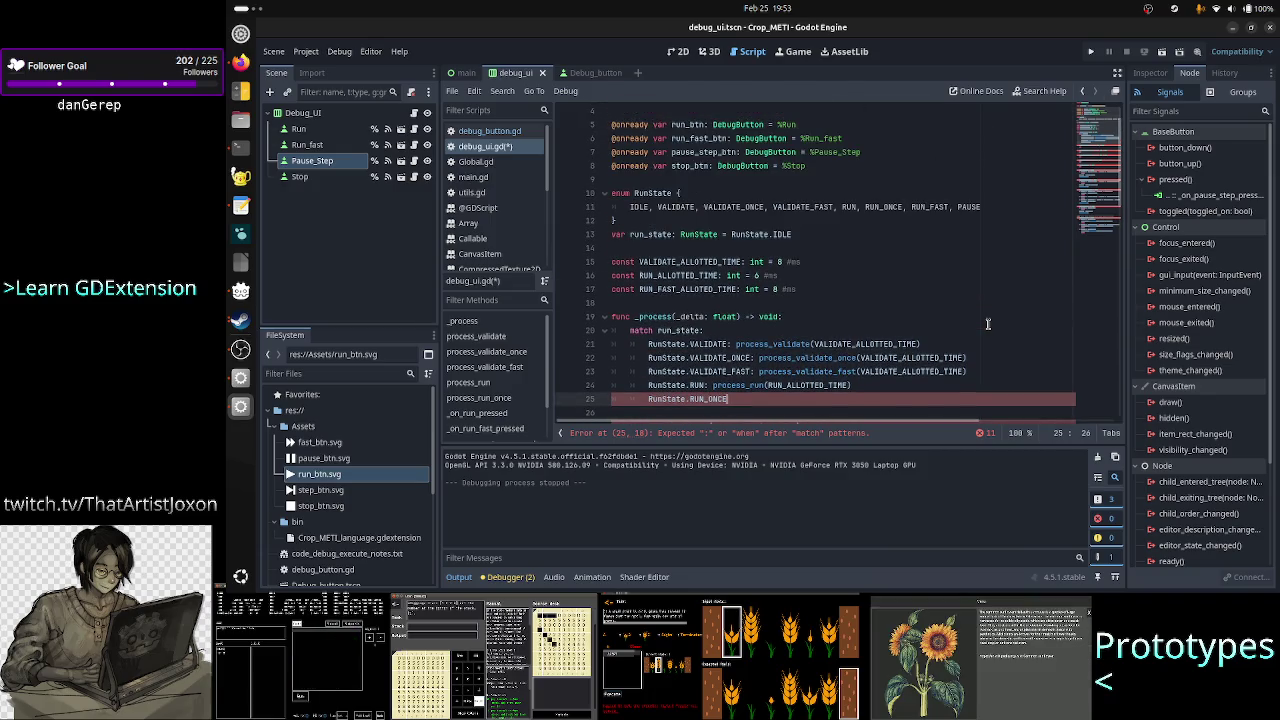
scroll(987, 323, down, 2)
text(: process_)
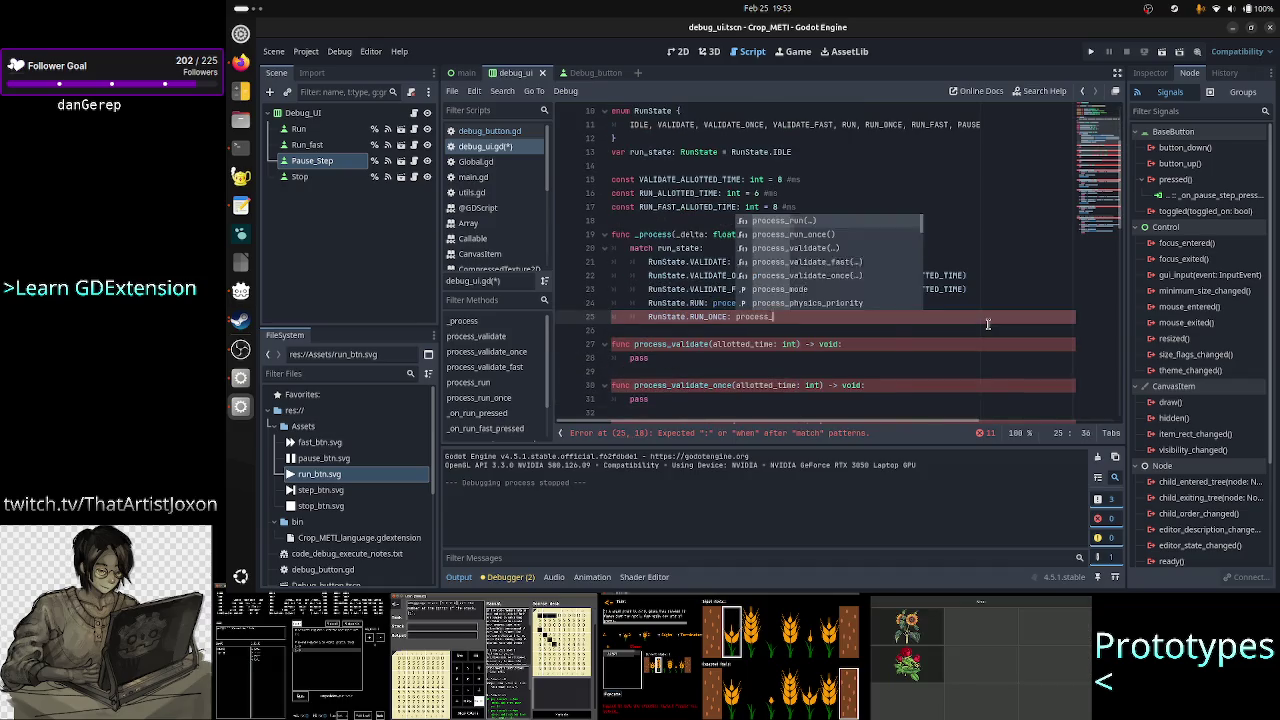
text(run_)
key(Return)
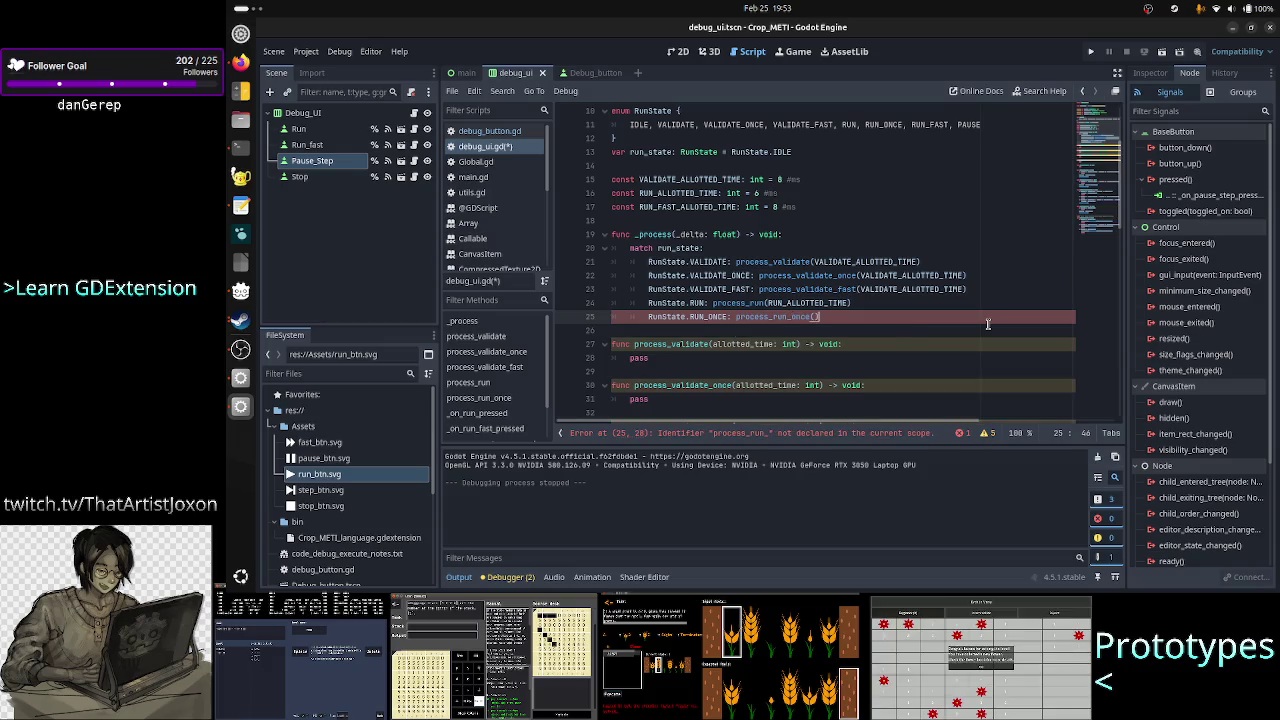
key(Left)
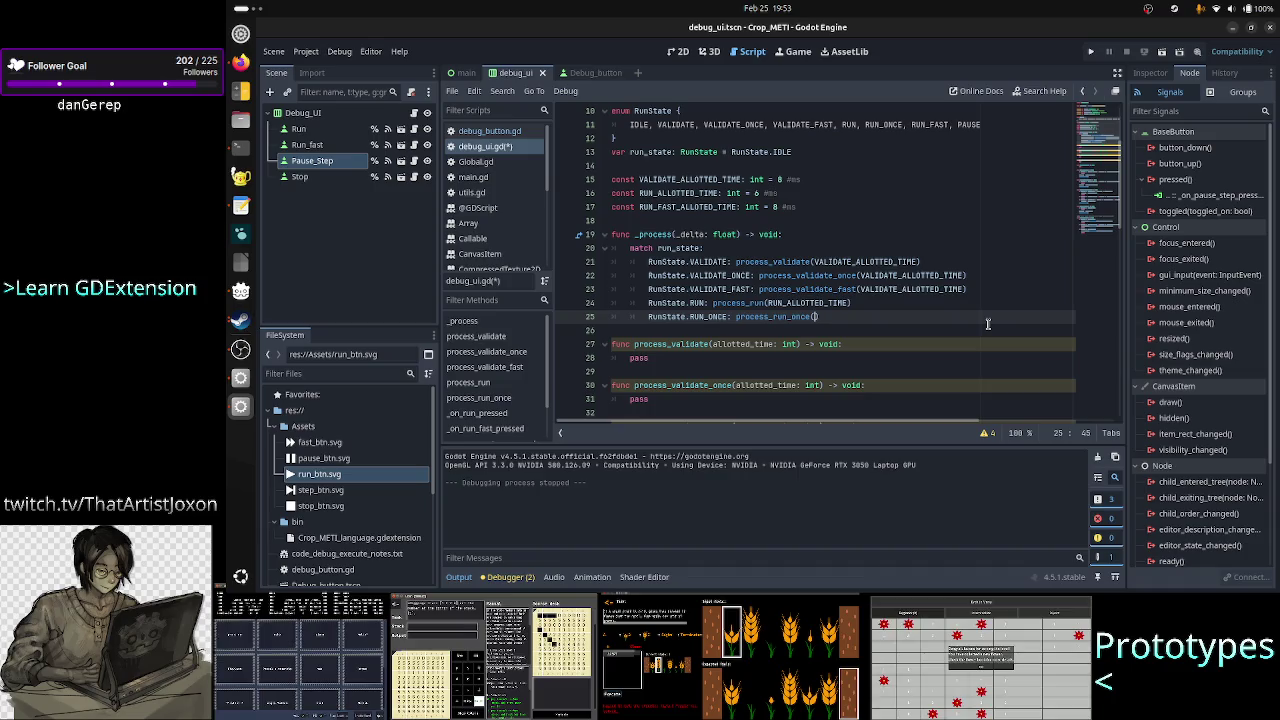
- Review the RUN_ALLOTTED_TIME and RUN_FAST_ALLOTTED_TIME constants, then move below the match block
key(Up)
key(Up)
key(Up)
key(Up)
key(Up)
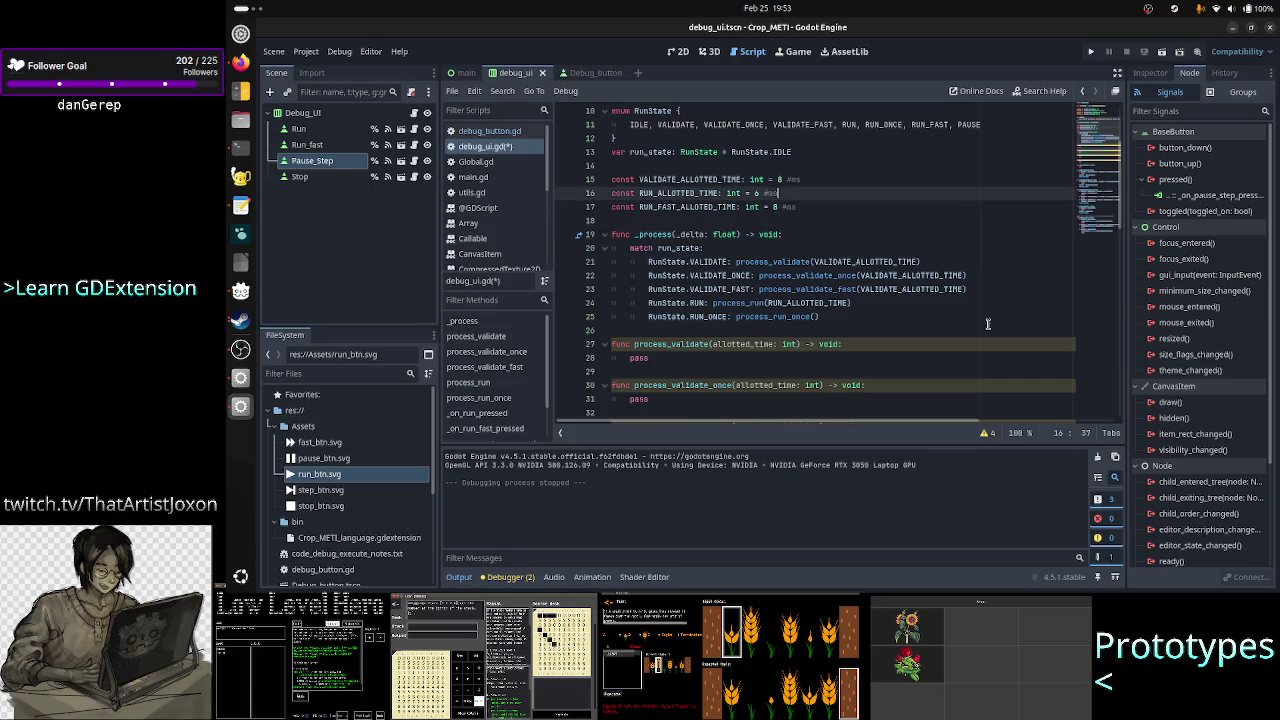
key(Left)
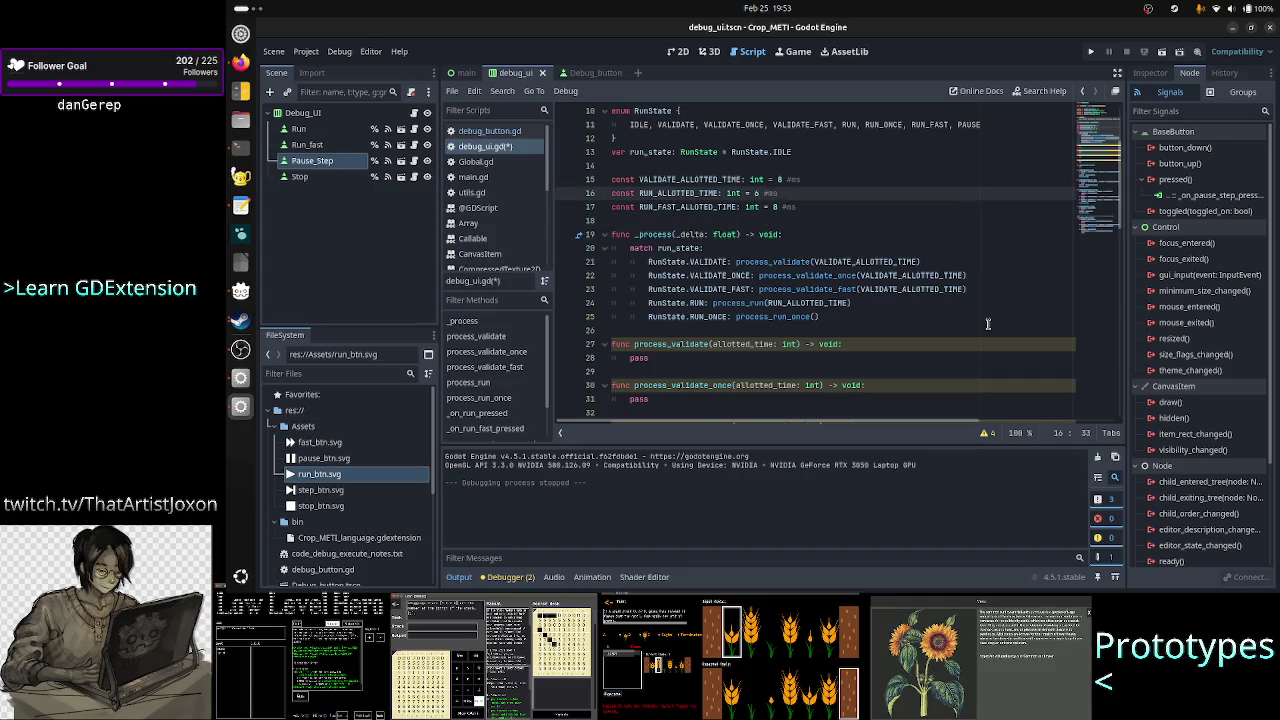
key(Down)
key(Up)
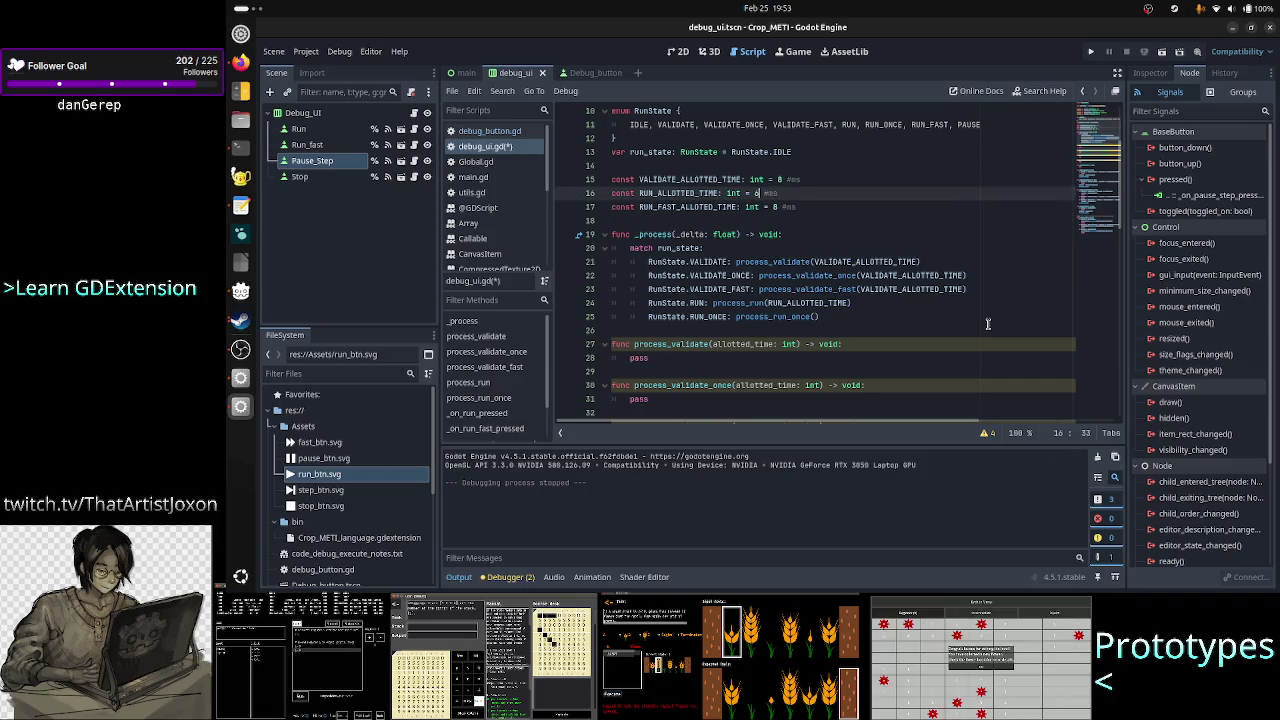
key(Down)
key(Down)
key(Down)
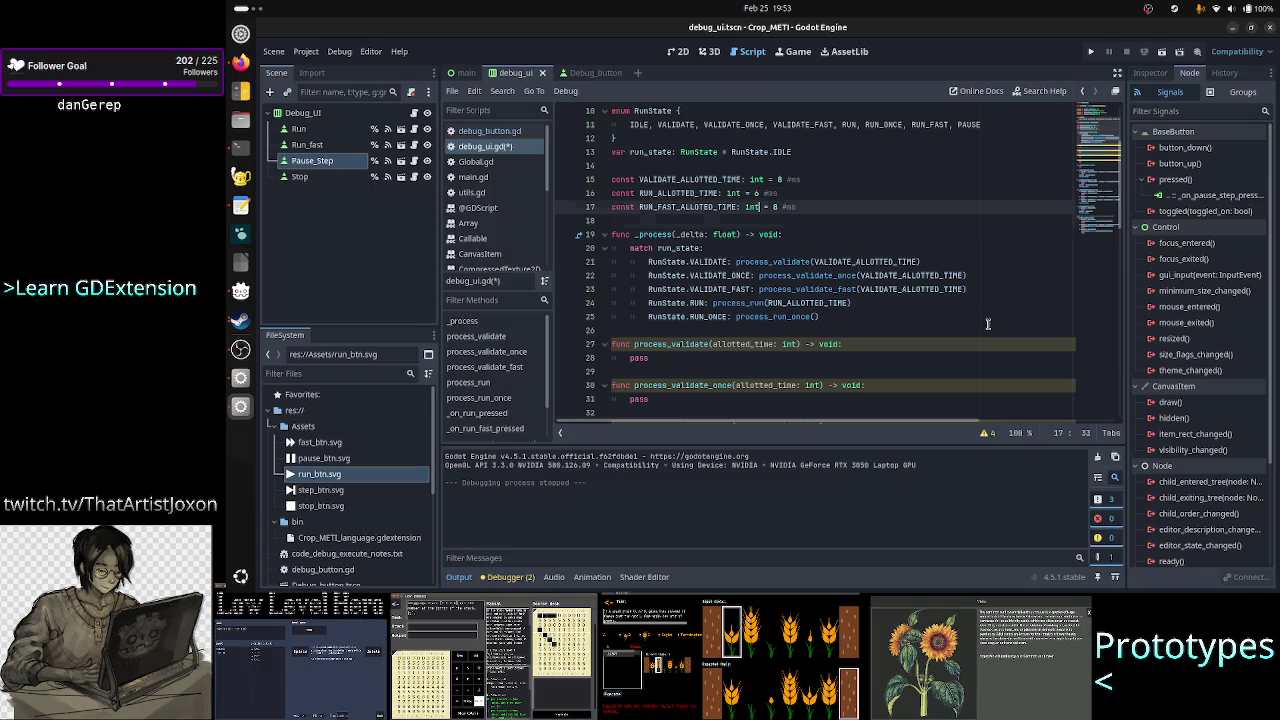
key(End)
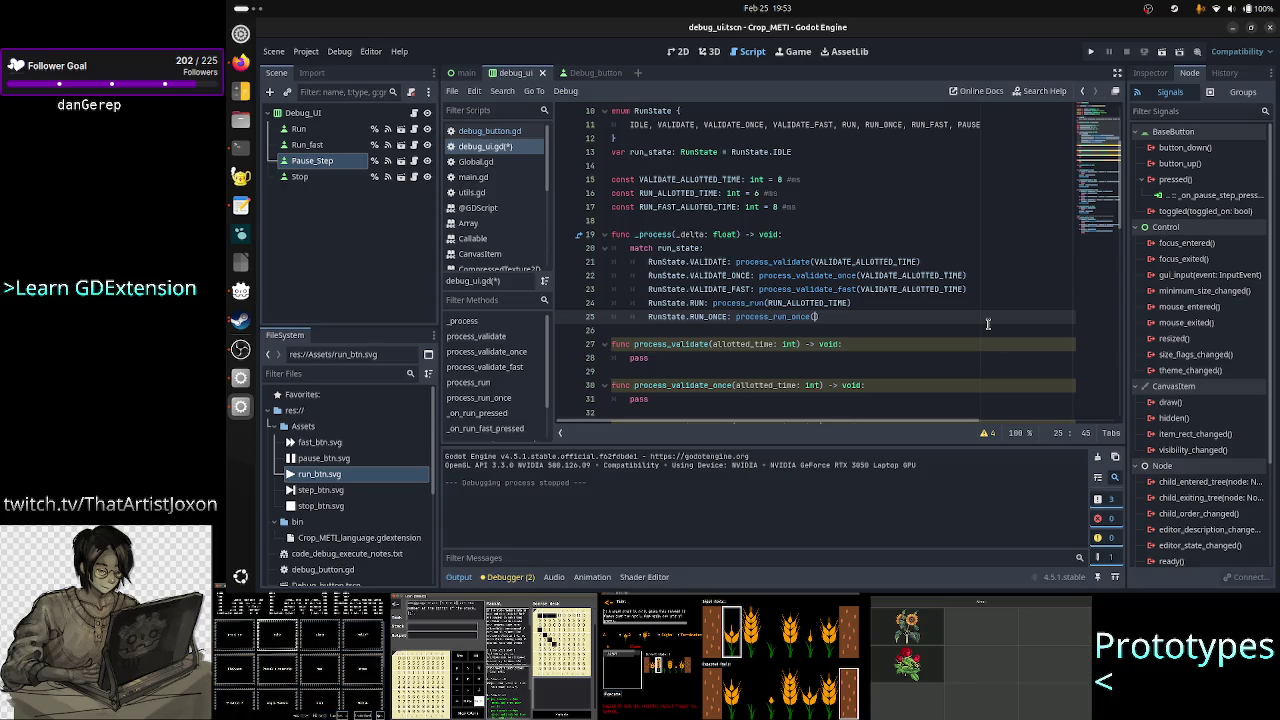
key(Down)
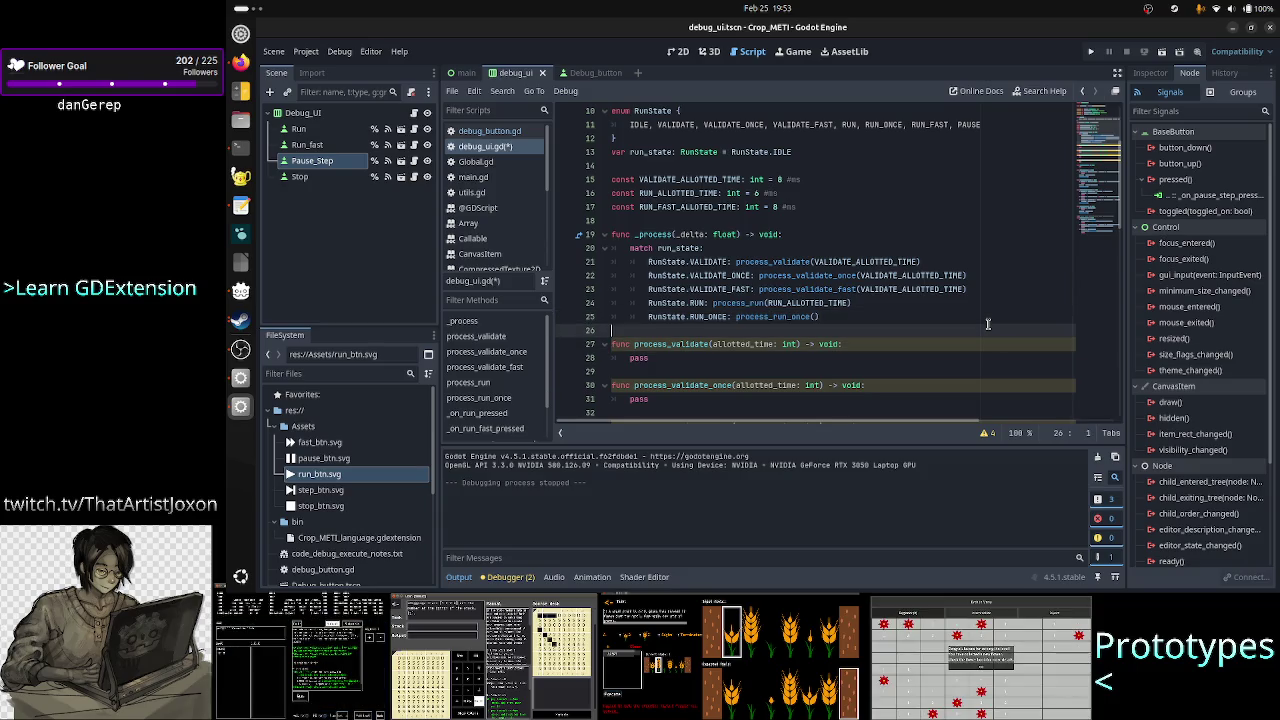
key(Left)
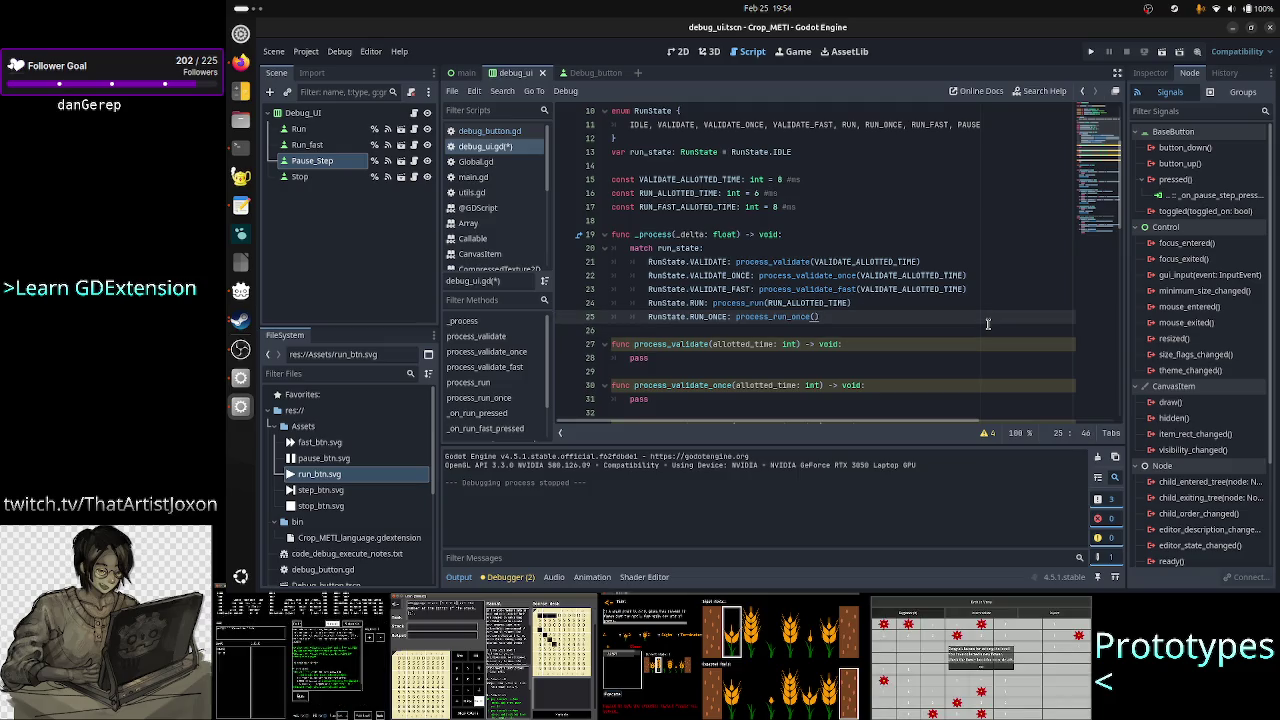
key(Down)
- Draft timing code below the match: start_time, interpreter.execute_command(), end_time, and an allotted_time stop check
key(Return)
key(Return)
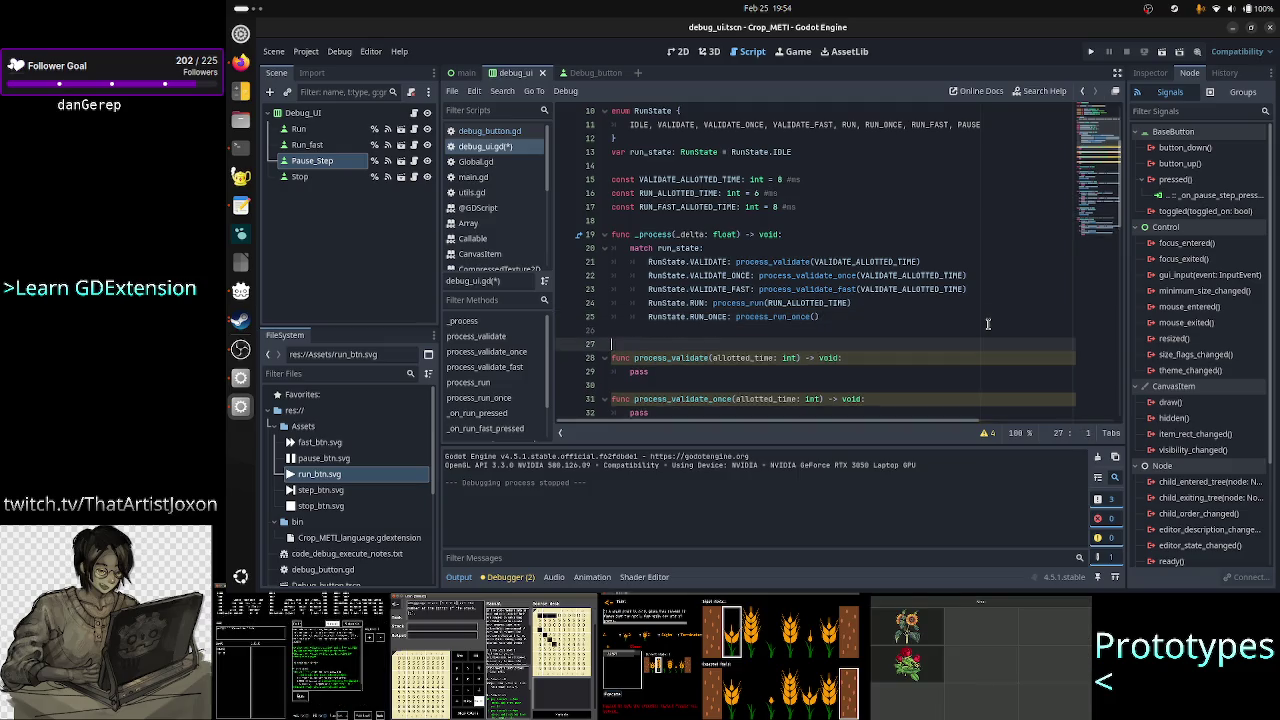
key(Up)
text(var start_time)
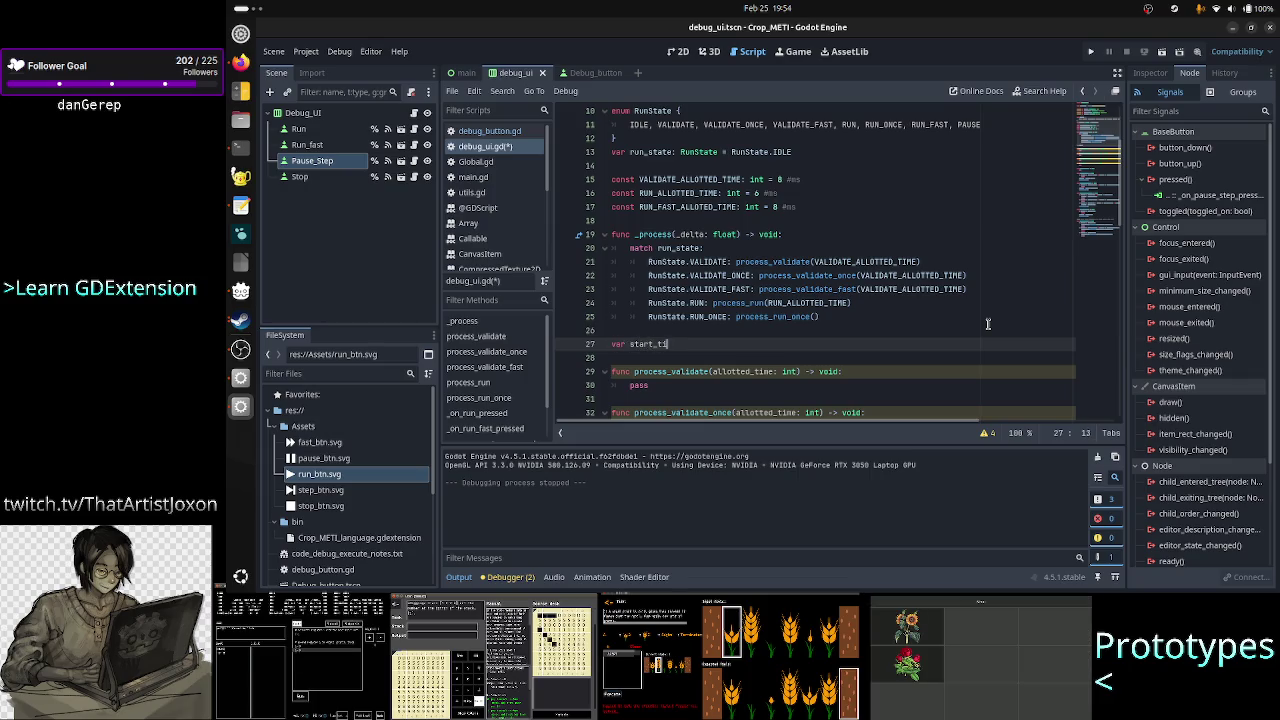
key(Return)
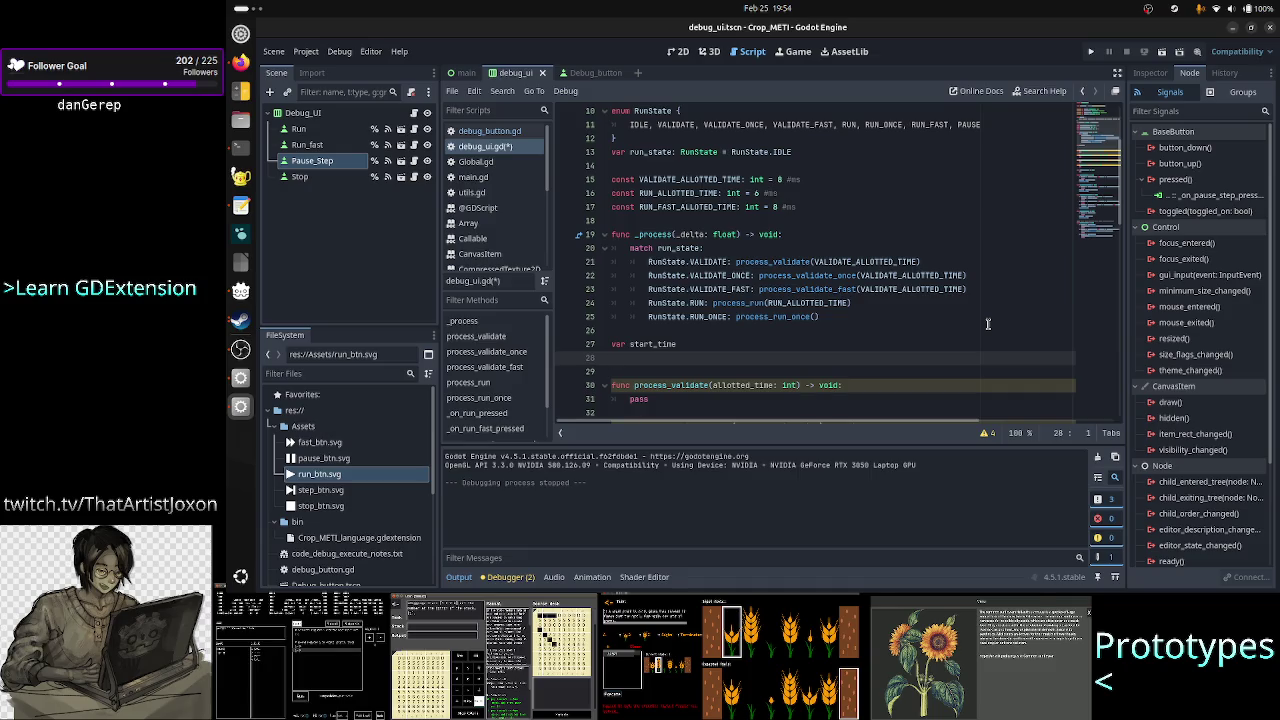
text(interpreter.r)
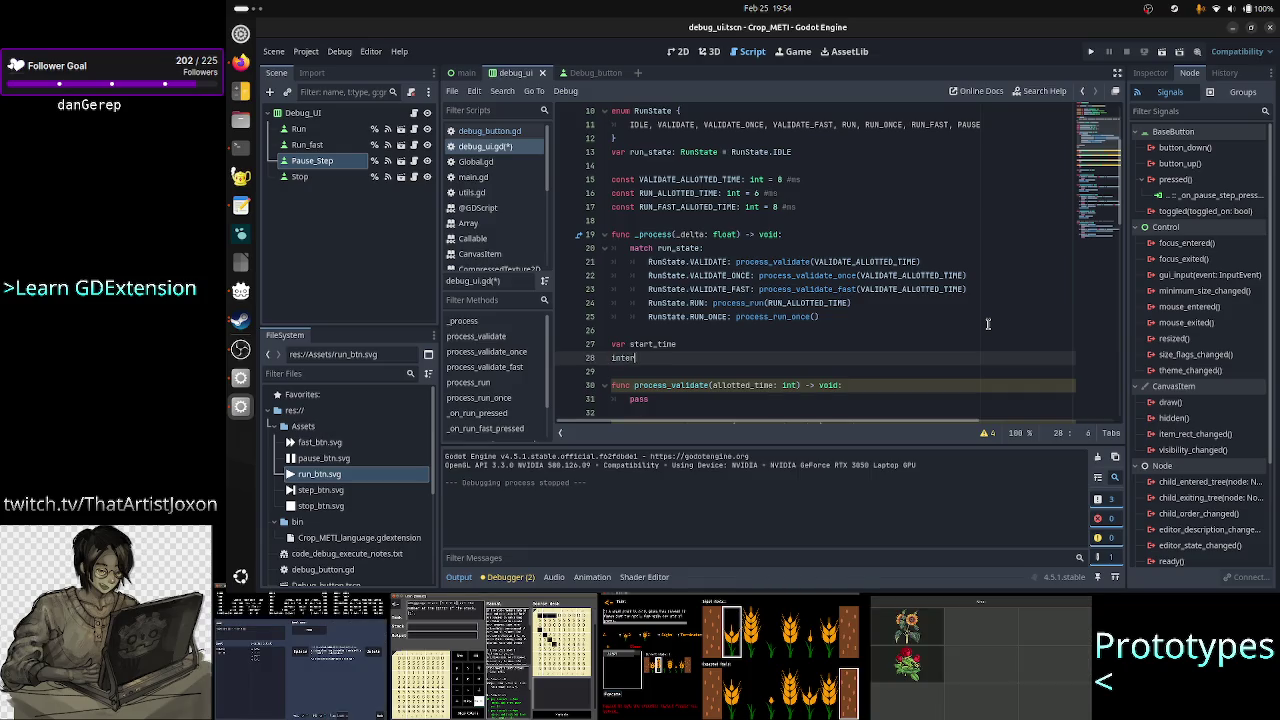
key(BackSpace)
text(execute_)
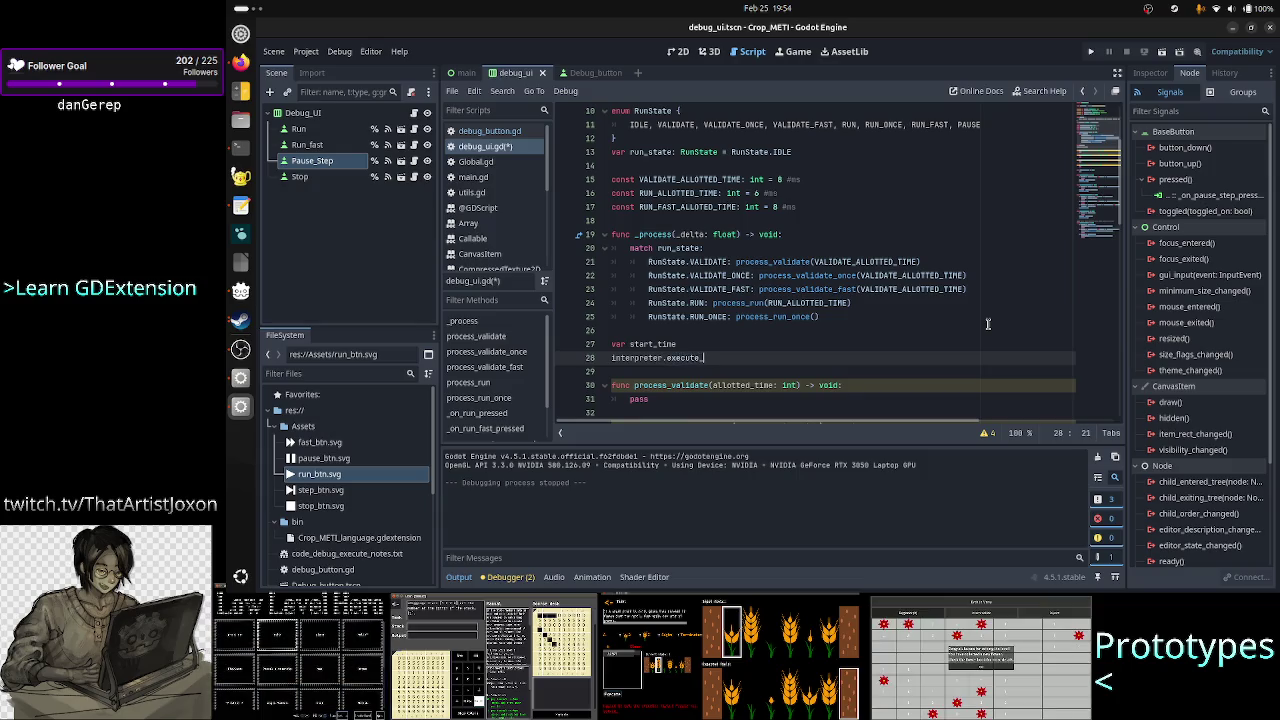
text(command()
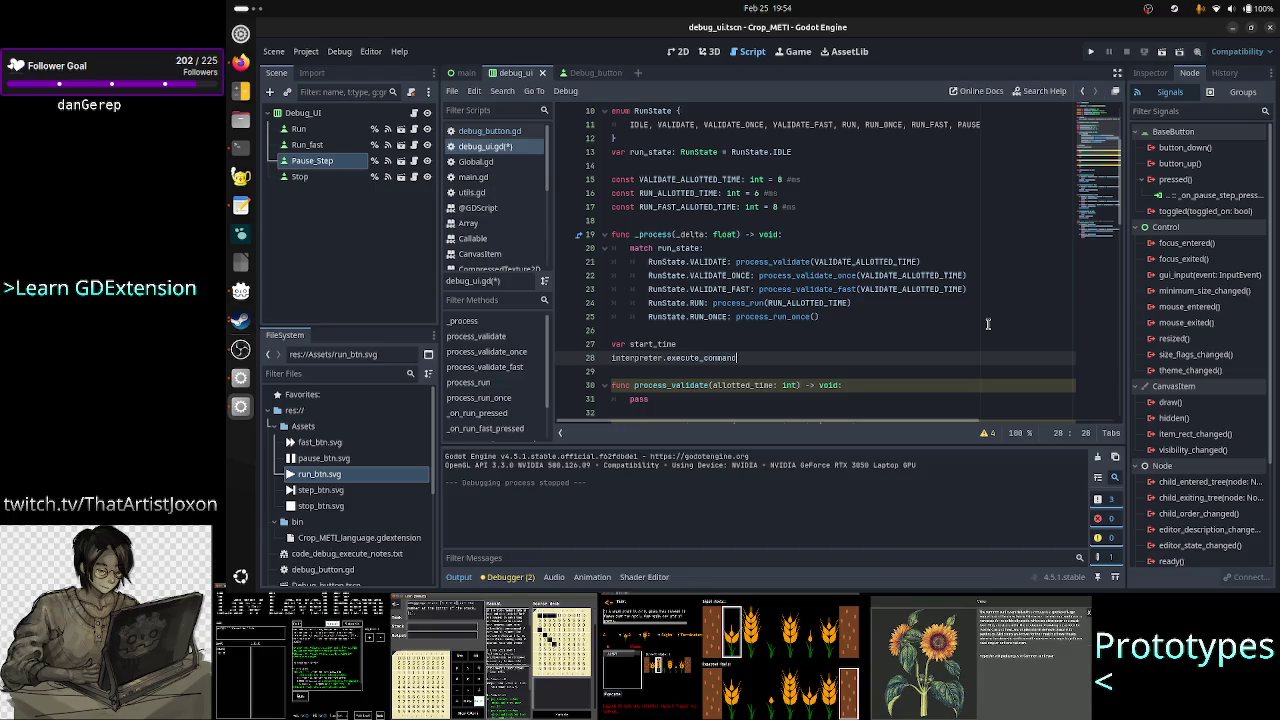
key(Return)
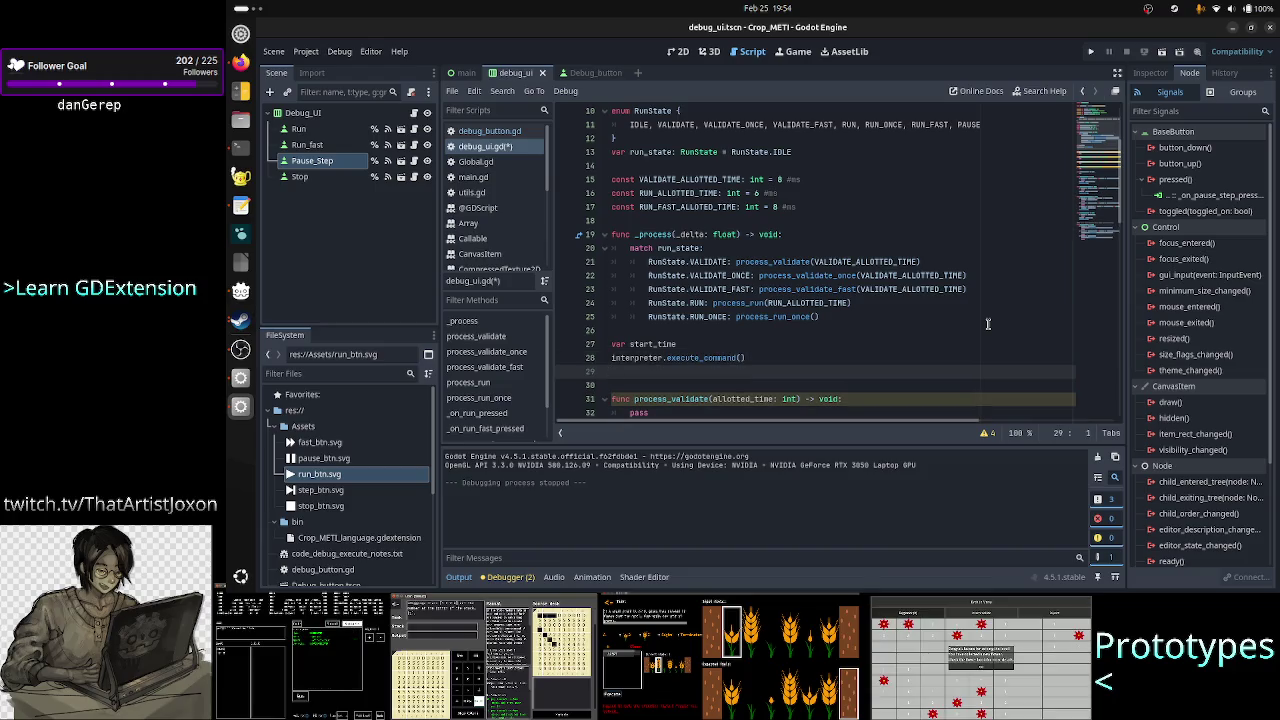
text(var c)
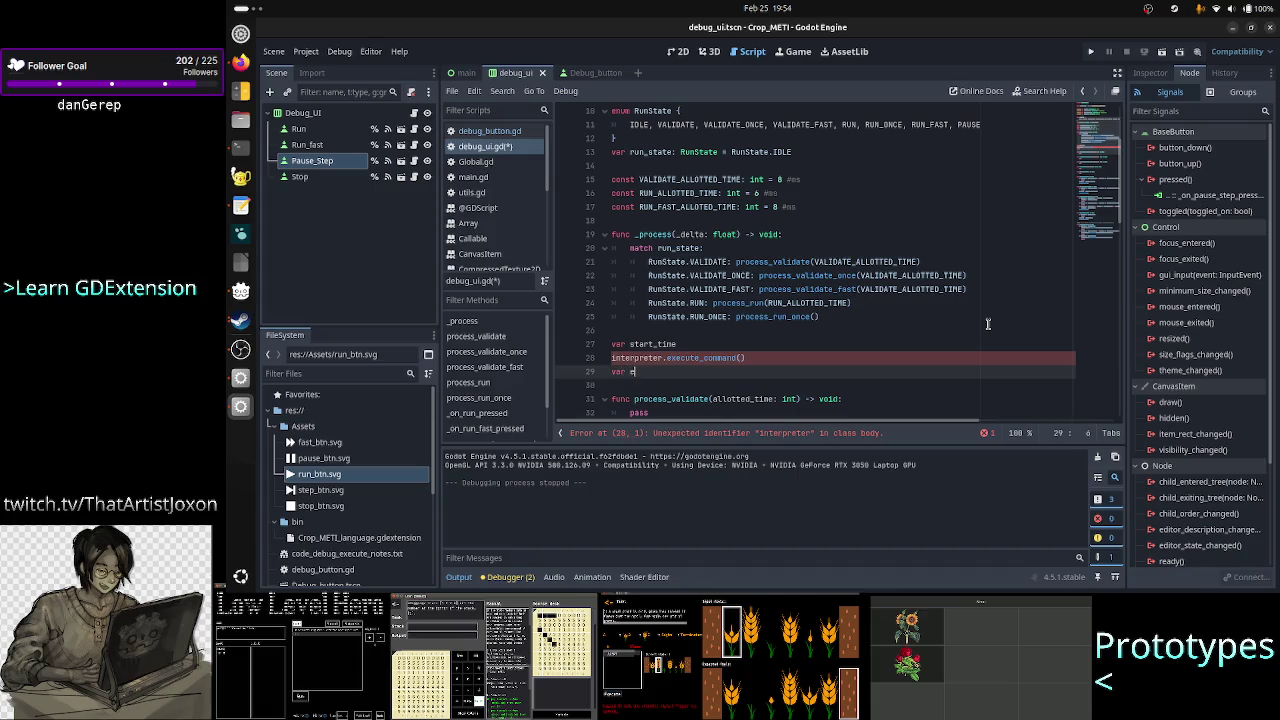
text(nd_time)
key(Return)
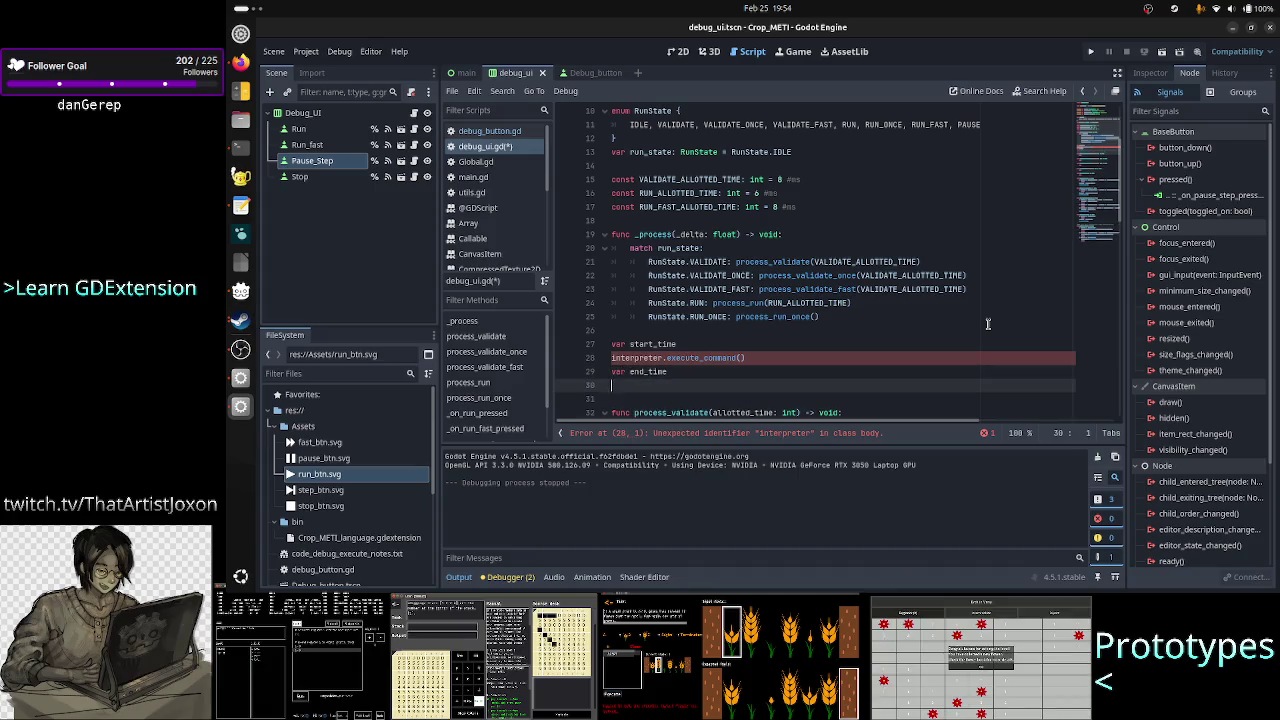
text(if s)
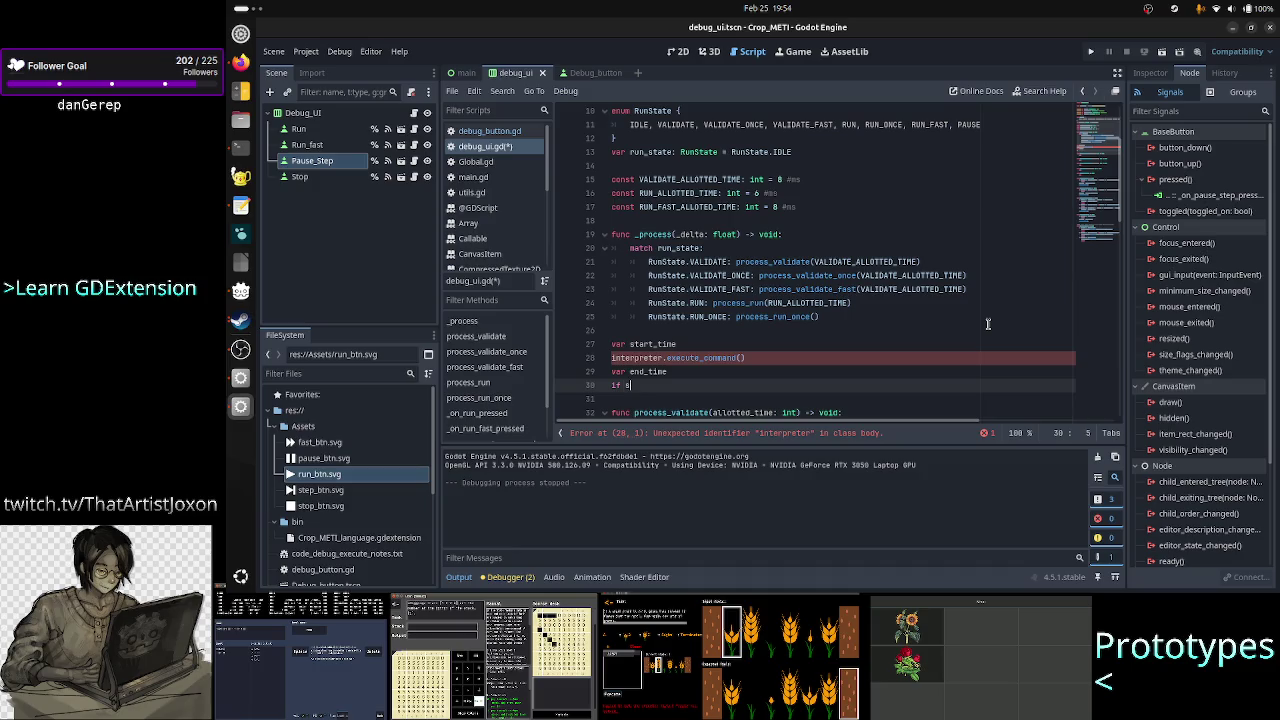
key(BackSpace)
text(e)
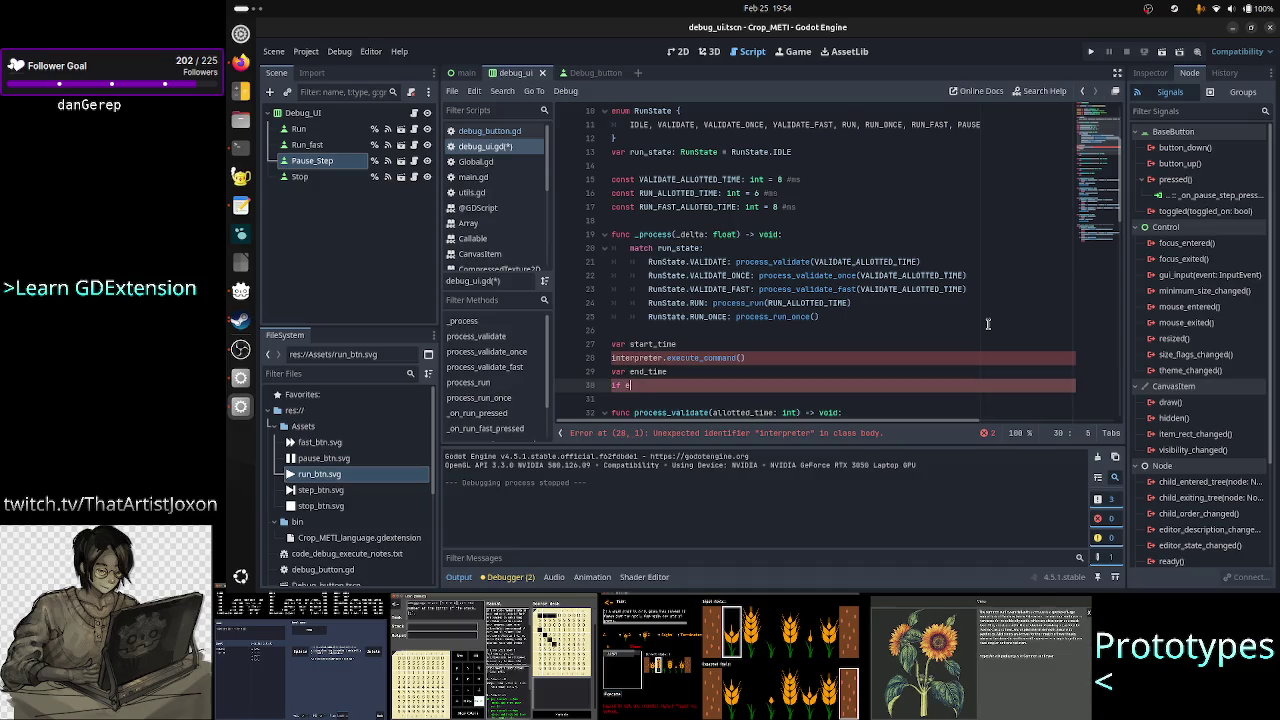
text(nd-me-s)
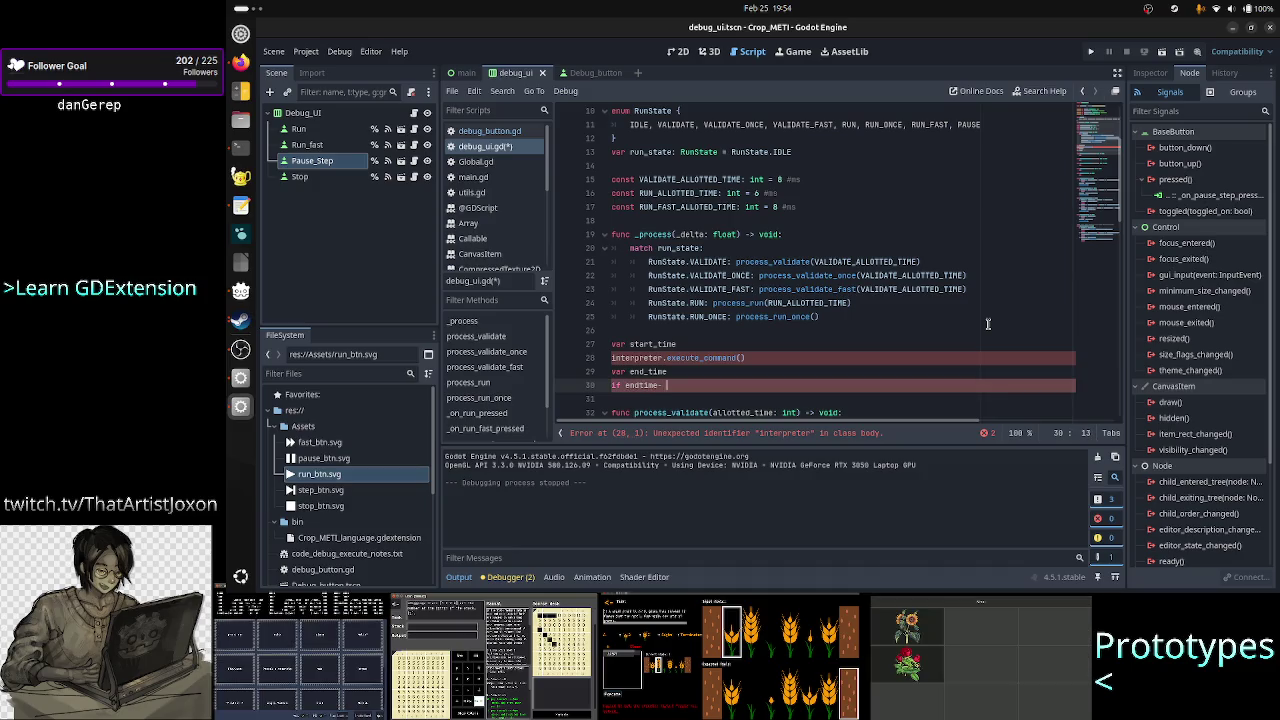
text(ttime >)
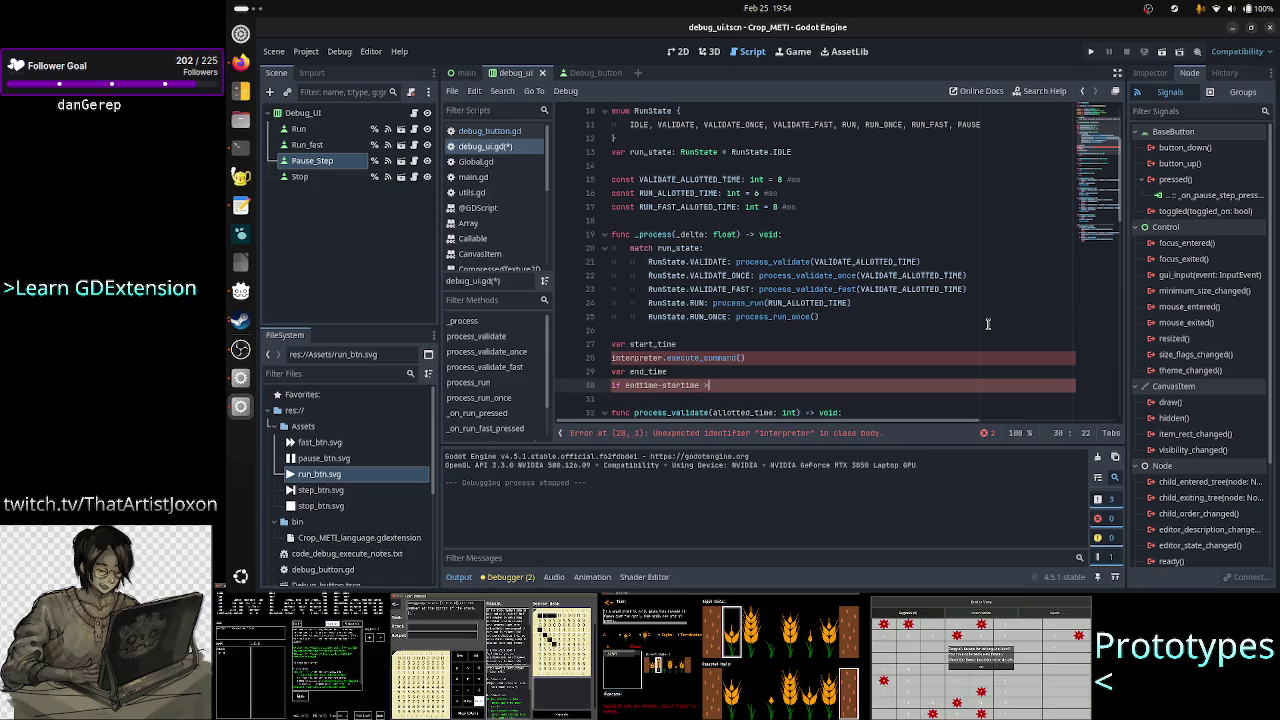
text( alloted)
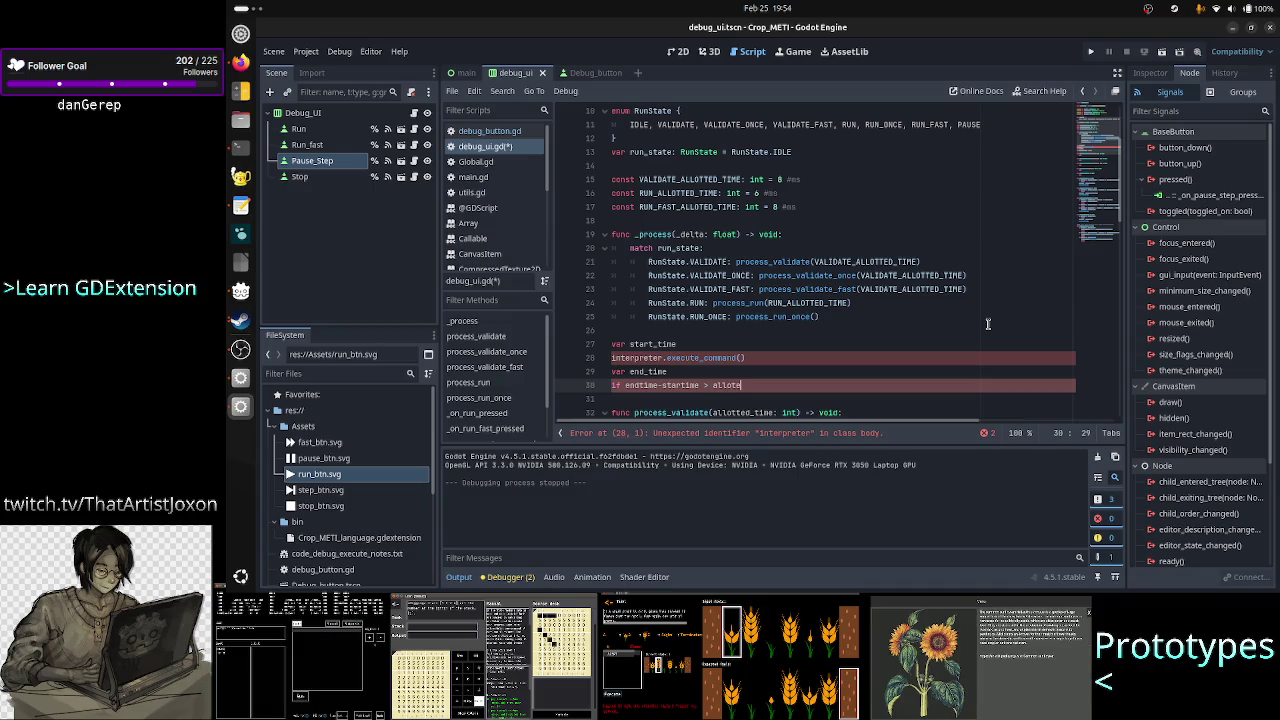
key(BackSpace)
text(ted)
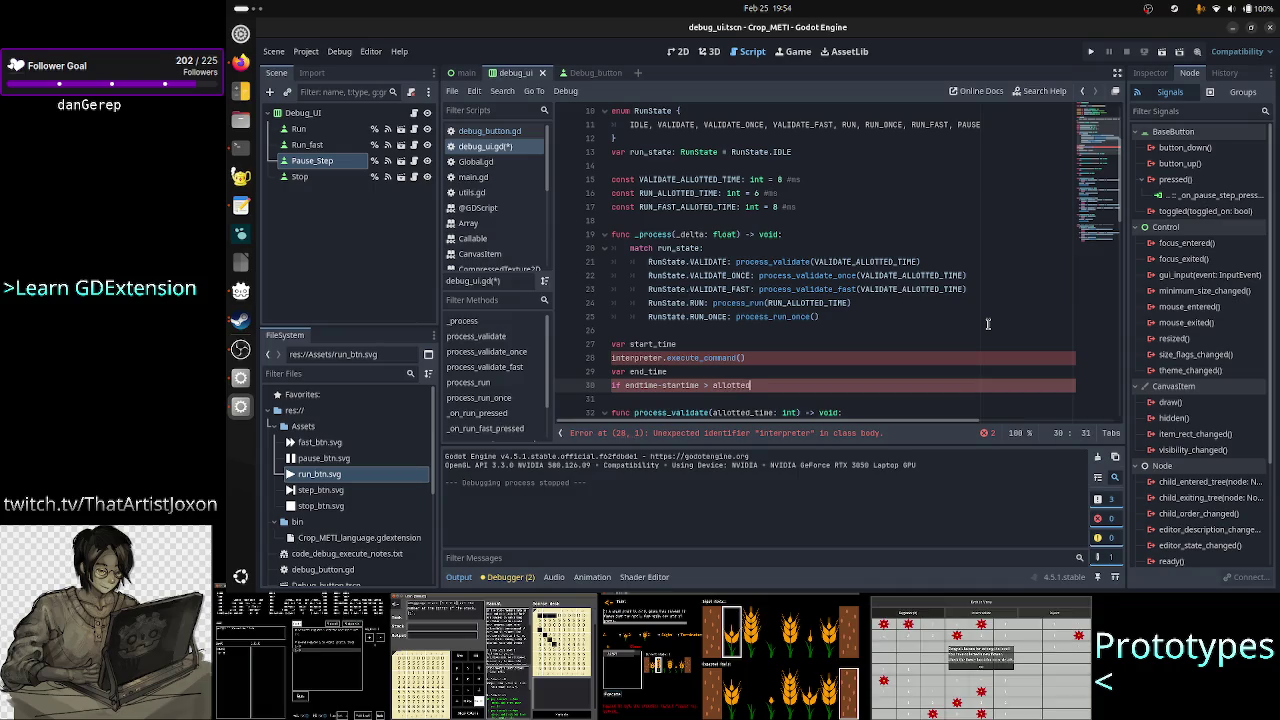
text(_time)
key(Return)
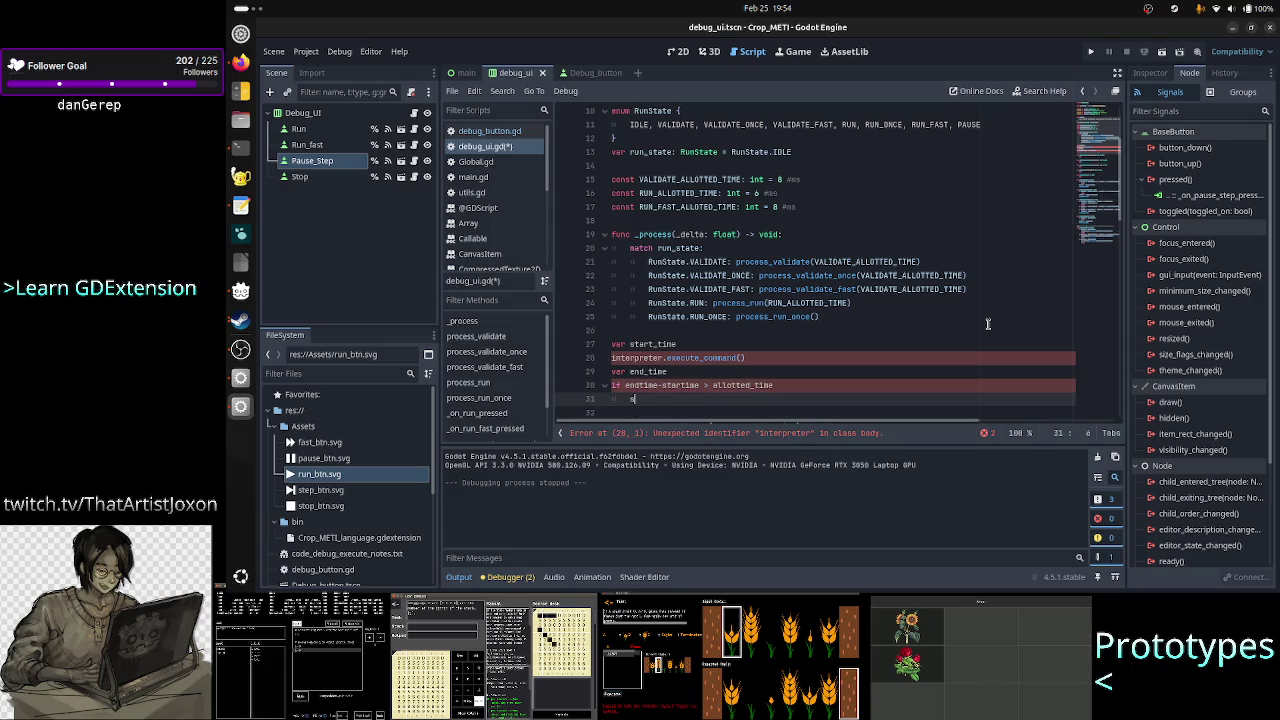
text(top)
- Delete the unfinished time-limit check and the three timing lines so process_validate follows the match
key(Up)
key(Up)
key(Up)
key(Right)
key(Right)
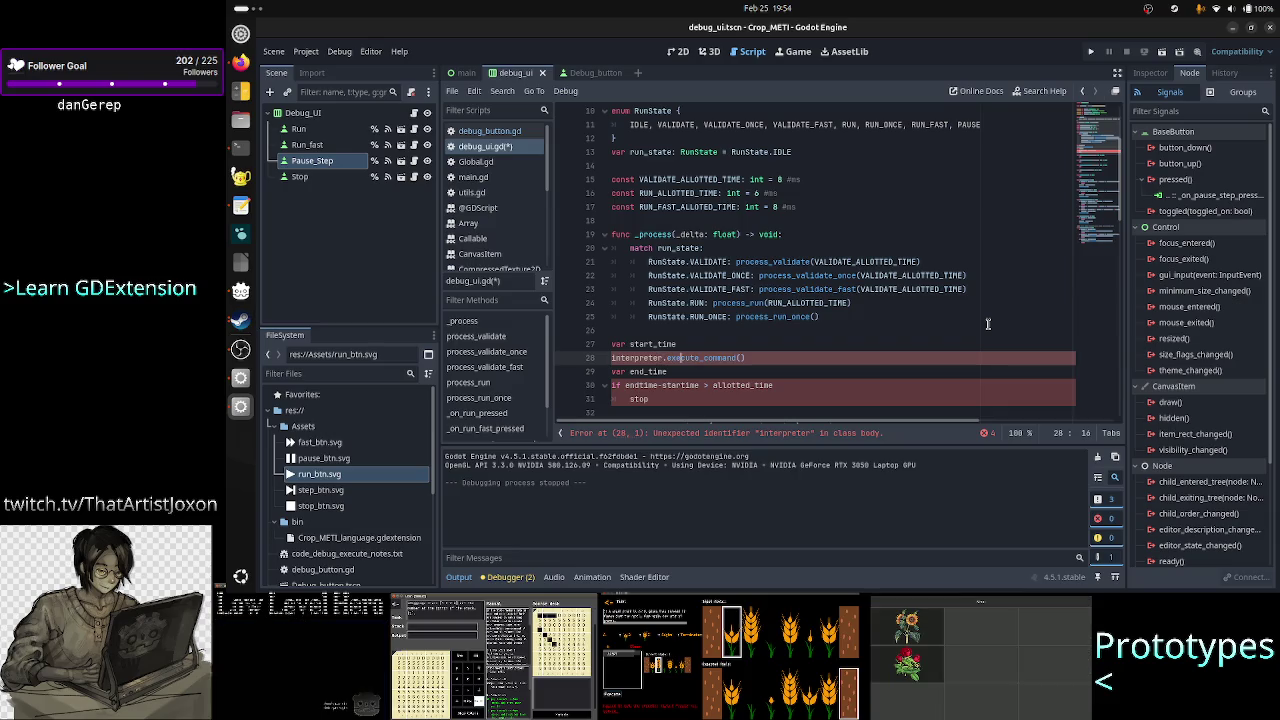
key(Down)
key(Down)
key(Home)
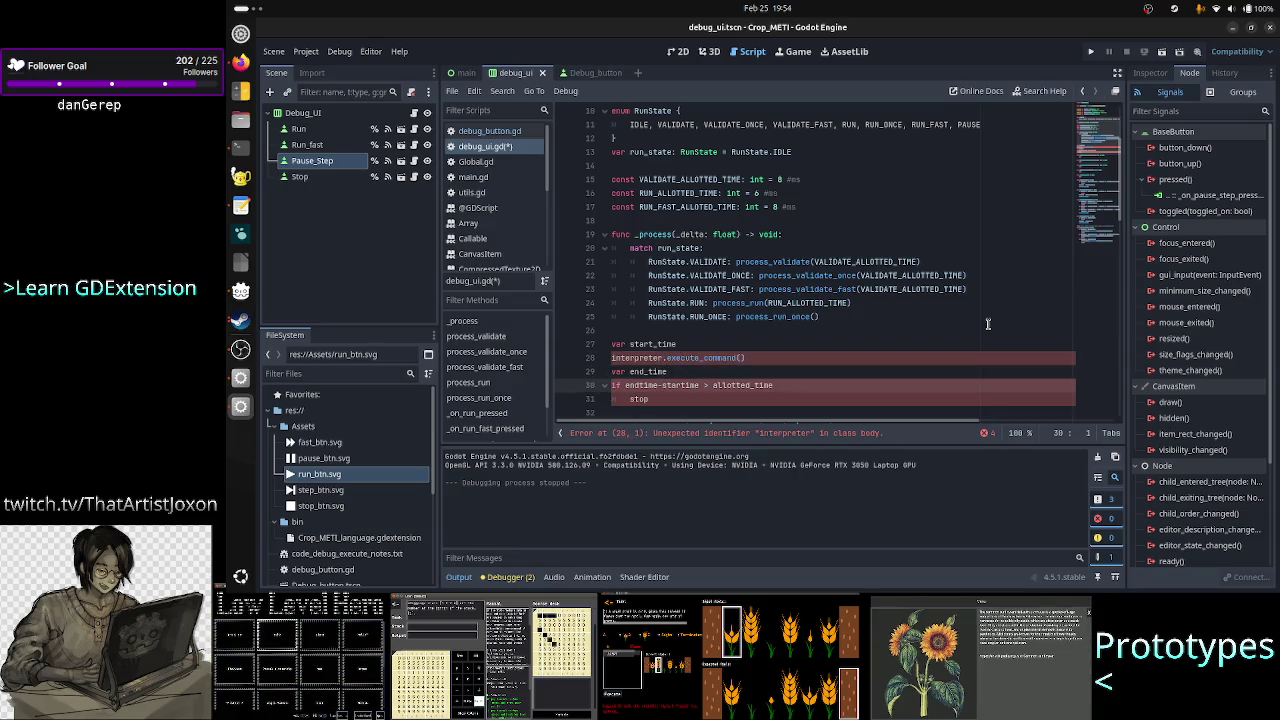
key(shift+End)
key(shift+Down)
key(Delete)
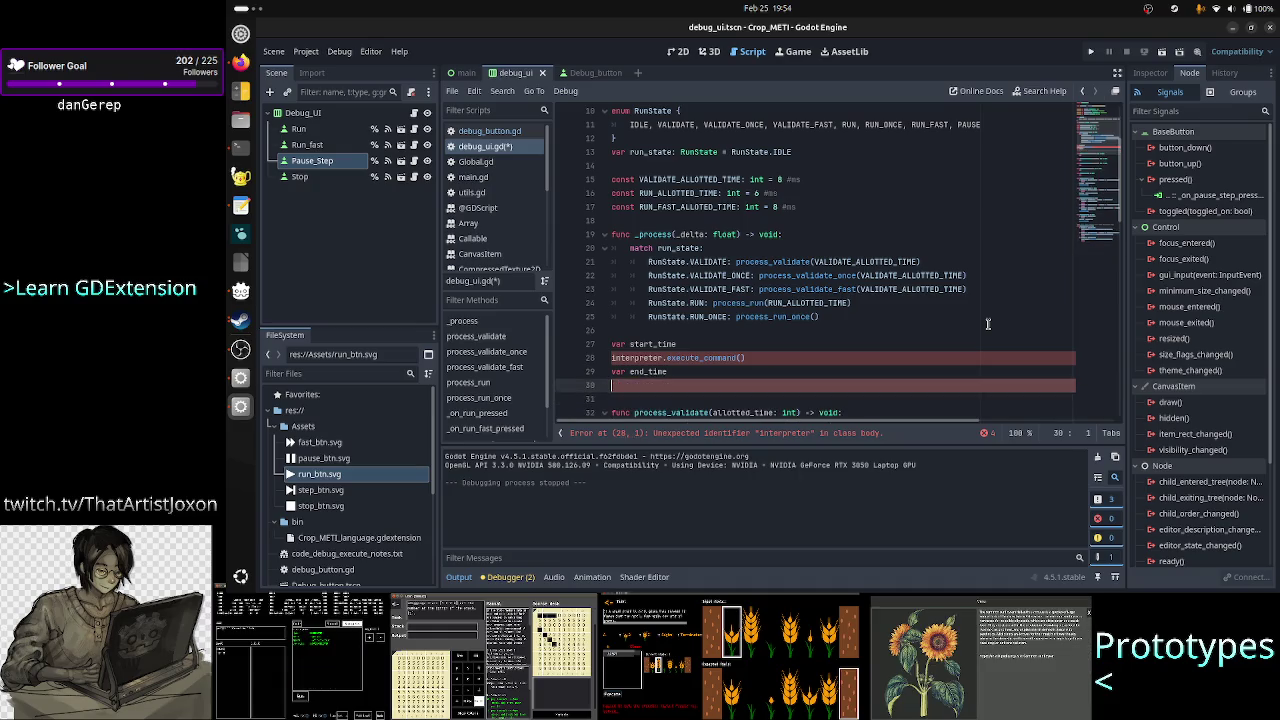
key(Up)
key(Up)
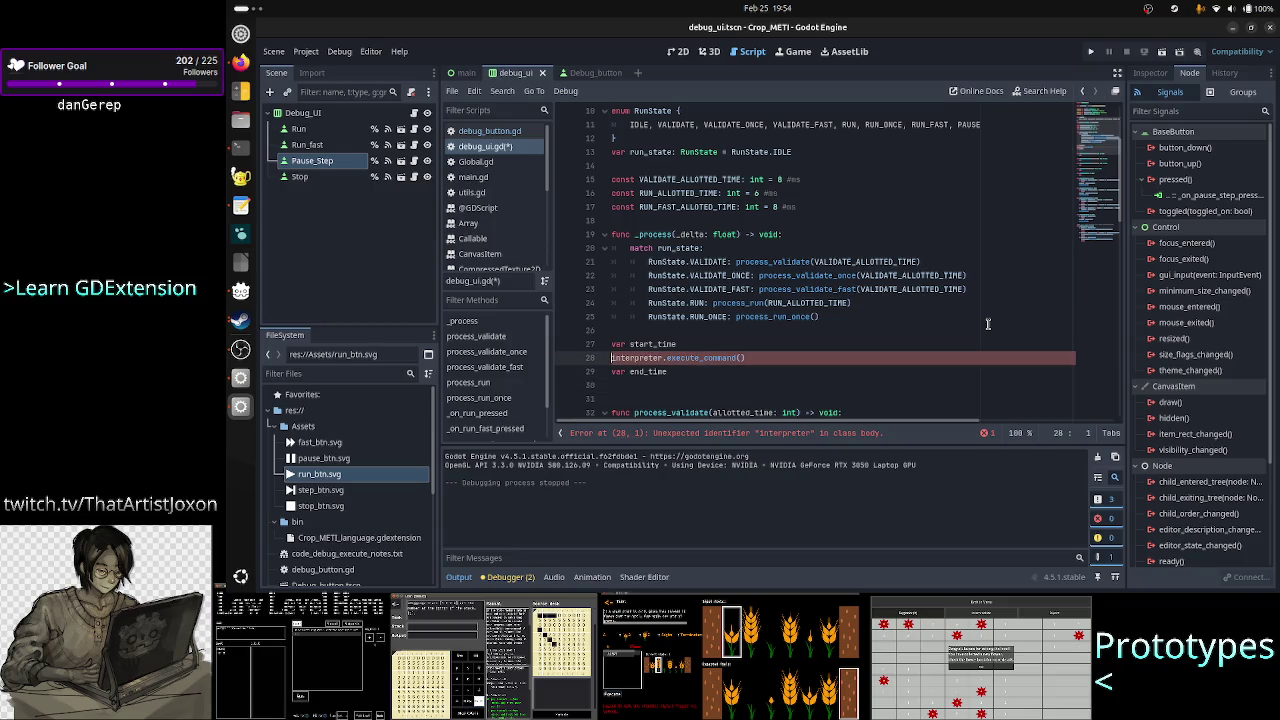
key(shift+End)
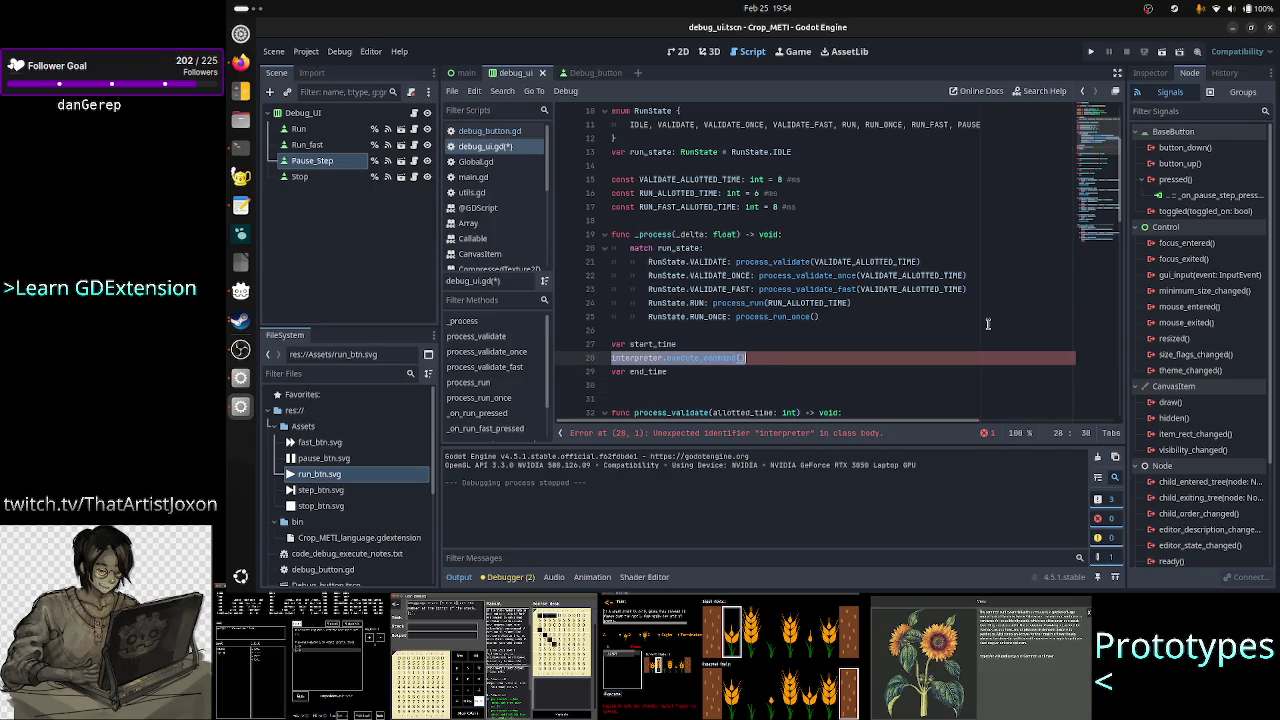
key(shift+Right)
key(shift+Left)
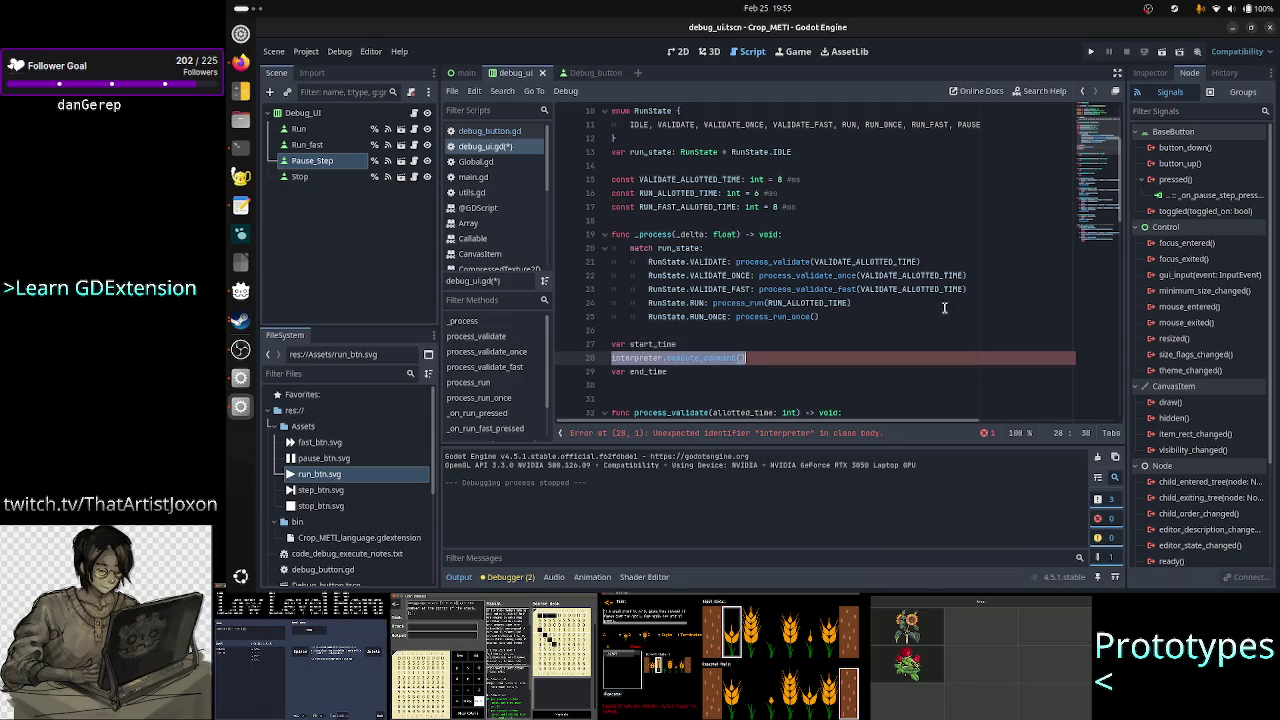
key(ctrl+Left)
key(ctrl+Left)
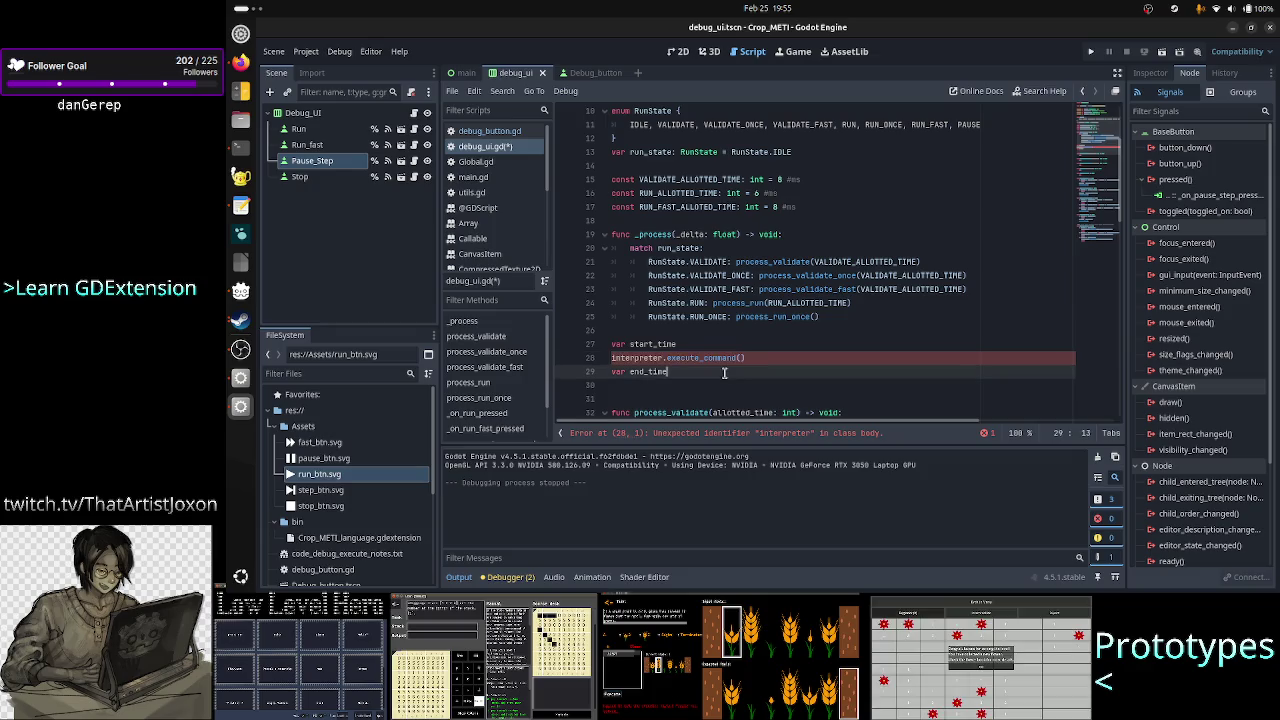
key(Up)
key(Home)
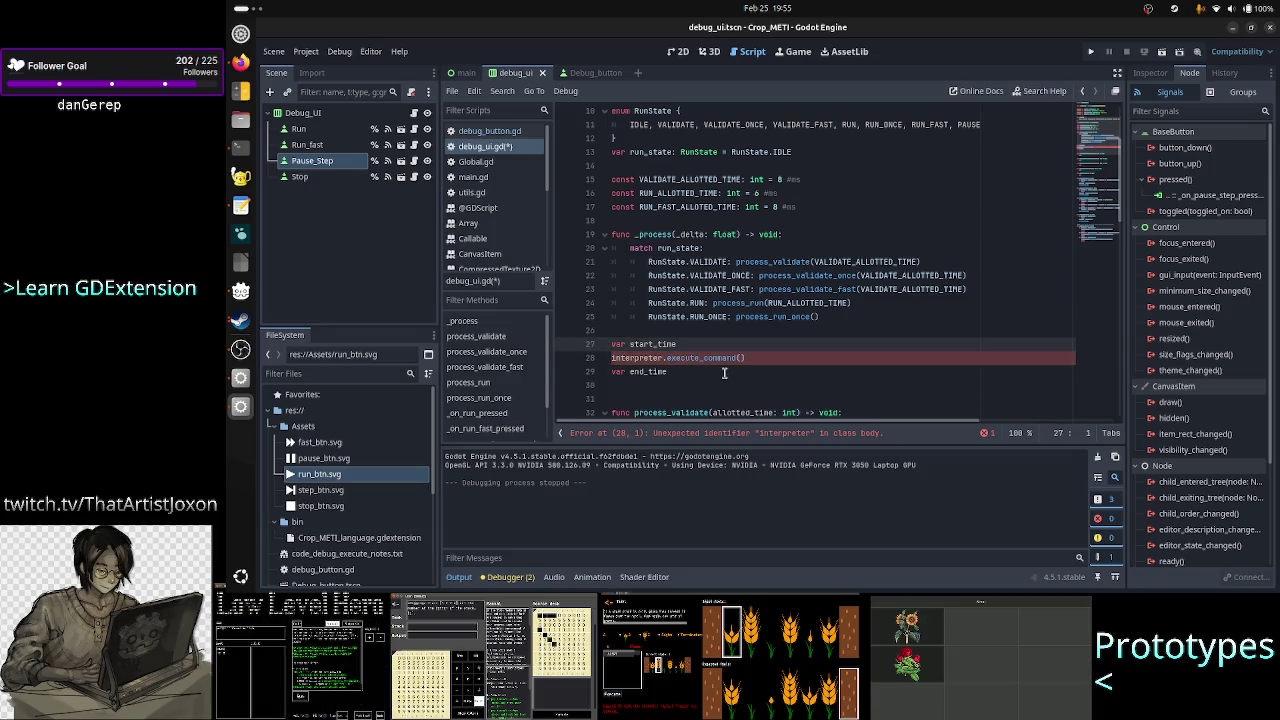
key(shift+Down)
key(shift+Down)
key(shift+Down)
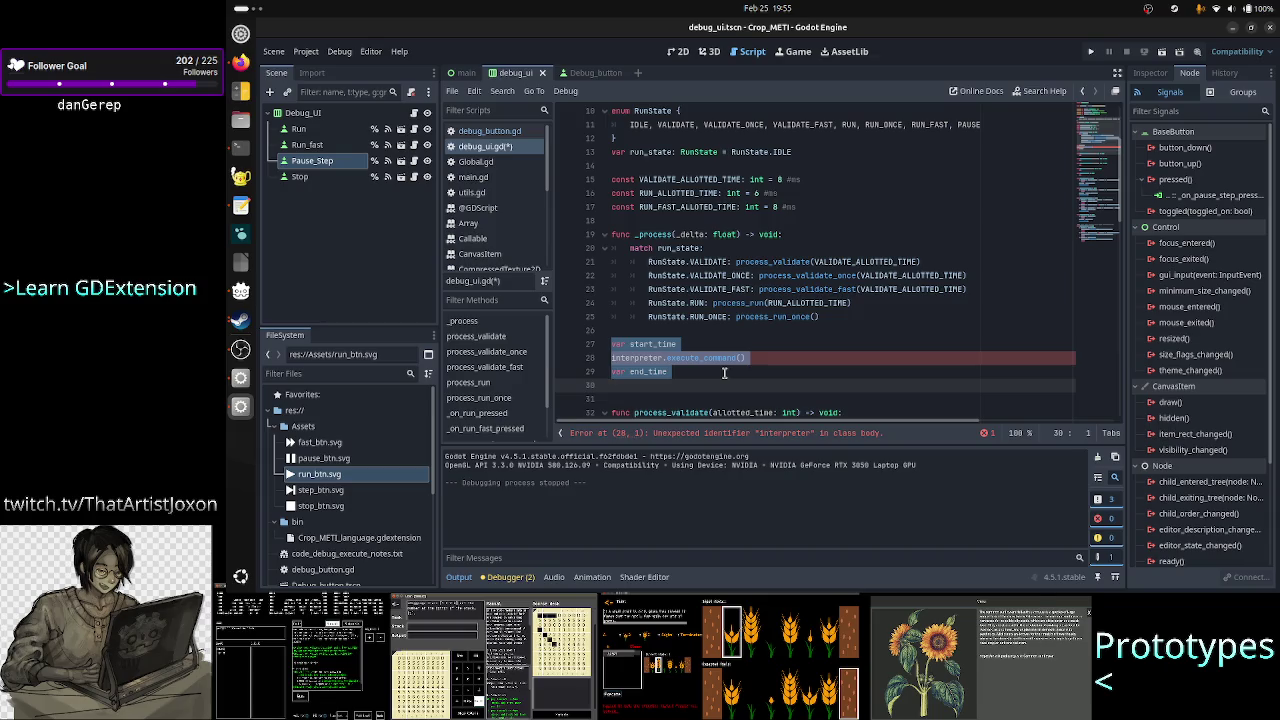
key(BackSpace)
key(BackSpace)
key(BackSpace)
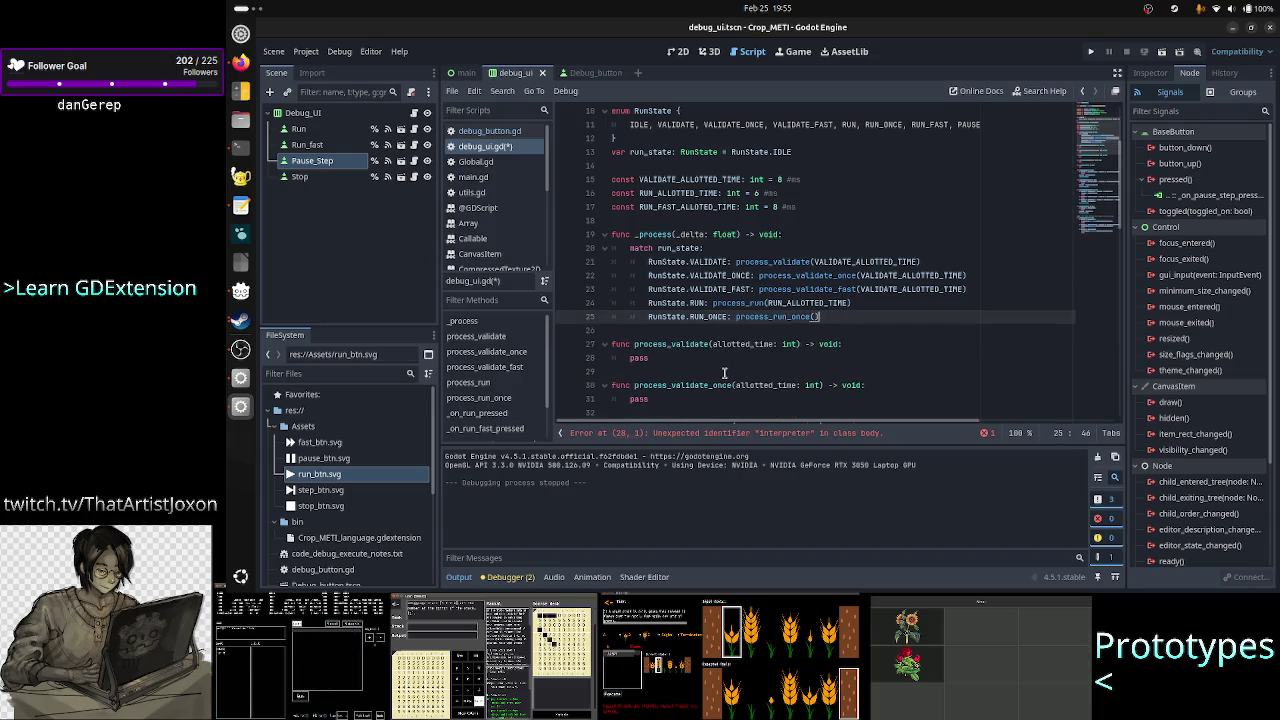
- Remove VALIDATE_ALLOTTED_TIME from the process_validate_once call and the allotted_time parameter from its definition
key(Up)
key(Up)
key(Up)
key(Right)
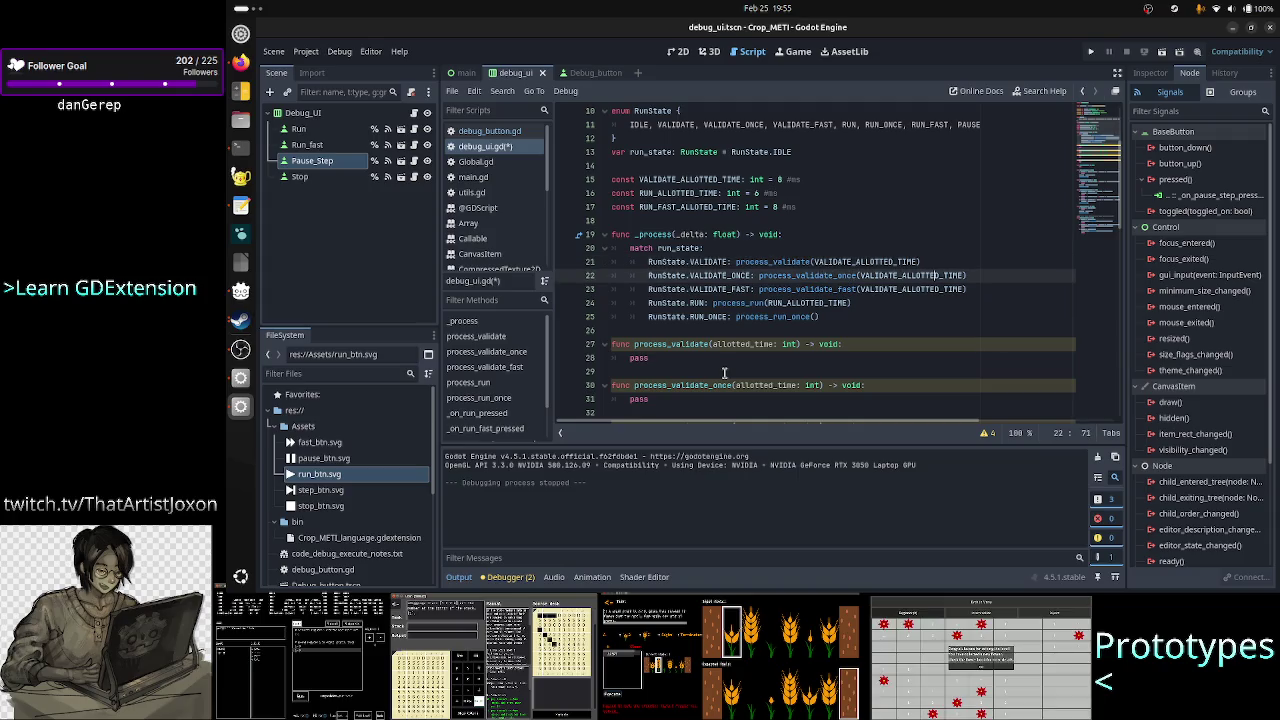
key(ctrl+Right)
key(BackSpace)
key(BackSpace)
key(BackSpace)
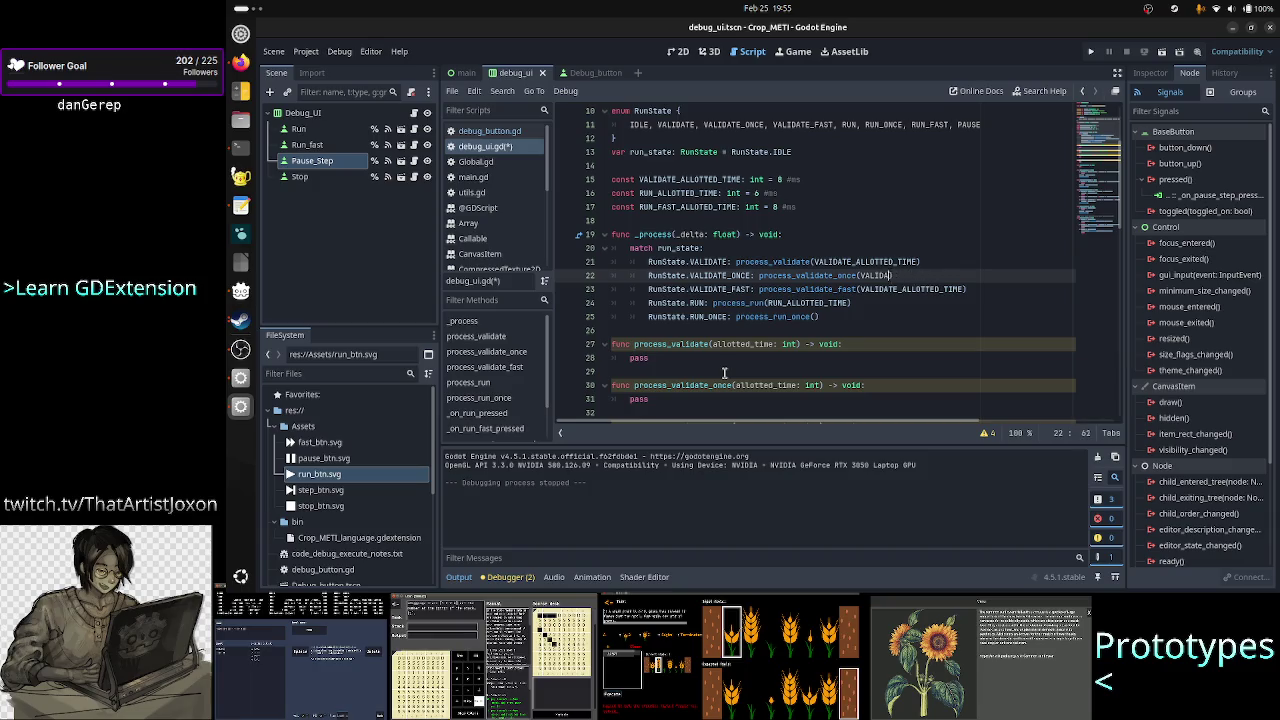
key(Down)
key(Down)
key(Down)
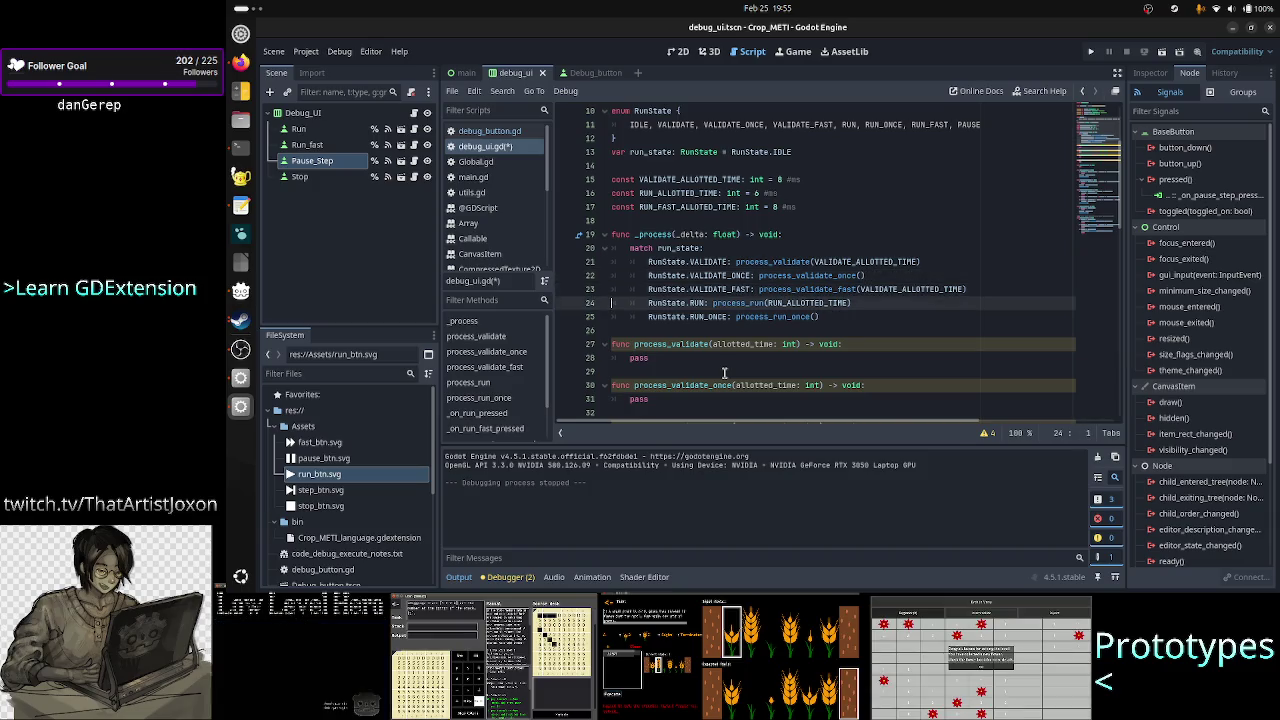
key(Up)
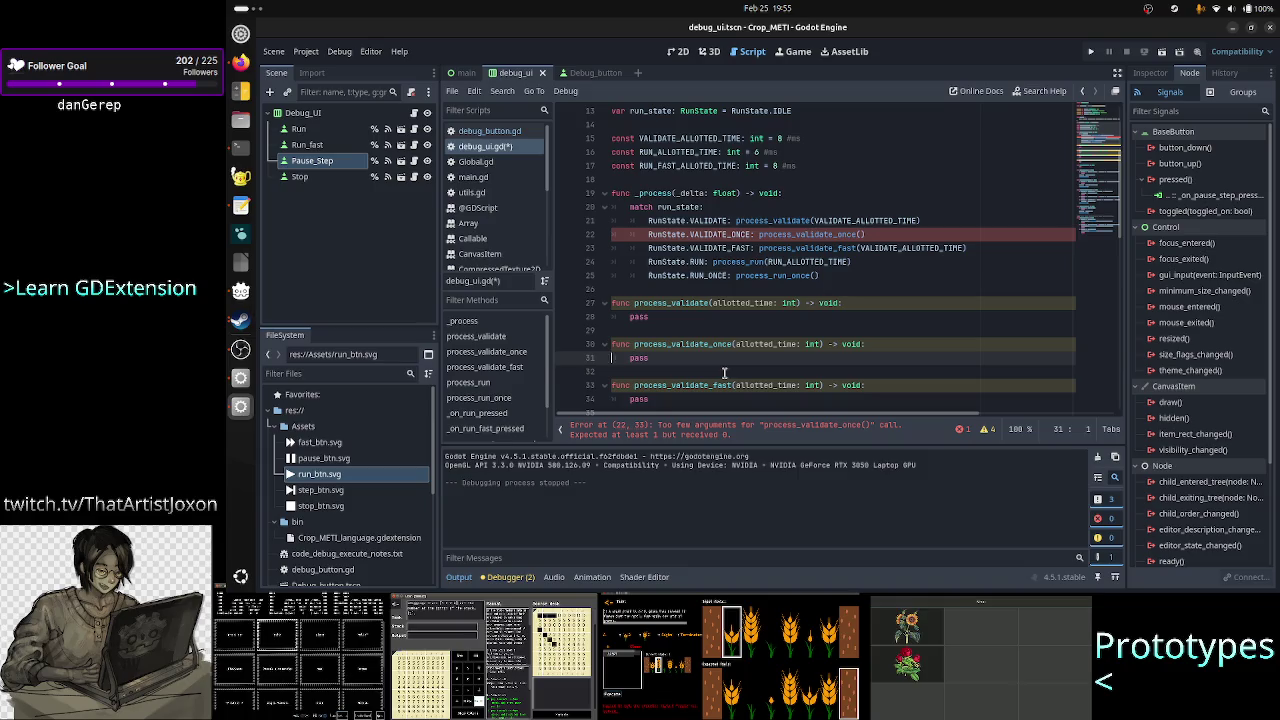
key(Left)
key(BackSpace)
key(BackSpace)
key(BackSpace)
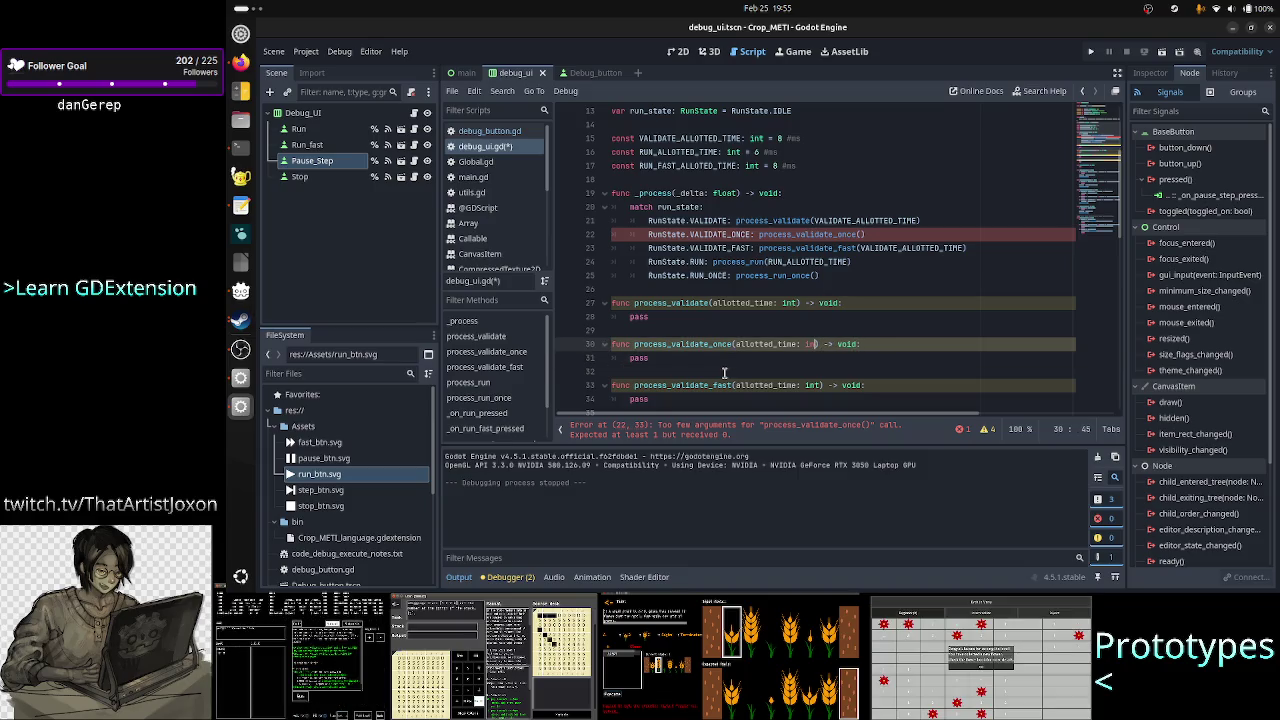
- Add a RunState.RUN_FAST branch calling process_run_fast() under the RUN_ONCE case
key(Up)
key(Up)
key(Up)
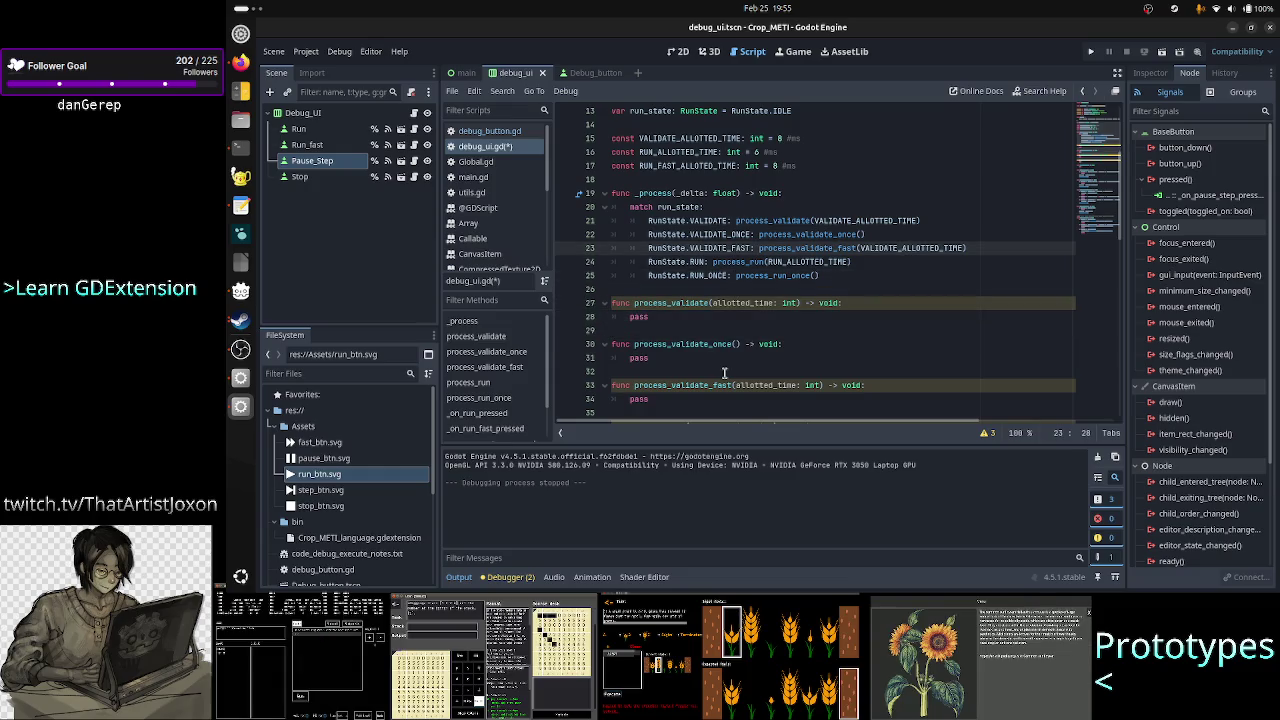
key(Down)
key(Down)
key(End)
key(Return)
text(RunState)
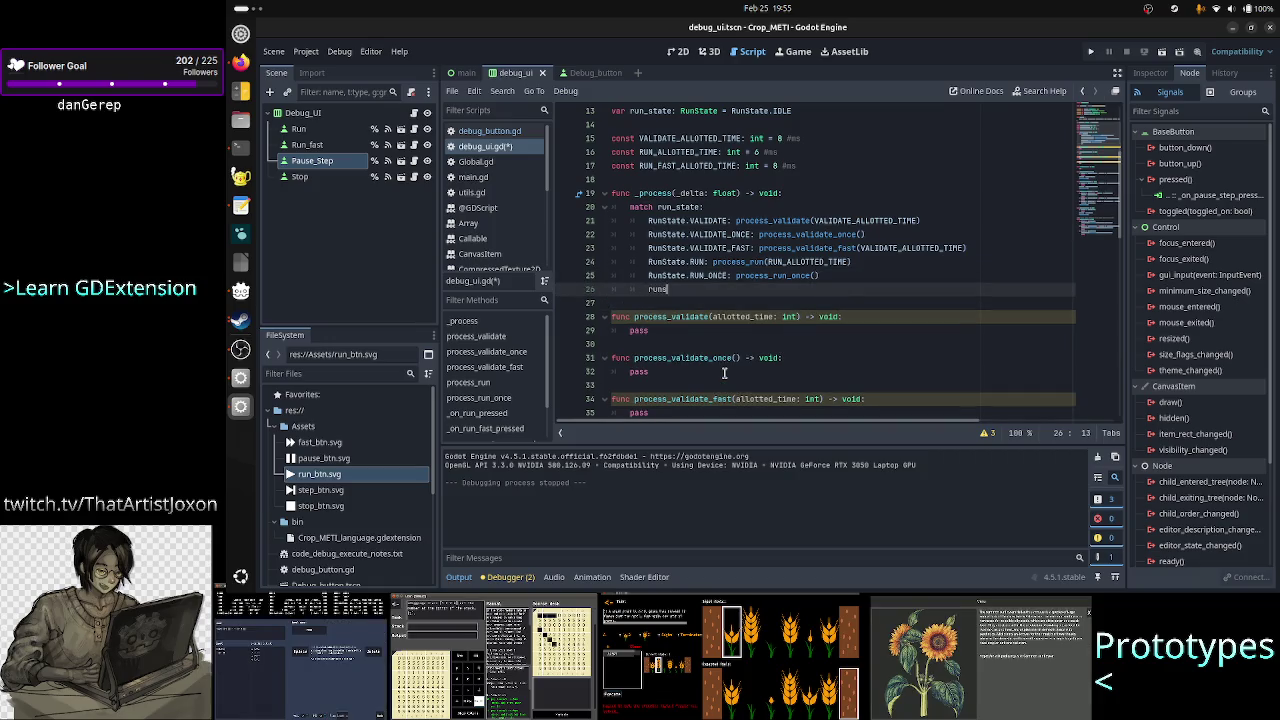
text(.RUN_FAST)
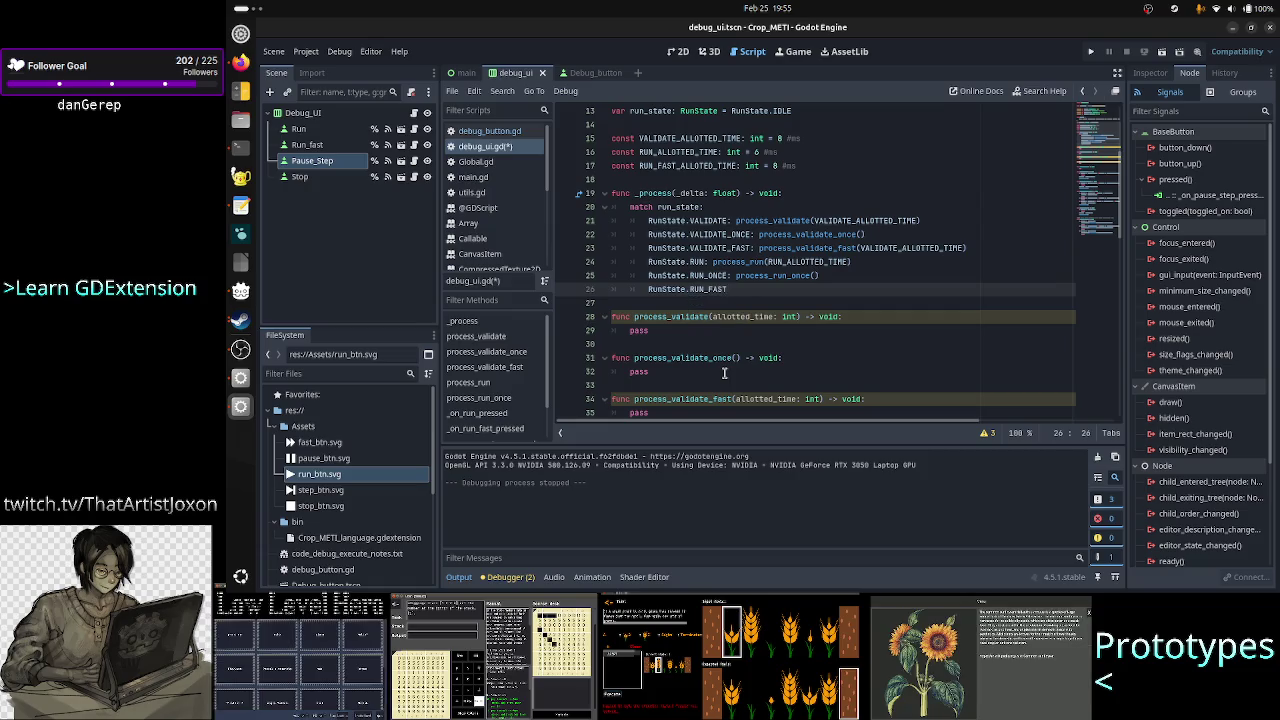
text(: process_run_fast)
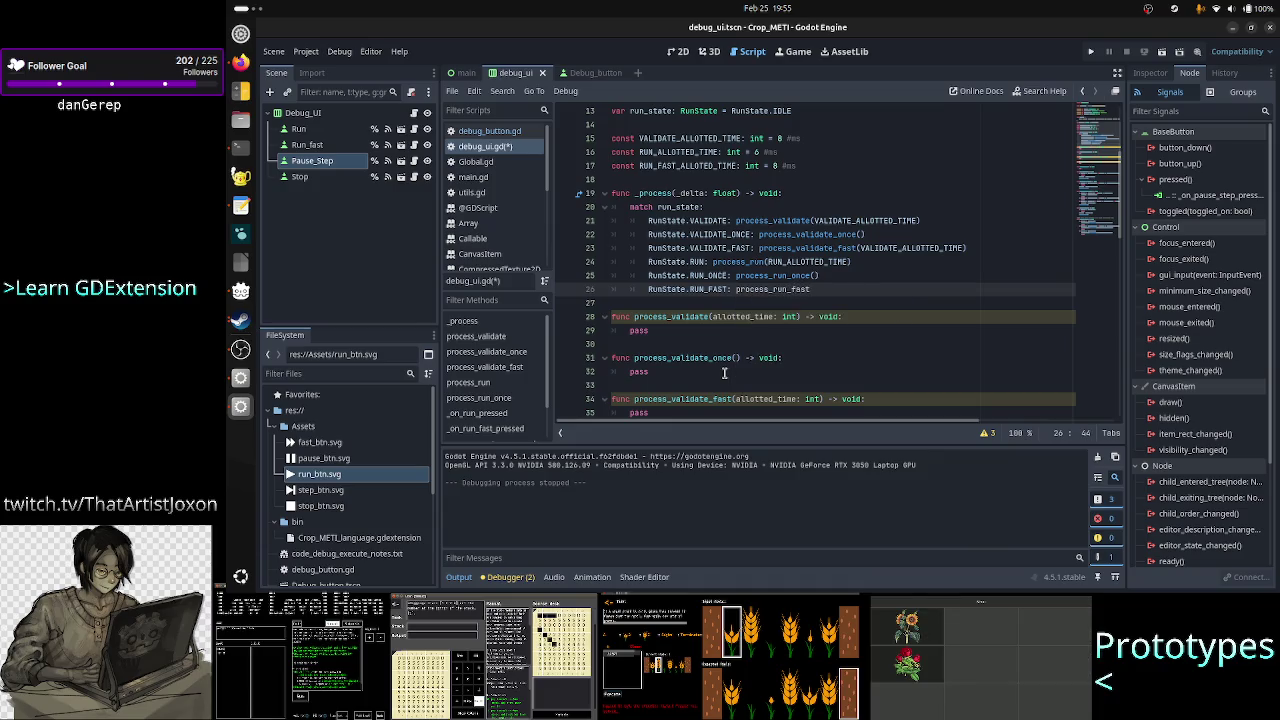
text(()
- Copy RUN_FAST_ALLOTTED_TIME from line 17 into the process_run_fast() call on line 26
key(Up)
key(Up)
key(Up)
key(Up)
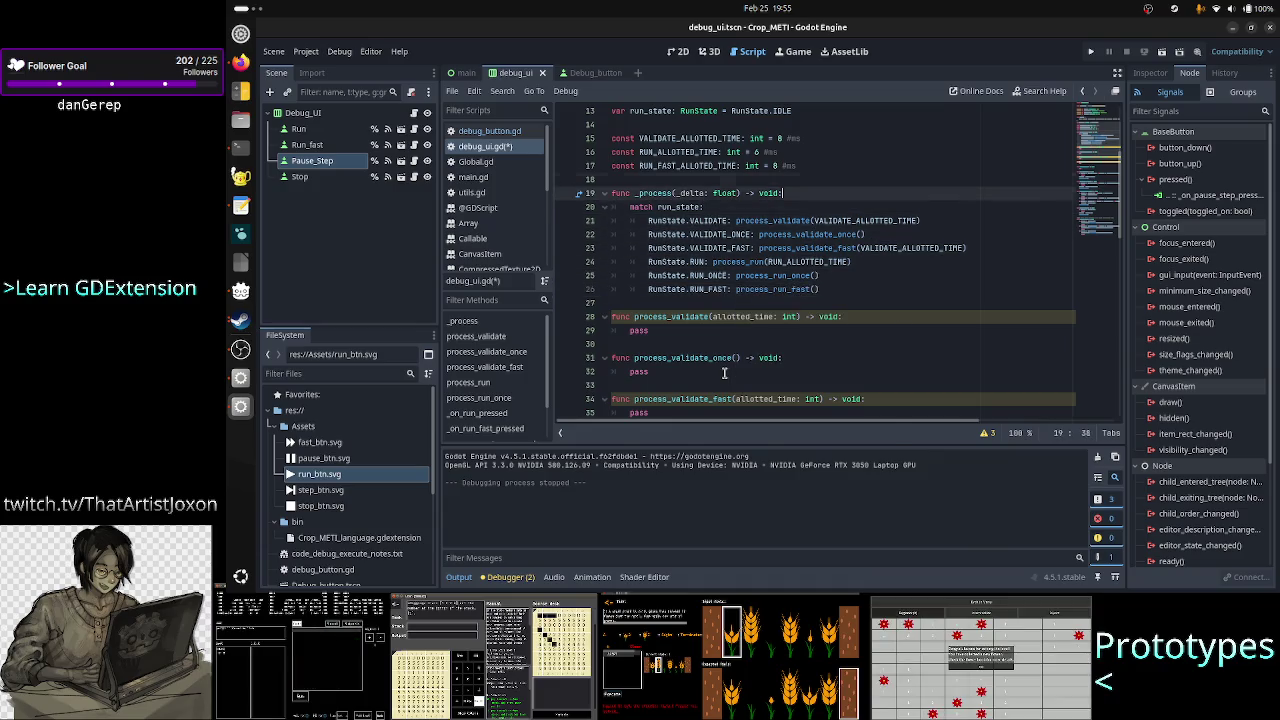
key(shift+End)
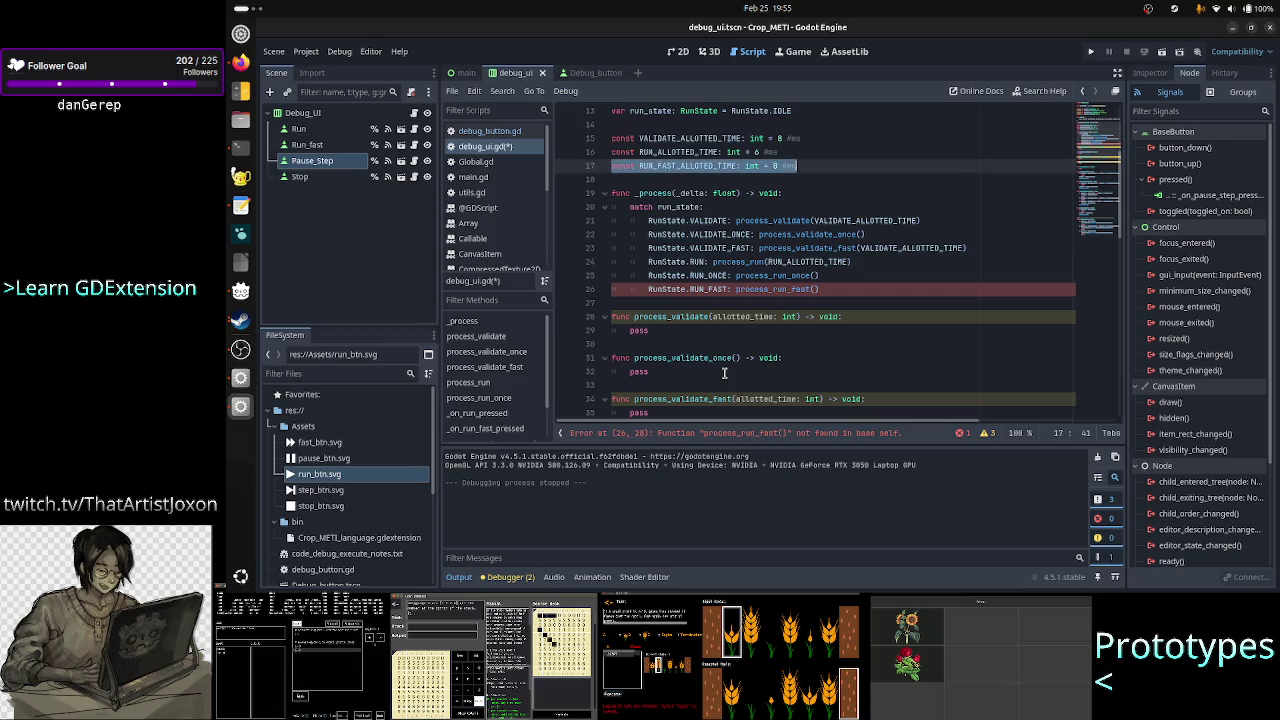
key(Left)
key(Left)
key(Left)
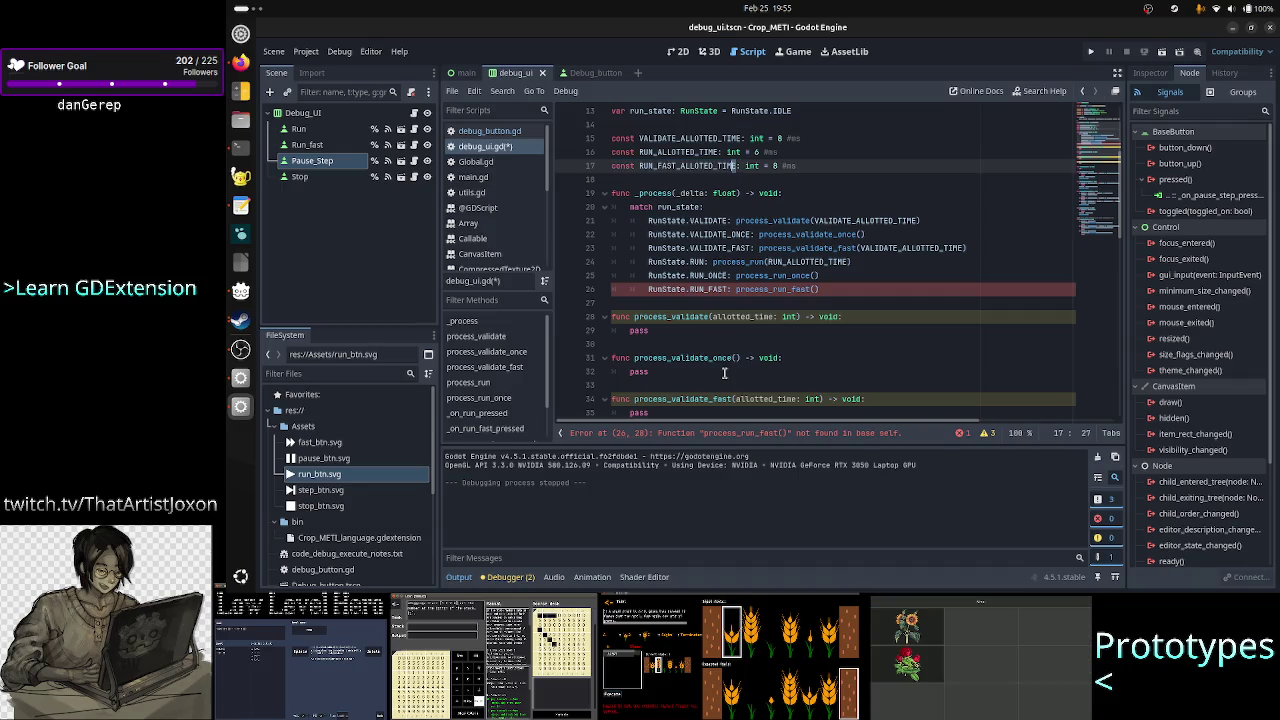
key(shift+Left)
key(shift+Left)
key(shift+Left)
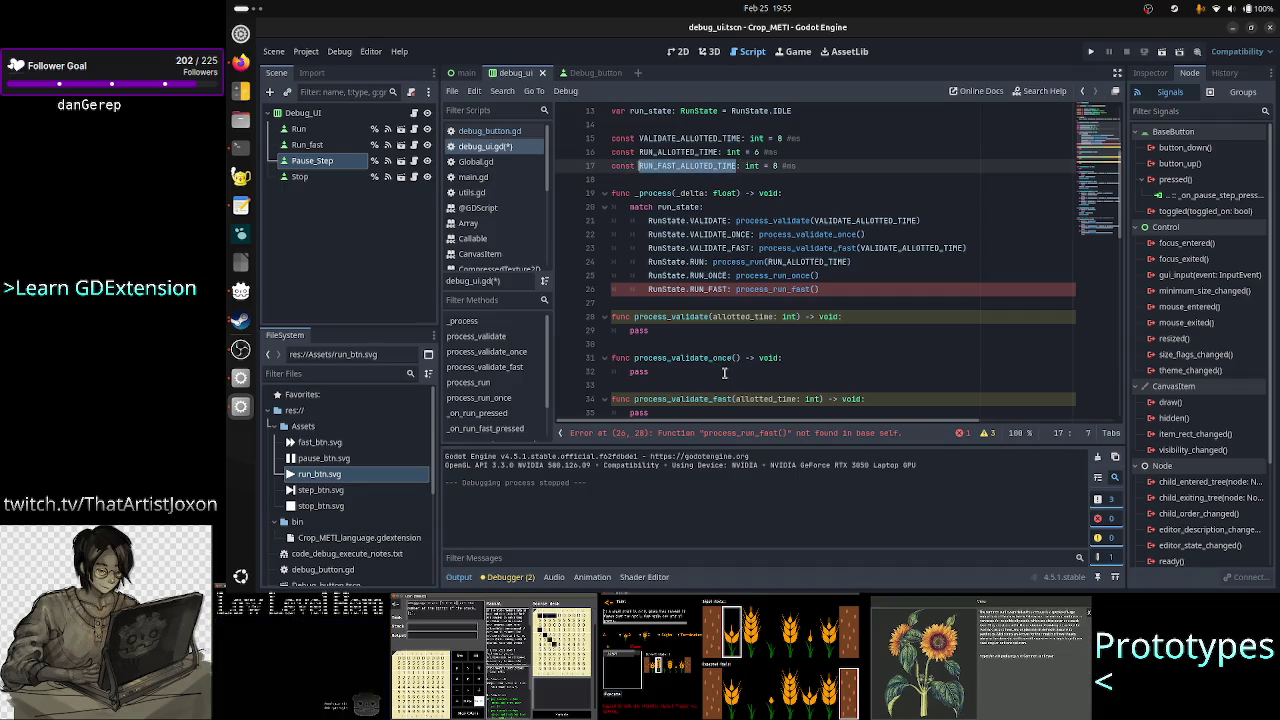
key(ctrl+c)
key(Down)
key(Down)
key(Down)
key(End)
key(Left)
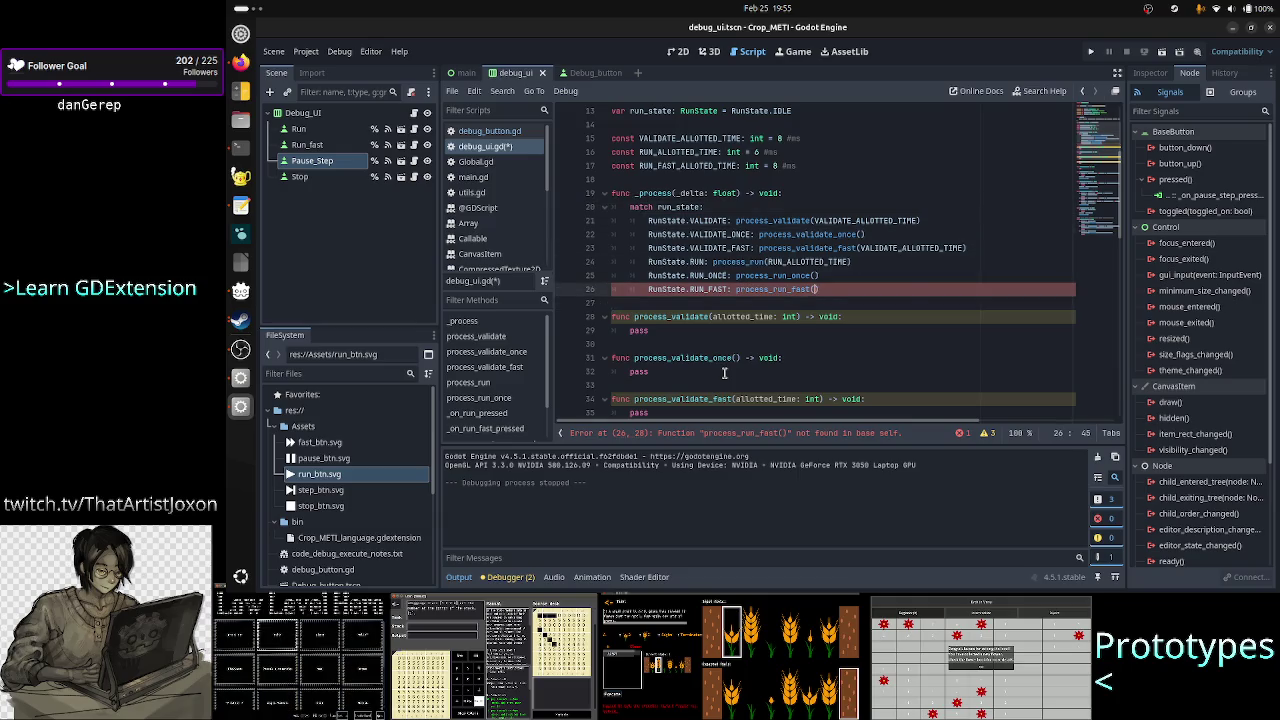
key(ctrl+v)
key(Down)
key(Down)
key(Down)
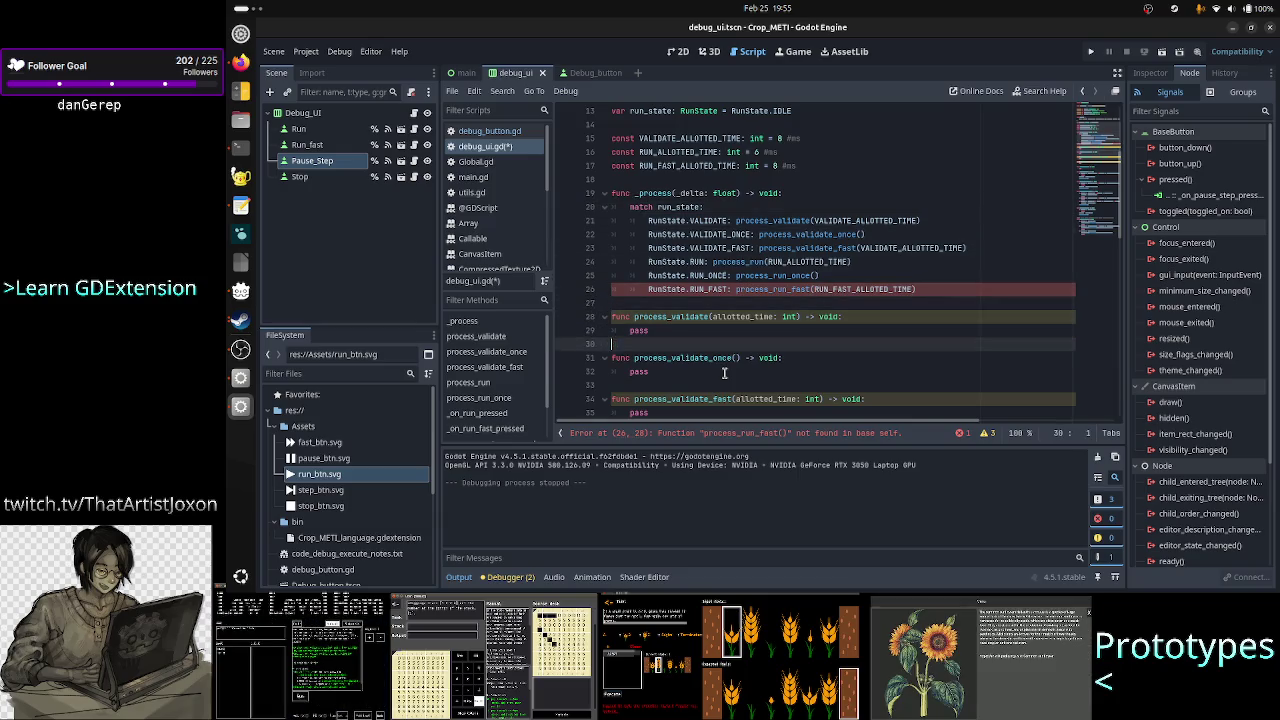
key(Down)
key(Down)
key(Down)
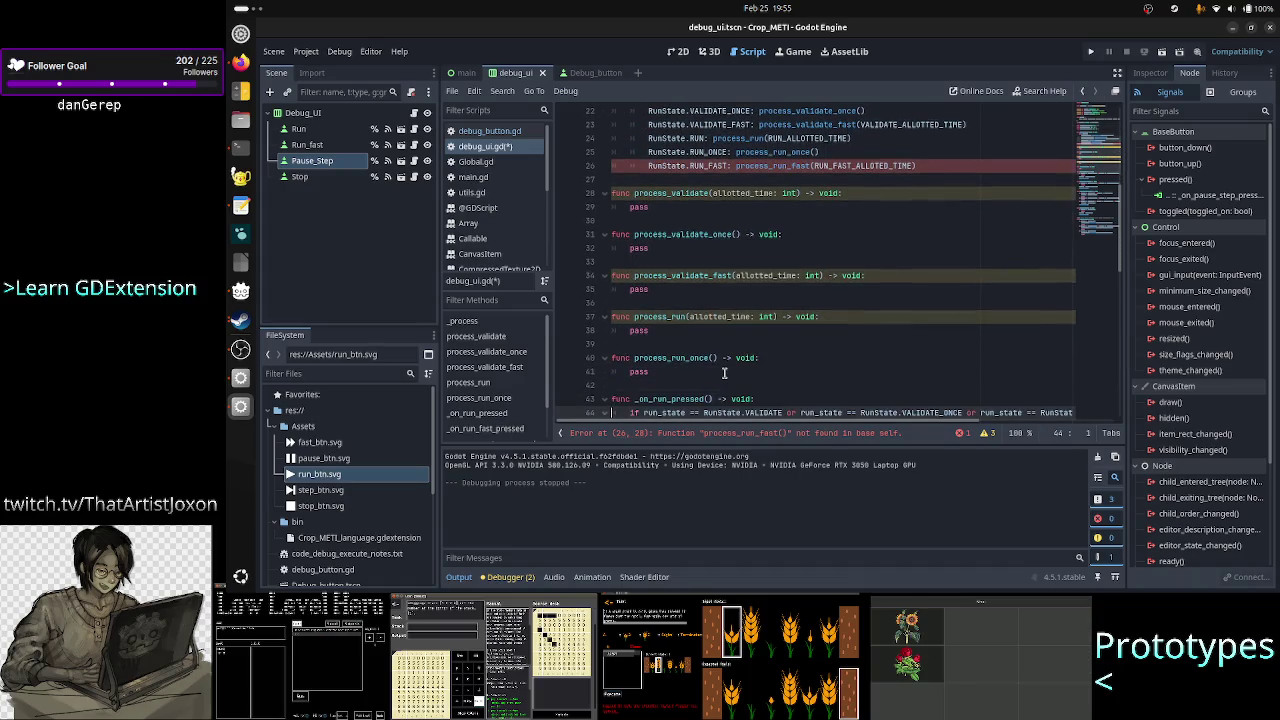
- Duplicate the process_run function and rename the copy process_run_fast(allotted_time: int)
key(ctrl+shift+k)
key(ctrl+shift+k)
key(ctrl+shift+k)
key(Up)
key(Up)
key(Up)
key(shift+Down)
key(shift+End)
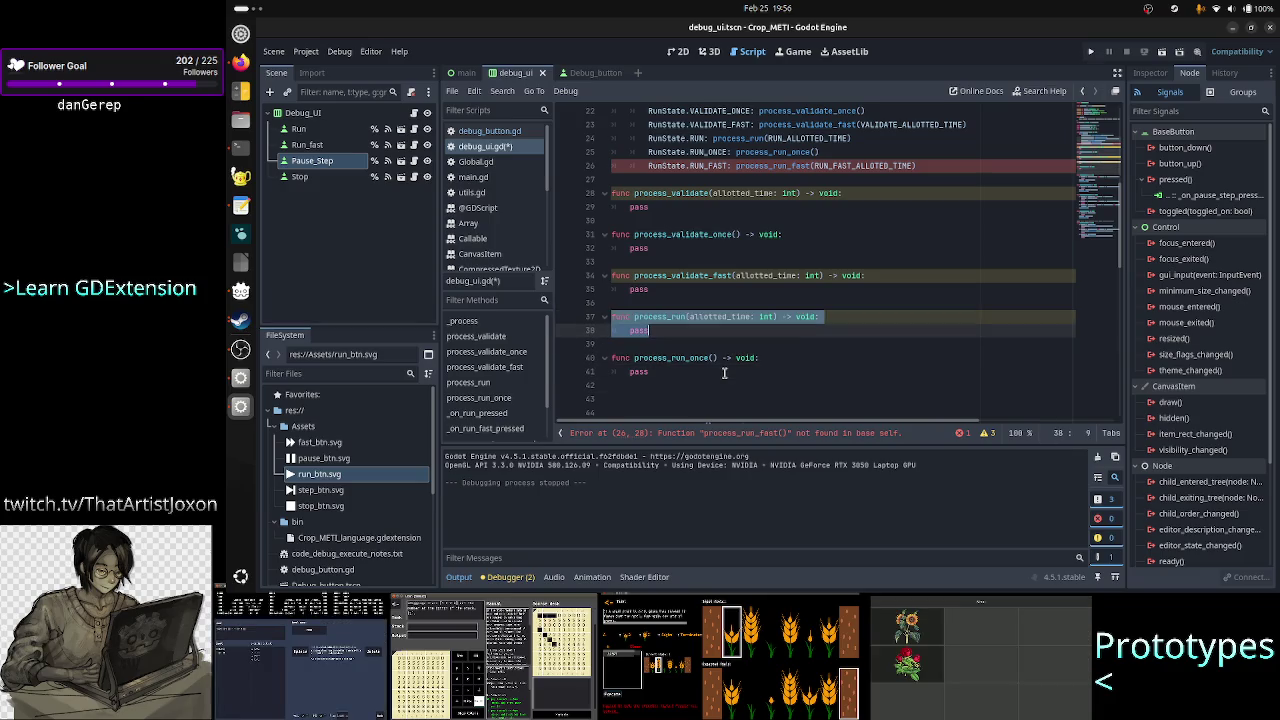
key(ctrl+c)
key(Down)
key(Down)
key(Down)
key(ctrl+v)
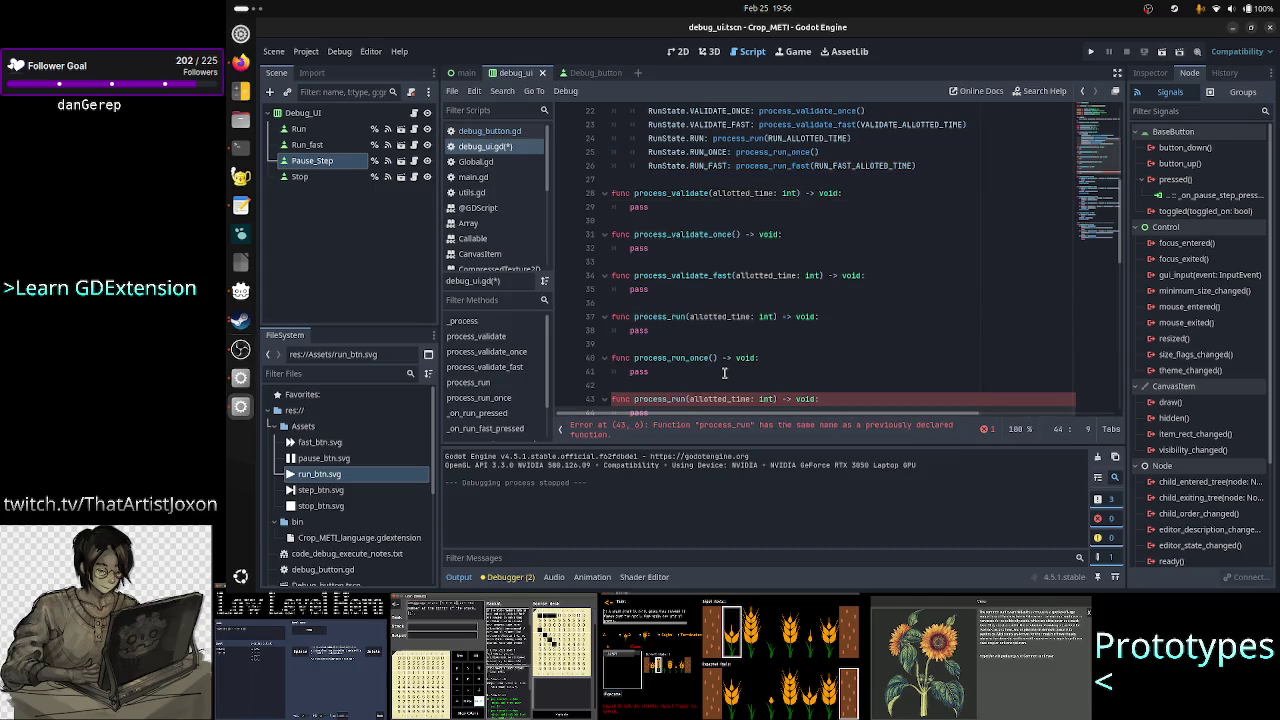
key(Right)
key(Right)
key(Right)
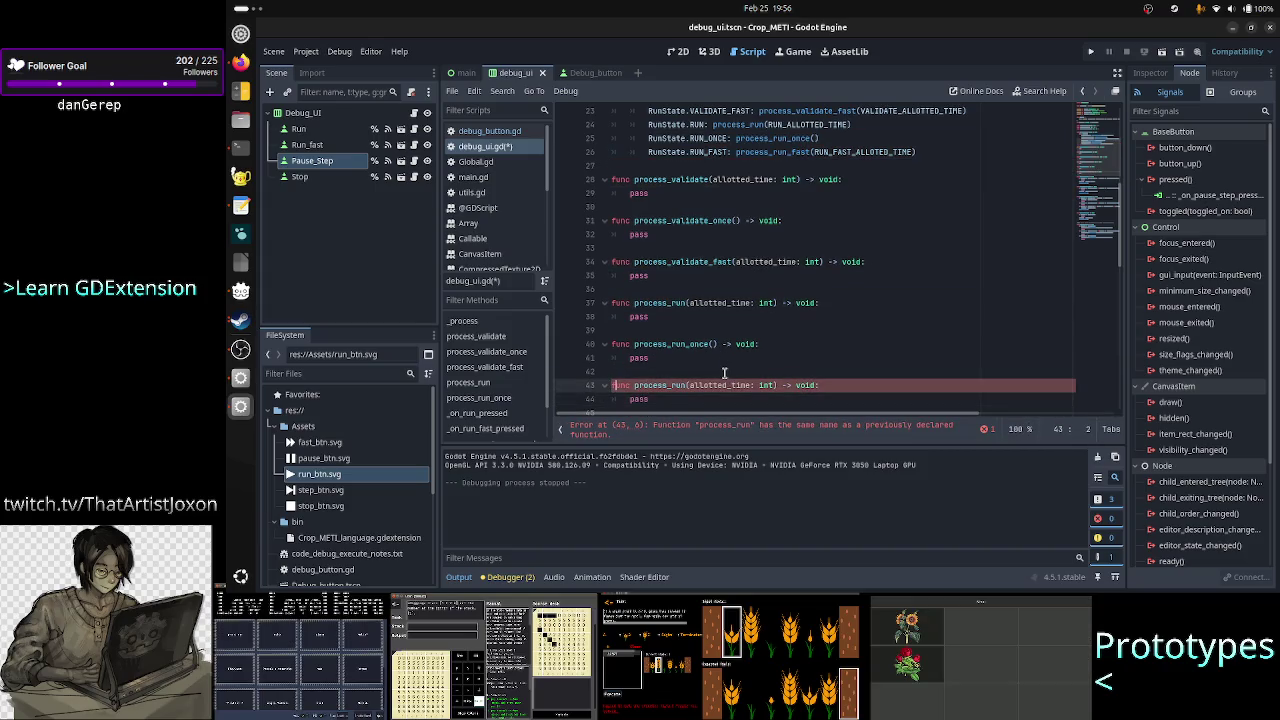
text(_fast)
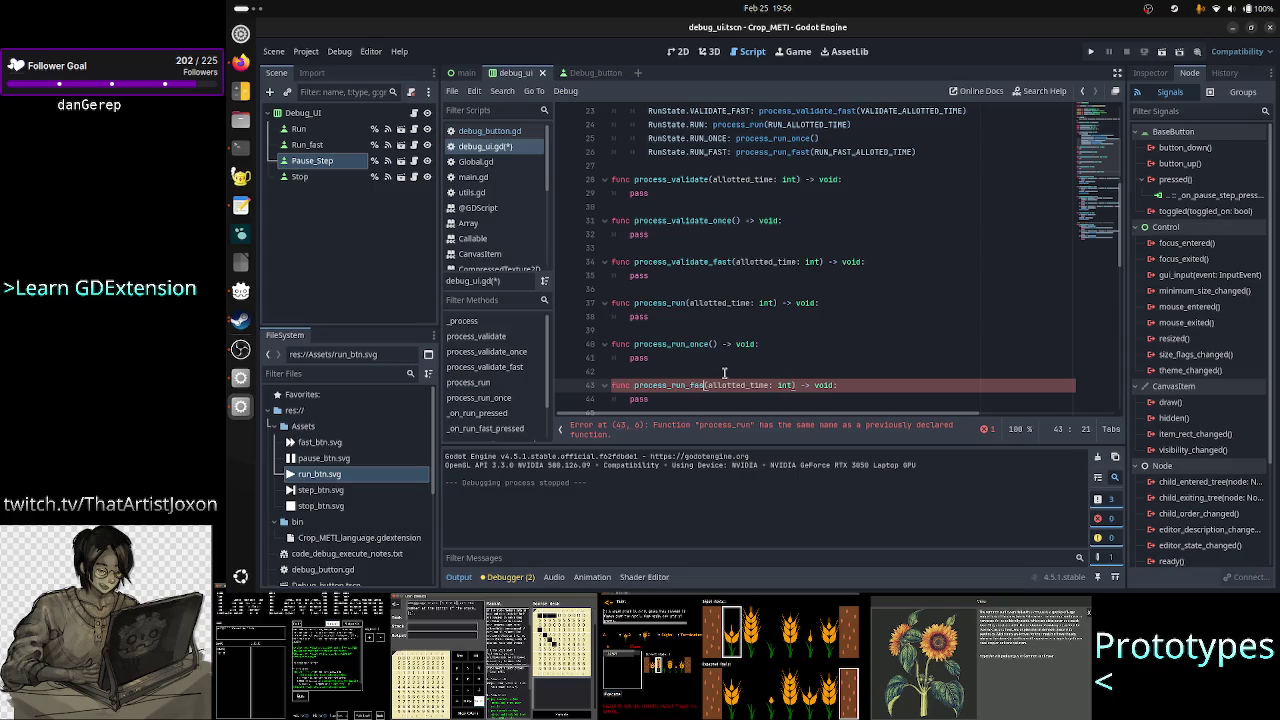
- Insert blank lines above the process_validate function for a comment
key(Up)
key(Up)
key(Up)
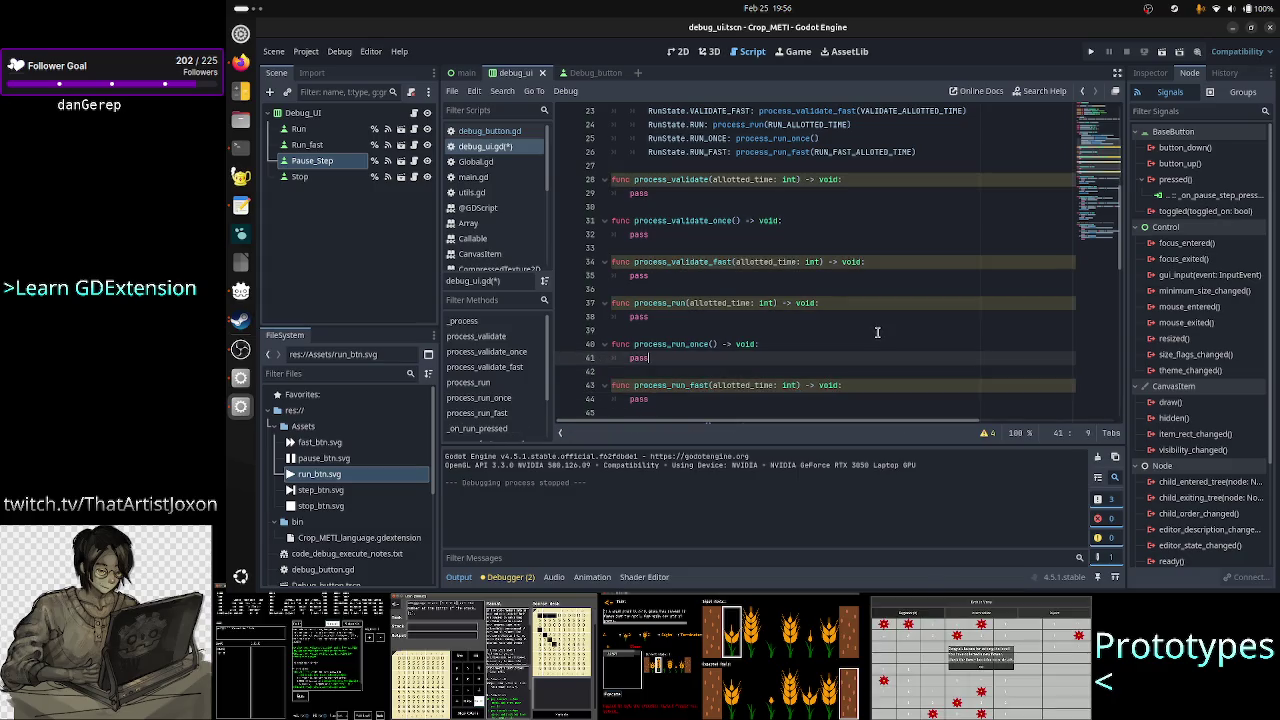
key(Up)
key(Up)
key(Return)
key(Return)
- Write the comment '#all of these will call the GDExtension C++ code' above process_validate
text(all of these w)
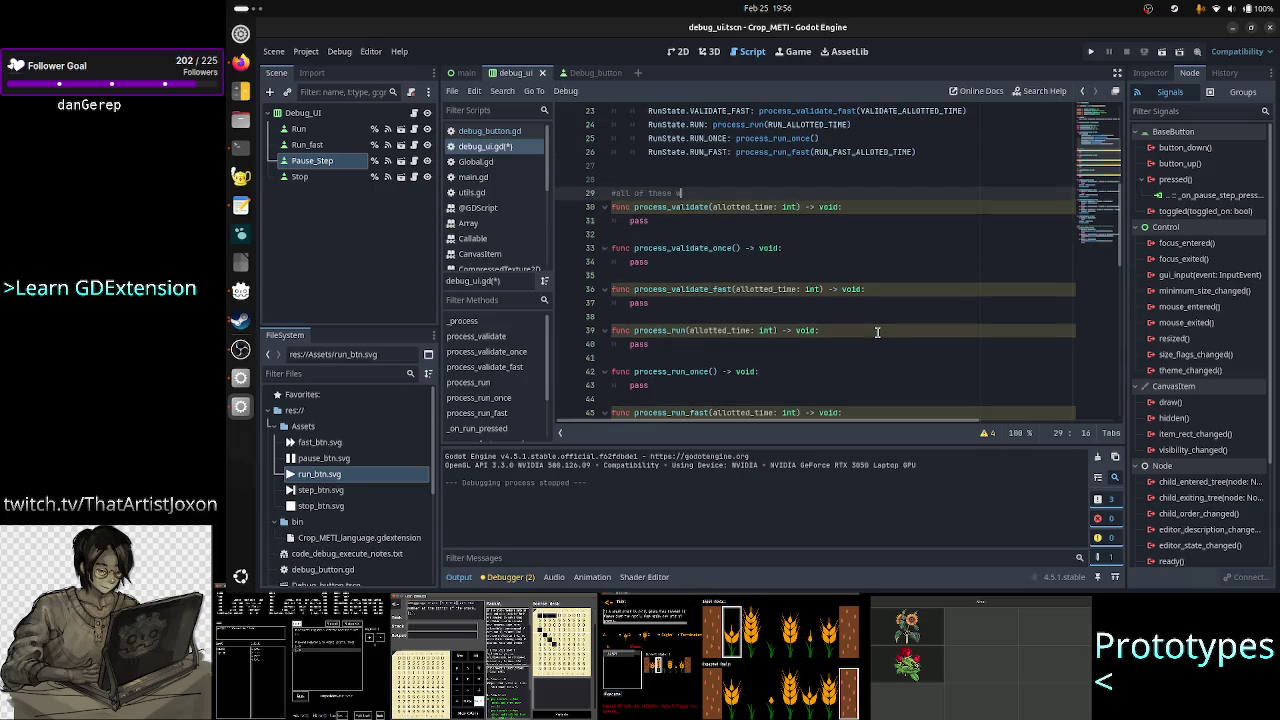
text(i)
text(ll call the)
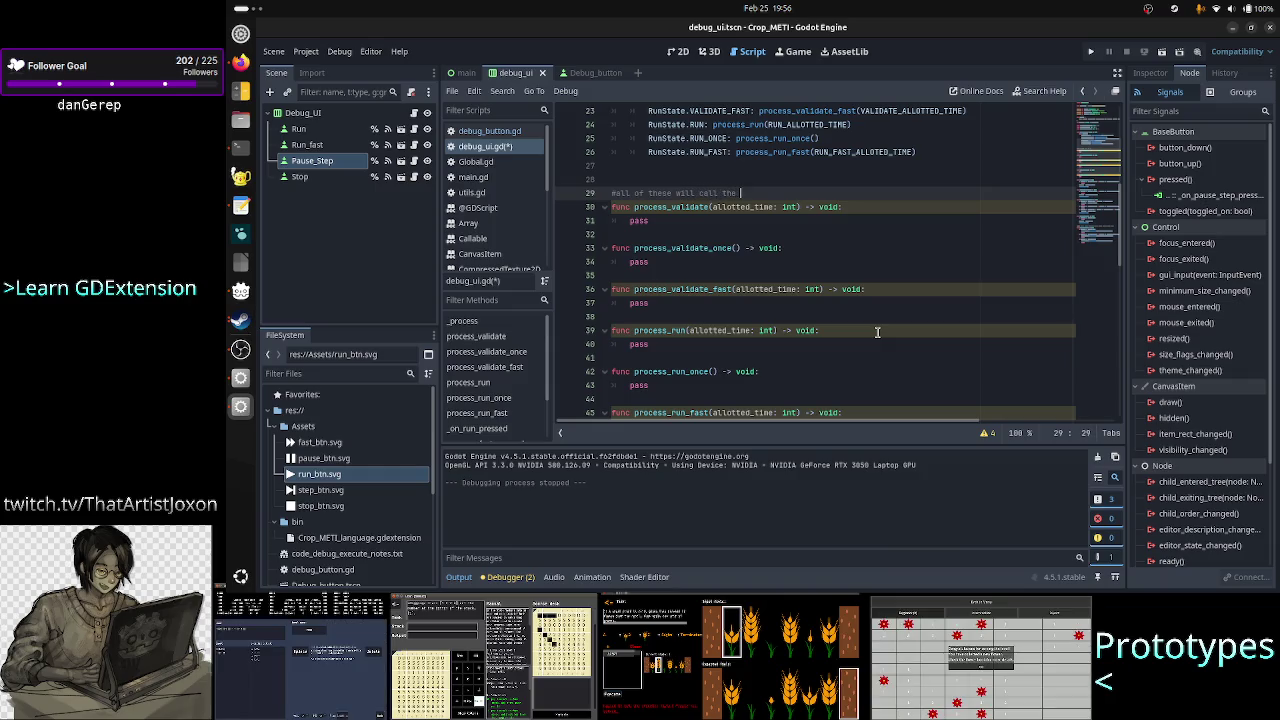
key(BackSpace)
key(BackSpace)
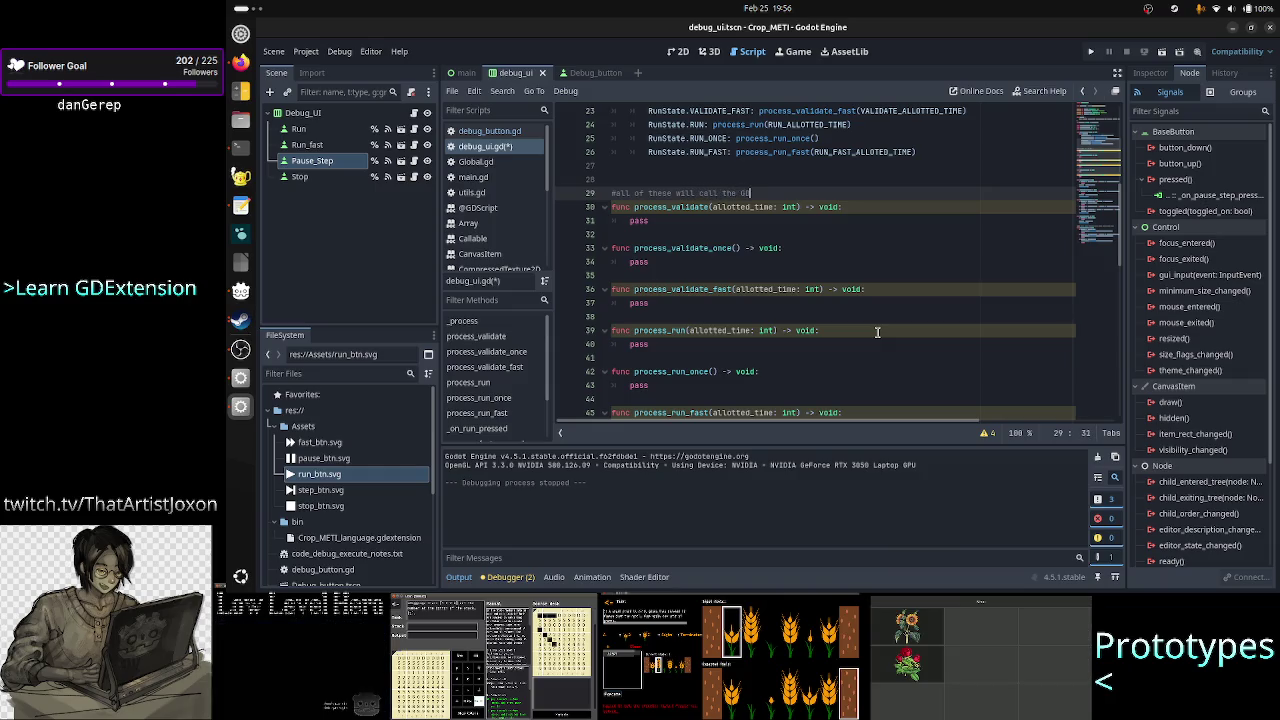
text(Extension )
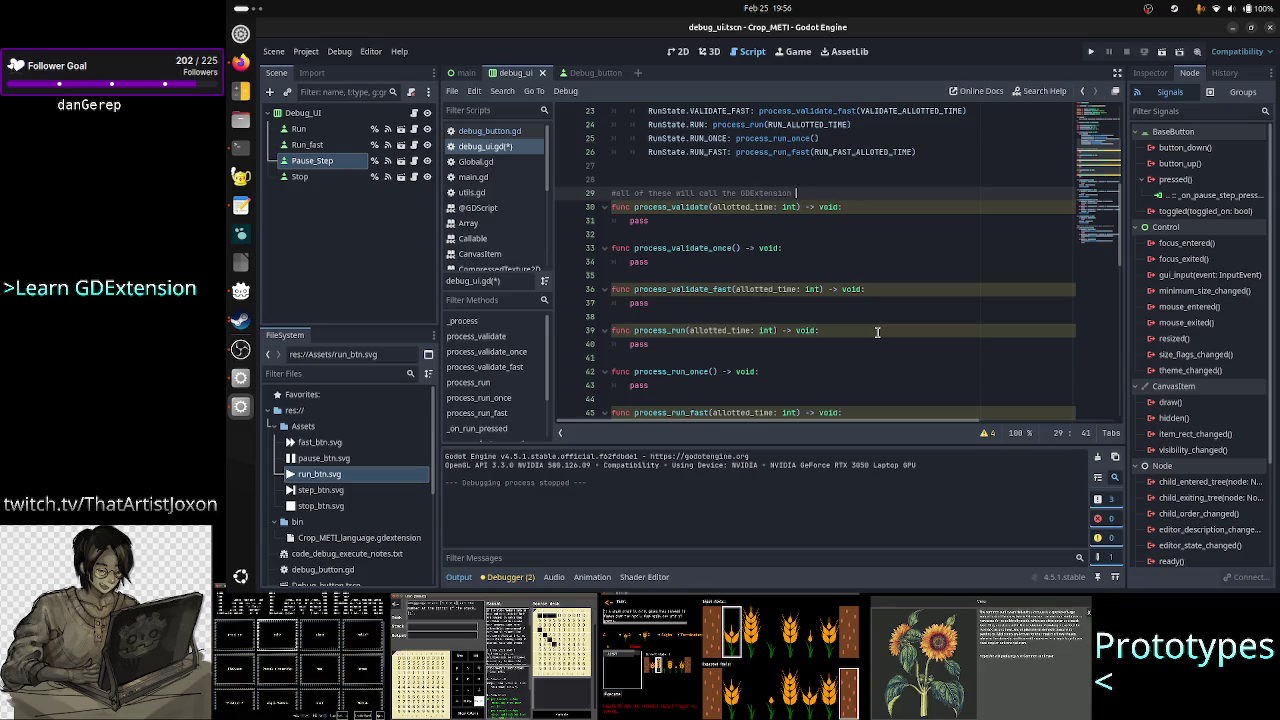
text(C++ code)
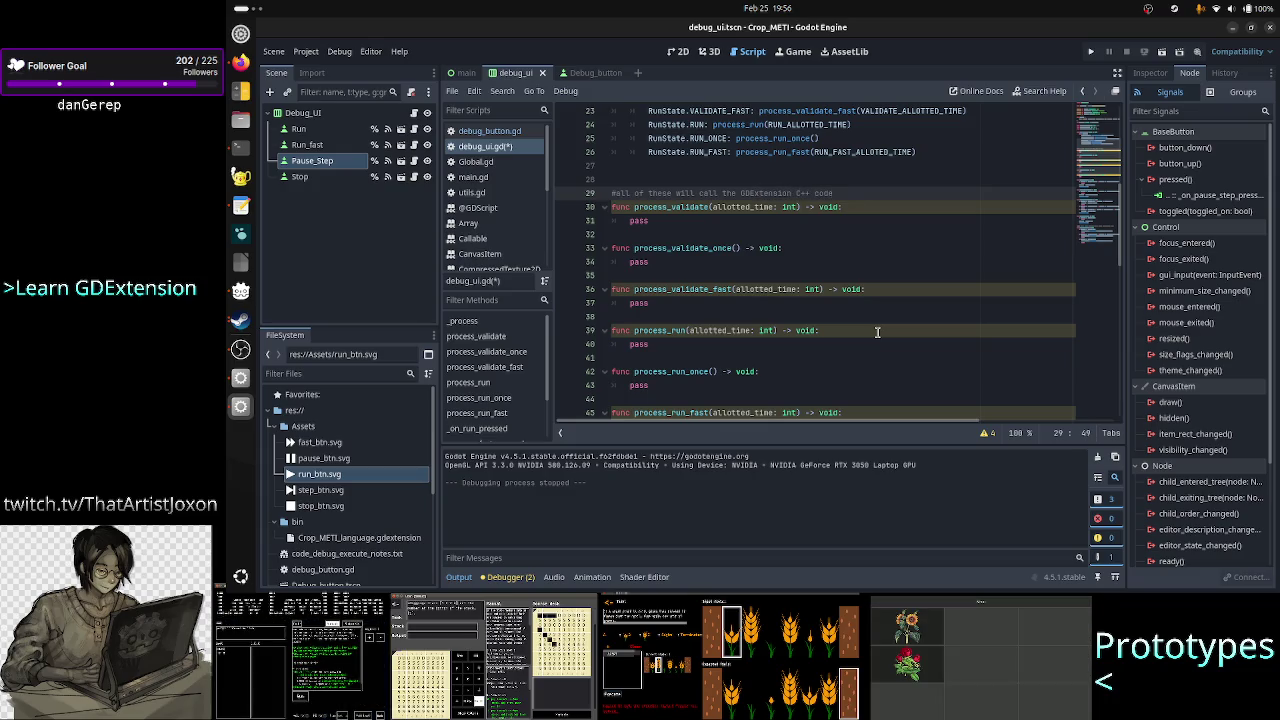
key(Down)
key(Down)
key(Down)
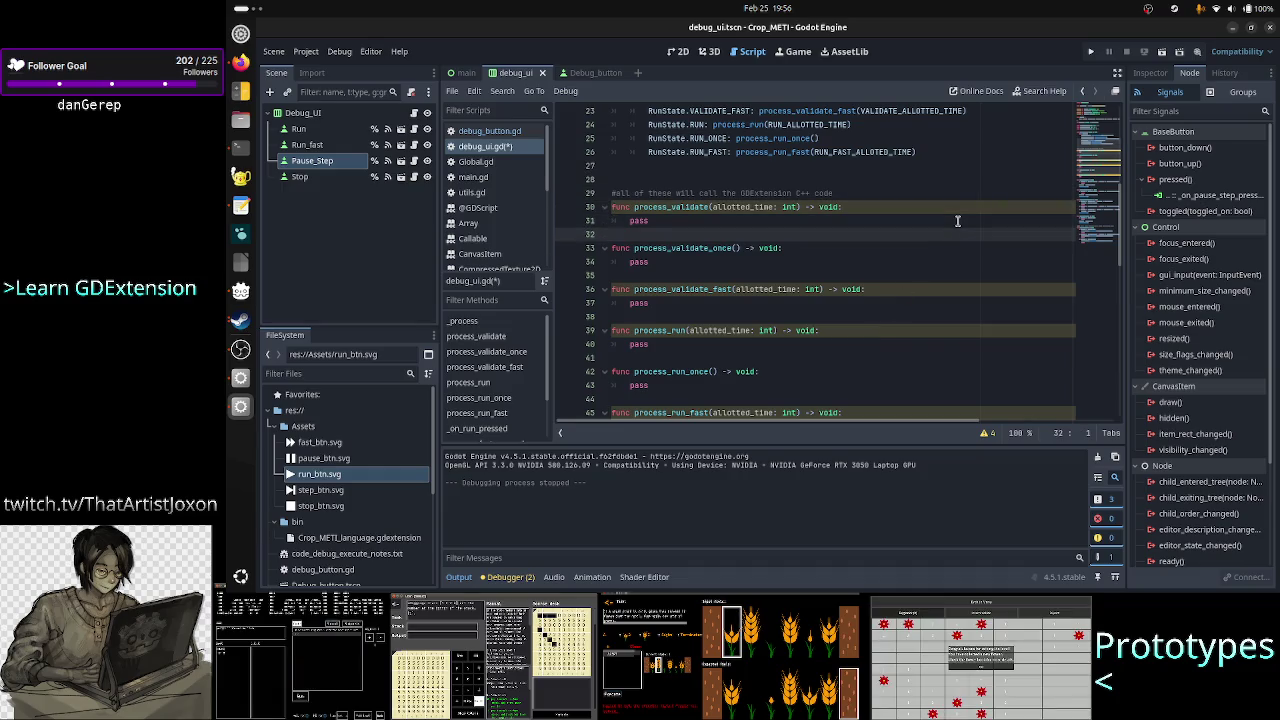
key(Up)
key(Down)
key(Down)
key(Down)
key(Down)
key(Down)
key(Down)
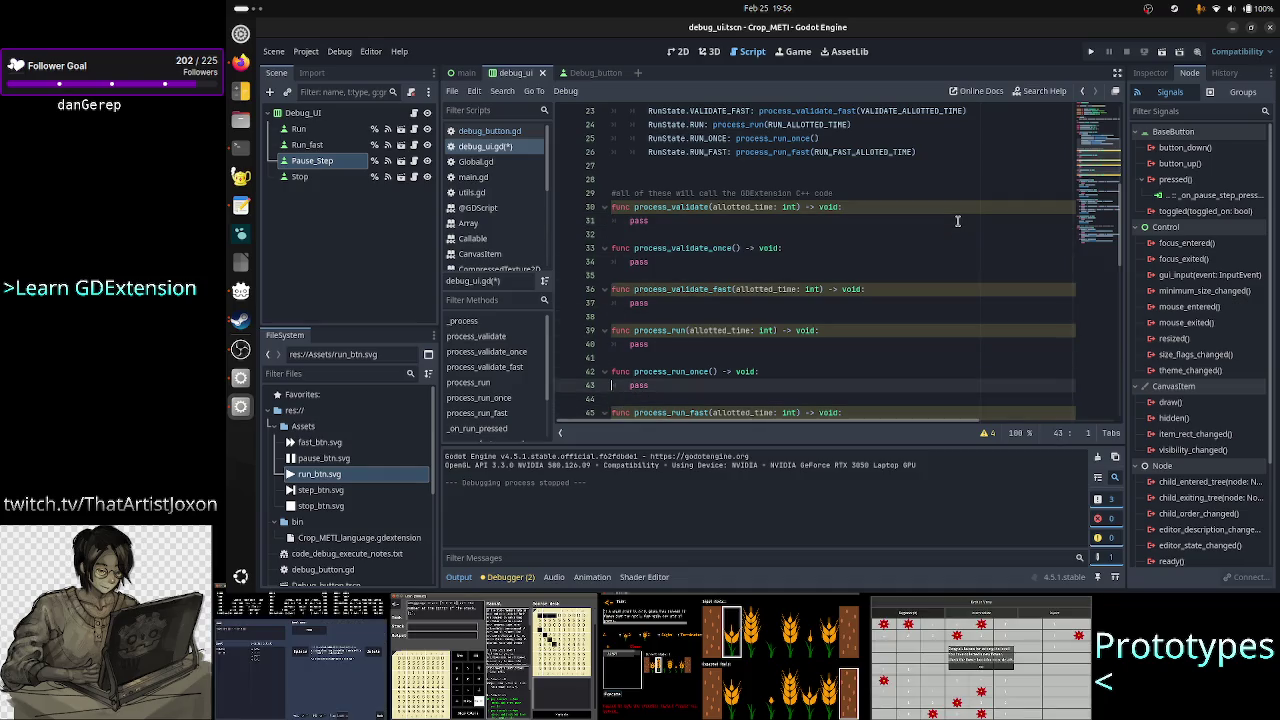
key(Up)
key(Up)
key(Up)
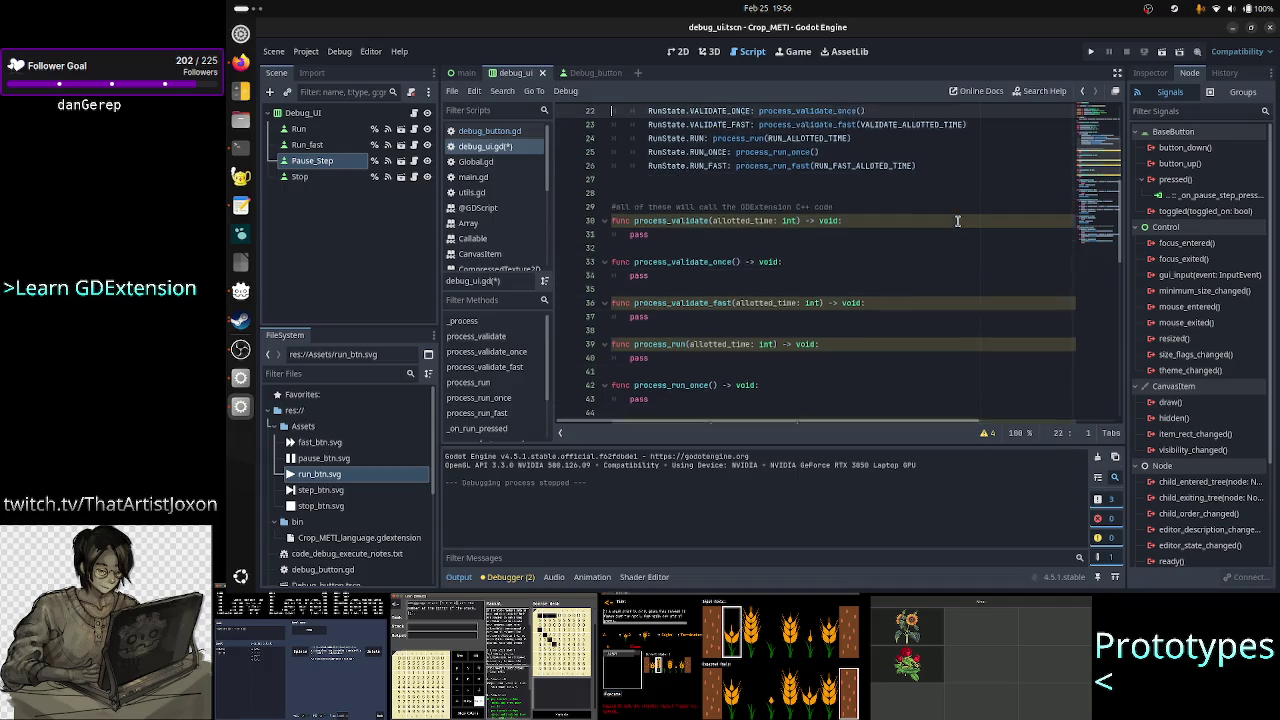
scroll(957, 221, up, 2)
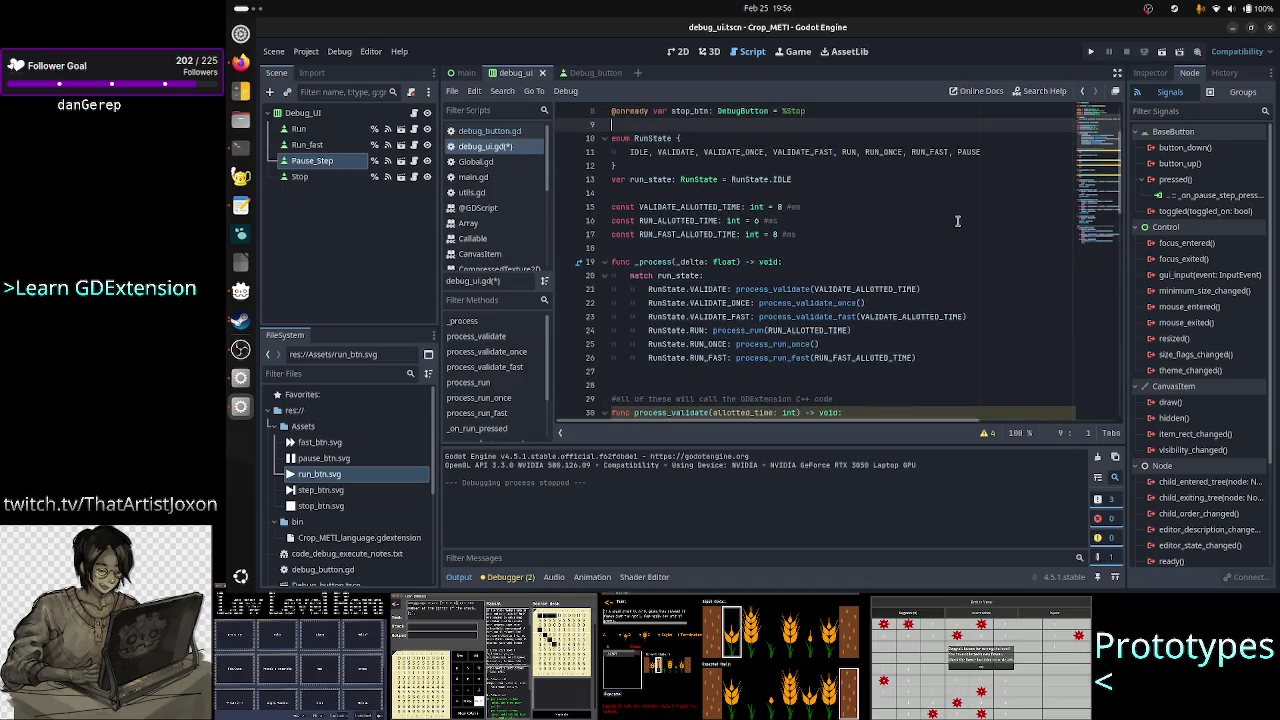
- Review the RunState enum names IDLE, VALIDATE_ONCE, VALIDATE_FAST, RUN_FAST and PAUSE
key(Down)
key(Down)
key(Down)
key(Down)
key(Down)
key(Down)
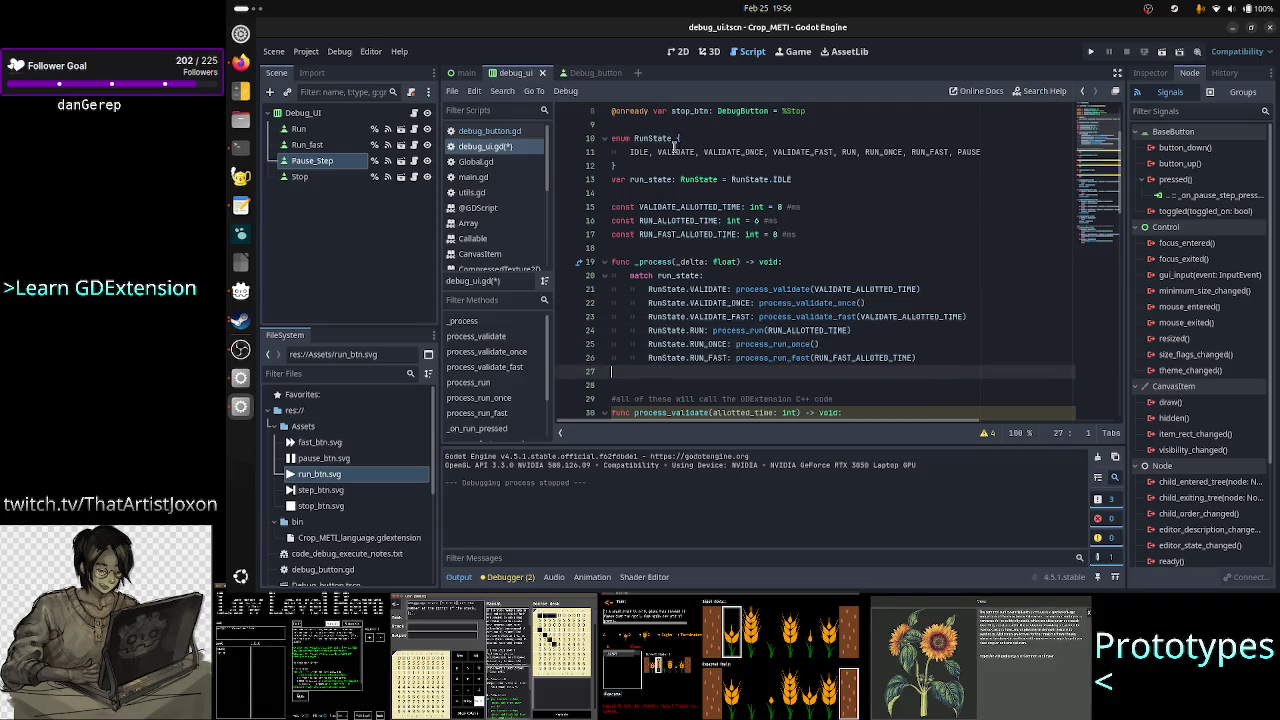
double_click(639, 152)
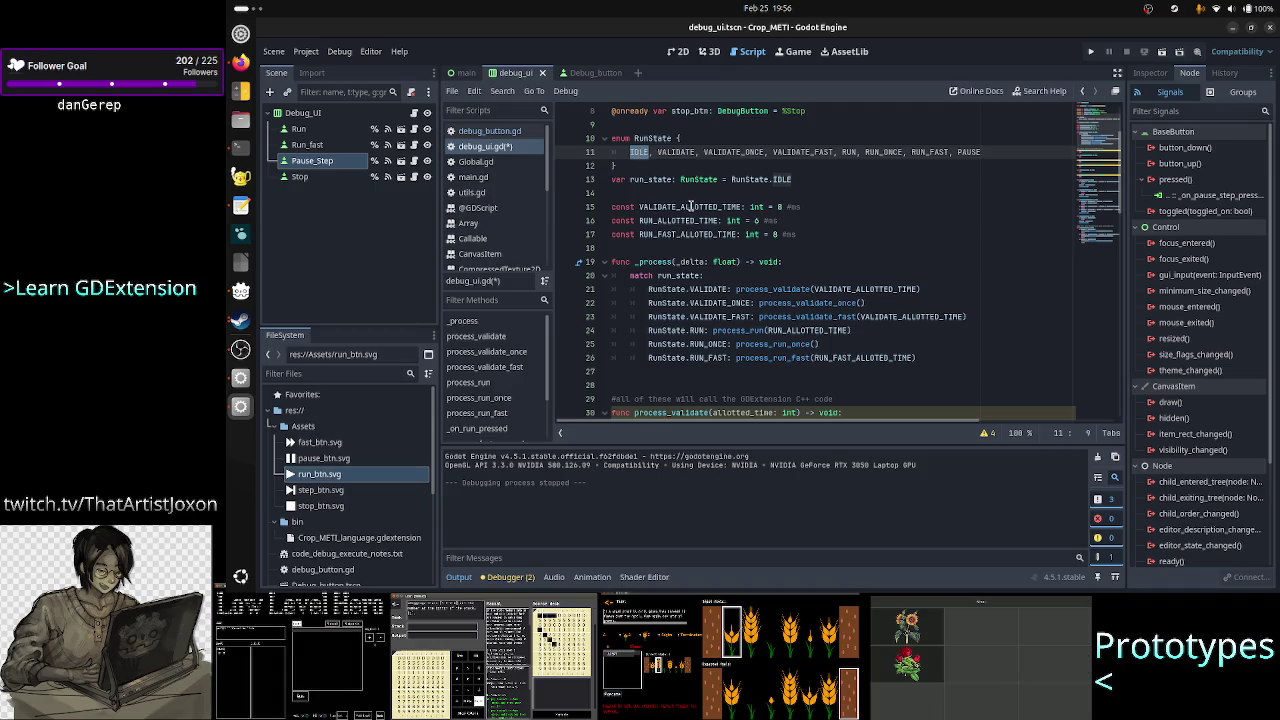
click(681, 151)
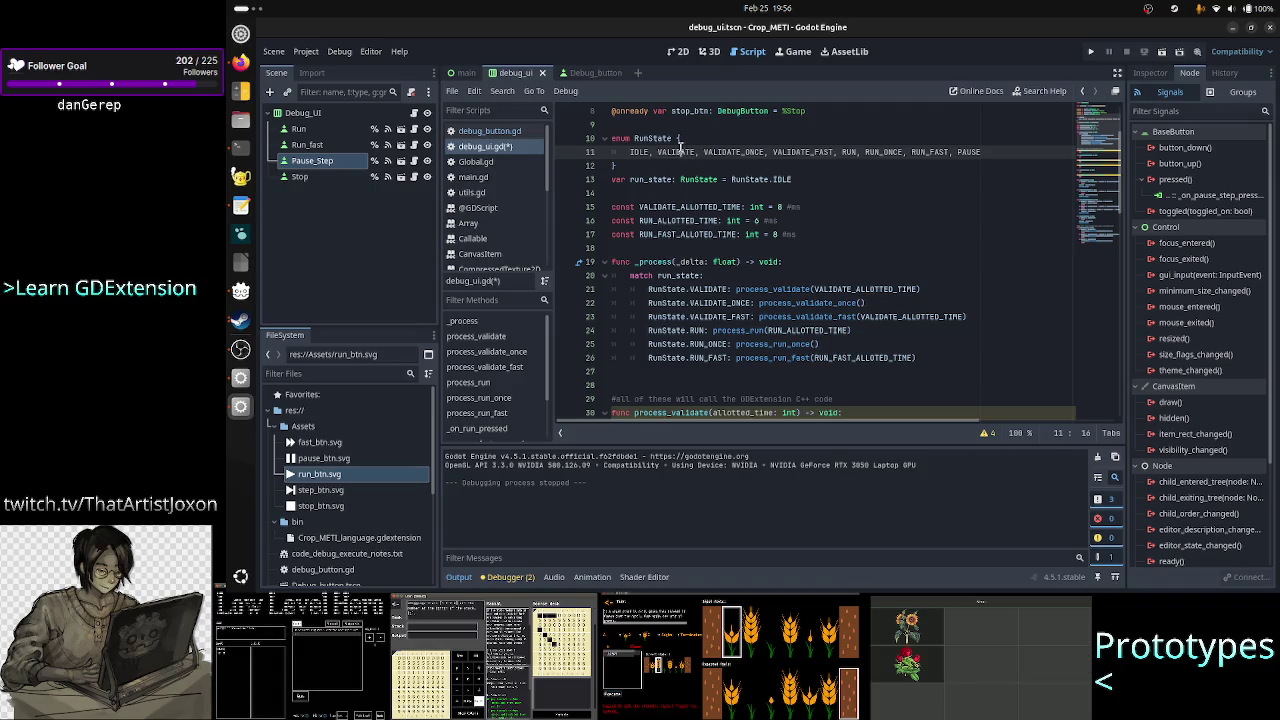
double_click(744, 152)
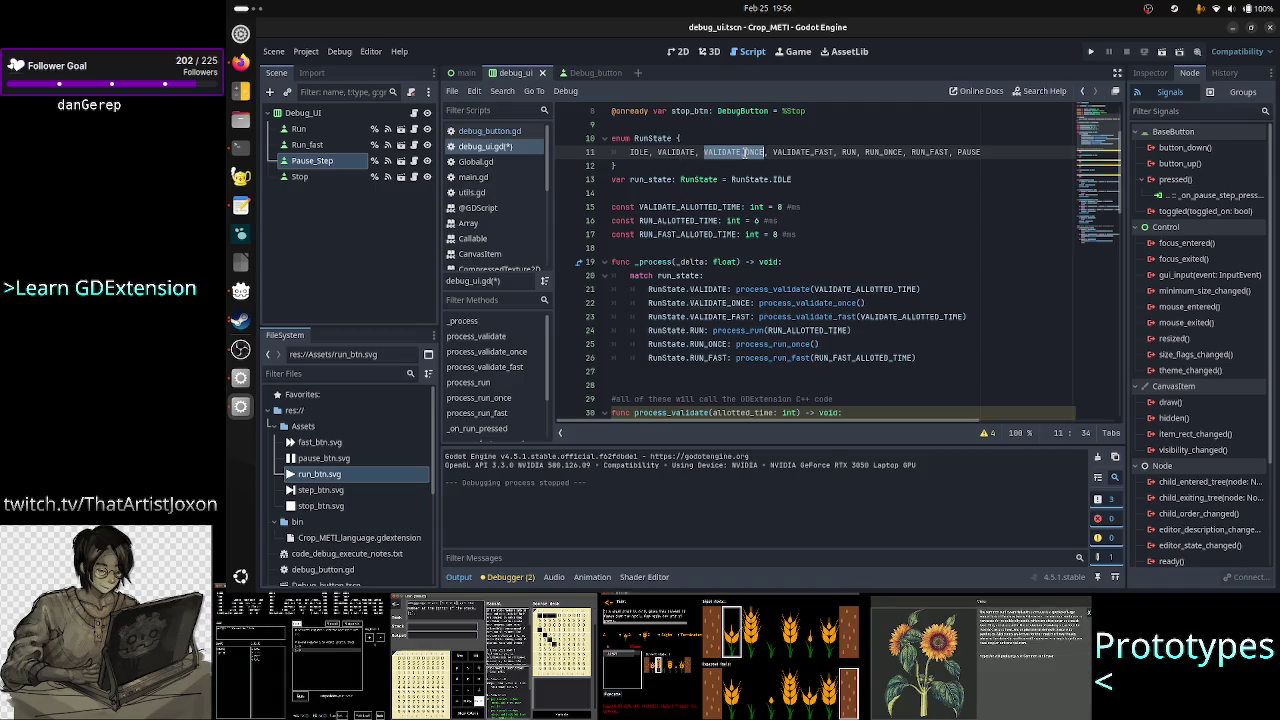
double_click(801, 152)
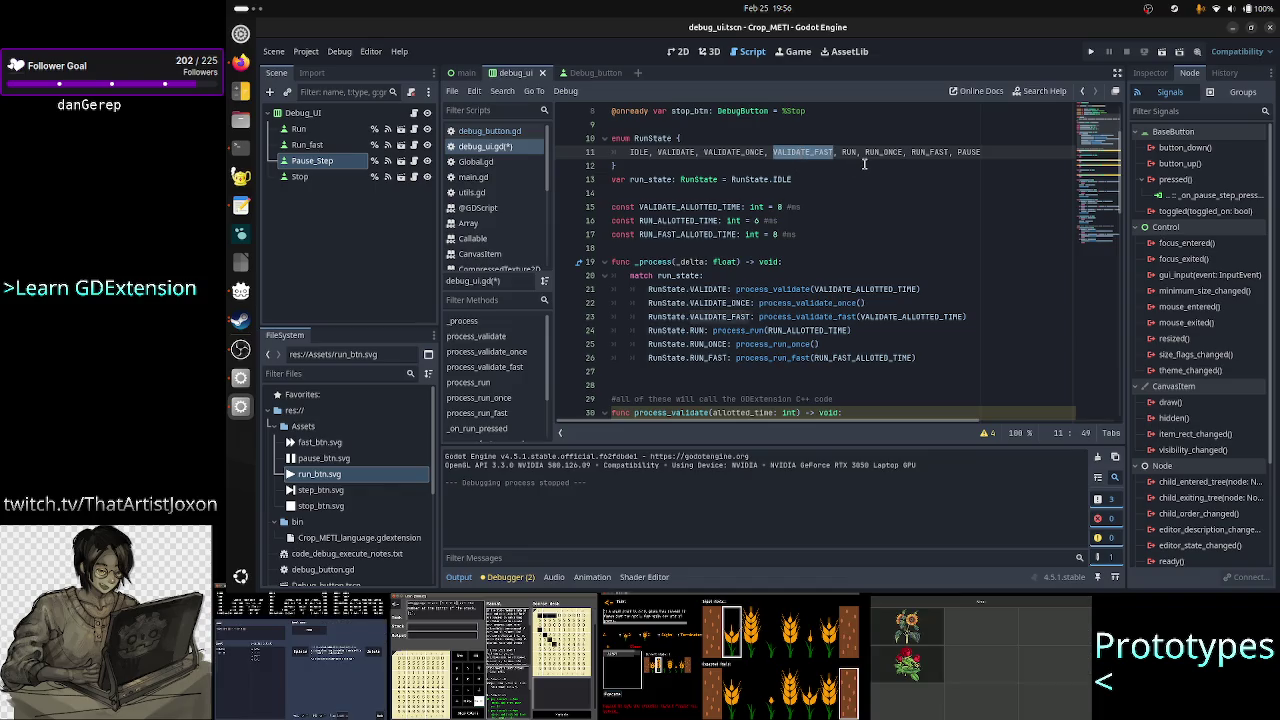
double_click(929, 152)
double_click(969, 152)
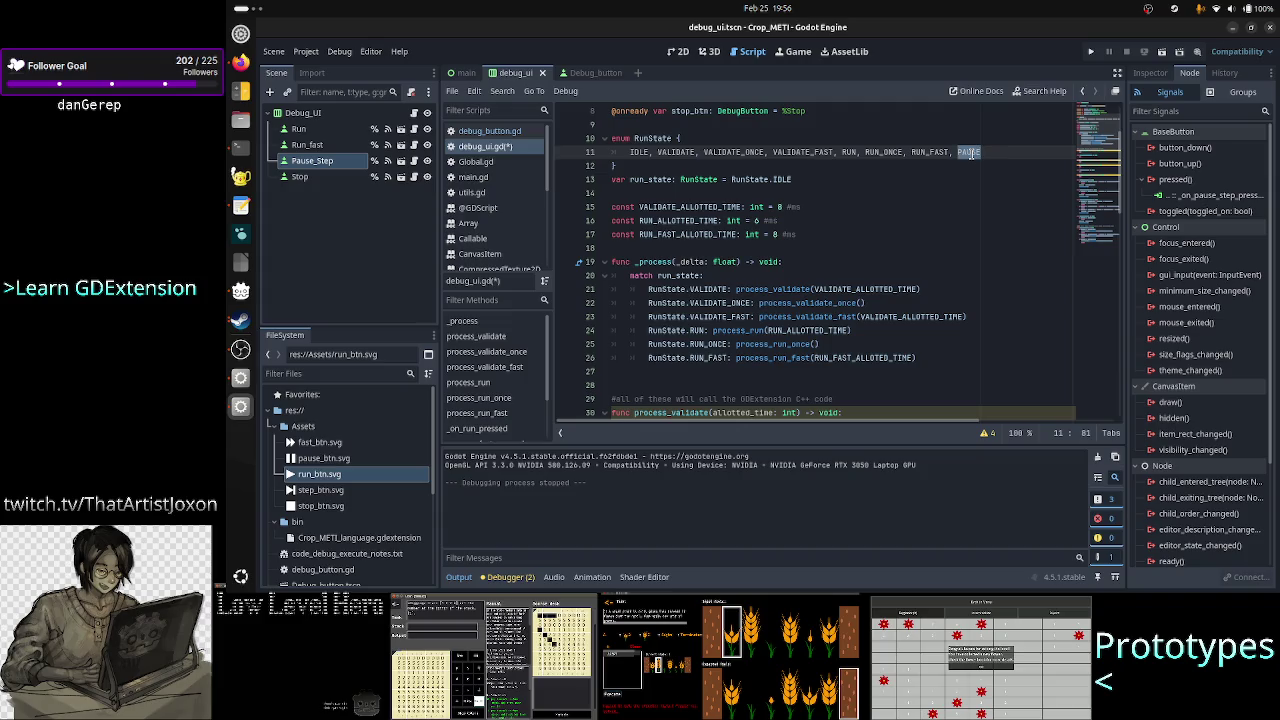
click(970, 152)
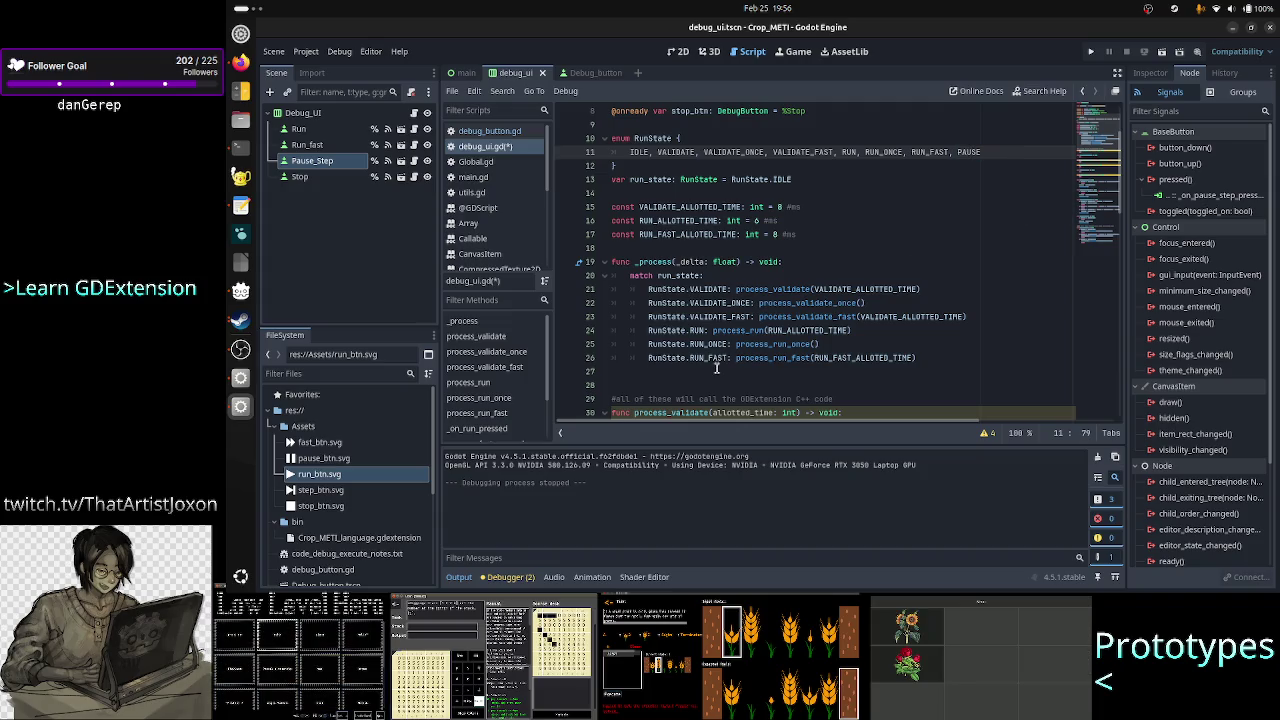
- Delete the extra blank line 27 above the GDExtension comment
click(680, 372)
key(Delete)
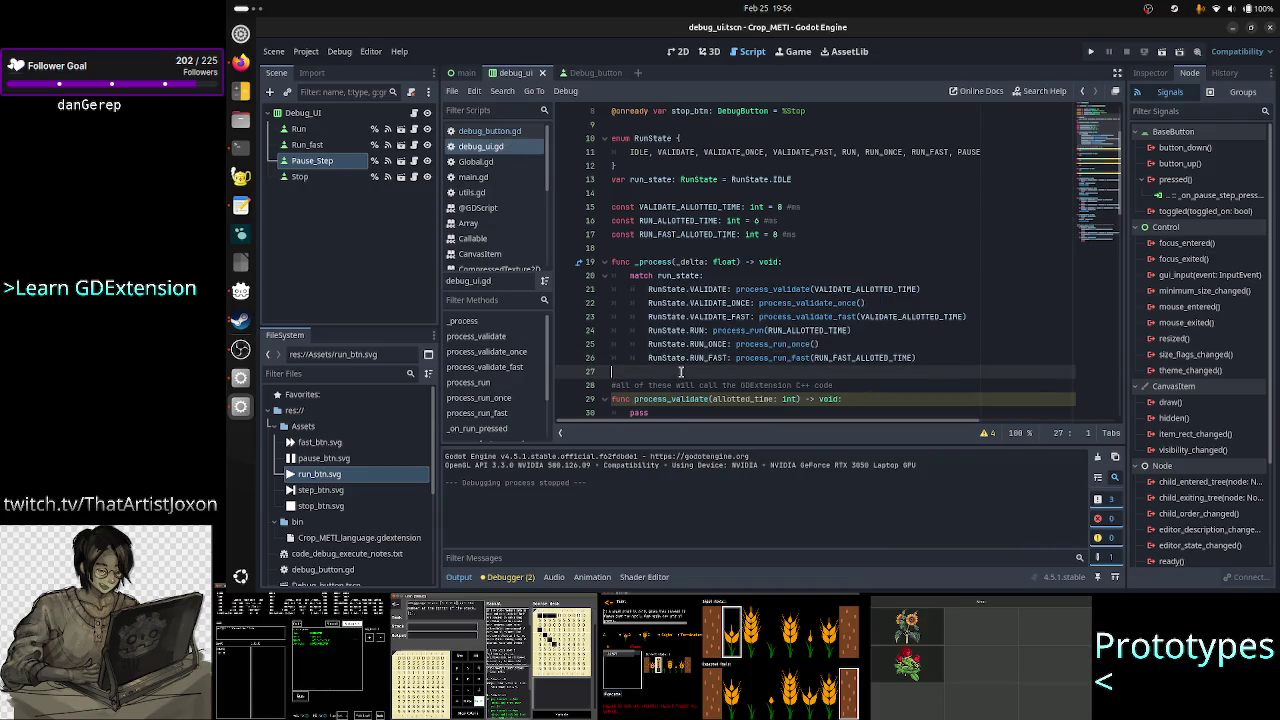
scroll(738, 311, down, 3)
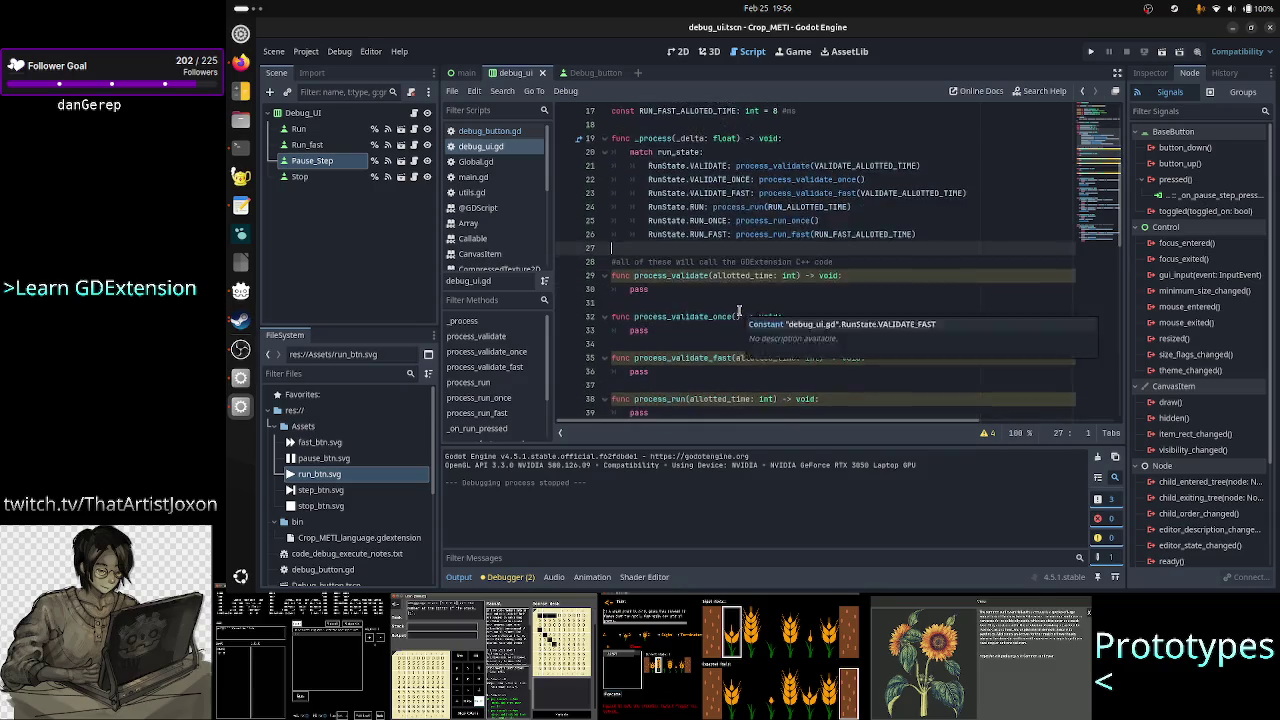
scroll(750, 300, down, 4)
scroll(776, 268, down, 6)
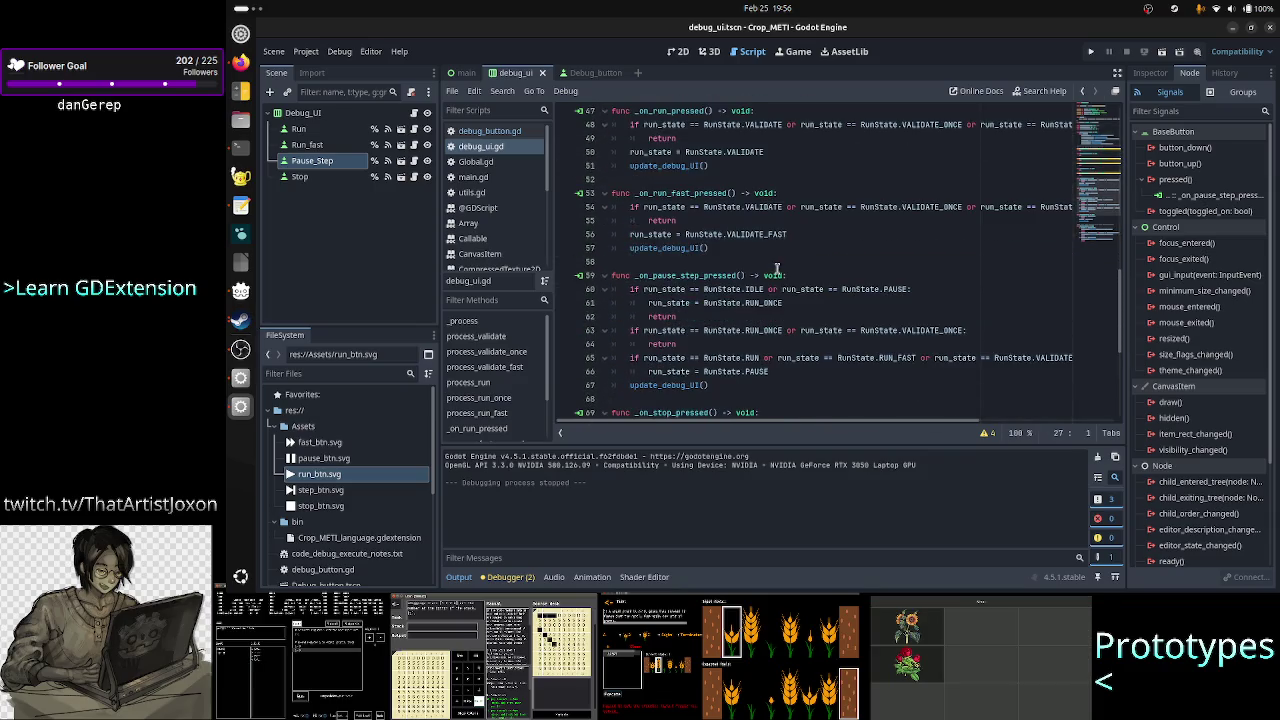
triple_click(664, 248)
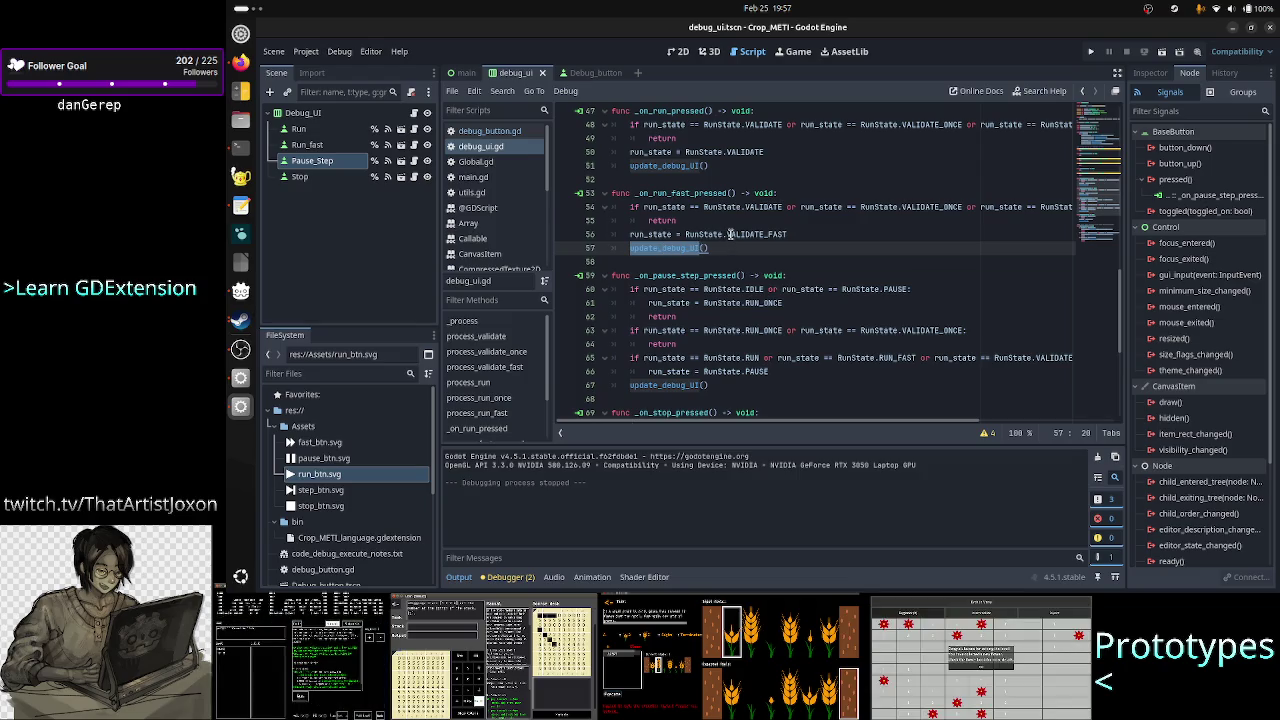
click(730, 234)
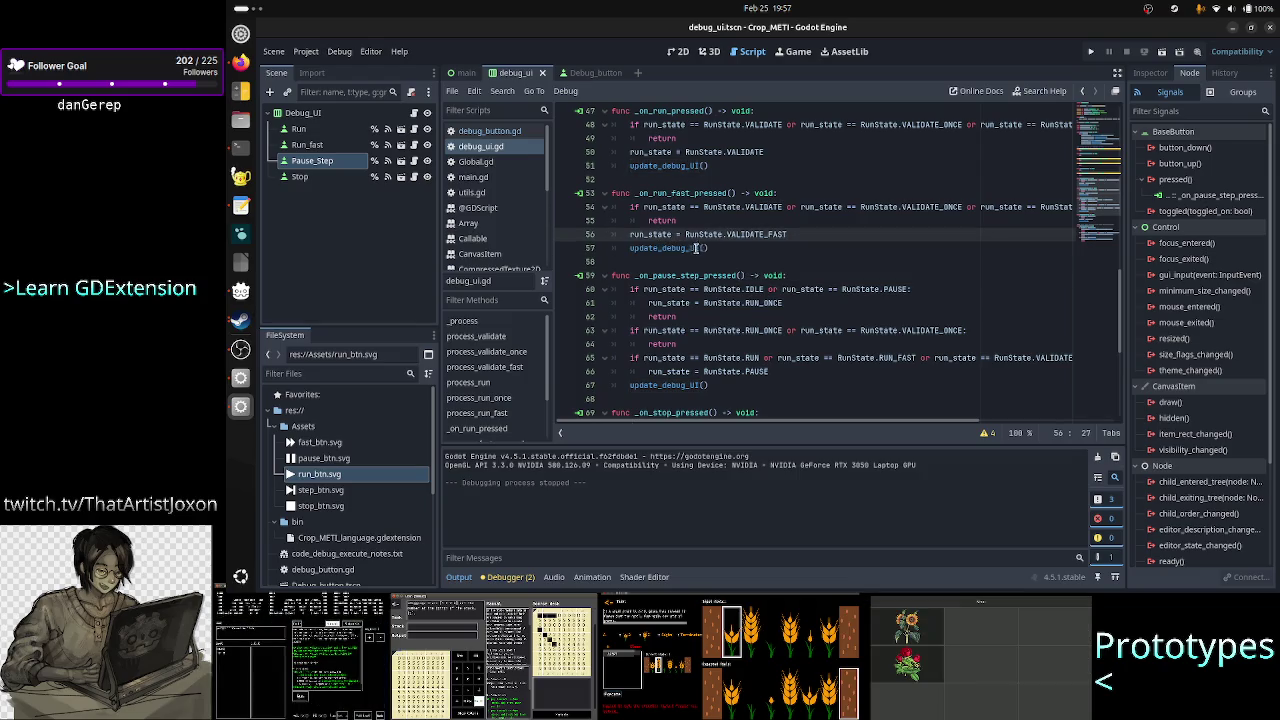
scroll(695, 248, up, 10)
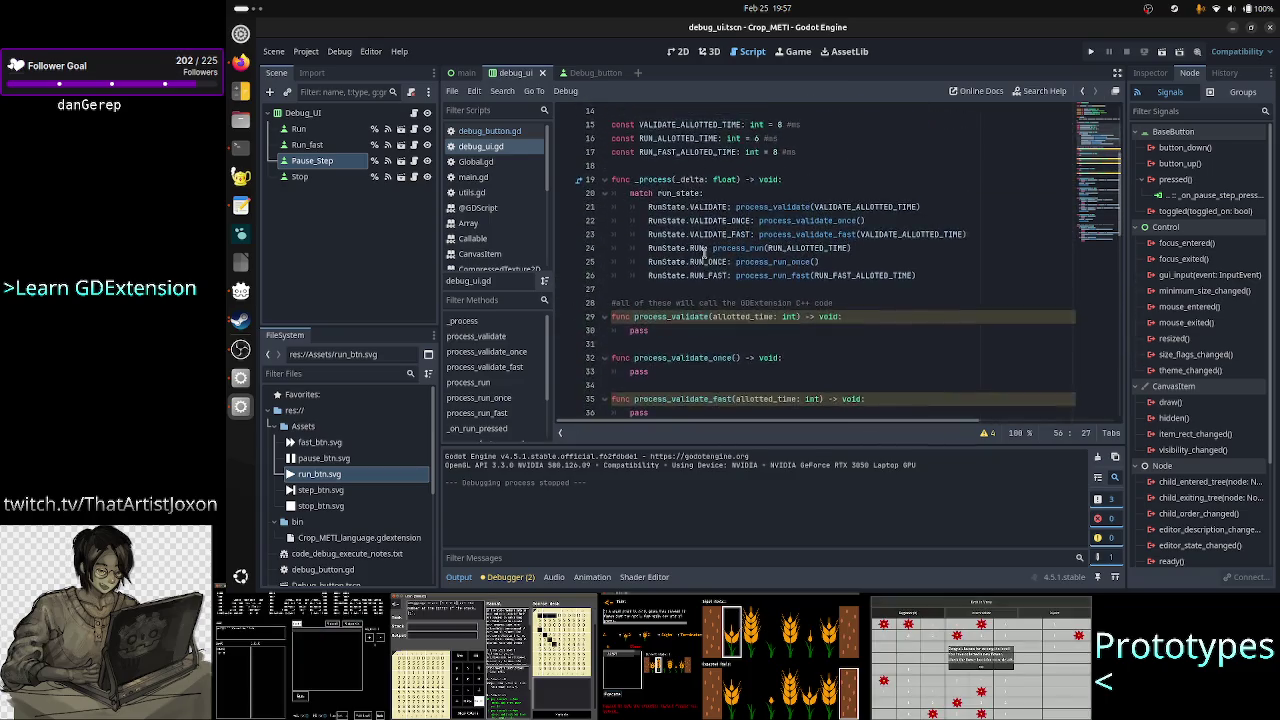
scroll(704, 251, up, 2)
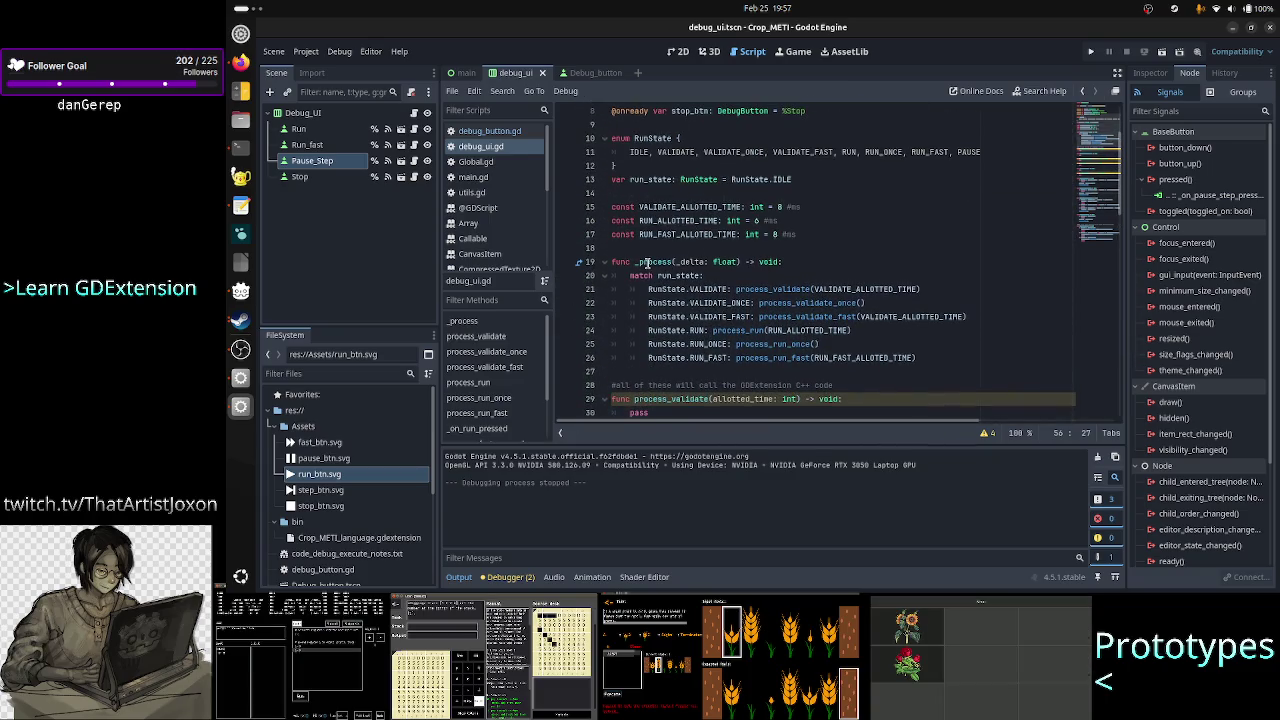
double_click(650, 261)
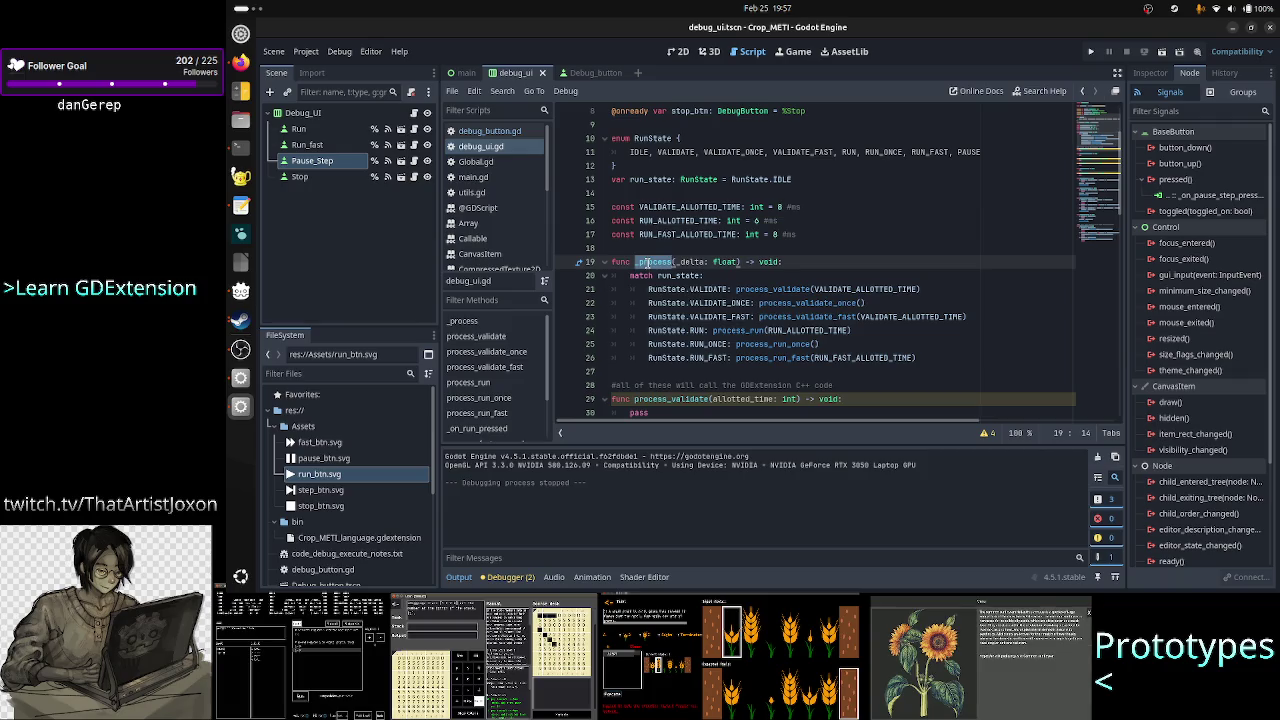
double_click(697, 331)
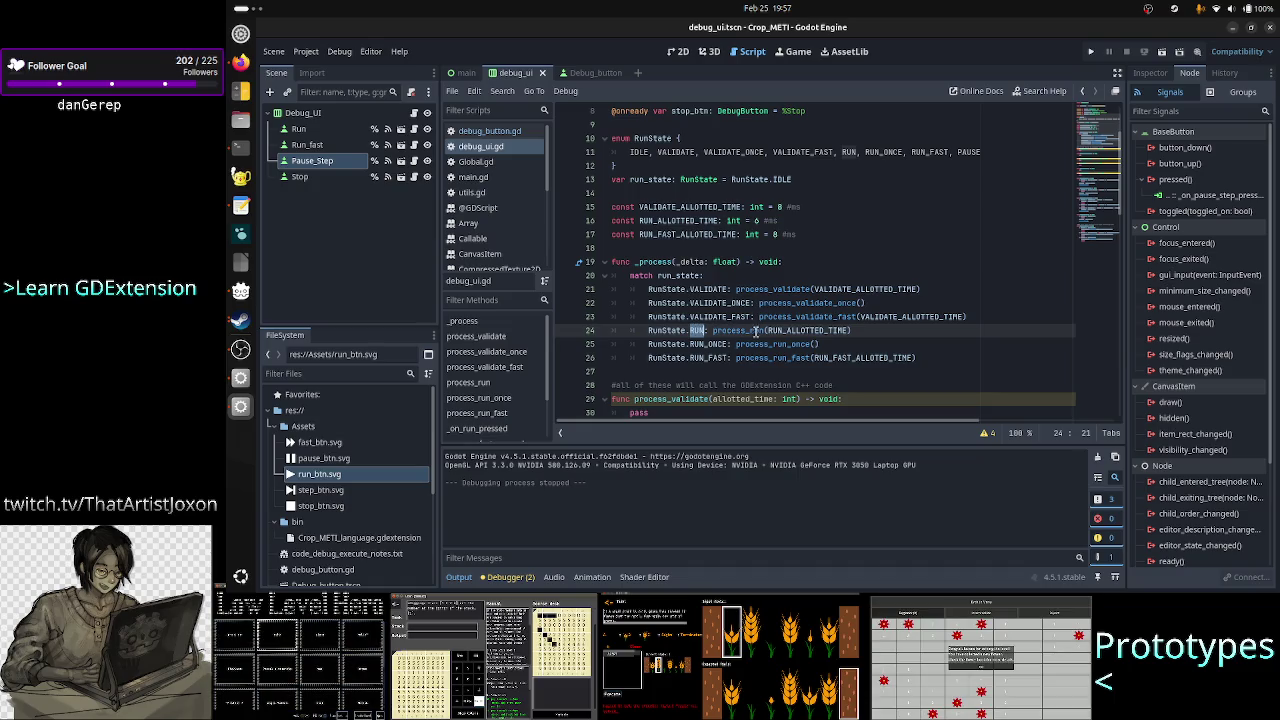
drag(713, 330, 852, 330)
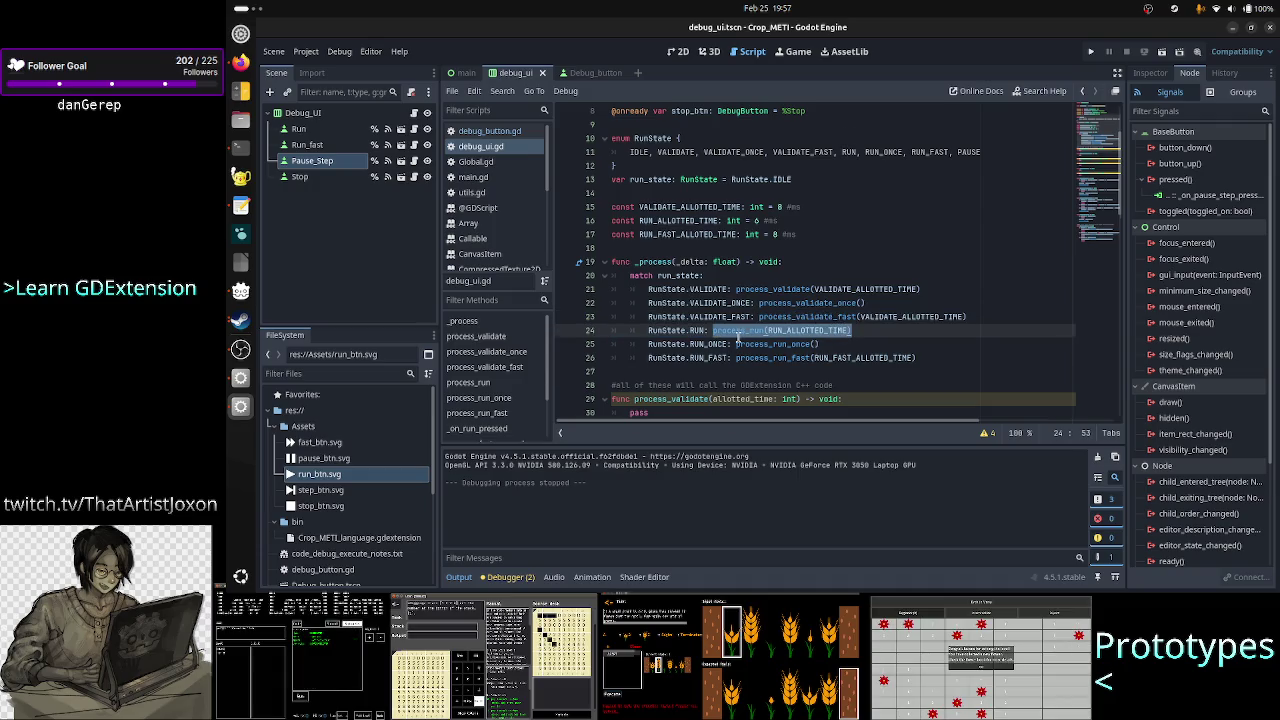
scroll(737, 338, down, 2)
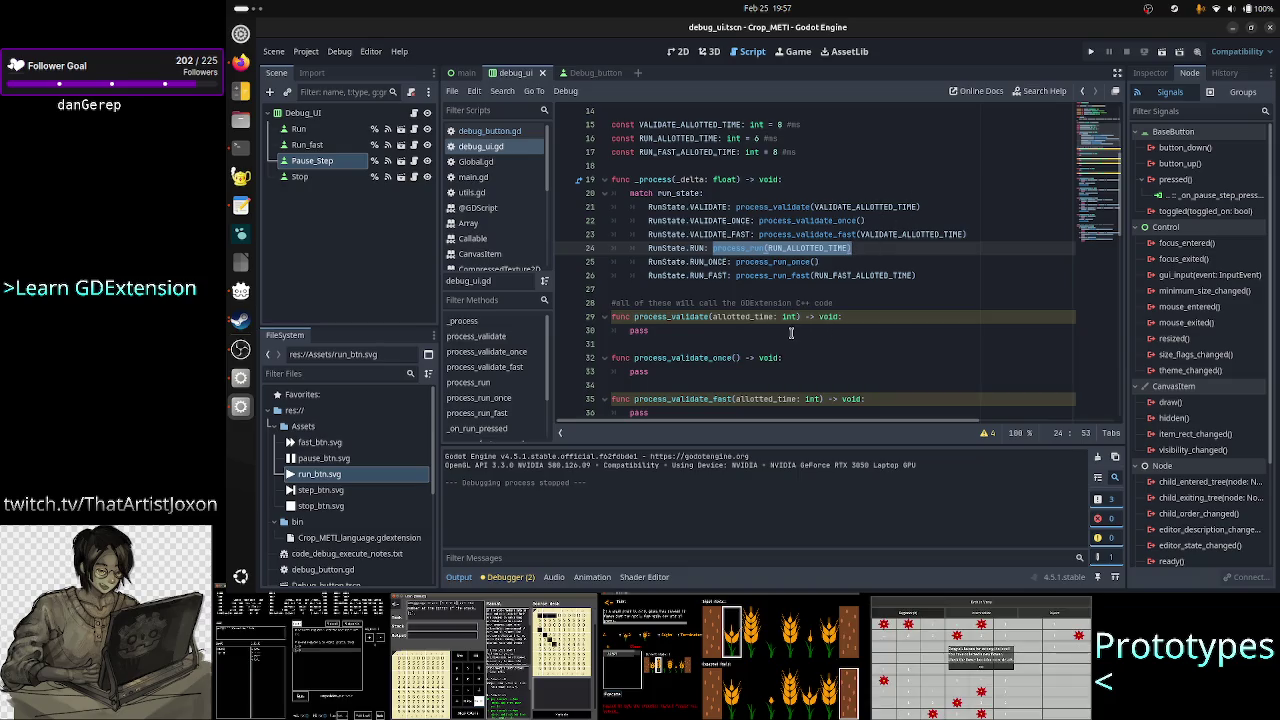
scroll(643, 369, down, 1)
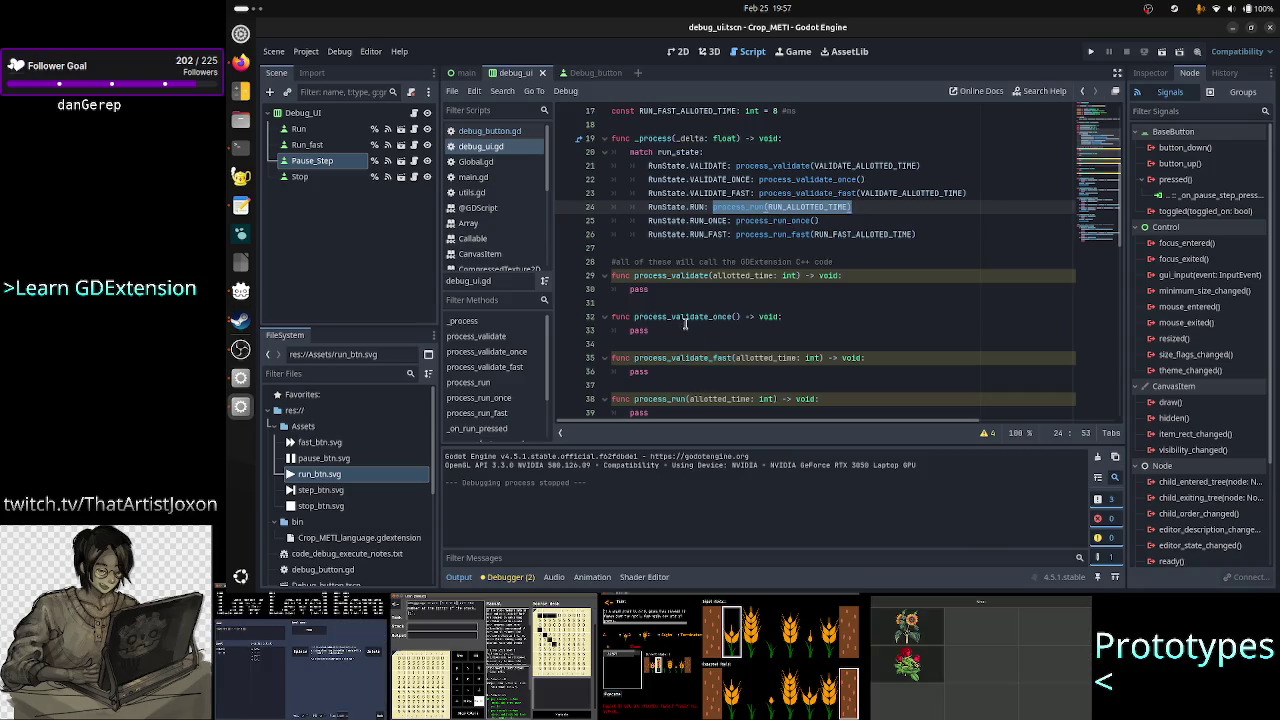
click(659, 289)
scroll(662, 345, down, 2)
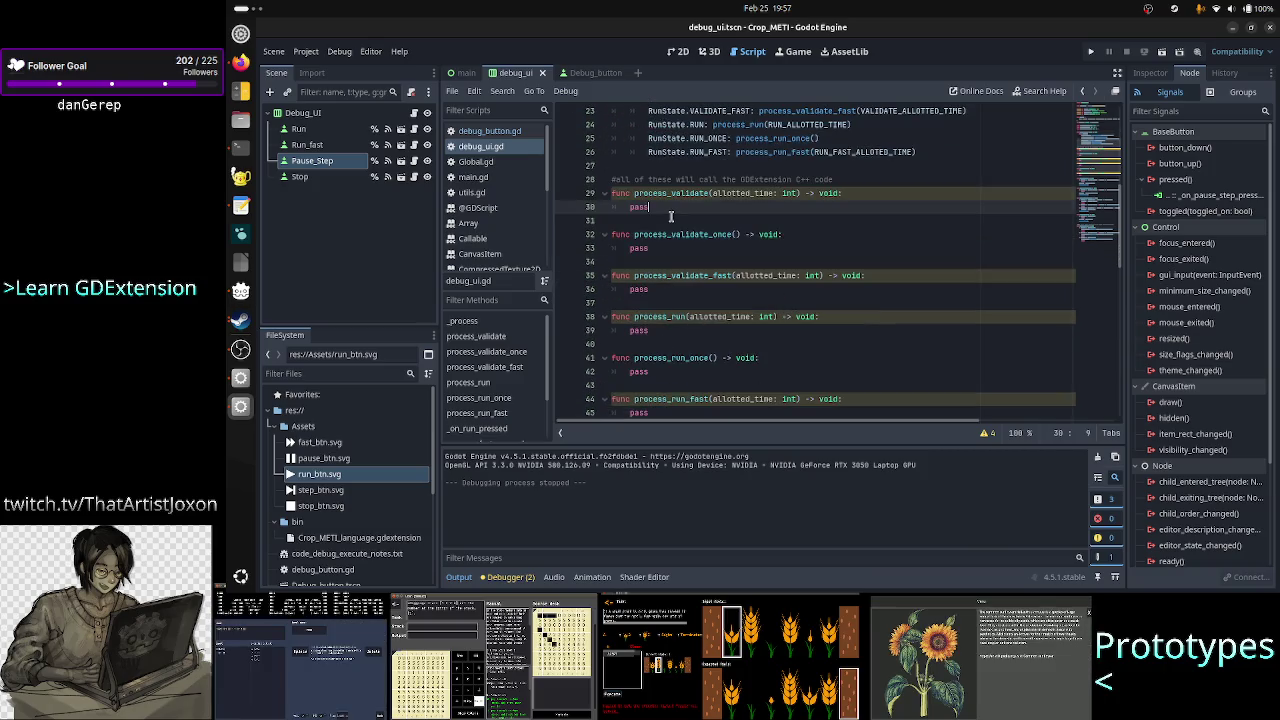
click(655, 248)
click(659, 290)
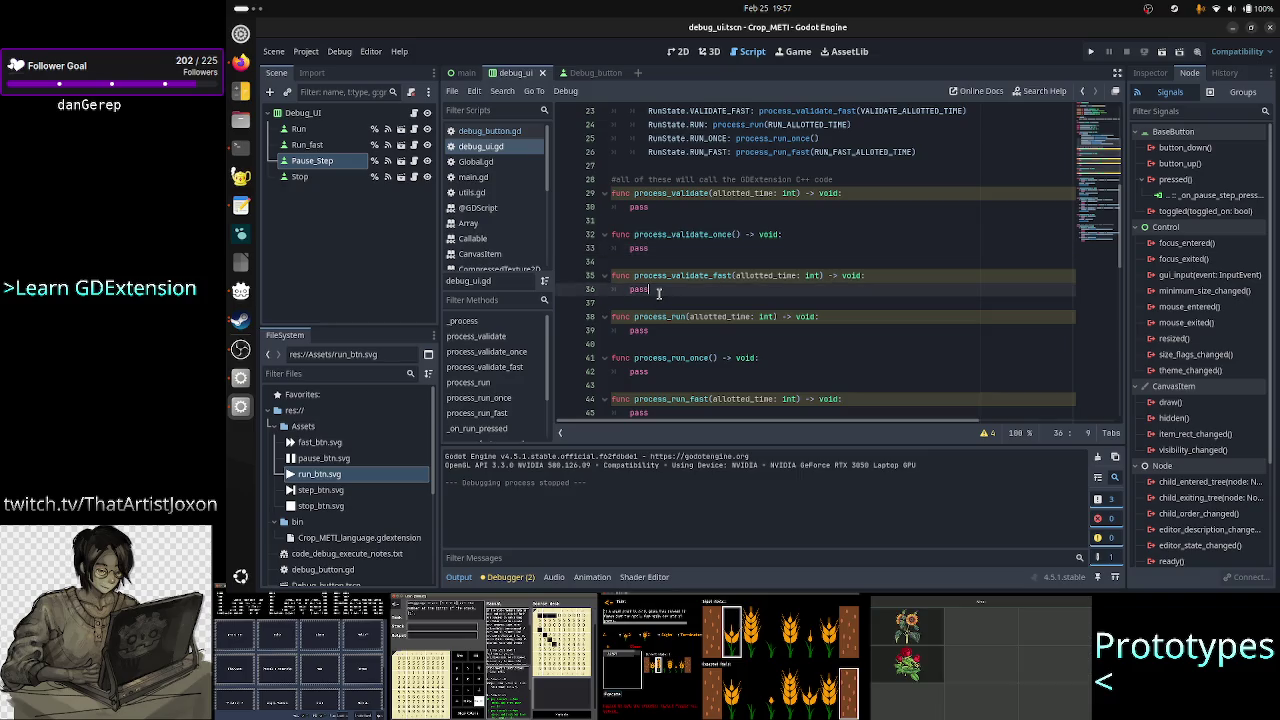
click(660, 330)
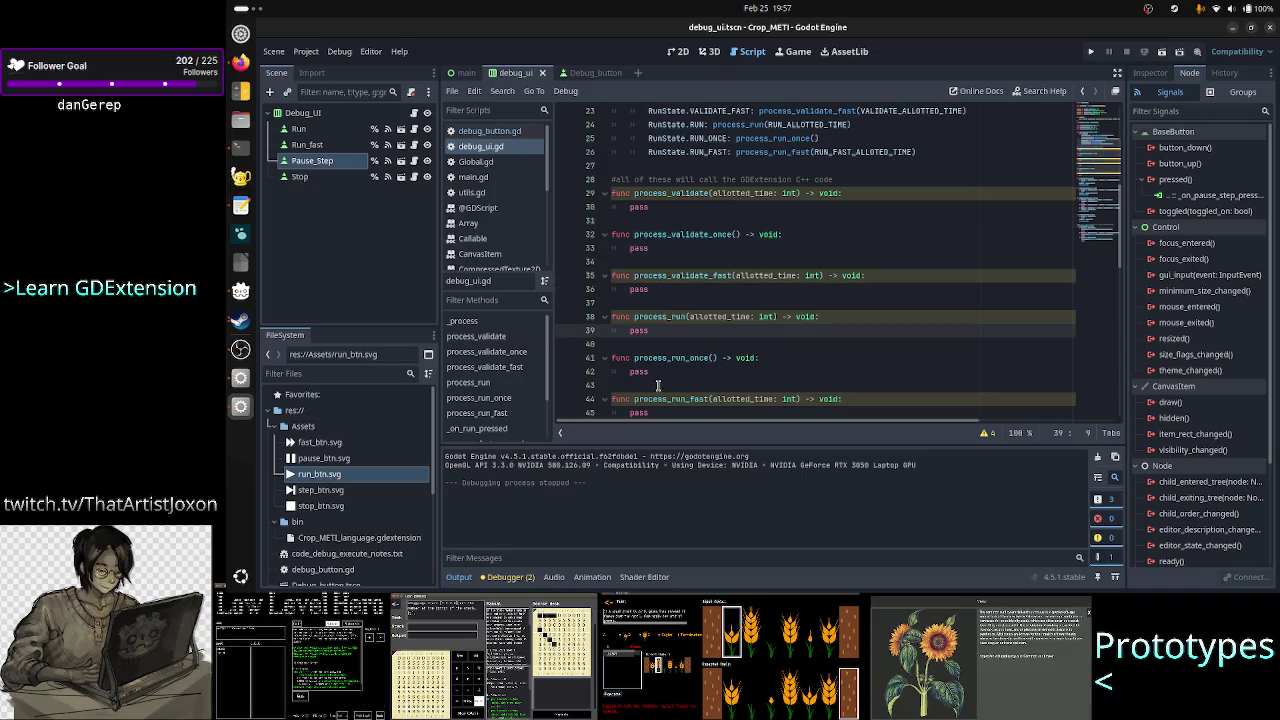
click(665, 371)
scroll(663, 398, down, 1)
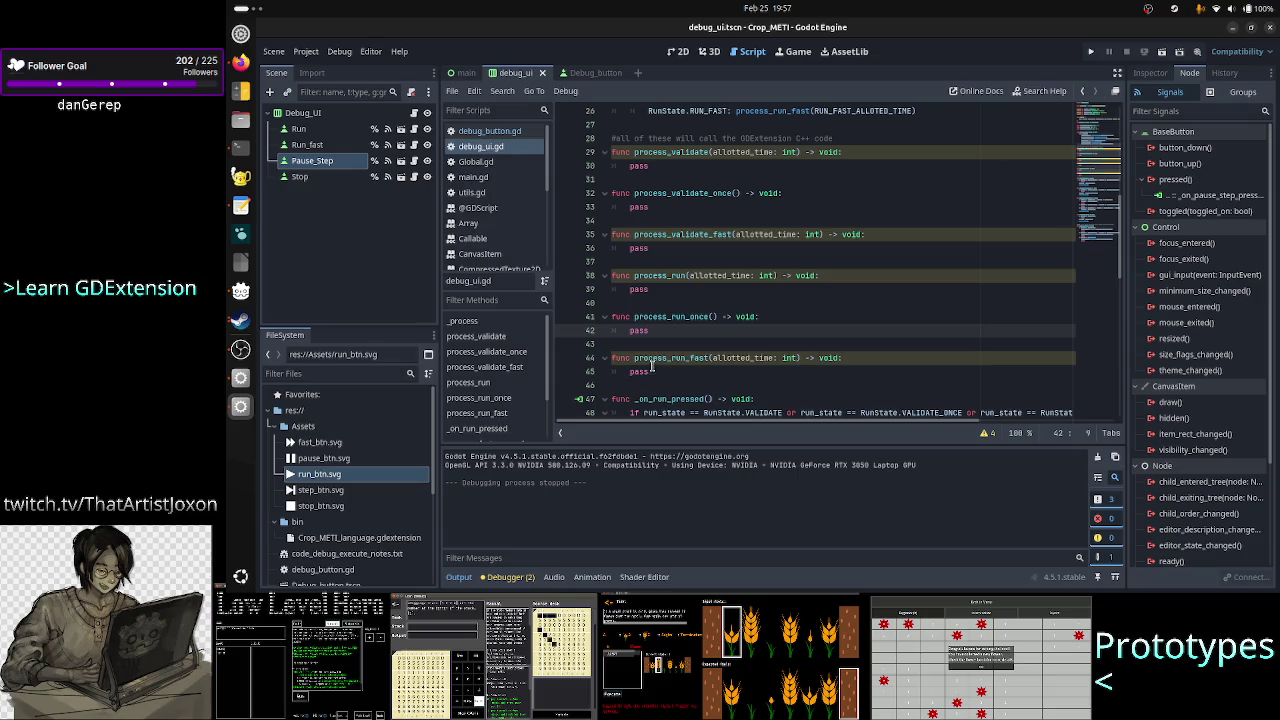
click(652, 371)
scroll(720, 336, up, 2)
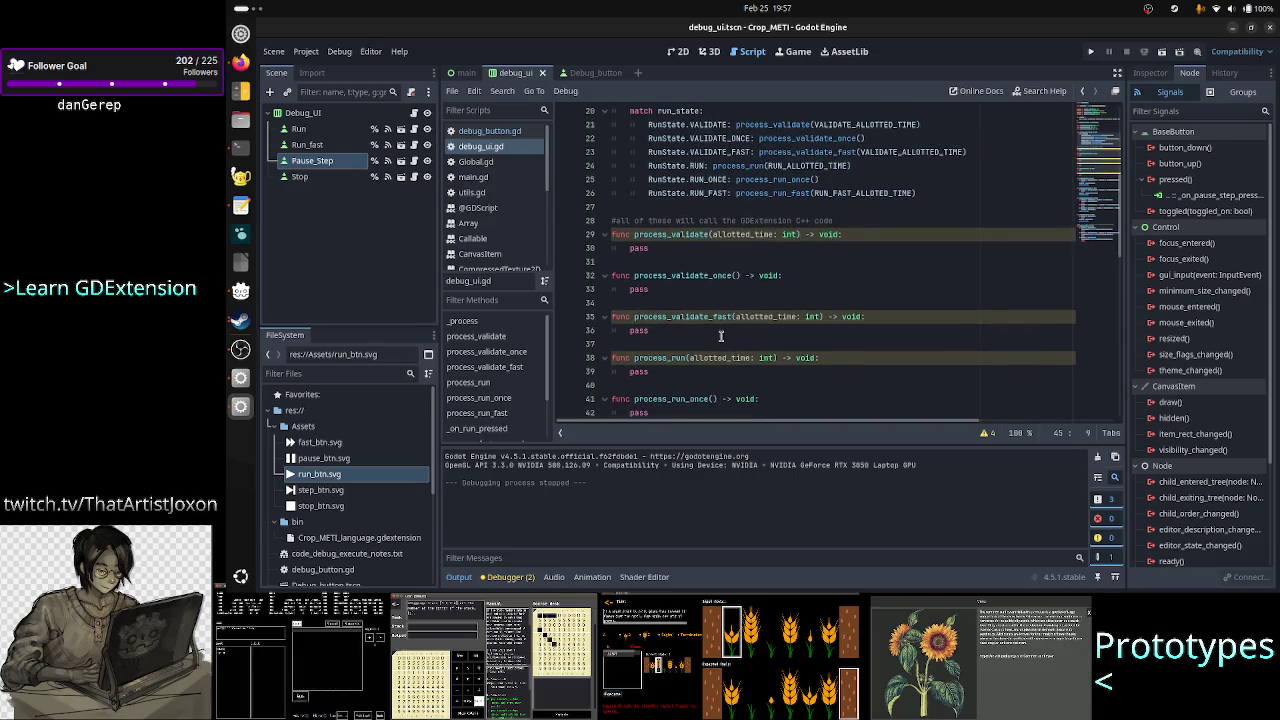
scroll(720, 336, up, 6)
scroll(720, 337, down, 3)
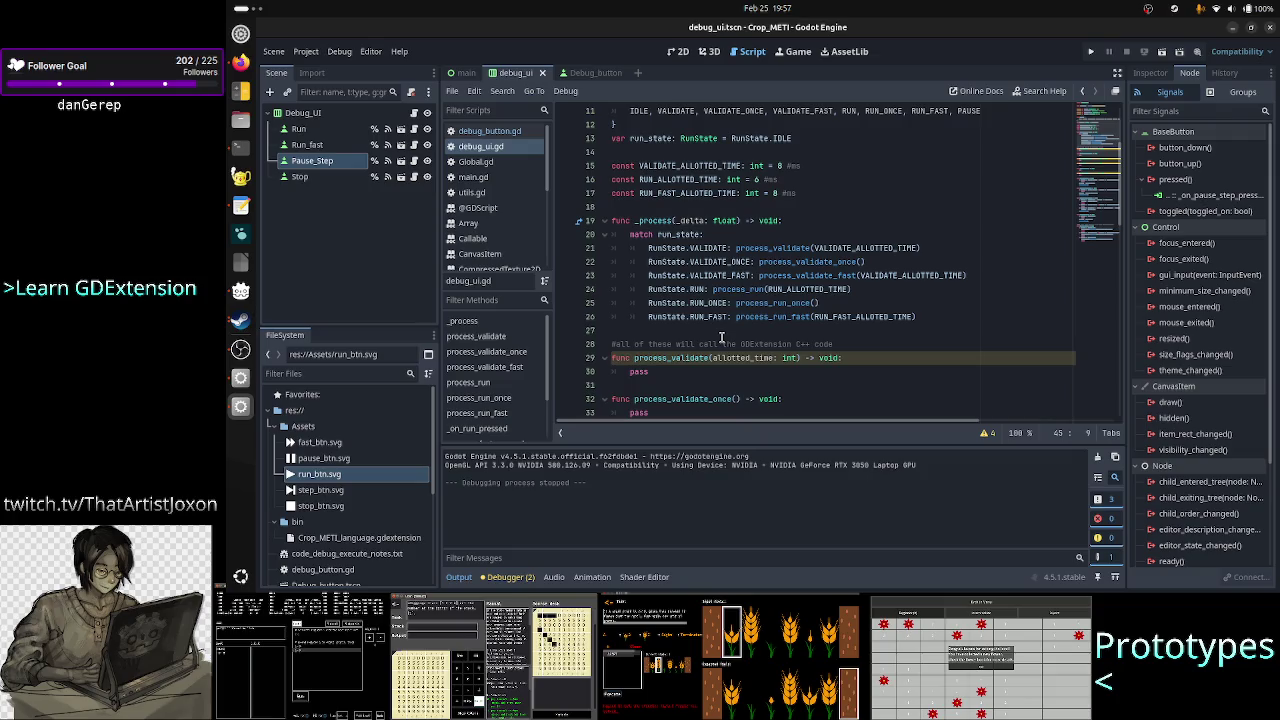
scroll(721, 339, up, 3)
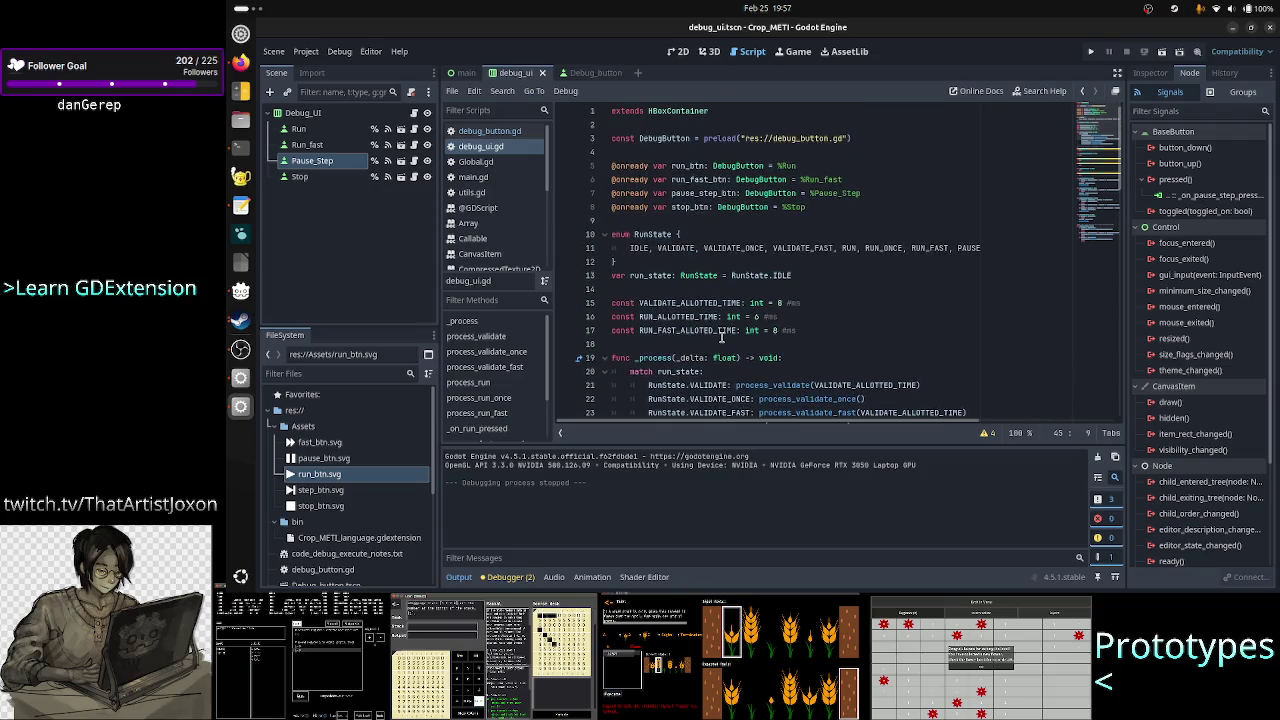
- Launch Crop_METI, cycle through RUN, FAST, STEP and STOP several times, then close the game window
click(1090, 52)
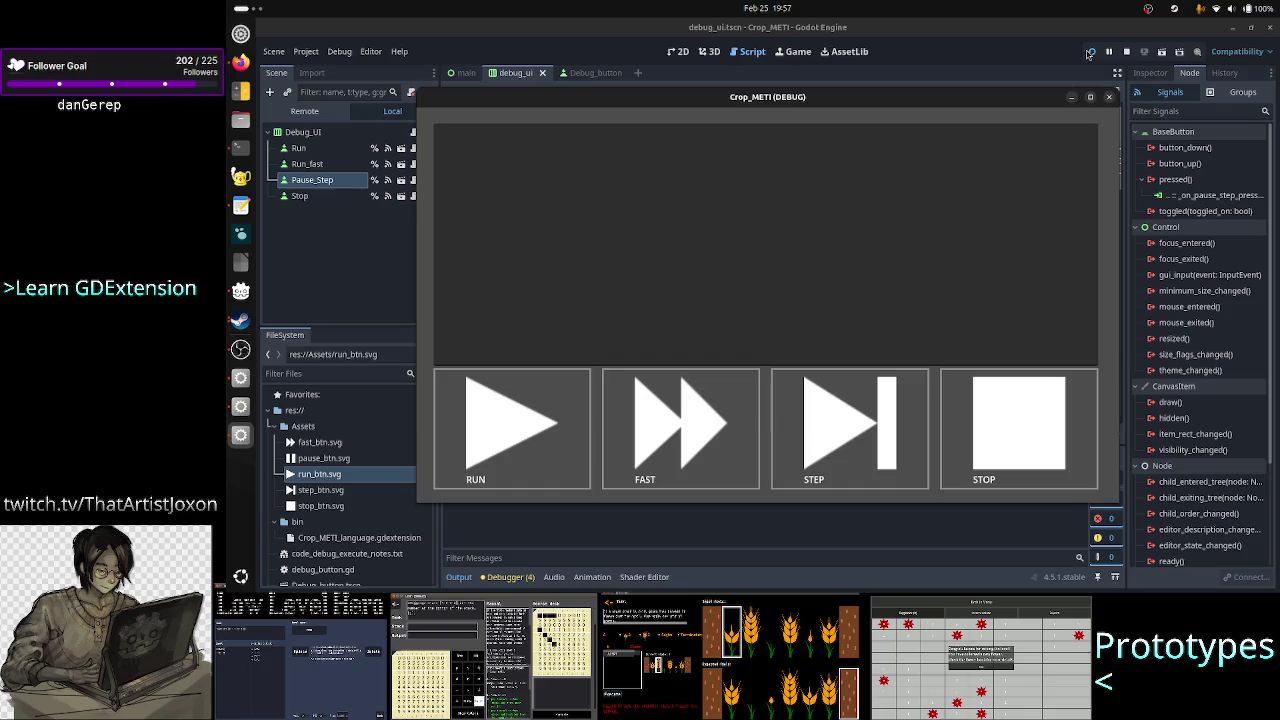
click(537, 421)
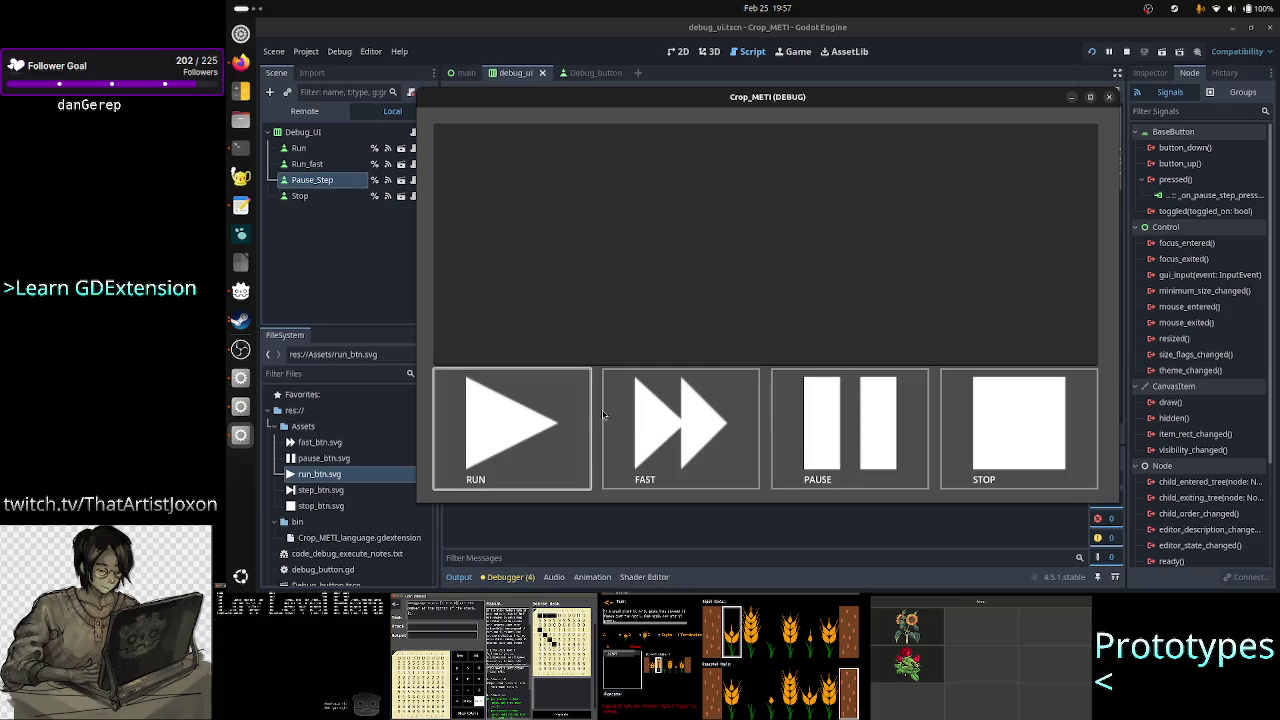
click(688, 416)
click(1002, 438)
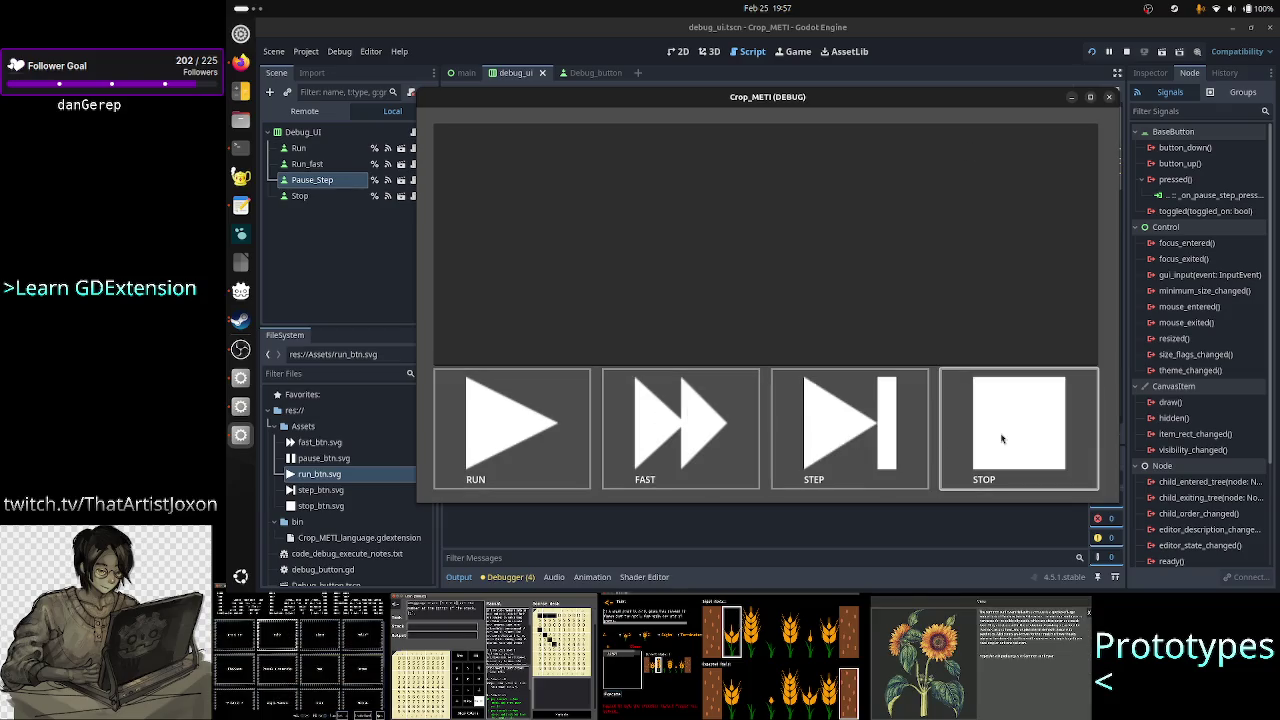
click(853, 438)
click(853, 438)
click(983, 437)
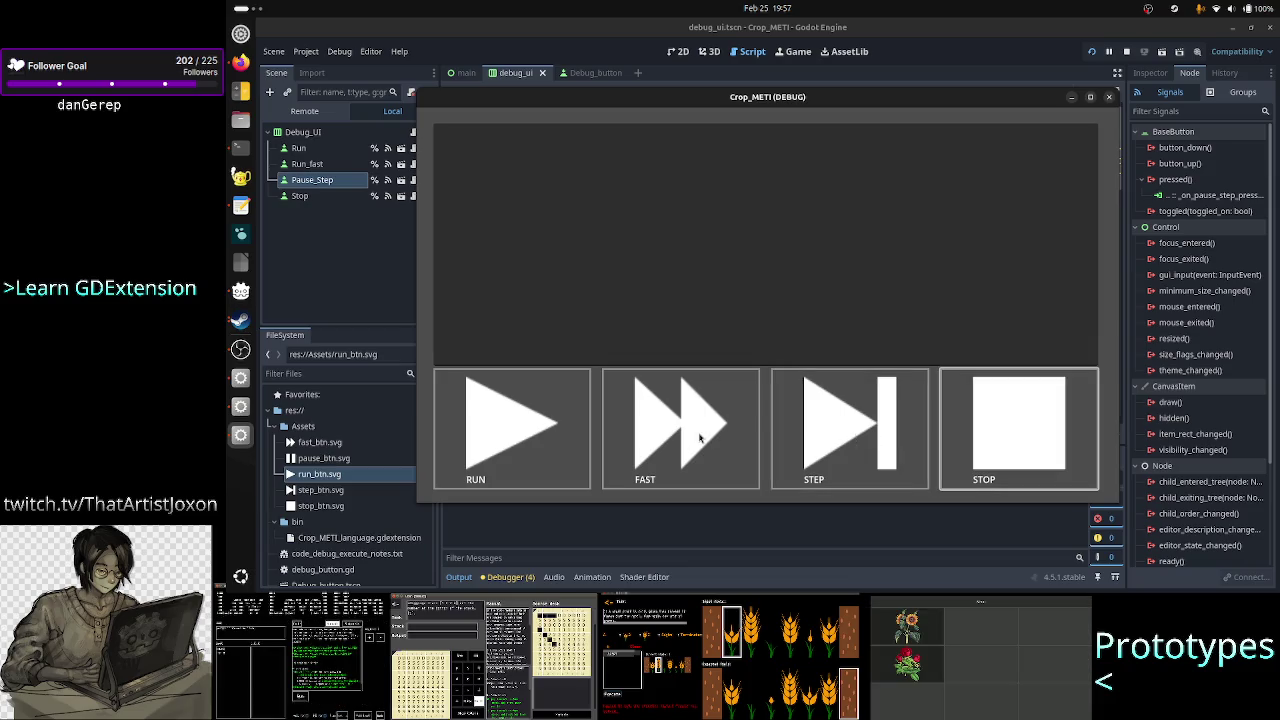
click(700, 437)
click(578, 430)
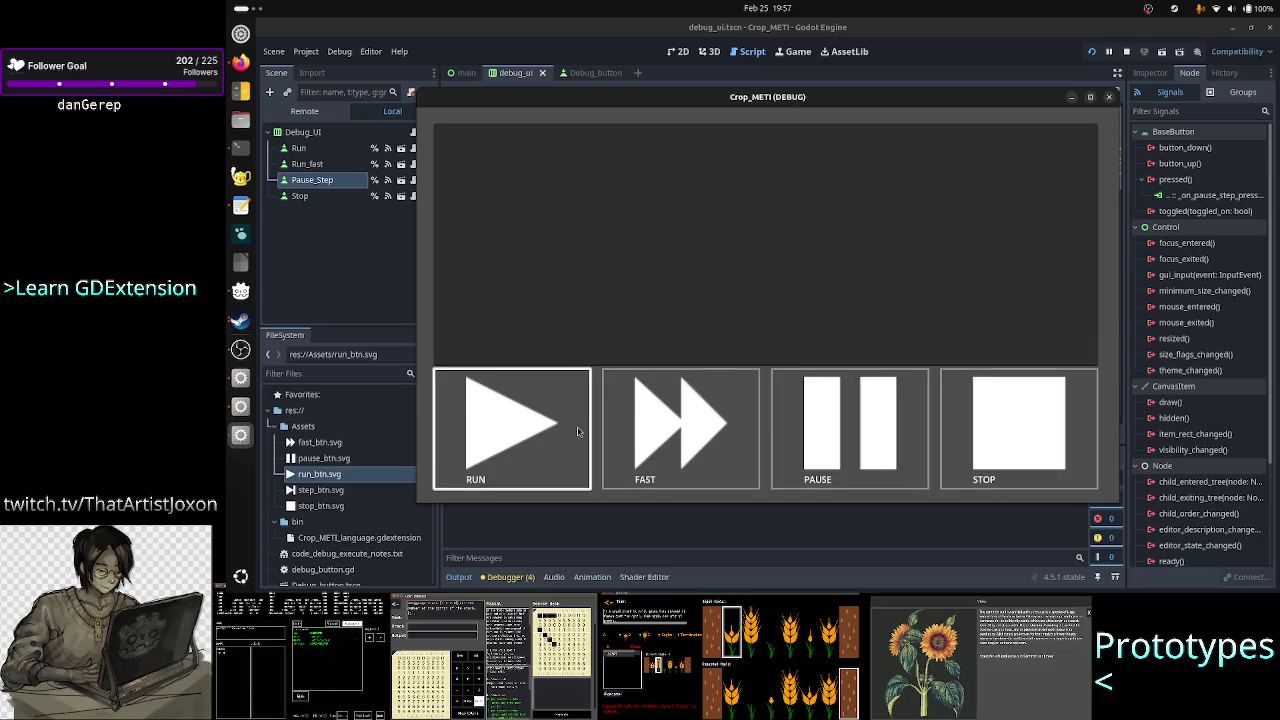
click(697, 434)
click(840, 438)
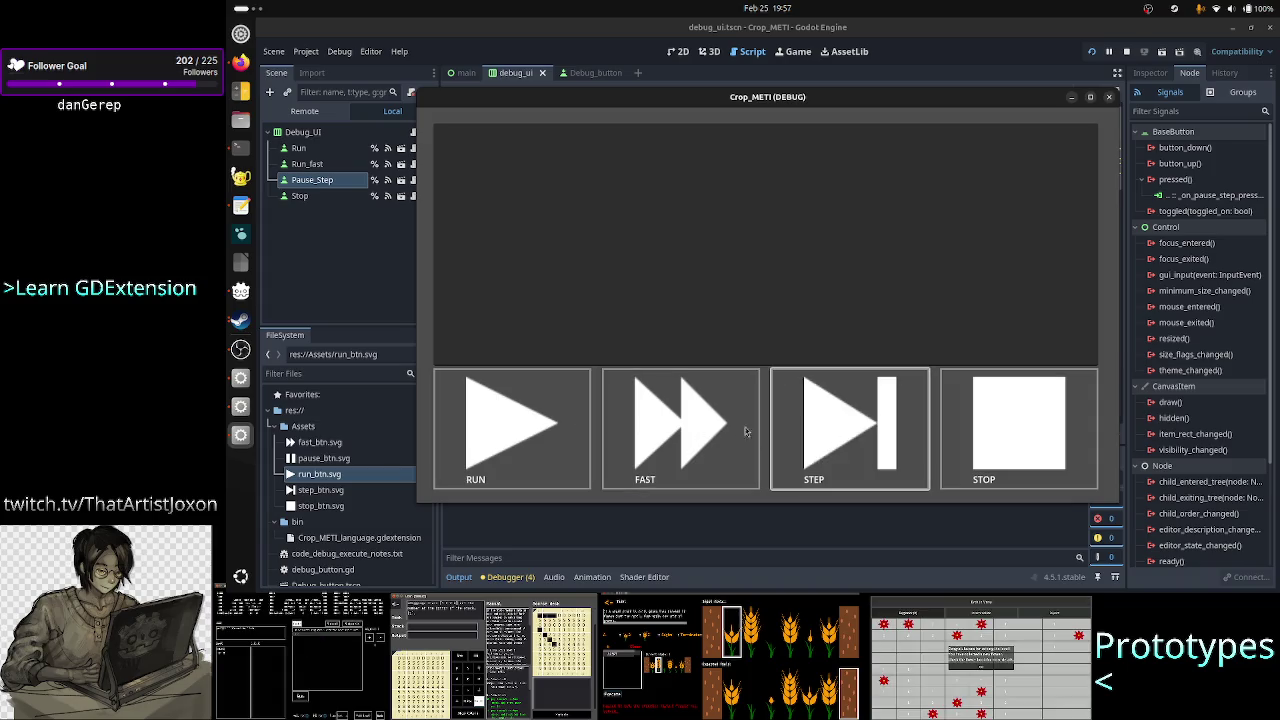
click(1108, 97)
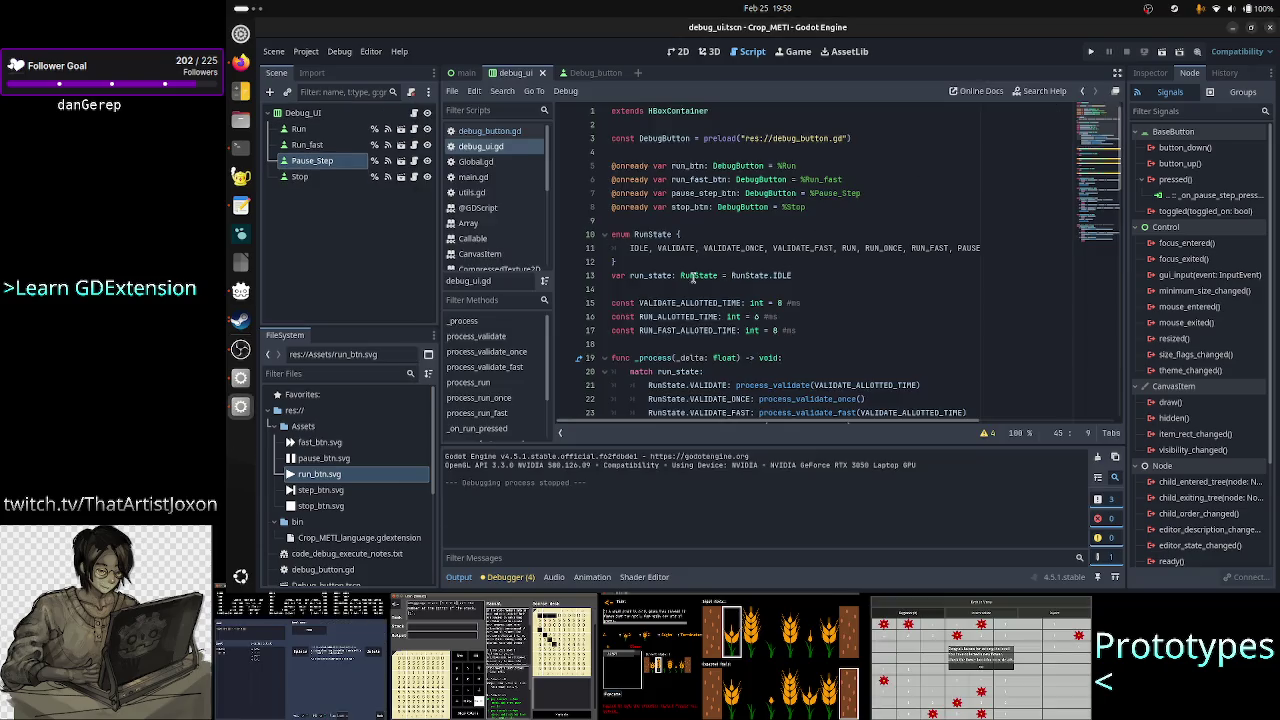
- Look over blank line 14 and the process_validate stub, then bring Firefox to the front
click(654, 294)
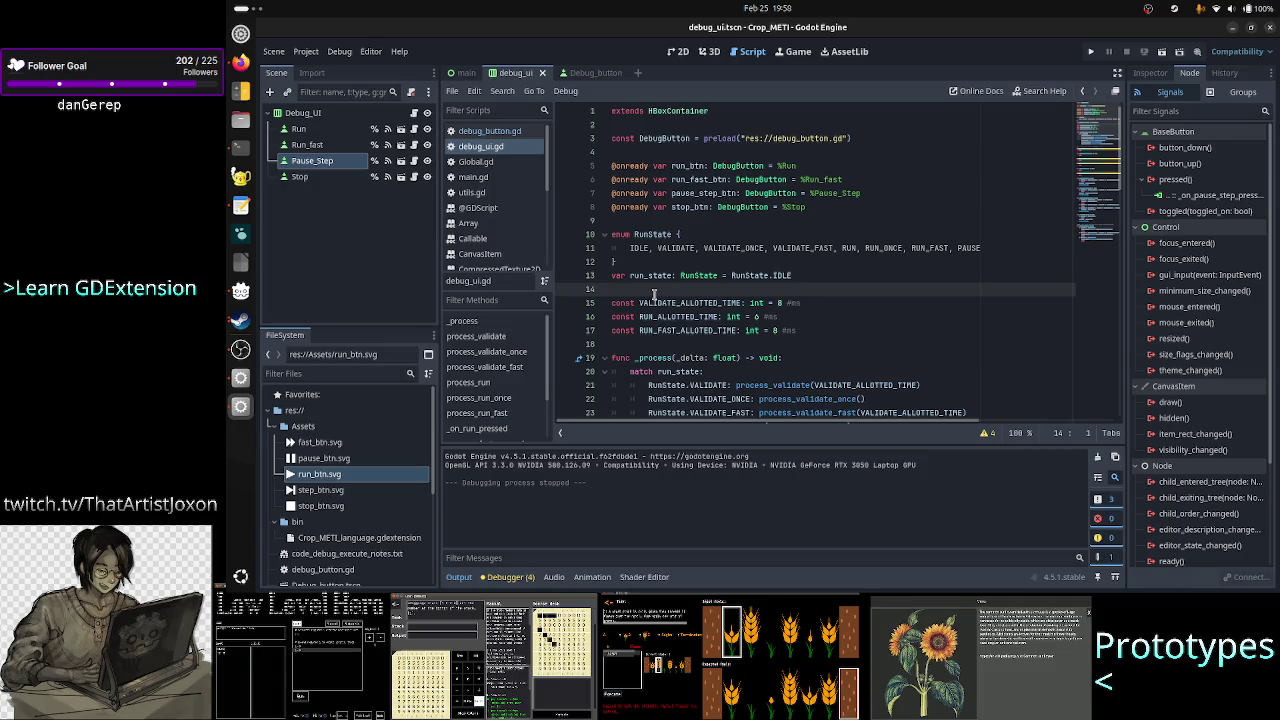
scroll(654, 295, down, 7)
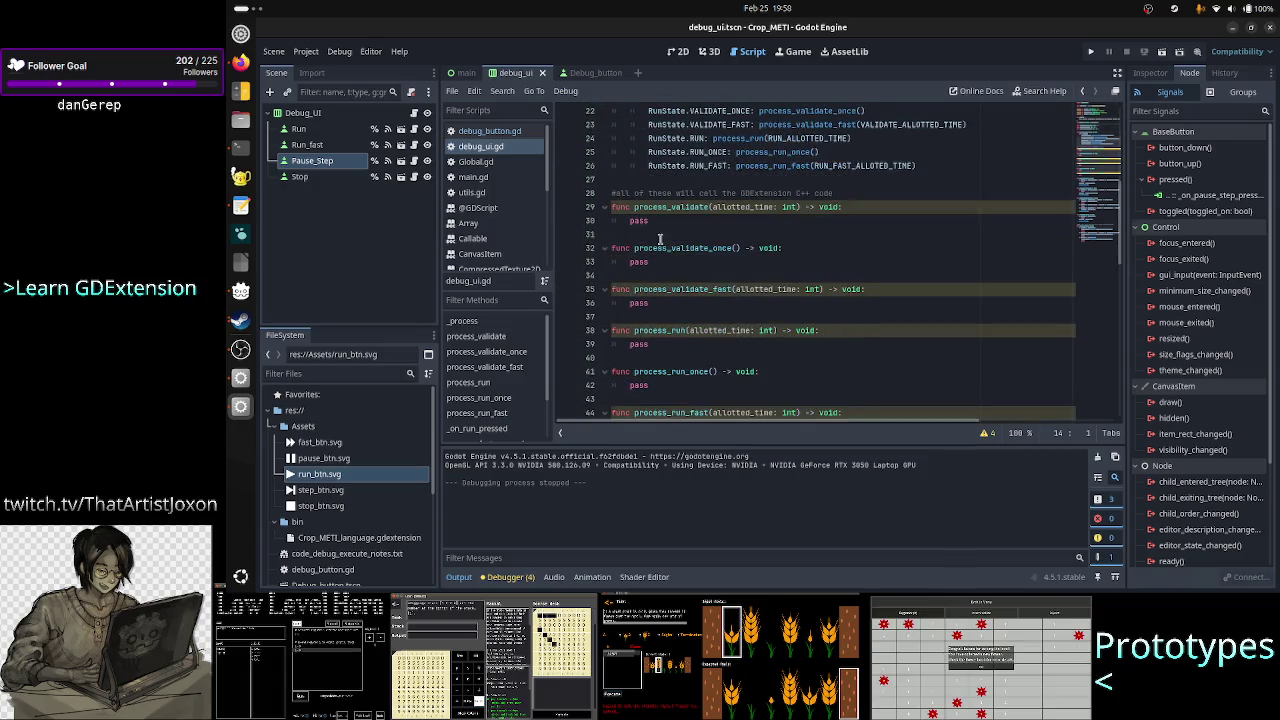
click(657, 207)
click(664, 221)
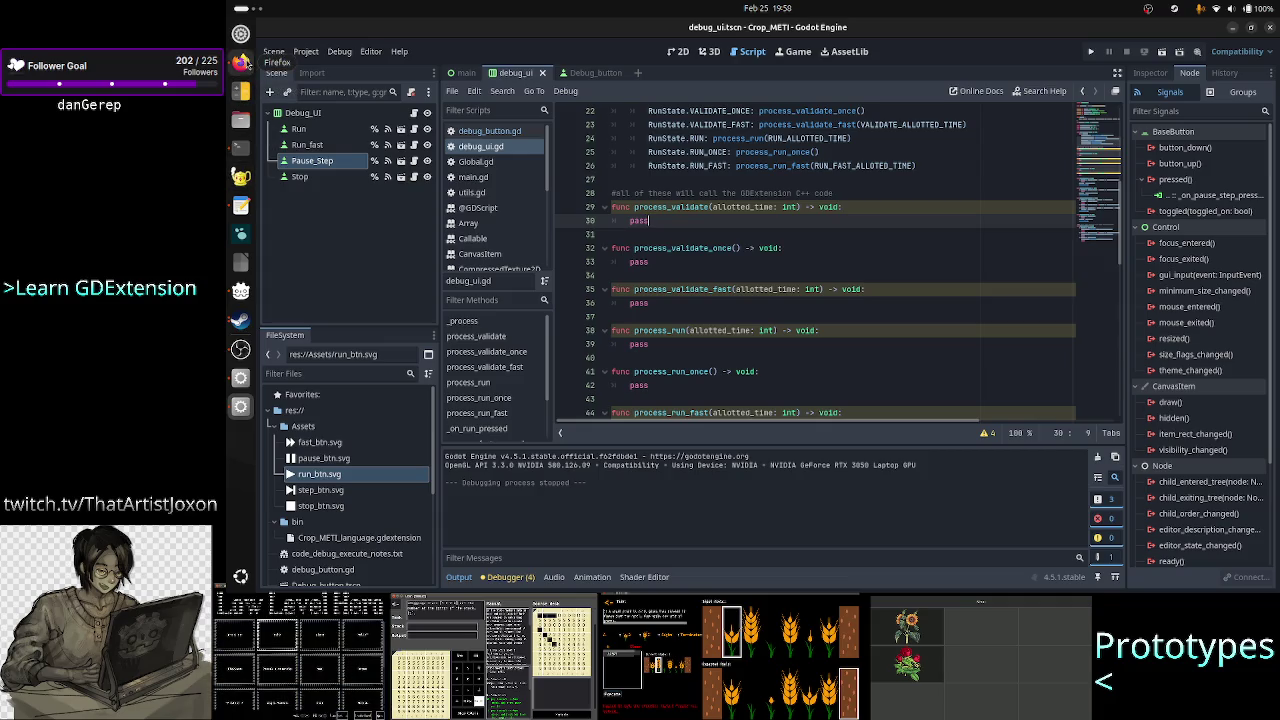
click(241, 62)
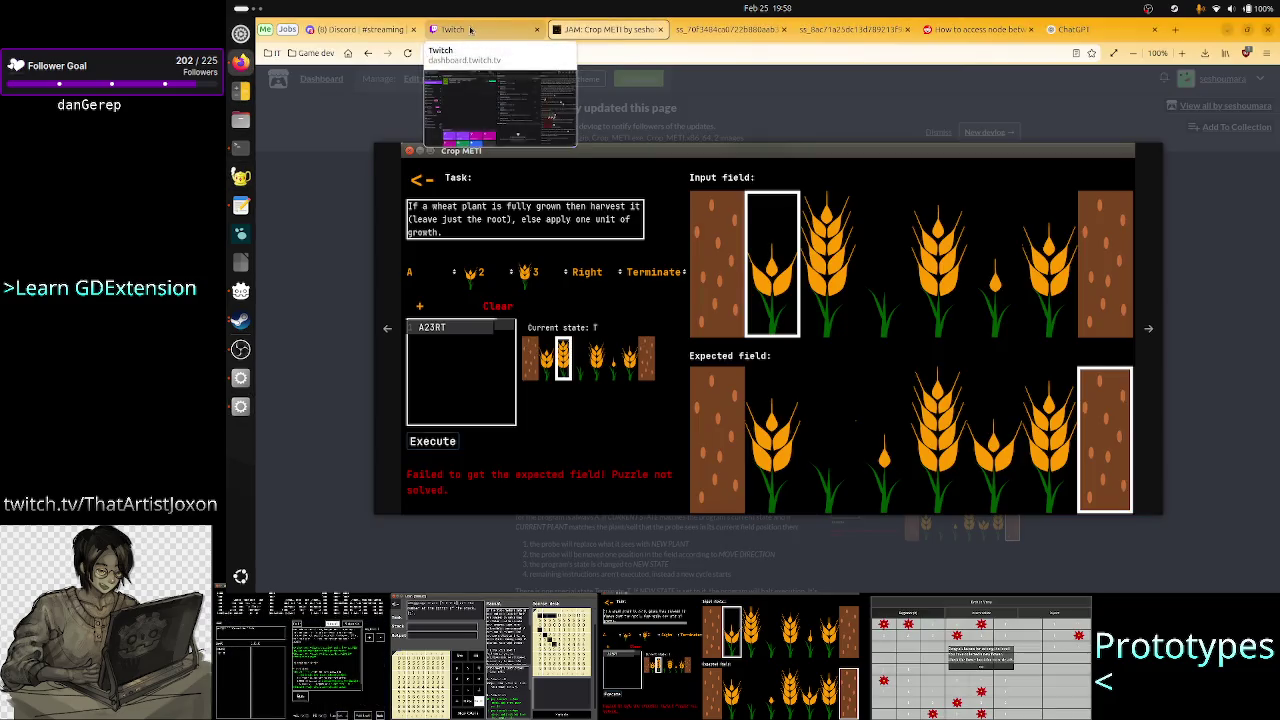
- Post the !discord and !itch commands in the Twitch stream chat
click(338, 30)
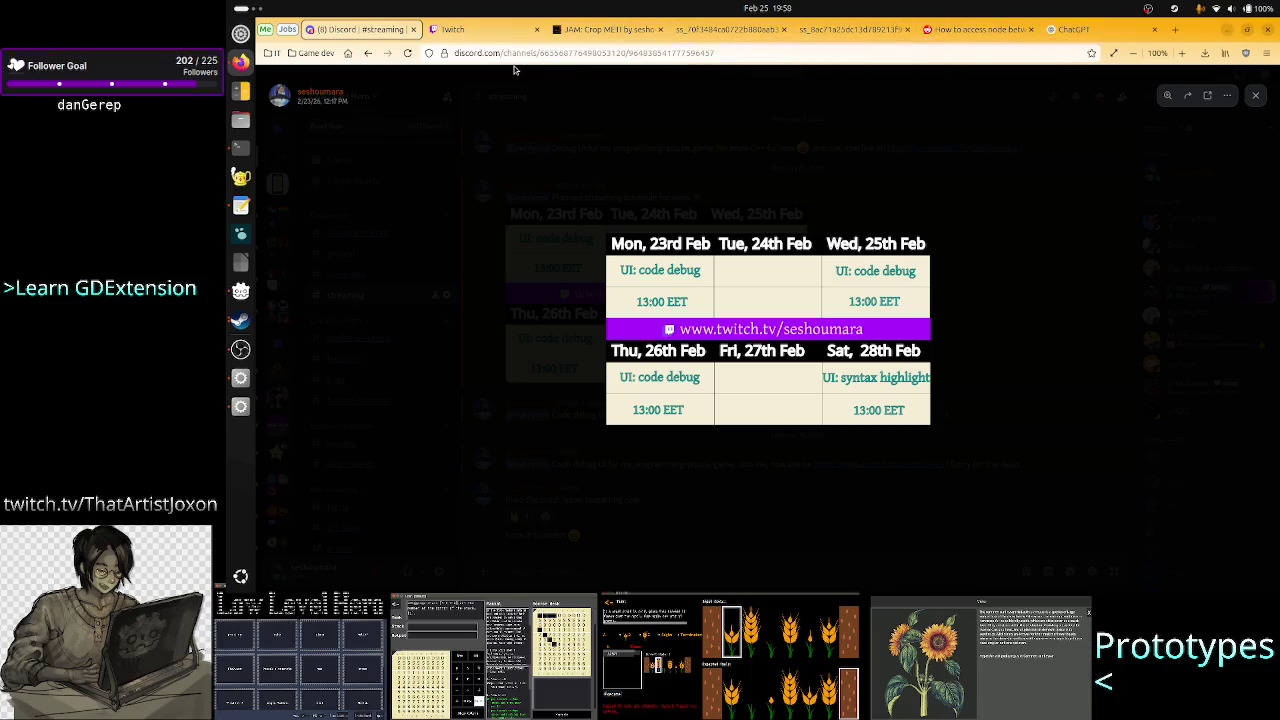
click(455, 29)
click(1080, 554)
text(Id)
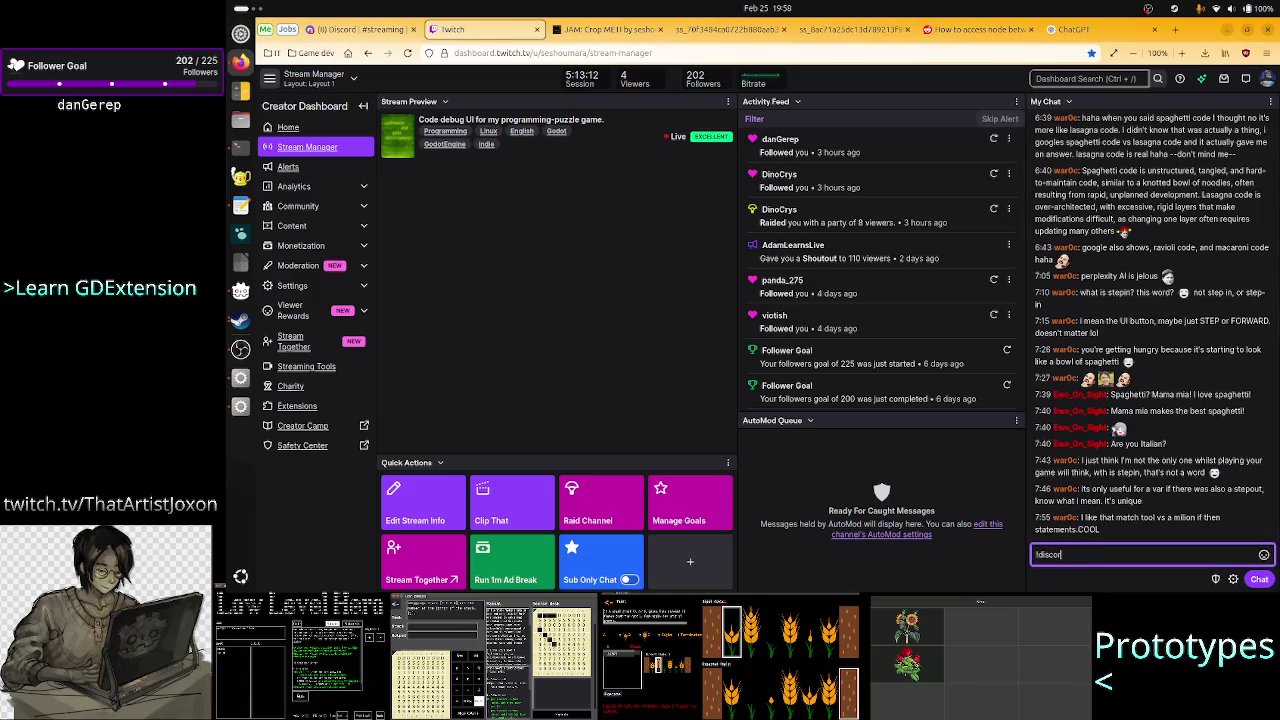
text(rd)
key(Return)
text(!)
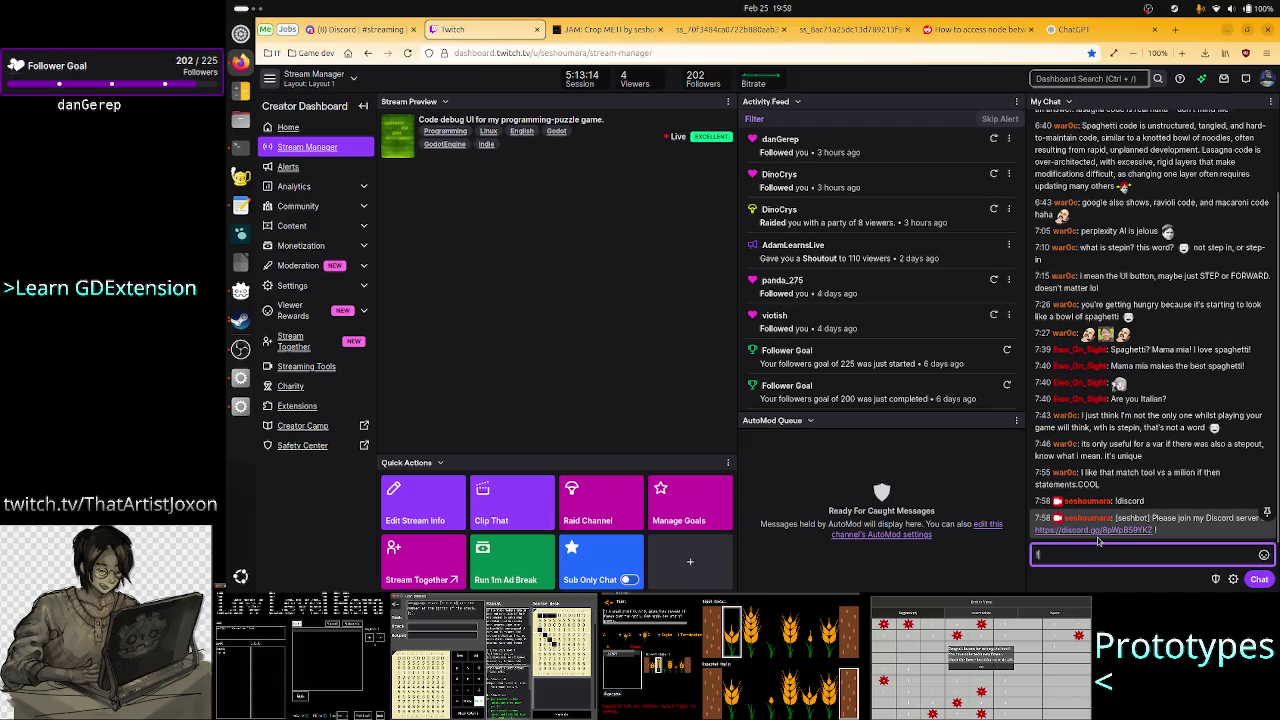
text(itch)
key(Return)
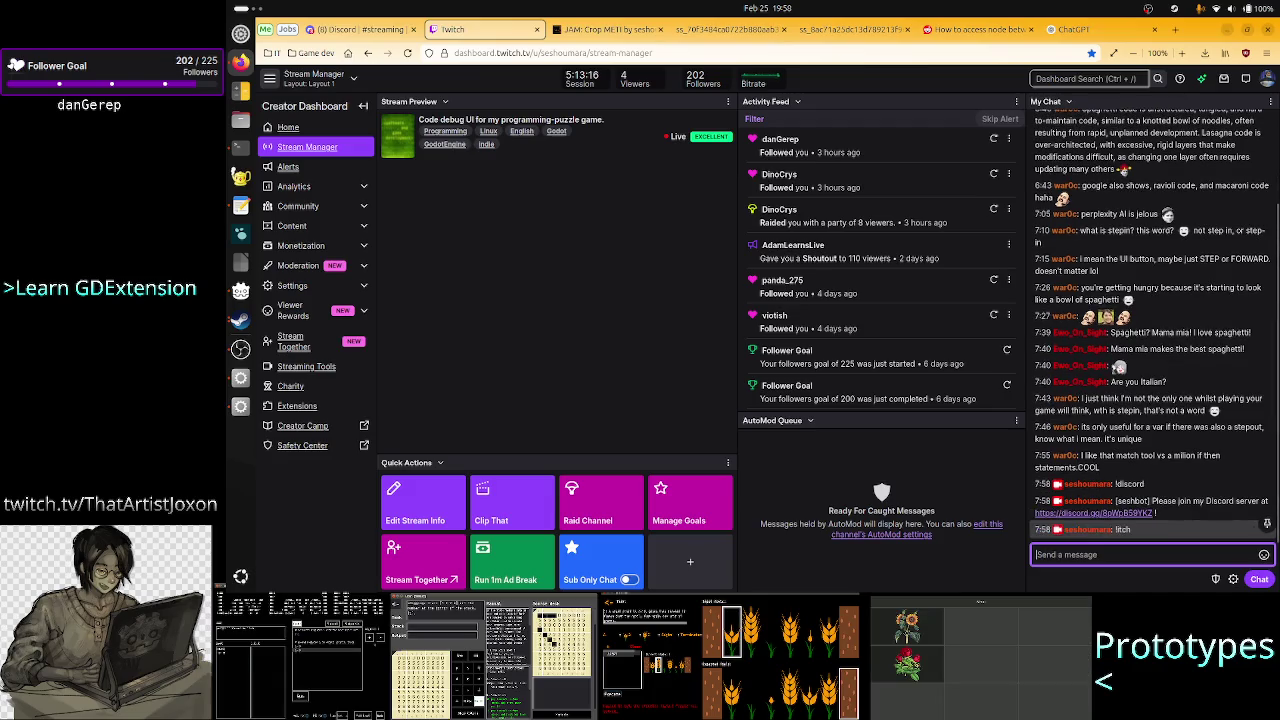
- Zoom in and out on the Discord schedule image, then return to Godot and run Crop_METI
click(362, 30)
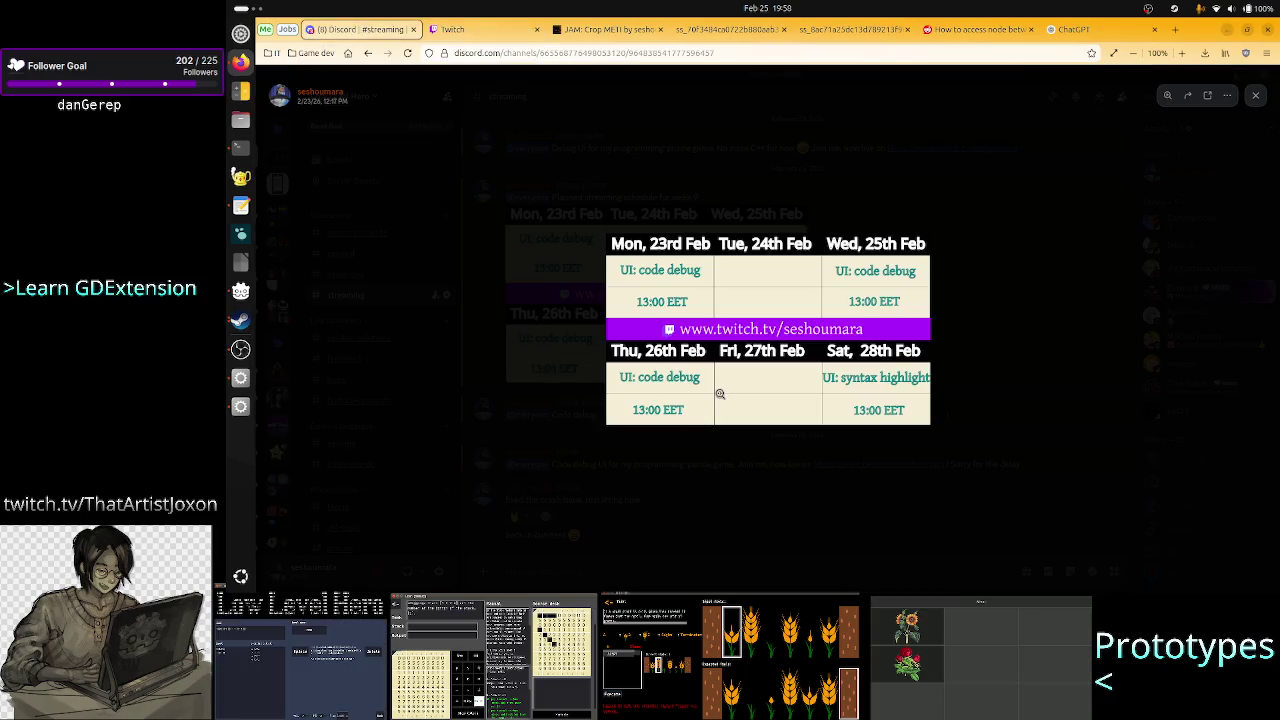
click(664, 380)
click(513, 459)
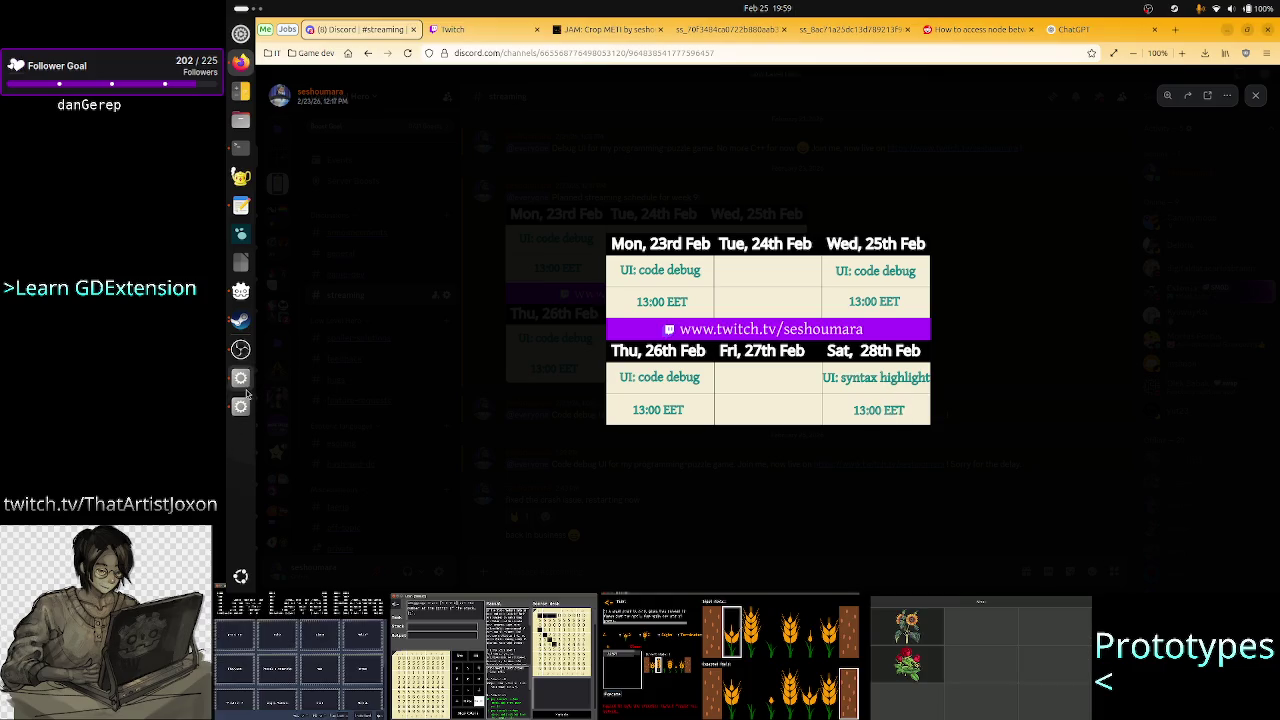
click(241, 406)
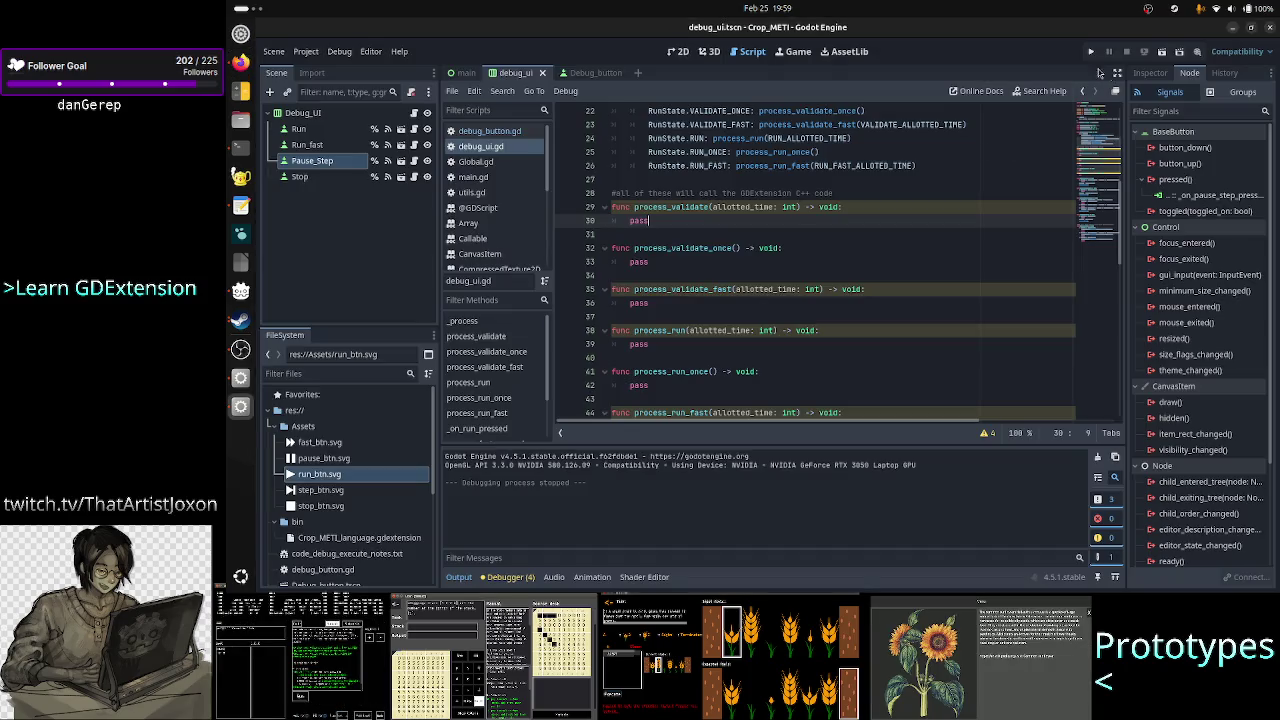
click(1091, 55)
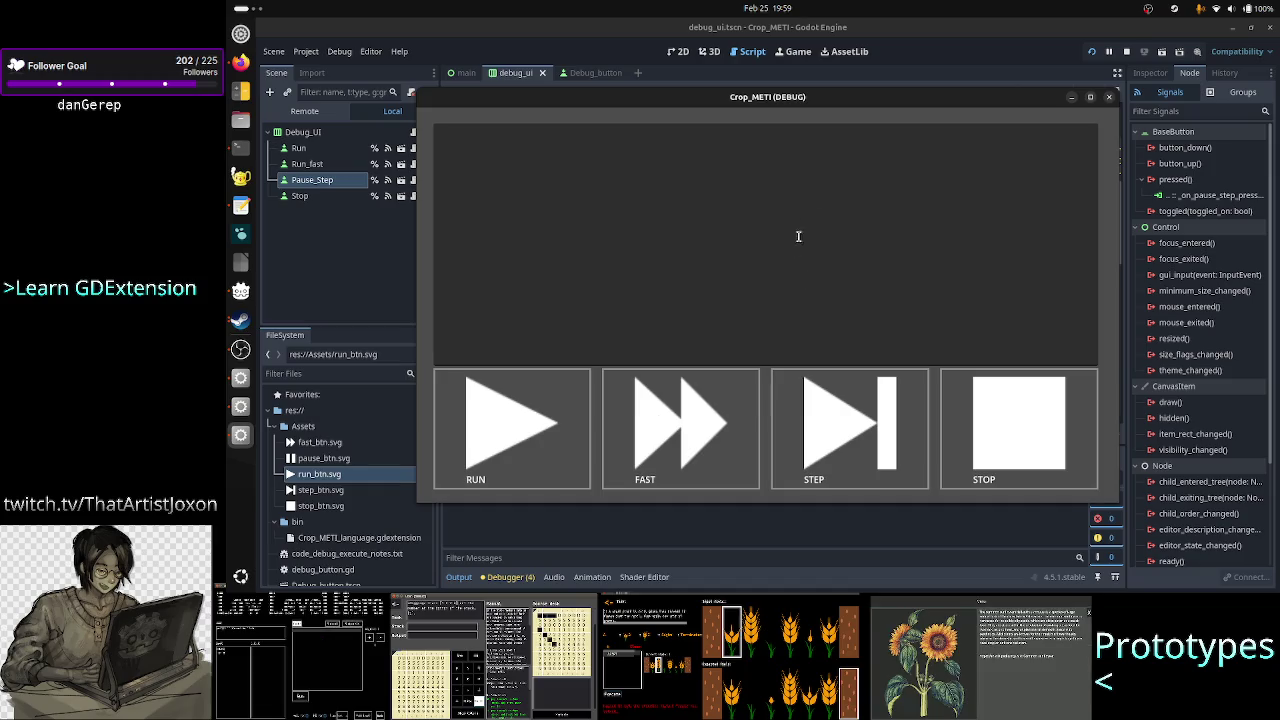
- Clear the test text and enter 'A23RT' as the first line of the text area
text(A)
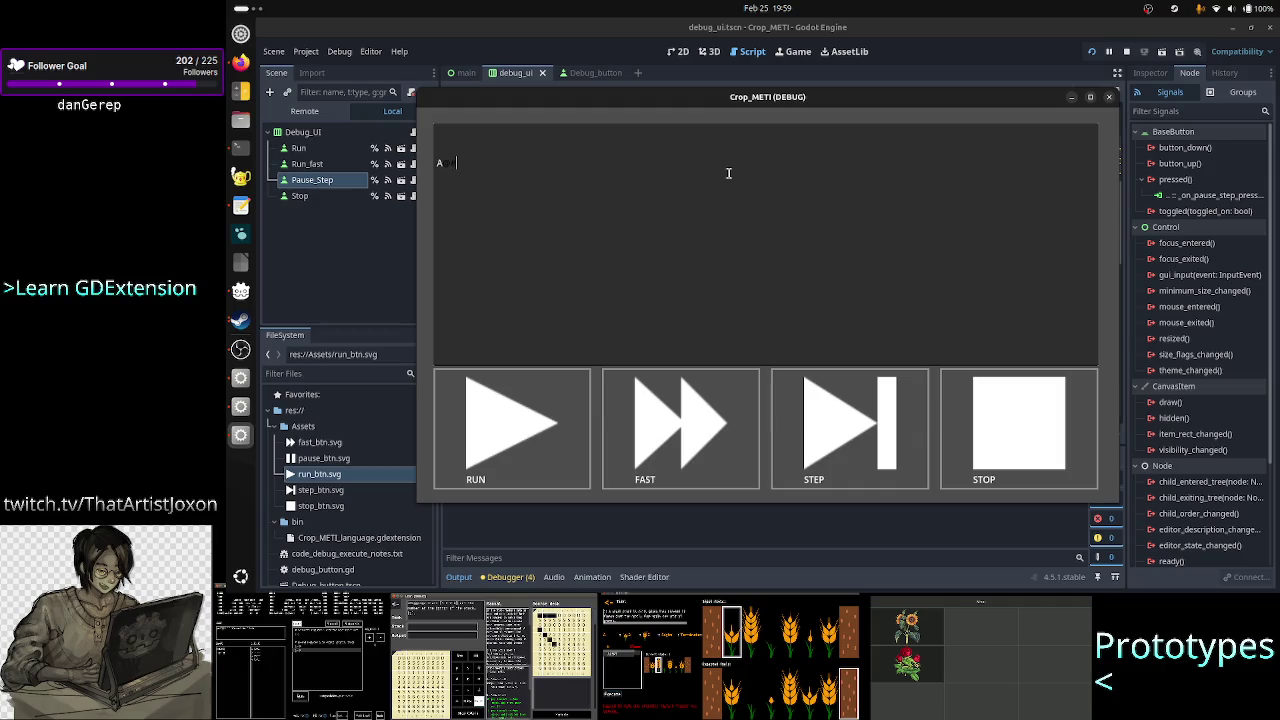
key(BackSpace)
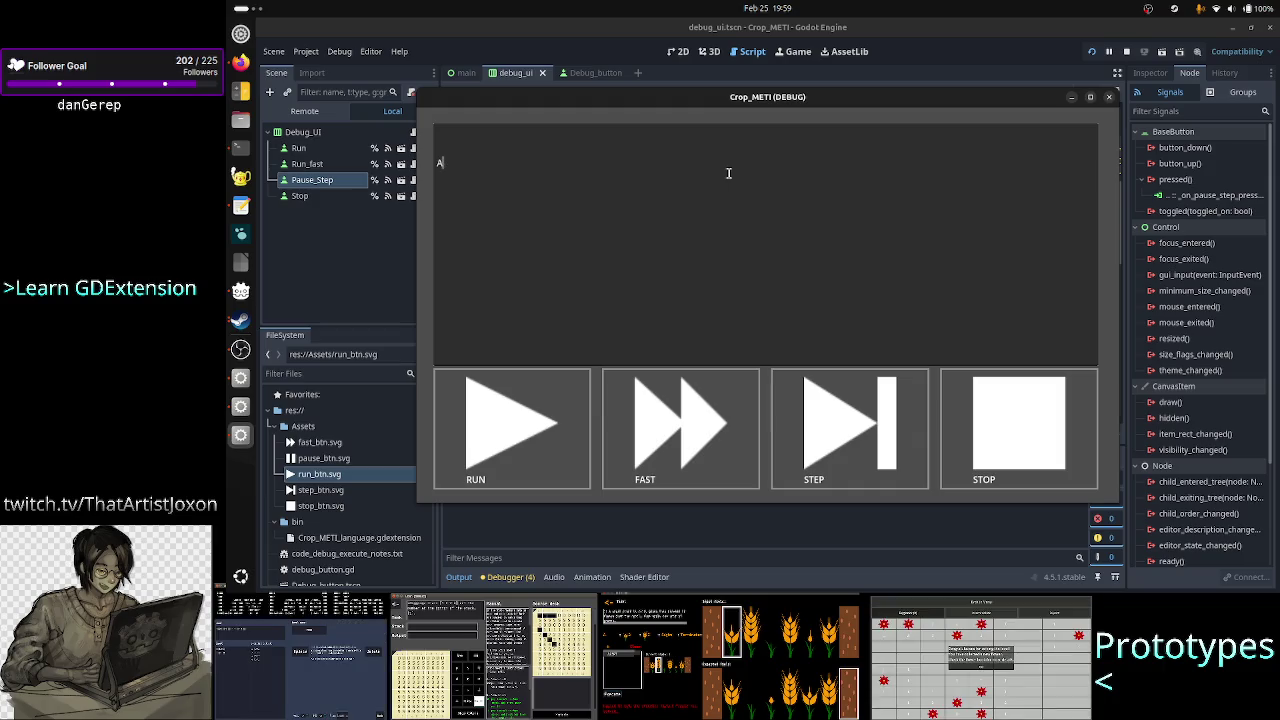
text( test A)
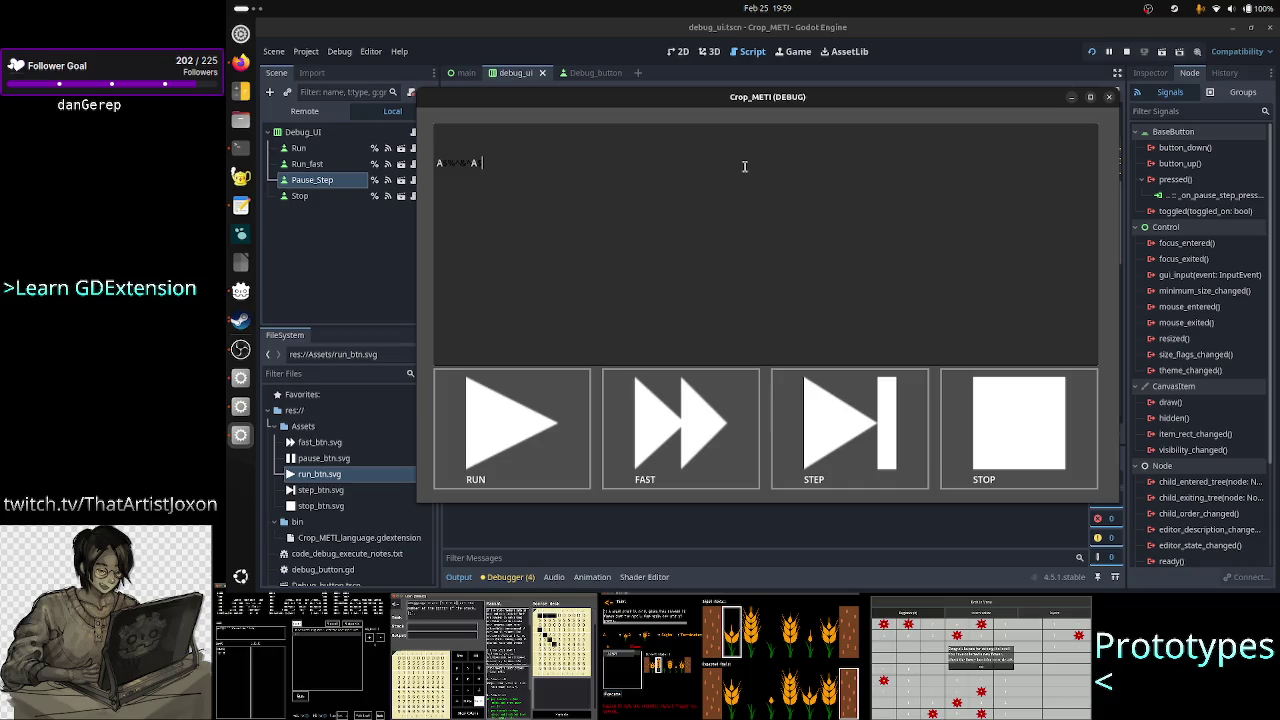
key(Home)
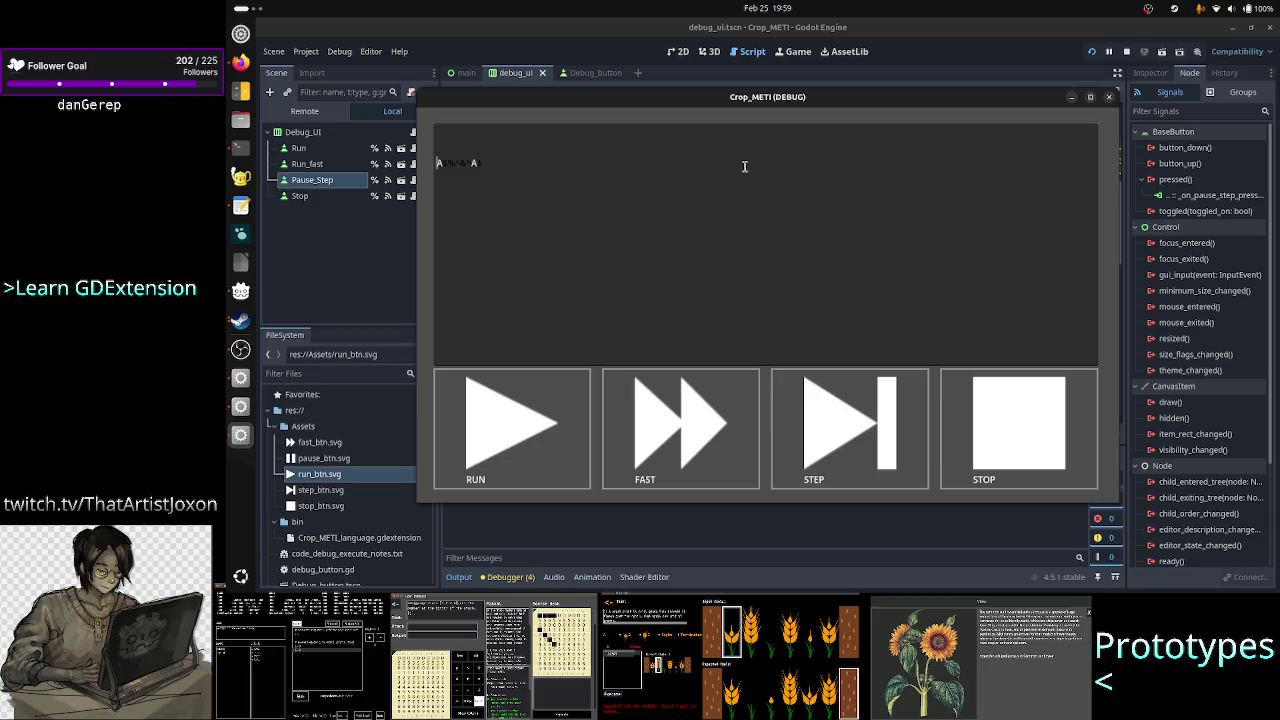
key(BackSpace)
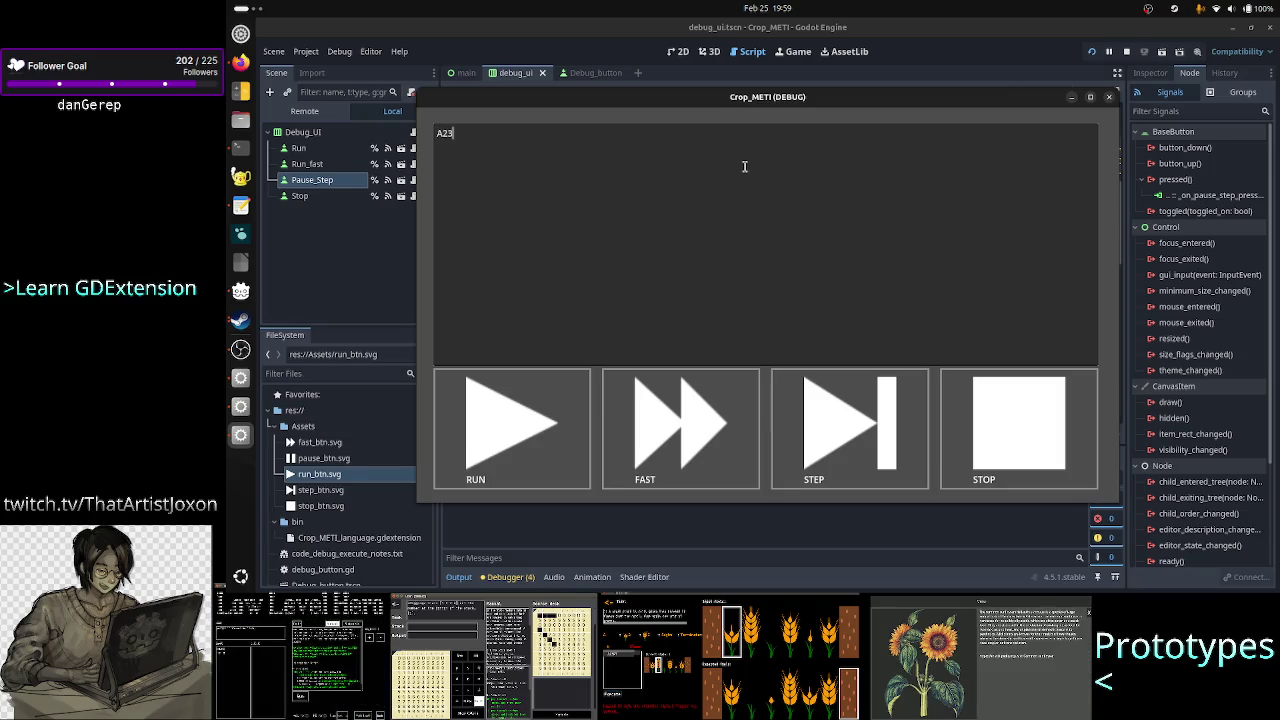
text(RT)
- Add the note 'states green' beneath the A23RT line
key(Return)
key(BackSpace)
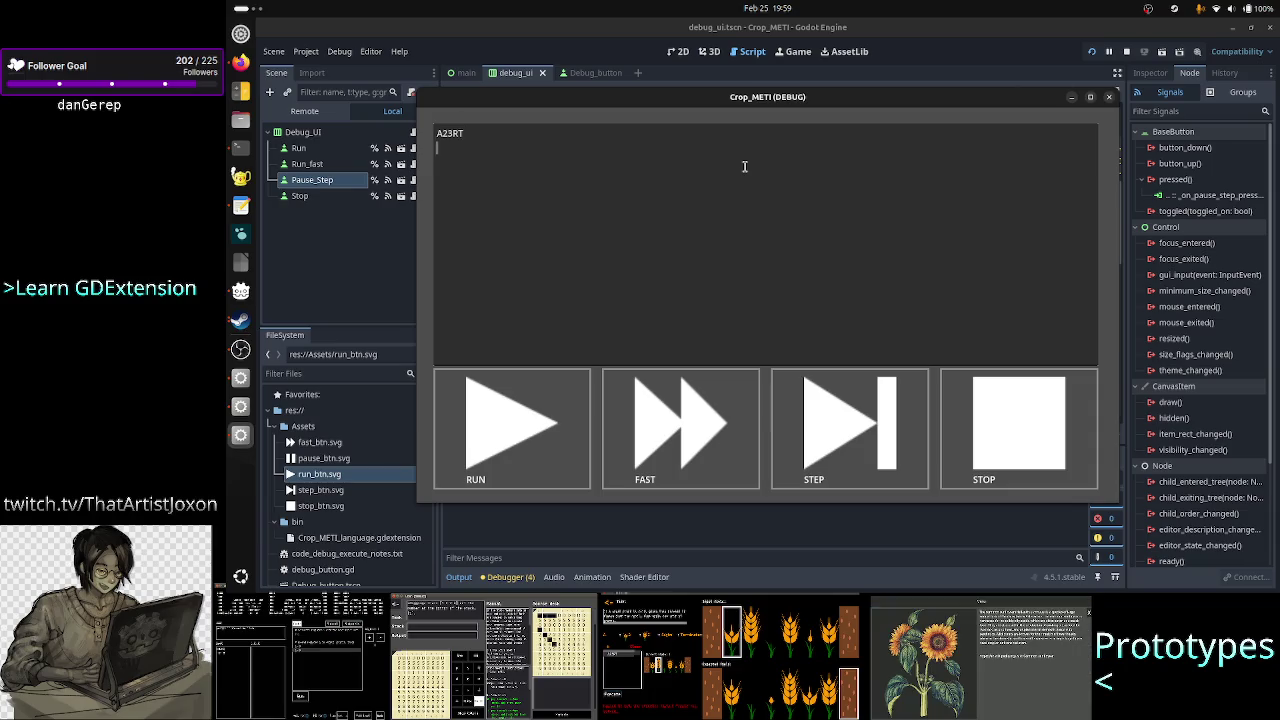
key(Up)
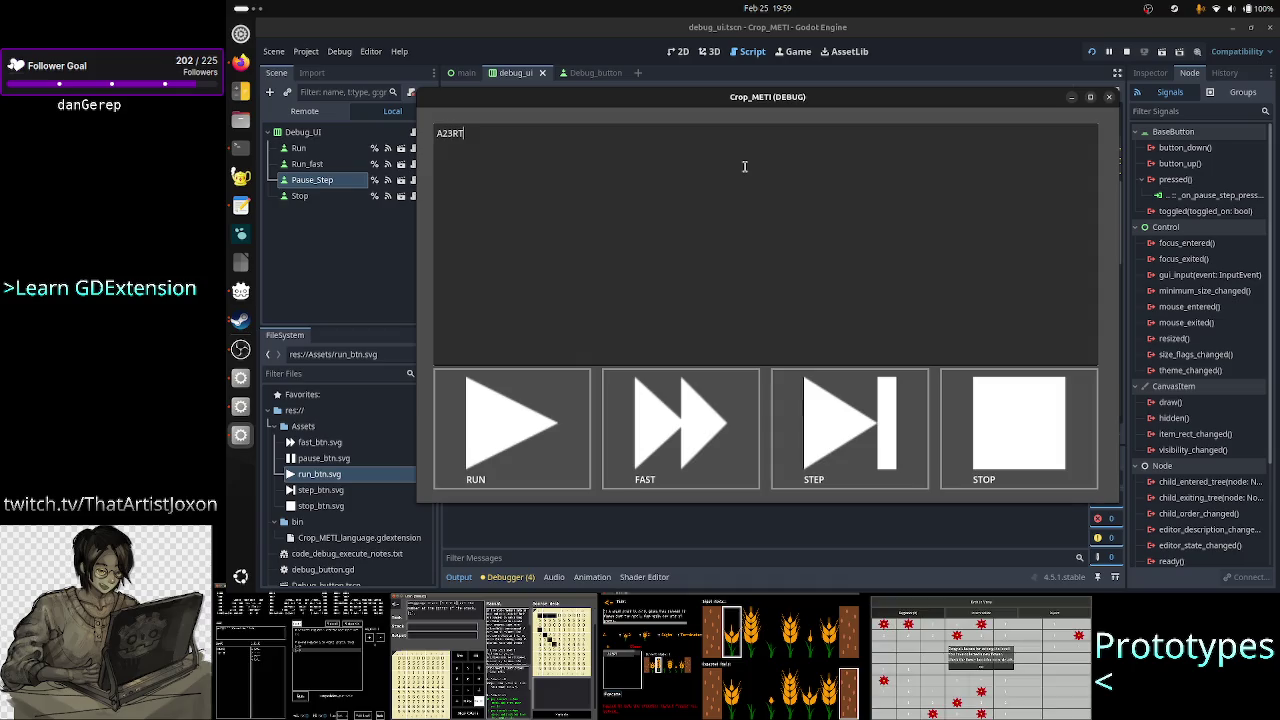
key(shift+Left)
text(states)
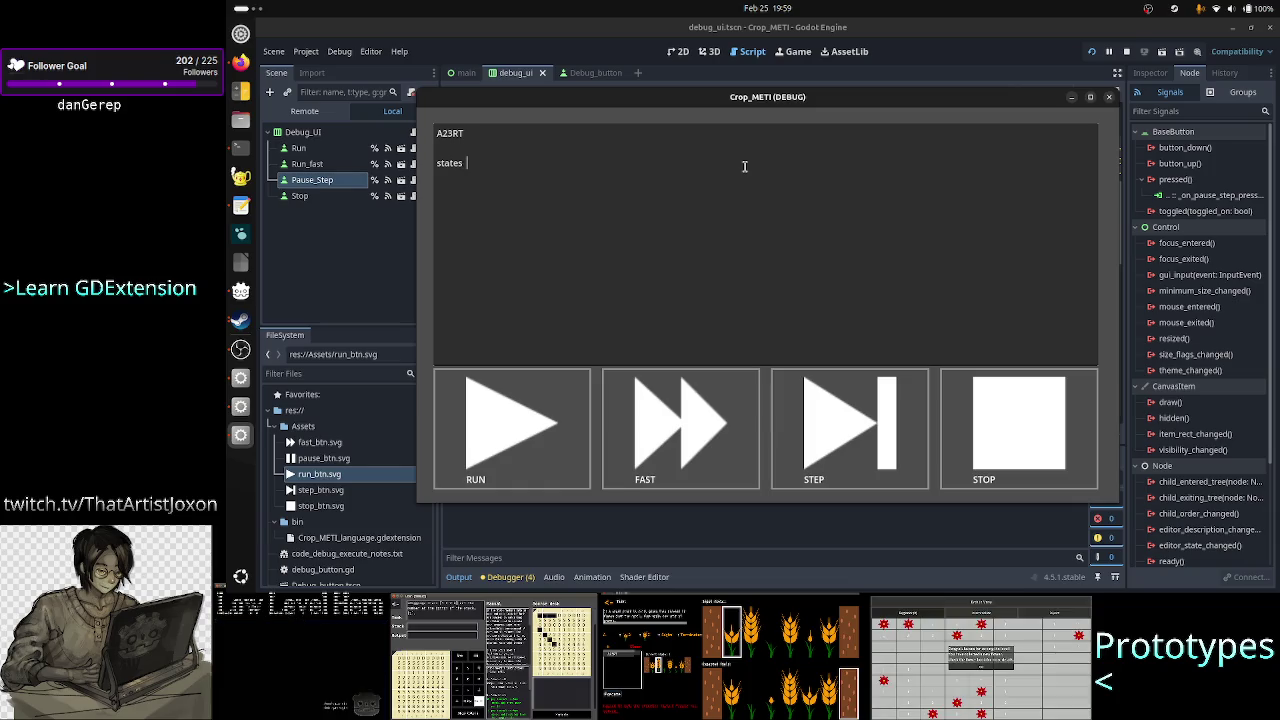
text( green)
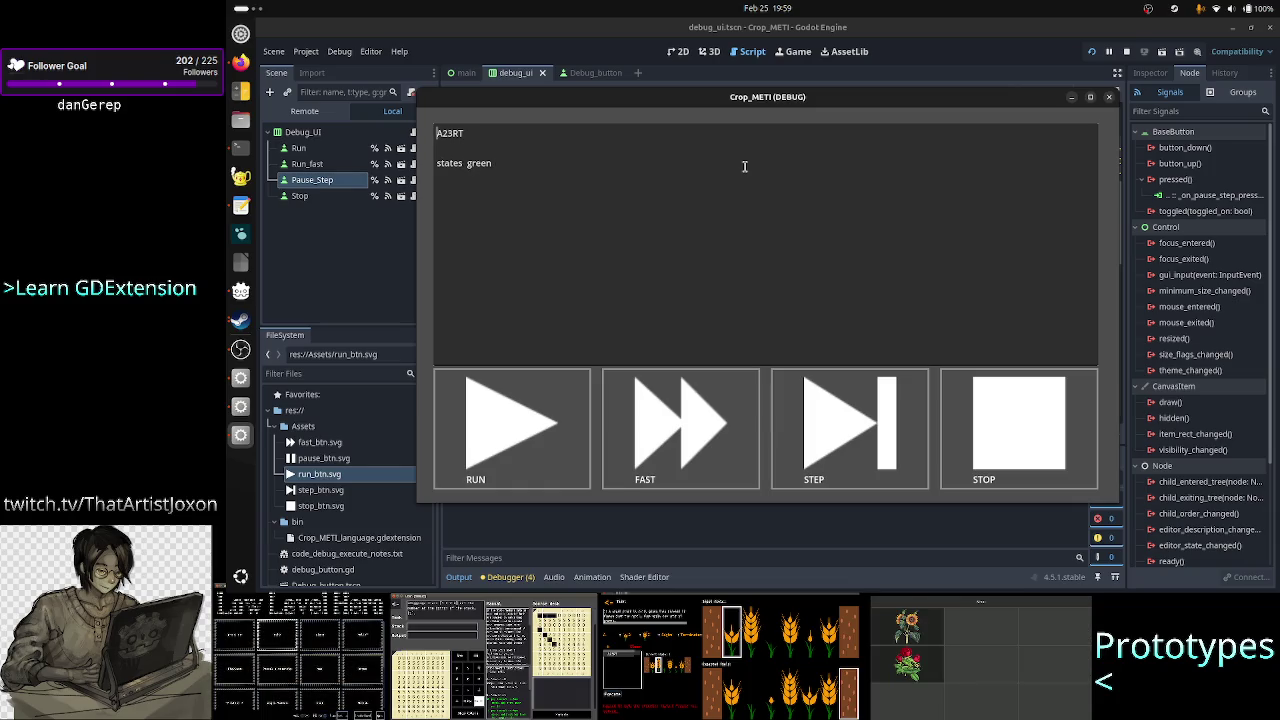
key(shift+Right)
key(shift+Right)
click(744, 166)
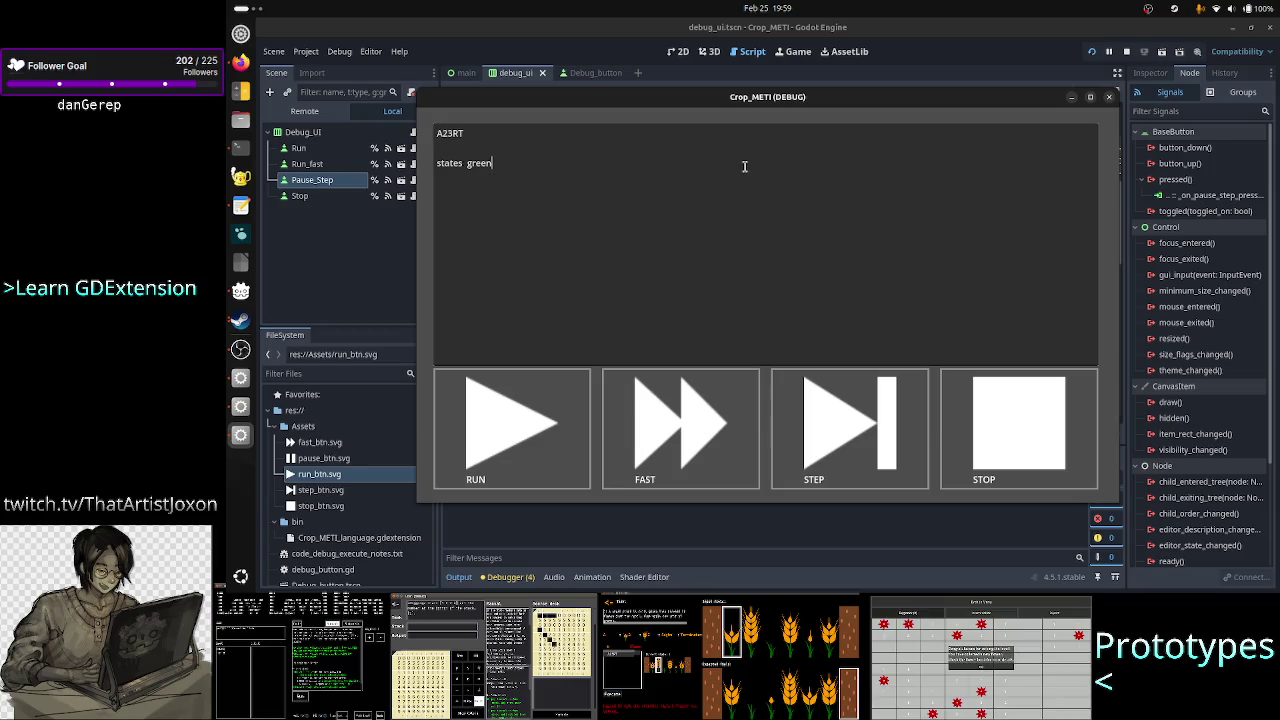
- Add the note '23: magenta' on the next line
text(23)
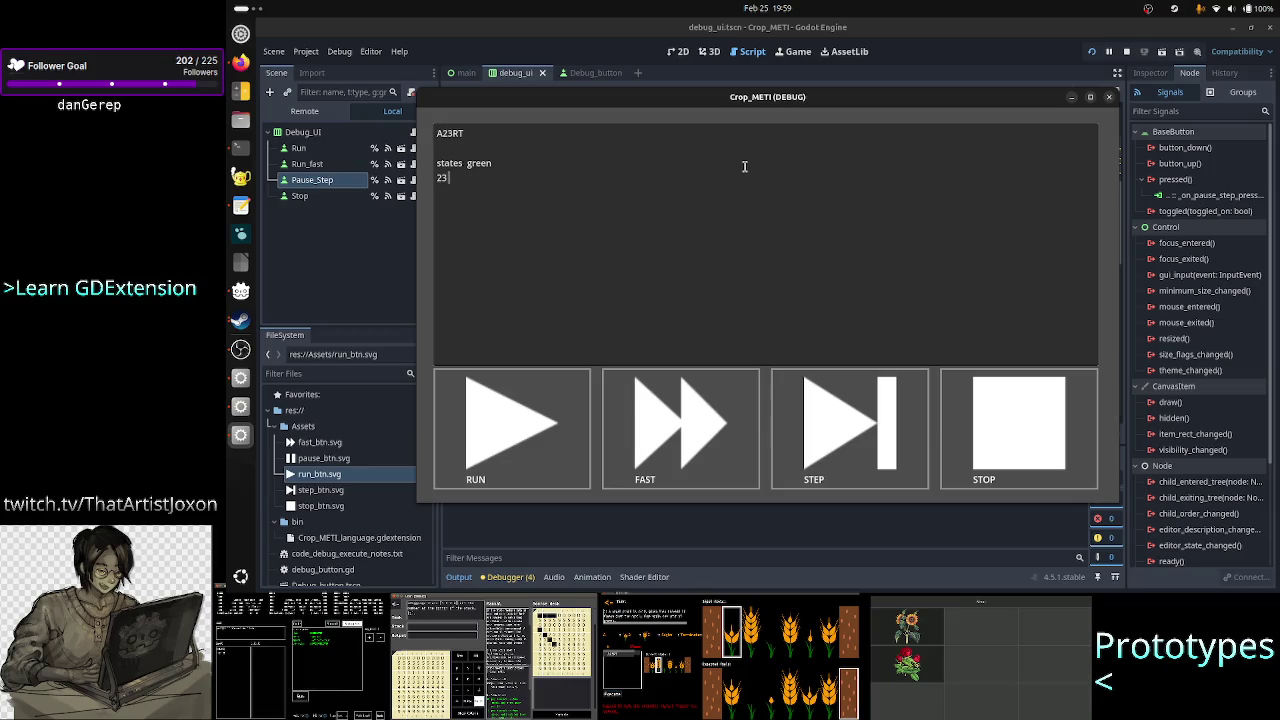
text(:)
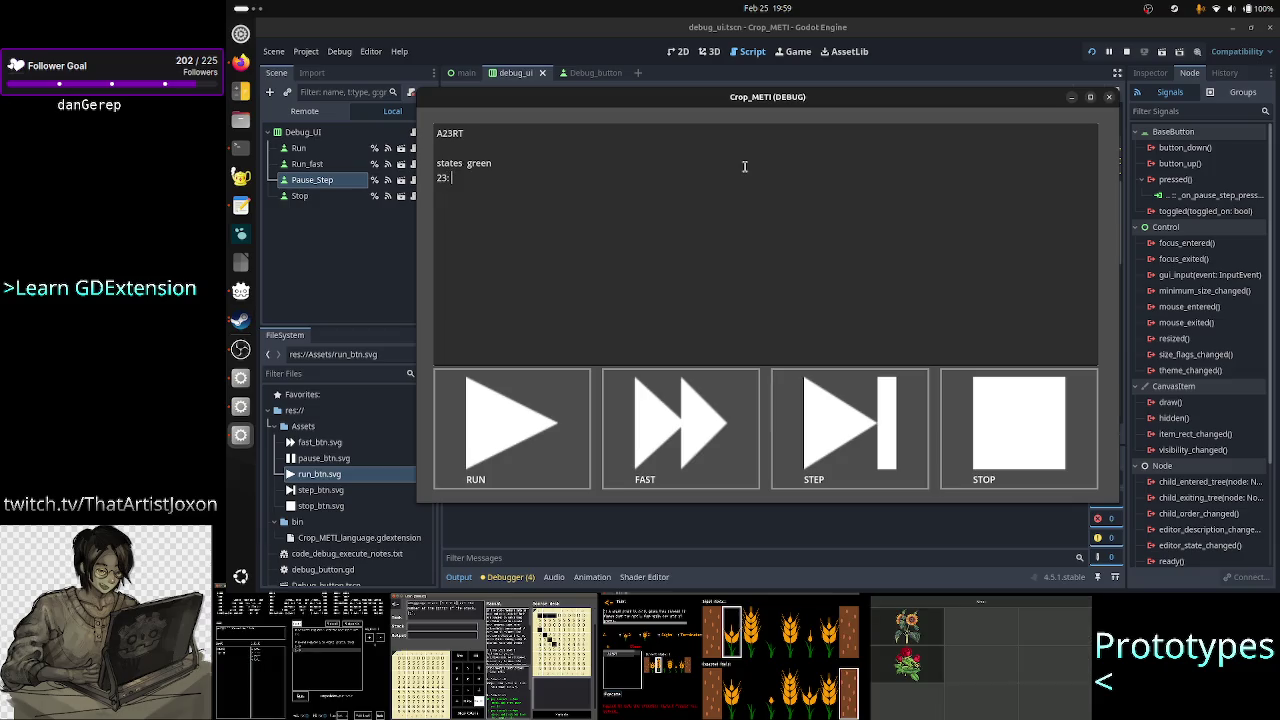
text( va)
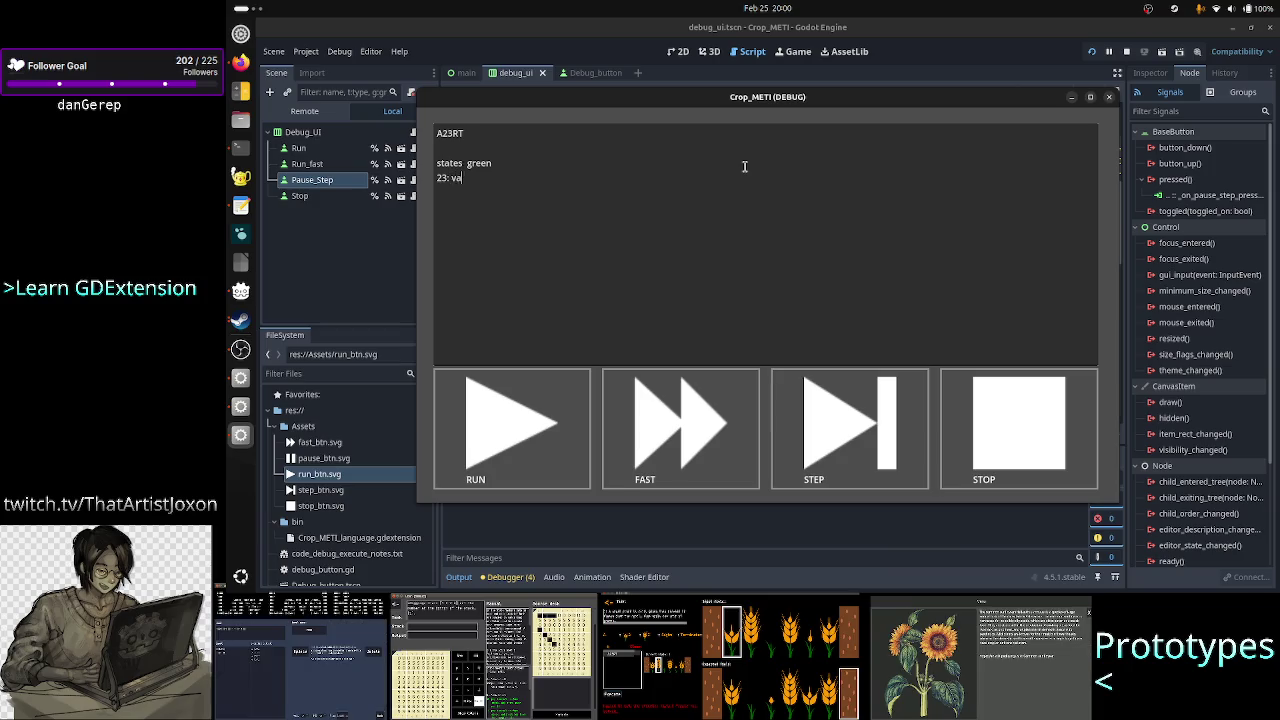
key(BackSpace)
key(BackSpace)
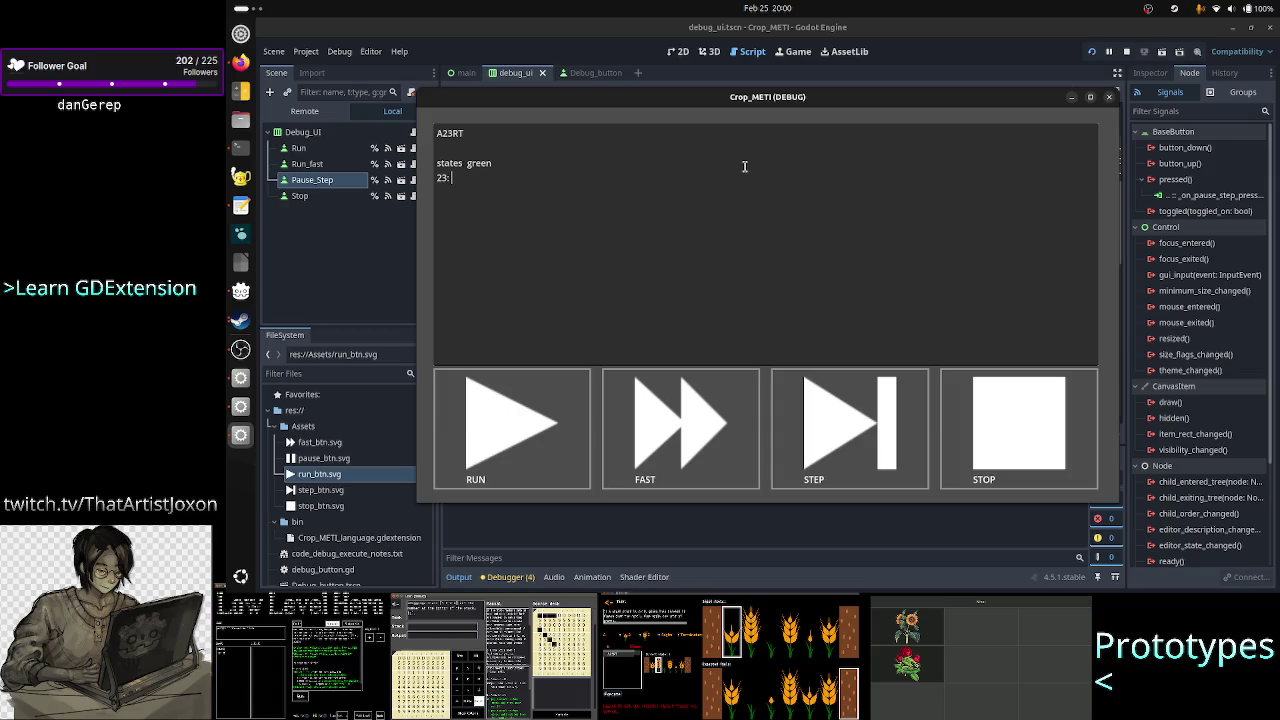
text(magenta)
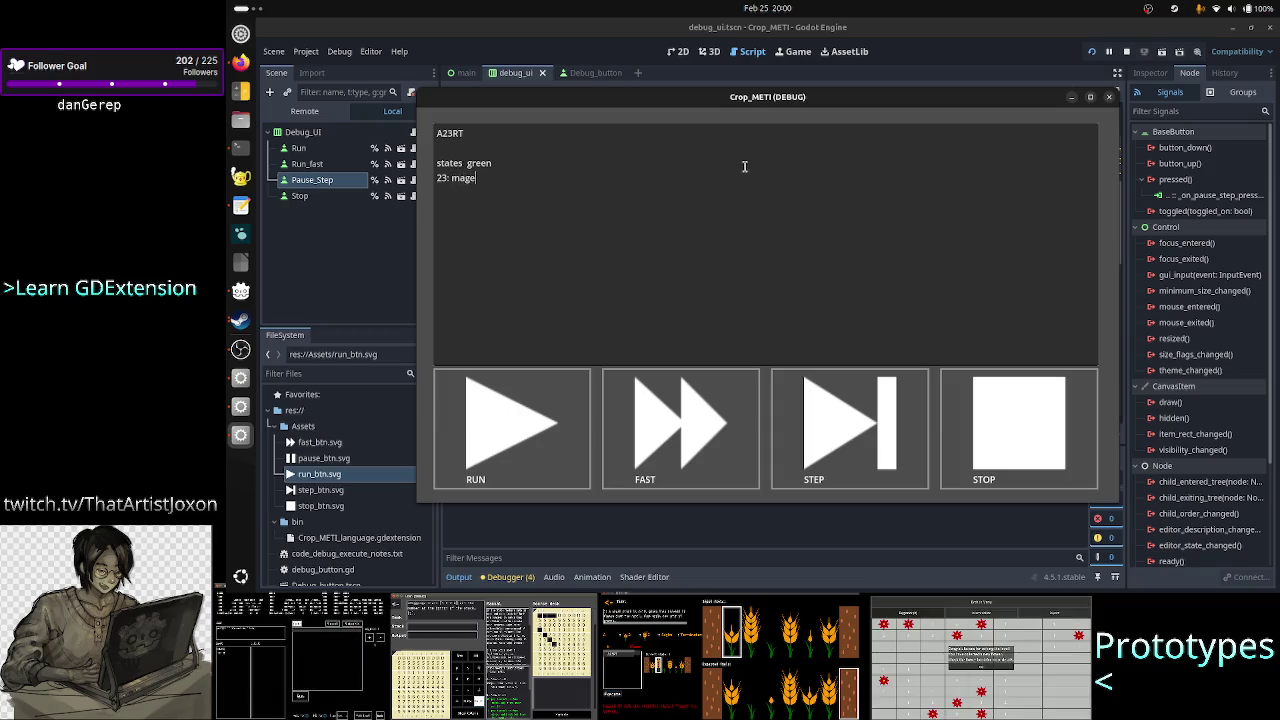
key(Return)
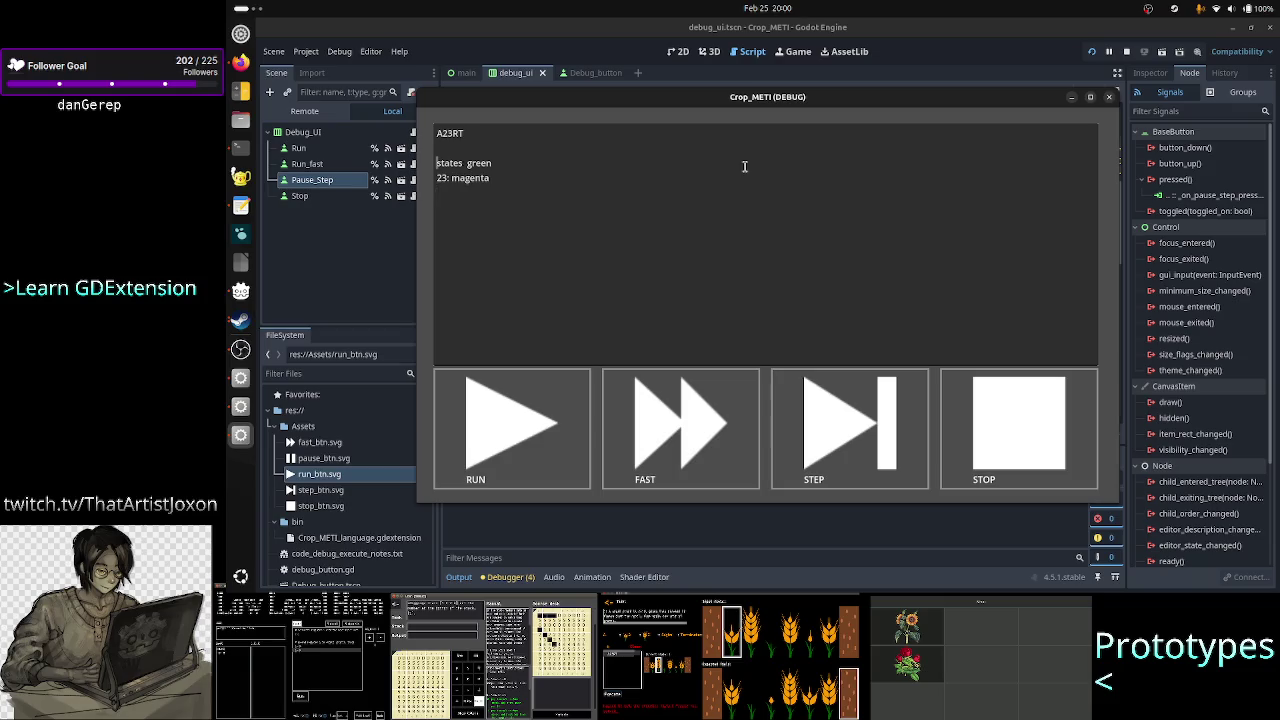
key(Up)
key(Up)
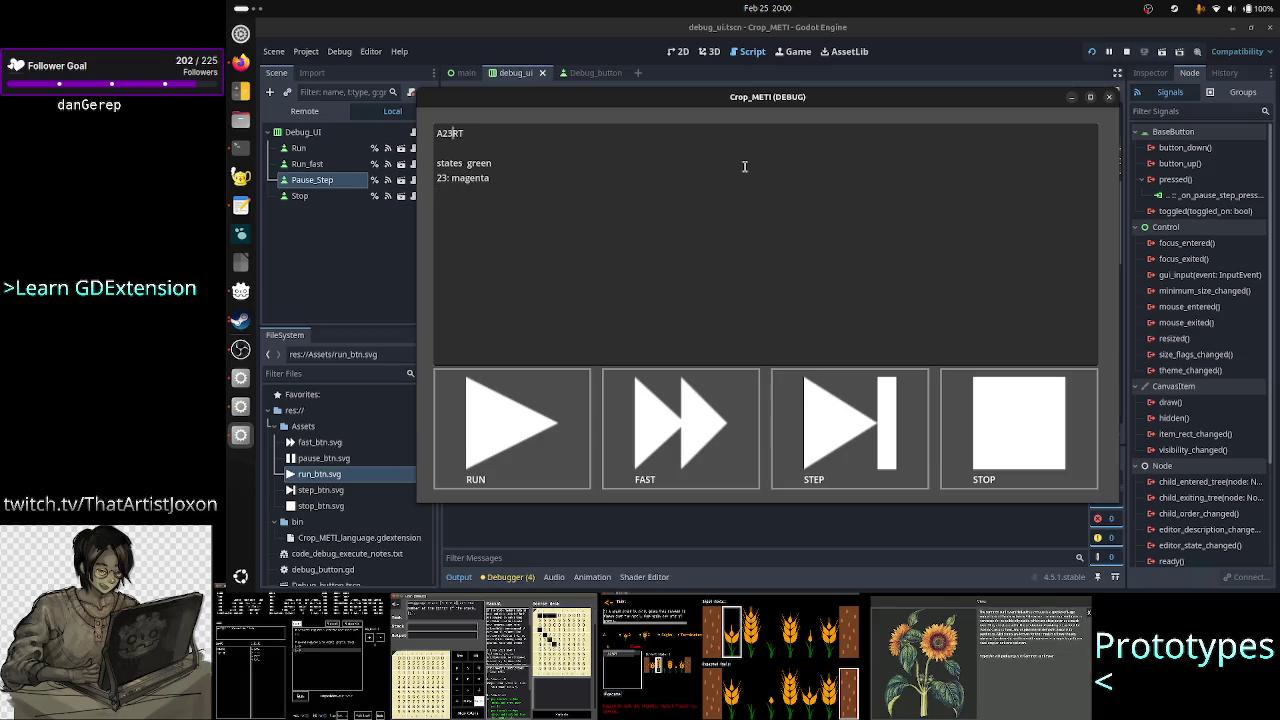
key(Right)
key(Down)
key(Down)
key(Down)
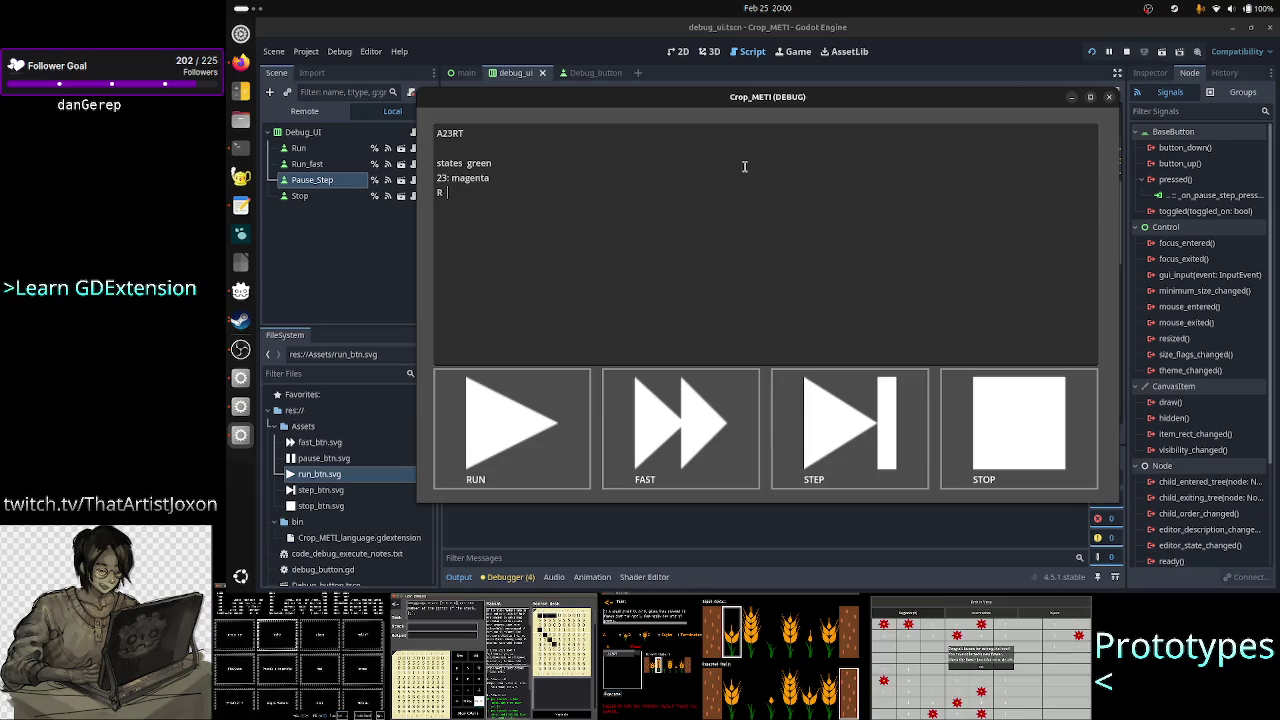
- Add the notes 'R blue', 'white default' and 'red error (invalid token)', then stop the game
text(v)
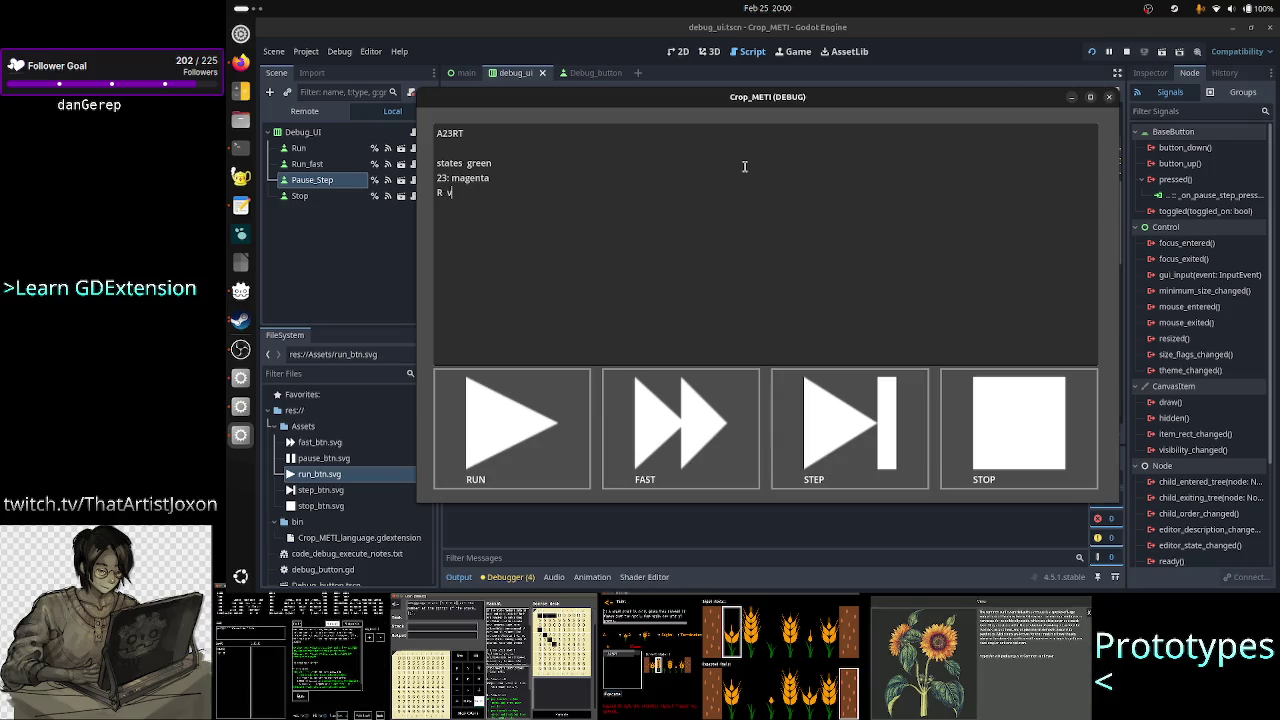
key(Return)
key(Return)
text(hite )
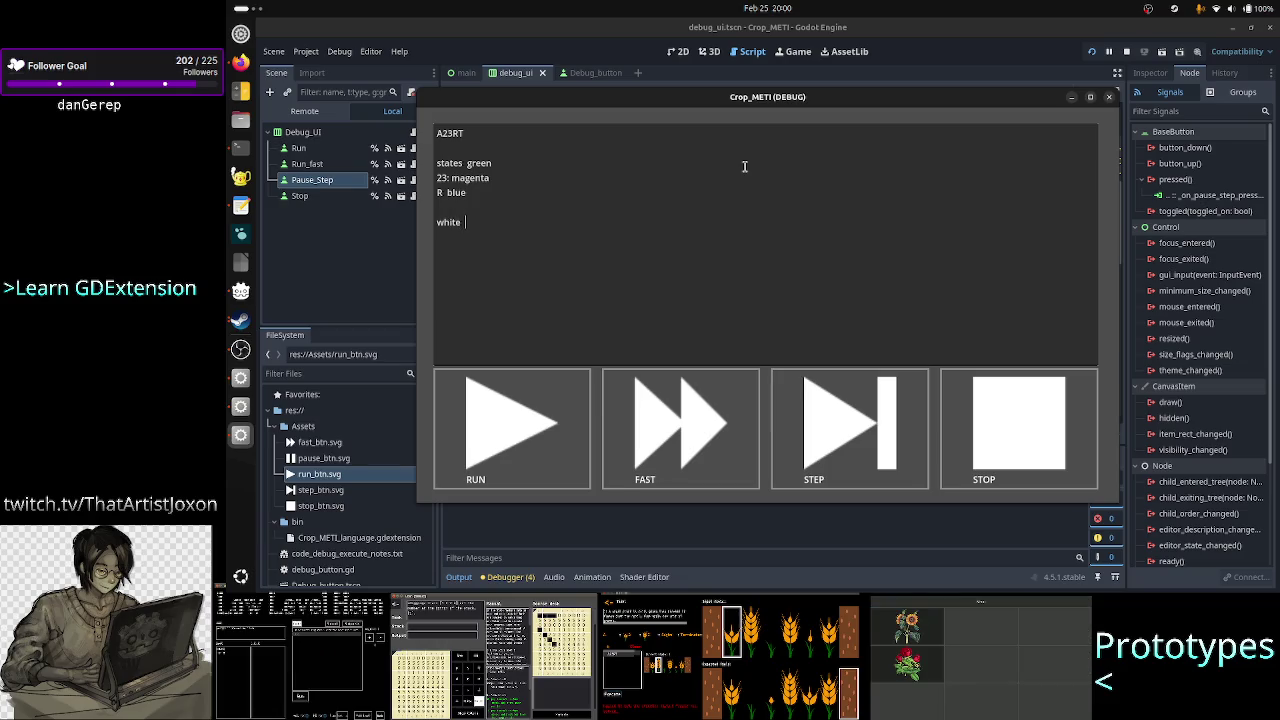
text(defaul)
text(t)
key(Return)
text(red)
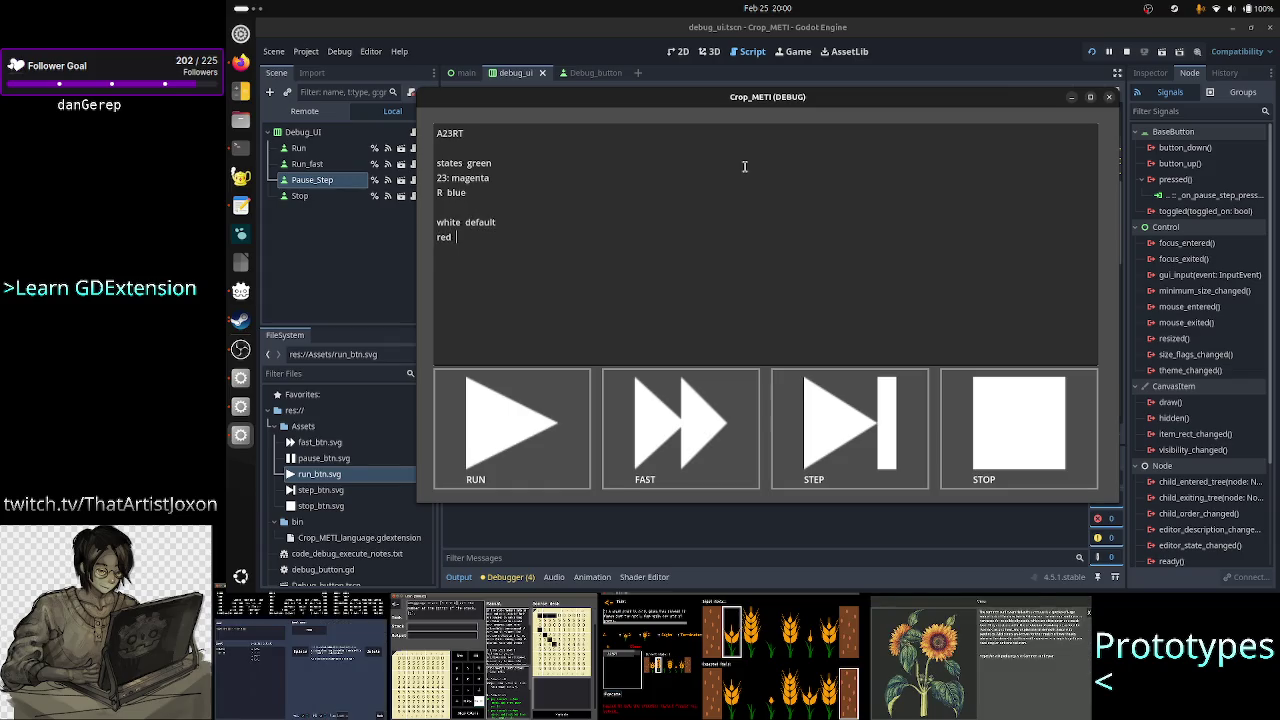
text( error ()
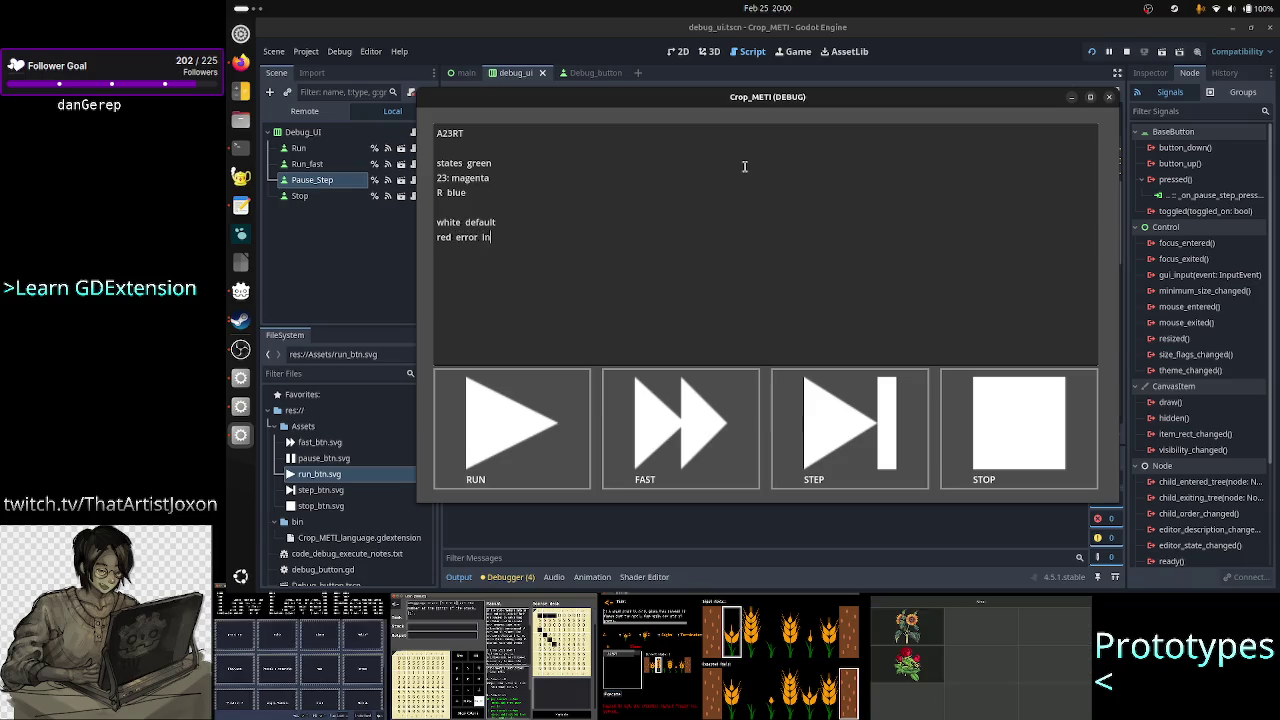
text(nvalid token)
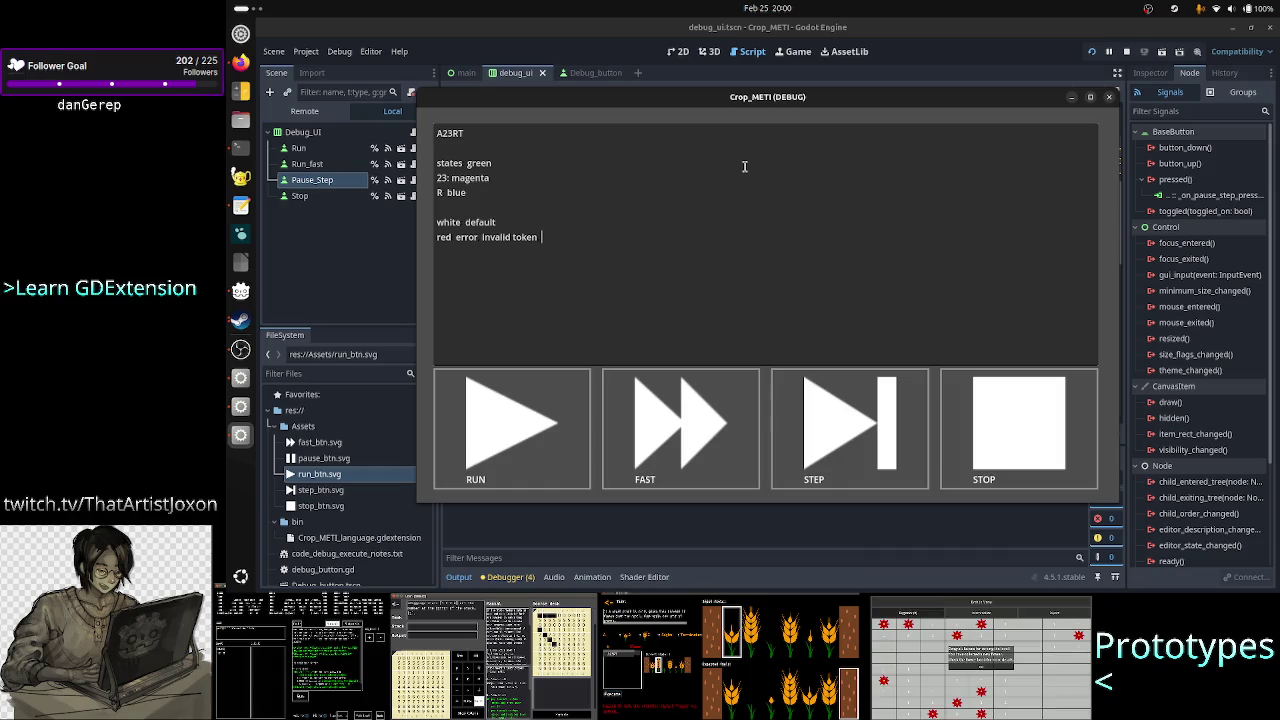
key(Up)
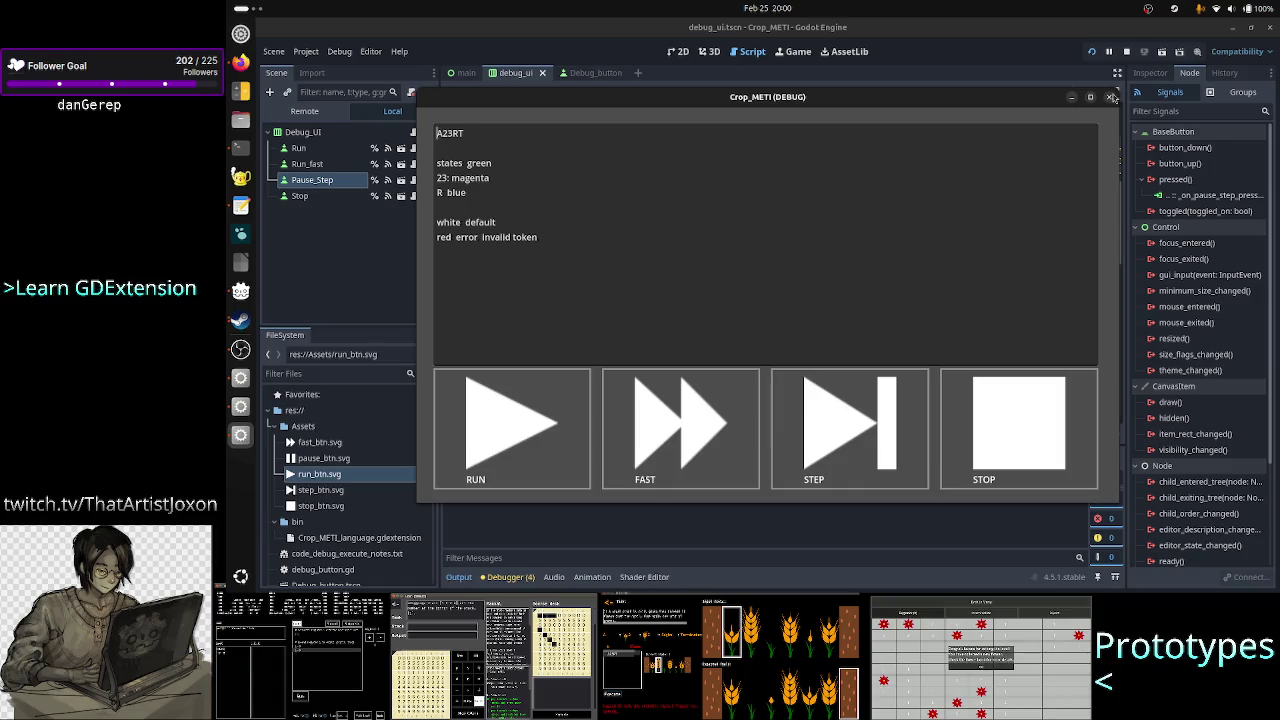
click(1112, 96)
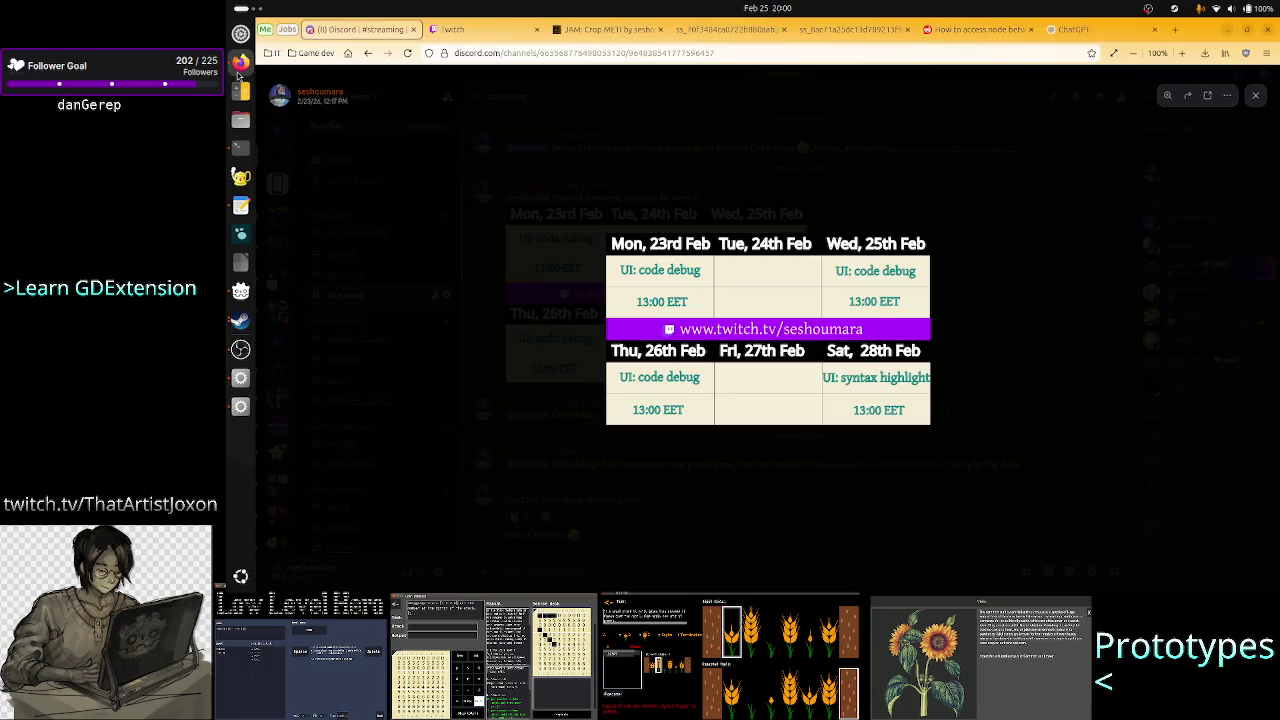
- Bring Firefox forward on the Discord channel showing the stream schedule image
click(240, 62)
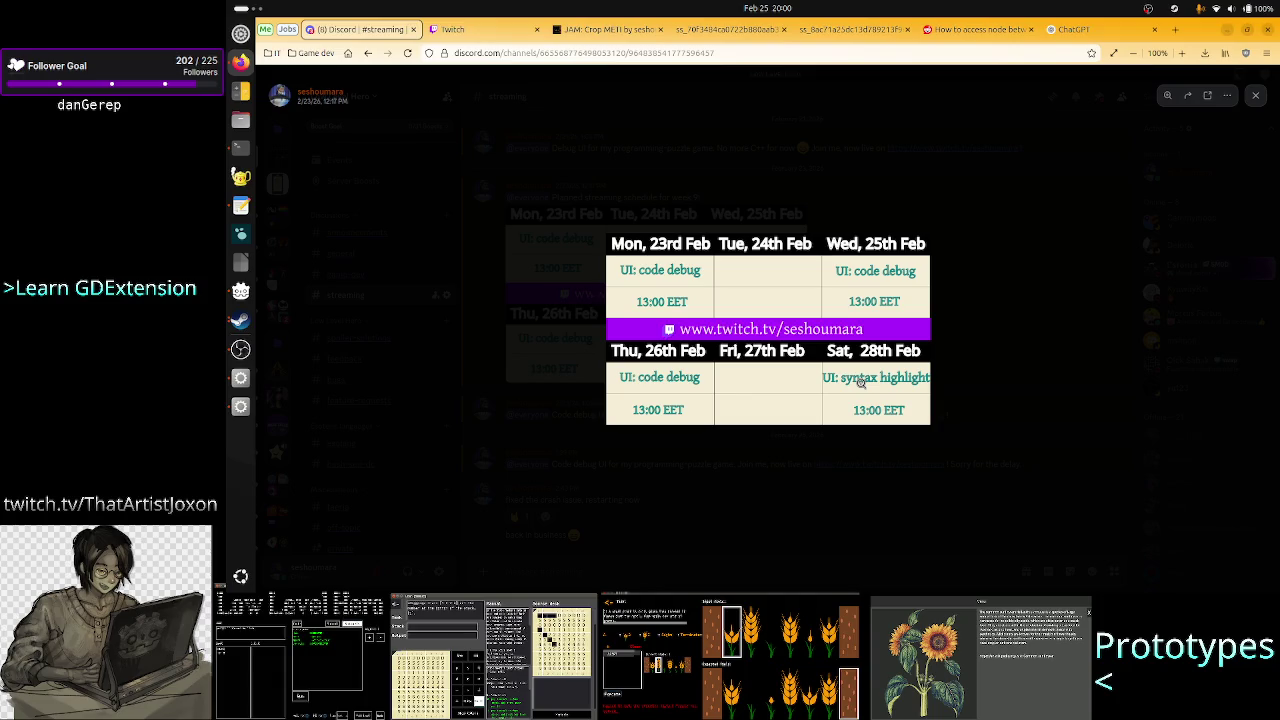
- Open the Twitch Faeria category in a new tab and visit the AdamLearnsLive channel page
click(1178, 30)
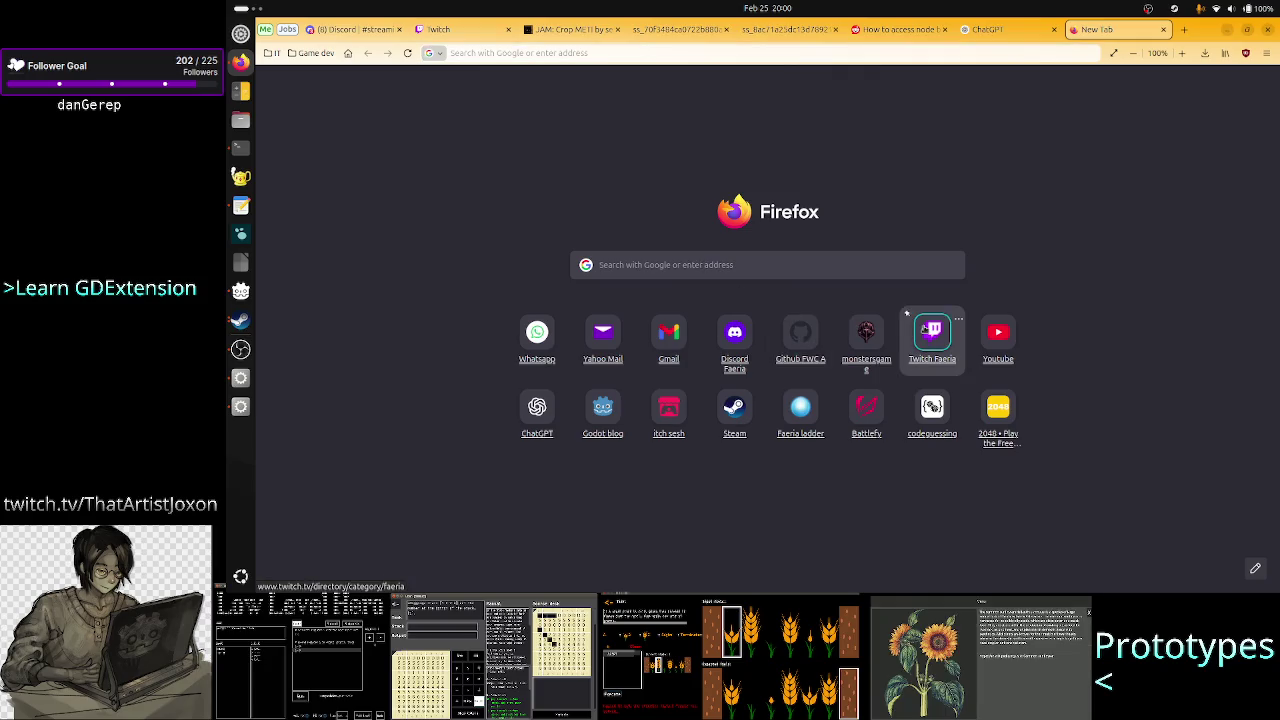
click(925, 330)
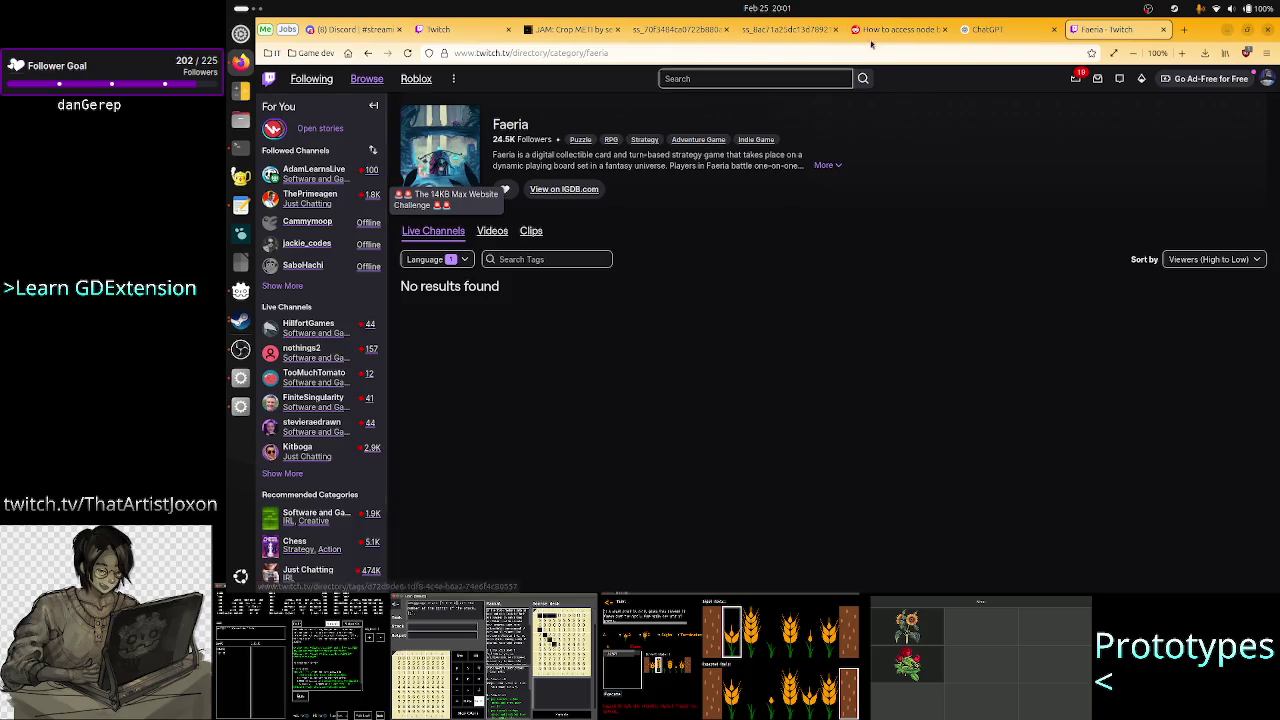
click(460, 30)
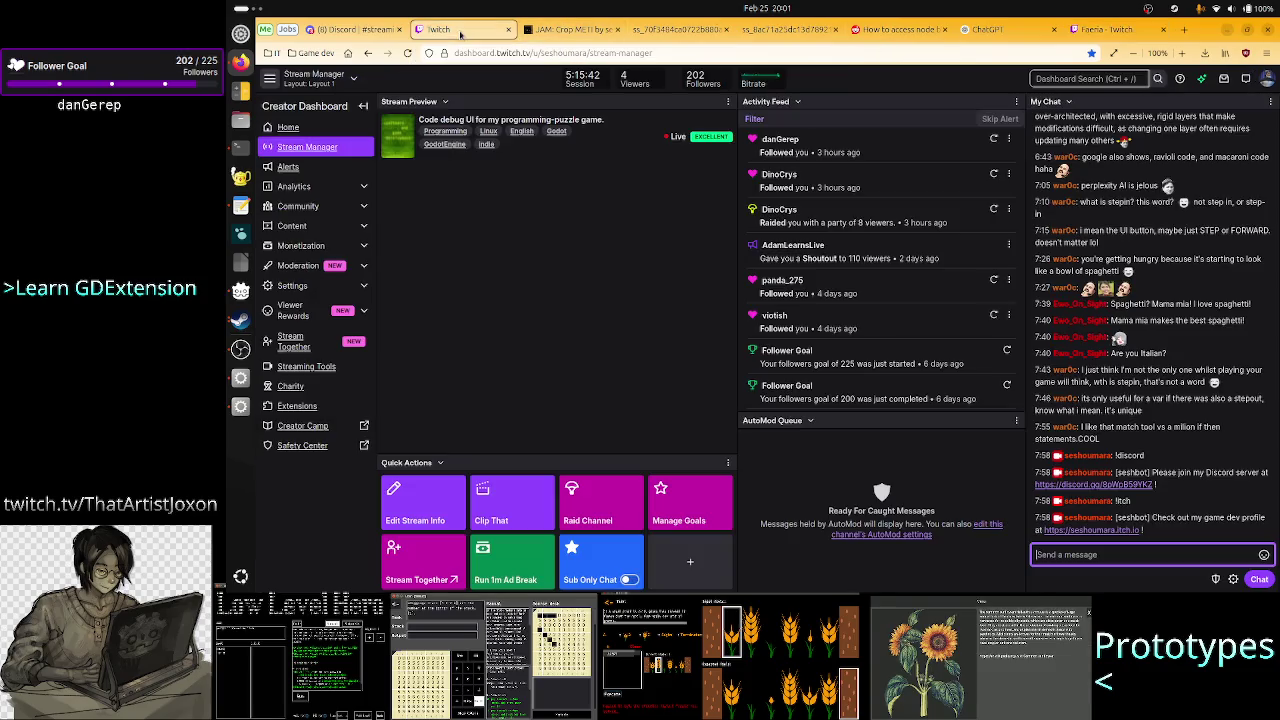
click(1108, 29)
mouse_move(368, 172)
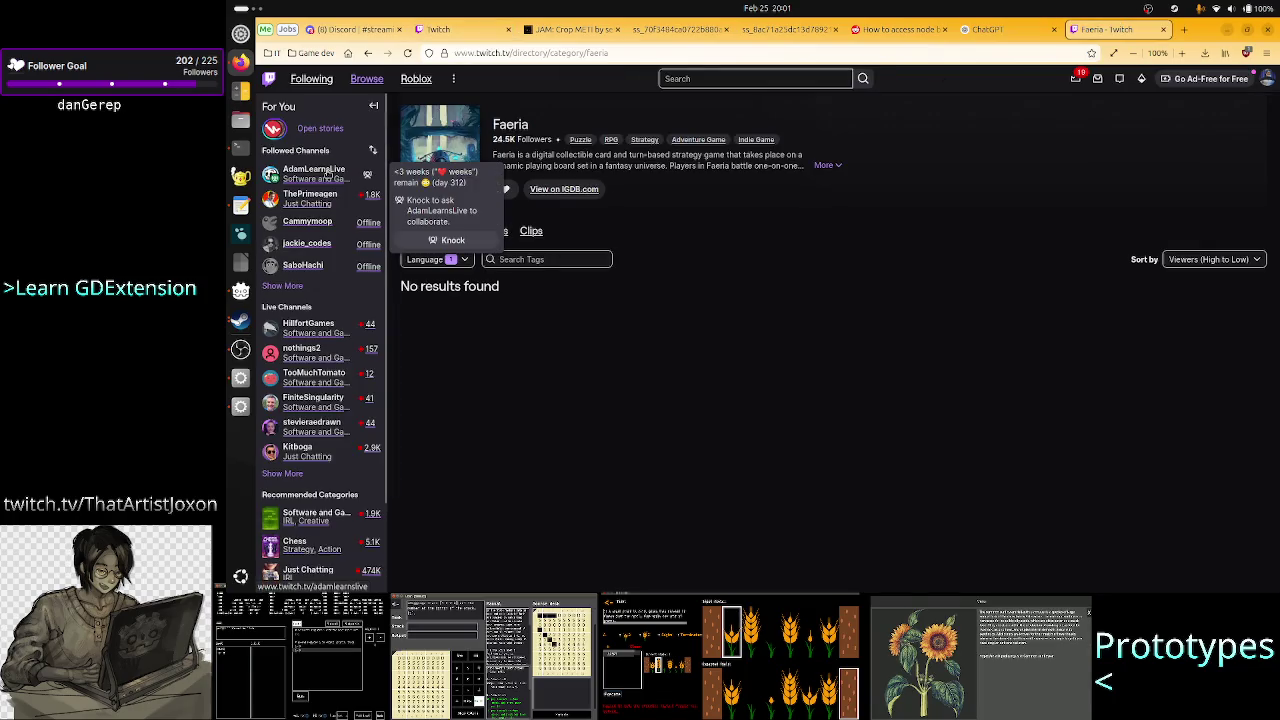
click(318, 172)
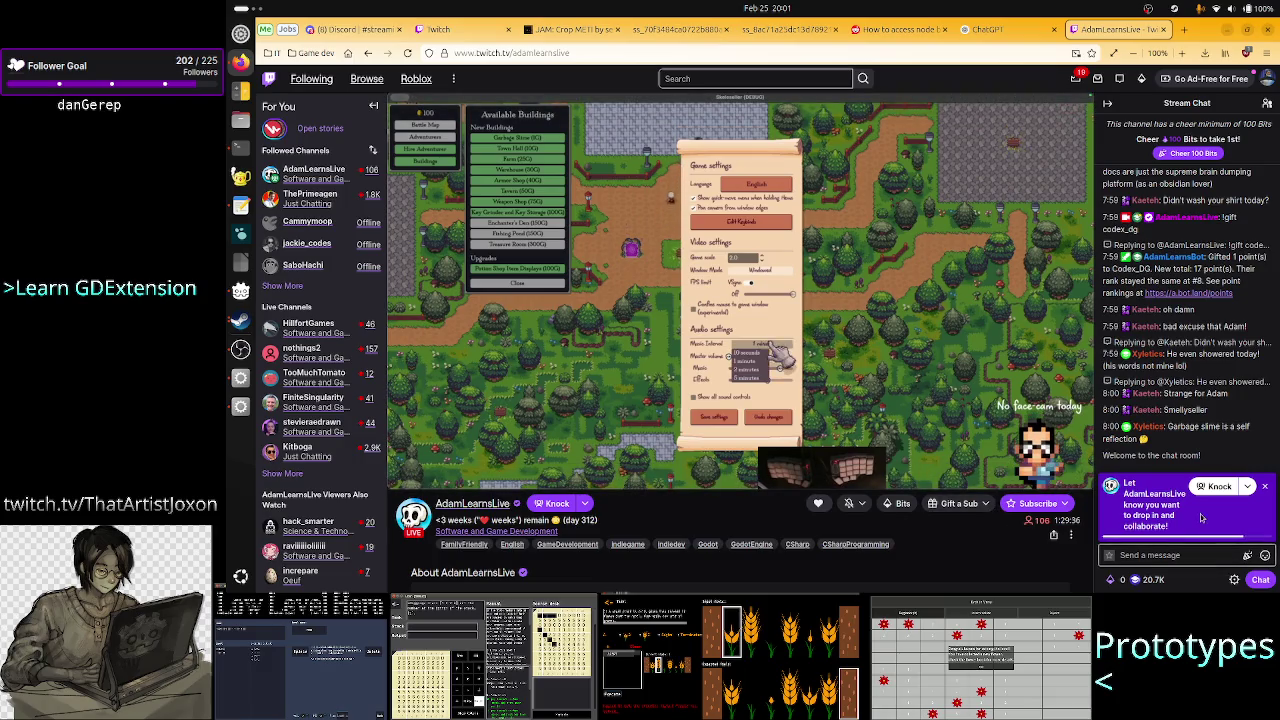
click(484, 506)
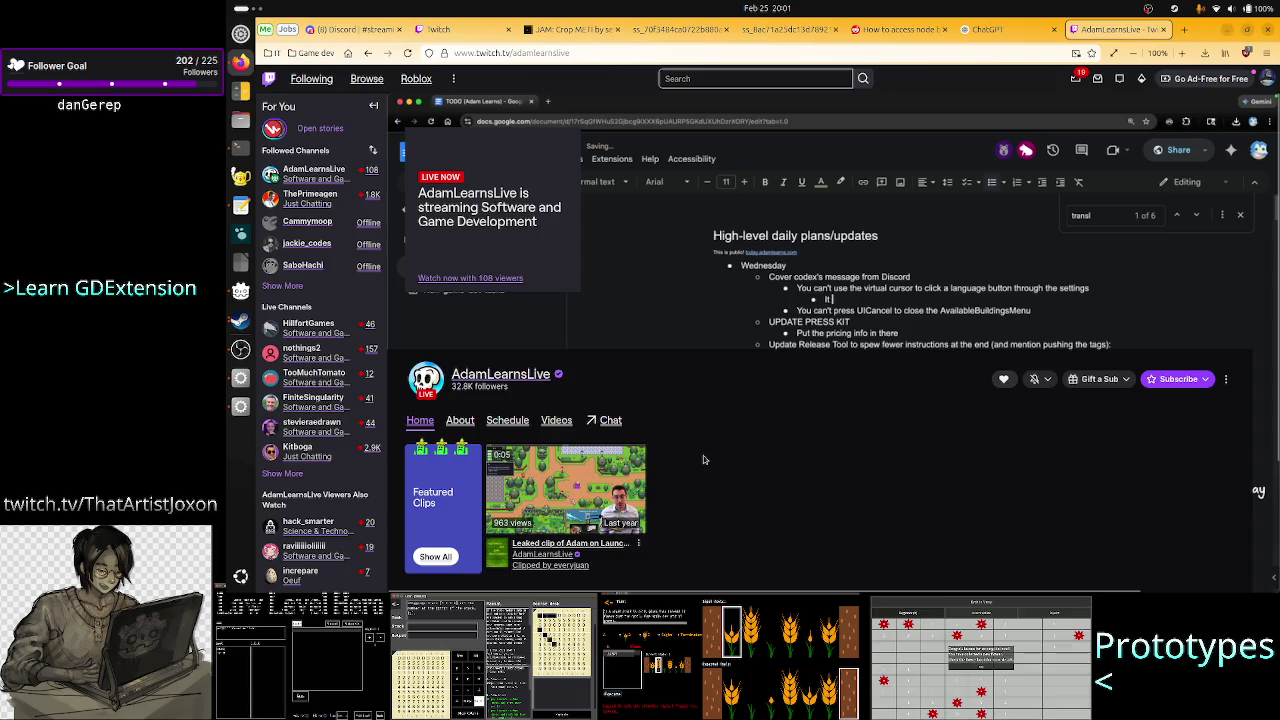
- Close the AdamLearnsLive tab and reload the Stream Manager dashboard
click(1165, 33)
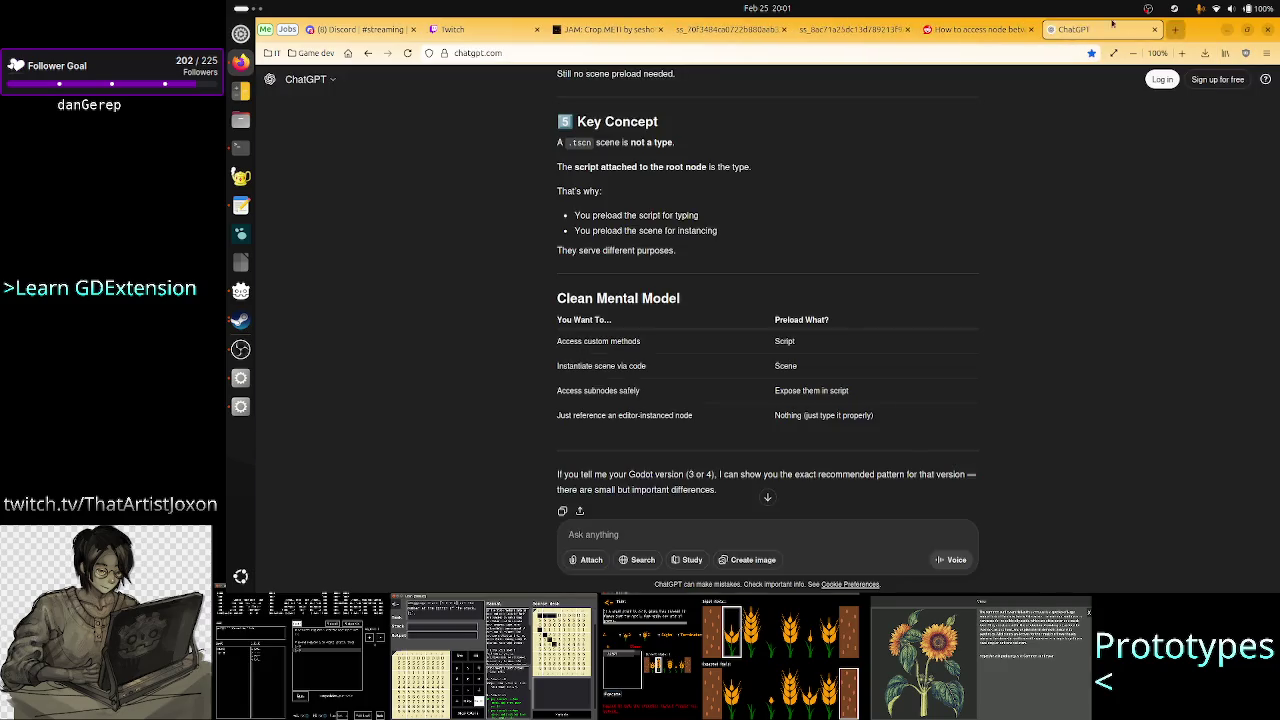
click(495, 34)
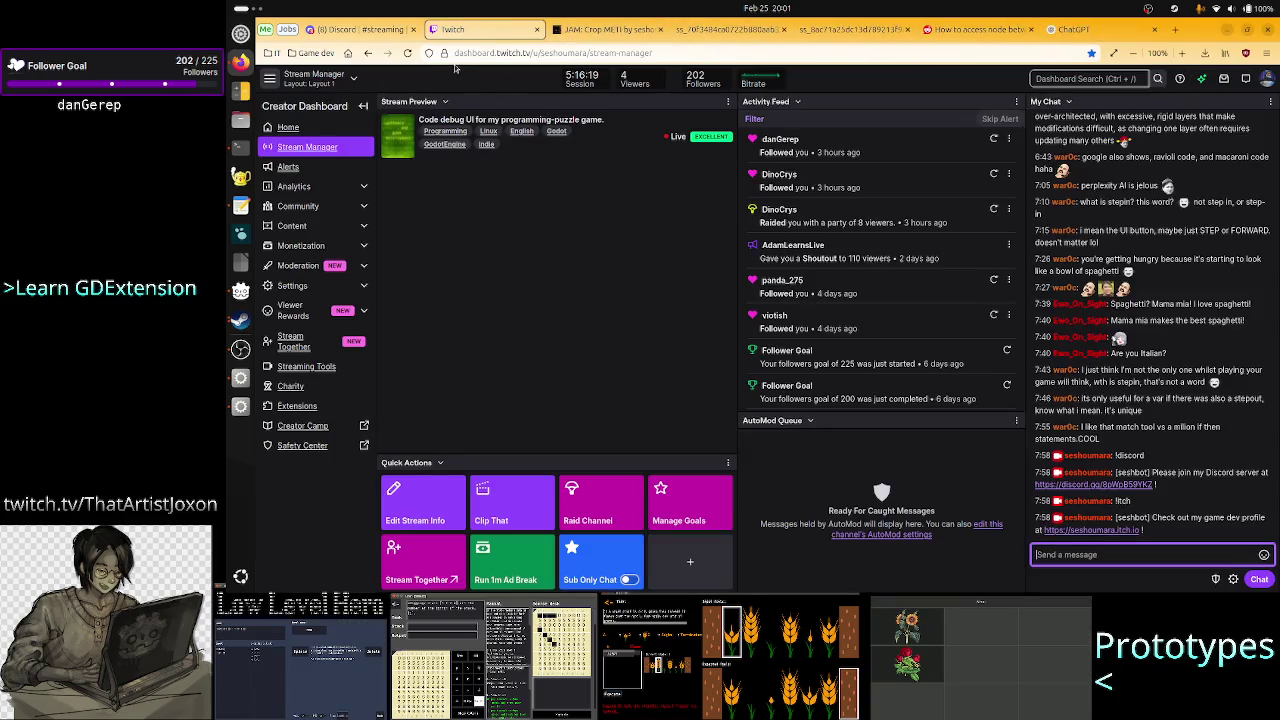
click(406, 53)
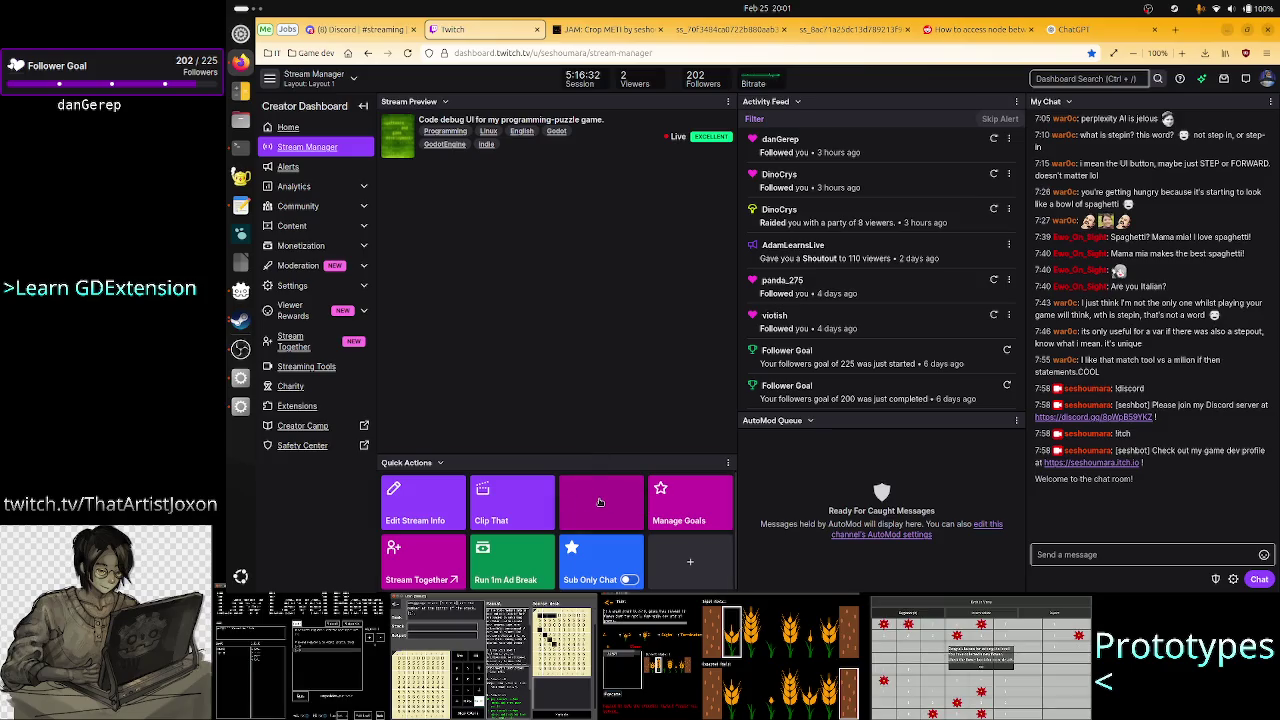
- Attempt a same-category raid on AdamLearnsLive, found by searching 'adam'
click(600, 502)
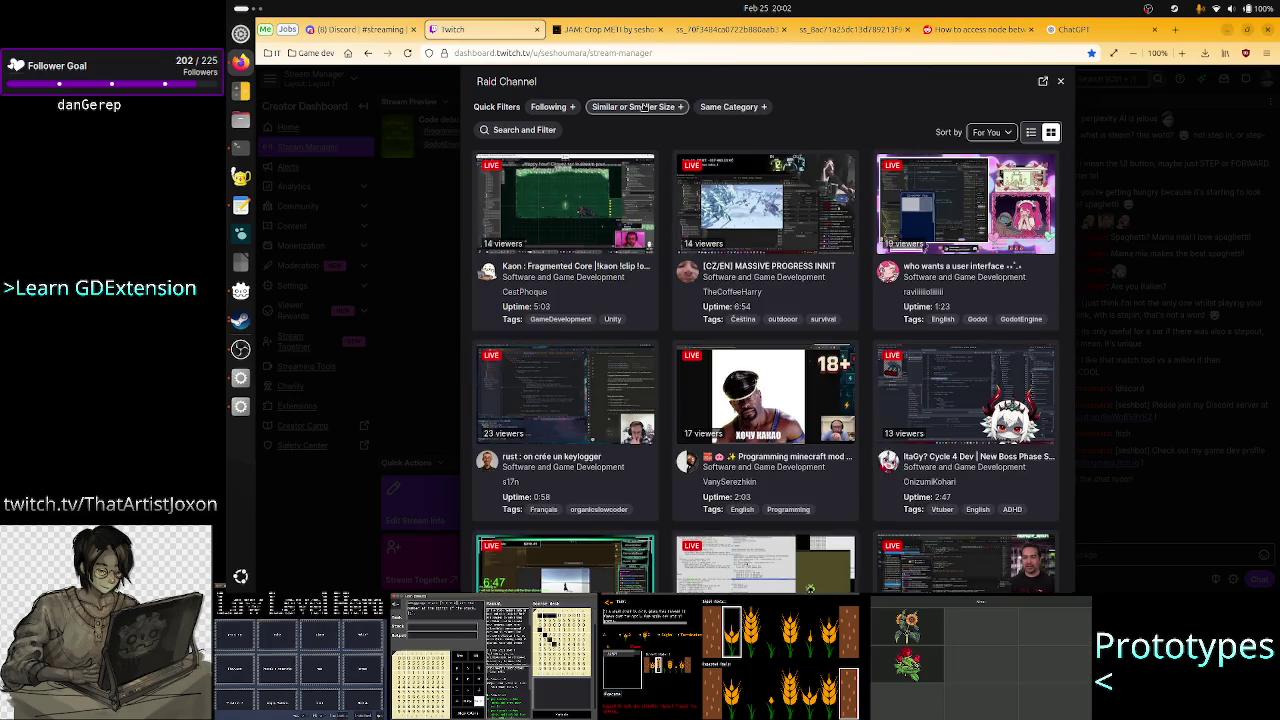
click(722, 107)
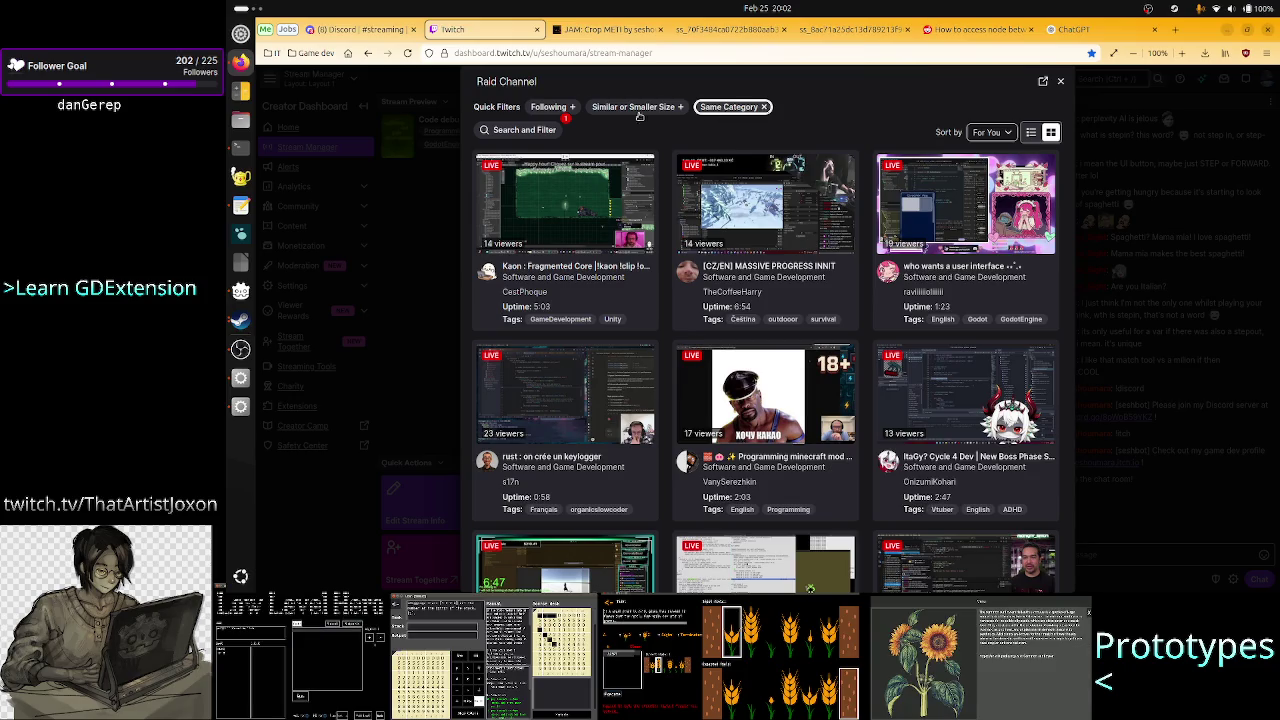
click(530, 130)
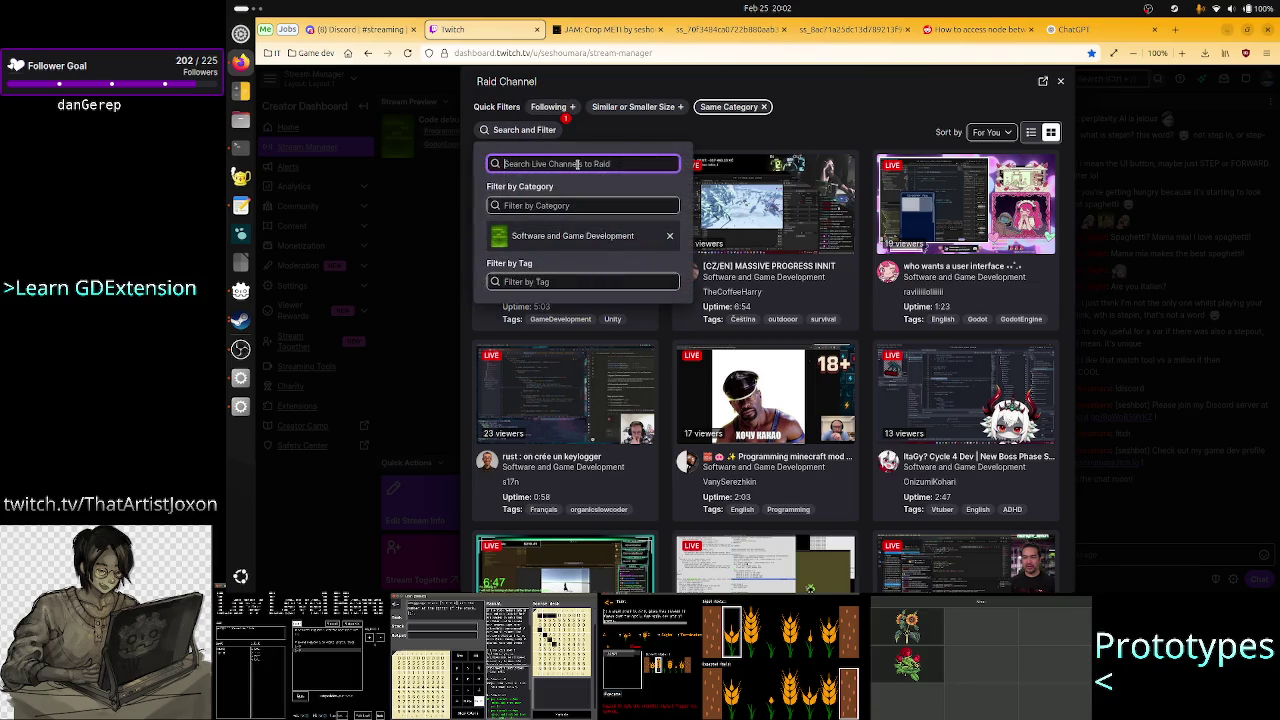
text(adam)
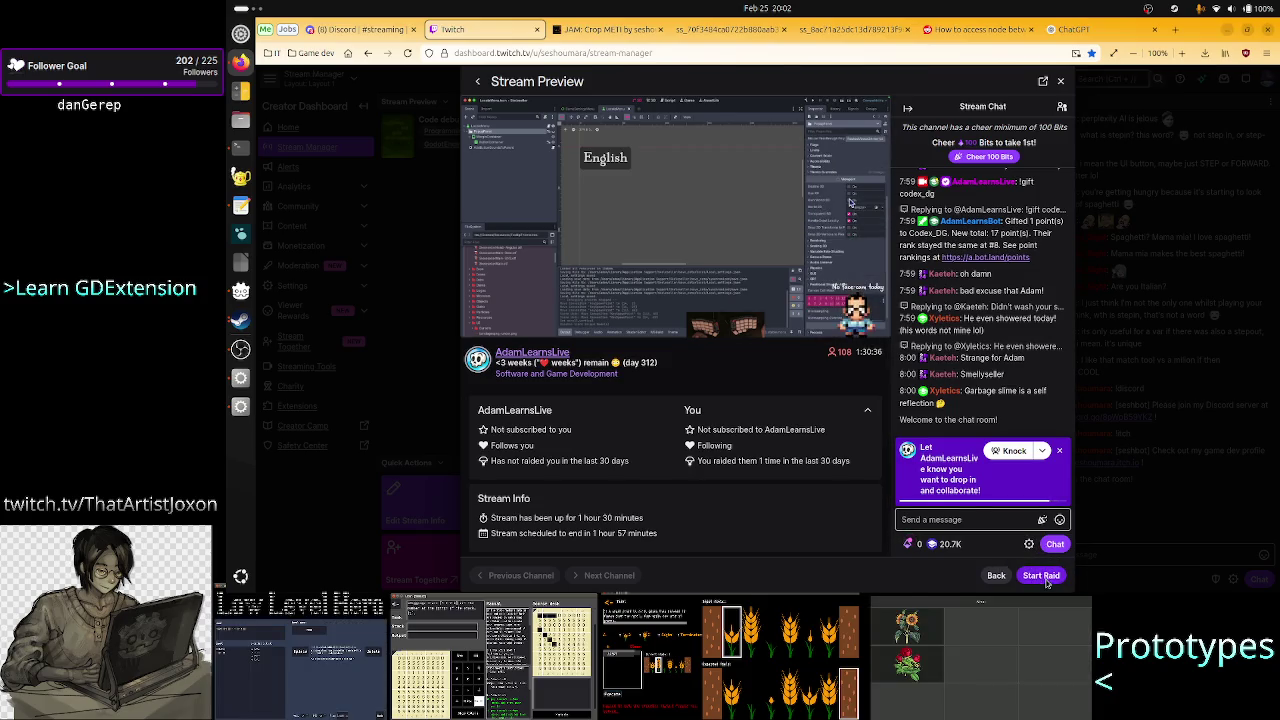
click(1041, 576)
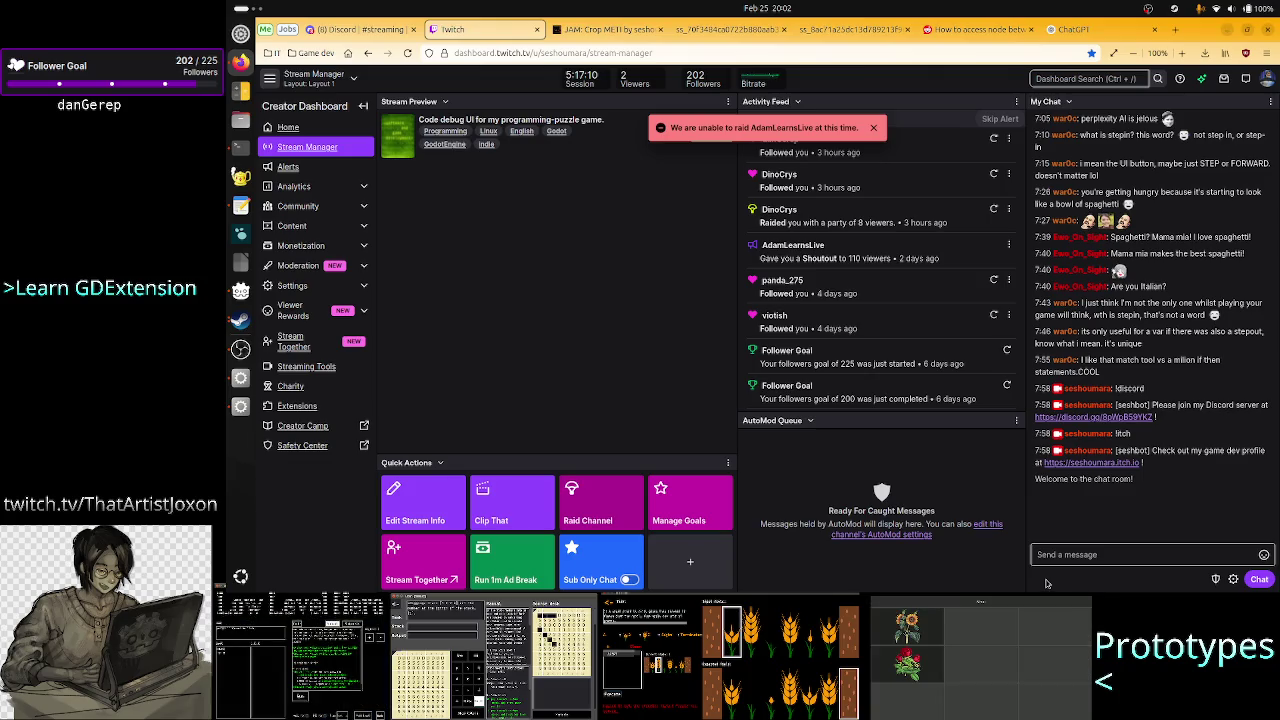
click(1178, 29)
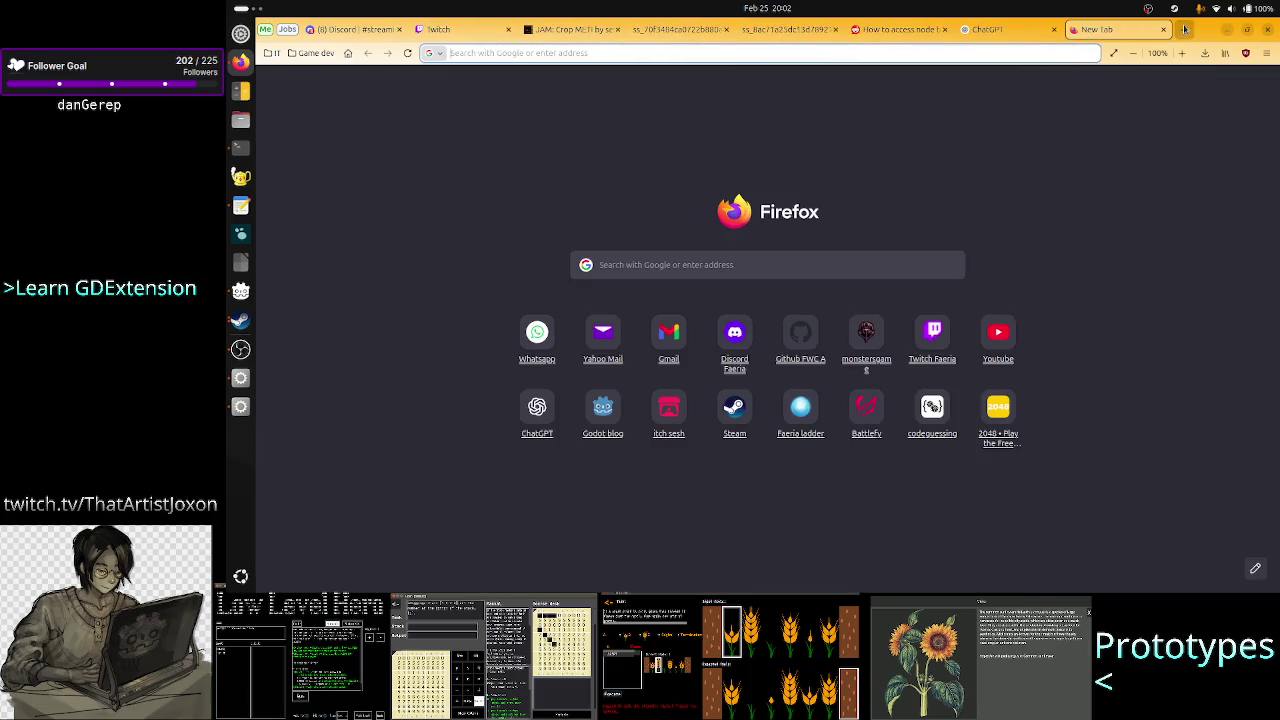
- Load and reload the Faeria category page, then reload the Stream Manager and reopen Raid Channel
click(927, 334)
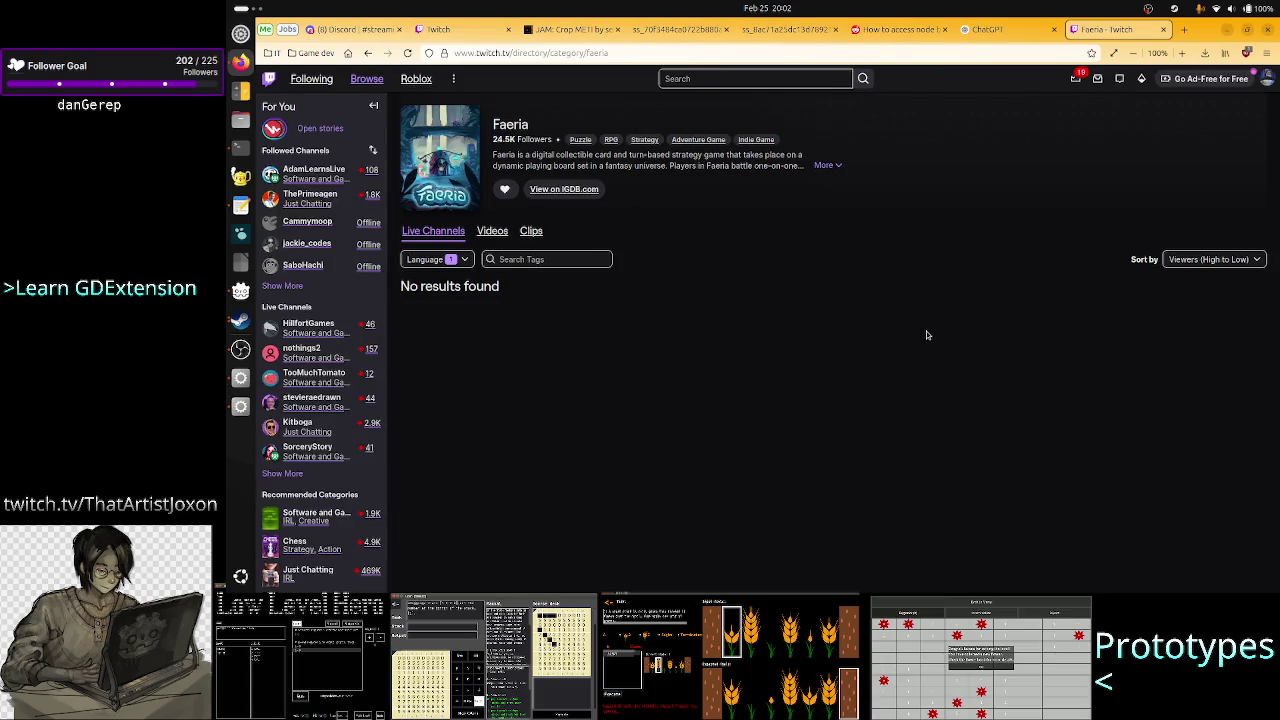
mouse_move(275, 180)
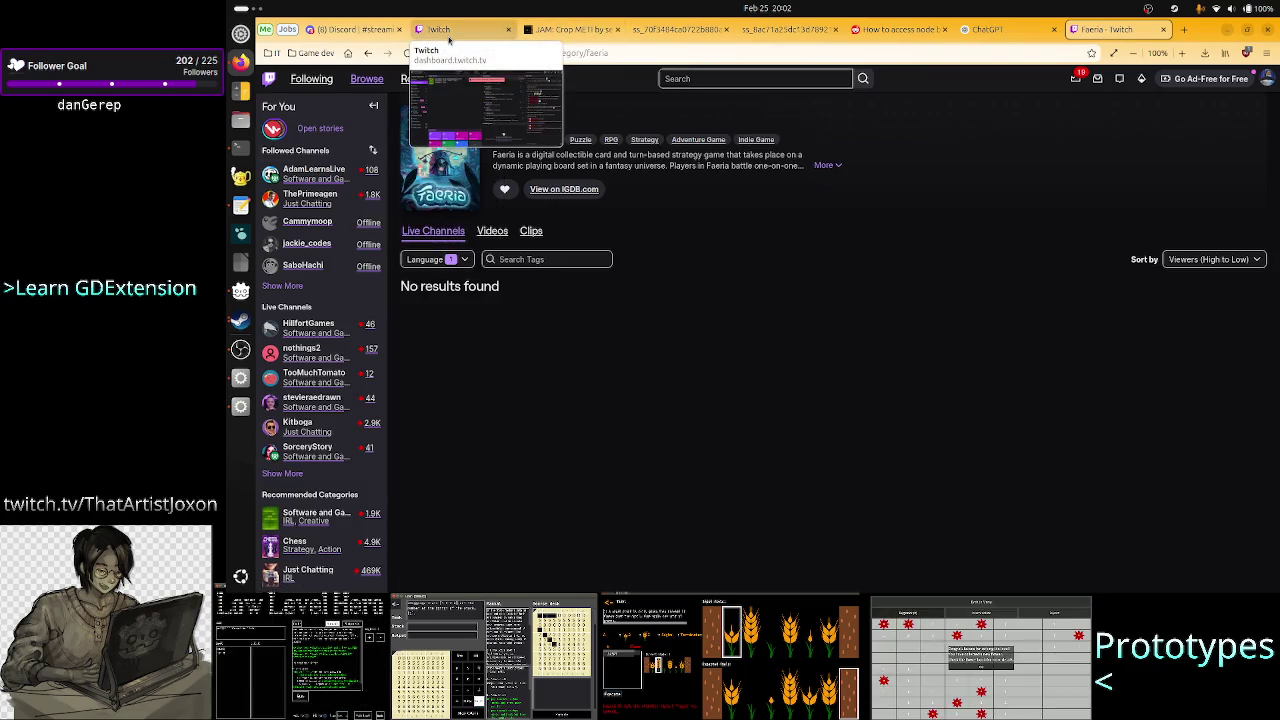
click(406, 53)
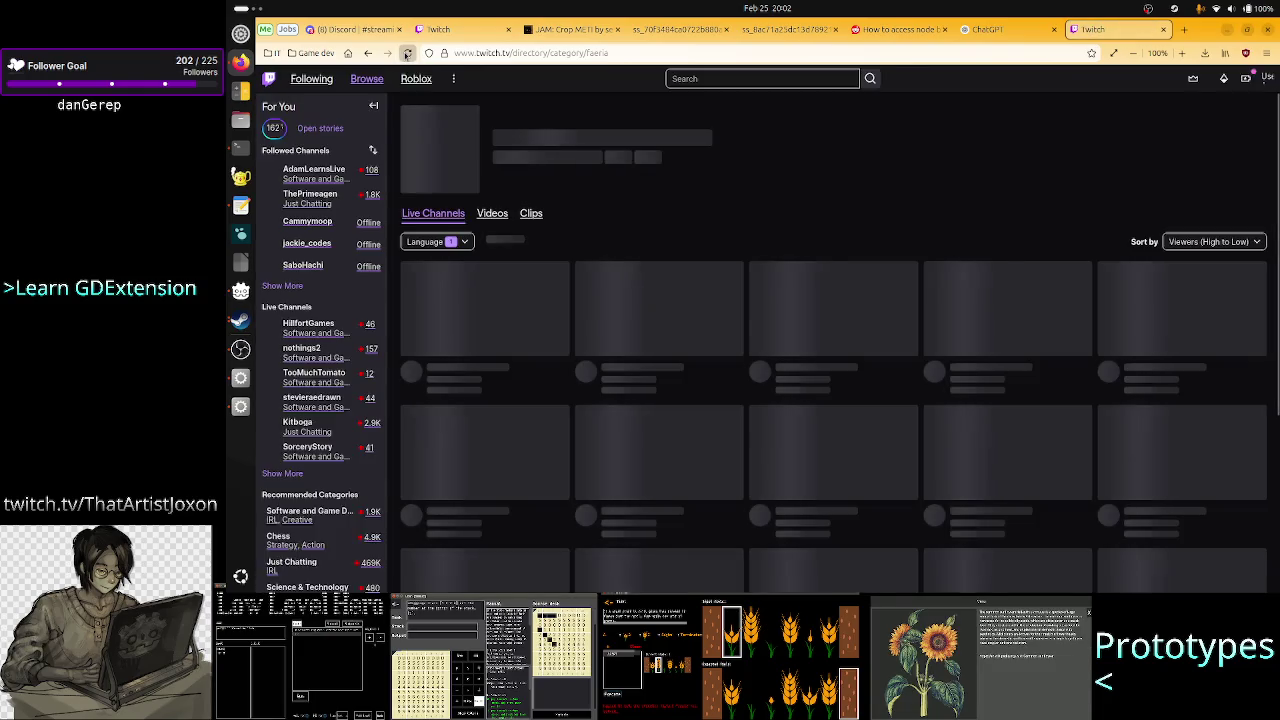
click(452, 31)
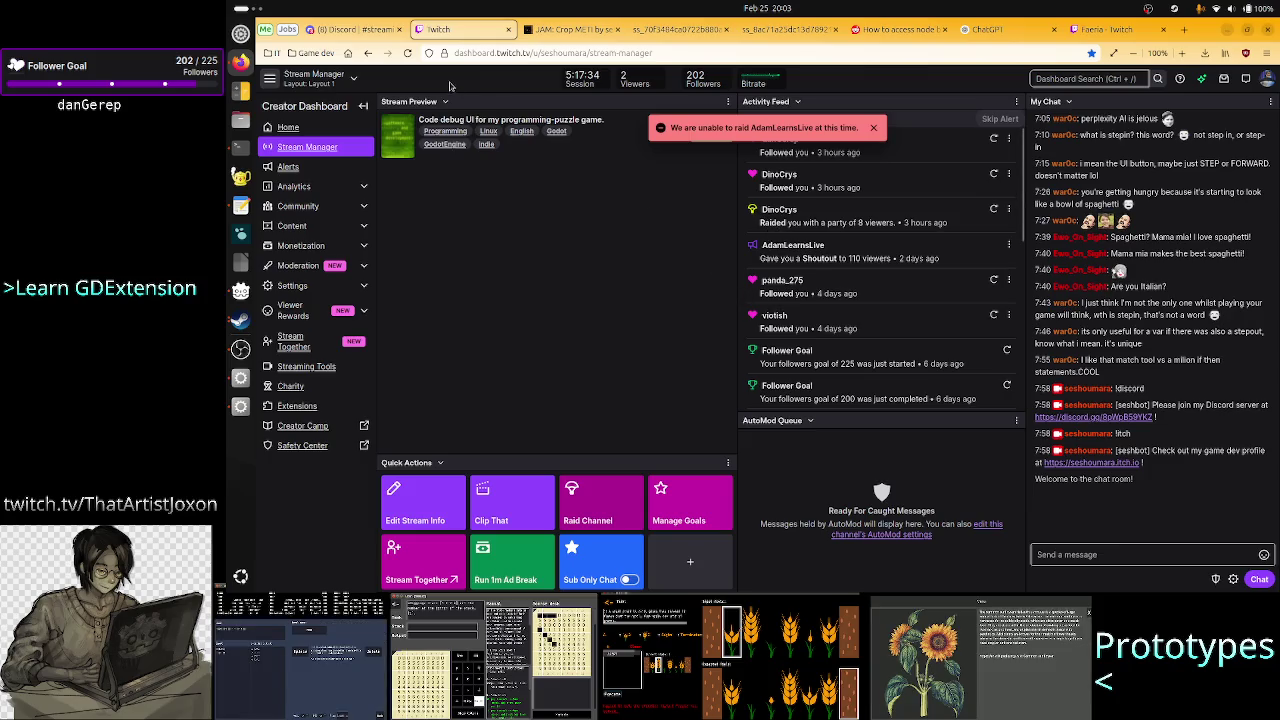
click(406, 61)
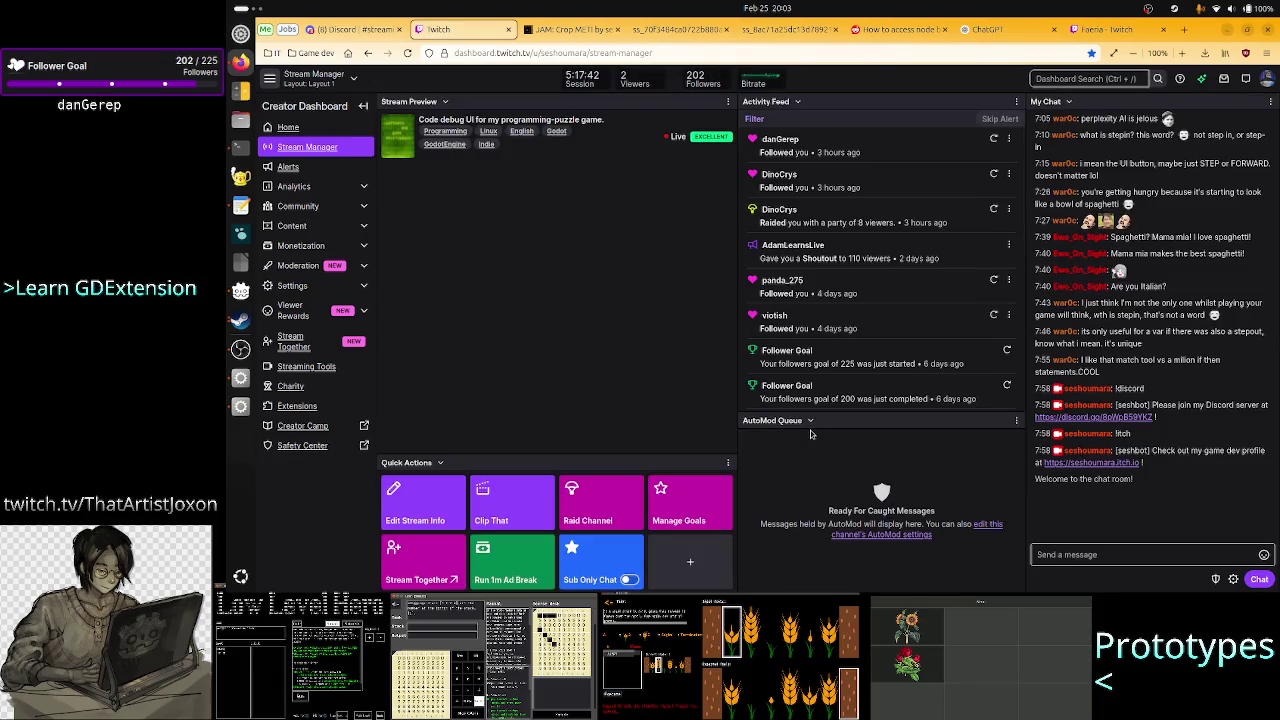
click(594, 507)
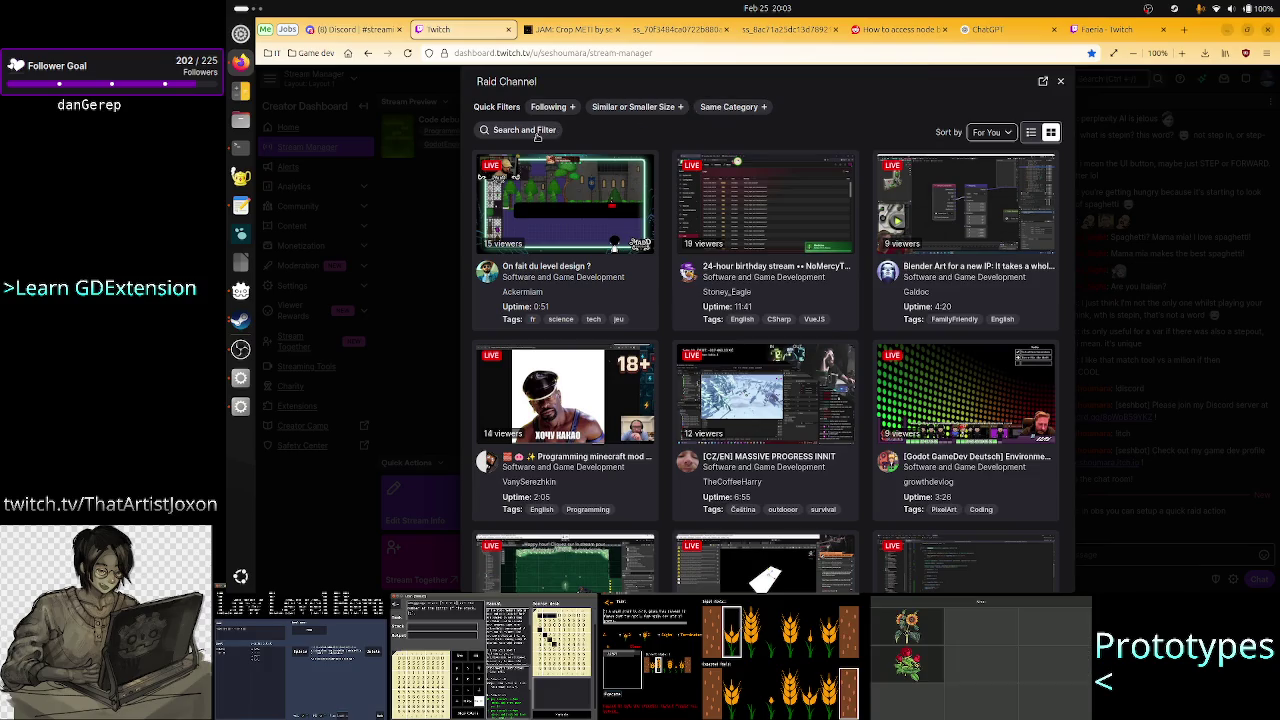
- Retry the raid on AdamLearnsLive, found by searching 'adamle'
click(537, 133)
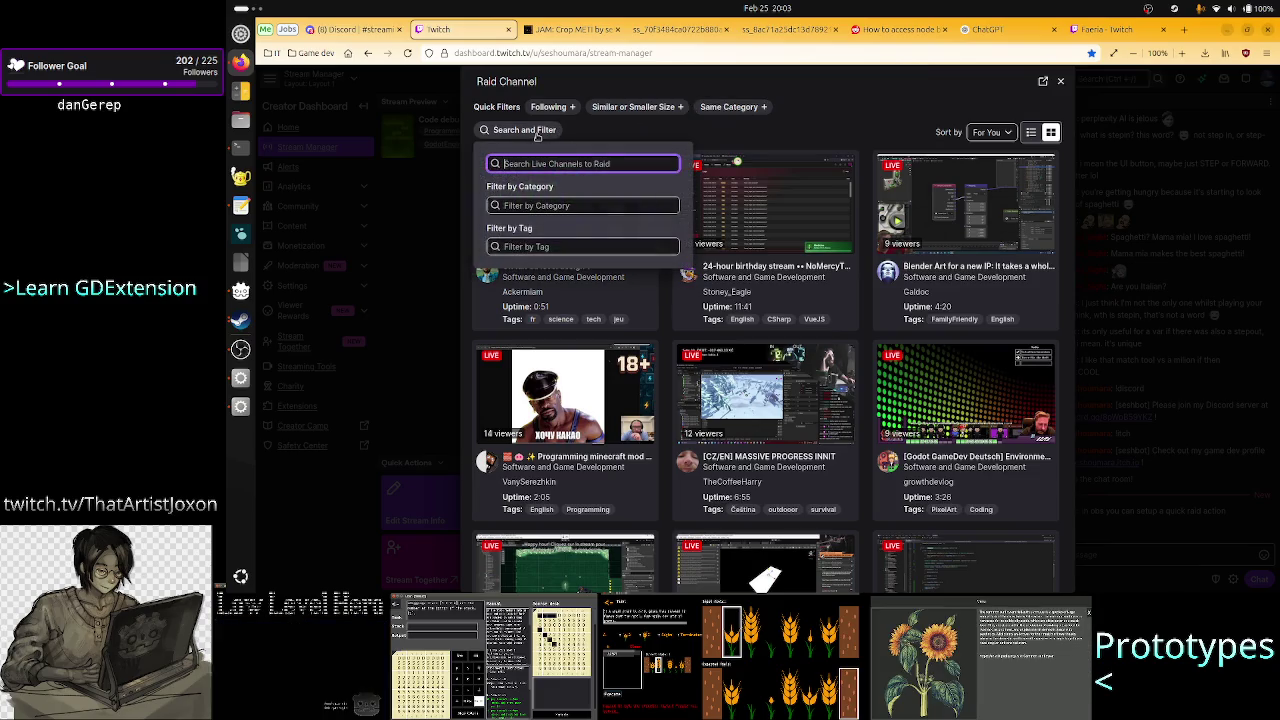
text(adam)
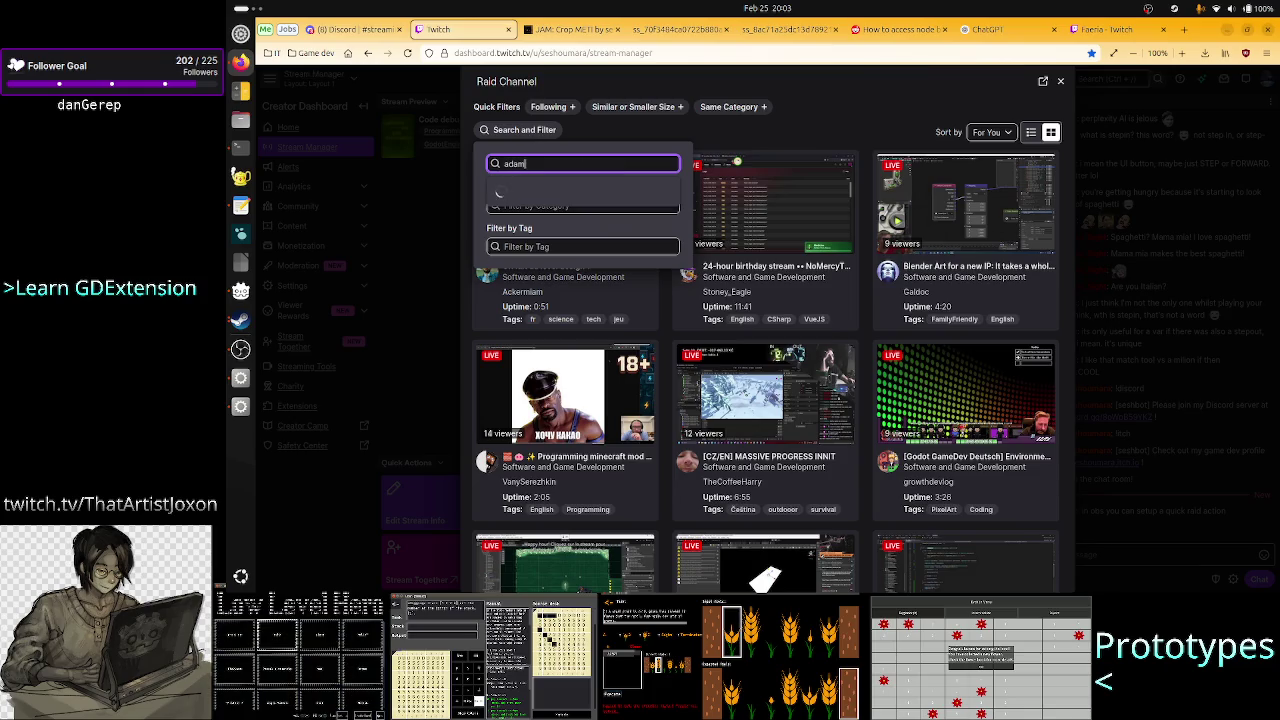
text(lea)
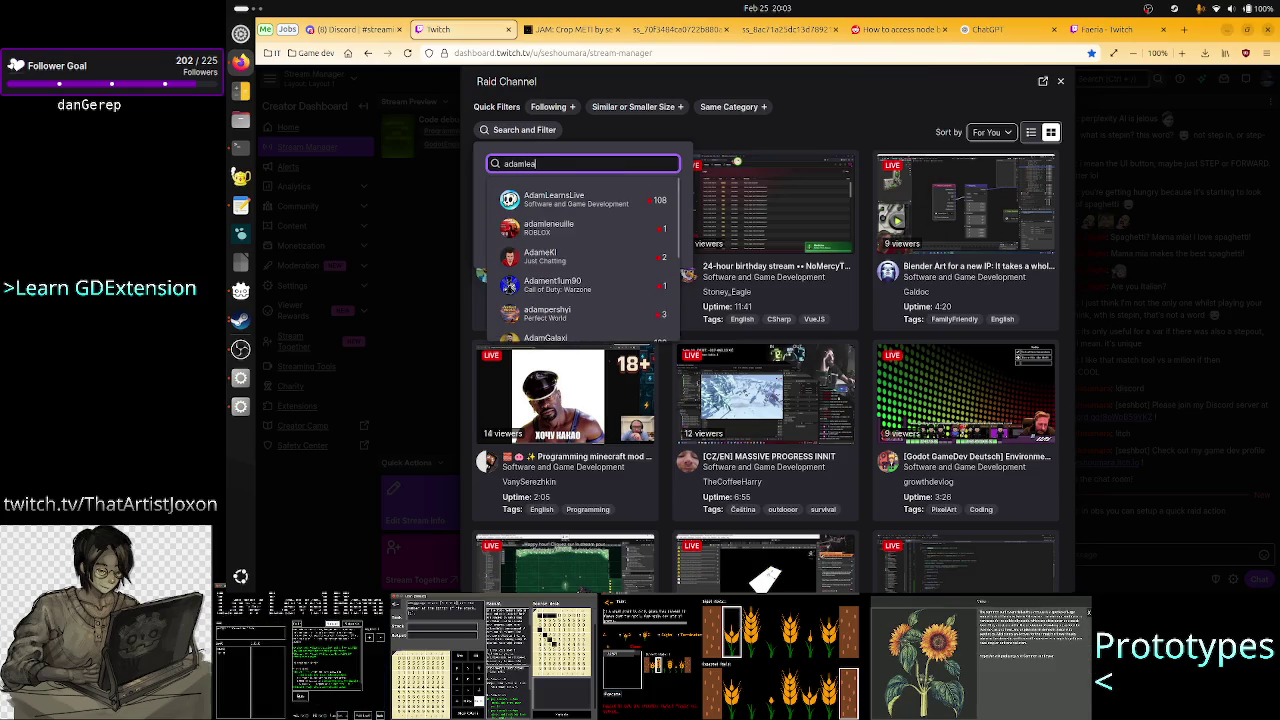
click(551, 195)
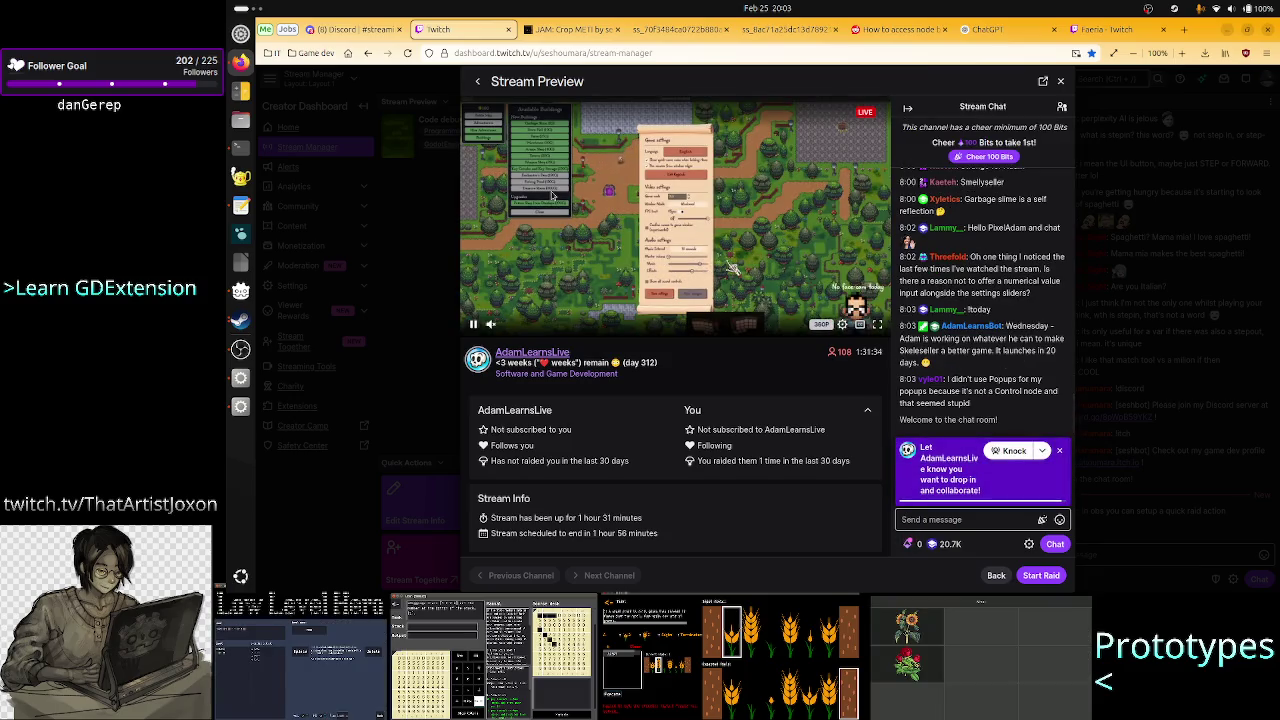
click(1052, 577)
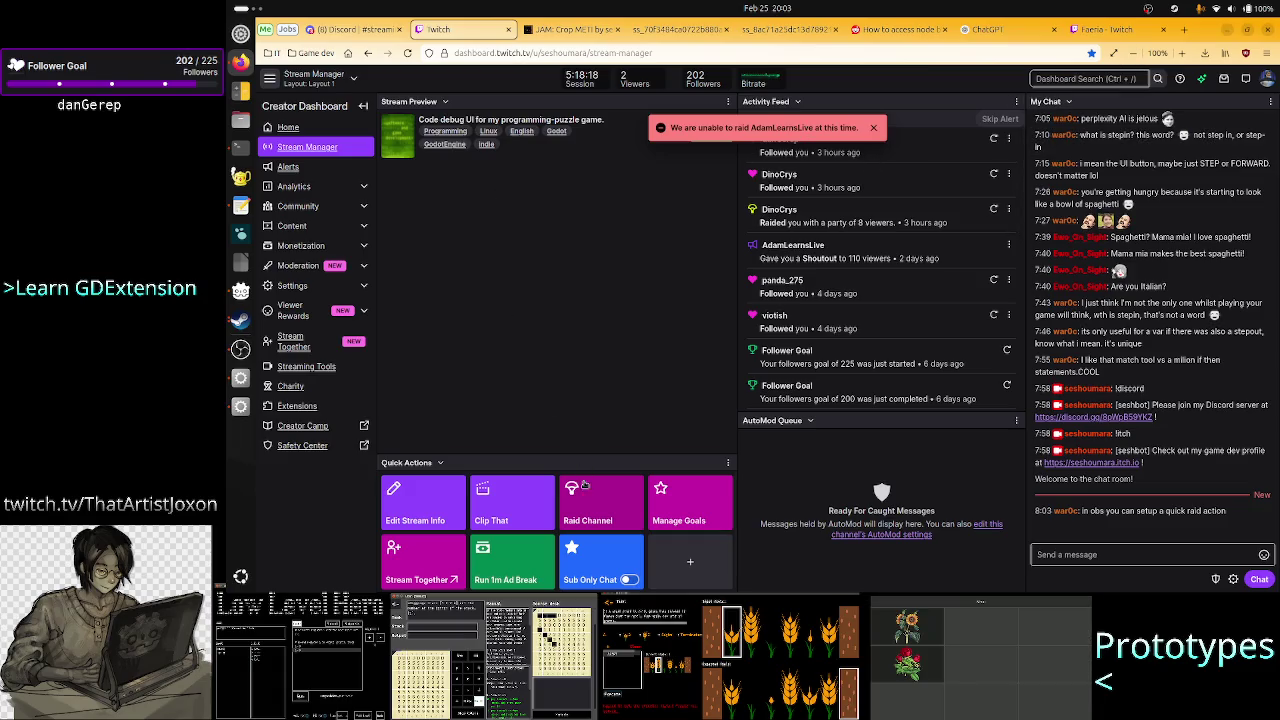
- Switch the broadcast in the streaming software to the 'Thanks for watching' ending scene
click(1105, 29)
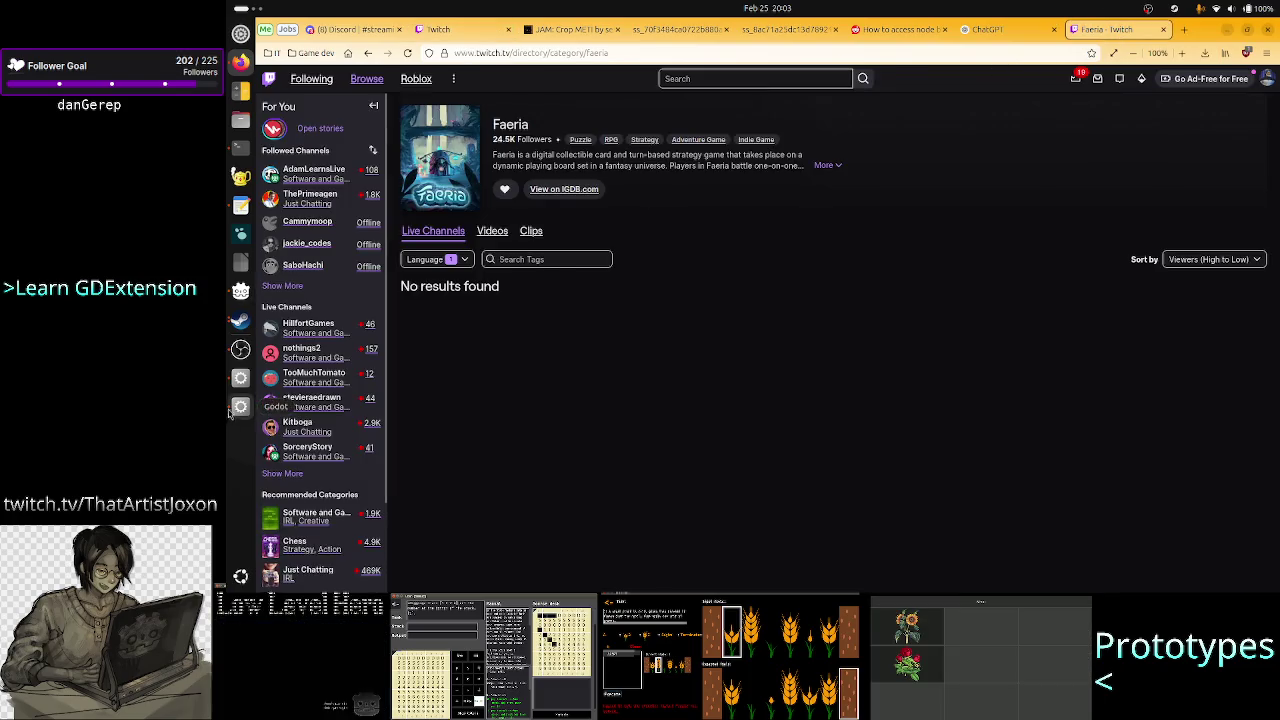
click(240, 349)
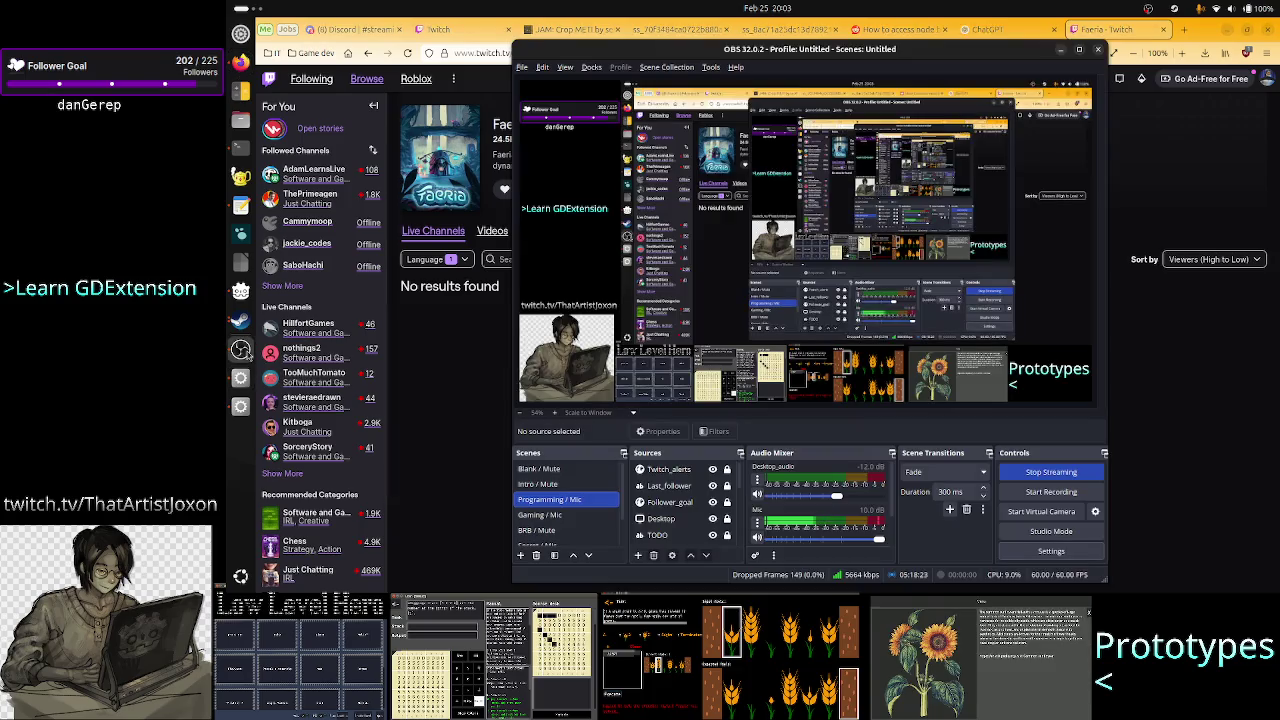
scroll(558, 527, down, 1)
click(558, 530)
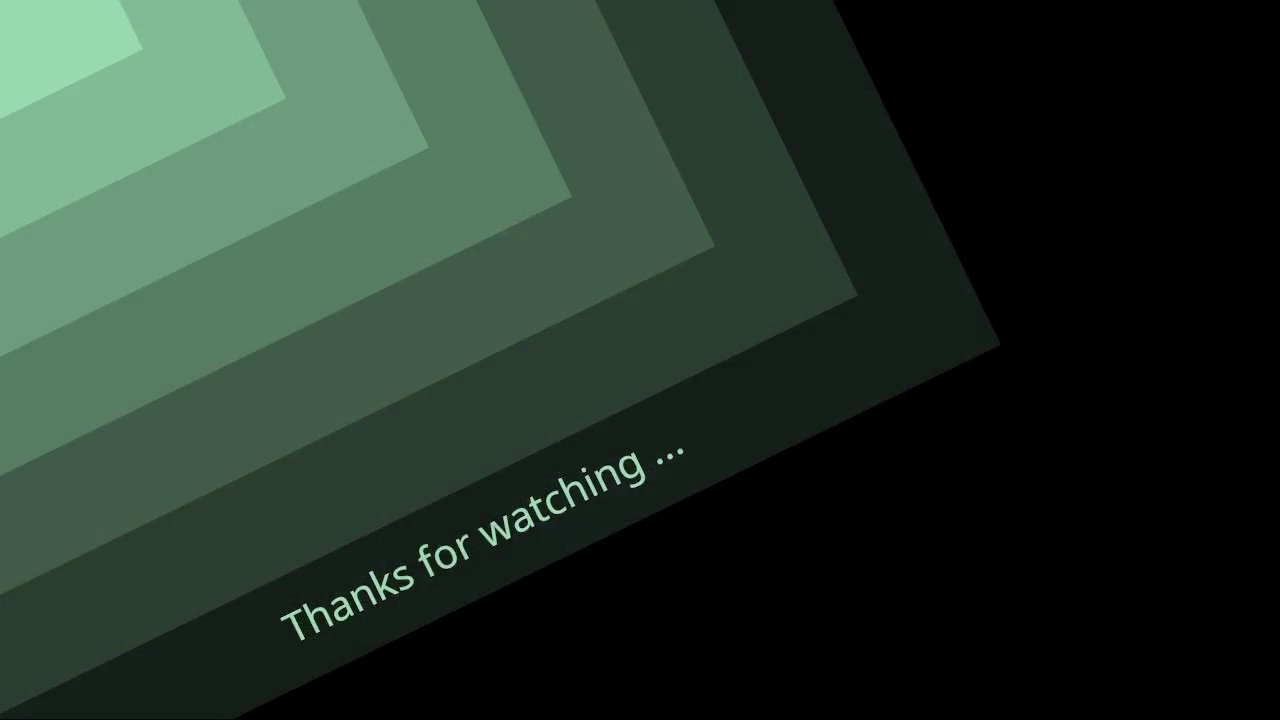